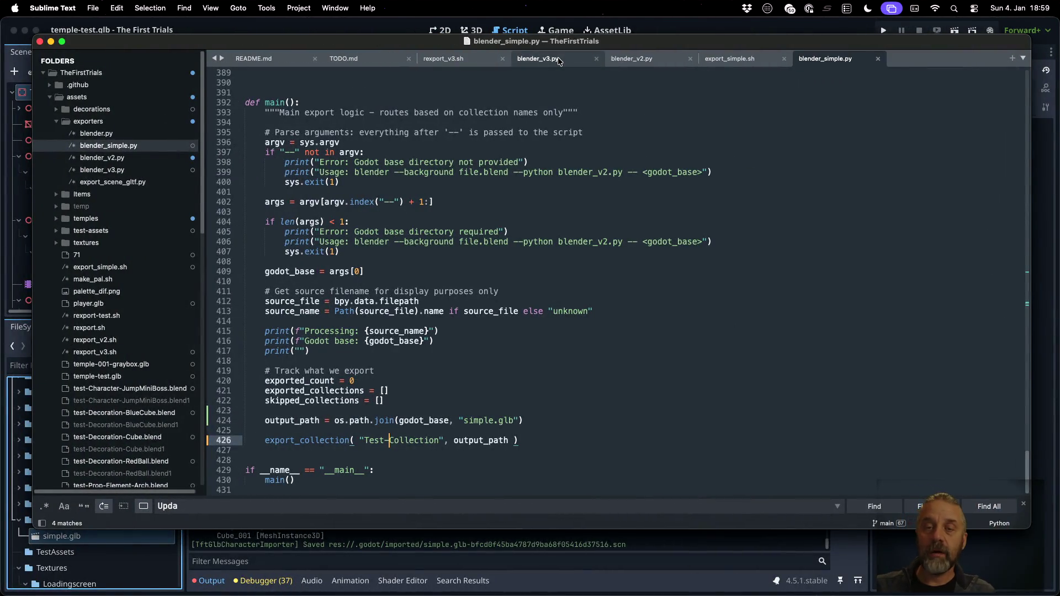
Step: In blender_v3.py, rename the line 62 category to Test and the output folder to TEST
left_click(544, 59)
type("Test")
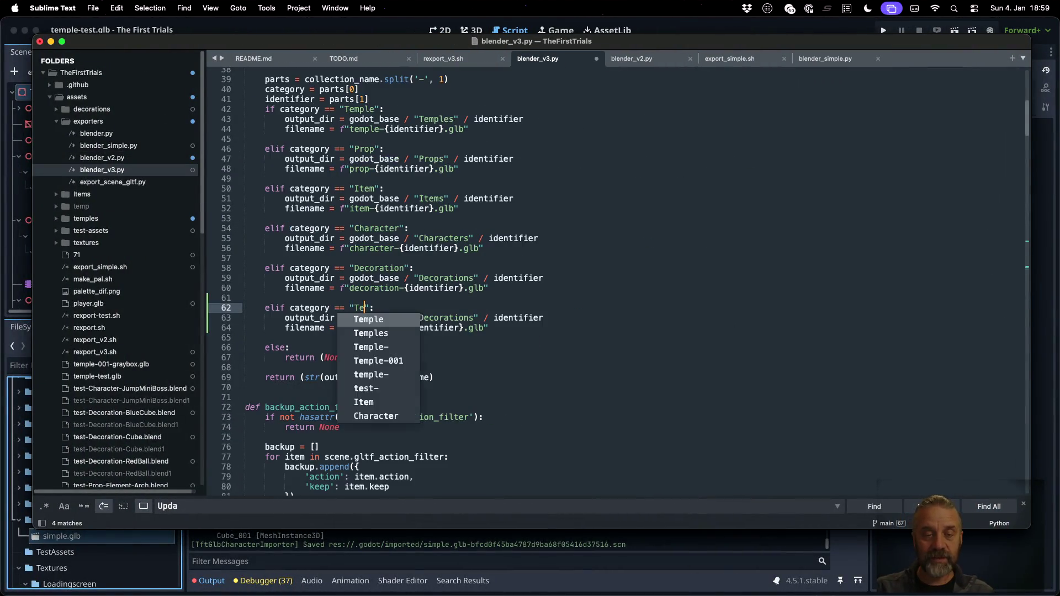
key("Escape")
key("Escape")
left_click(379, 319)
left_click_drag(419, 319, 474, 320)
type("TEST")
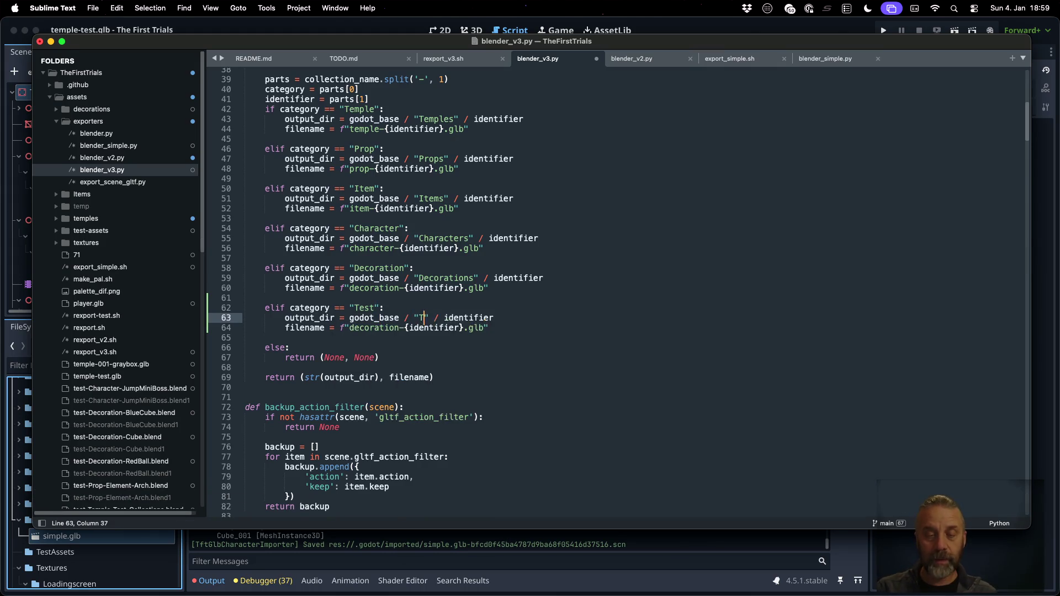
key("Escape")
Step: Remove the 'decoration-' prefix so files are named identifier.glb, and save blender_v3.py
left_click(435, 327)
left_click(409, 328)
left_click_drag(405, 328, 349, 327)
key("BackSpace")
key("ctrl+s")
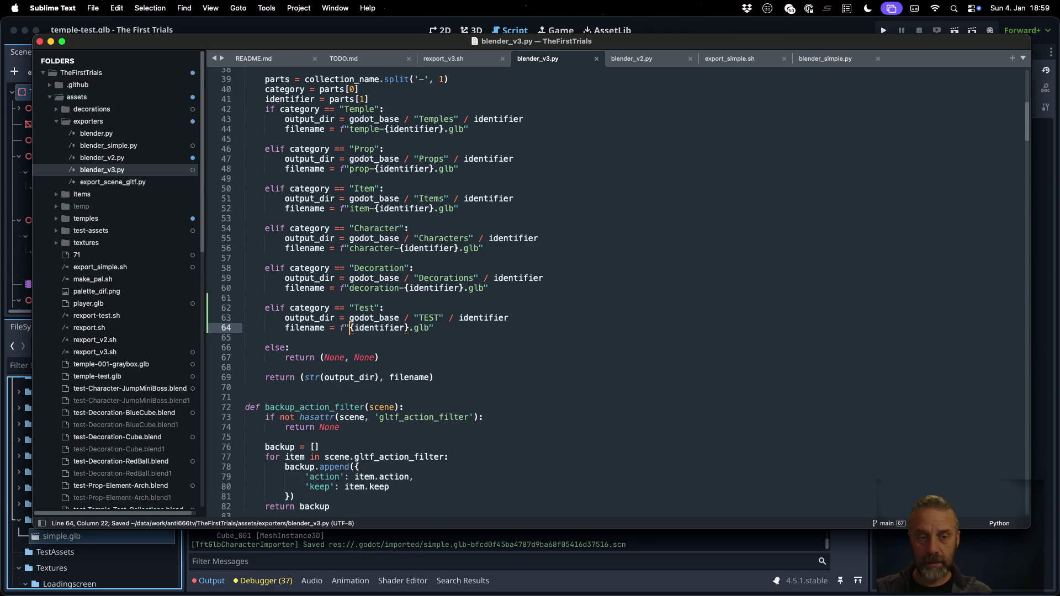
scroll(512, 263, "up", 1)
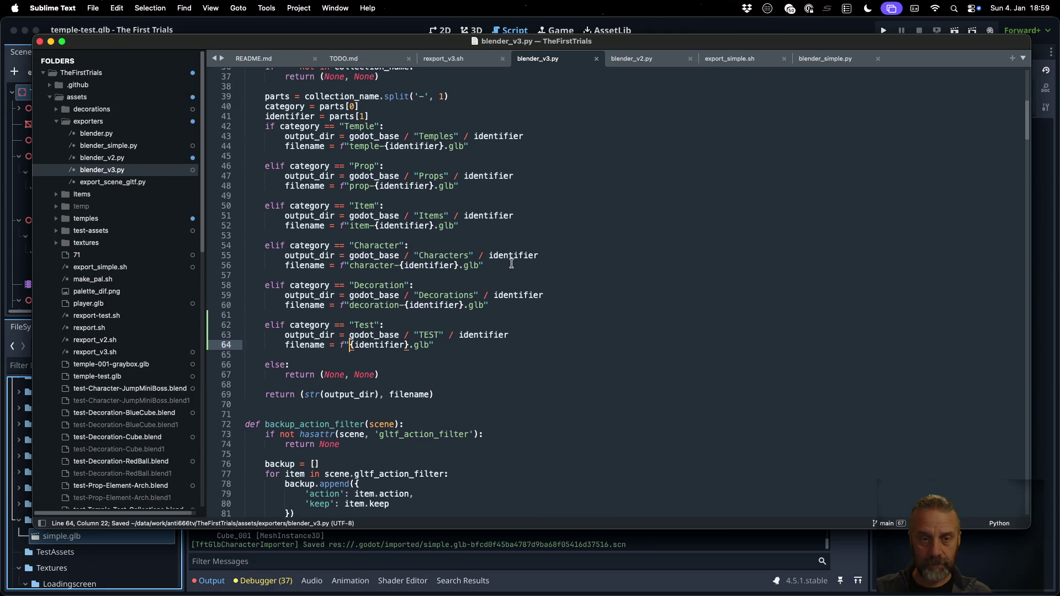
scroll(511, 263, "up", 1)
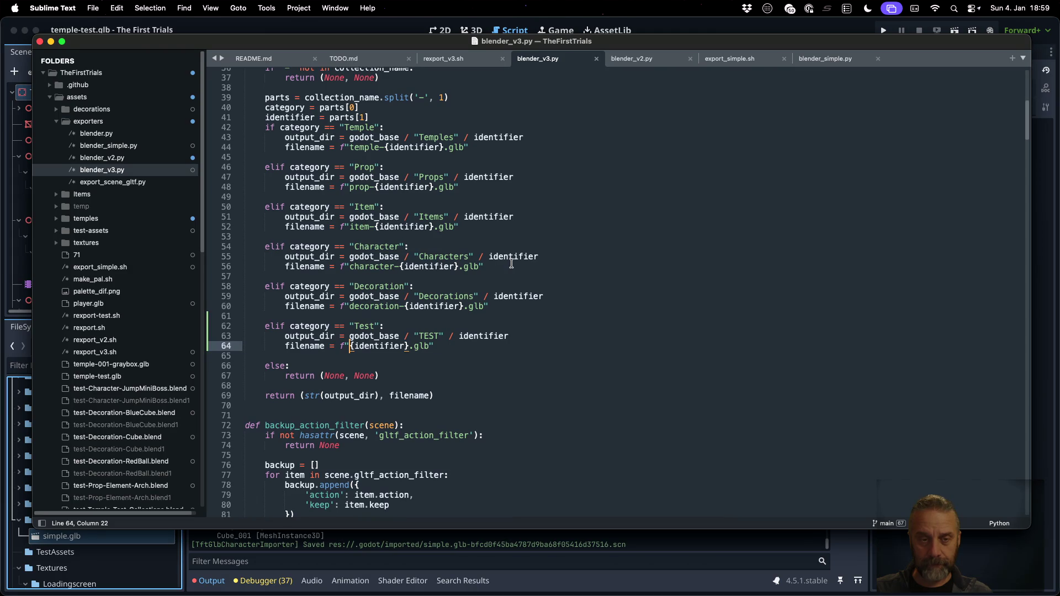
scroll(511, 264, "down", 1)
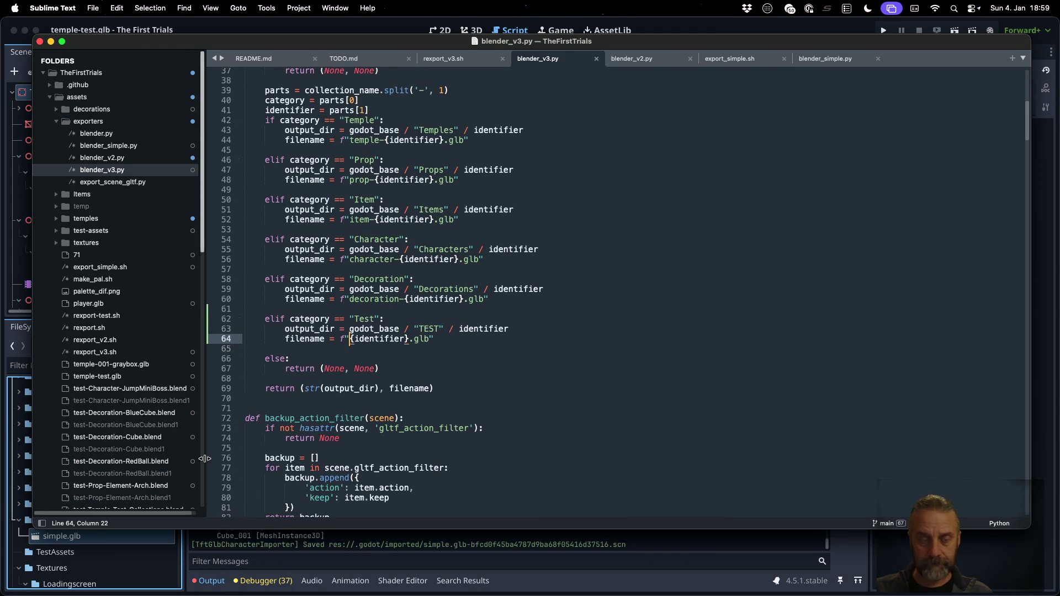
Step: In Blender's Outliner, rename the Test-Collection collection to Test-Simple
left_click(589, 383)
key("super+Tab")
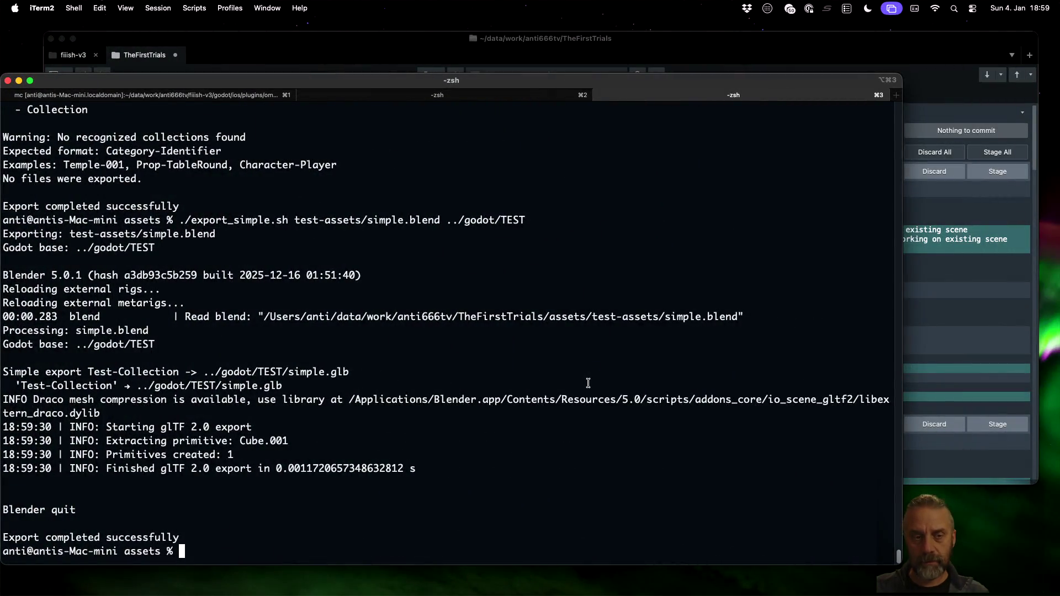
key("super+Tab")
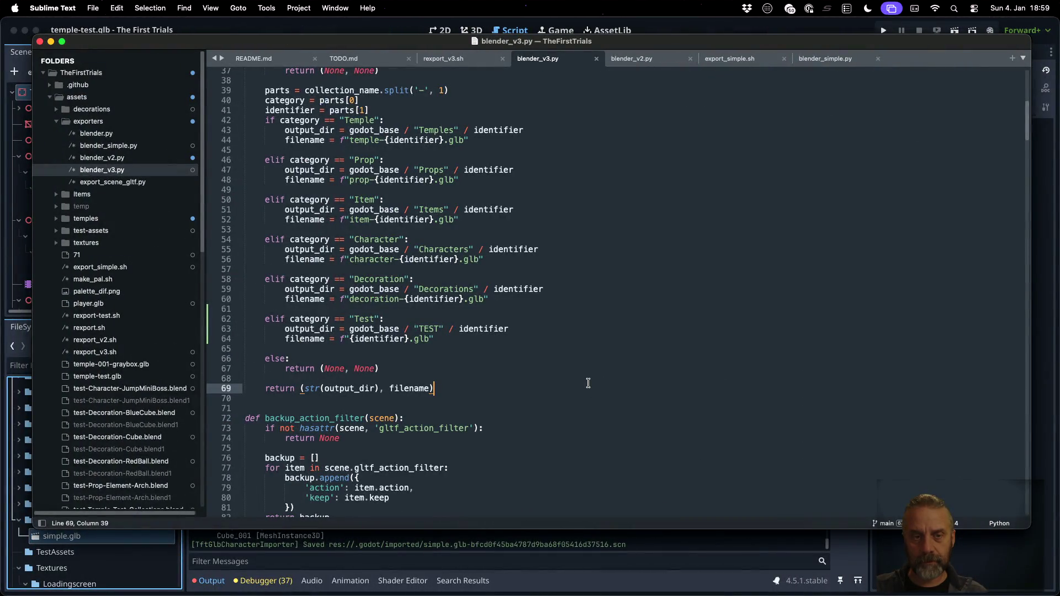
key("super+Tab")
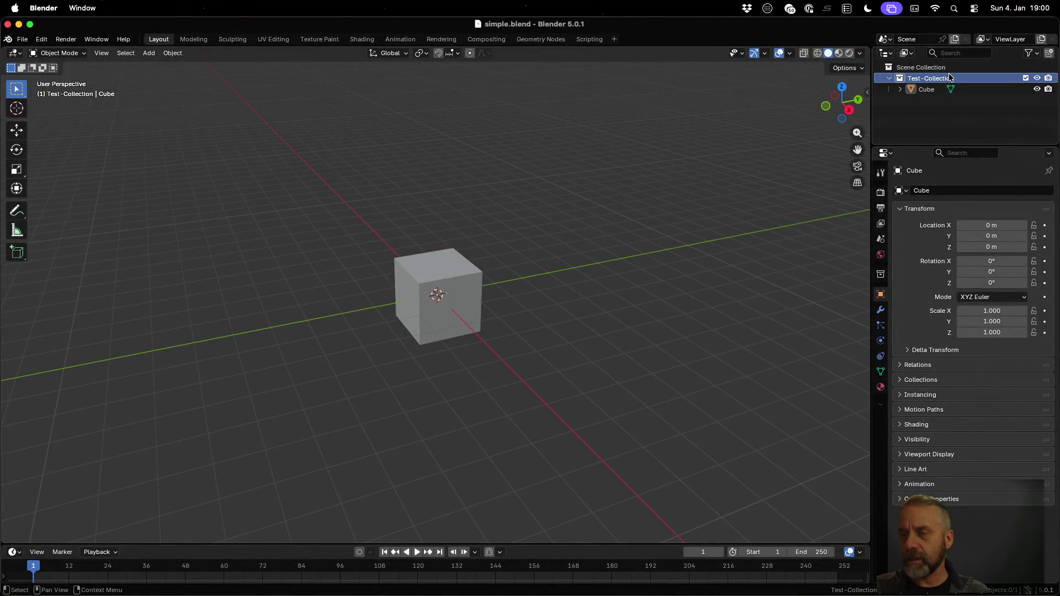
double_click(951, 78)
key("Right")
key("Left")
key("Left")
key("Left")
key("Left")
key("Left")
key("Left")
type("S")
key("Return")
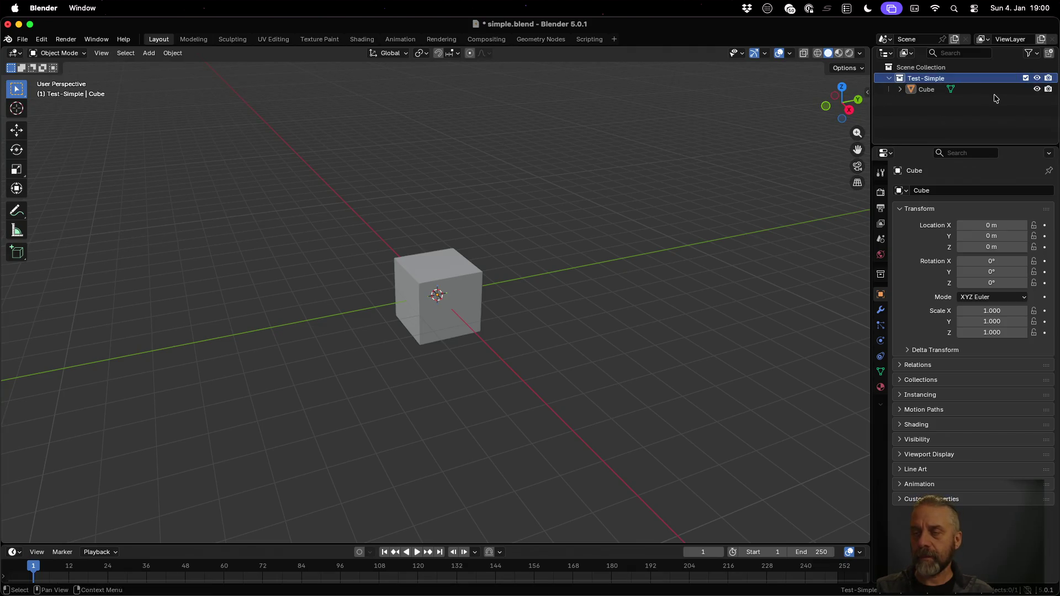
Step: Correct the collection name to Test-simple with a lowercase s
key("ctrl+Left")
key("ctrl+Left")
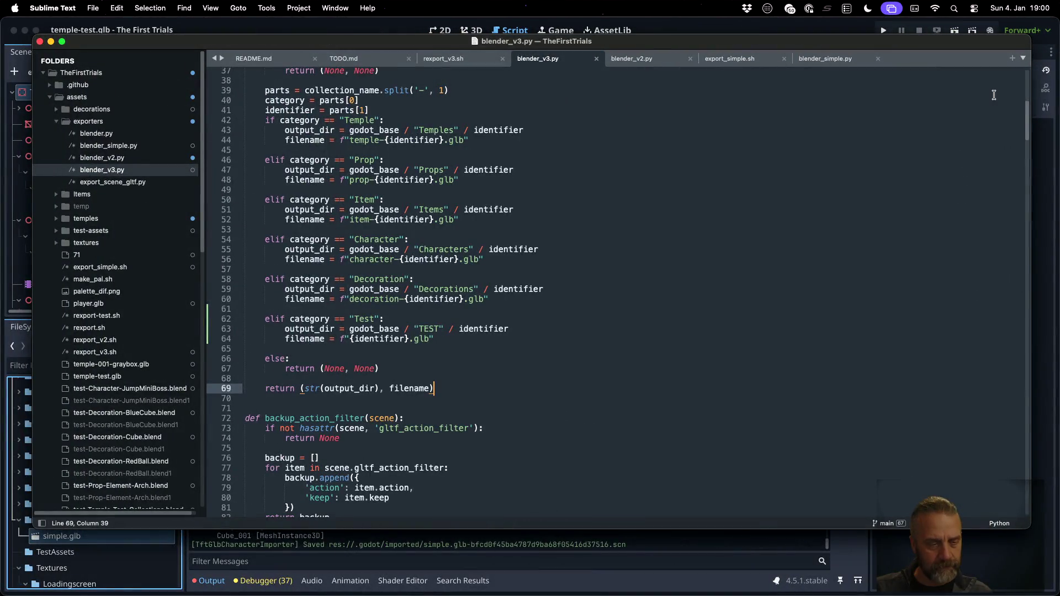
key("ctrl+Right")
key("ctrl+Right")
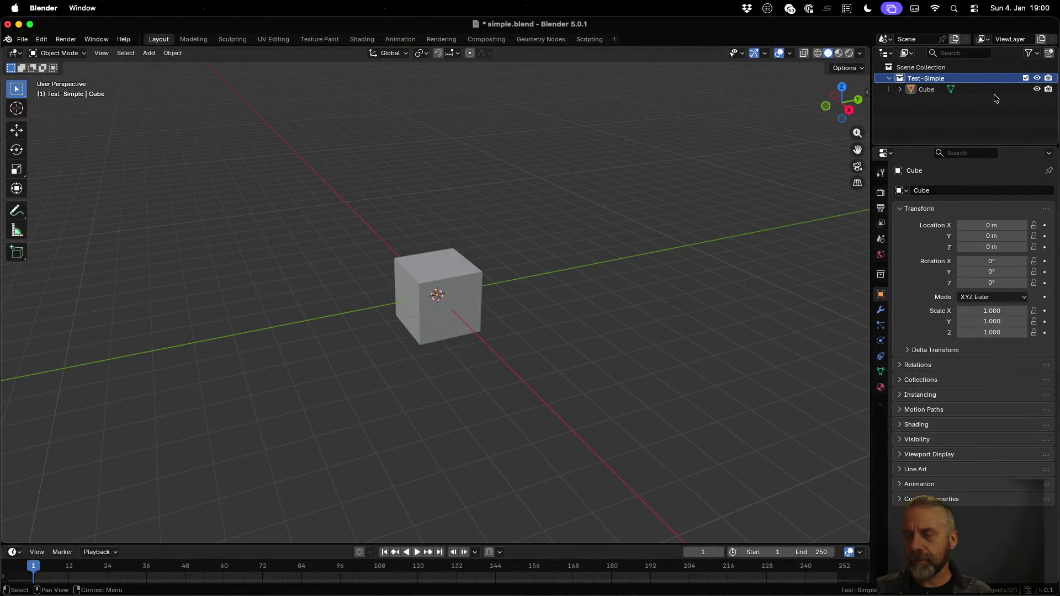
key("F2")
key("Home")
key("Right")
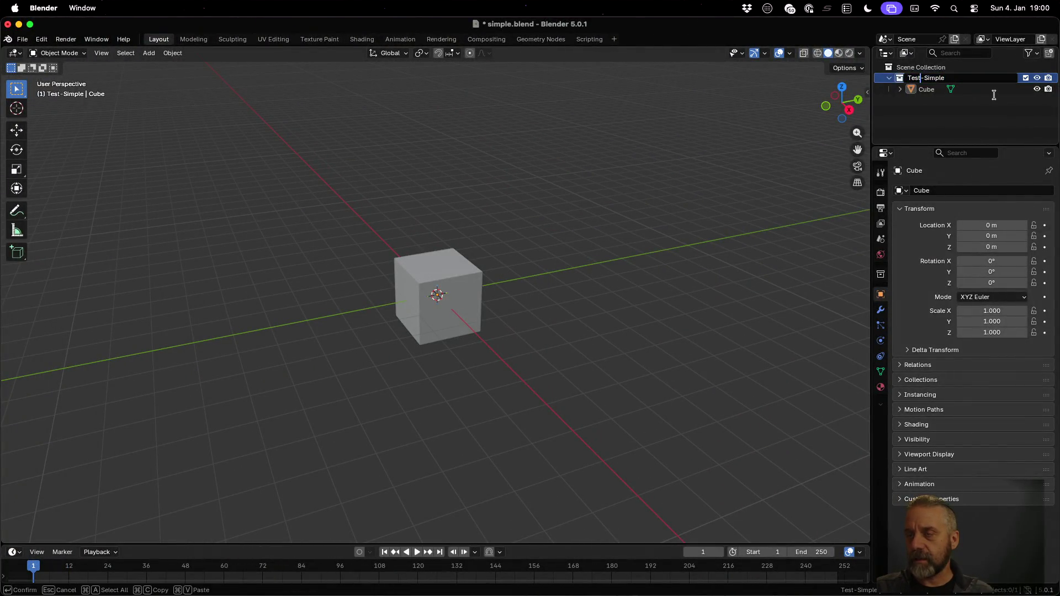
key("BackSpace")
type("s")
key("Return")
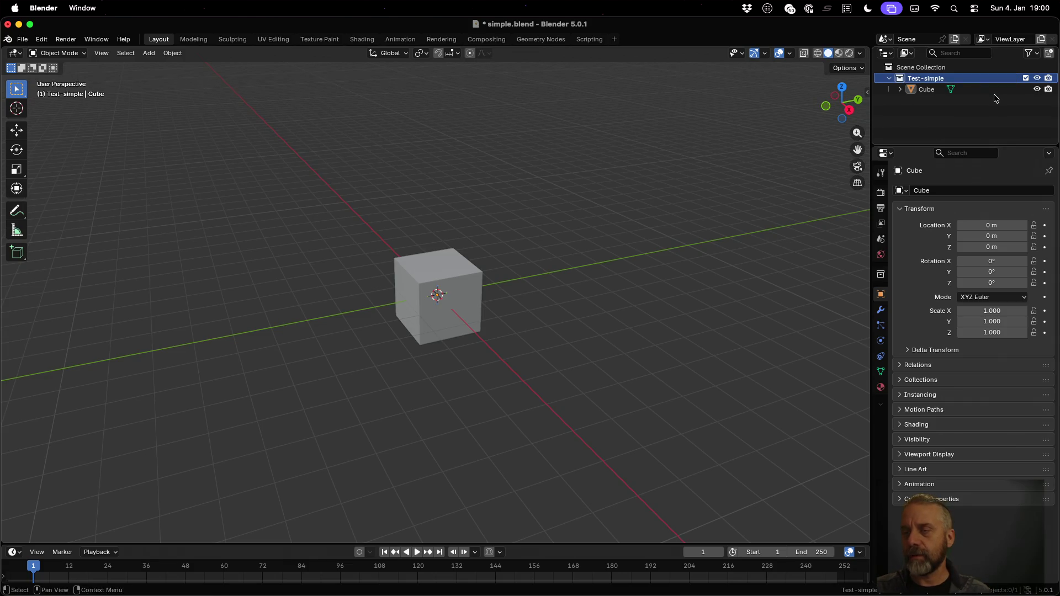
key("ctrl+Left")
key("ctrl+Left")
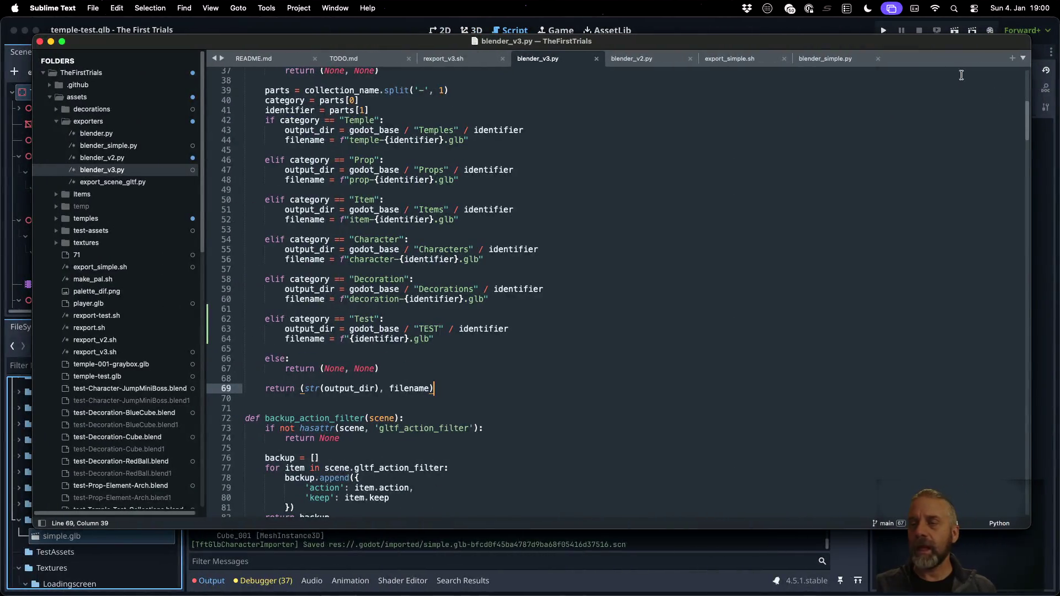
left_click(811, 59)
Step: Set export_collection in blender_simple.py to Test-simple and save the script
key("shift+Right")
key("shift+Right")
key("shift+Right")
type("simple")
key("cmd+s")
Step: Rerun the previous simple export command in iTerm2
key("ctrl+Right")
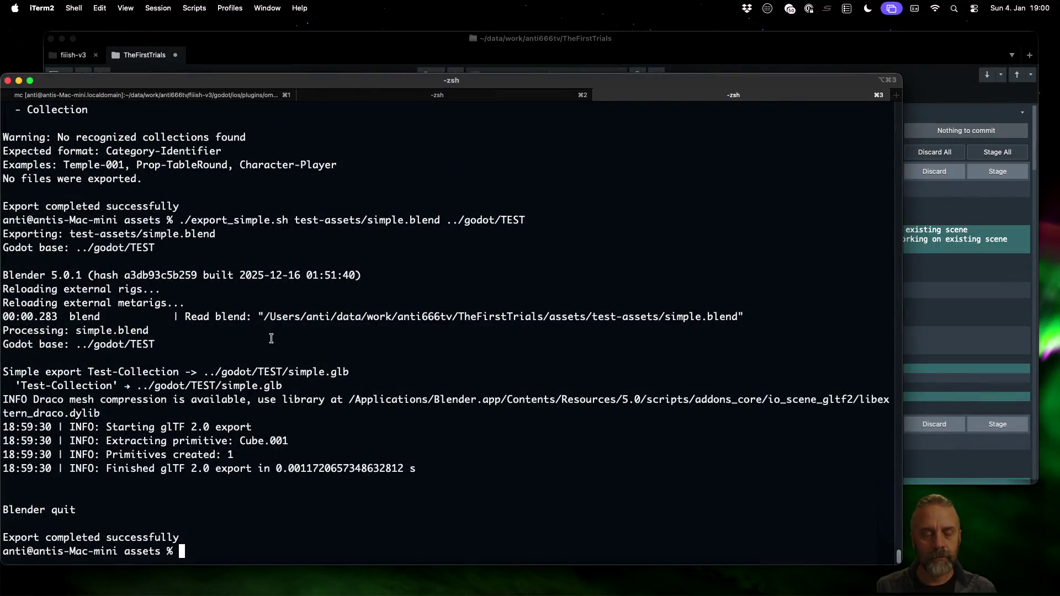
key("Up")
key("Return")
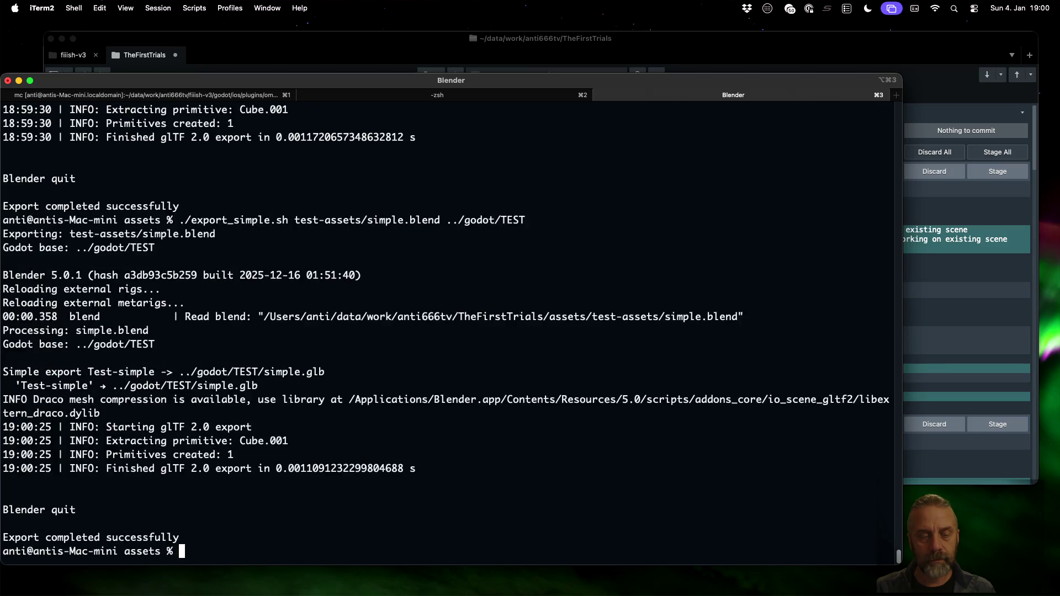
key("ctrl+Left")
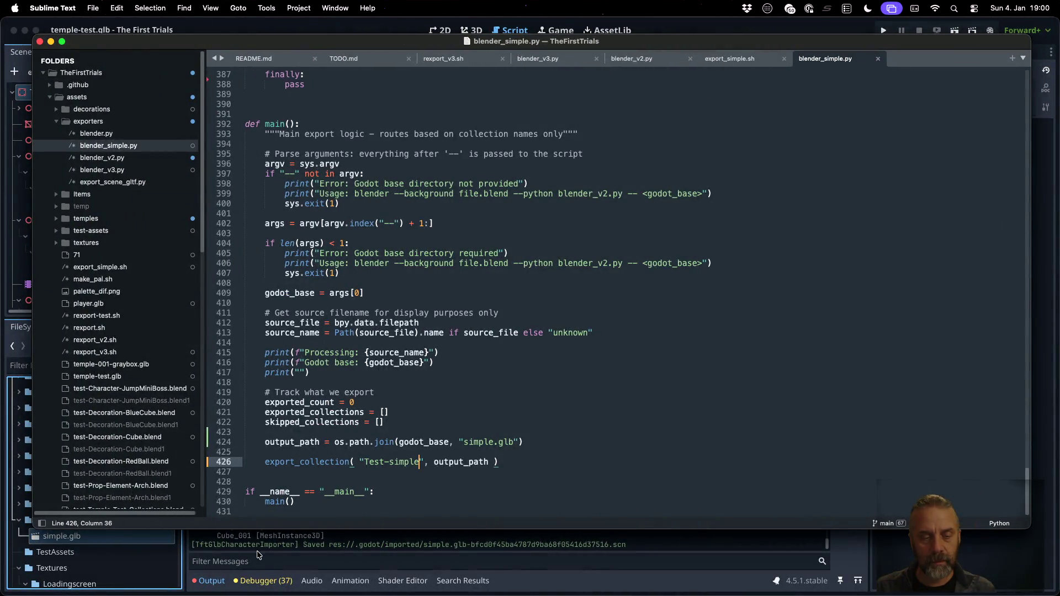
Step: Check simple.glb's import settings in Godot's FileSystem
left_click(260, 555)
double_click(109, 534)
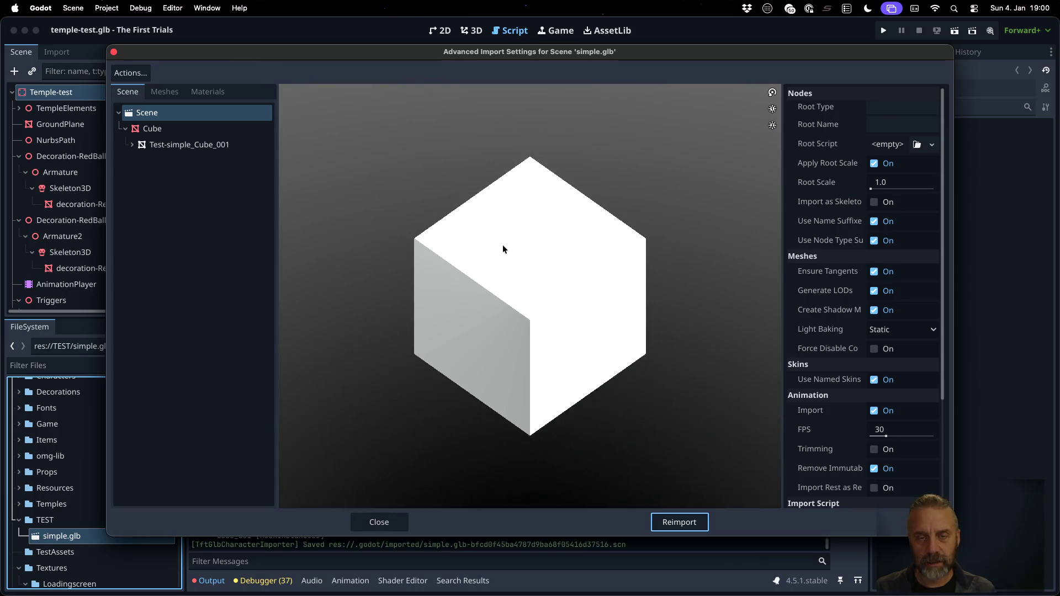
key("Escape")
key("ctrl+Right")
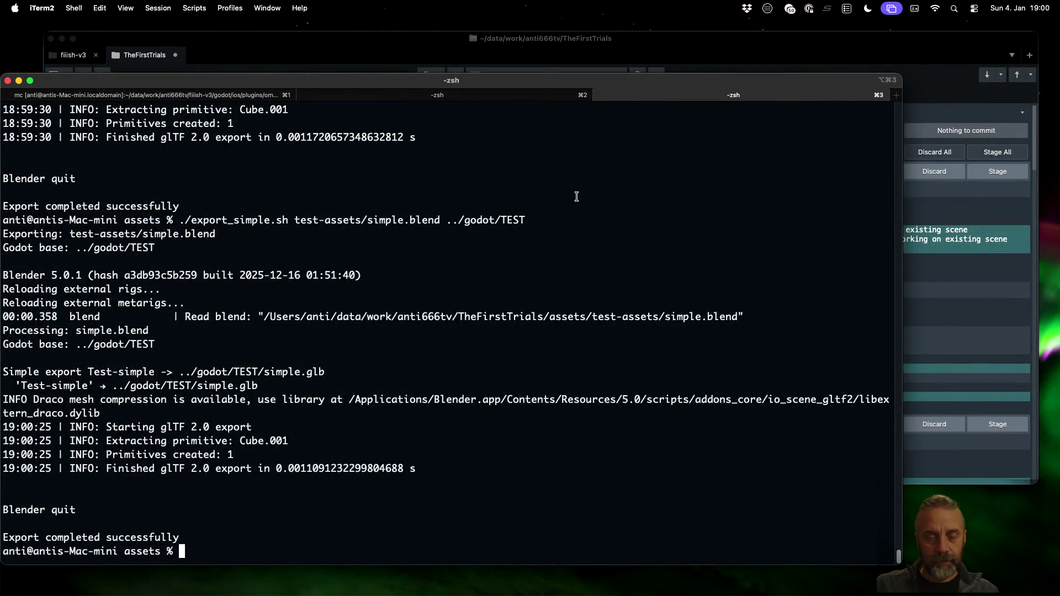
Step: Review the Test category and the uses of identifier in blender_v3.py
key("Up")
key("Up")
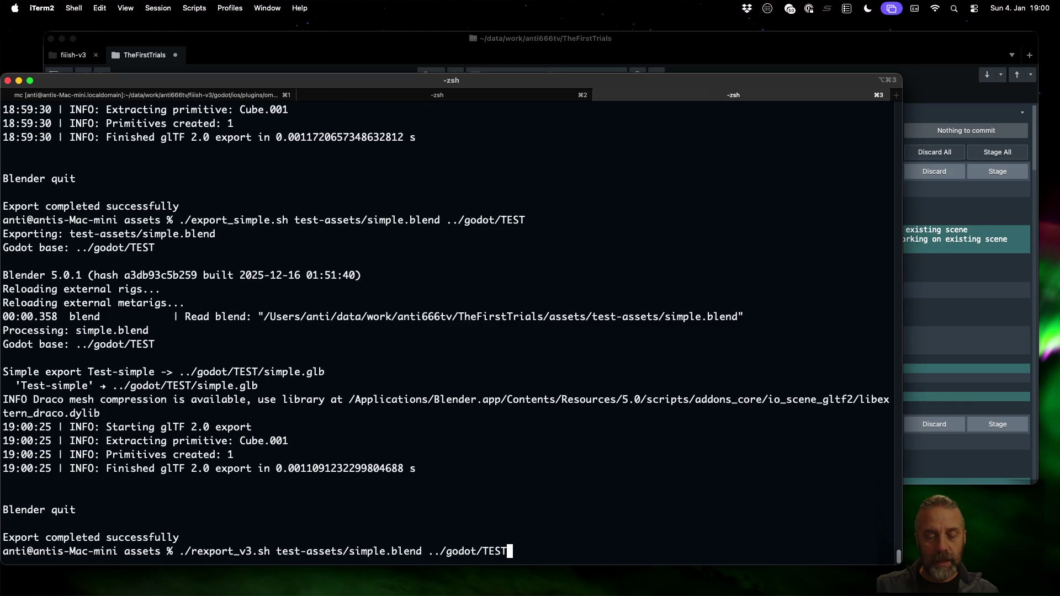
key("super+Tab")
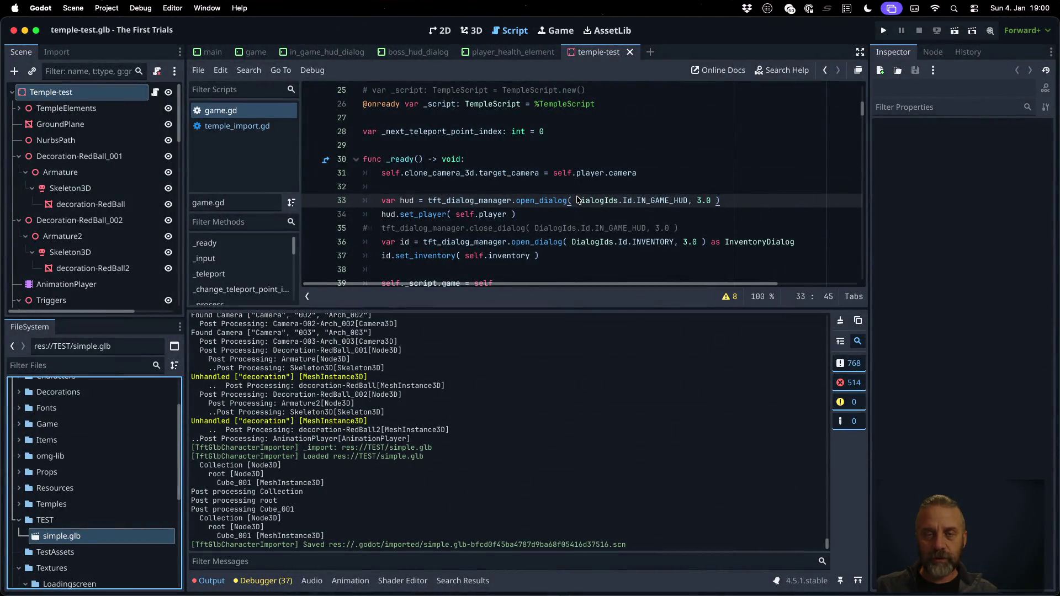
key("ctrl+Up")
left_click(393, 309)
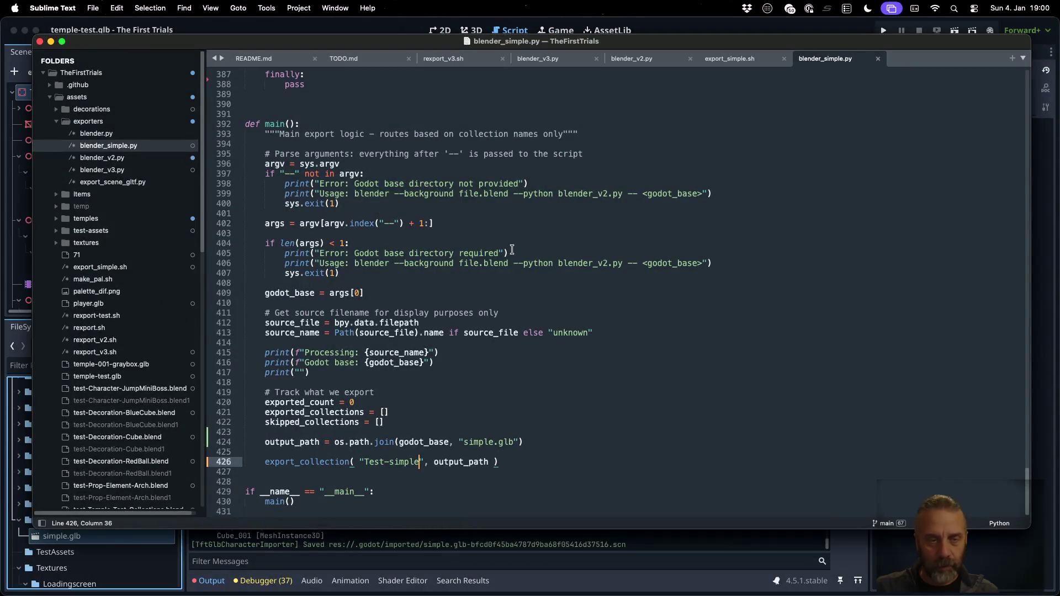
key("ctrl+Tab")
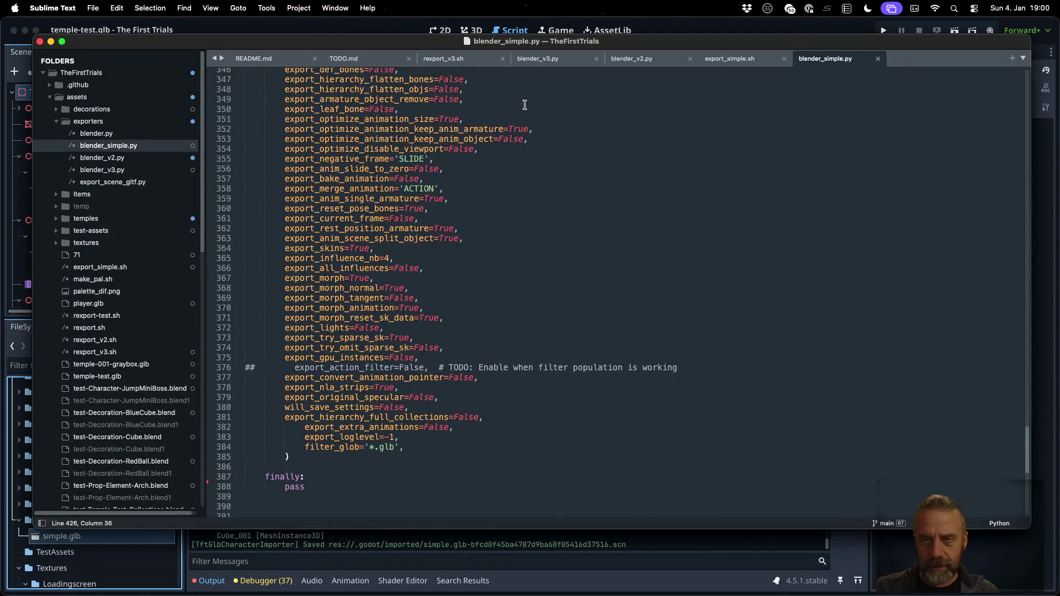
key("ctrl+Tab")
double_click(363, 319)
double_click(390, 338)
left_click(385, 339)
double_click(385, 339)
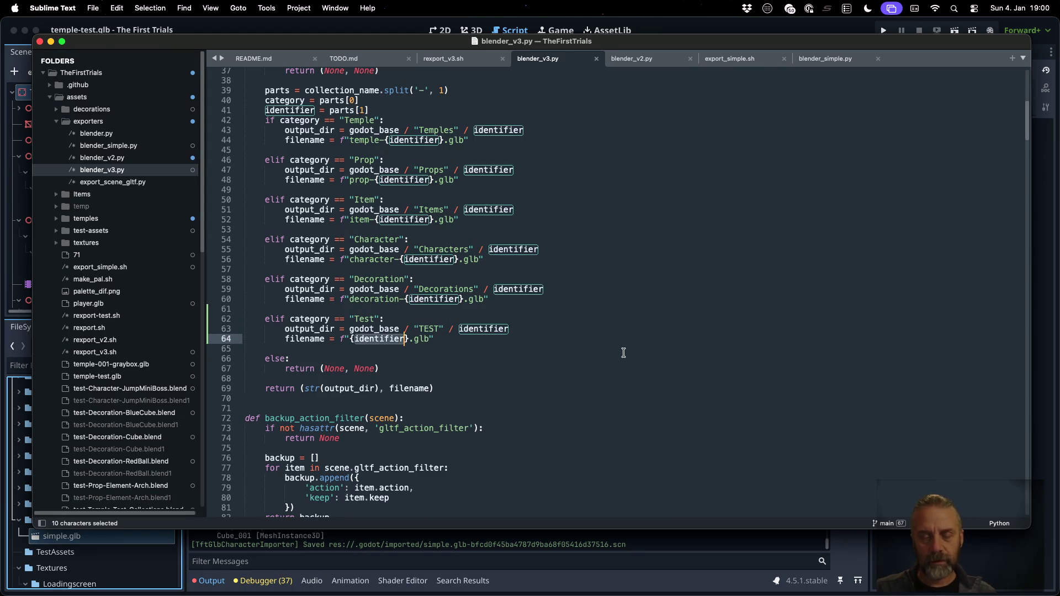
Step: Run rexport_v3.sh on test-assets/simple.blend and check the saved file and Test-simple collection names
key("super+Tab")
key("Return")
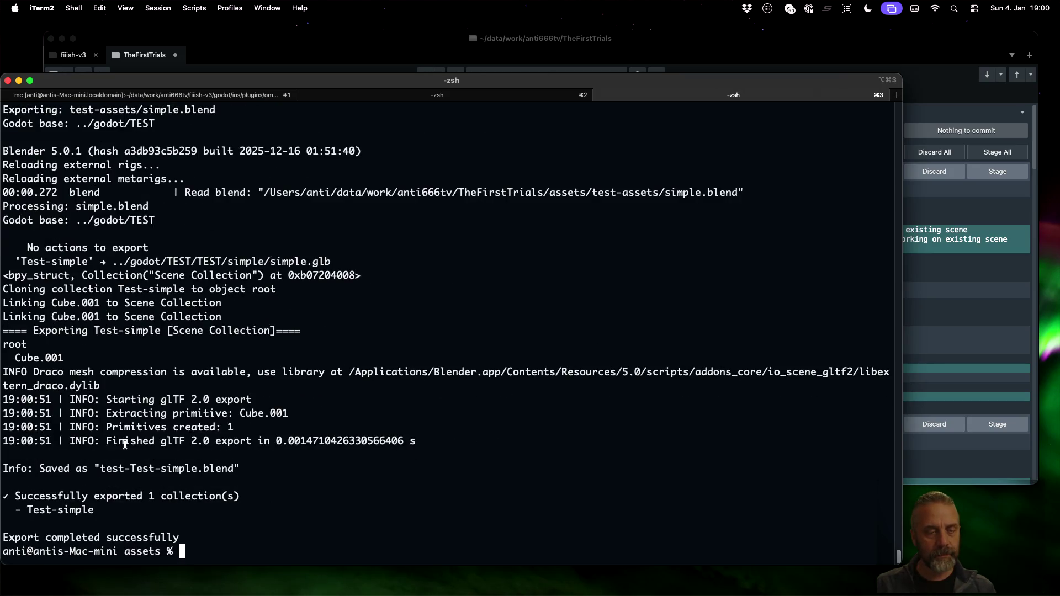
left_click_drag(100, 467, 137, 468)
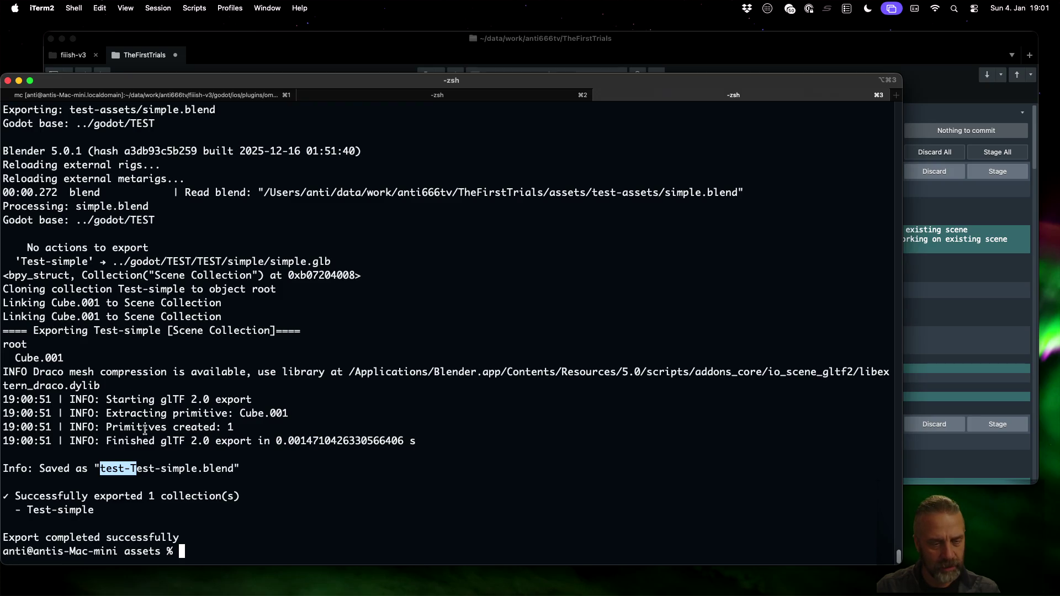
left_click_drag(25, 510, 96, 510)
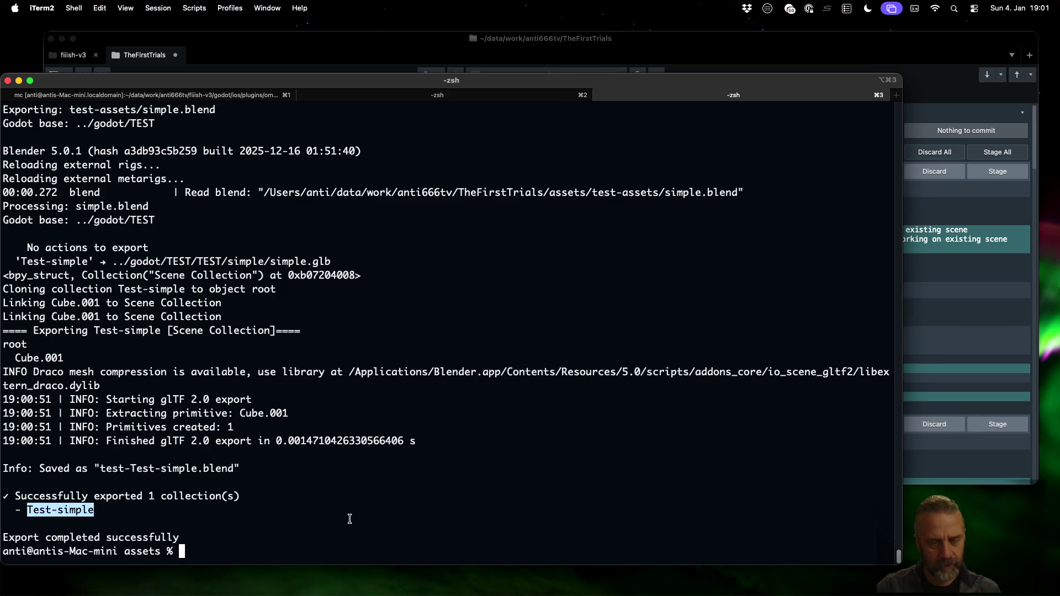
key("Up")
key("Down")
key("super+Tab")
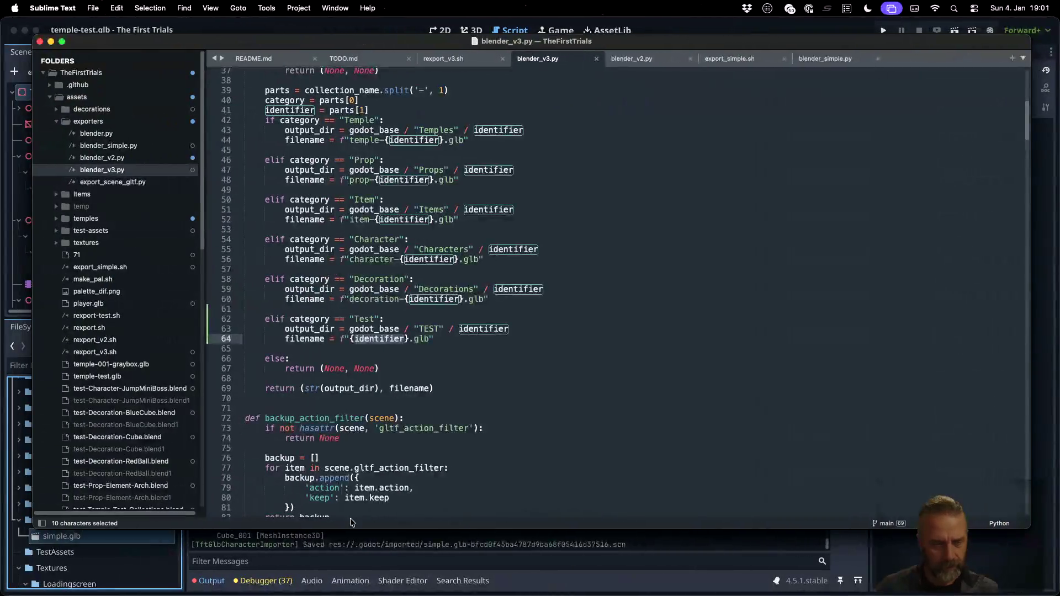
Step: In Godot, expand TEST/TEST/simple and try opening simple.glb, dismissing the error
left_click(38, 552)
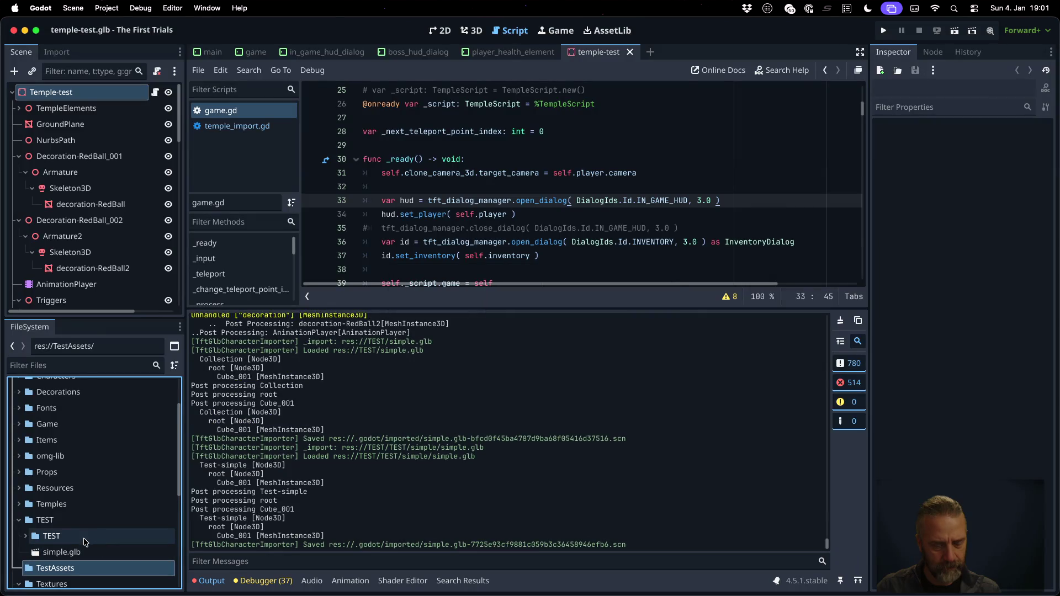
left_click(25, 536)
scroll(32, 519, "down", 3)
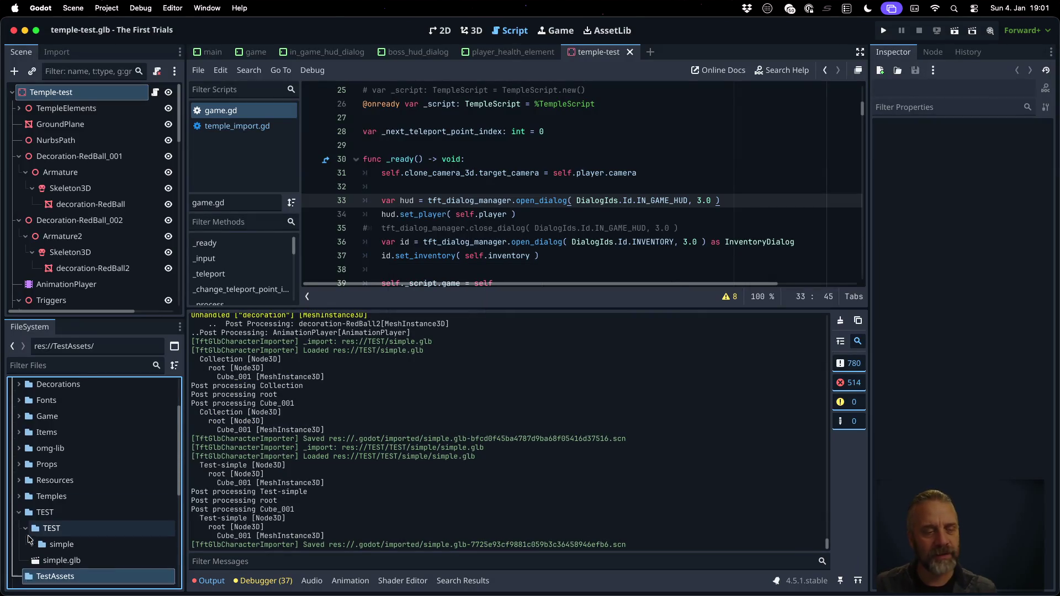
left_click(31, 481)
double_click(72, 496)
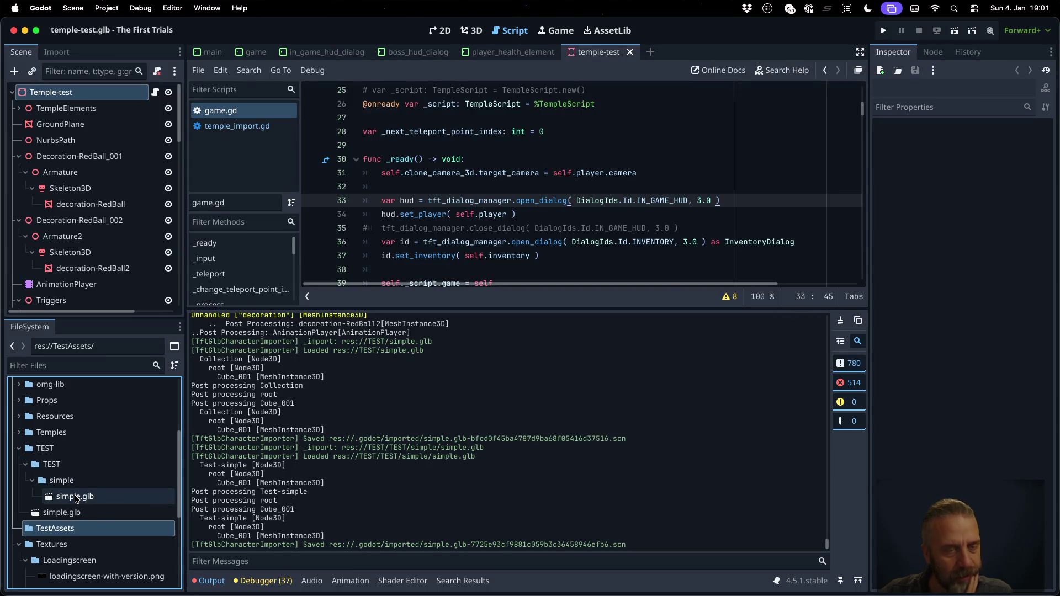
left_click(527, 314)
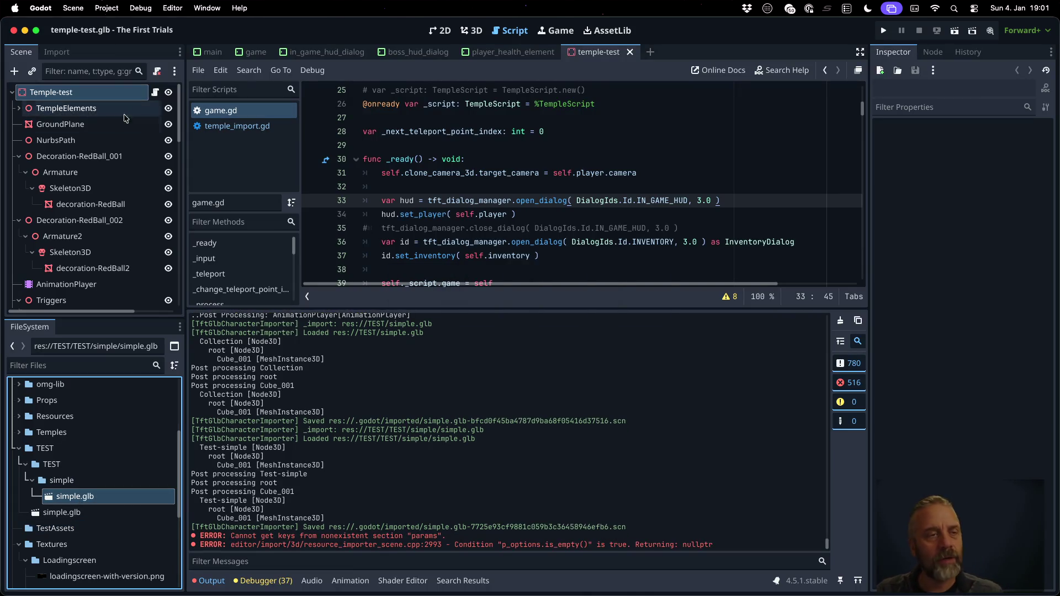
Step: Set simple.glb's Import As type to Scene and reimport it
left_click(57, 52)
left_click(77, 108)
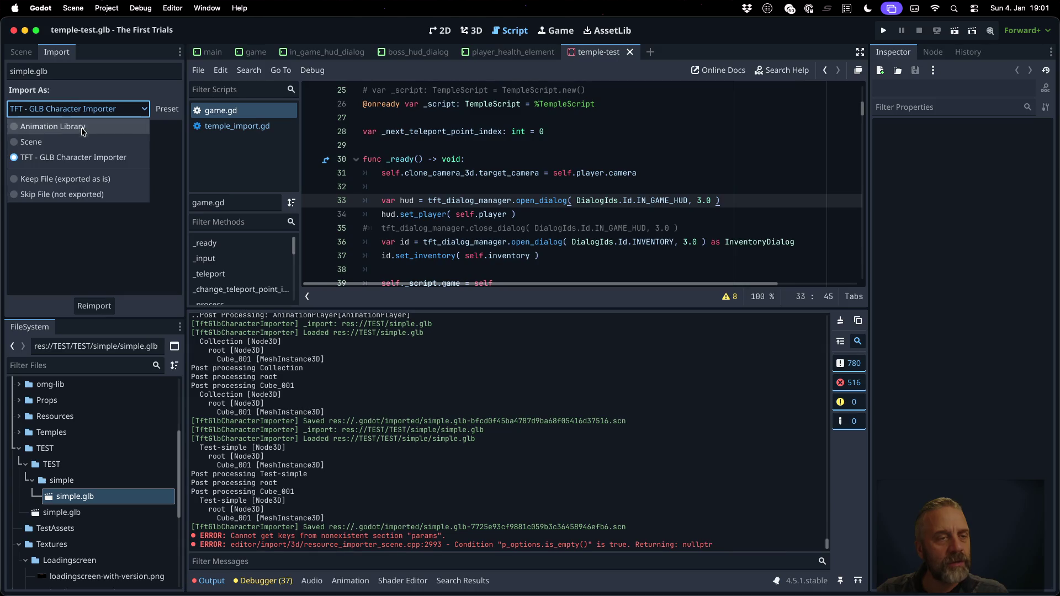
left_click(33, 143)
left_click(133, 305)
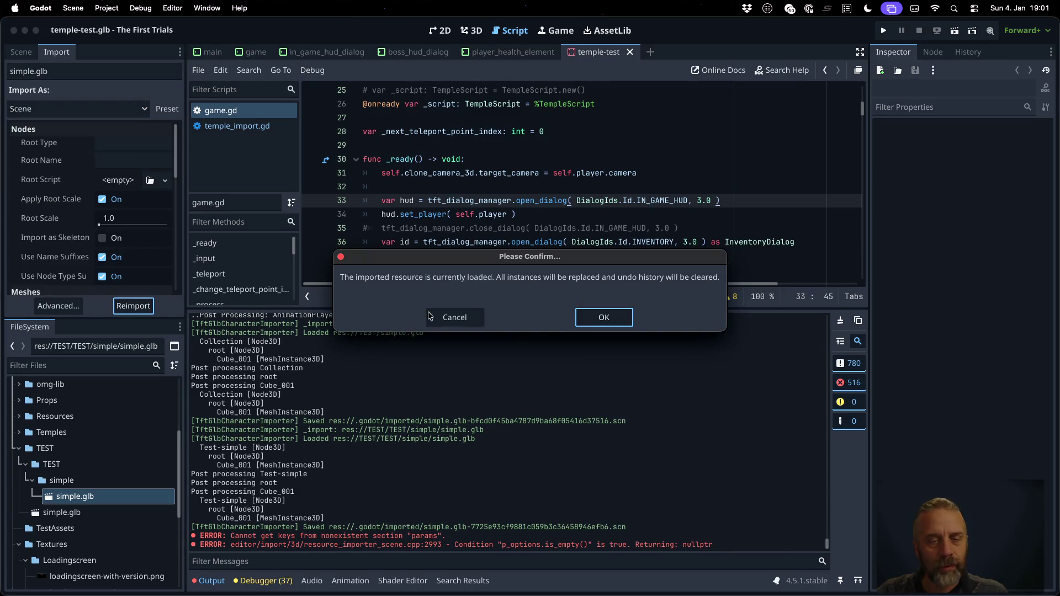
left_click(602, 318)
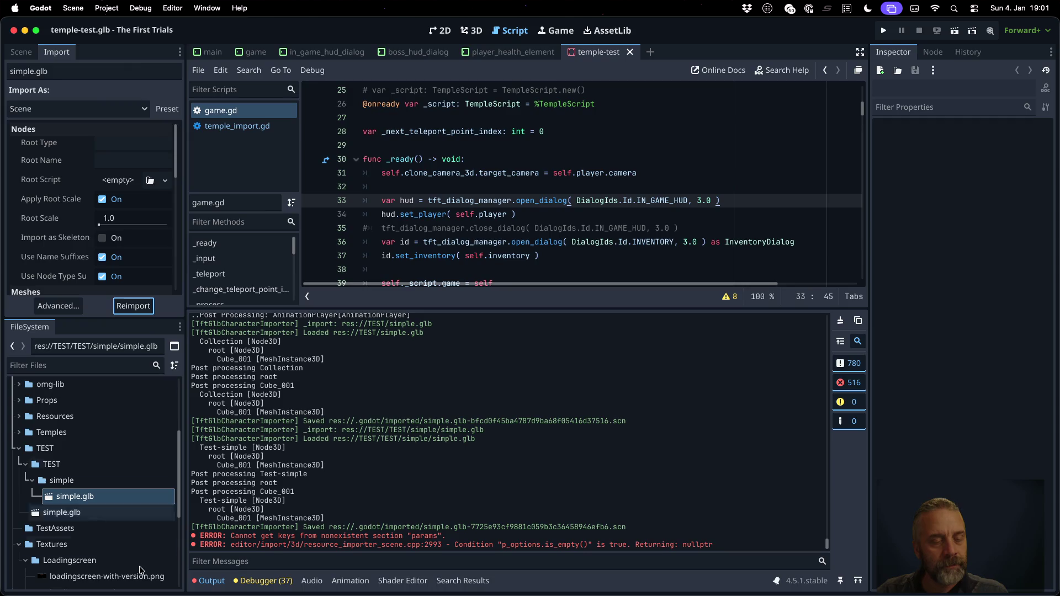
Step: Inspect the imported node tree and root node in the Advanced import settings
double_click(70, 511)
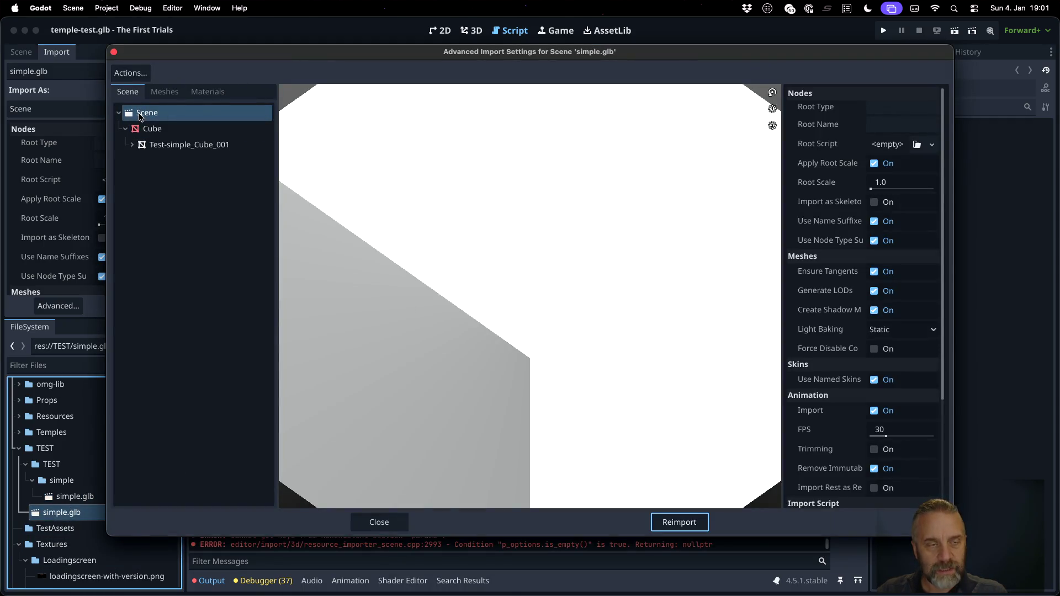
left_click(380, 522)
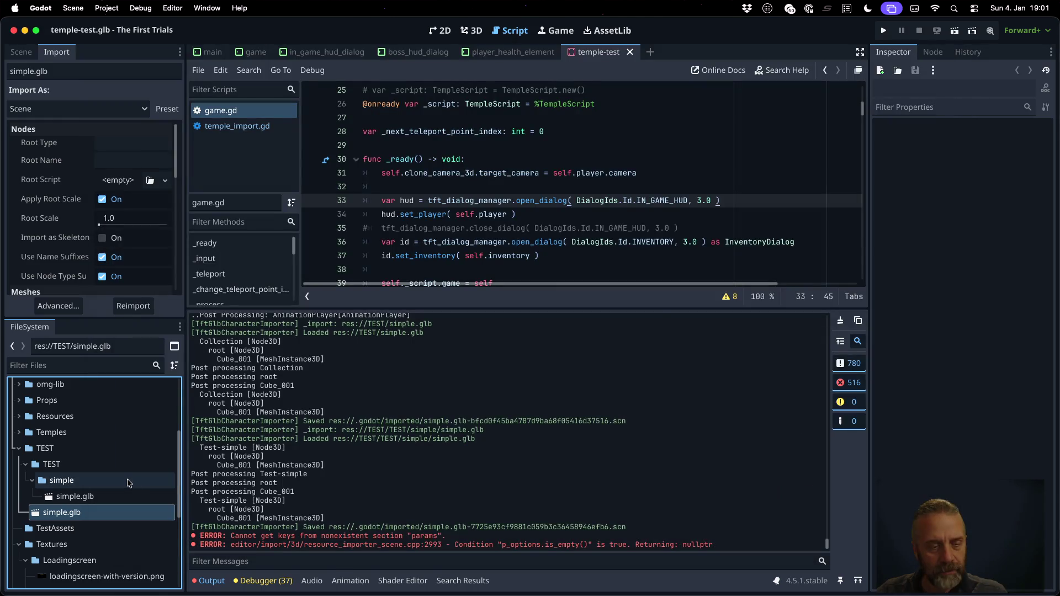
double_click(128, 496)
left_click(169, 129)
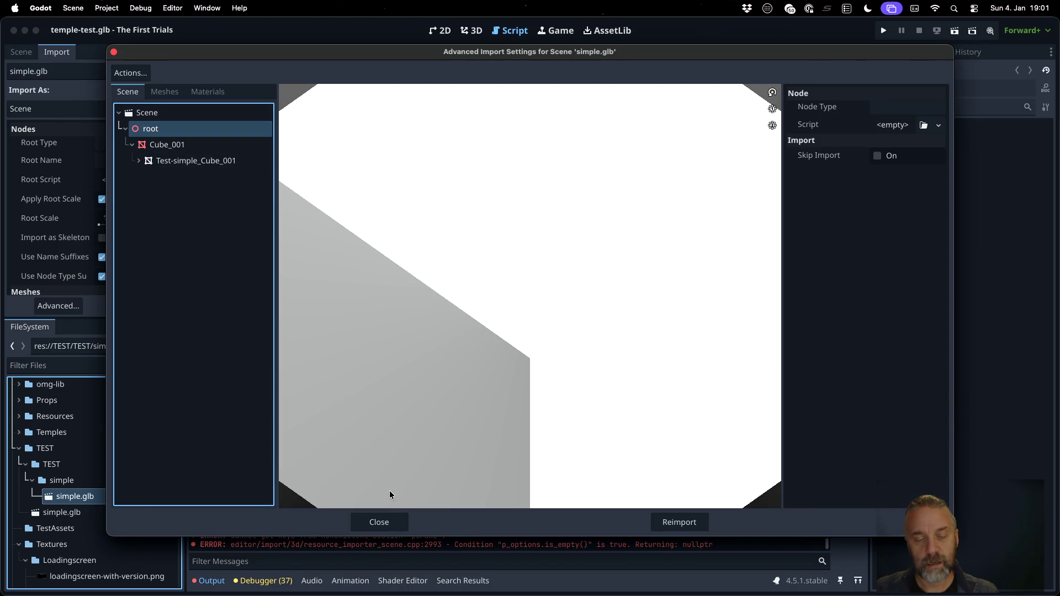
left_click(381, 522)
Step: Return to blender_v3.py in Sublime Text
key("super+Tab")
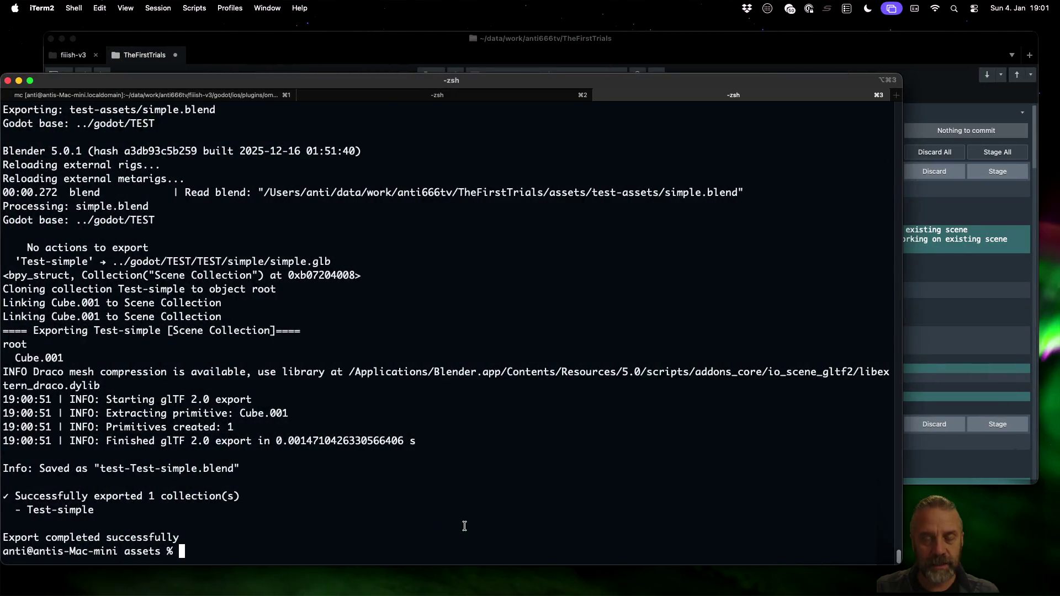
key("super+Tab")
key("ctrl+Up")
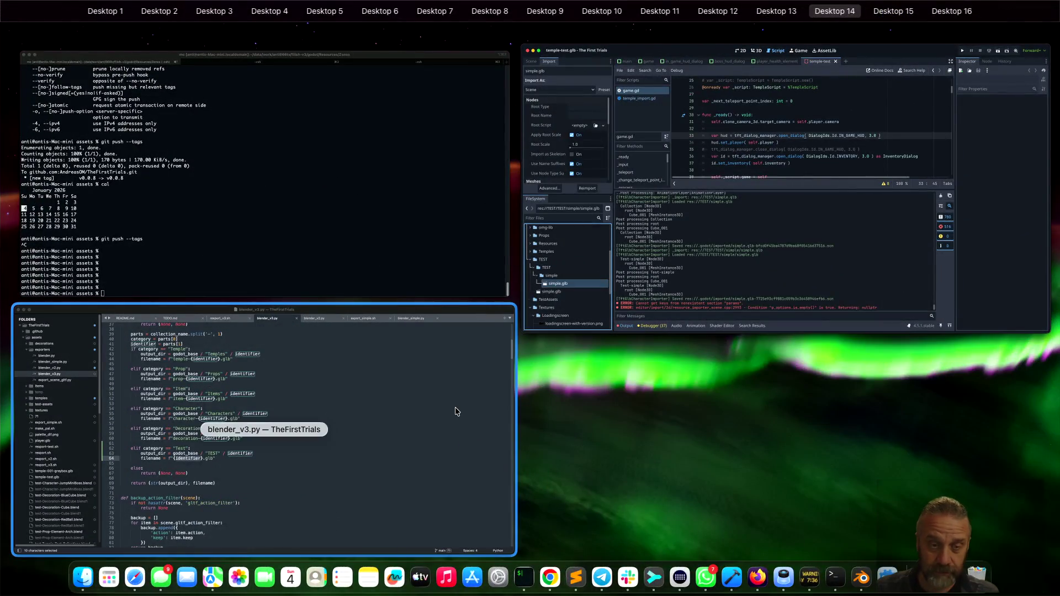
left_click(456, 412)
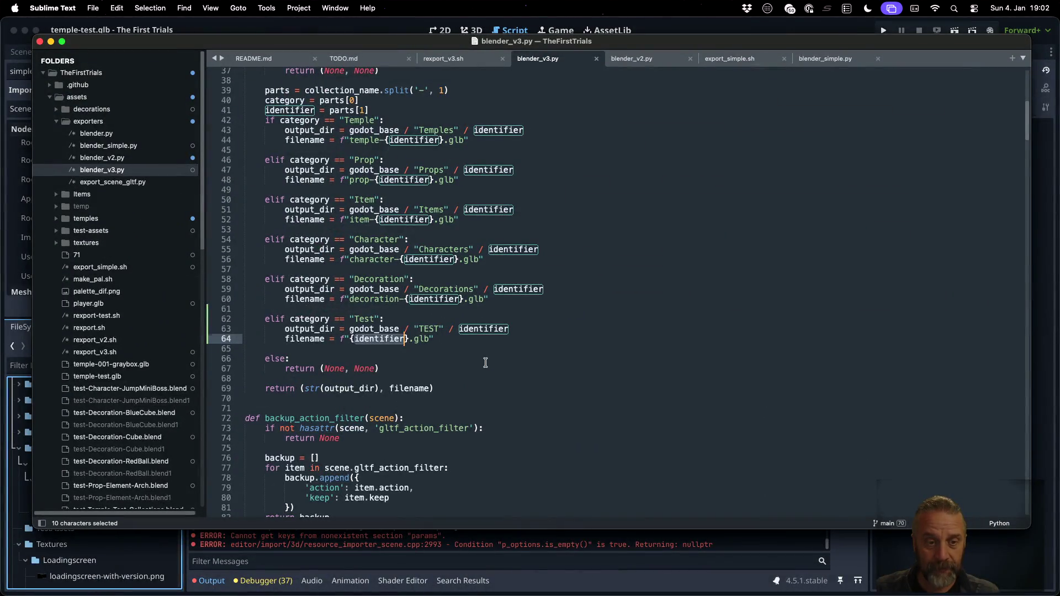
left_click(485, 362)
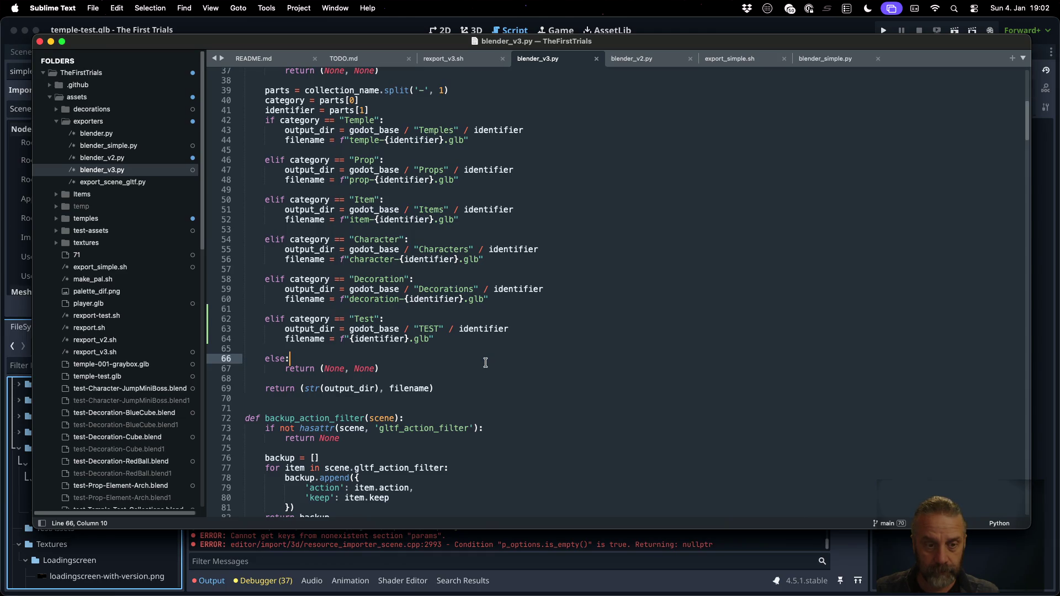
Step: Jump to print_tree with Goto Symbol and insert a blank line above it
scroll(486, 363, "down", 15)
left_click(486, 366)
left_click(623, 348)
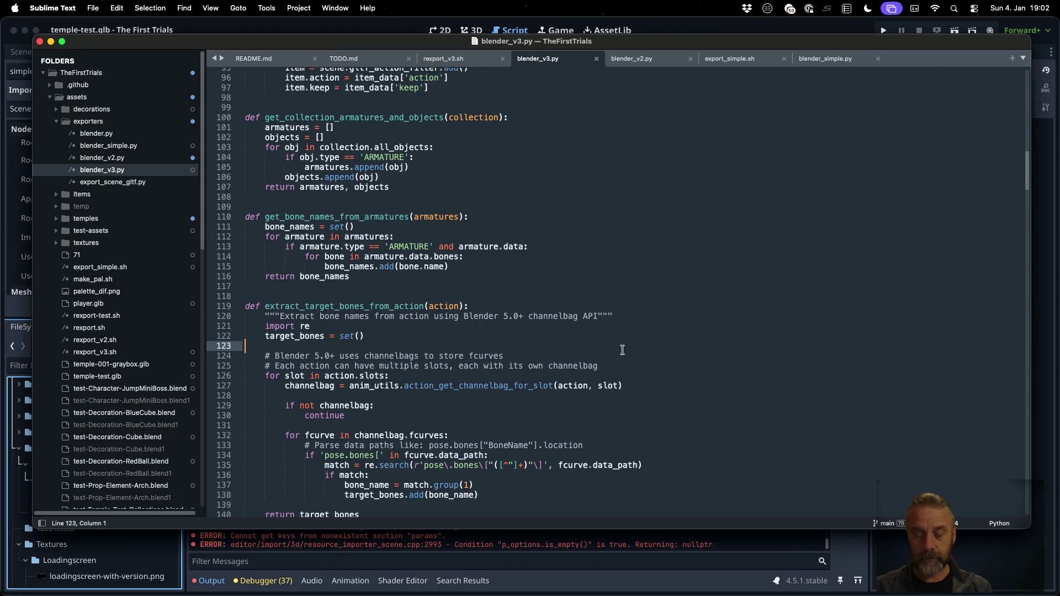
key("super+r")
type("print")
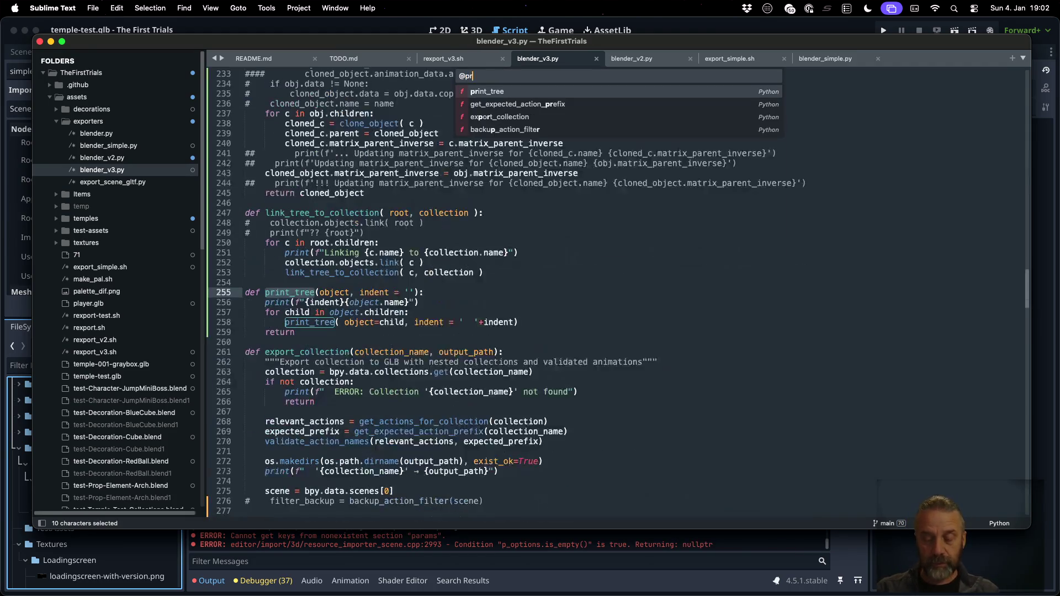
key("Return")
key("super+shift+Return")
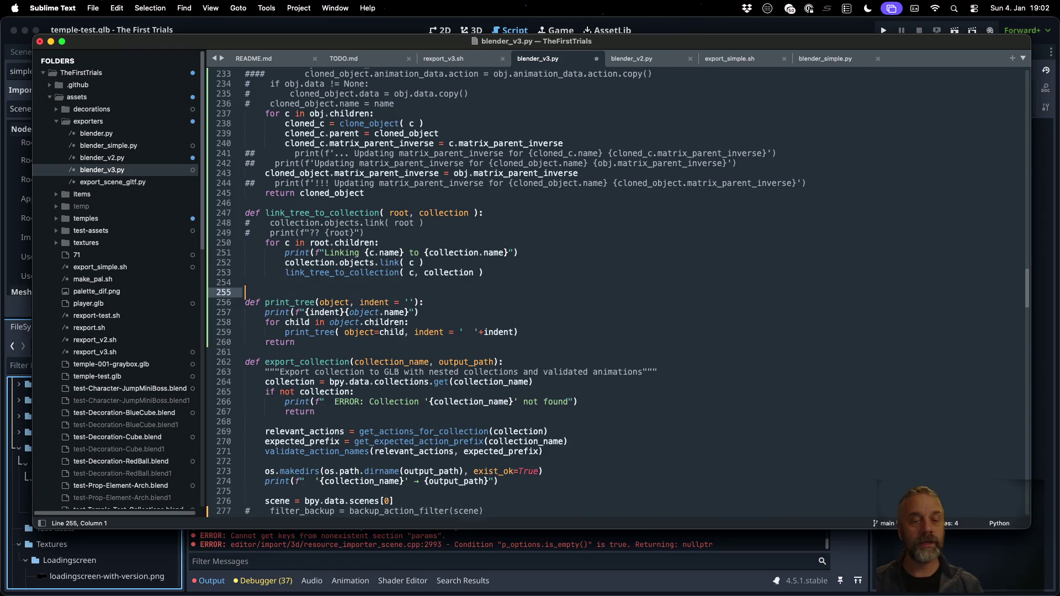
Step: Write the signature def print_collection( collection_name, indent = '' ): and start its body
type("def print")
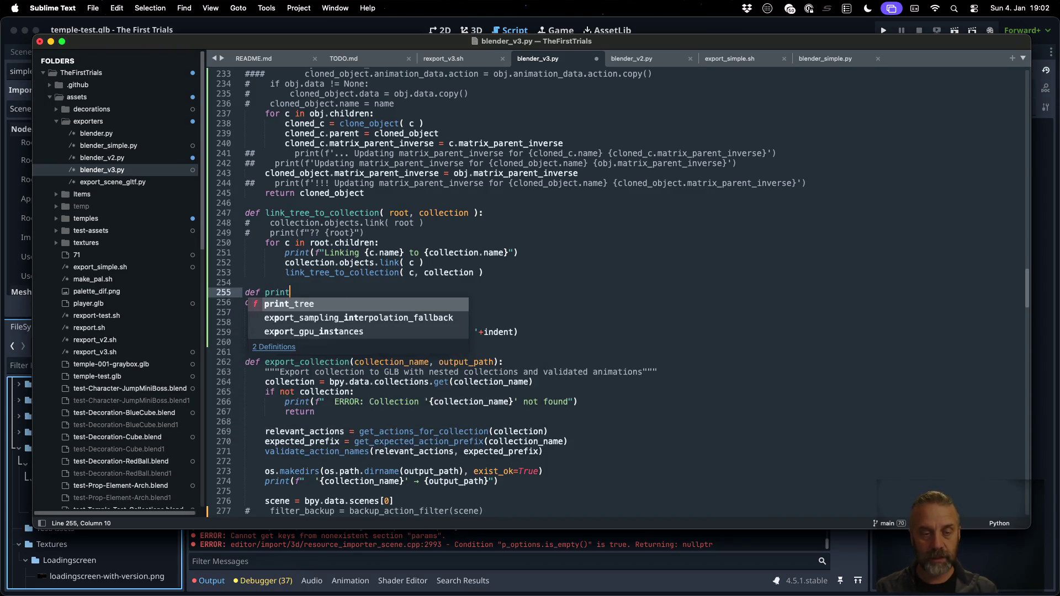
double_click(290, 302)
left_click(265, 292)
key("super+Right")
type("_collection")
type("(")
type(" colle")
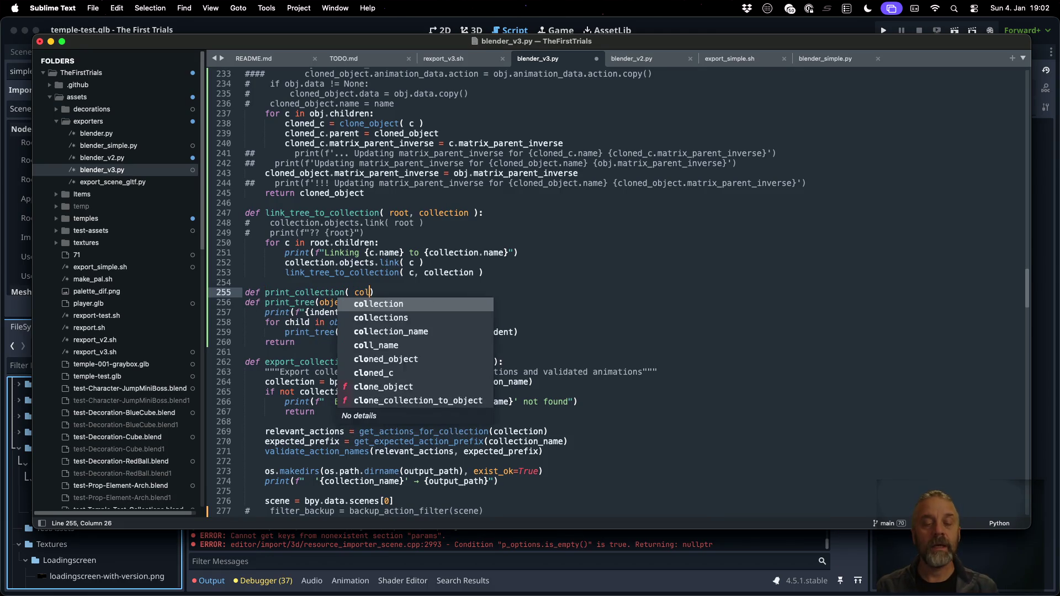
key("Down")
key("Return")
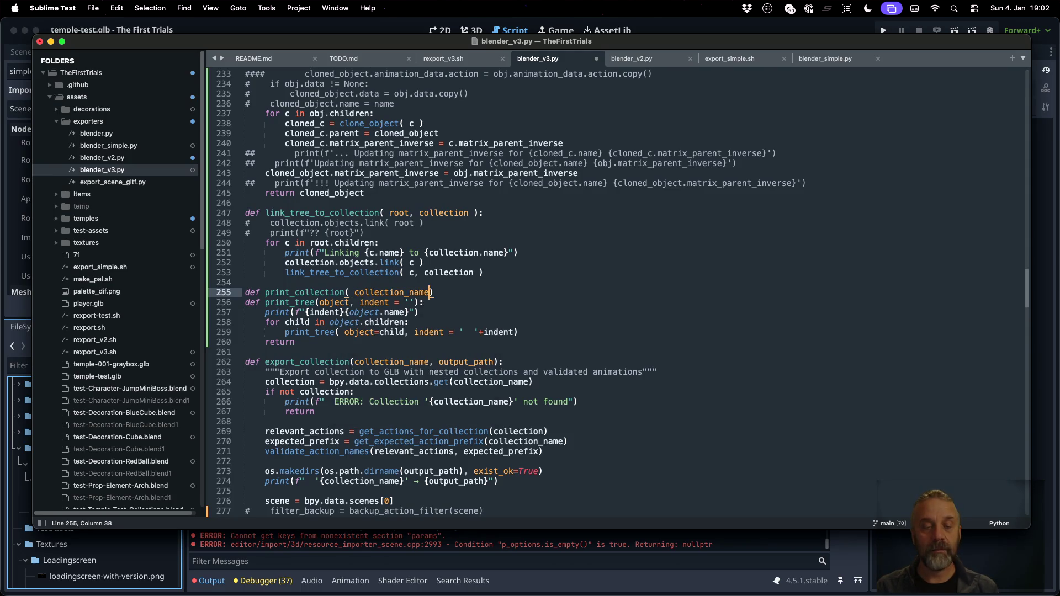
type(", ")
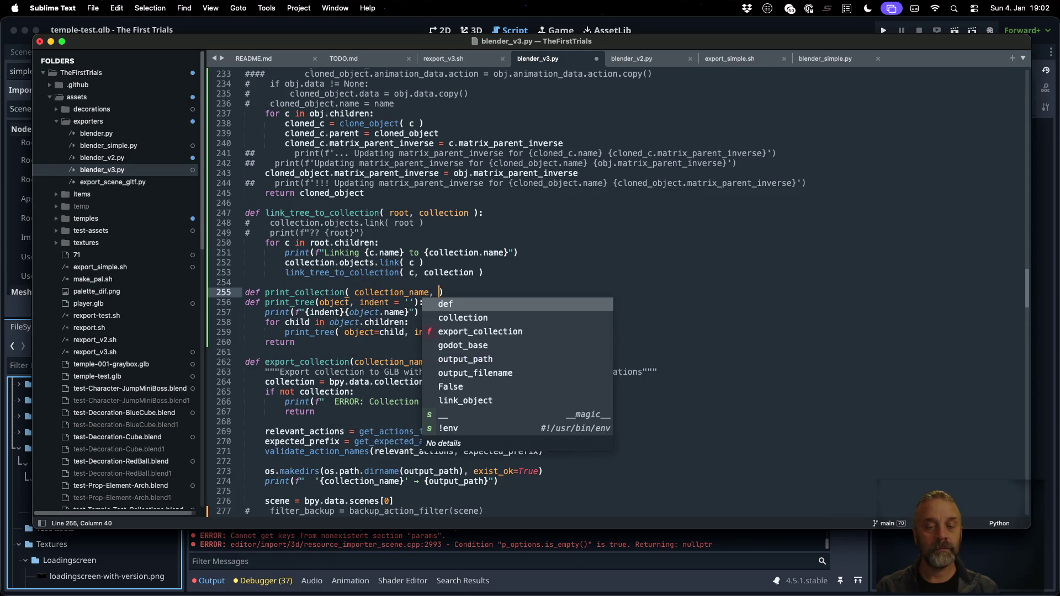
type("indent")
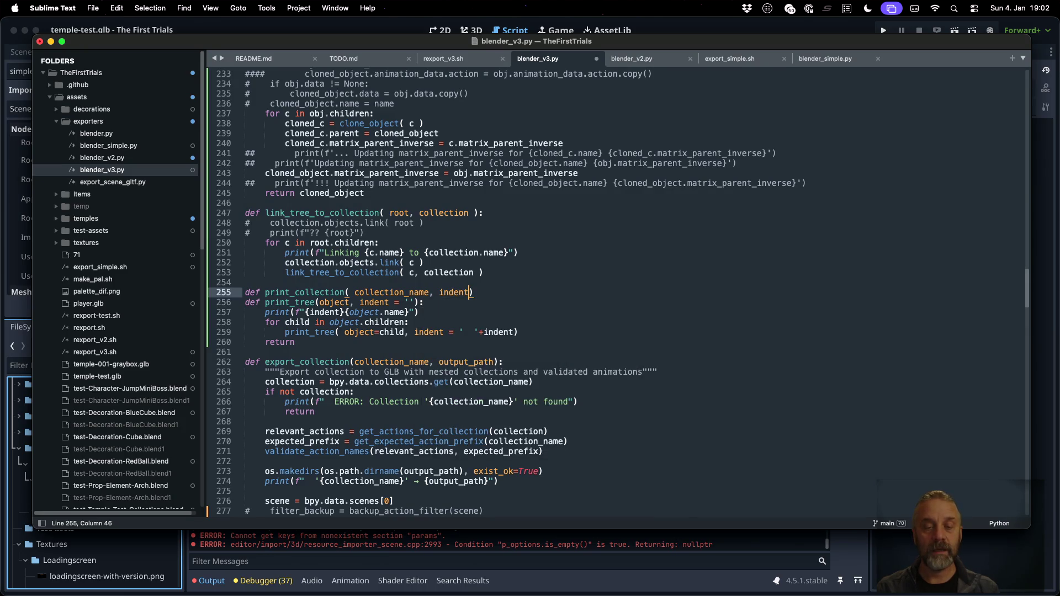
type(" = ''")
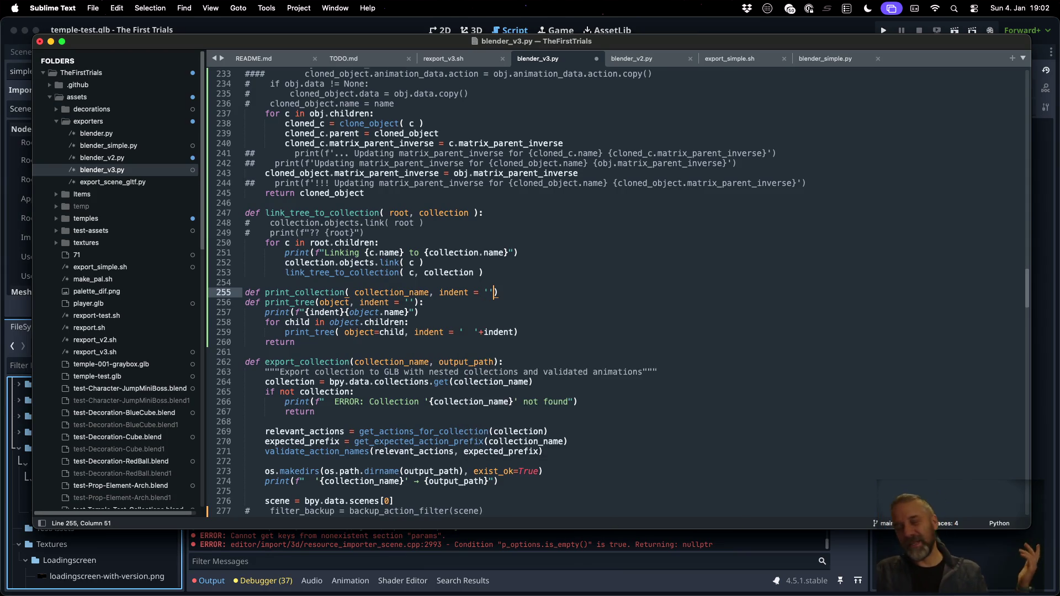
type(" ):")
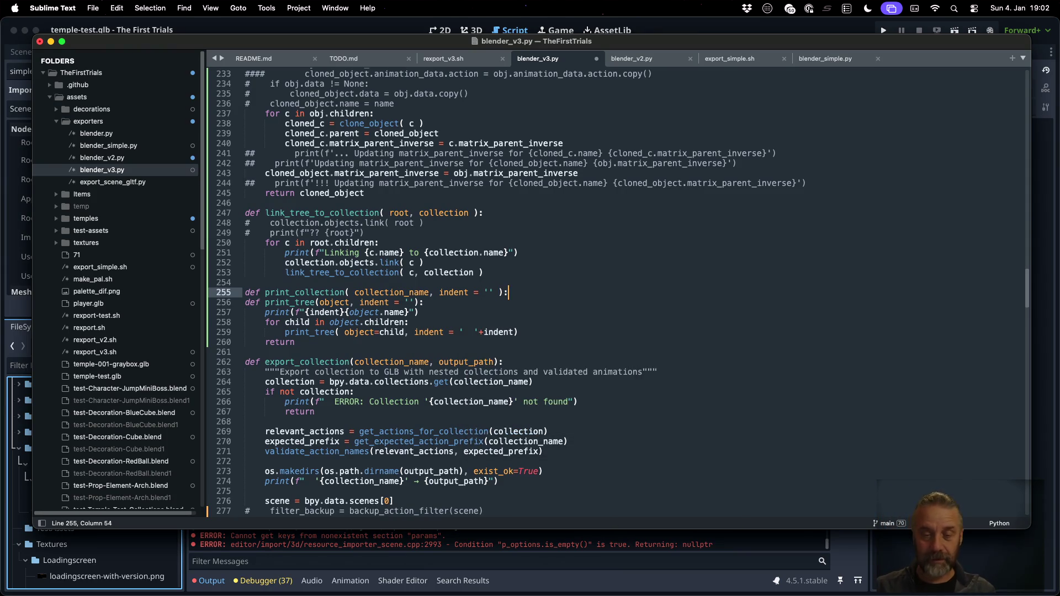
key("Return")
scroll(608, 287, "down", 15)
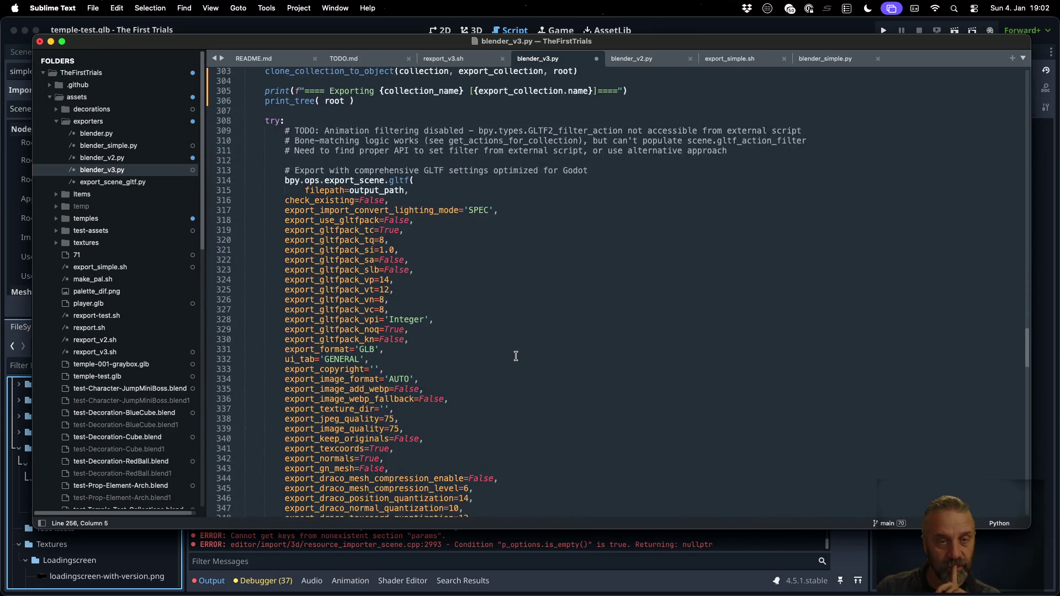
Step: Add blank lines below the collection-not-found return in export_collection
scroll(516, 356, "up", 10)
left_click(458, 365)
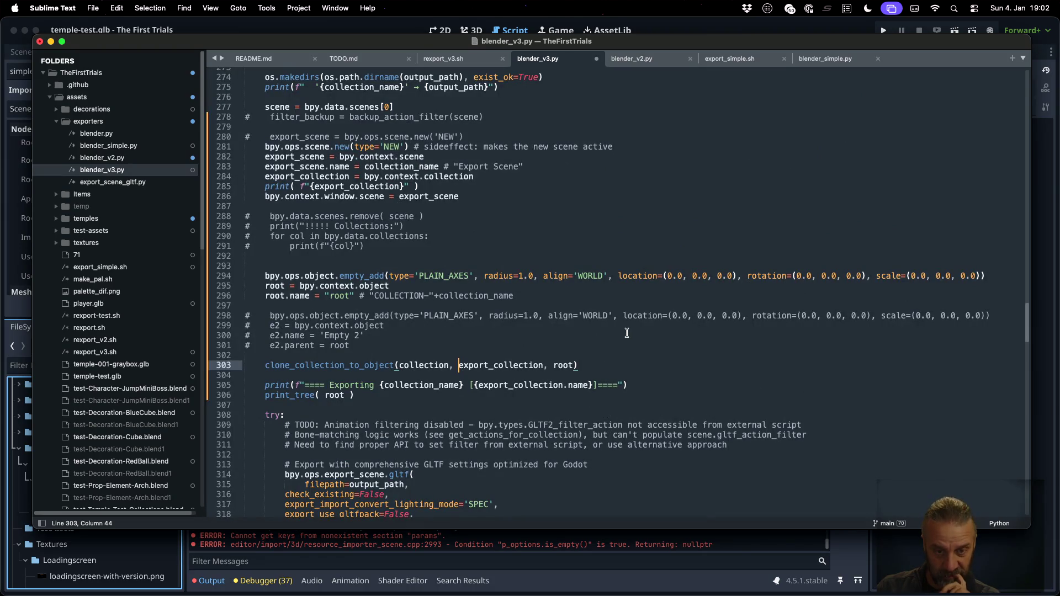
left_click(731, 351)
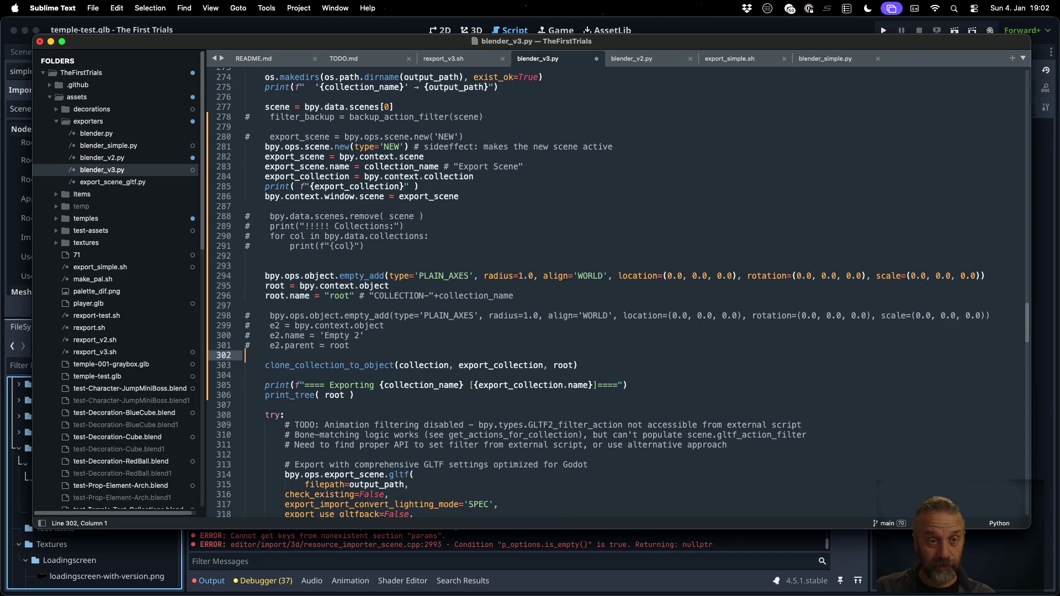
key("Up")
key("Up")
key("Up")
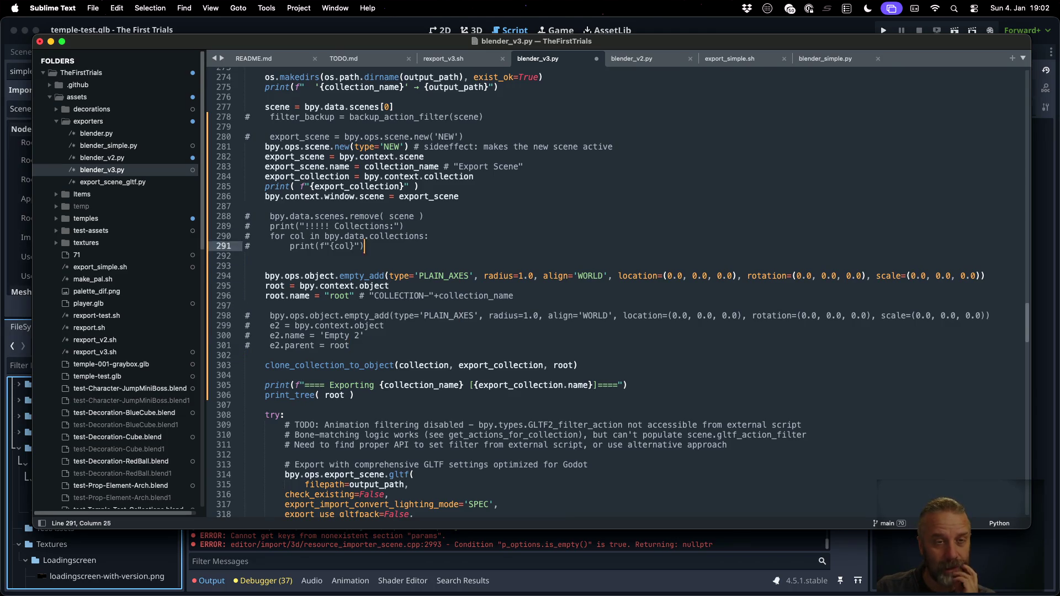
key("Down")
key("Down")
key("Down")
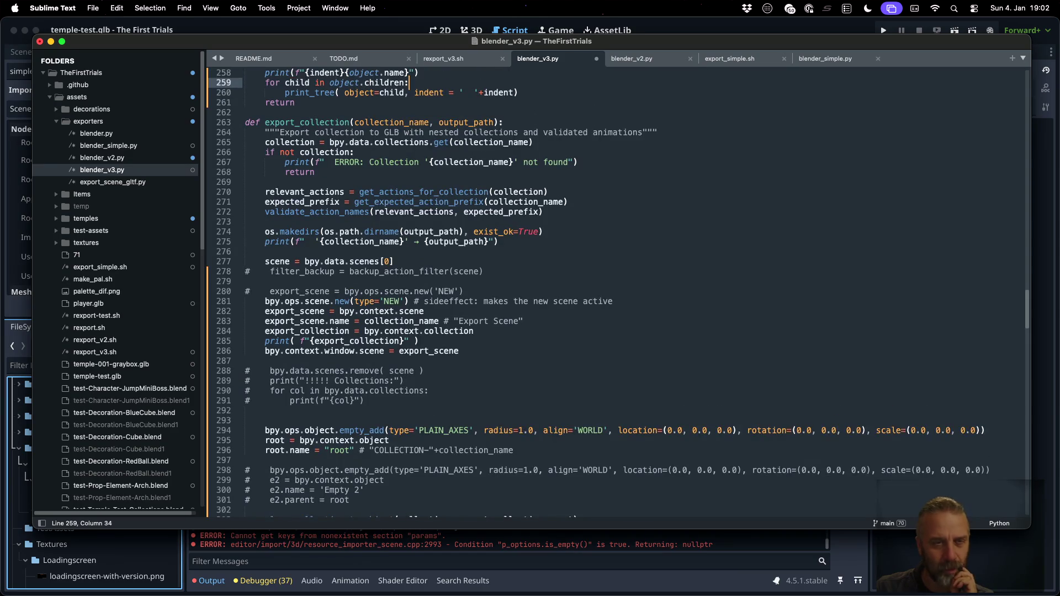
key("Down")
key("Down")
key("Down")
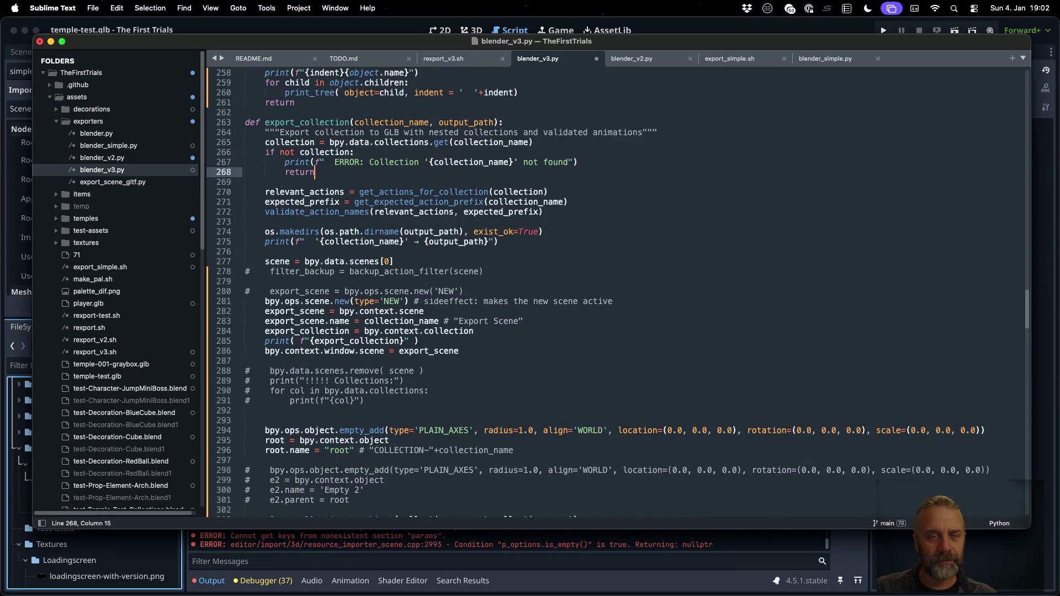
key("Return")
key("Return")
Step: Add a print_collection( collection_name ) call in export_collection and save the script
key("BackSpace")
type("print")
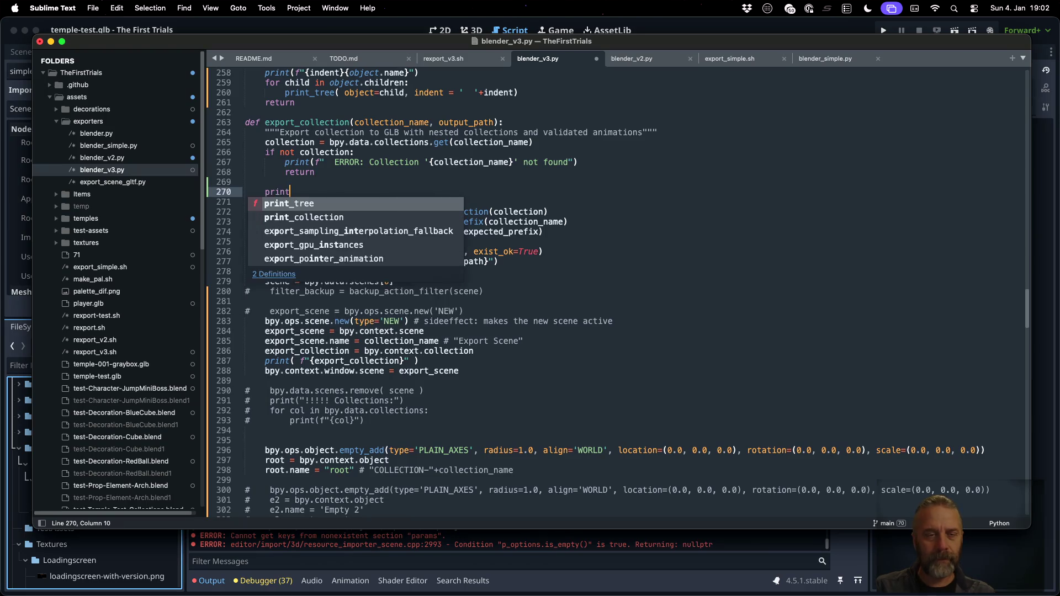
type("_collection( coll")
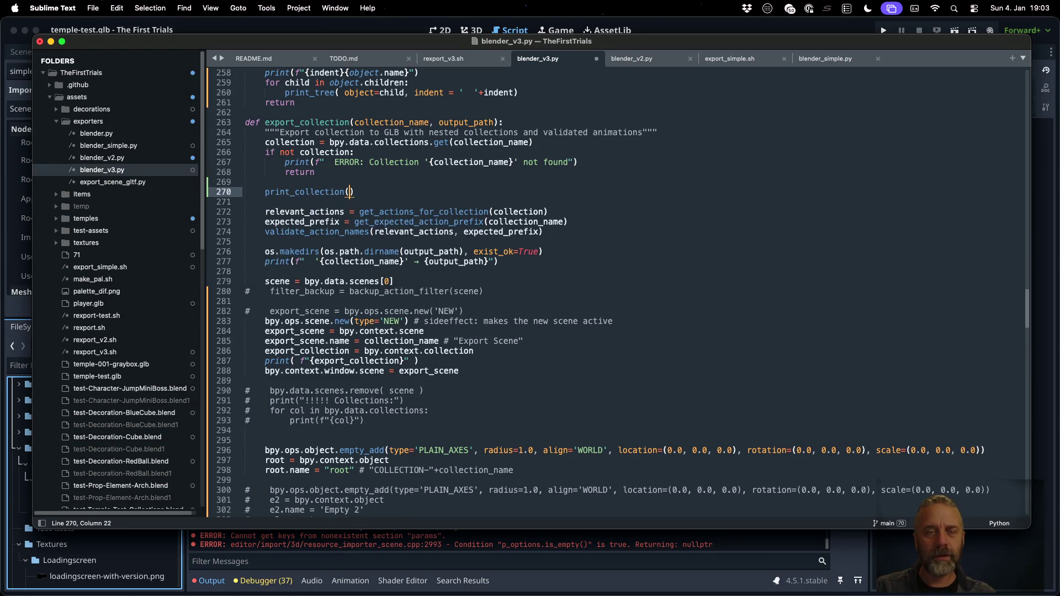
key("Tab")
type(")")
key("super+s")
Step: Copy print_tree's print line into print_collection's body and begin a 'for c in' loop below it
left_click(649, 320)
scroll(516, 244, "up", 5)
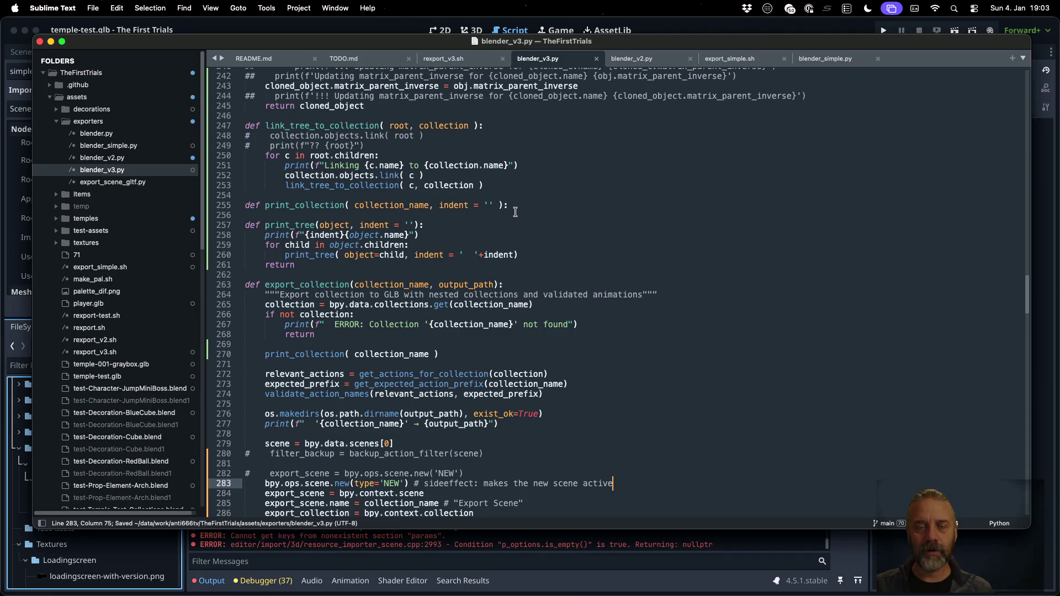
left_click(515, 206)
key("Return")
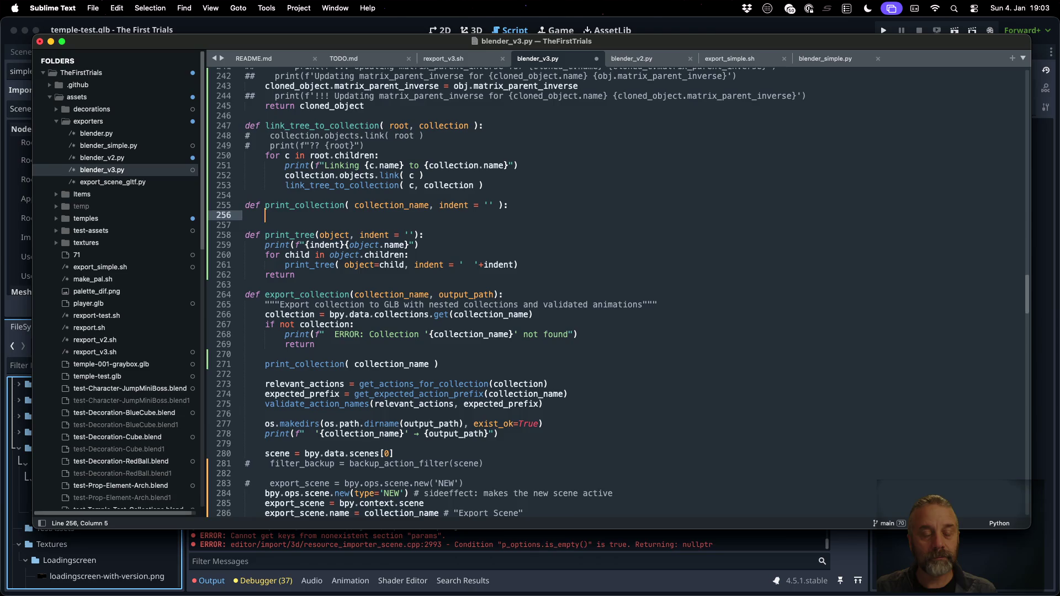
left_click(265, 245)
key("super+shift+Right")
key("super+c")
key("Up")
key("Up")
key("Up")
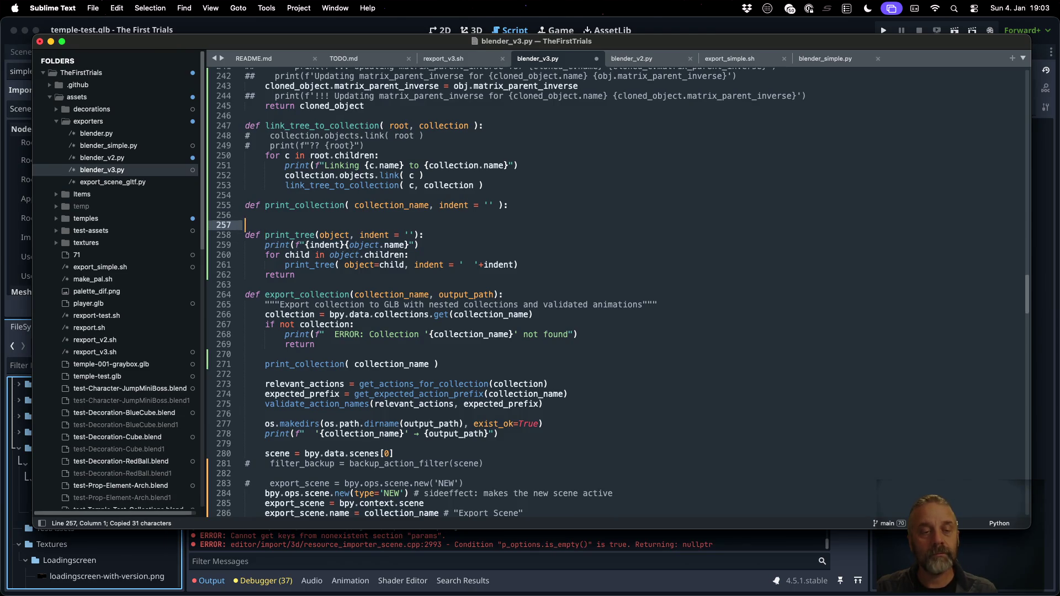
key("super+v")
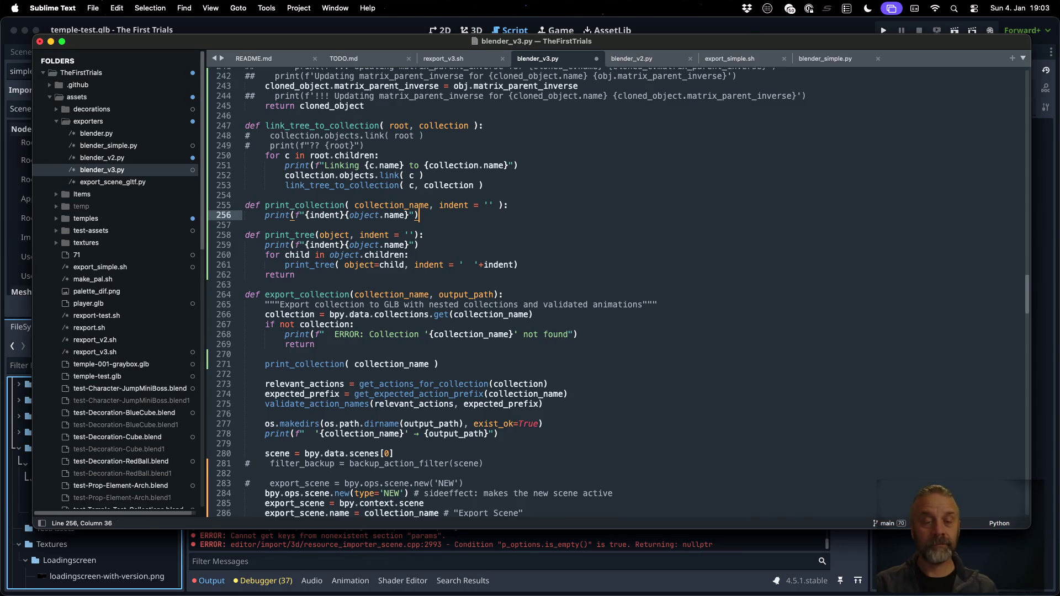
key("Return")
key("Return")
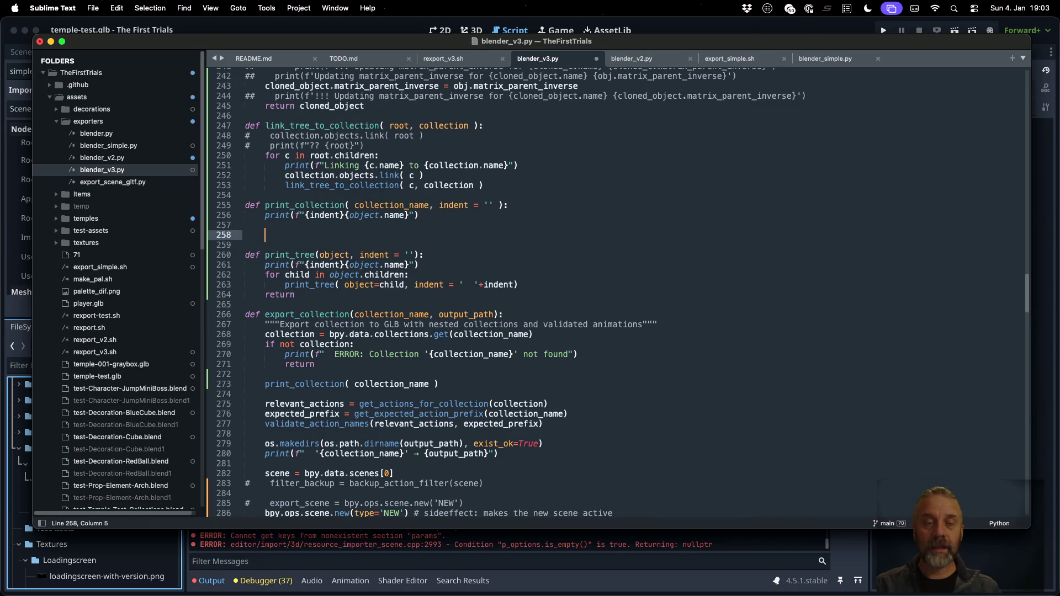
type("for ")
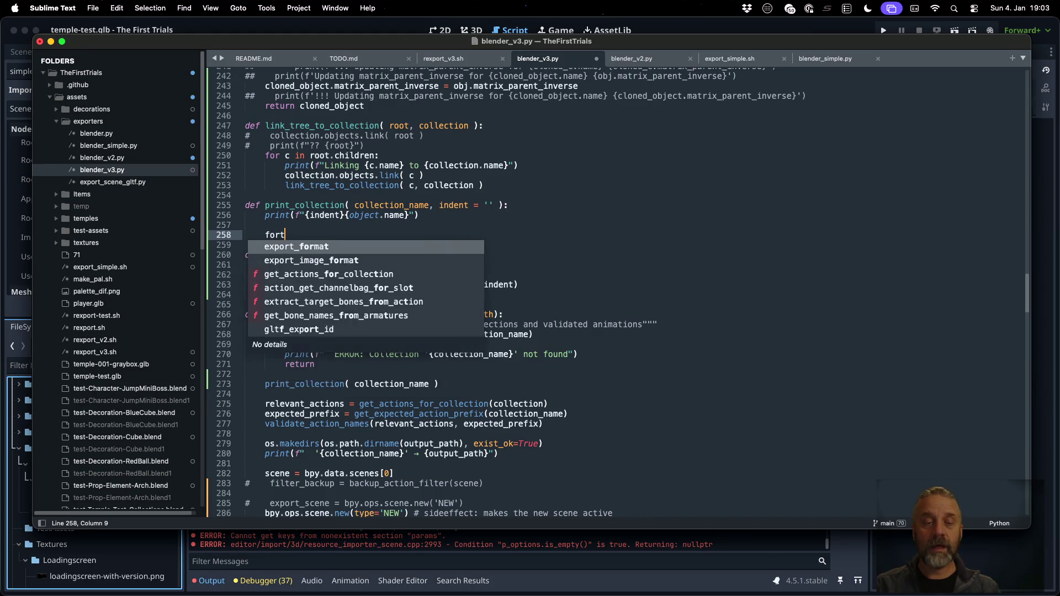
type("c in")
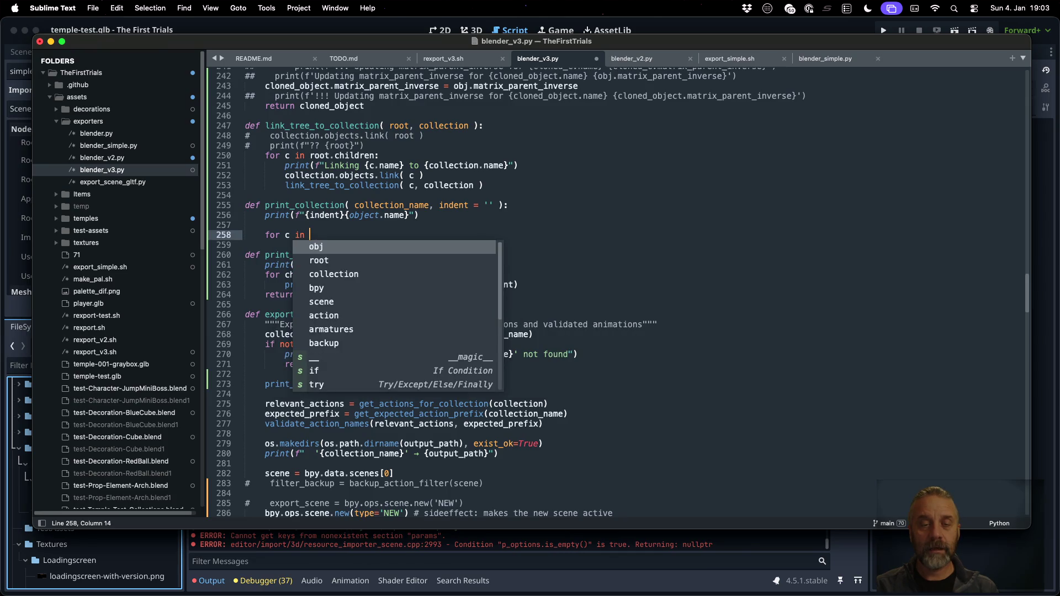
key("Escape")
Step: Rename print_collection's parameter from collection_name to collection
left_click(246, 225)
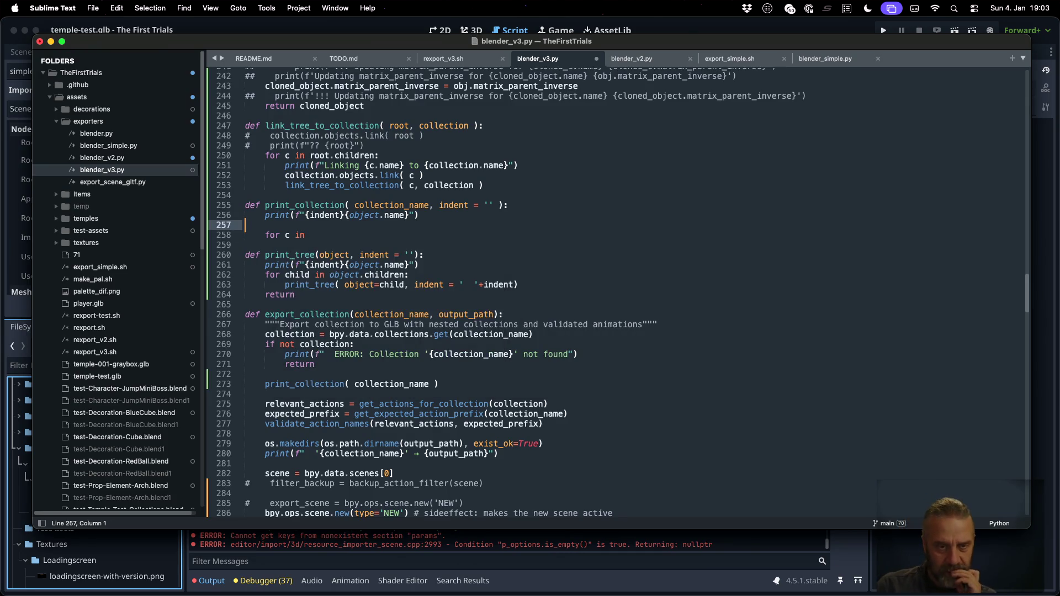
key("Up")
key("alt+Right")
key("alt+Right")
key("alt+Right")
key("Right")
key("Right")
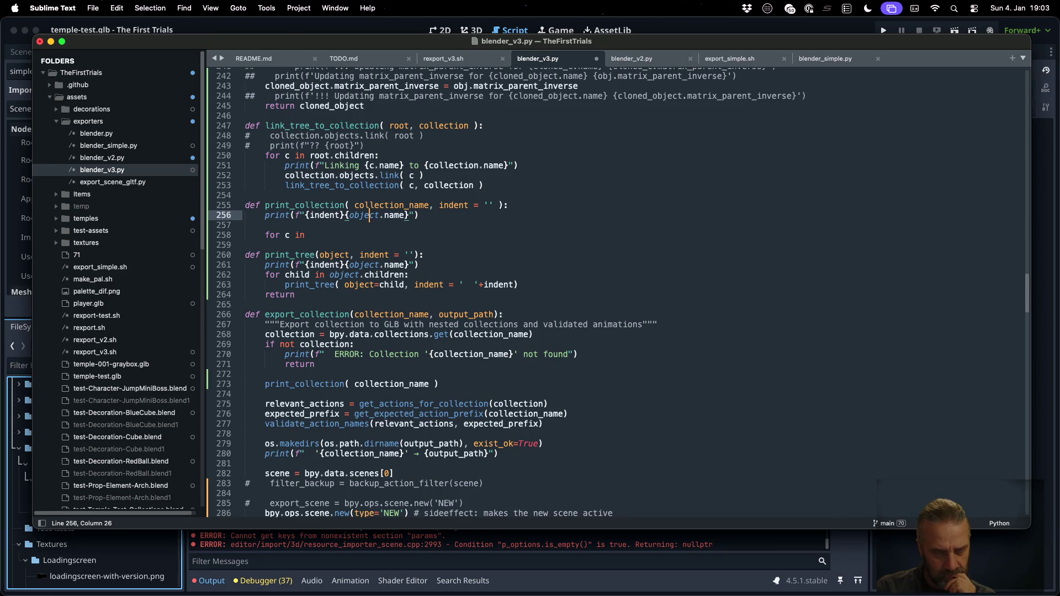
key("Up")
key("Right")
key("Right")
key("Right")
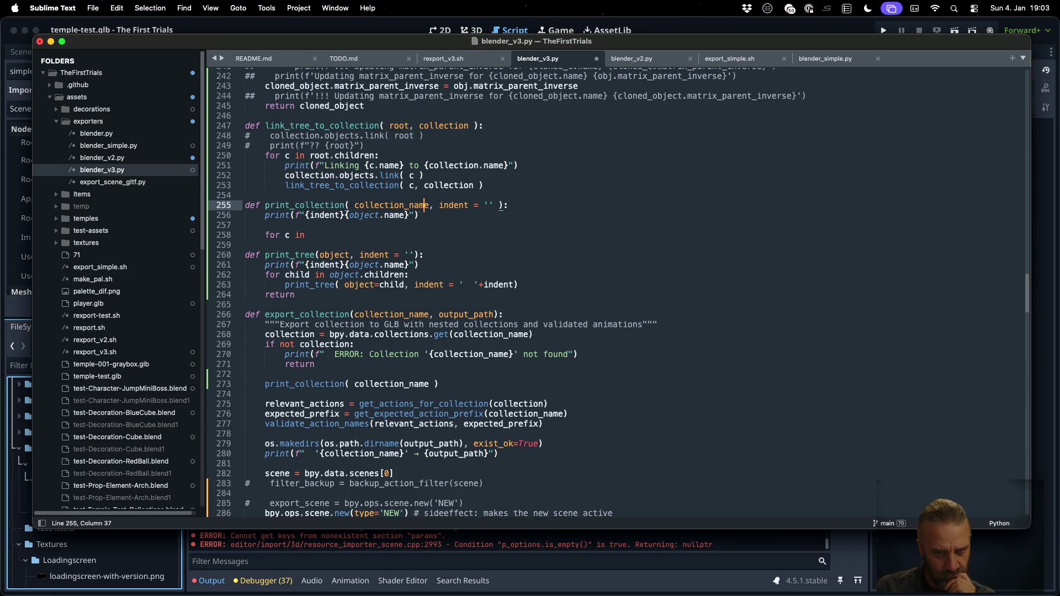
key("Right")
key("shift+Left")
key("shift+Left")
key("shift+Left")
key("BackSpace")
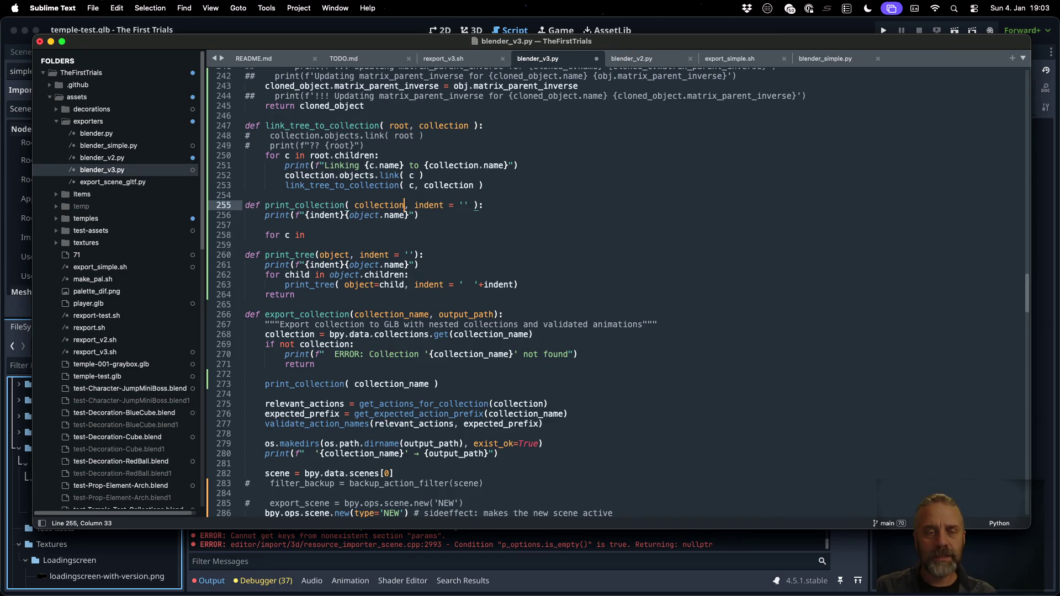
Step: Make the print line print collection.name with a [C] marker instead of object
double_click(376, 205)
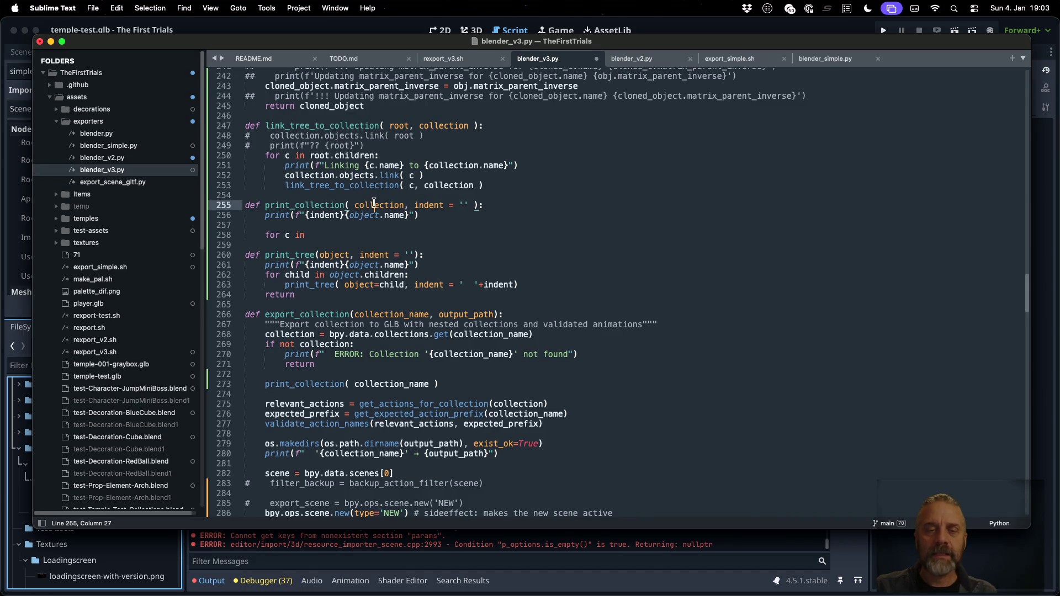
key("super+c")
left_click(360, 214)
double_click(360, 214)
key("super+v")
key("Left")
key("Left")
key("Left")
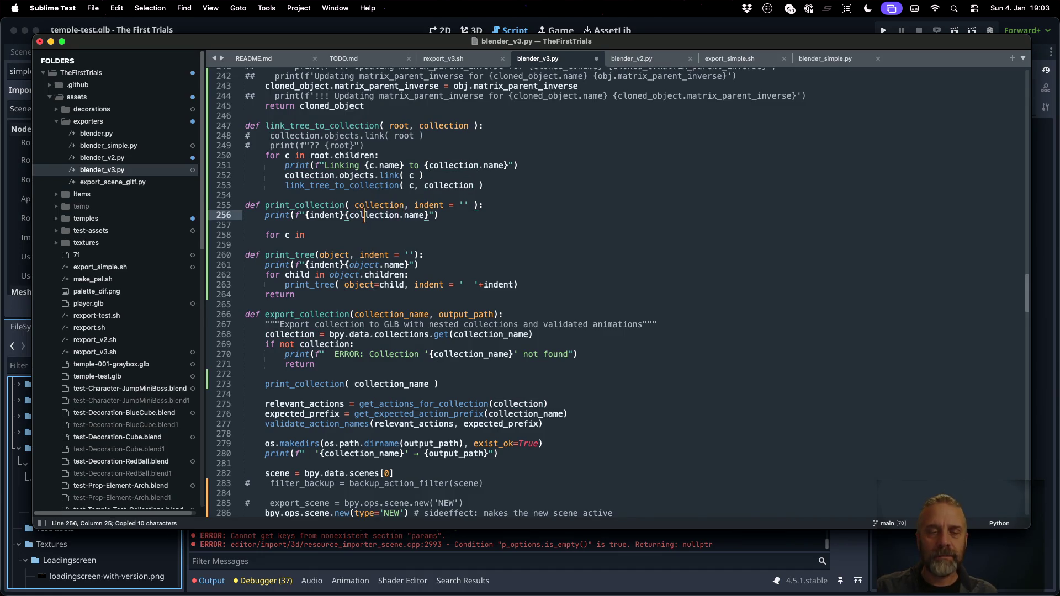
type("C]")
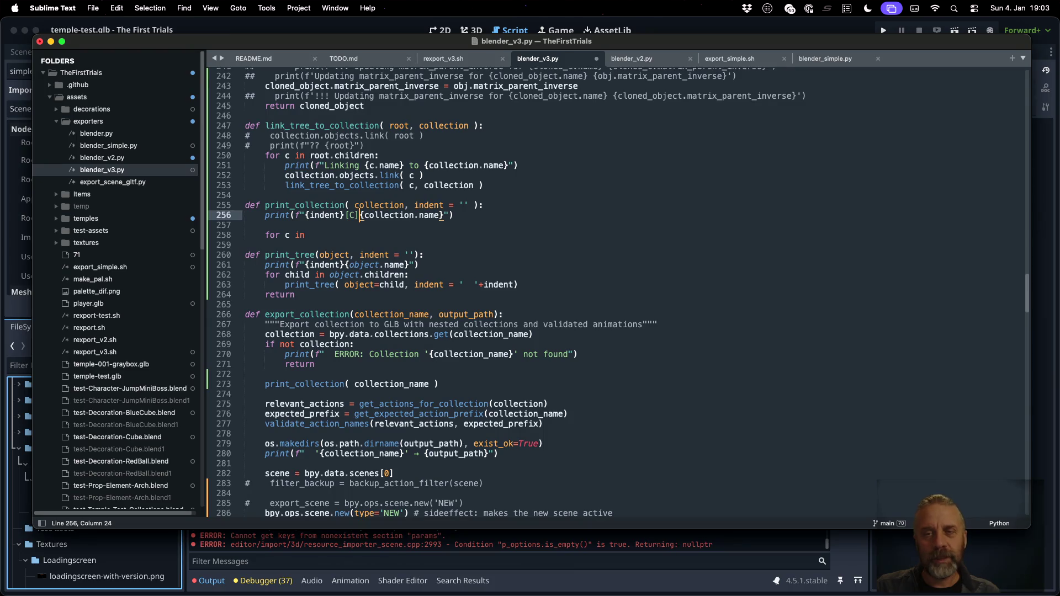
key("super+Tab")
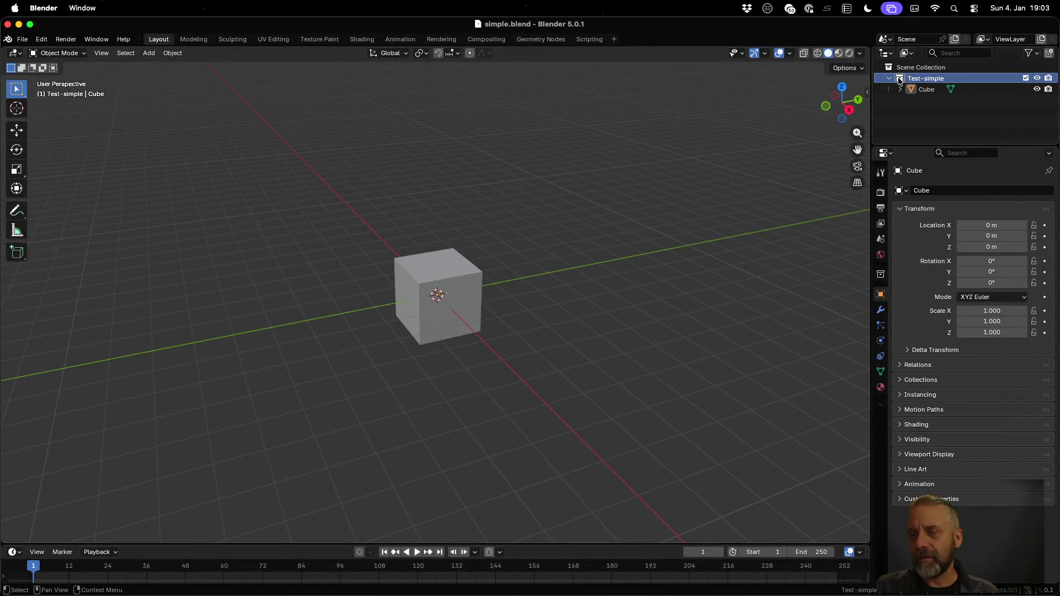
key("super+Tab")
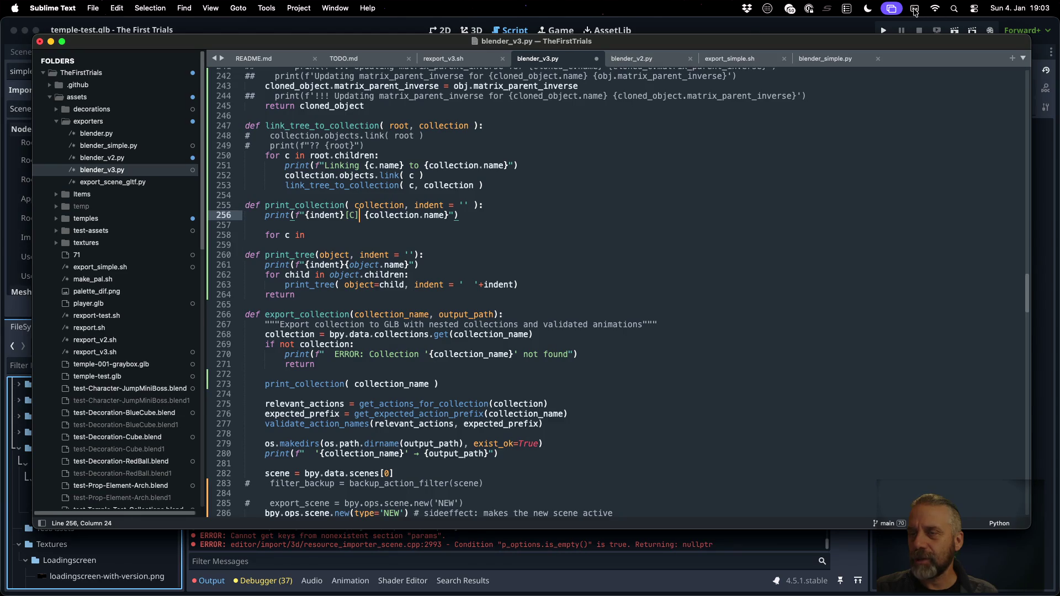
Step: Replace the [C] tag in the print line with the package emoji
left_click(915, 9)
left_click(938, 23)
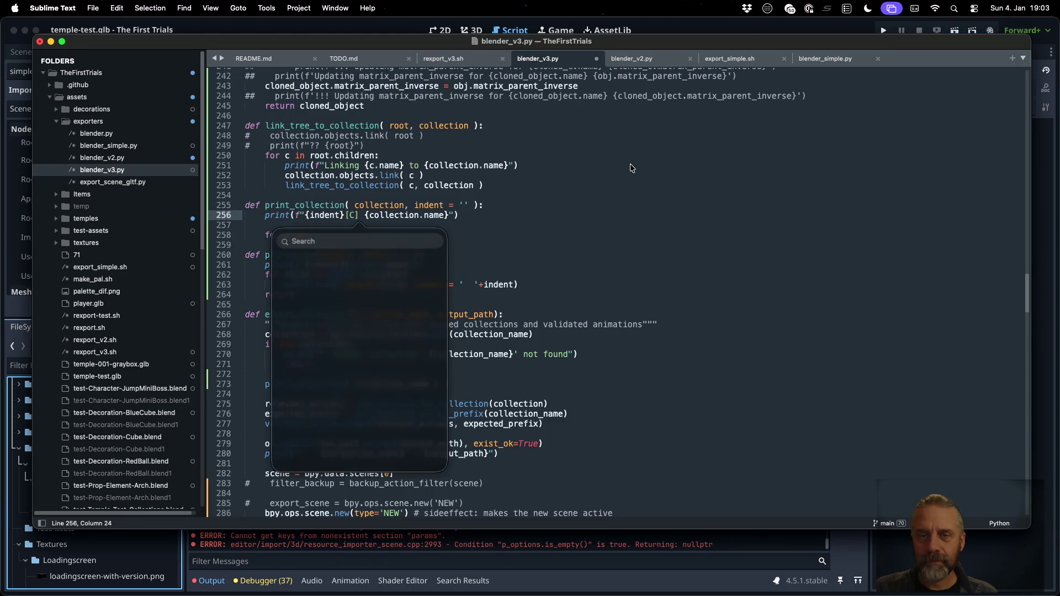
type("folde")
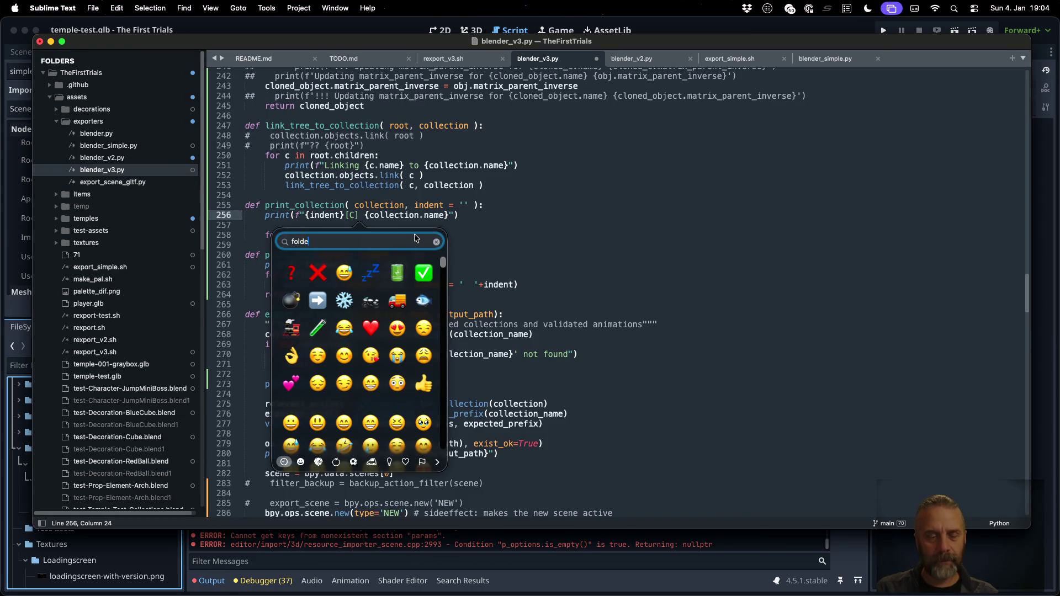
key("BackSpace")
key("BackSpace")
key("BackSpace")
type("packa")
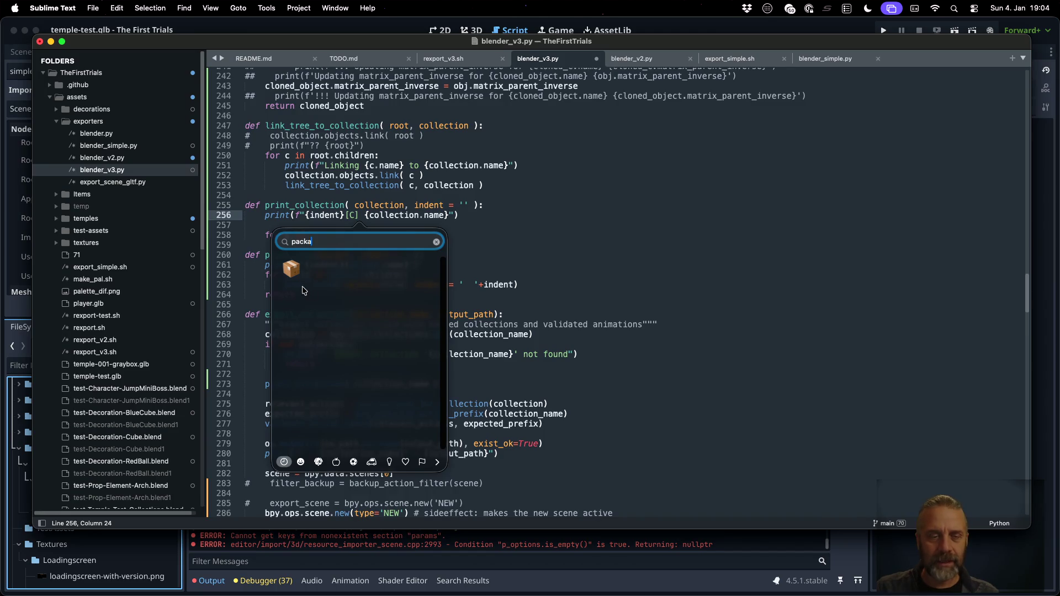
left_click(291, 273)
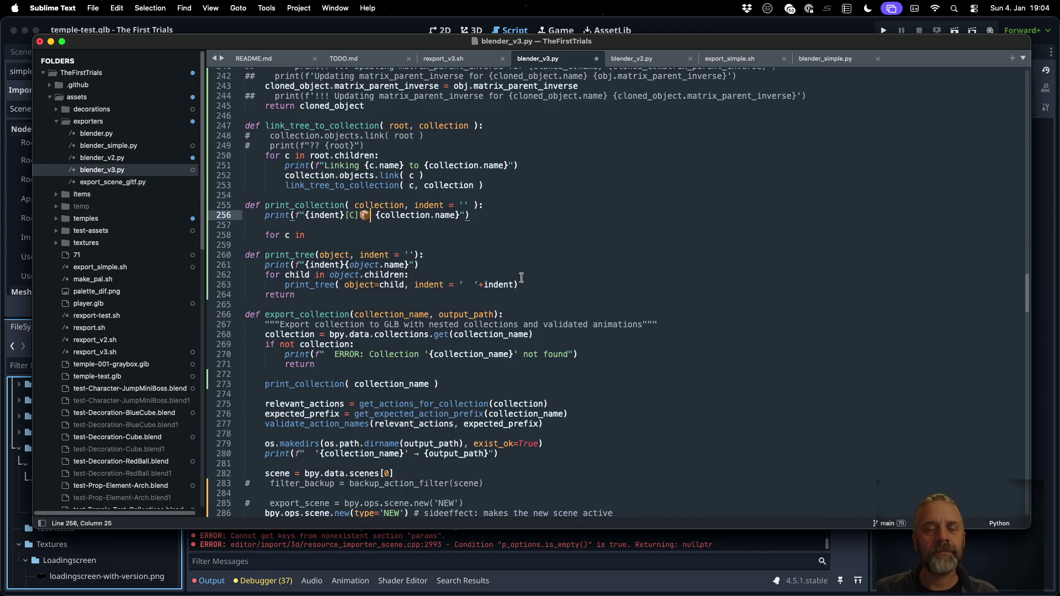
key("shift+Left")
key("shift+Left")
key("shift+Left")
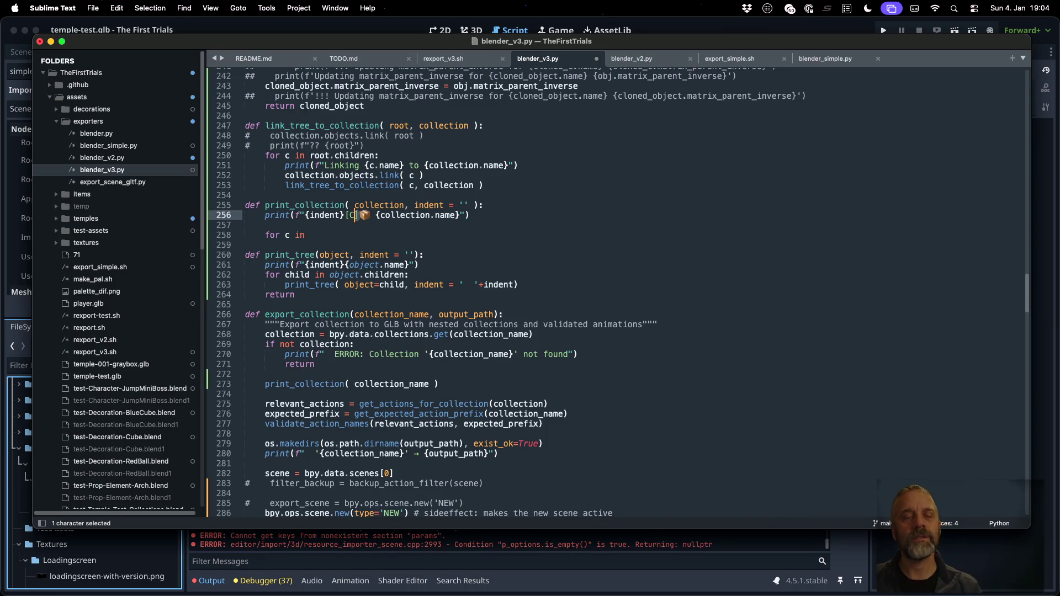
key("BackSpace")
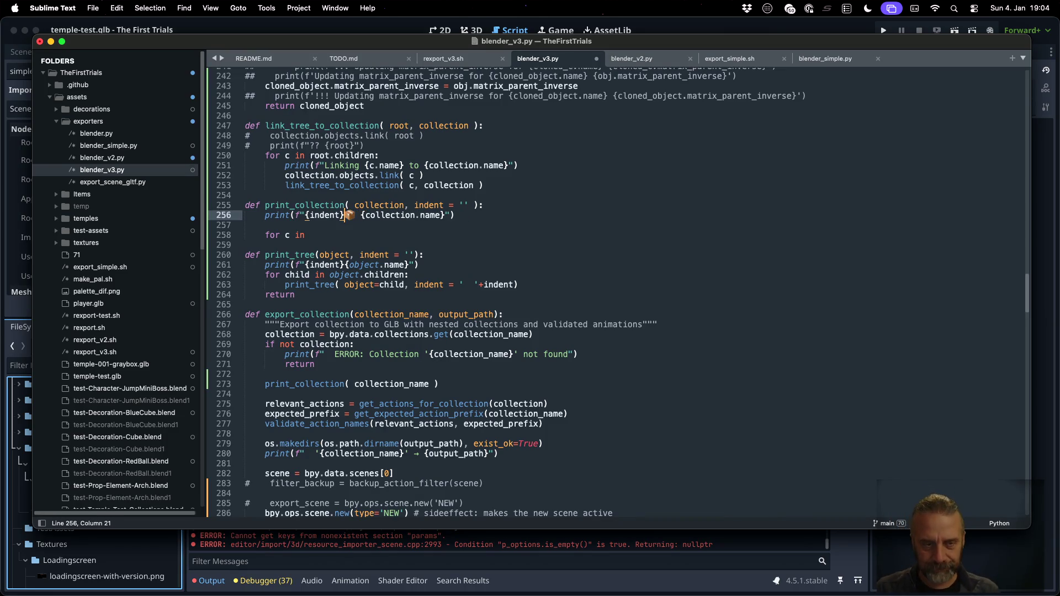
Step: Change the print_collection call argument from collection_name to collection and save
left_click(391, 215)
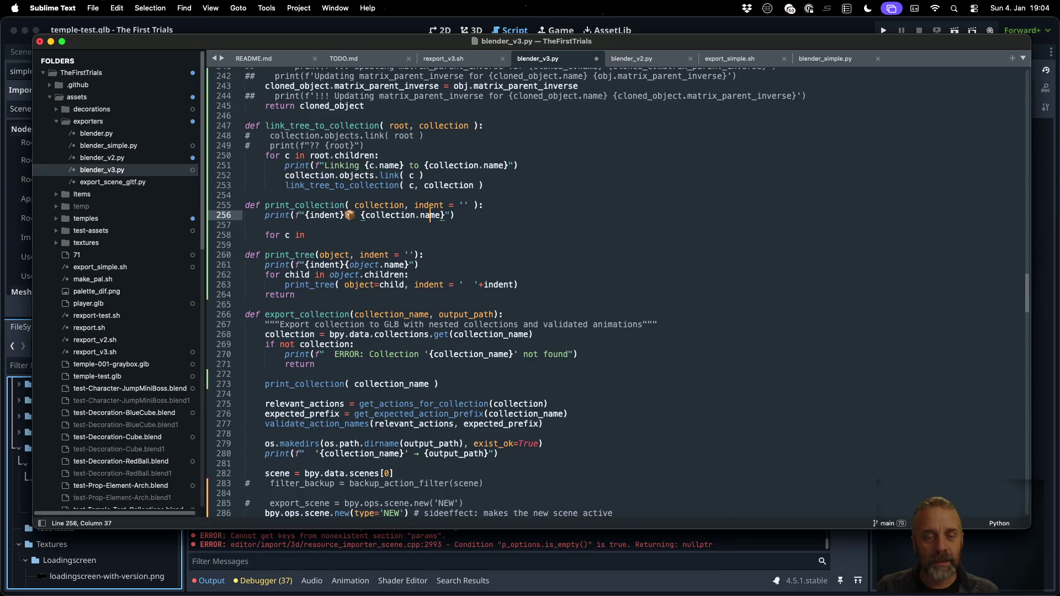
left_click(405, 384)
key("shift+Right")
key("shift+Right")
key("shift+Right")
key("BackSpace")
key("super+s")
Step: Complete the loop as 'for c in collection.children:' with a pass body and save
key("Up")
key("Up")
key("Up")
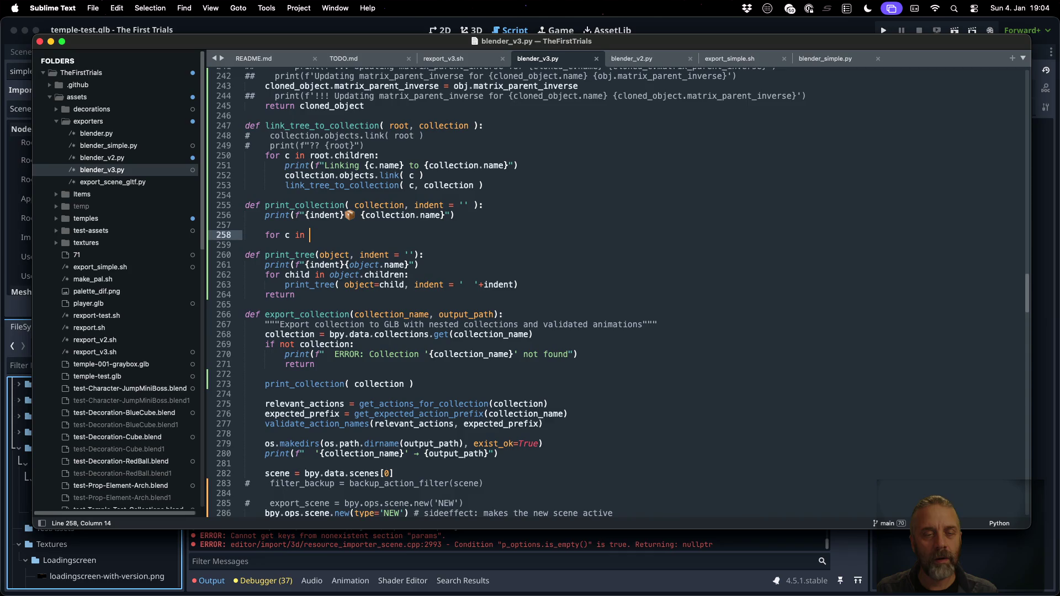
type("collection")
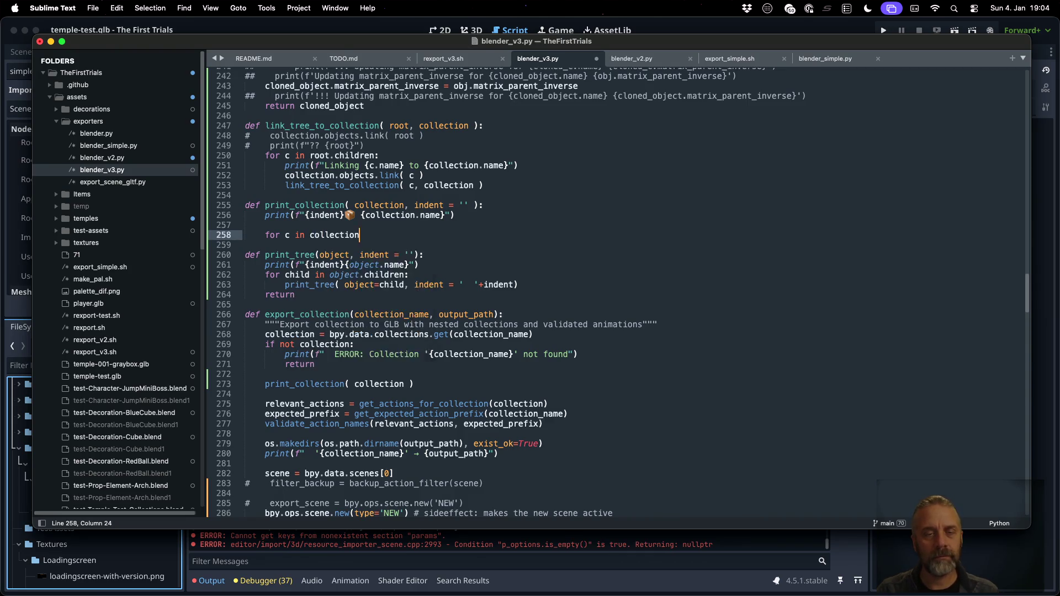
type(".children:")
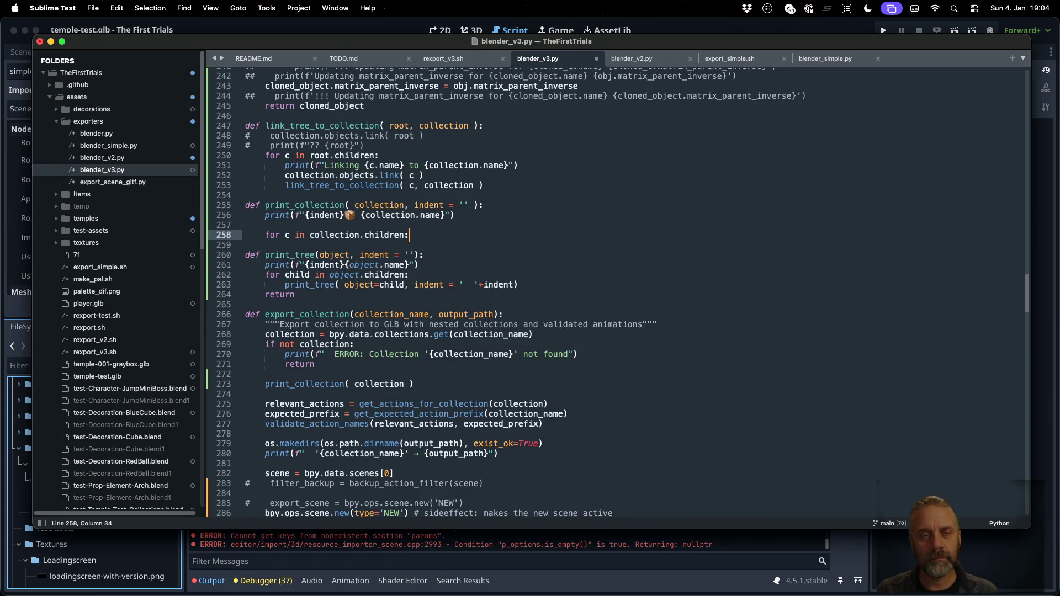
key("Return")
type("pass")
key("super+s")
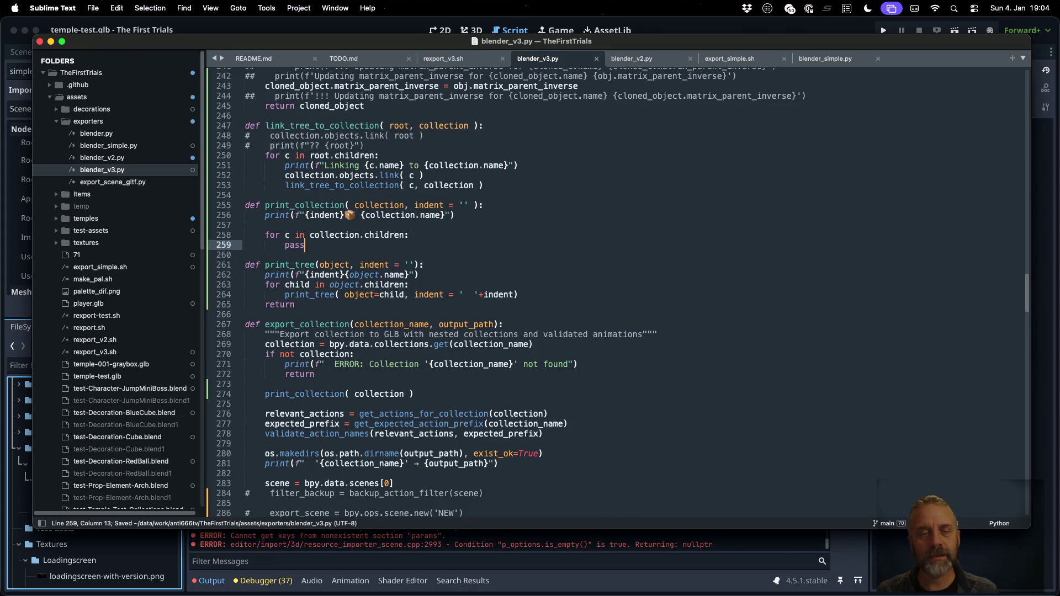
key("super+Tab")
key("Up")
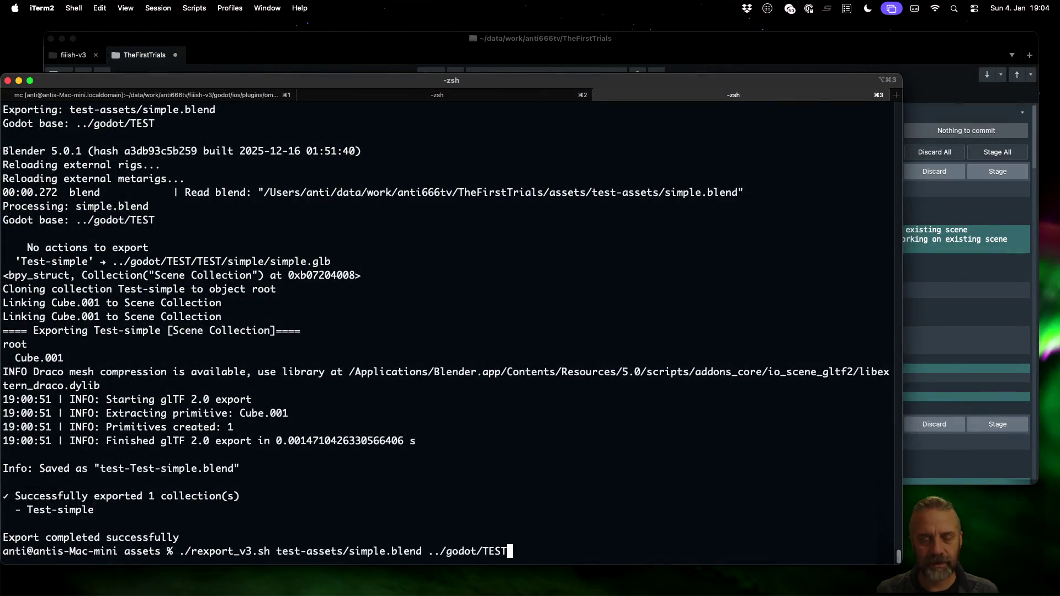
Step: Rerun the simple.blend export and select the new package-marked Test-simple output line
key("Return")
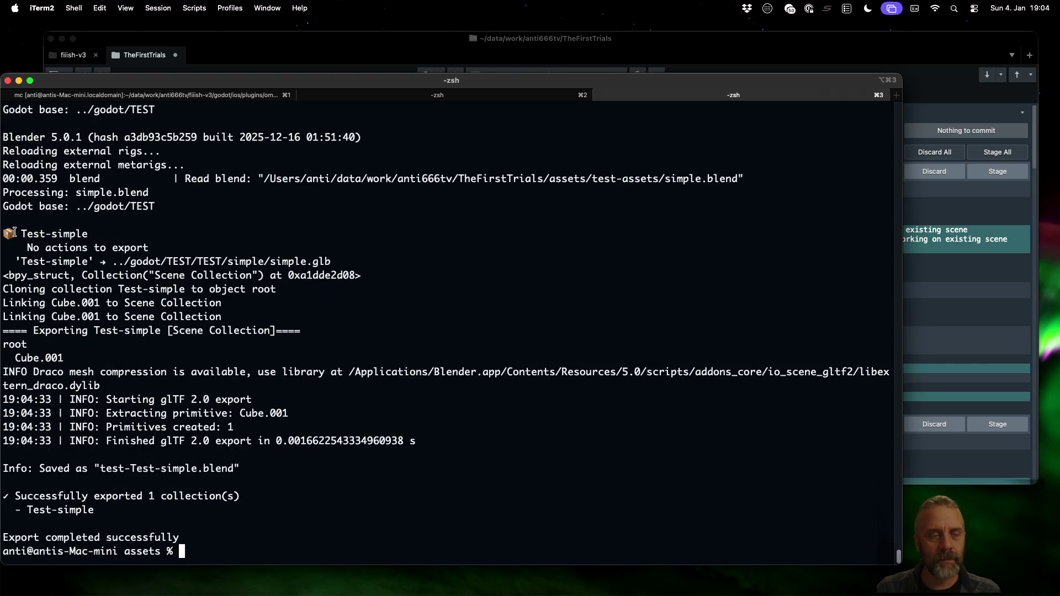
left_click_drag(7, 232, 88, 234)
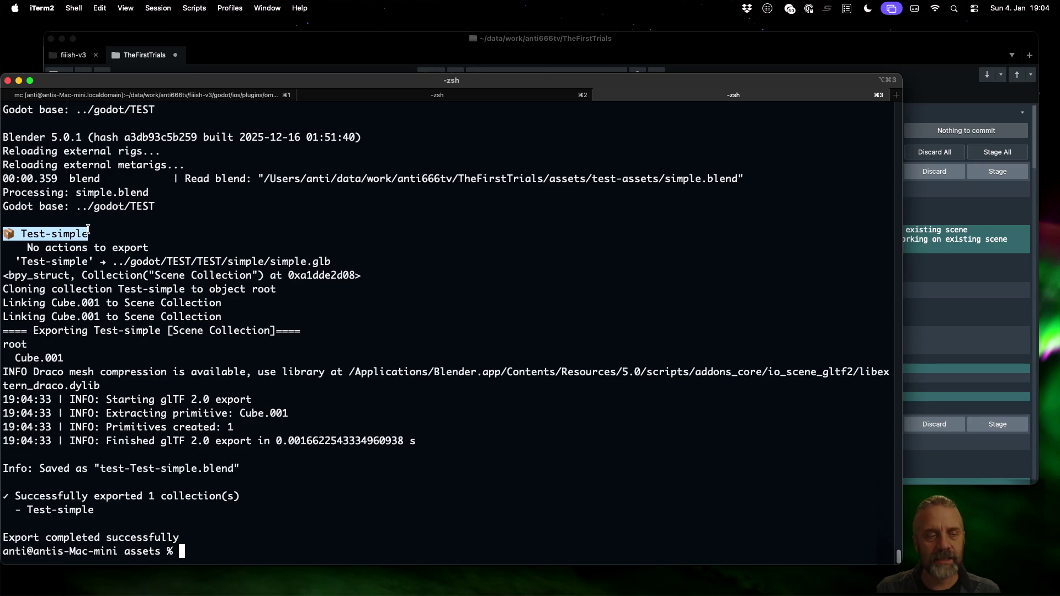
key("super+Tab")
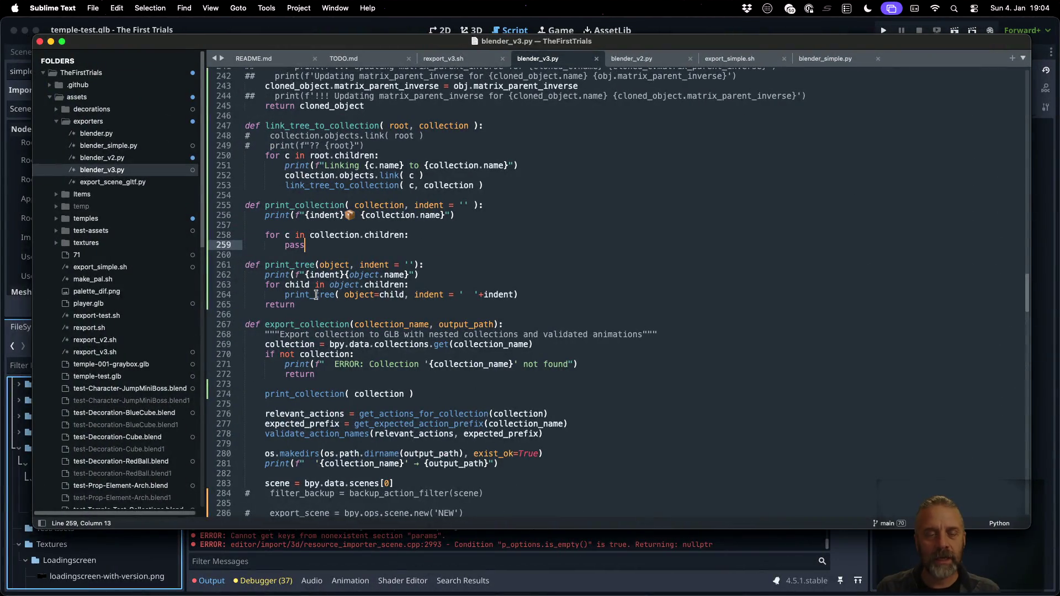
Step: Insert a blank line above the children loop and look up how clone_collection_to_object uses objects
key("Up")
key("Up")
key("Return")
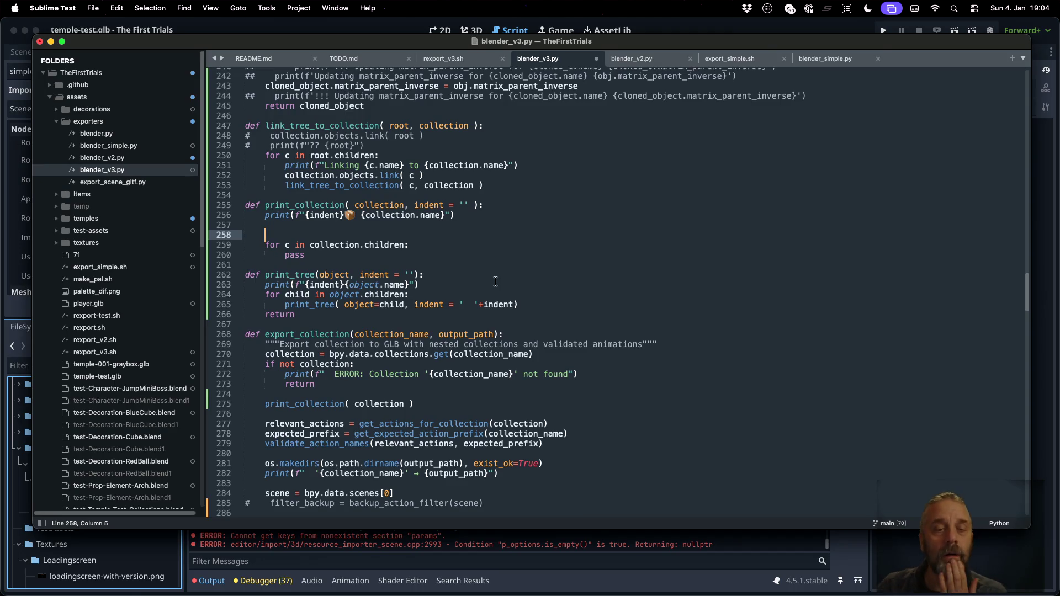
scroll(495, 281, "up", 8)
scroll(495, 282, "up", 5)
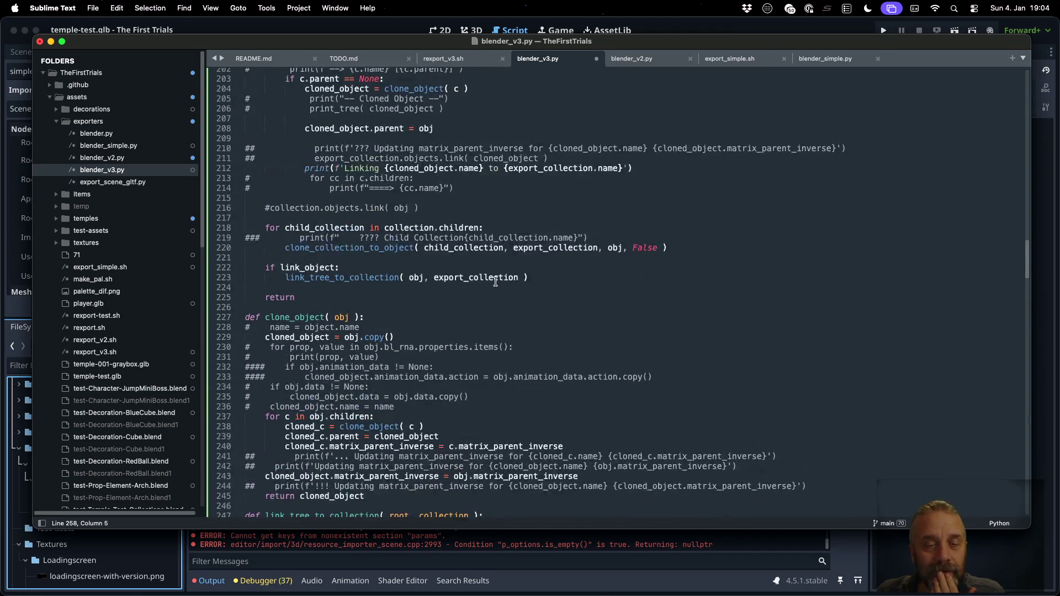
scroll(495, 282, "up", 5)
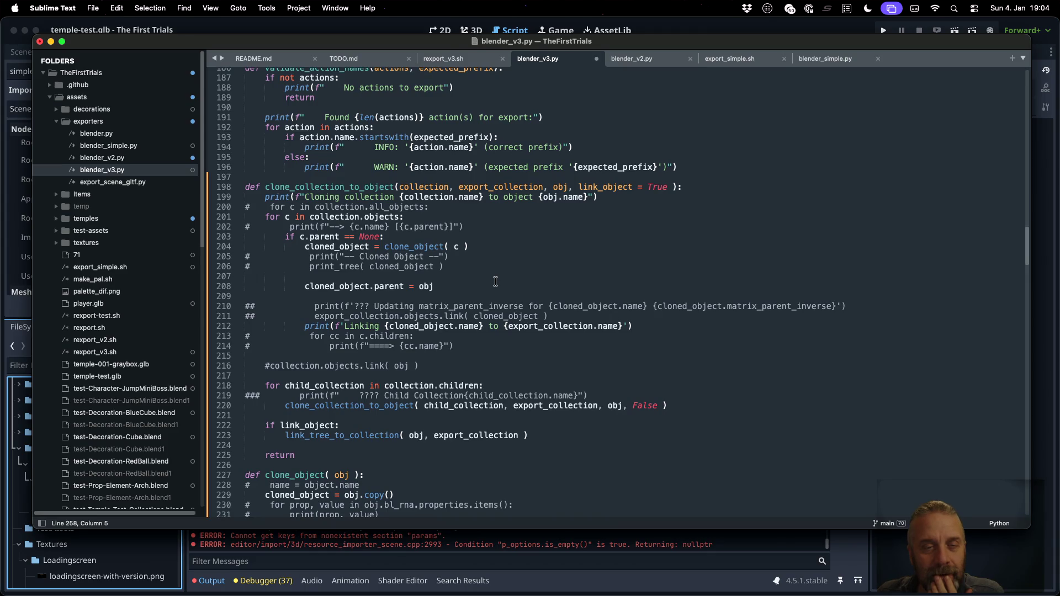
double_click(381, 217)
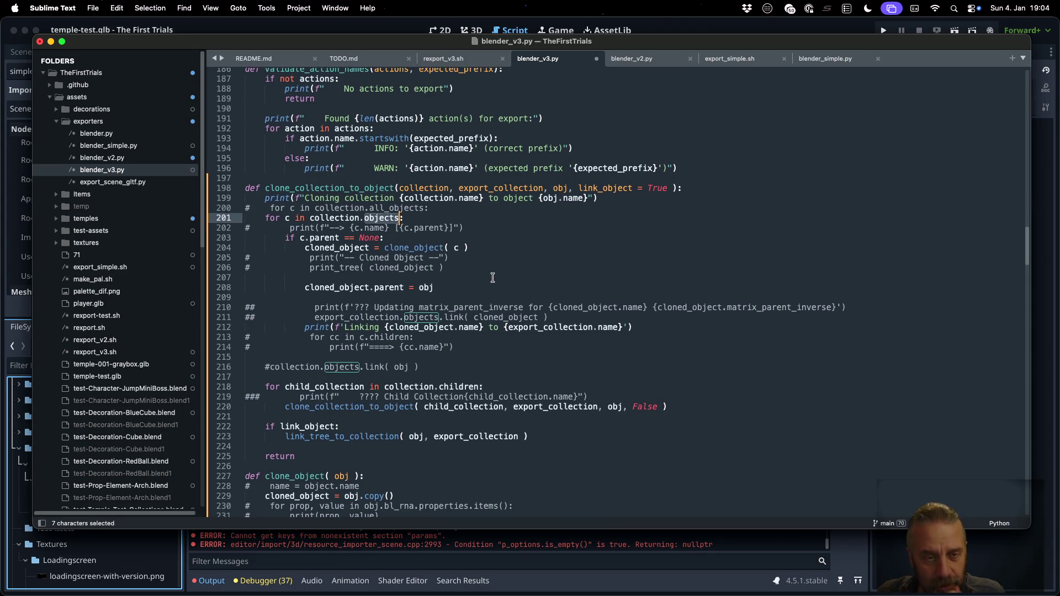
Step: Return to print_collection and open a new line inside the children loop
scroll(492, 278, "down", 1)
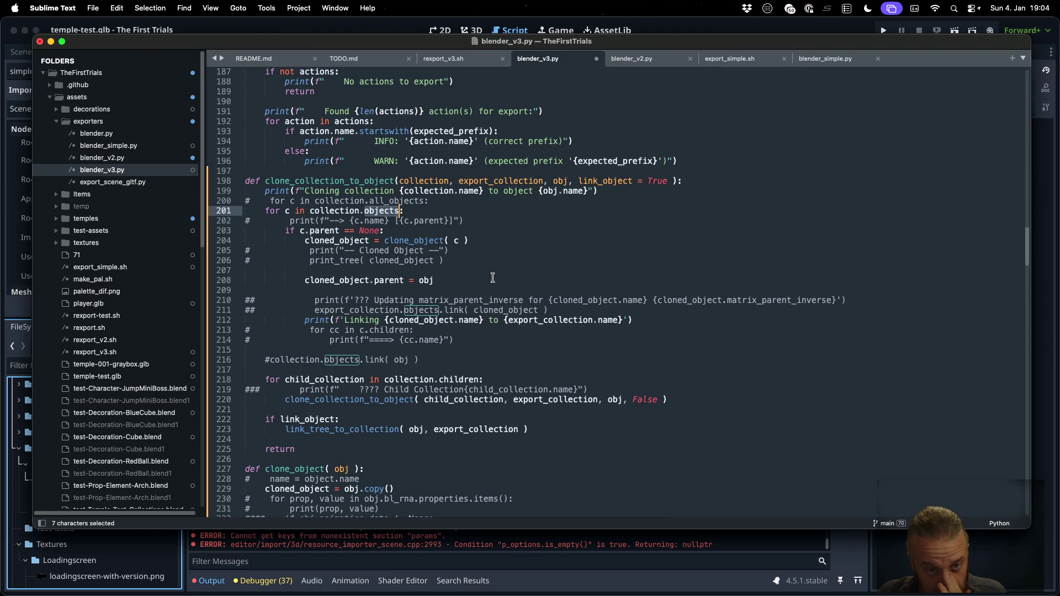
scroll(492, 278, "down", 1)
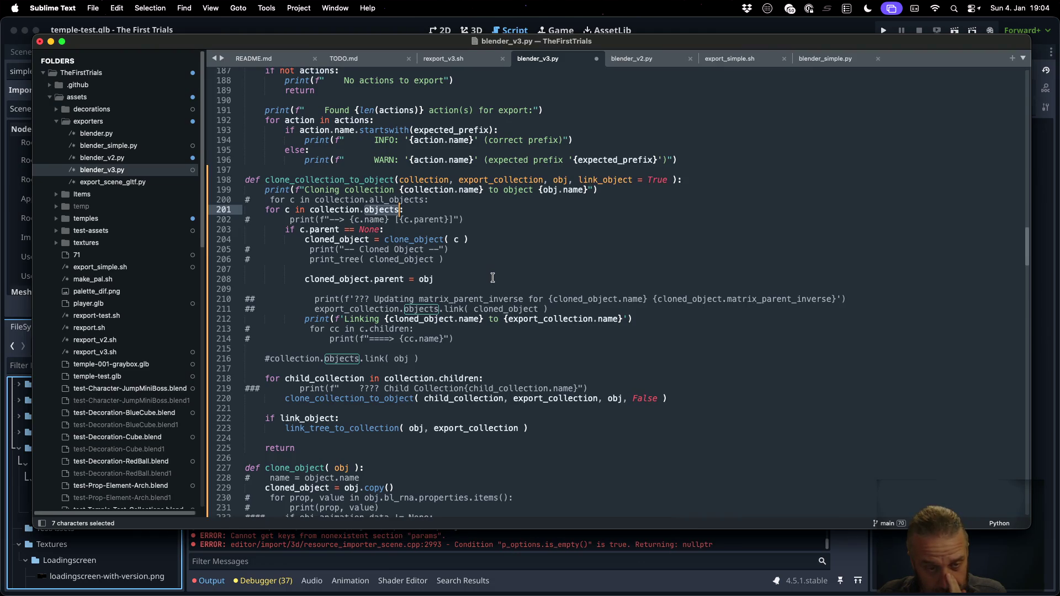
scroll(493, 278, "down", 1)
scroll(493, 278, "down", 15)
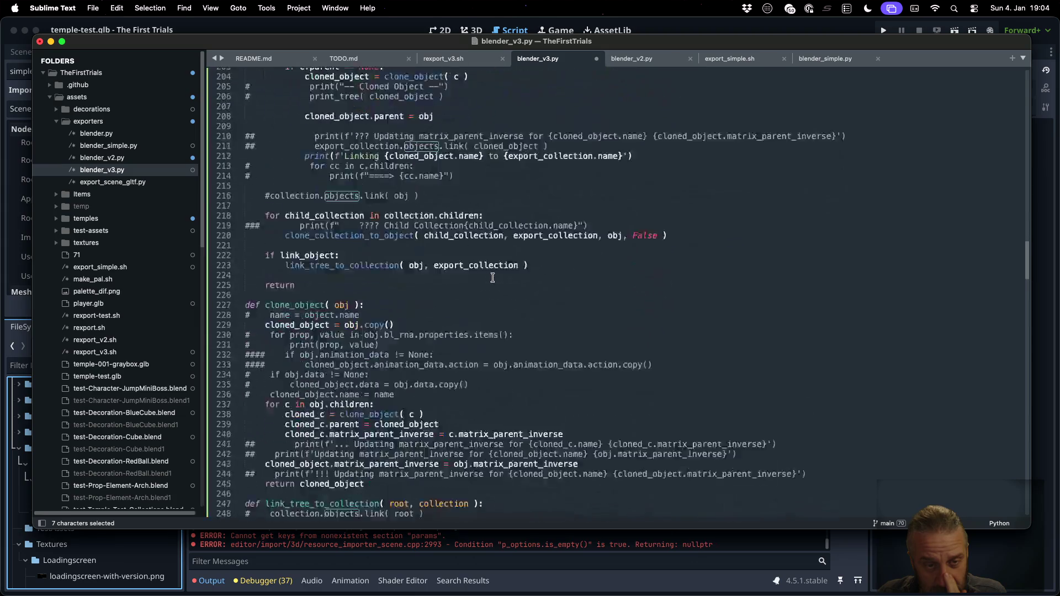
scroll(492, 278, "down", 3)
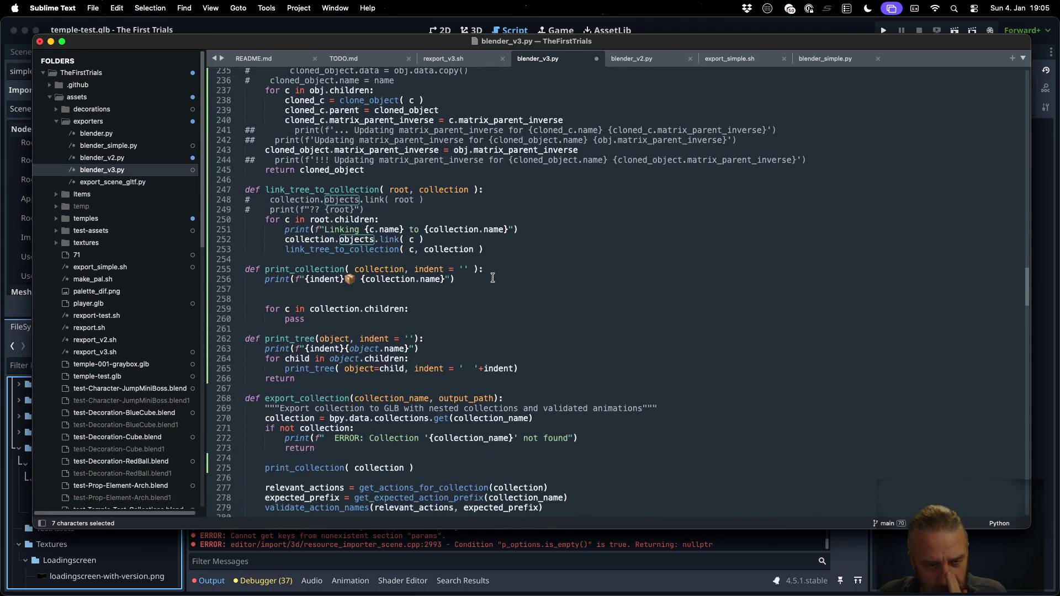
left_click(487, 304)
key("Down")
key("super+Right")
key("Return")
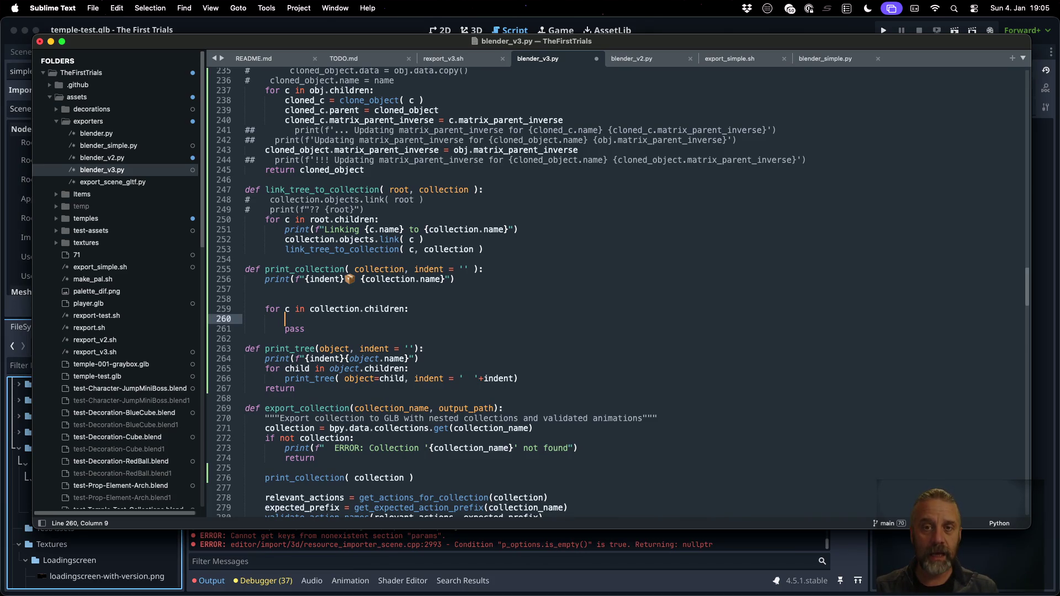
Step: Make the children loop call print_tree( c, ' '+indent ) for each child and save
type("if c")
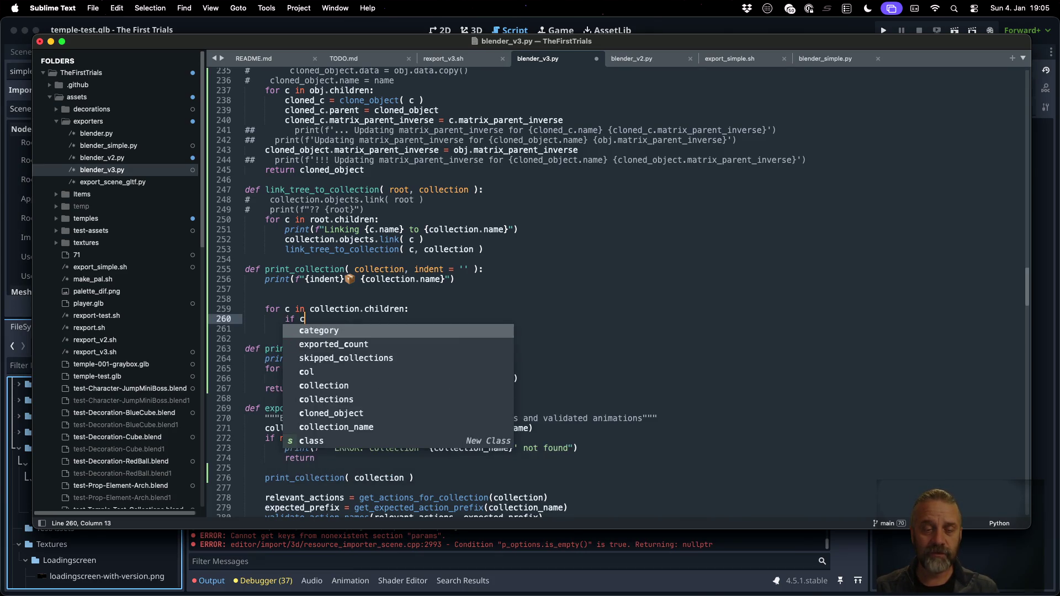
type(".")
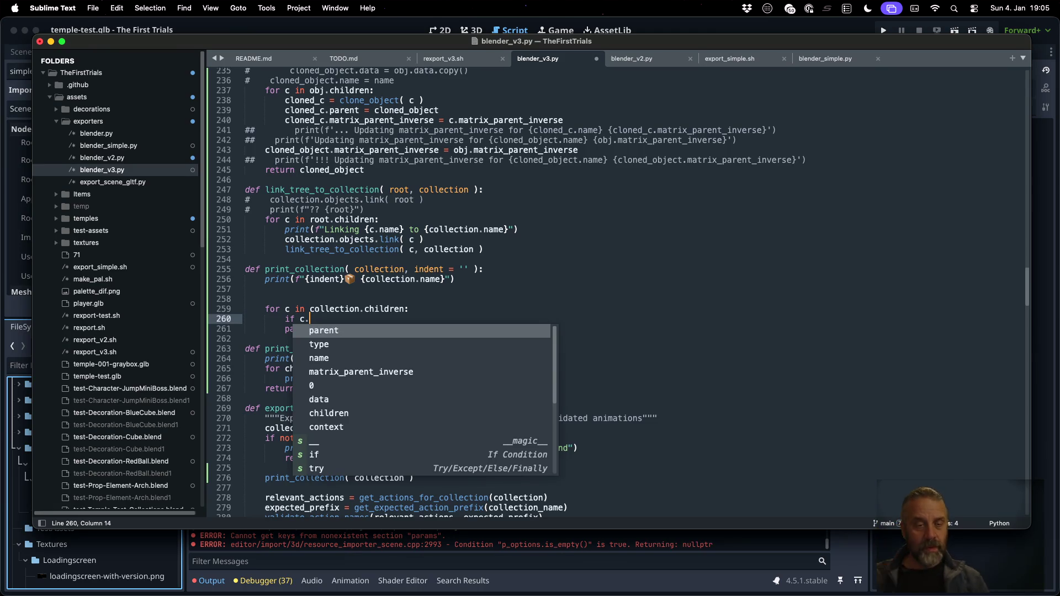
key("Escape")
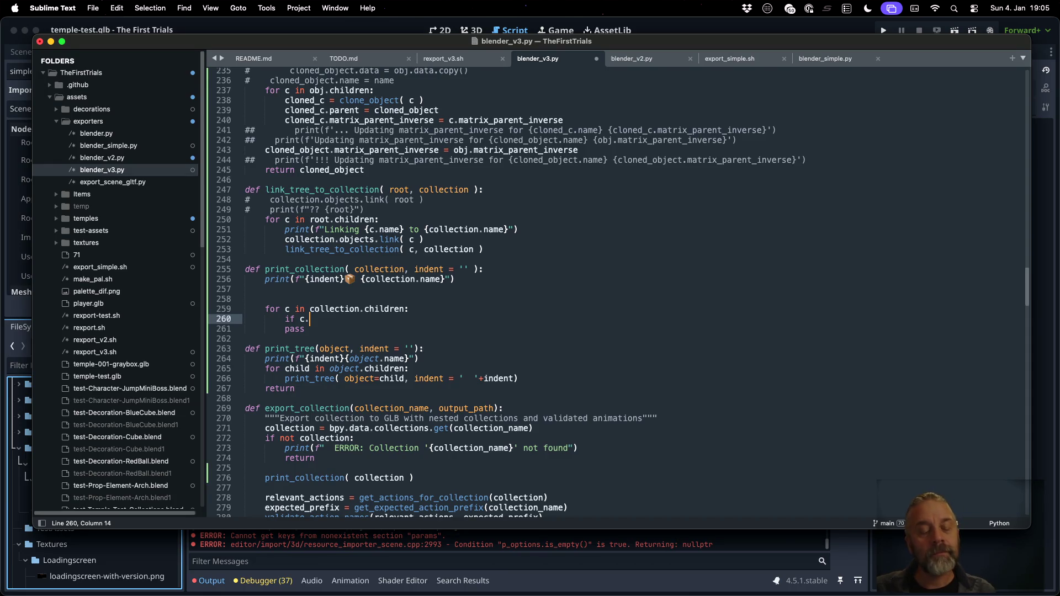
key("BackSpace")
key("BackSpace")
key("BackSpace")
type("print_t")
key("Return")
type("( c, ")
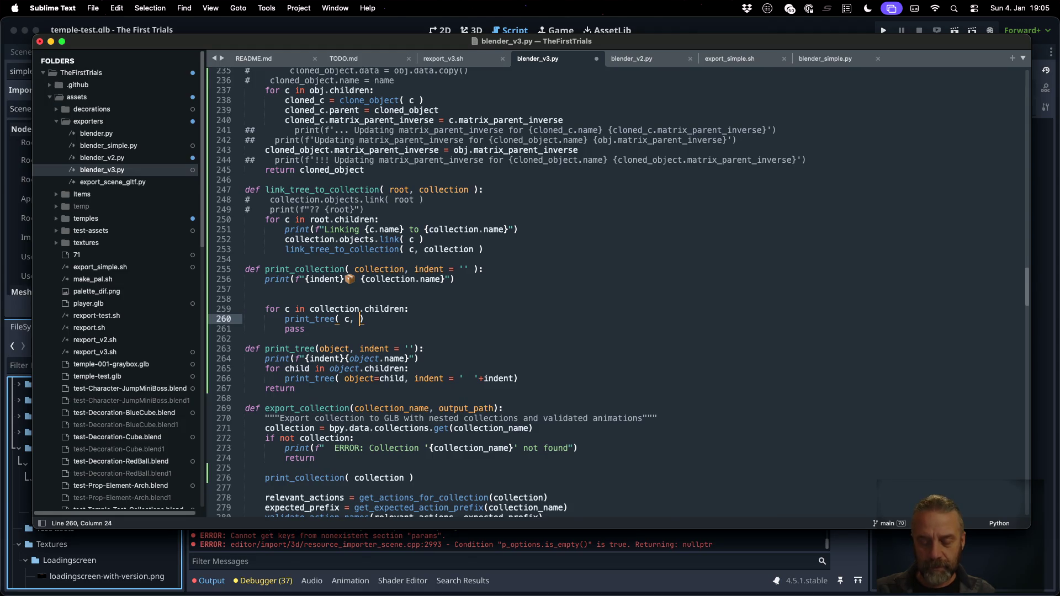
type("i")
key("BackSpace")
key("Return")
key("BackSpace")
key("BackSpace")
key("BackSpace")
key("BackSpace")
type("'  '+indent")
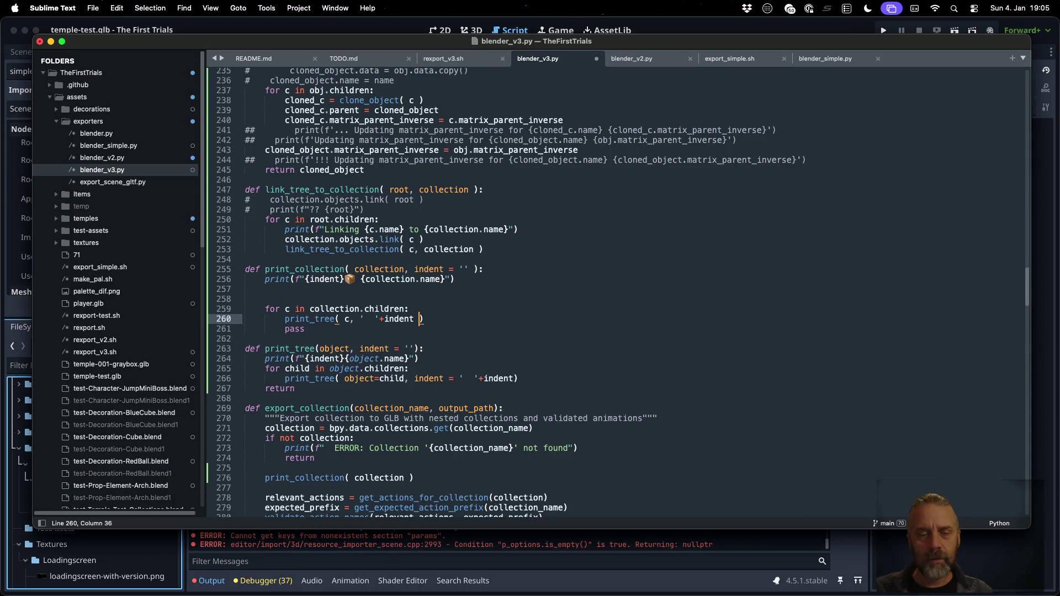
key("super+s")
key("super+Tab")
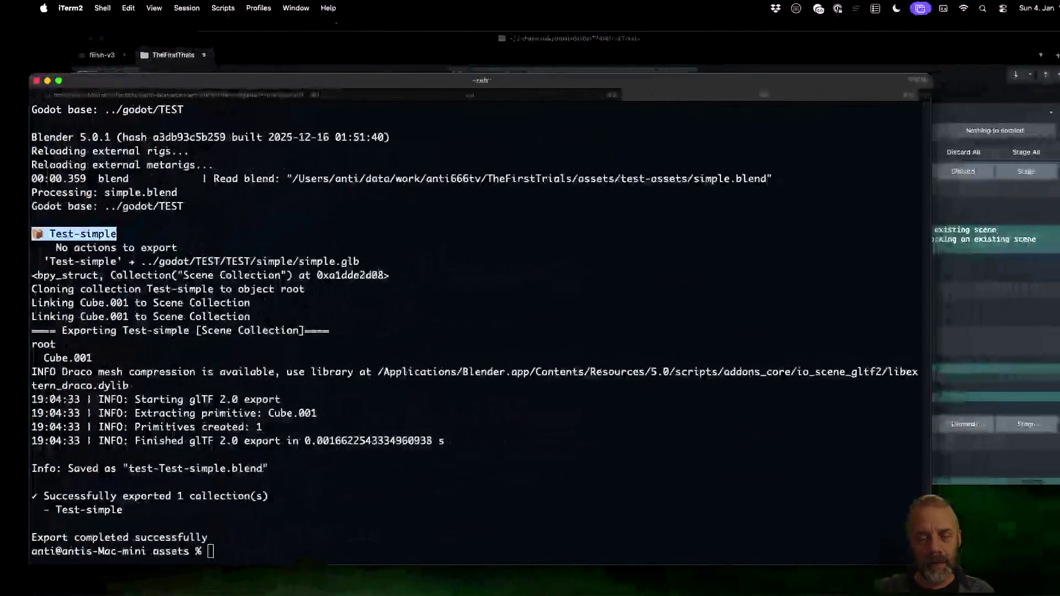
Step: Rerun the simple.blend export, then return to the loop's children attribute in the script
key("Up")
key("Return")
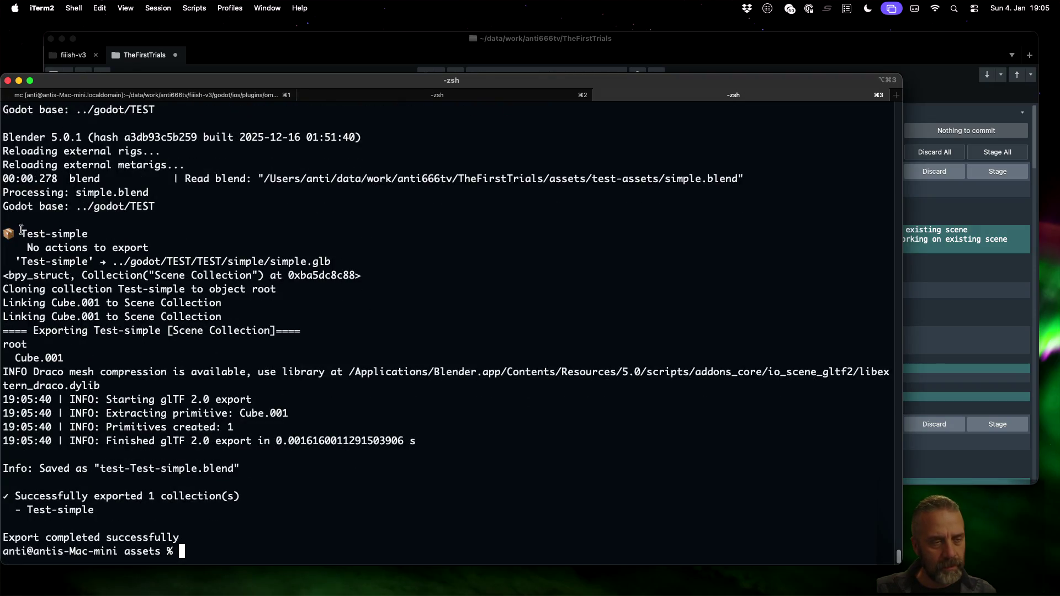
key("super+Tab")
left_click(399, 309)
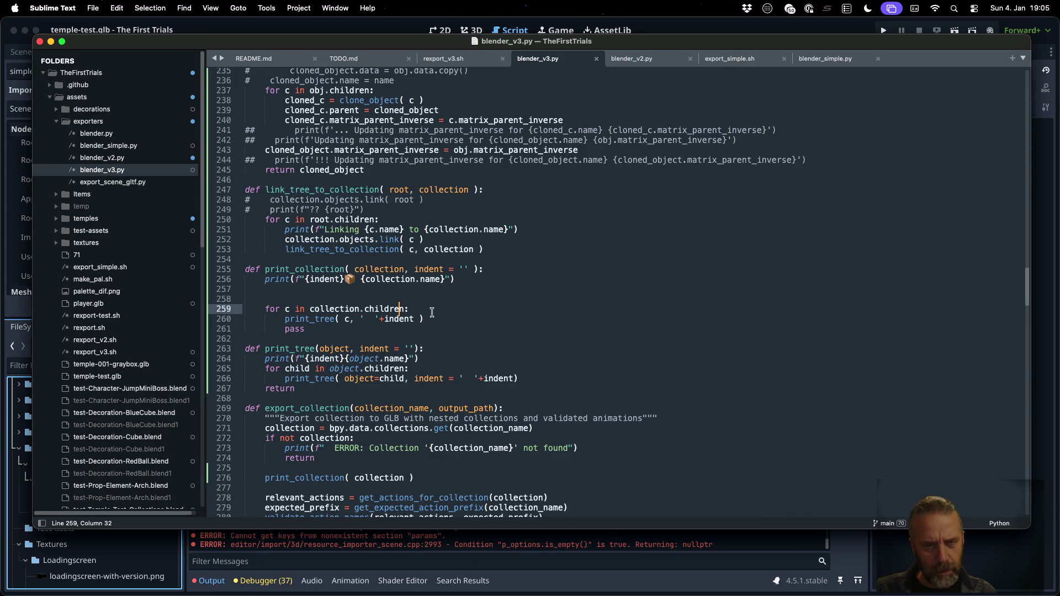
Step: Retype the loop's collection.children as collection.objects and save
scroll(409, 309, "up", 6)
scroll(413, 311, "up", 10)
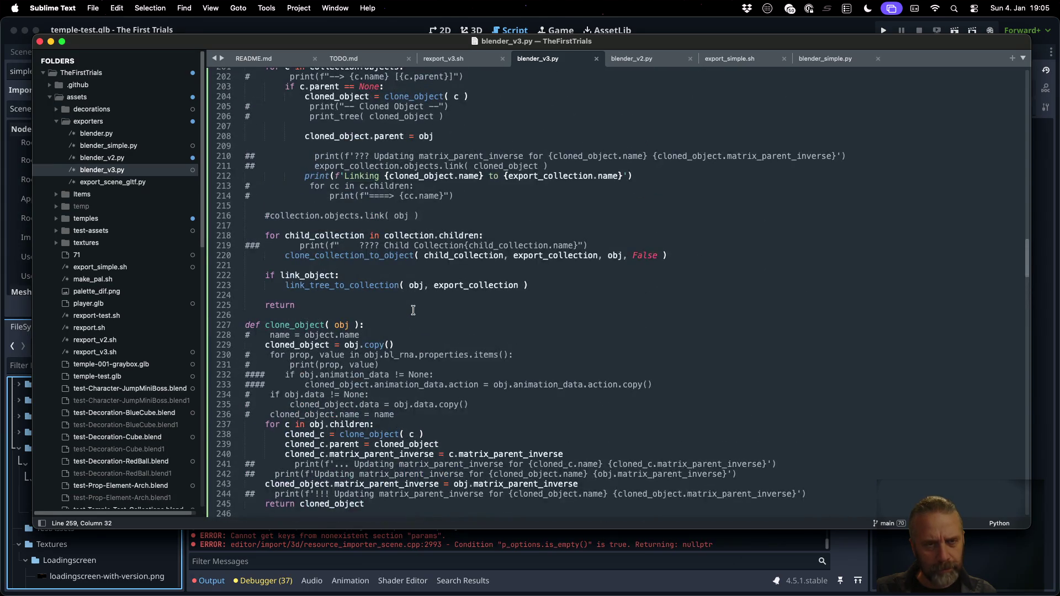
scroll(413, 310, "down", 15)
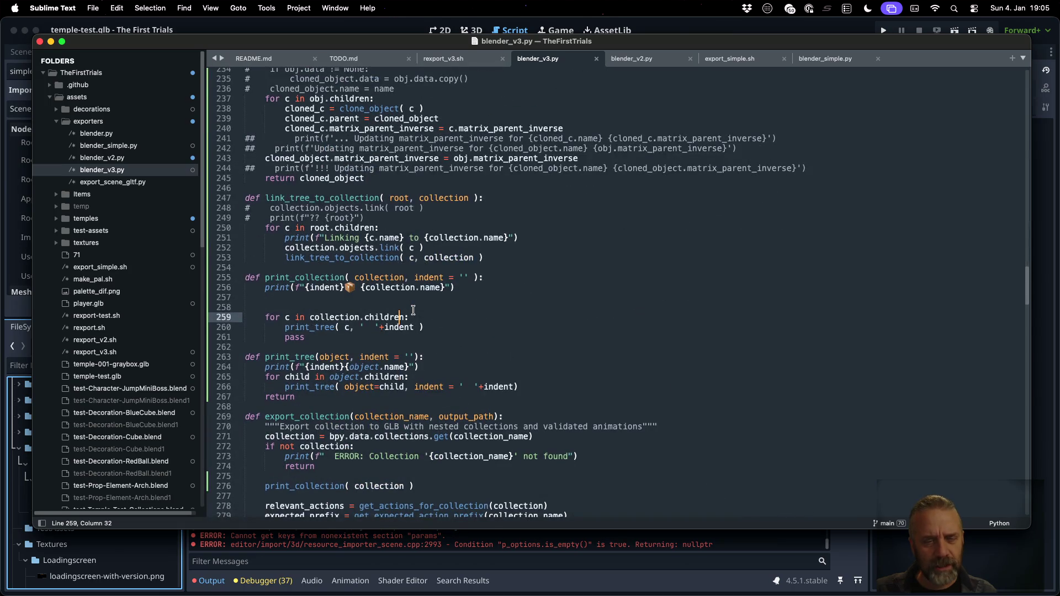
double_click(399, 317)
type("objects")
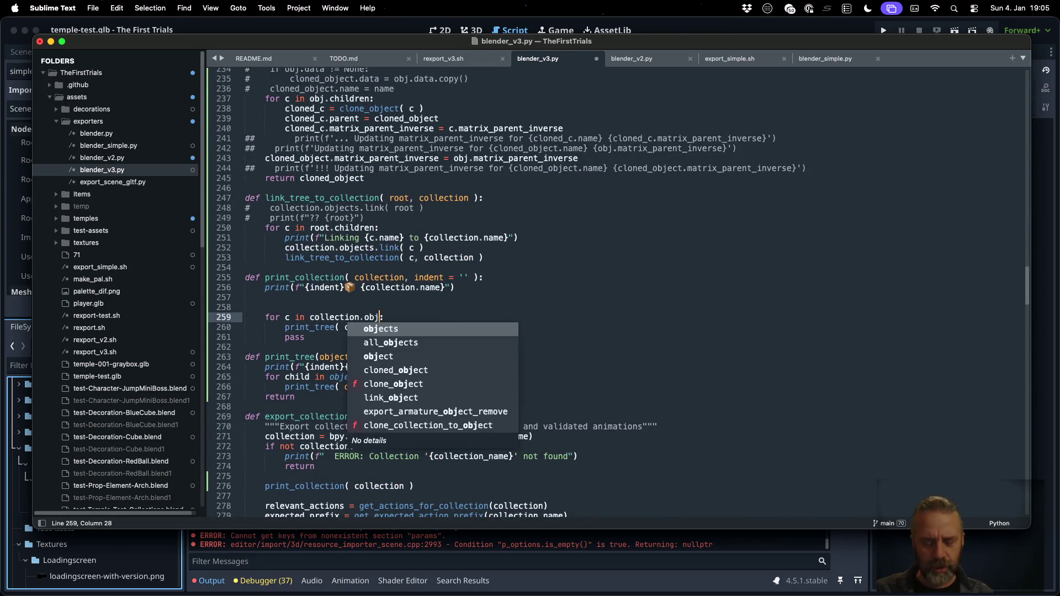
key("super+s")
key("super+Tab")
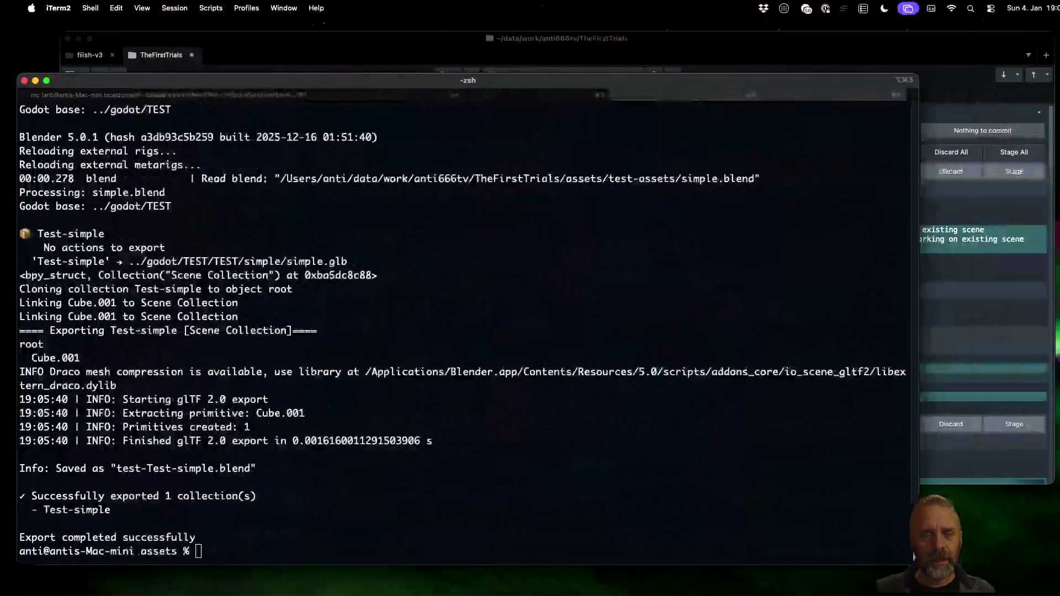
Step: Rerun the export and inspect the Test-simple, Cube, root and Cube.001 lines in the log
key("ctrl+l")
key("Up")
key("Return")
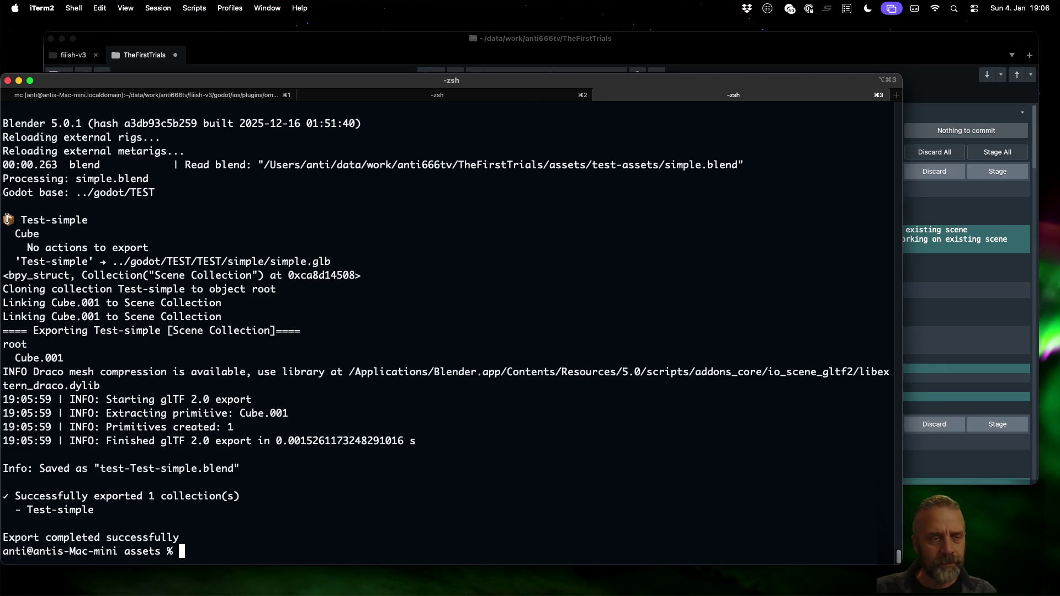
left_click_drag(5, 218, 49, 232)
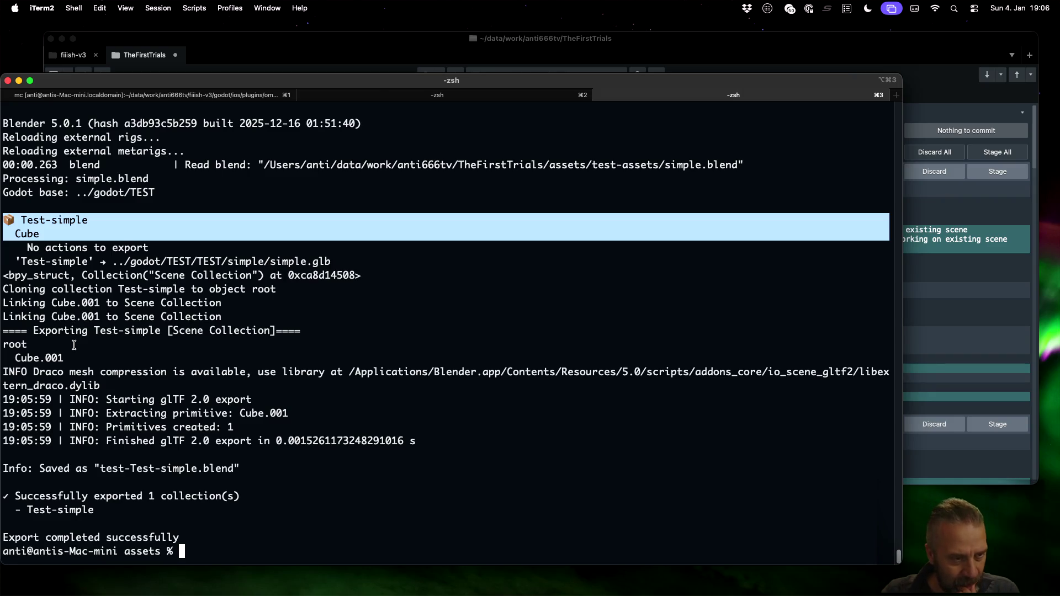
left_click_drag(47, 356, 63, 359)
left_click(40, 358)
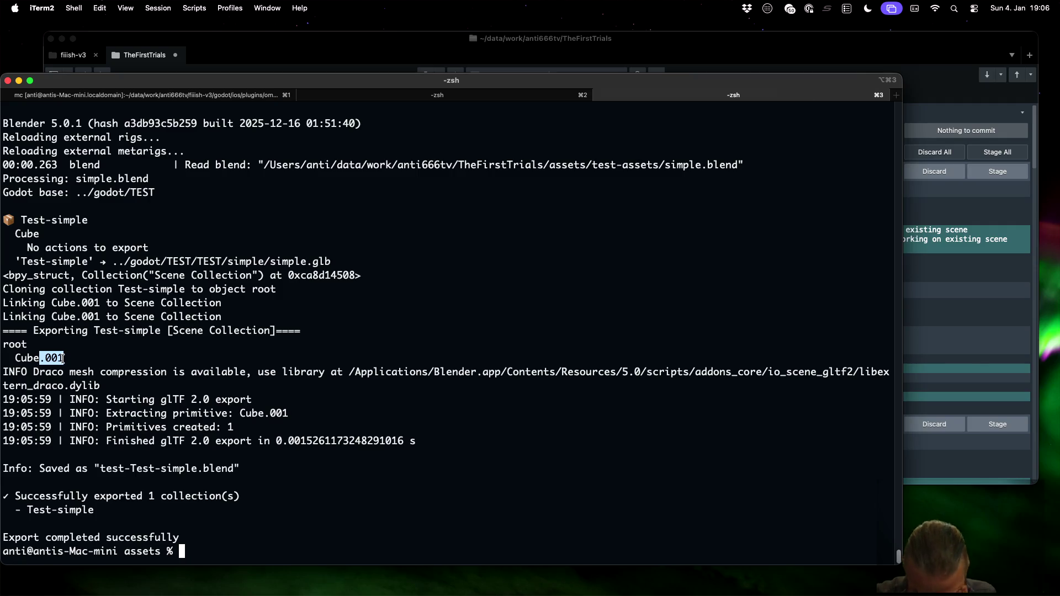
left_click(259, 312)
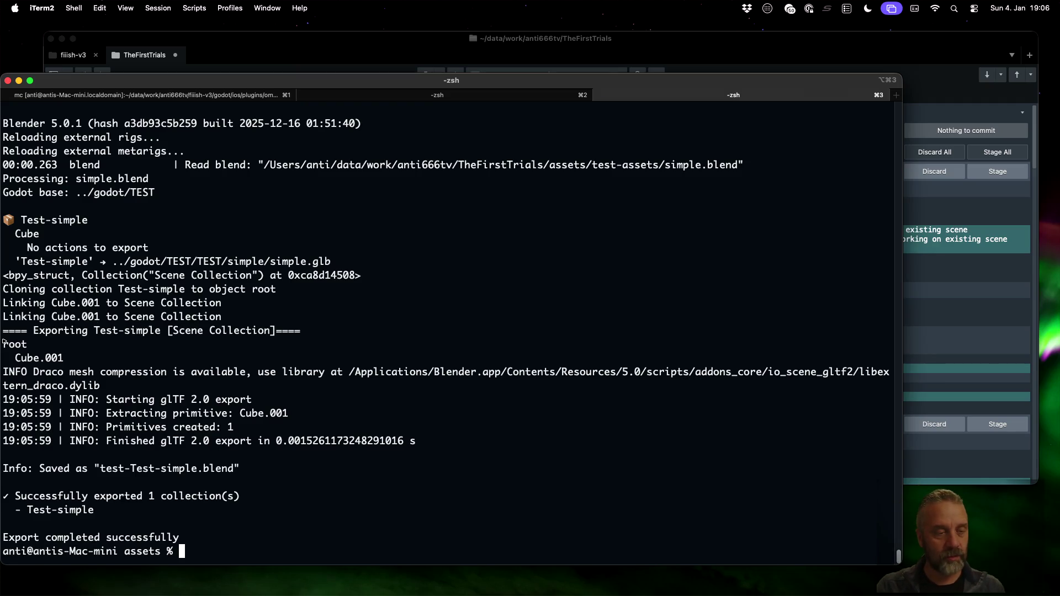
triple_click(32, 346)
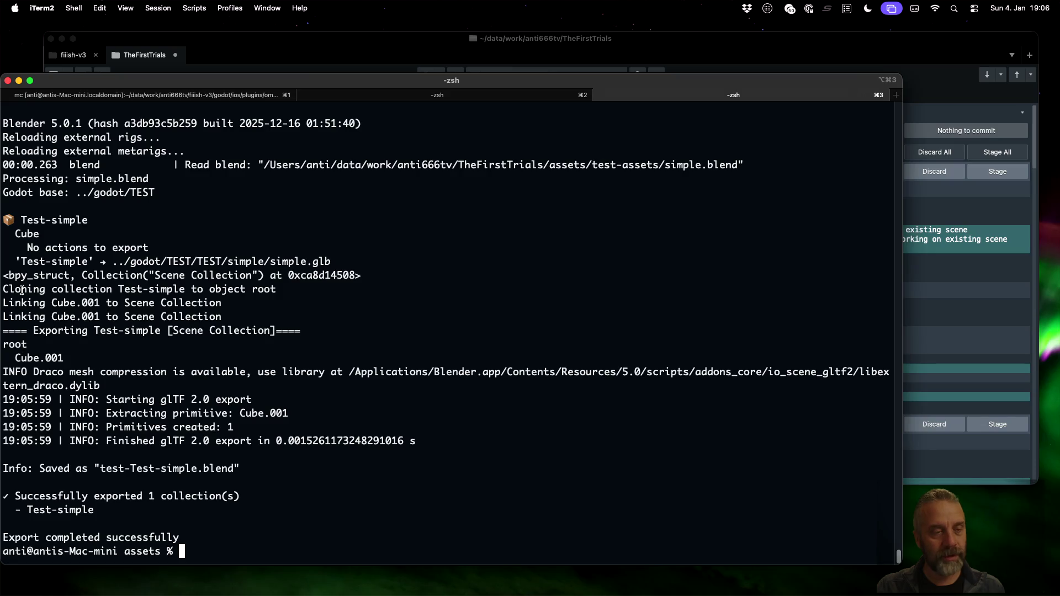
left_click_drag(3, 220, 87, 218)
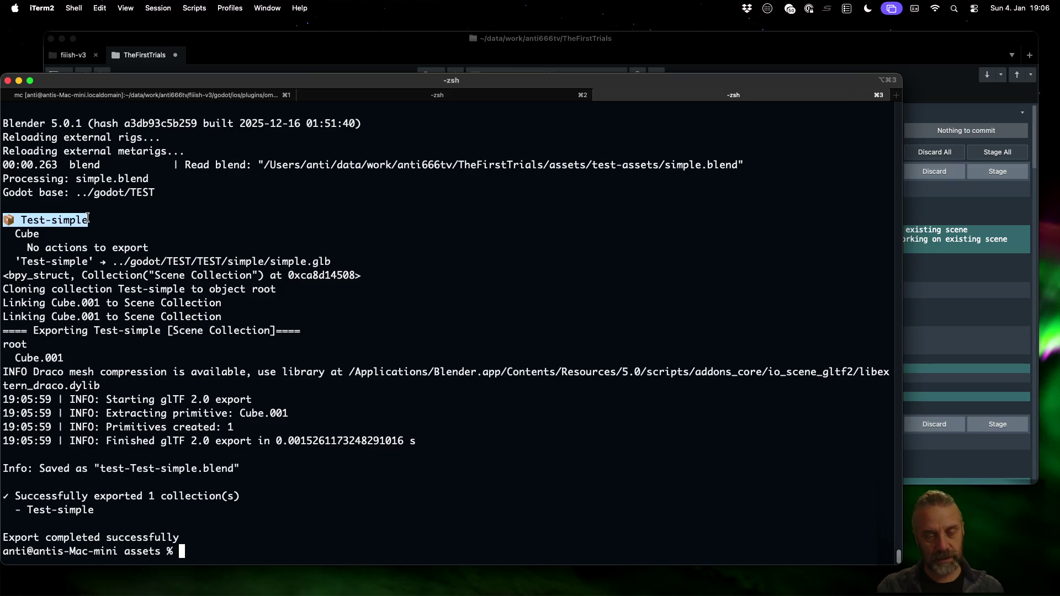
key("super+Tab")
left_click(465, 310)
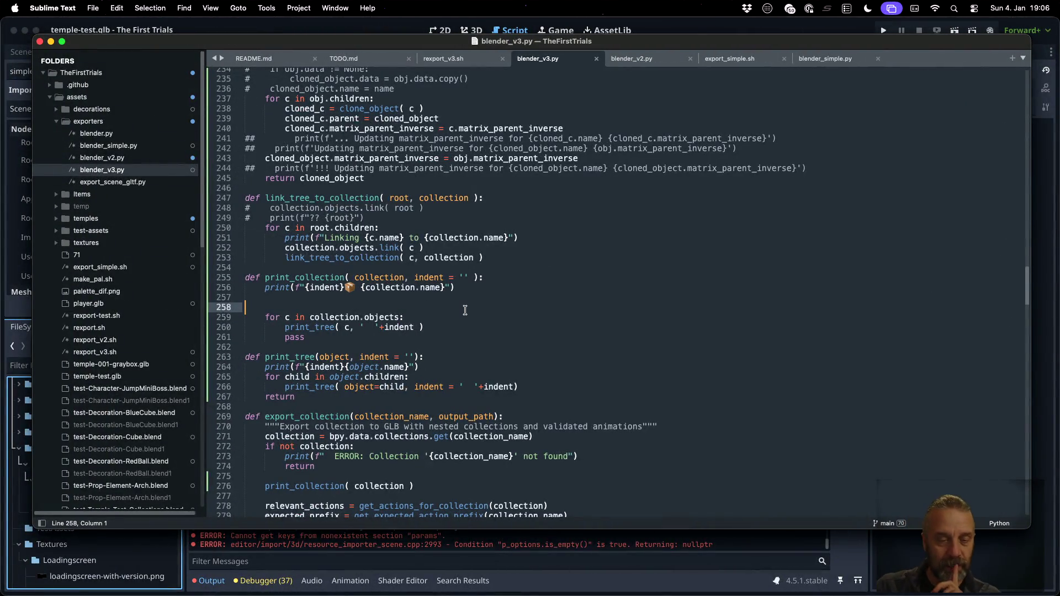
Step: Copy the print_collection call from line 276 onto a new line 313
scroll(465, 310, "down", 5)
left_click(458, 227)
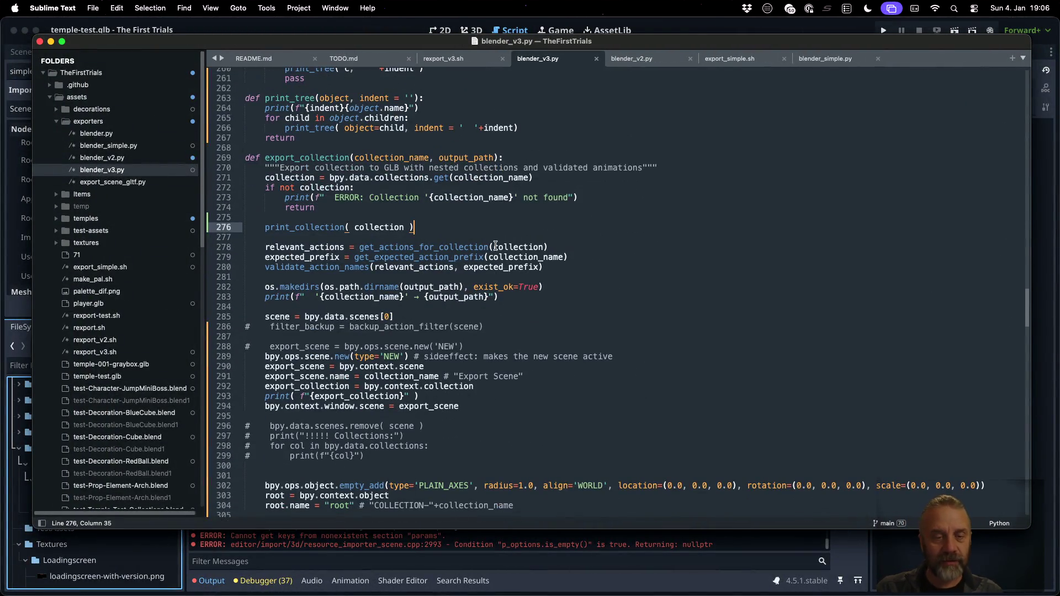
key("super+shift+Left")
key("super+c")
key("Down")
key("Down")
key("Down")
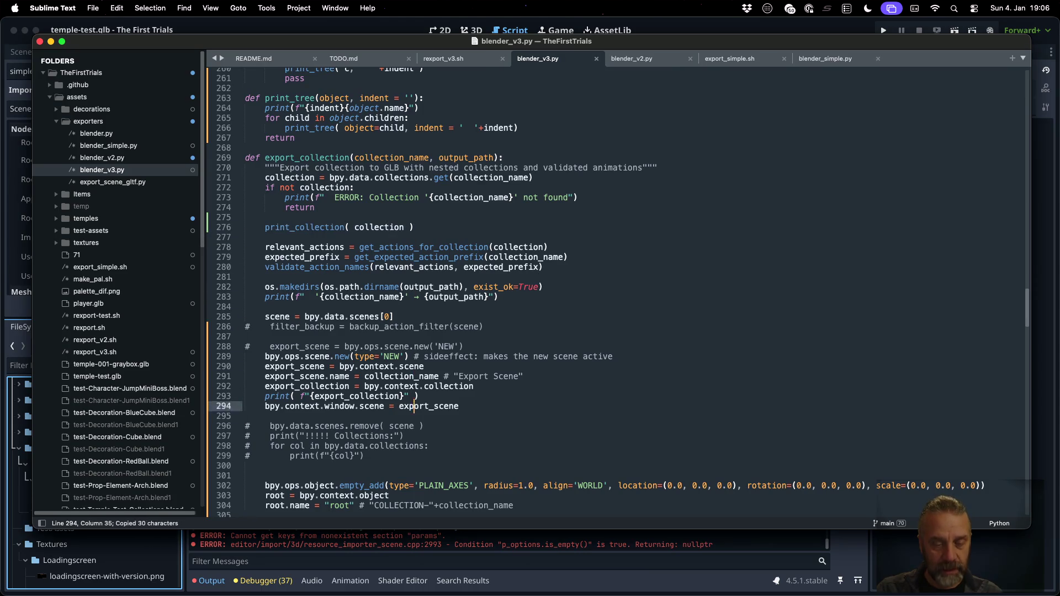
key("Down")
key("Down")
key("Down")
key("Up")
key("Up")
key("Up")
key("Return")
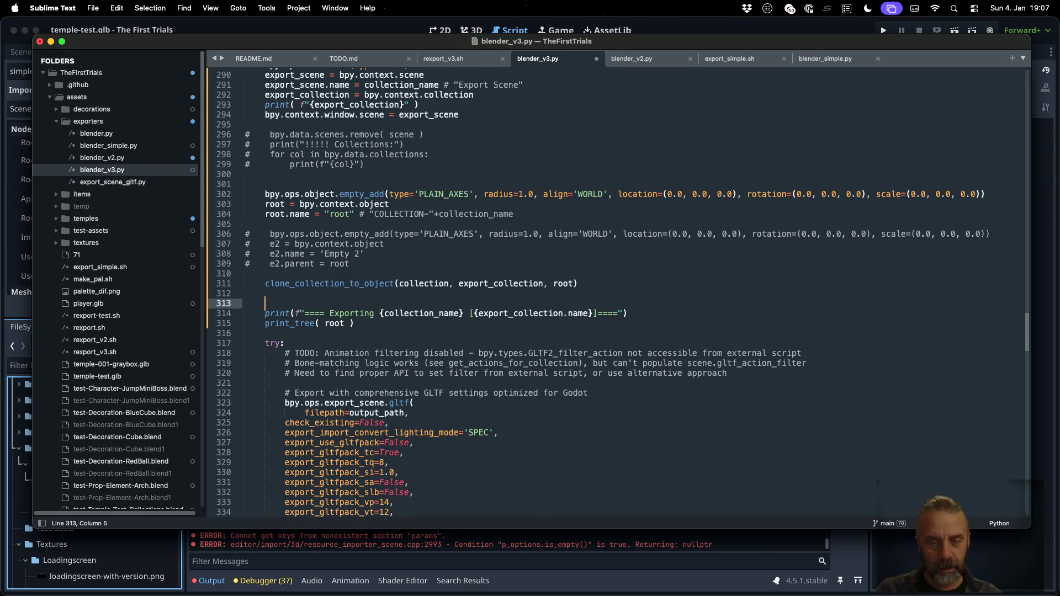
key("super+v")
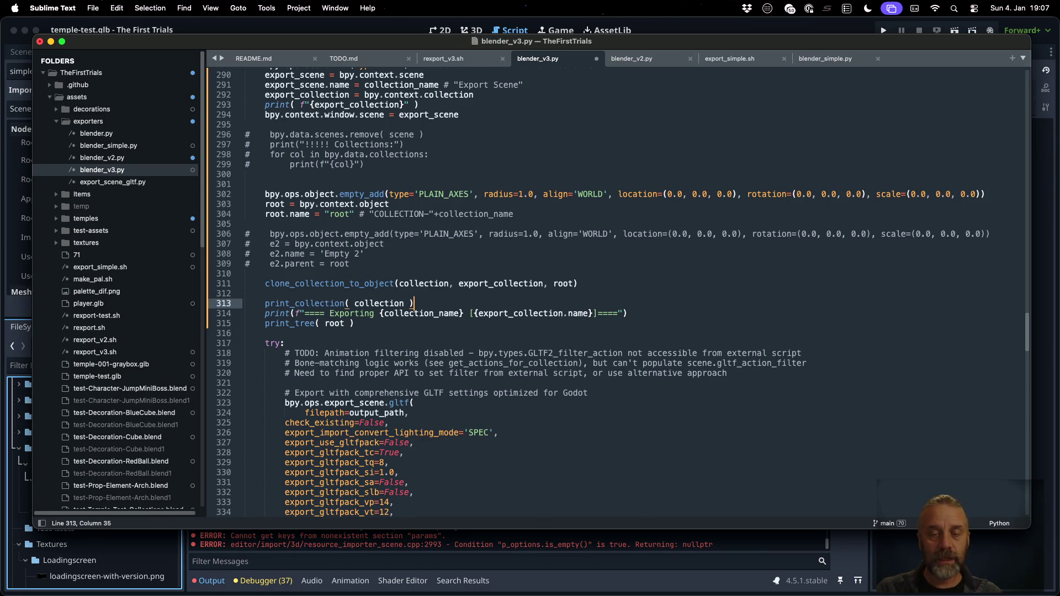
Step: Change the new call's argument to export_collection and save blender_v3.py
left_click(509, 275)
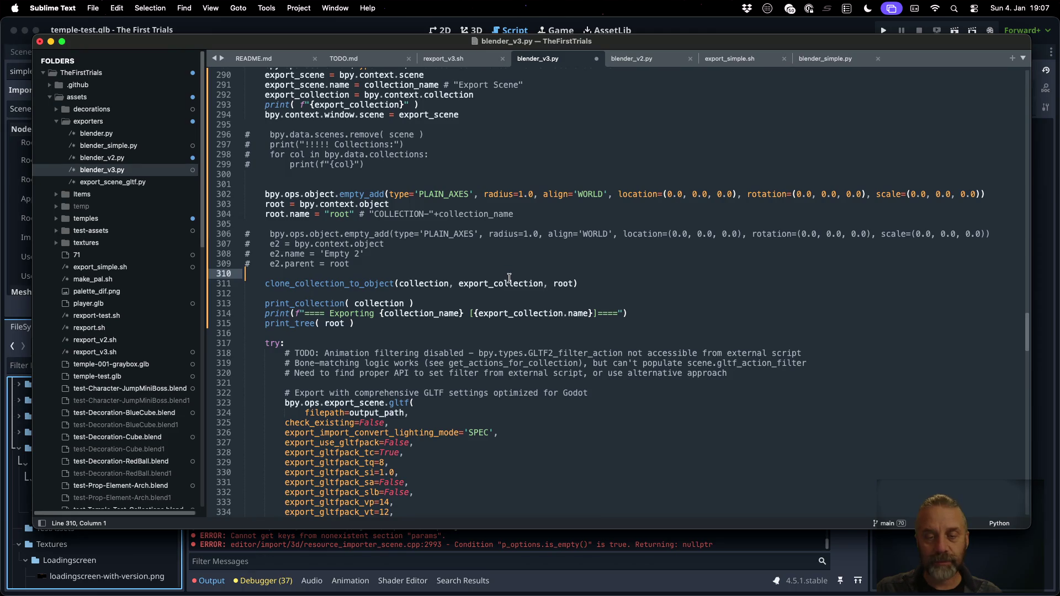
double_click(509, 282)
key("super+c")
left_click(394, 303)
double_click(394, 304)
key("super+v")
key("super+s")
key("super+Tab")
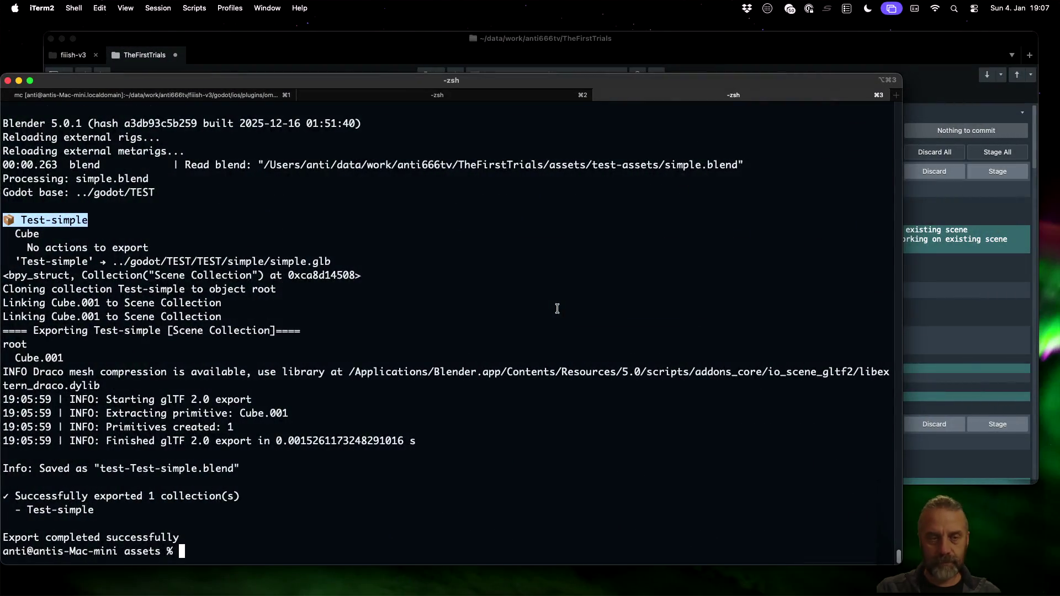
Step: Clear the terminal, rerun the v3 export, and compare Test-simple against the Scene Collection tree's Cube.001 entries
key("super+k")
key("Up")
key("Return")
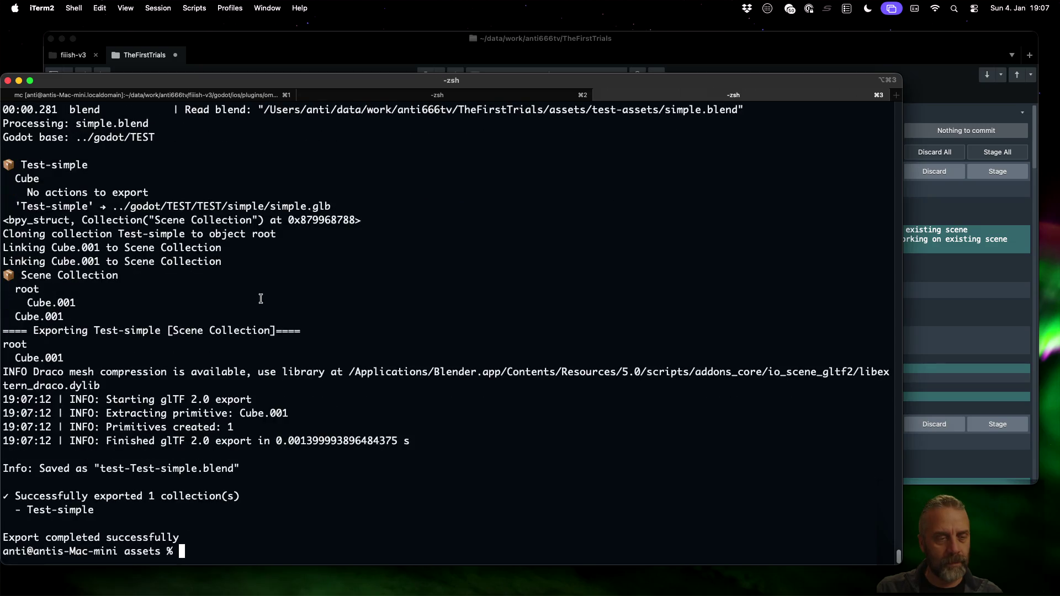
left_click_drag(3, 165, 46, 178)
mouse_move(4, 276)
left_mouse_down()
mouse_move(89, 306)
mouse_move(1, 279)
left_mouse_up()
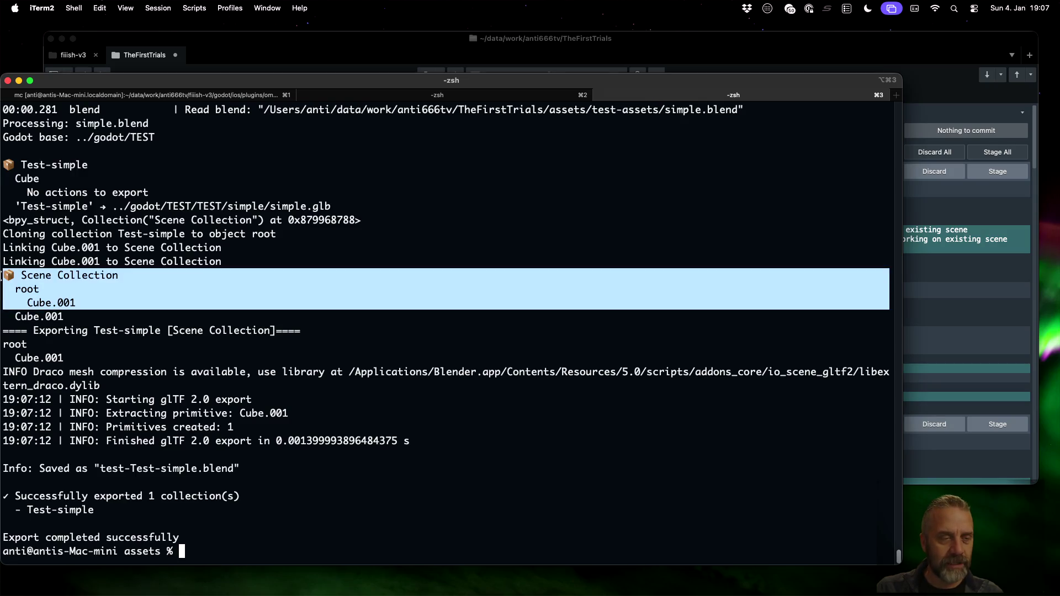
left_click_drag(40, 179, 3, 160)
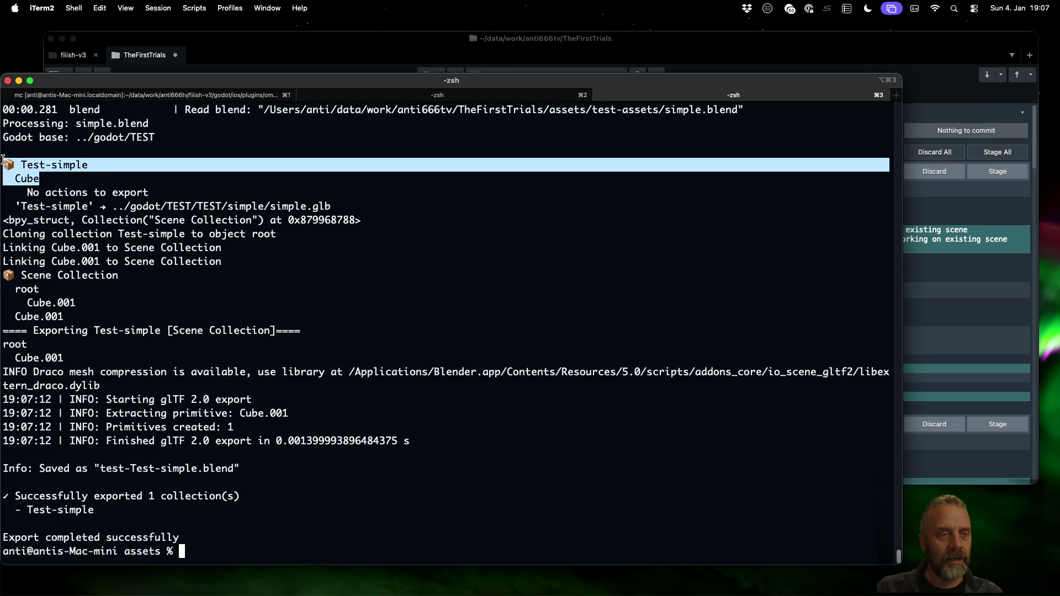
left_click_drag(84, 307, 82, 307)
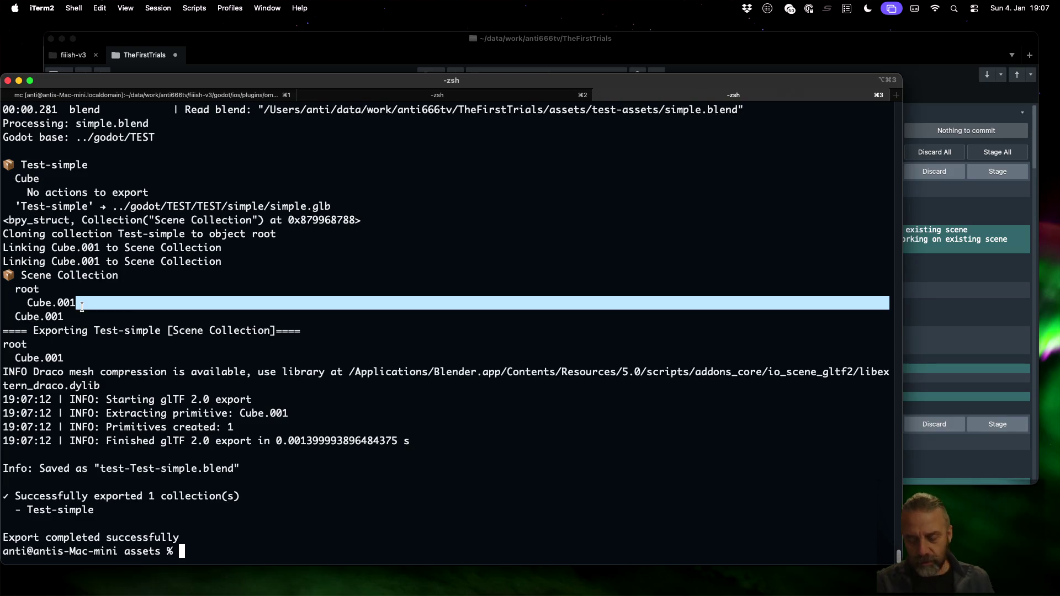
key("super+Tab")
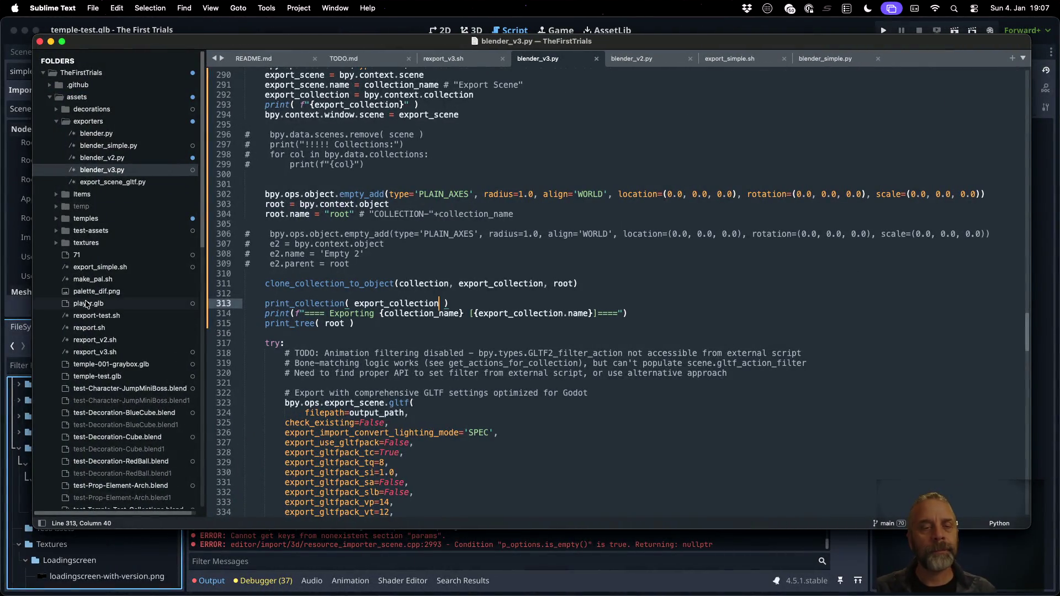
Step: Add an 'if c.parent == None:' condition inside print_collection's objects loop
scroll(379, 301, "up", 10)
left_click(390, 201)
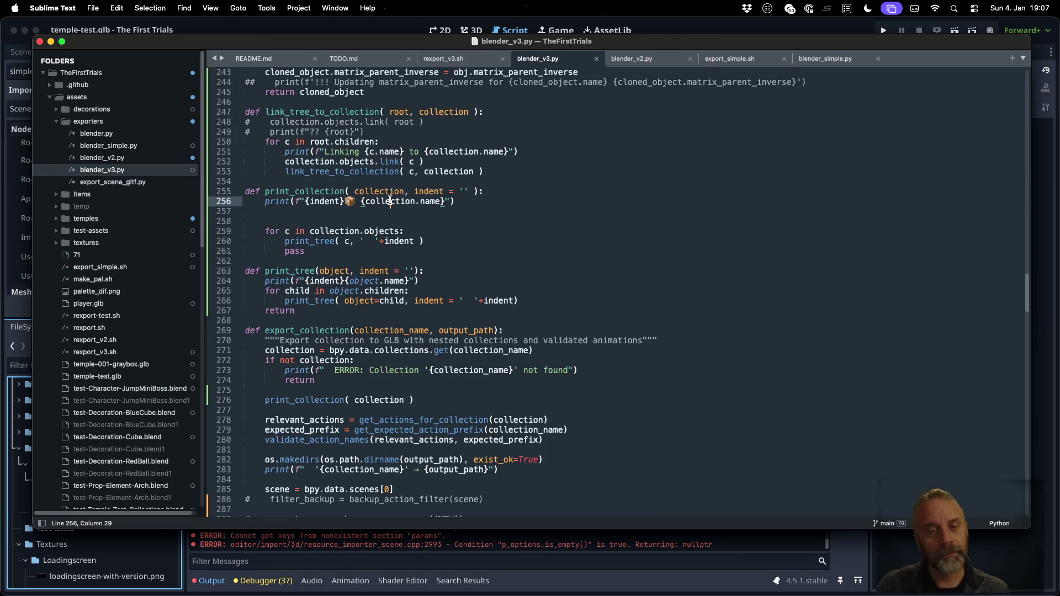
left_click(417, 232)
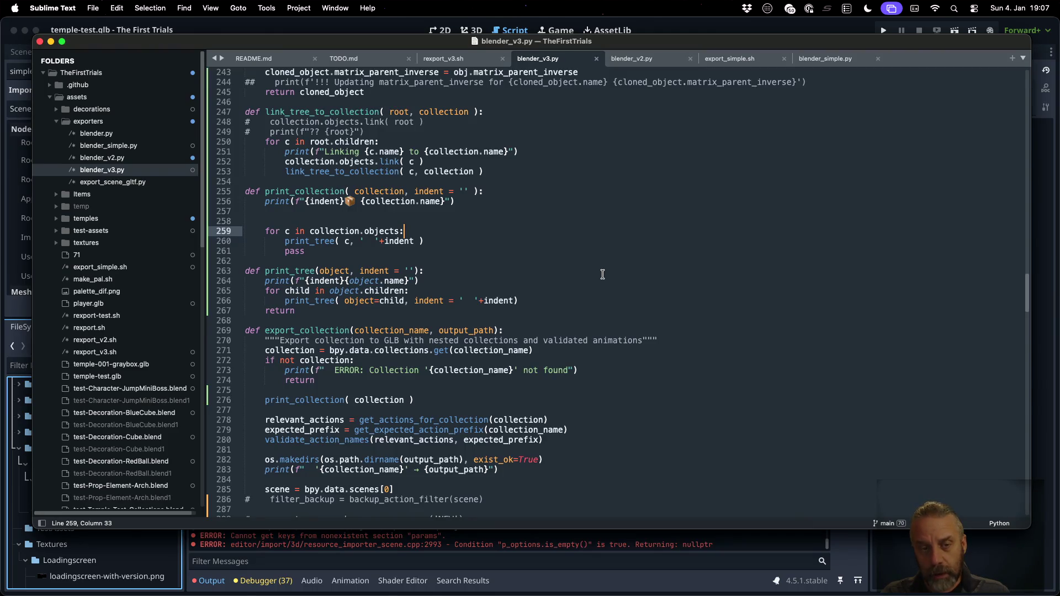
key("Return")
type("if c.p")
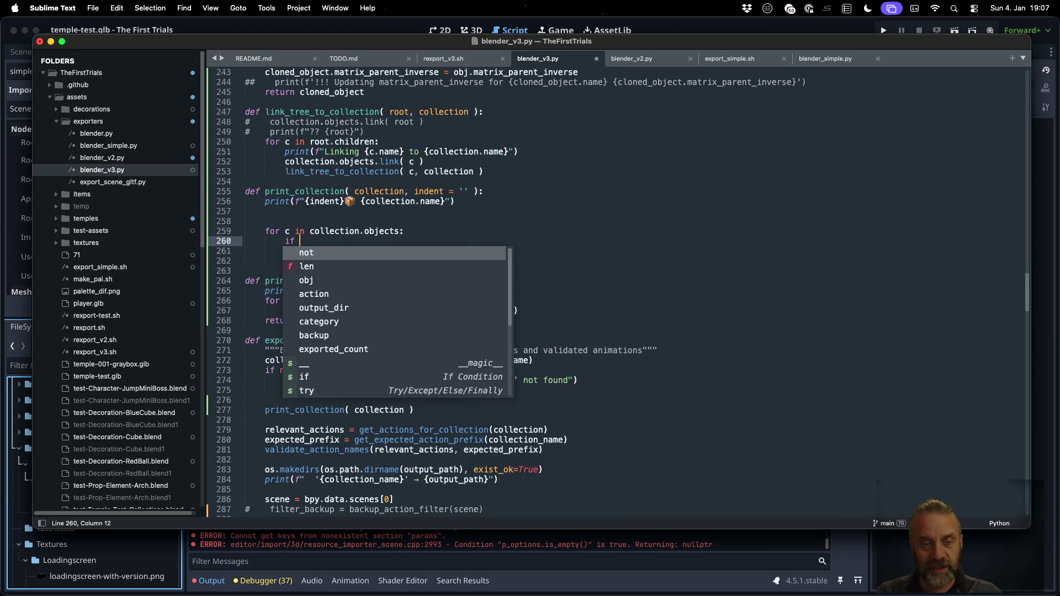
key("Tab")
type("== Non")
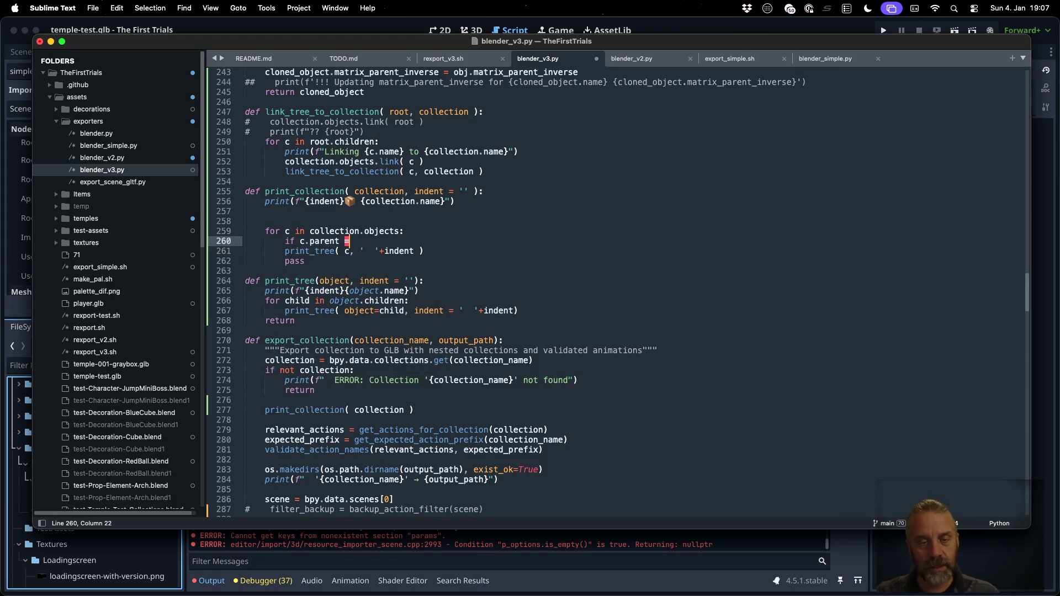
key("Tab")
type(":")
Step: Indent print_tree under the new condition and delete the pass line
key("Down")
key("super+Left")
key("Tab")
key("Down")
key("super+Left")
key("shift+Down")
key("BackSpace")
Step: Save blender_v3.py, then clear the terminal and re-run the export command
key("super+s")
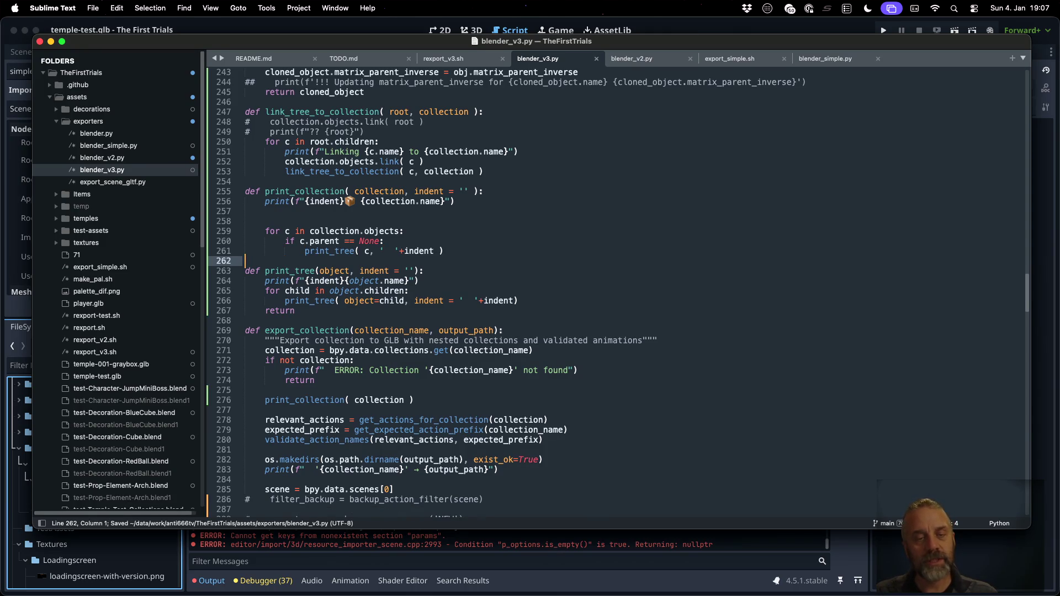
key("super+Tab")
key("super+k")
key("Up")
key("Return")
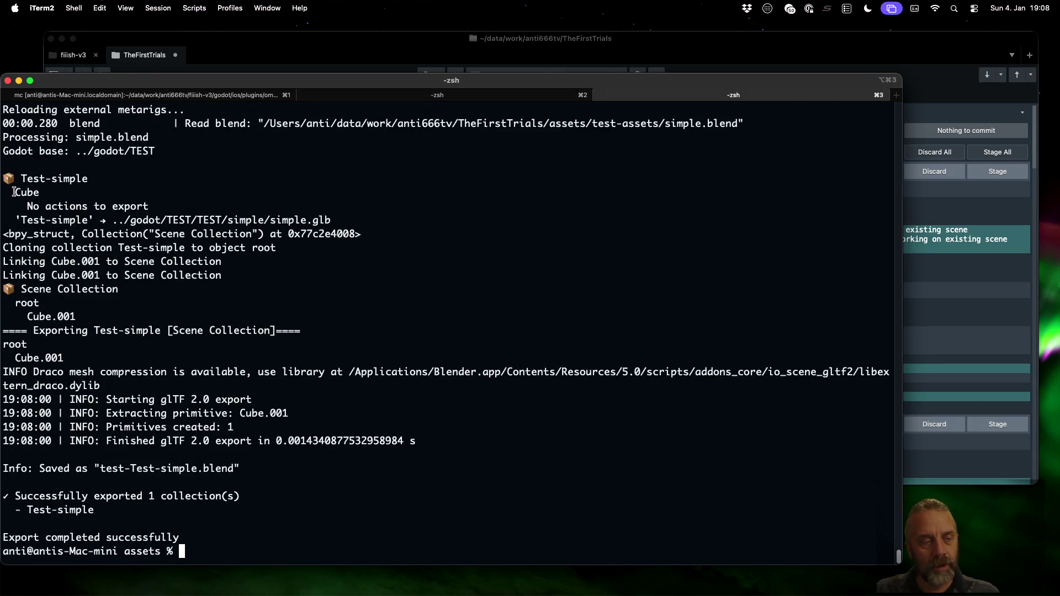
Step: Add a print('') line right after the first print_collection( collection ) call
key("super+Tab")
left_click(404, 271)
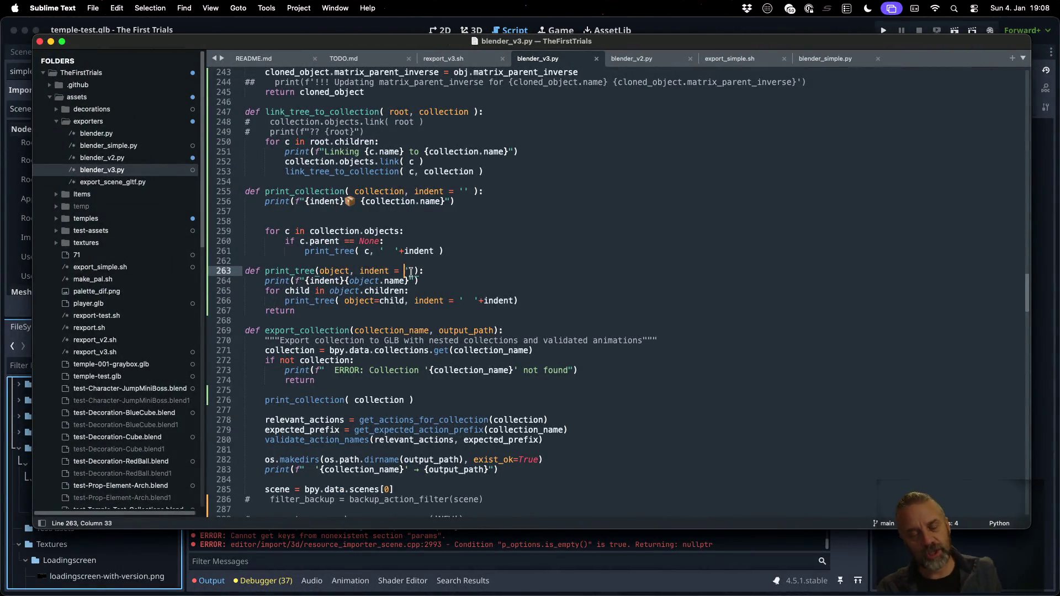
scroll(454, 276, "down", 2)
scroll(454, 277, "down", 3)
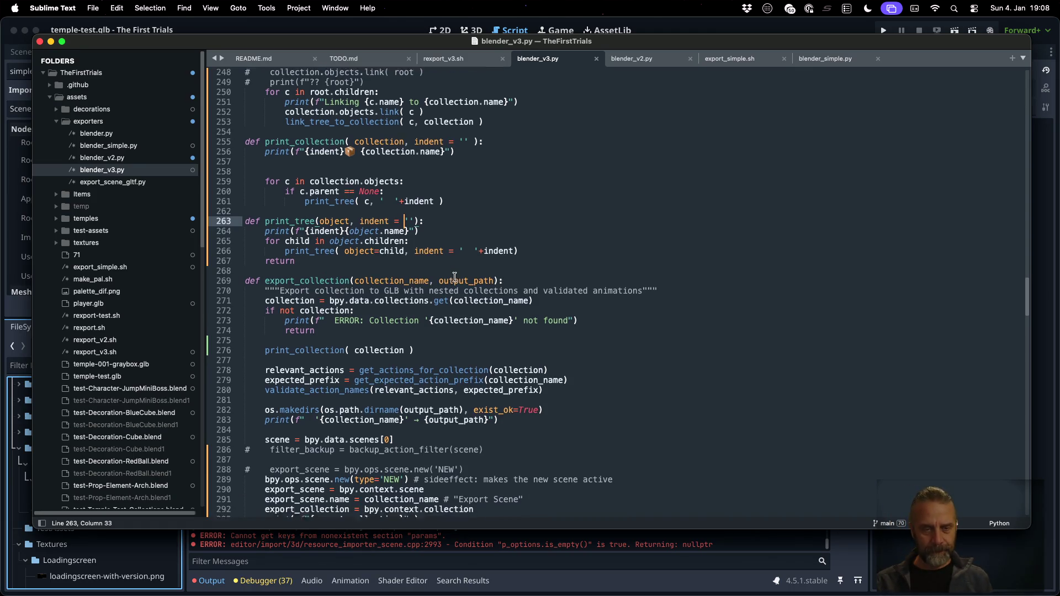
left_click(455, 296)
key("Return")
type("print('")
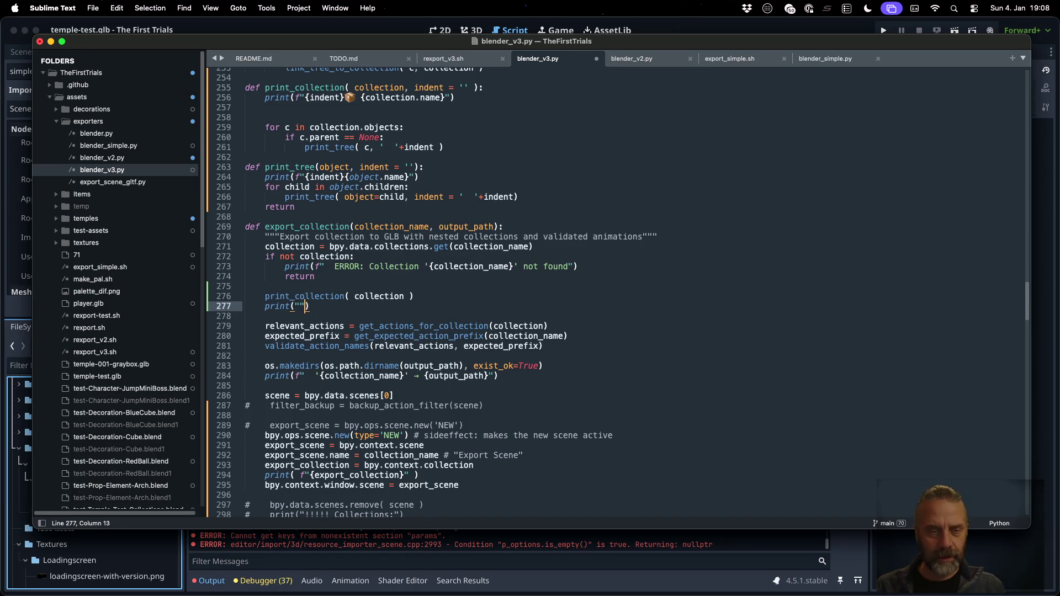
key("super+Left")
Step: Copy the print('') line below the second print_collection call and save blender_v3.py
key("shift+Down")
key("super+c")
key("Down")
key("Down")
key("Down")
key("Down")
key("Down")
key("Down")
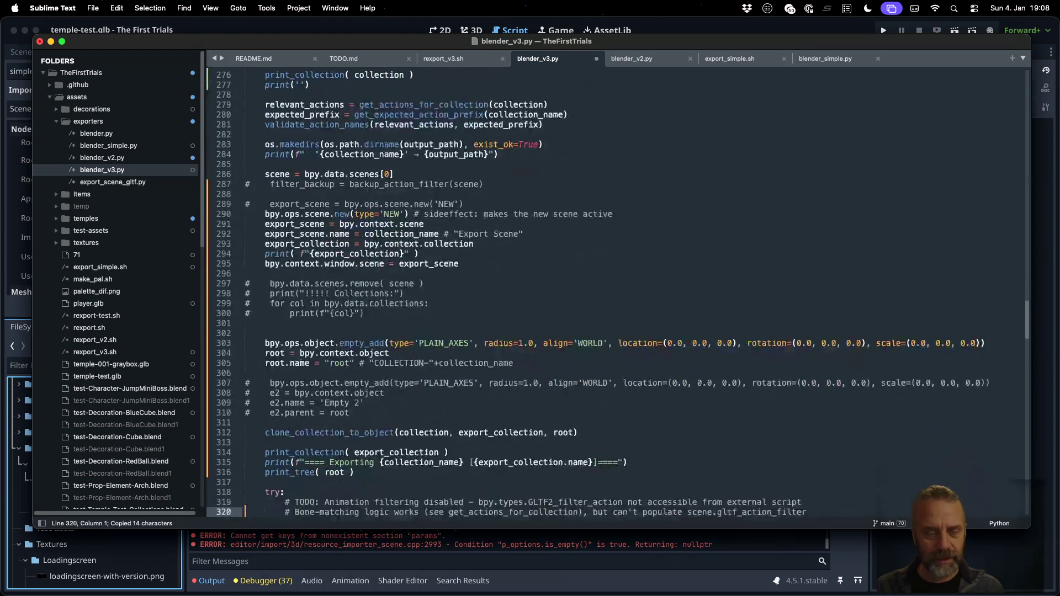
key("Up")
key("Up")
key("Up")
key("Down")
key("Down")
key("Down")
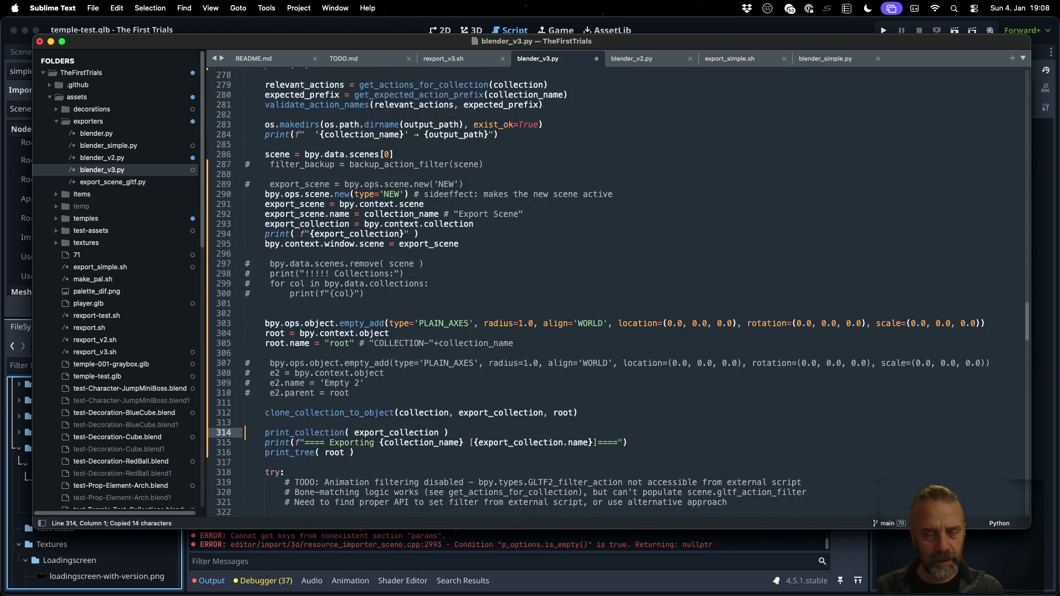
key("super+v")
key("Return")
key("super+s")
key("super+Tab")
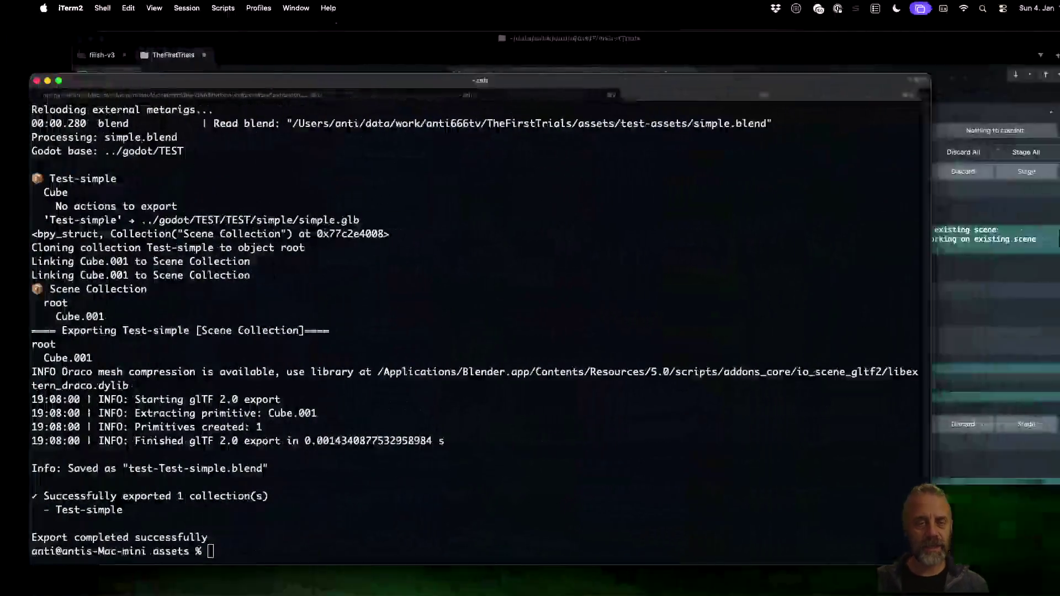
Step: Clear the terminal and re-run the export script
key("super+k")
key("Up")
key("Return")
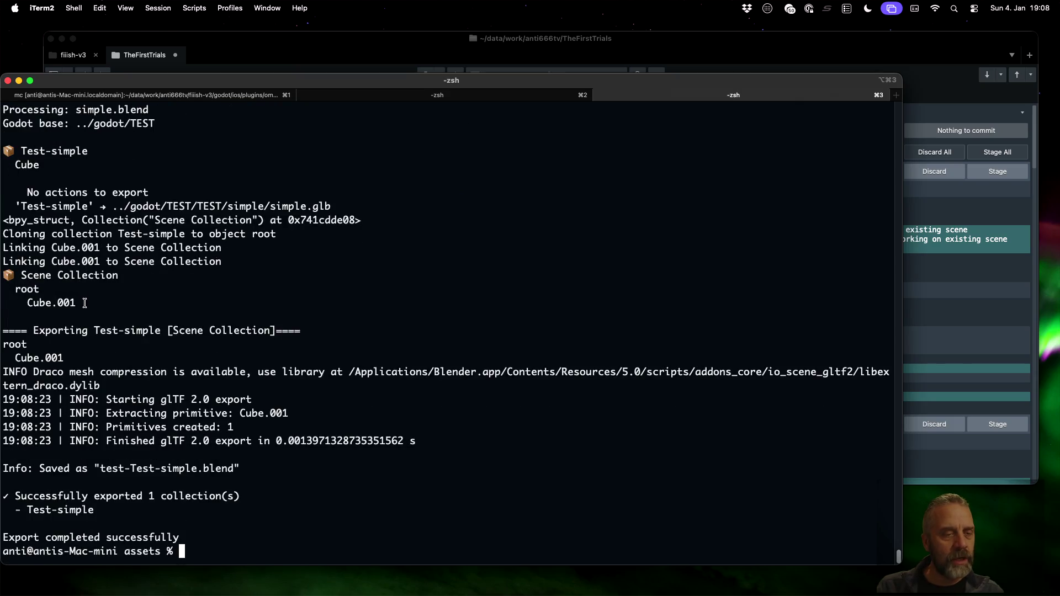
Step: Review the export log's Scene Collection, root and Cube.001 lines, then bring Godot forward
triple_click(82, 303)
left_click_drag(82, 302, 83, 276)
triple_click(53, 163)
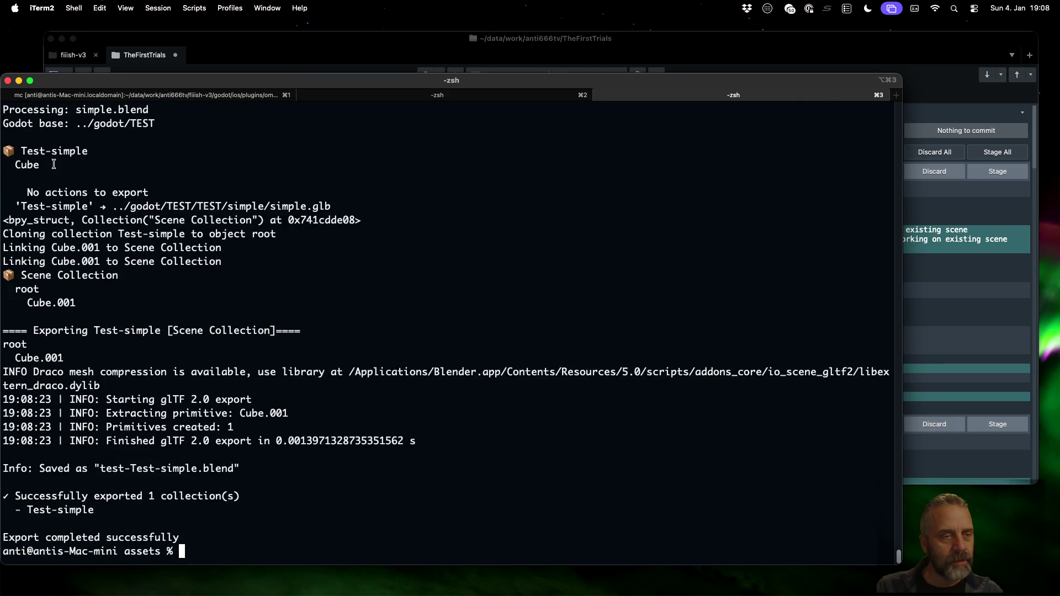
left_click(26, 288)
double_click(26, 287)
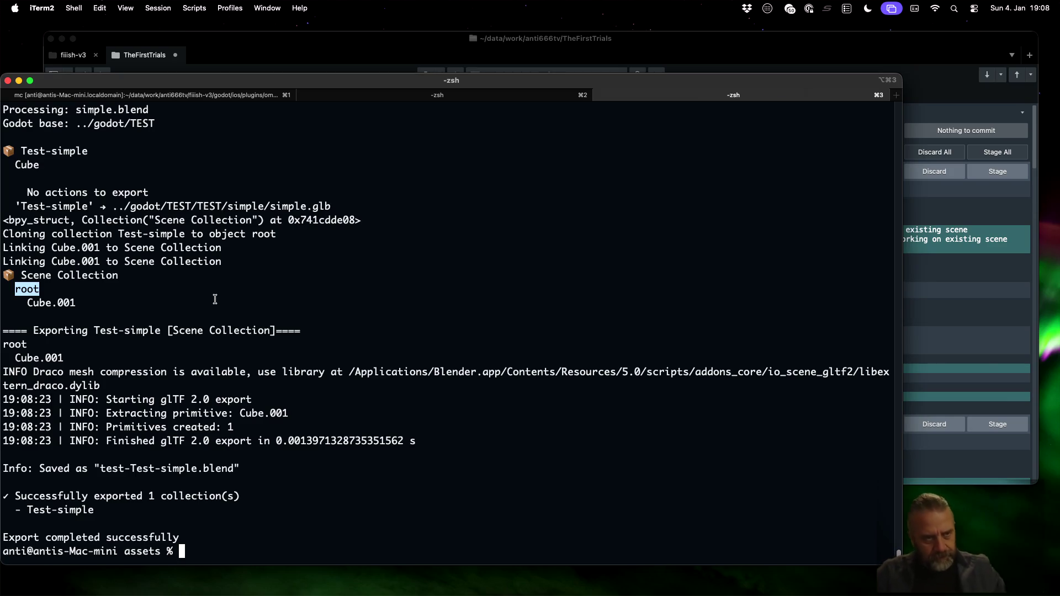
key("ctrl+Left")
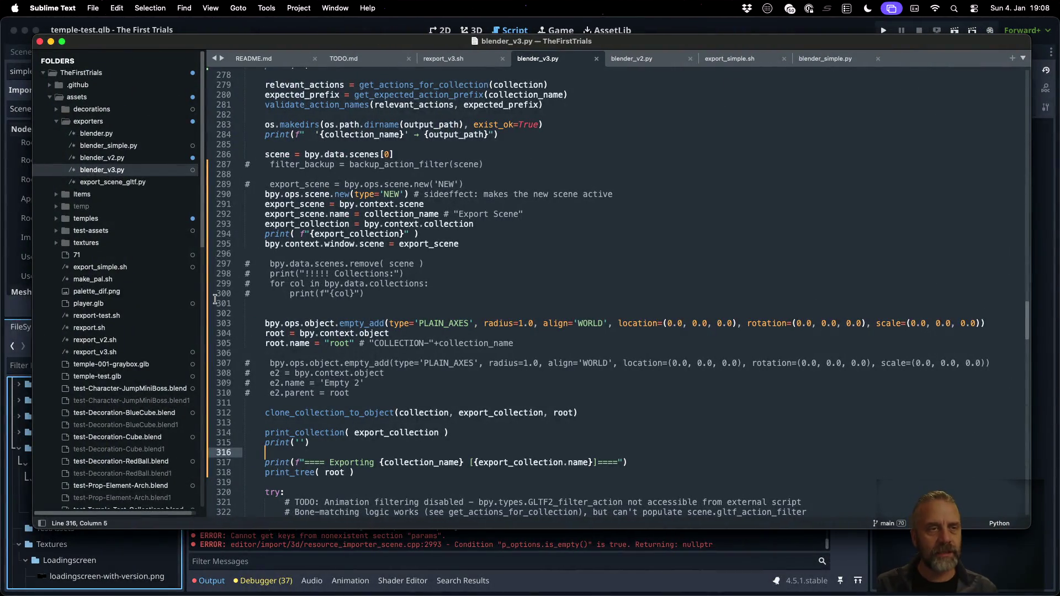
left_click(257, 27)
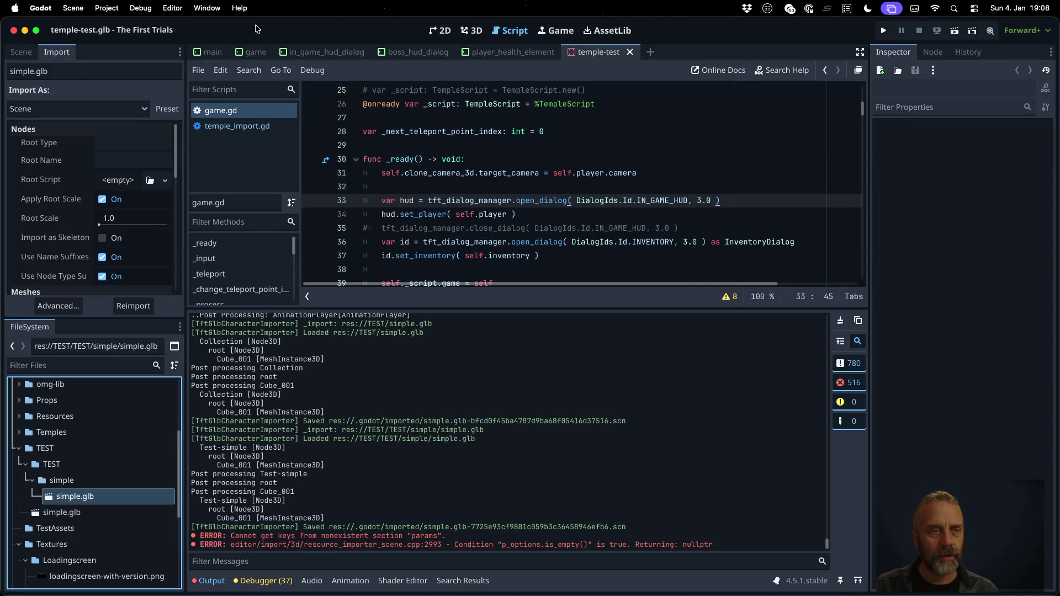
Step: Reimport the exported simple.glb and inspect its node tree in Advanced Import Settings
left_click(37, 52)
right_click(128, 500)
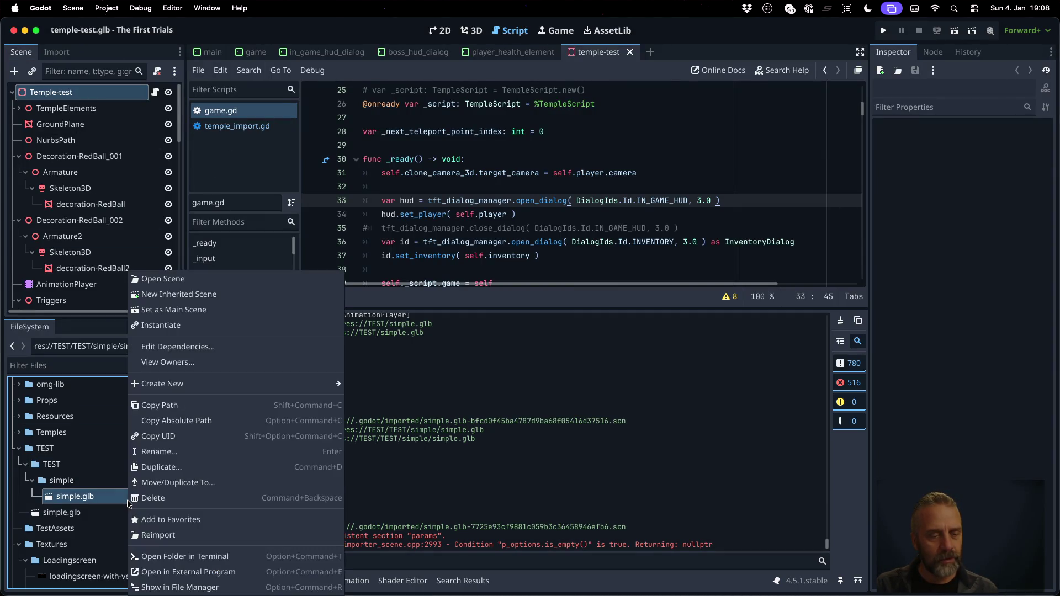
left_click(148, 534)
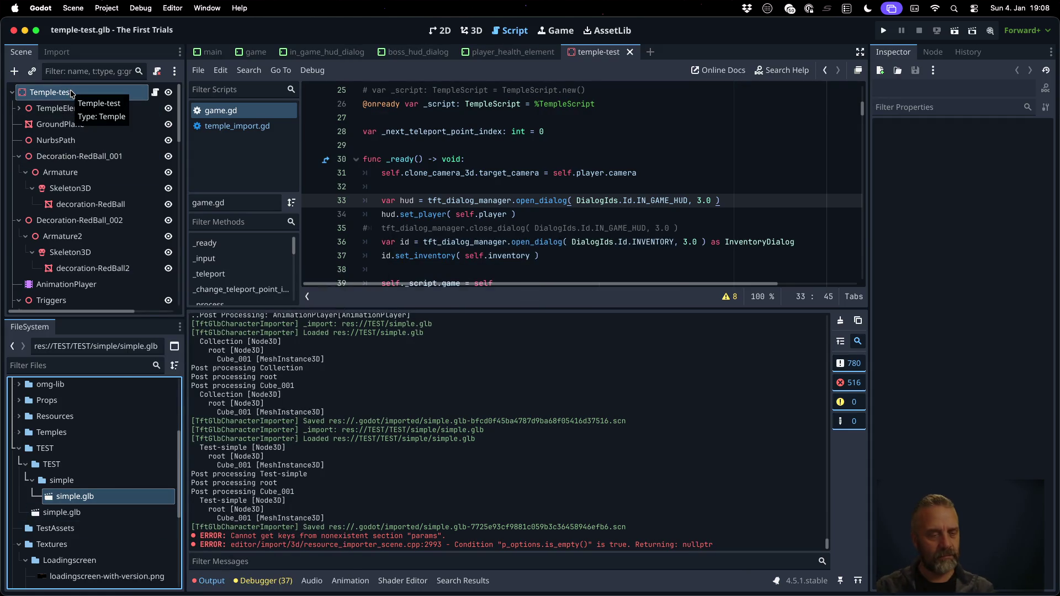
double_click(112, 495)
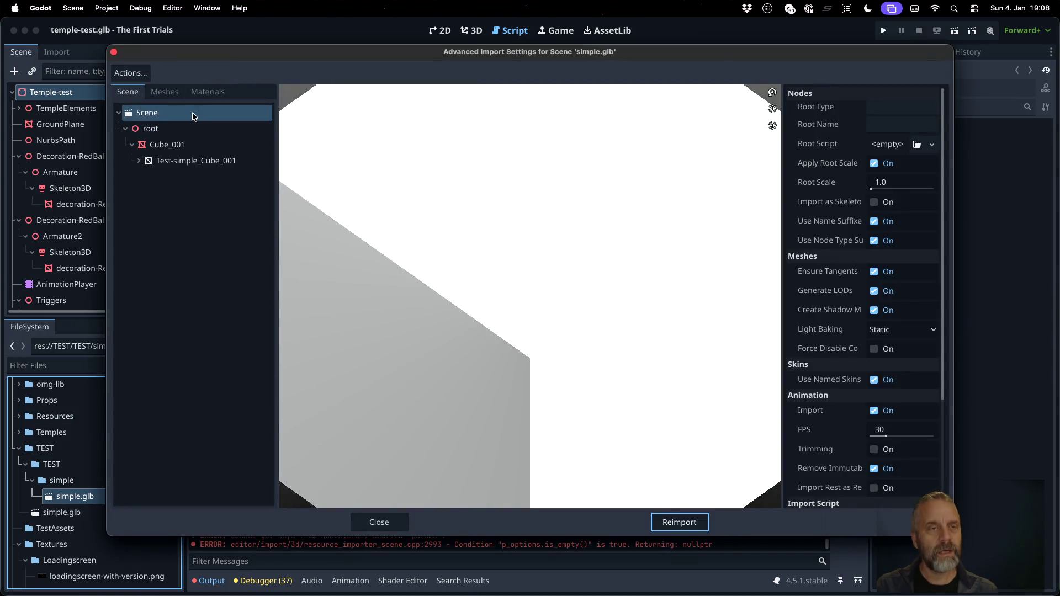
left_click(171, 116)
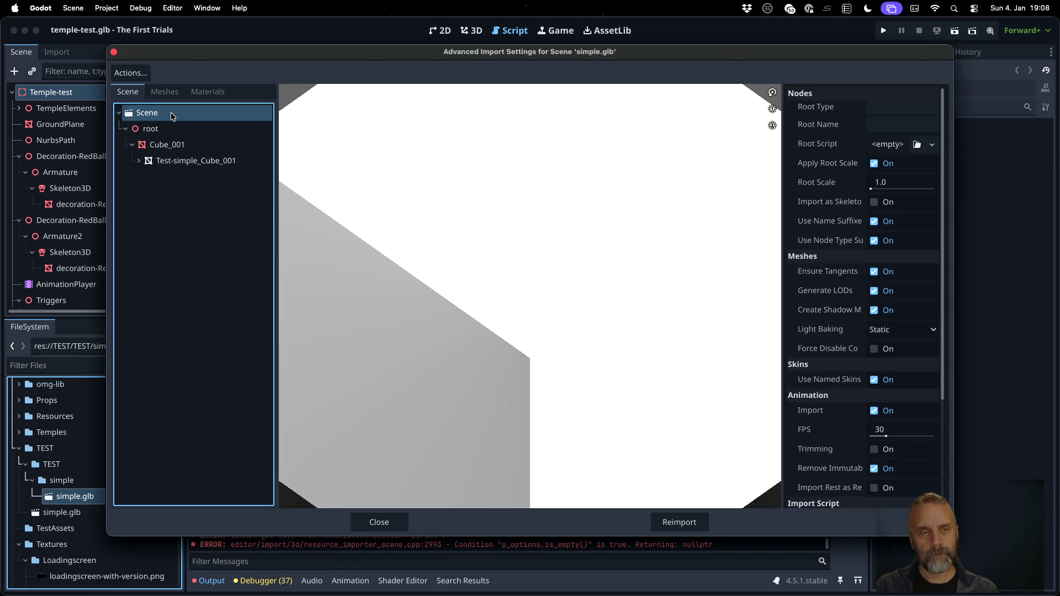
left_click(380, 522)
Step: Inspect the older TEST/simple.glb import tree for comparison
scroll(83, 497, "down", 1)
double_click(62, 490)
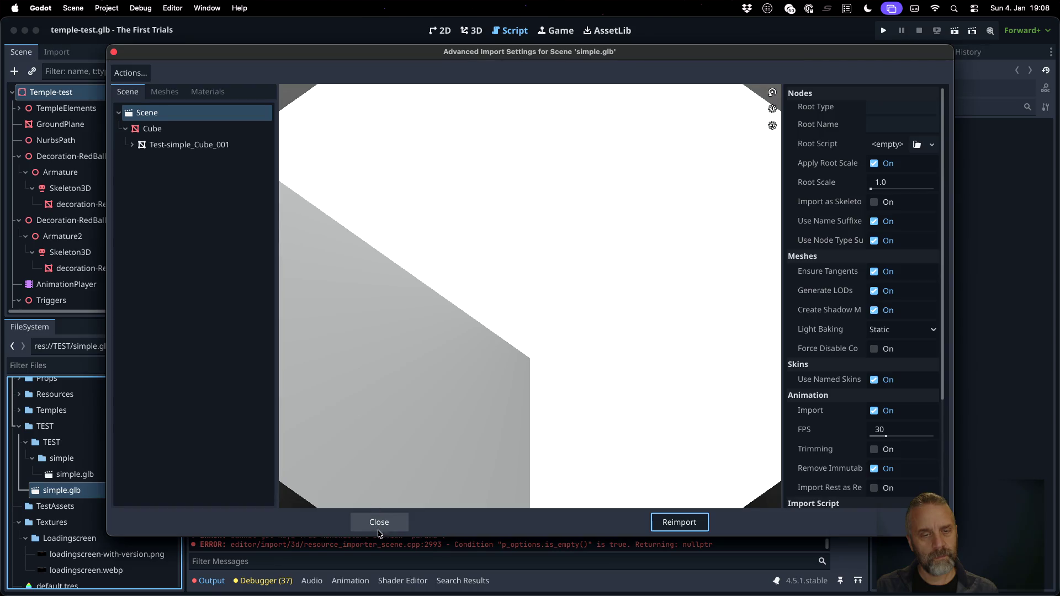
left_click(380, 522)
key("ctrl+Right")
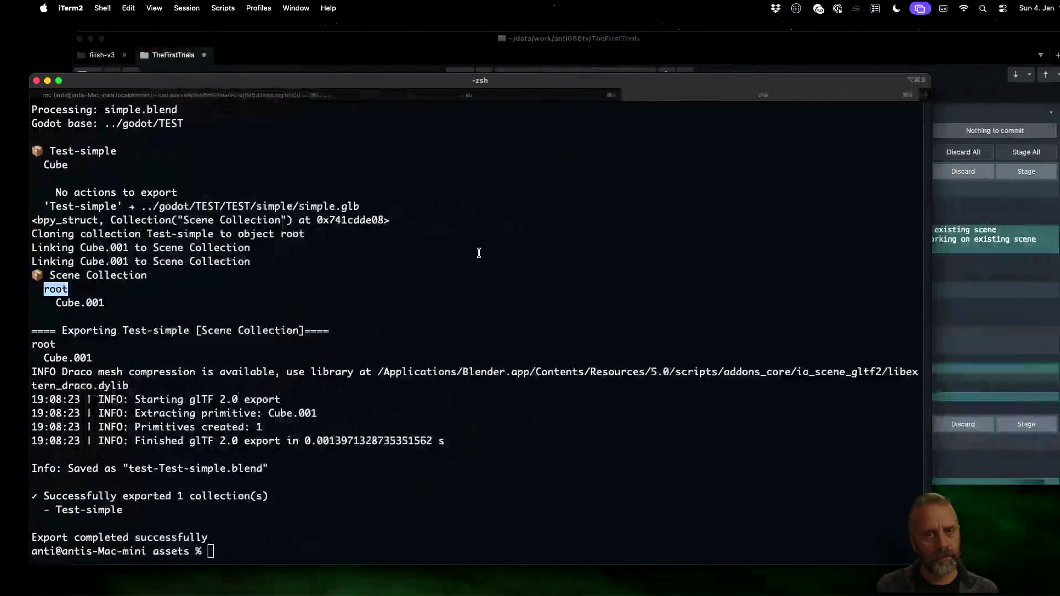
Step: Bring the Sublime Text window with blender_v3.py to the front
key("ctrl+Left")
key("ctrl+Up")
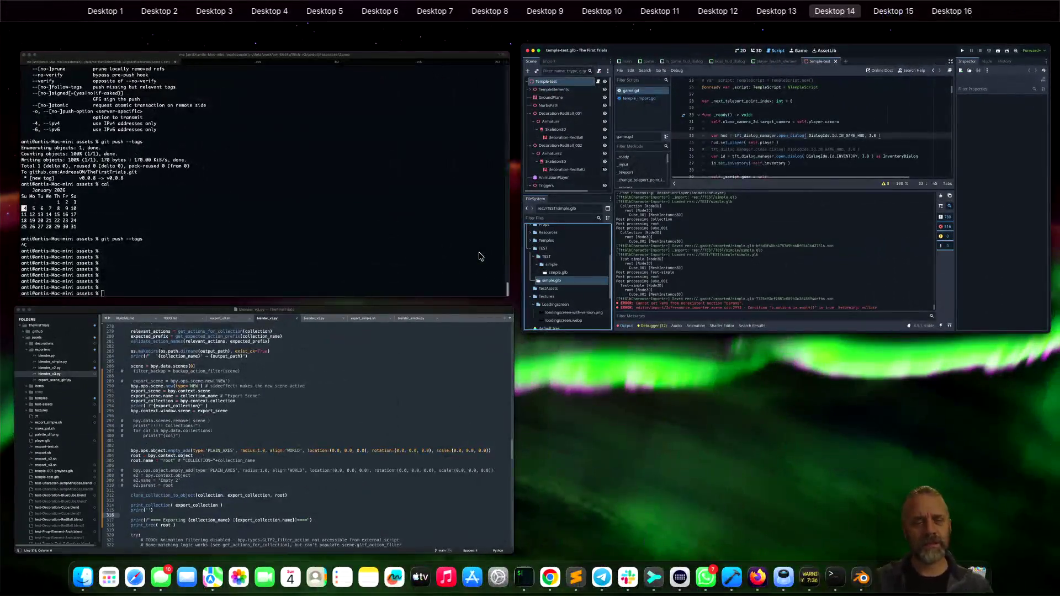
left_click(394, 429)
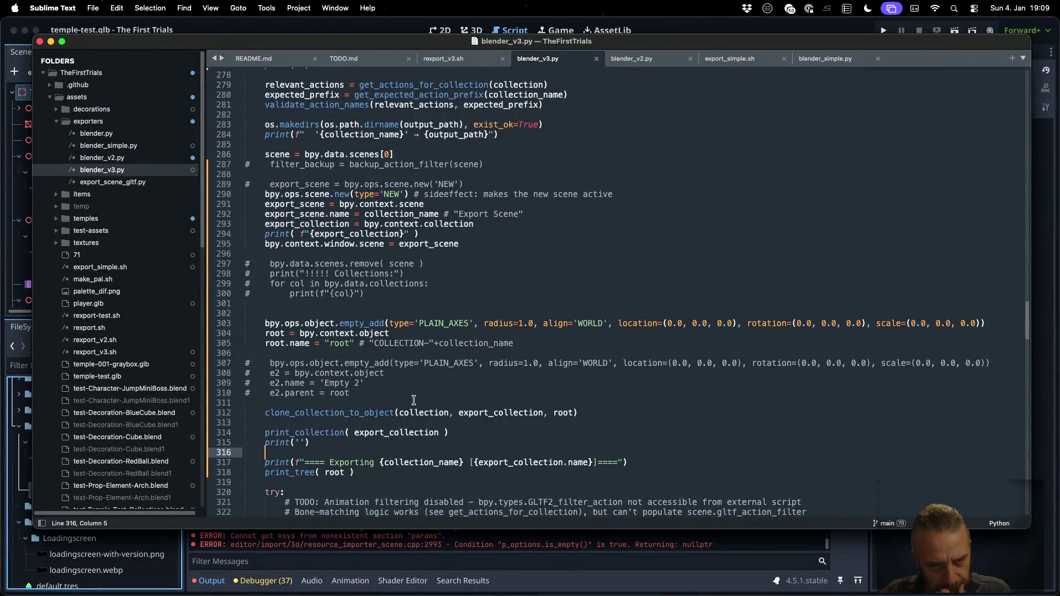
Step: Read through blender_v3.py, selecting object, collection_name and export_scene, down to the export call
scroll(414, 400, "up", 1)
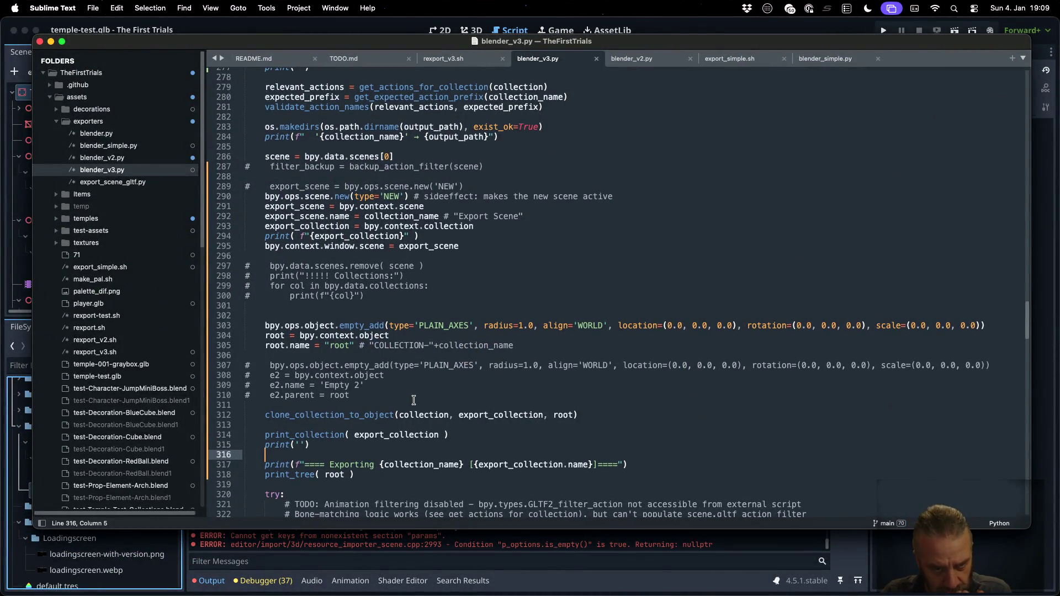
scroll(414, 400, "down", 5)
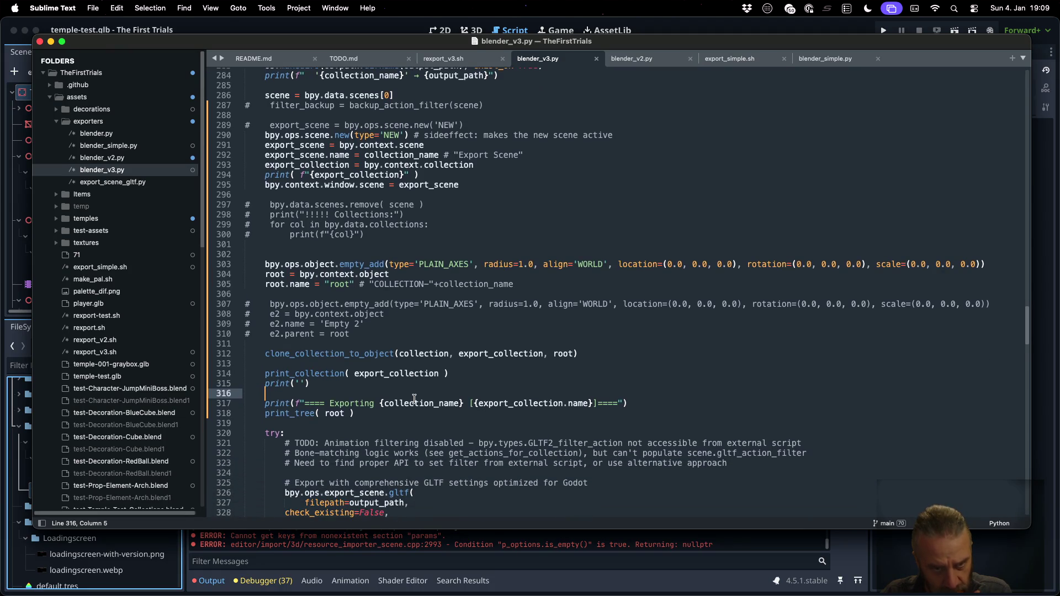
left_click(409, 274)
key("super+d")
scroll(464, 373, "up", 5)
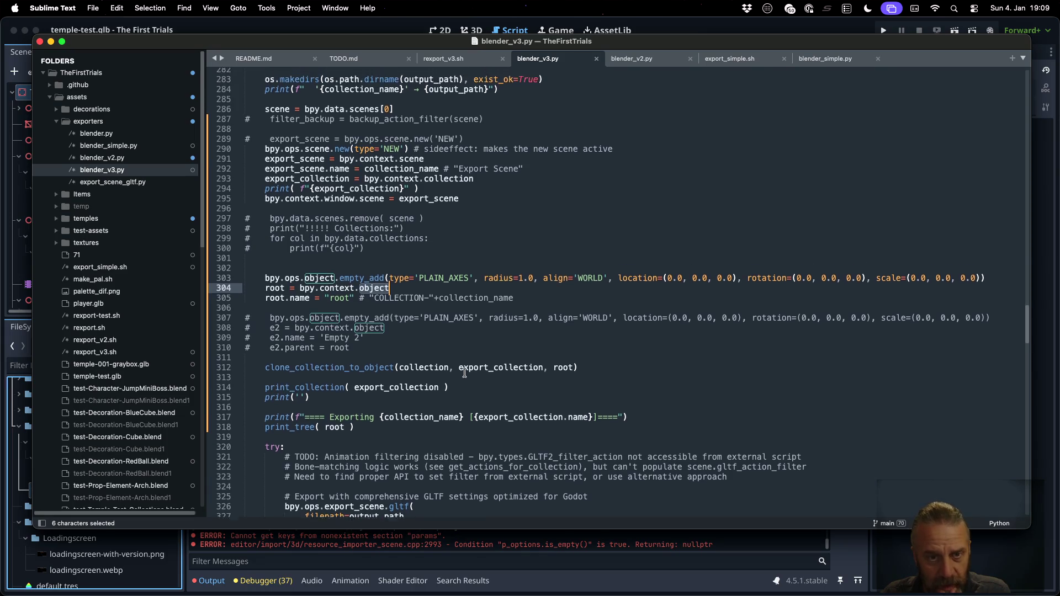
double_click(405, 221)
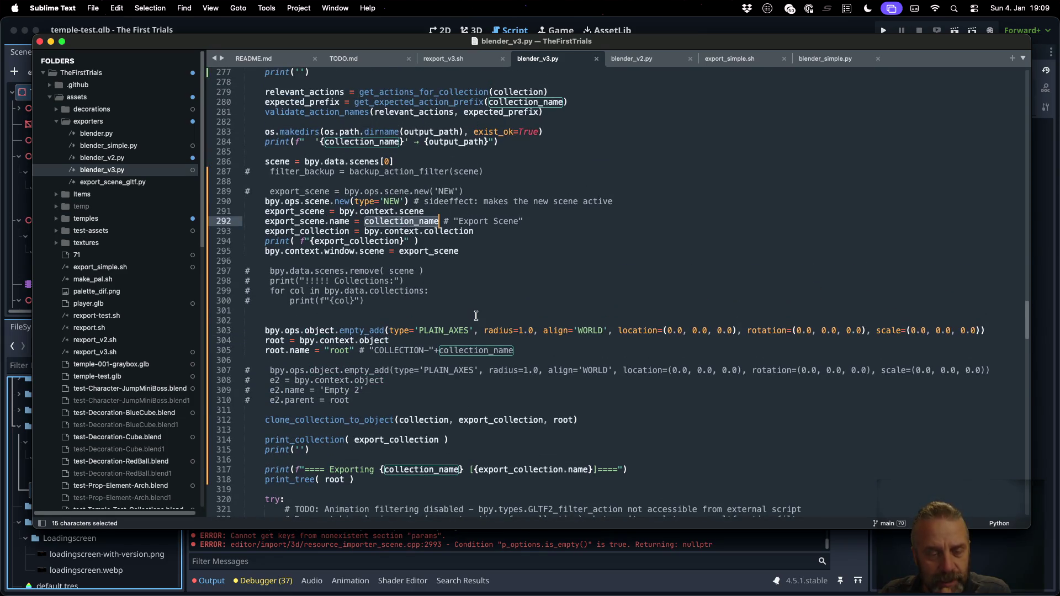
scroll(476, 315, "down", 10)
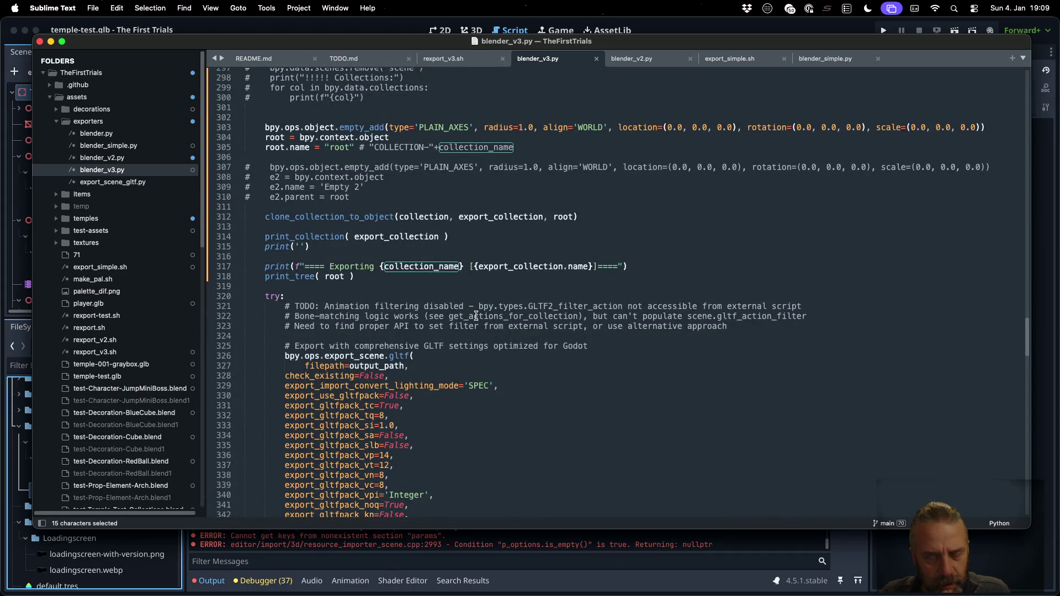
double_click(344, 357)
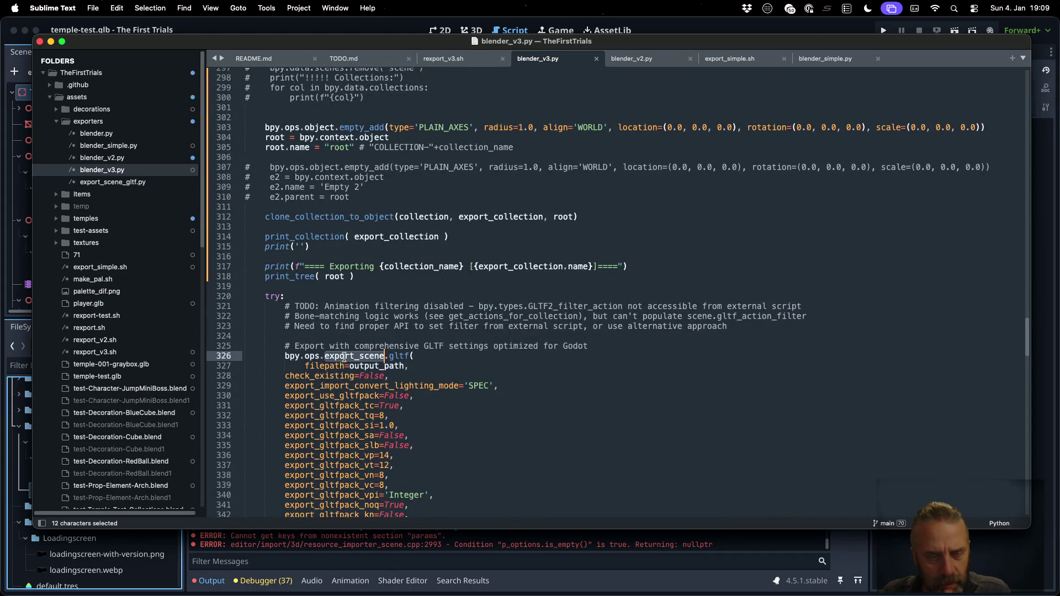
scroll(541, 377, "up", 5)
left_click_drag(330, 140, 340, 141)
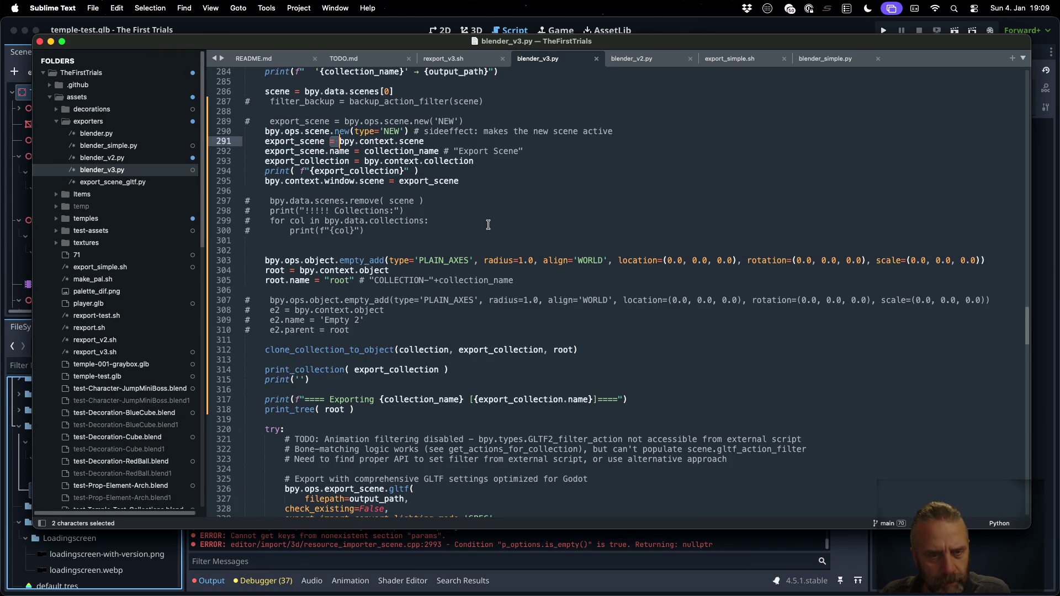
scroll(488, 224, "down", 20)
scroll(488, 225, "down", 10)
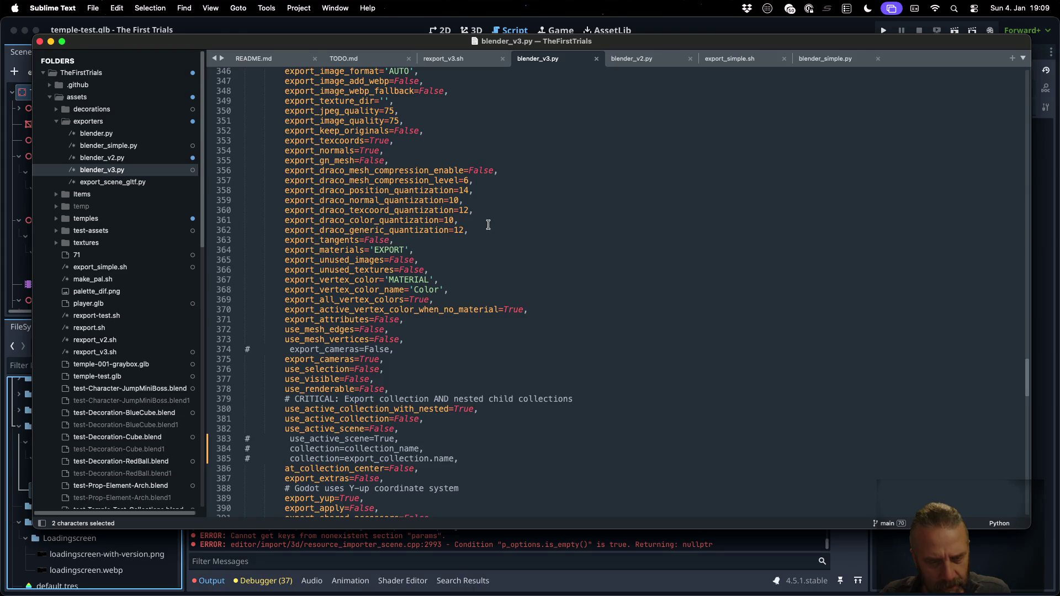
scroll(488, 224, "down", 1)
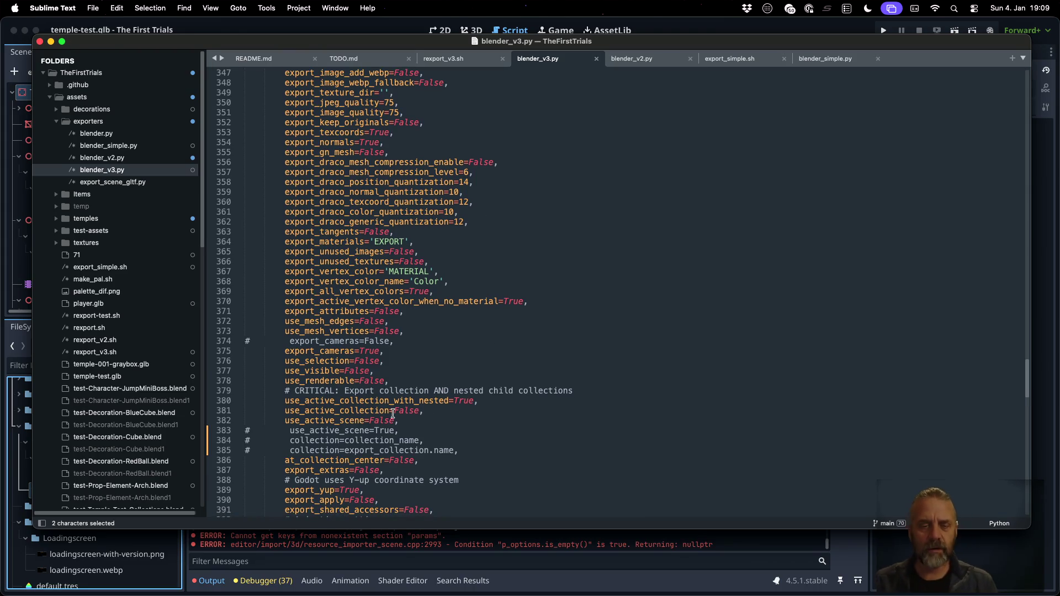
Step: Change use_active_scene from False to True, save, and re-run the export
left_click(385, 421)
double_click(385, 421)
type("True")
key("super+s")
key("super+Tab")
key("Up")
key("Return")
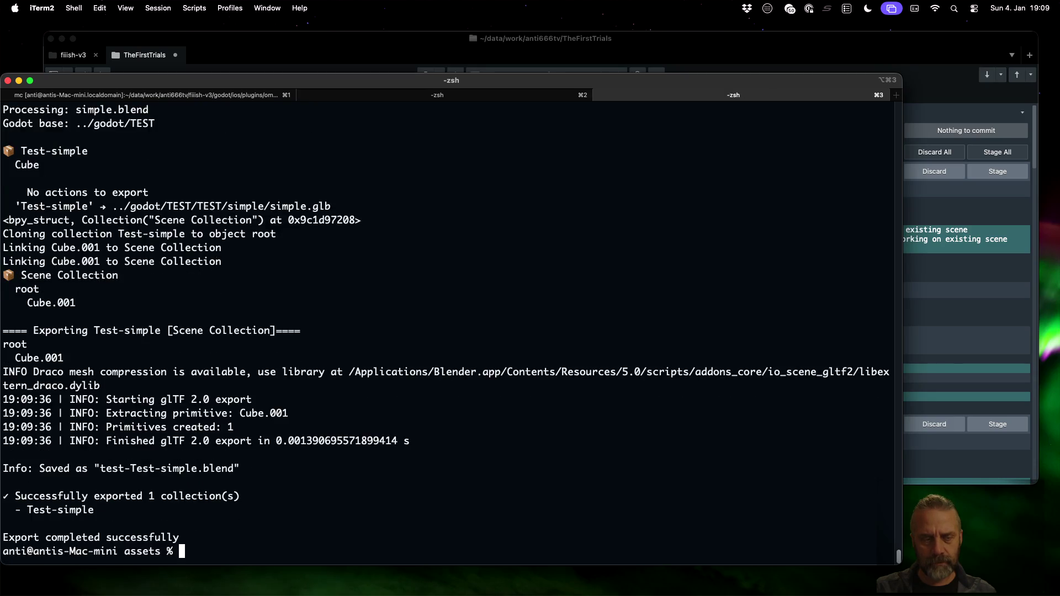
Step: Check the re-exported simple.glb's import settings in Godot, then view simple.blend in Blender
key("super+Tab")
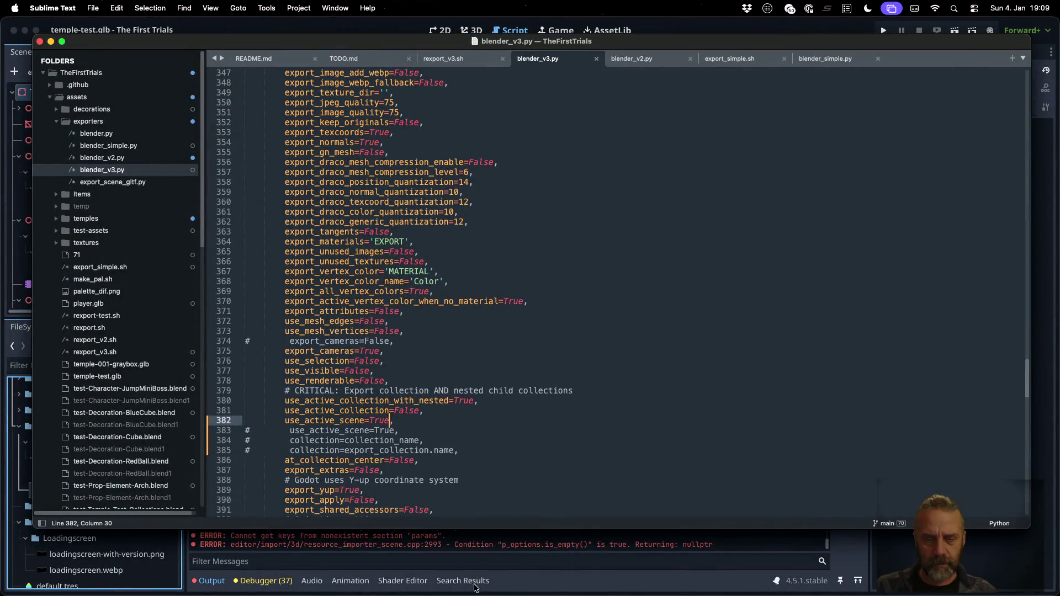
left_click(563, 586)
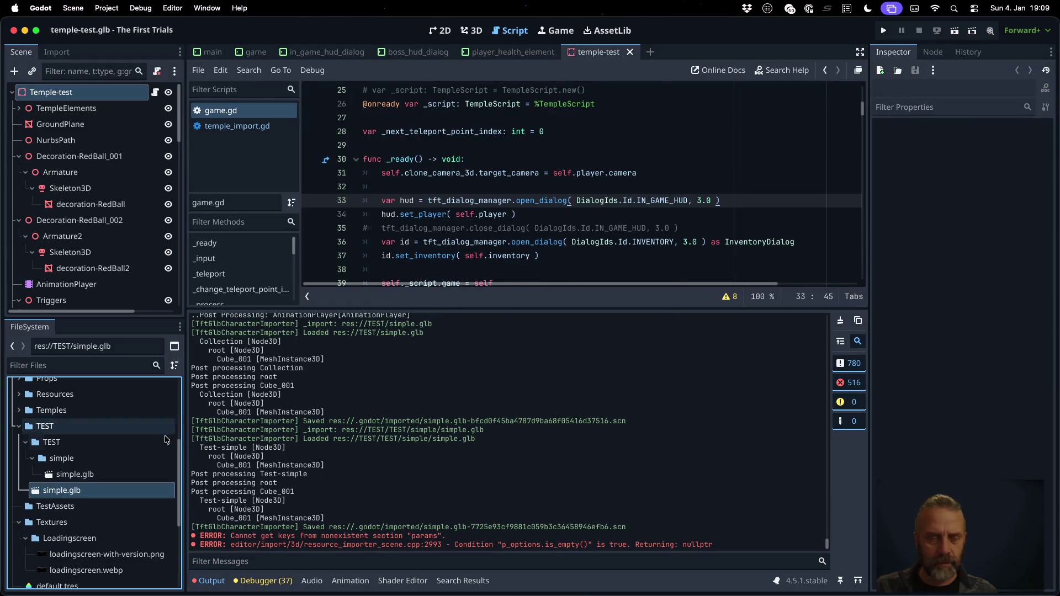
double_click(102, 477)
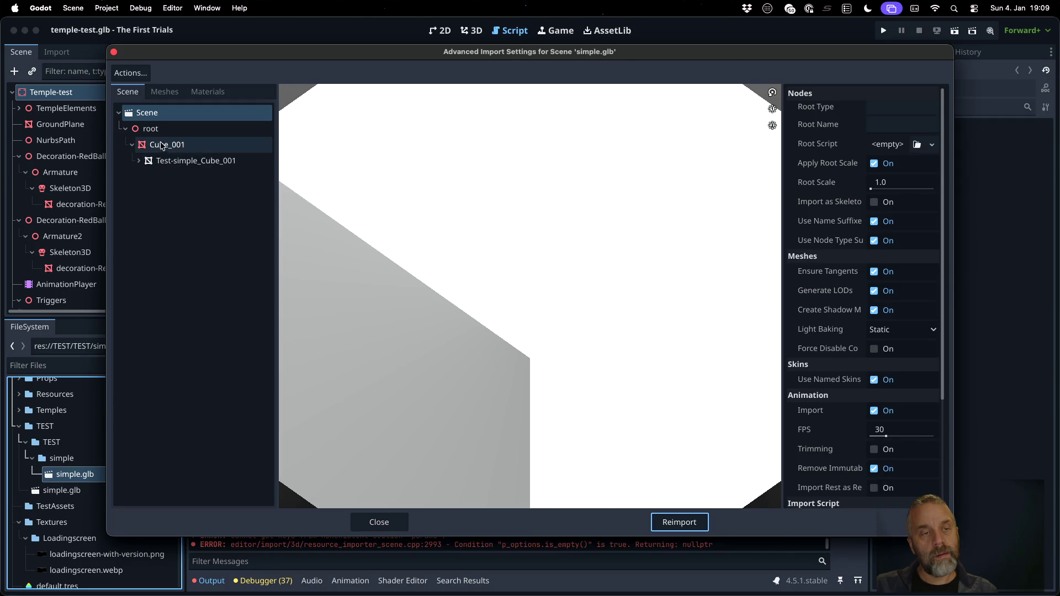
left_click(390, 528)
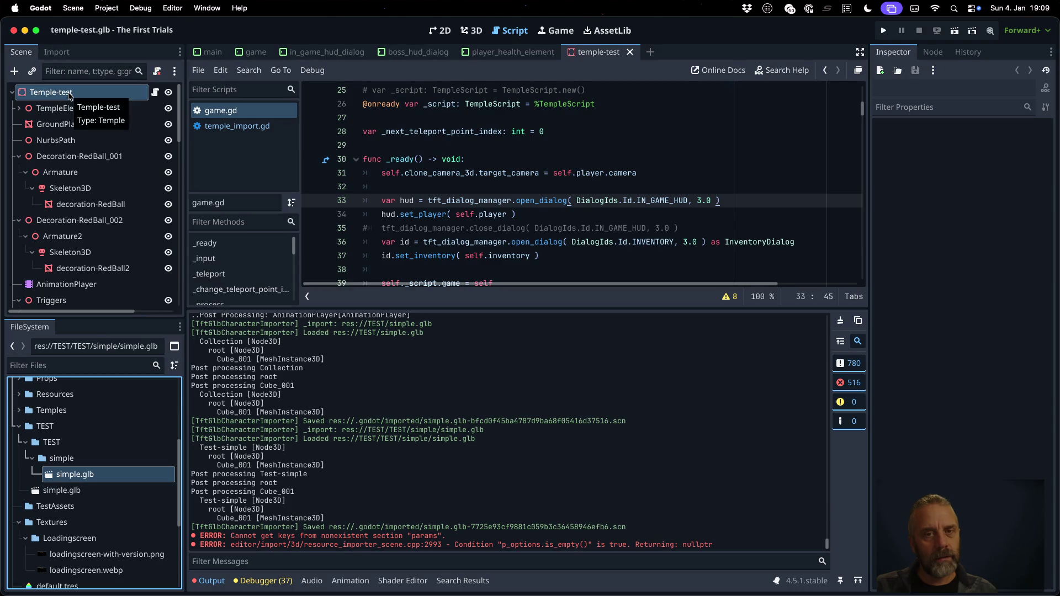
key("super+Tab")
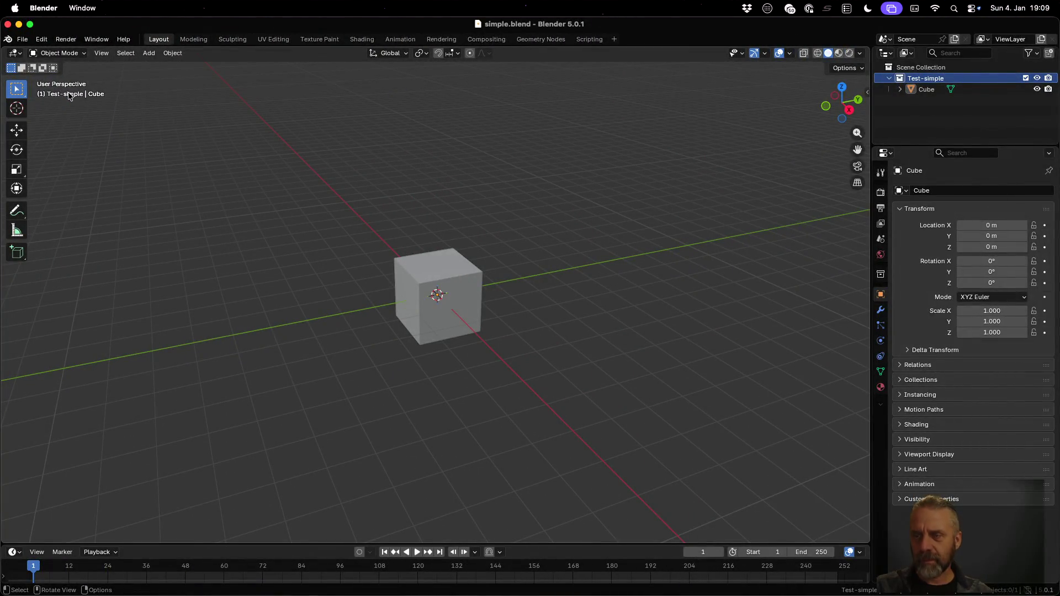
key("super+Tab")
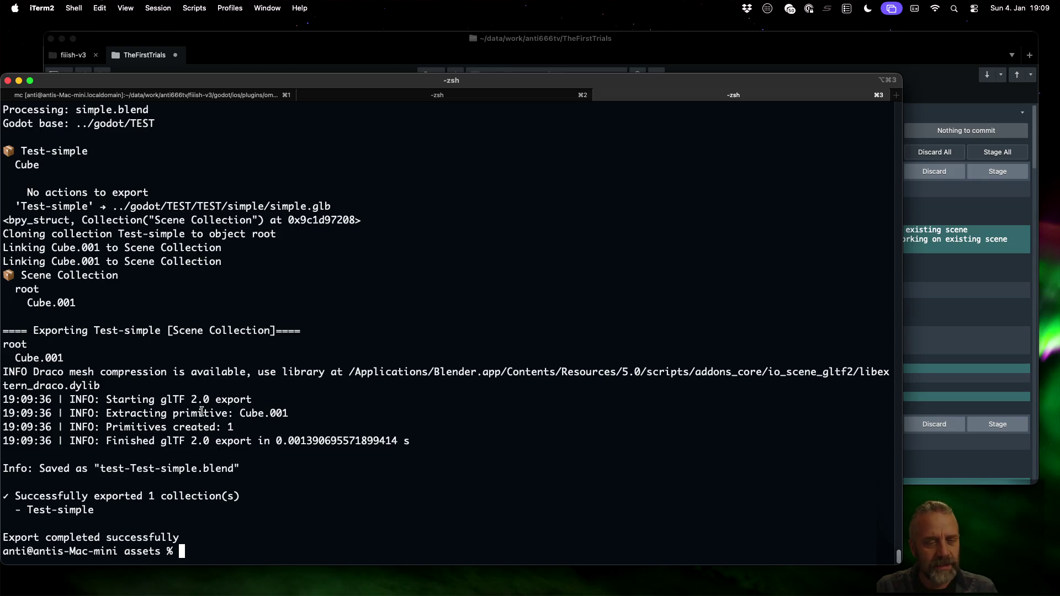
Step: Pick the blender_v3.py Sublime Text window from the Mission Control overview
key("super+Tab")
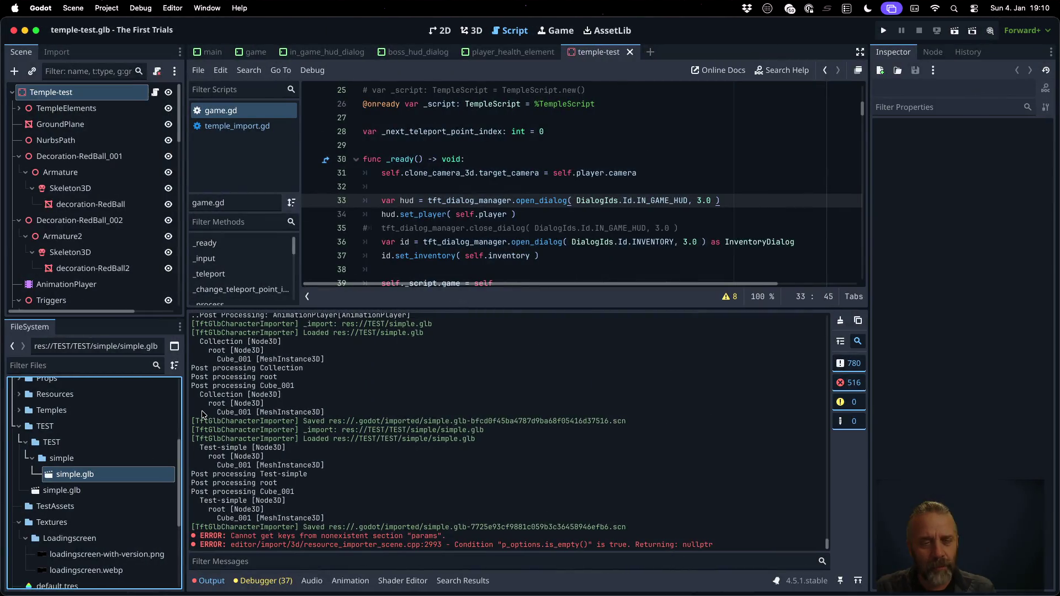
key("ctrl+Up")
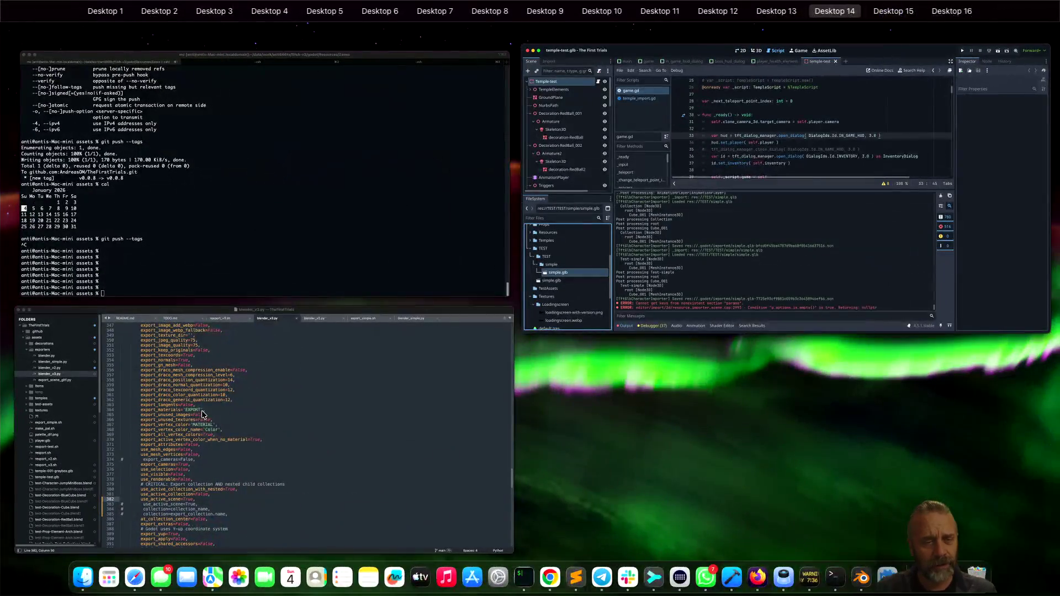
left_click(341, 350)
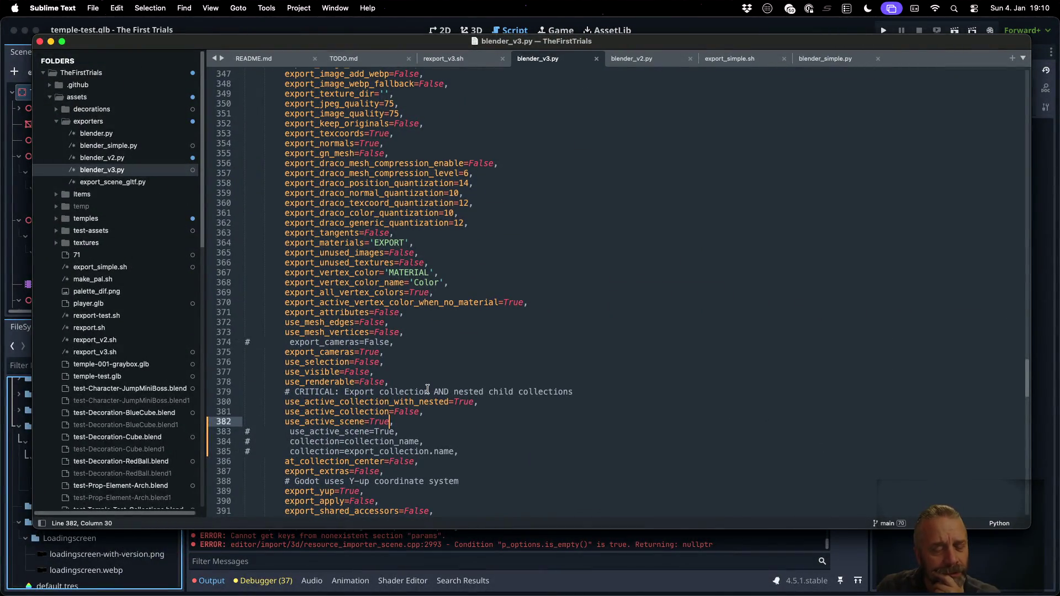
Step: Set use_active_scene back to False, uncomment collection=export_collection.name, and save
key("BackSpace")
key("BackSpace")
key("BackSpace")
type("False")
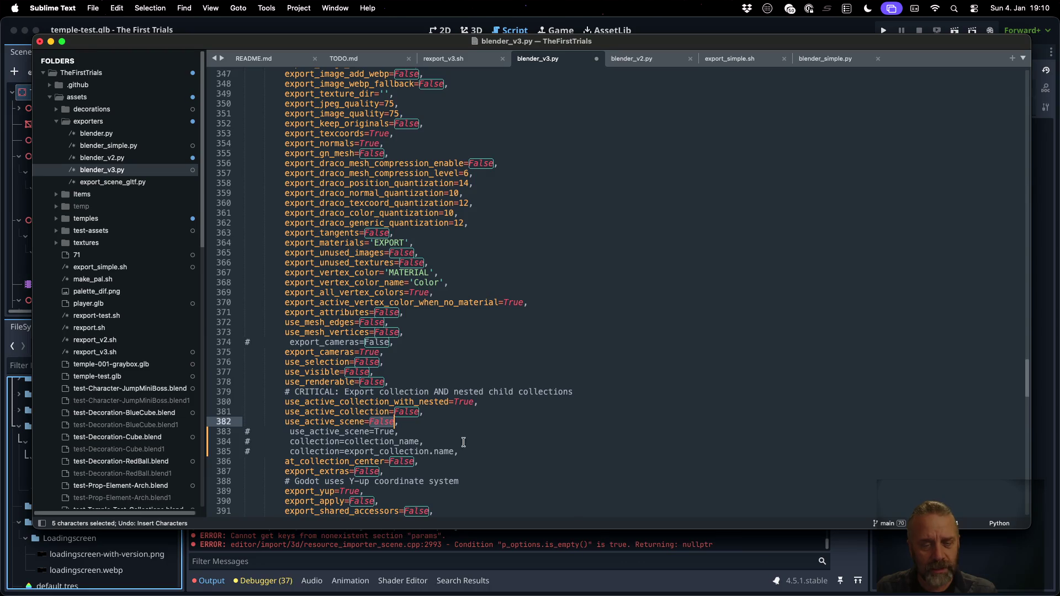
left_click(462, 450)
key("super+Left")
key("super+slash")
key("super+s")
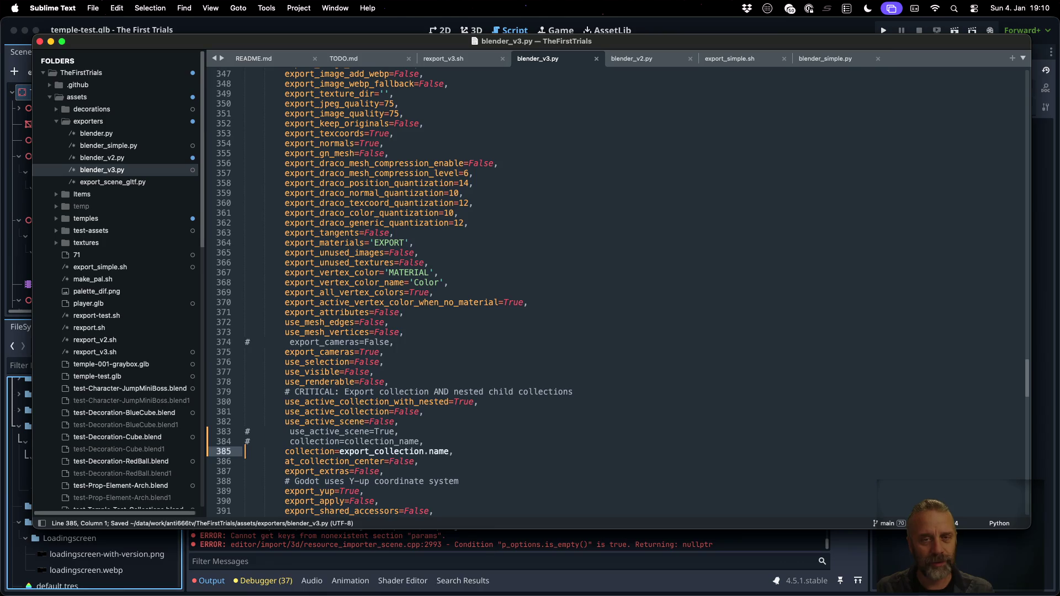
scroll(589, 399, "up", 10)
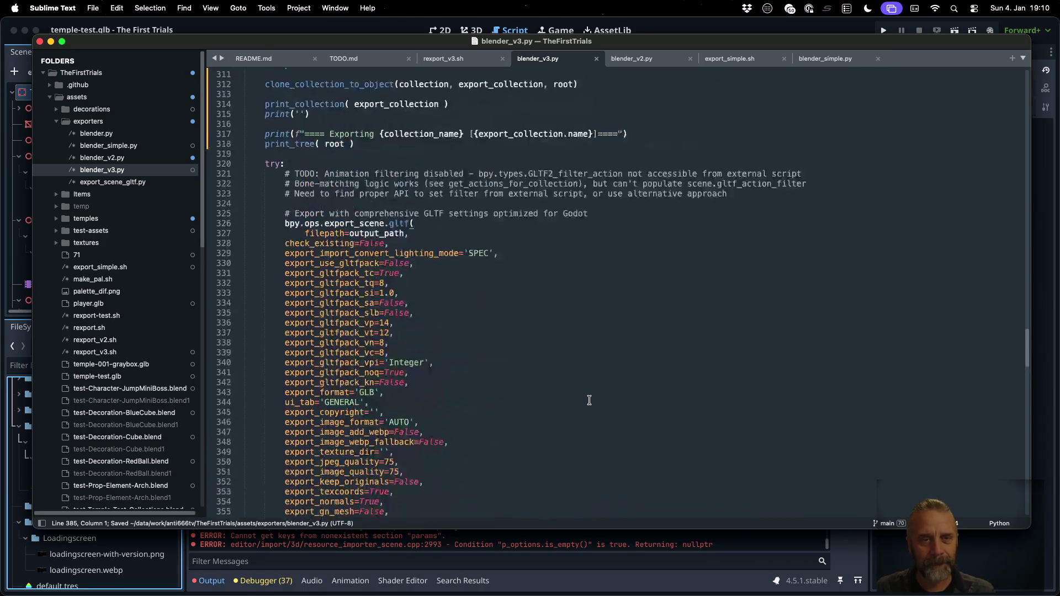
scroll(589, 400, "up", 5)
Step: Re-run the export command in the terminal
key("super+Tab")
key("Up")
key("Return")
key("super+Tab")
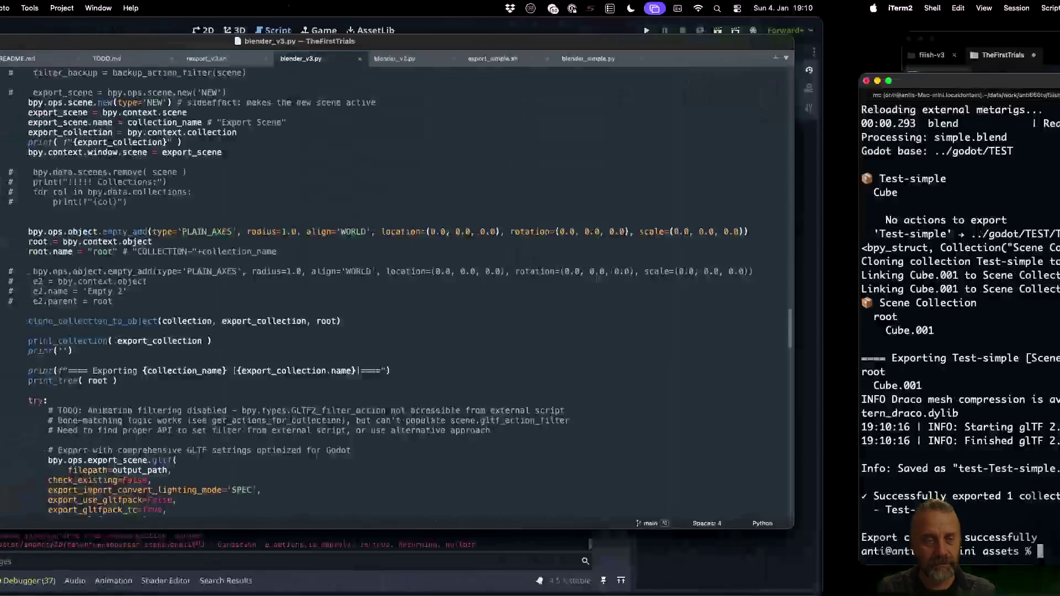
Step: Check Godot's output for the simple.glb import error, then return to blender_v3.py
key("super+Tab")
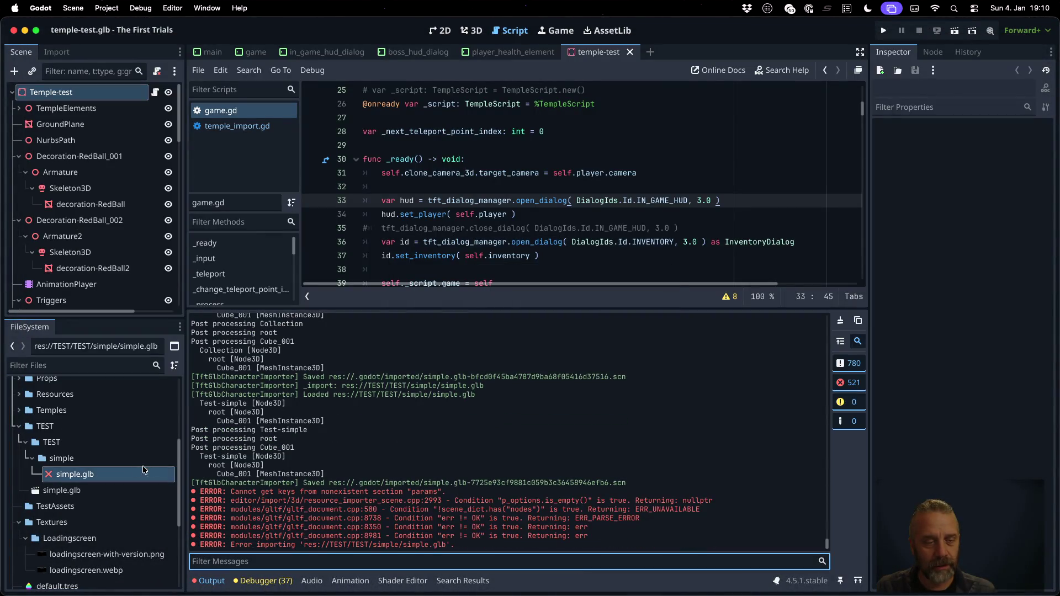
left_click(456, 470)
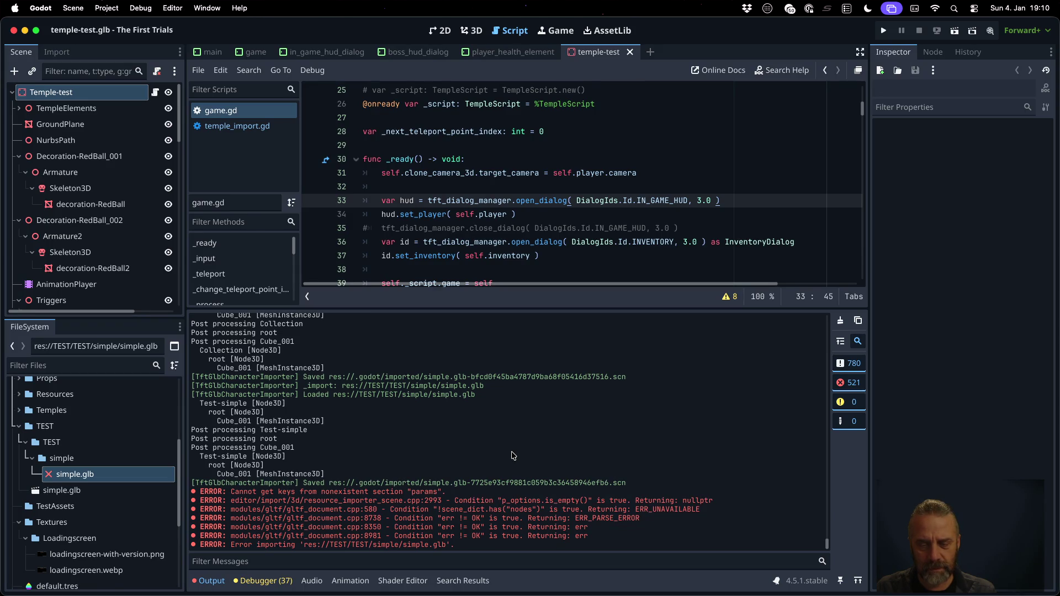
key("super+Tab")
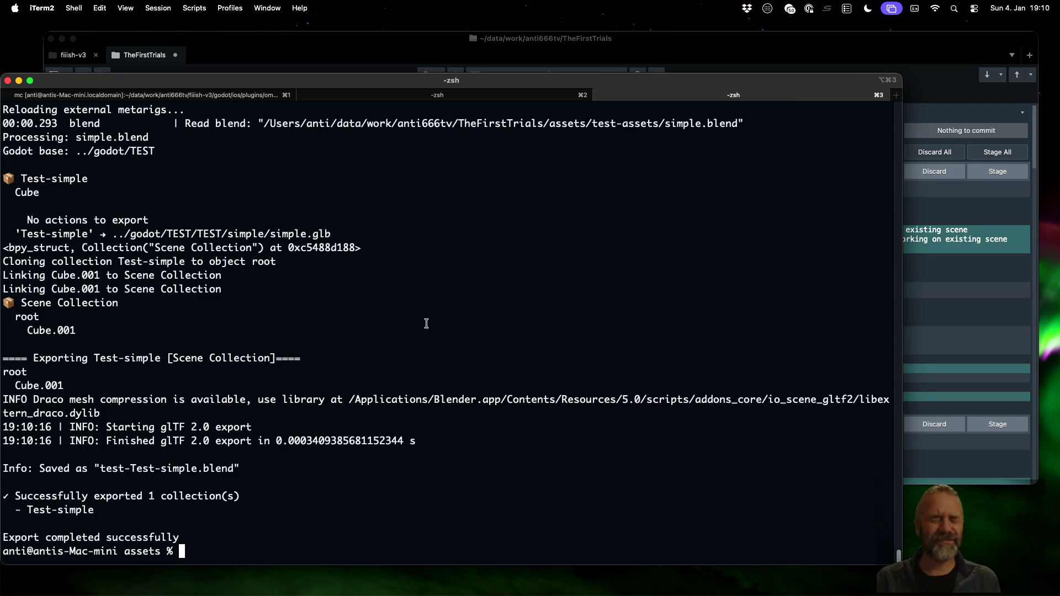
key("ctrl+Left")
key("ctrl+Up")
left_click(470, 398)
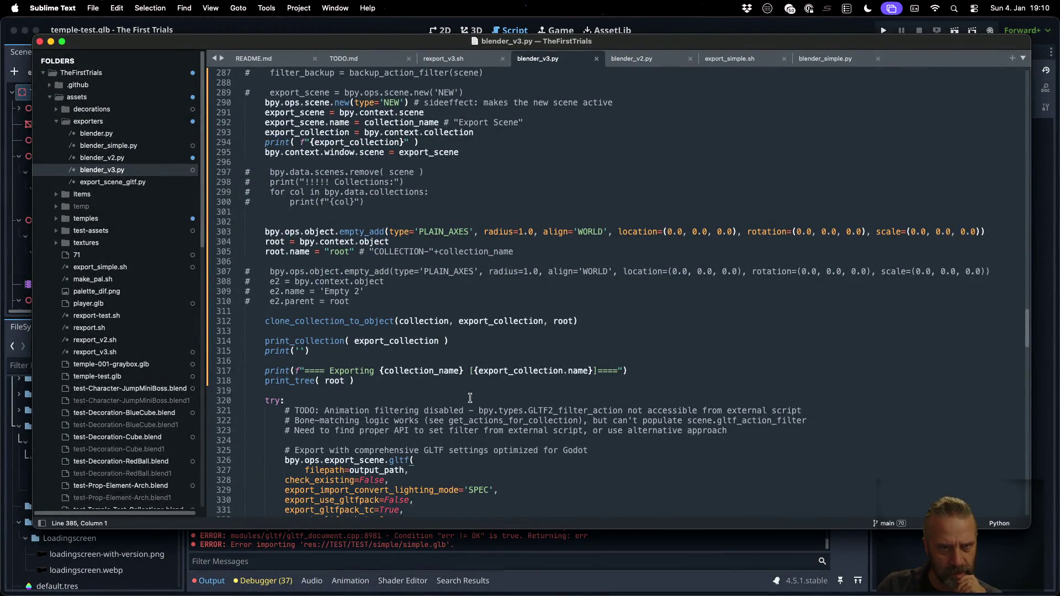
Step: Trace uses of collection_name and export_collection to find the export_collection assignment
scroll(470, 398, "up", 3)
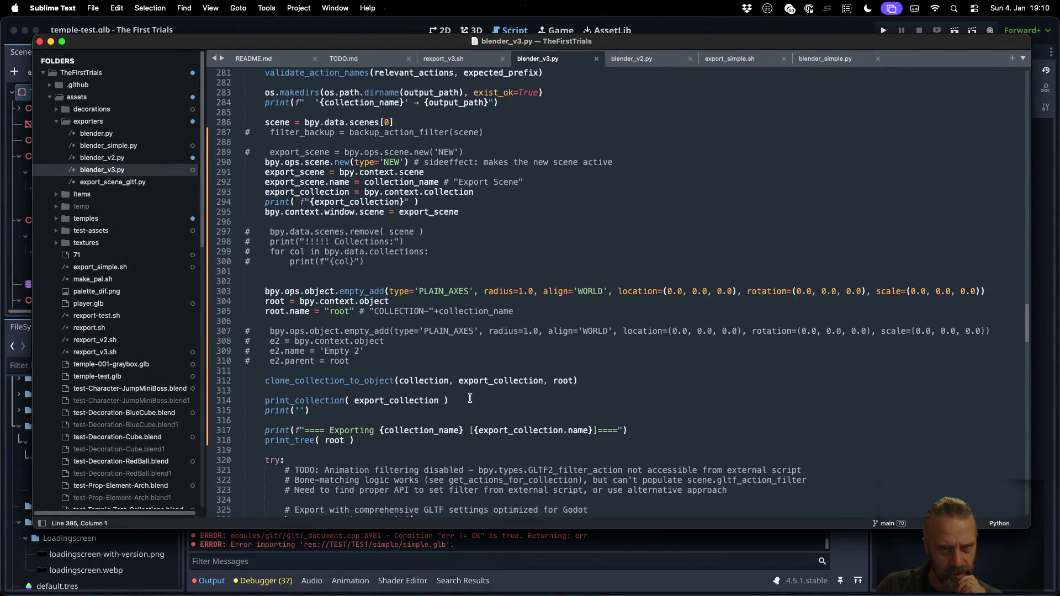
double_click(405, 182)
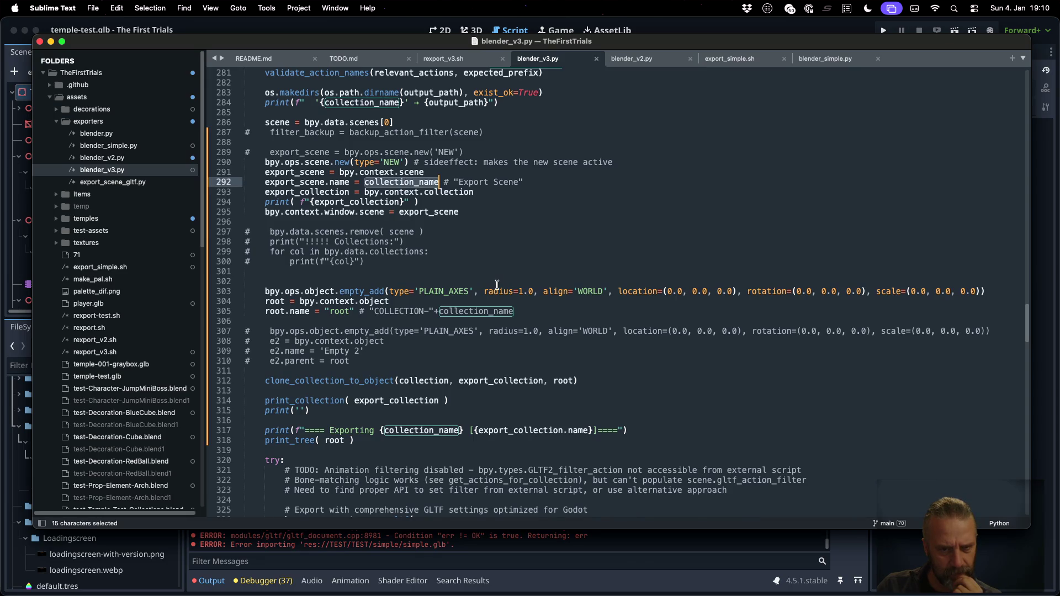
scroll(496, 285, "down", 10)
scroll(497, 284, "up", 8)
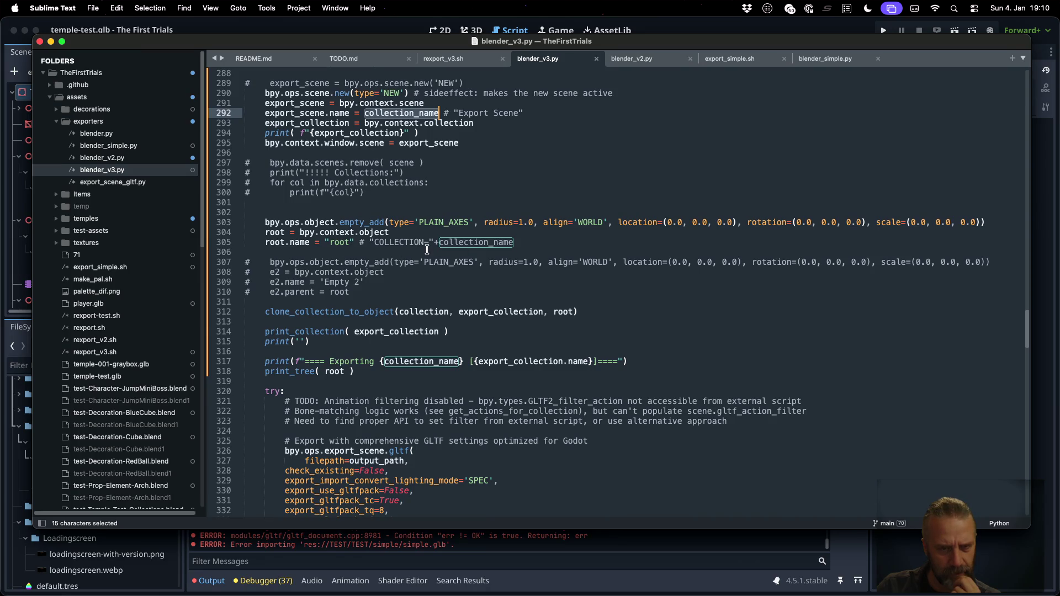
scroll(427, 249, "up", 2)
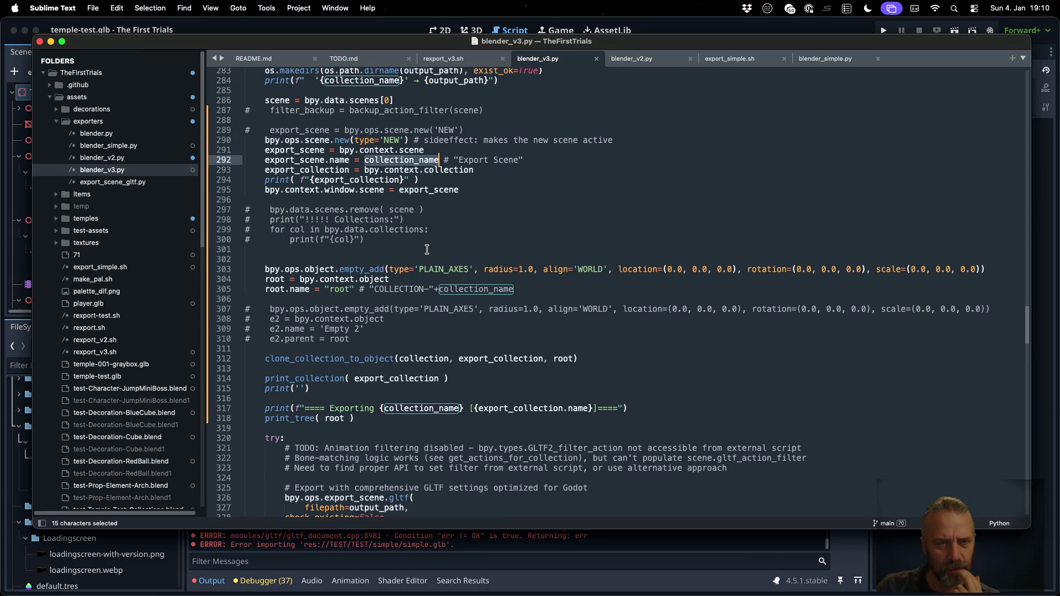
double_click(511, 359)
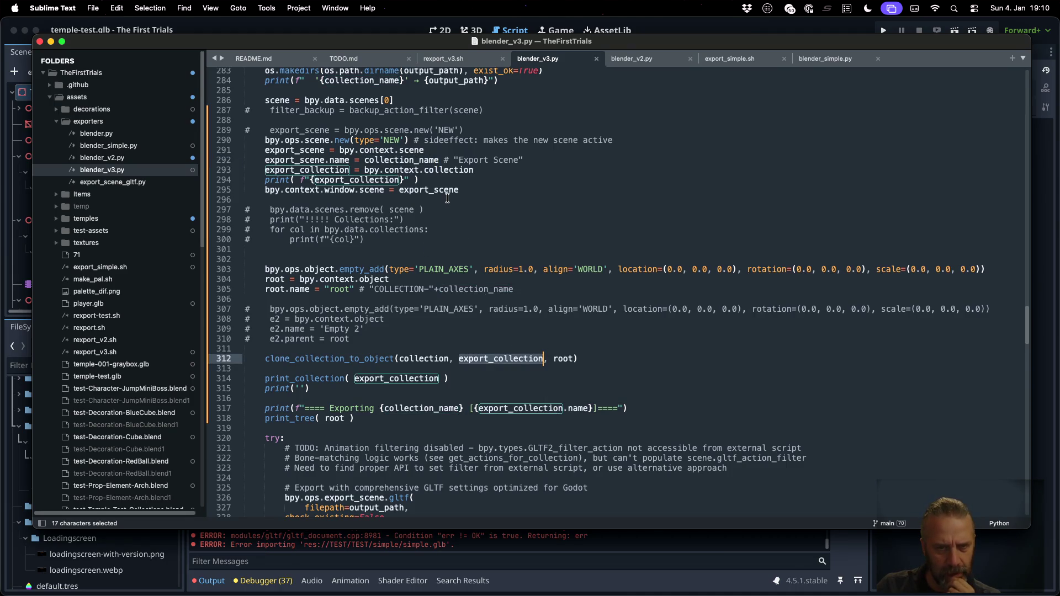
left_click(404, 169)
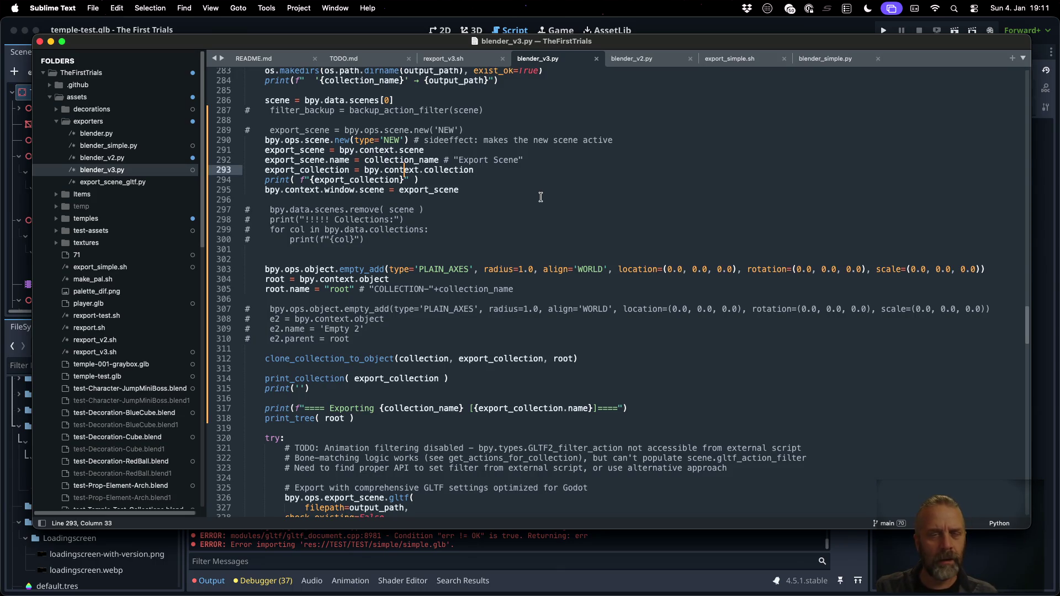
Step: Insert export_collection.name = "FUU" below the assignment and save the script
key("super+Return")
type("root")
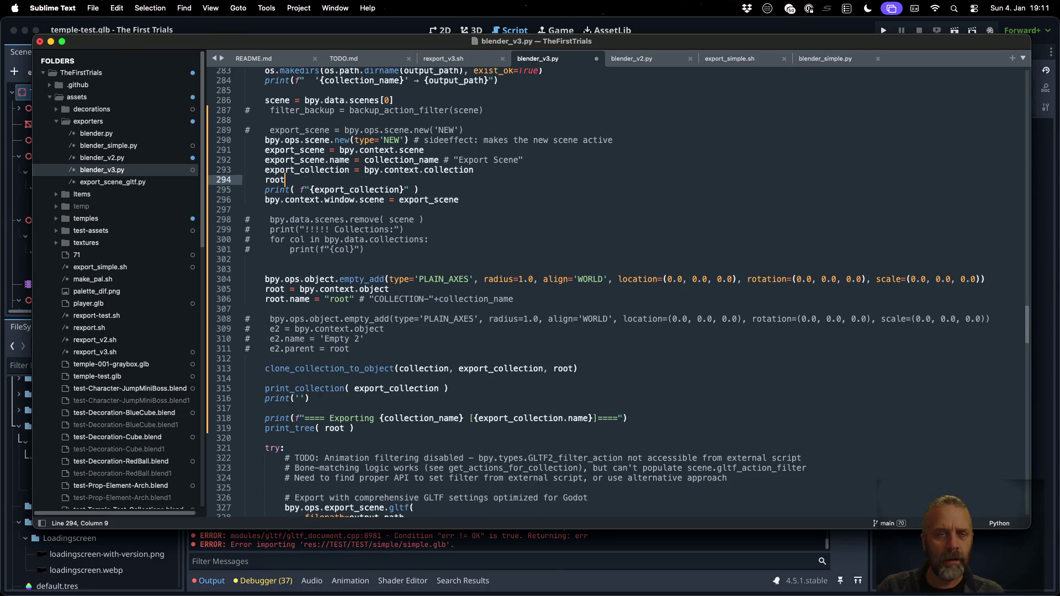
key("Up")
key("Left")
key("Left")
key("Left")
key("super+shift+Right")
key("shift+Left")
key("shift+Left")
key("shift+Left")
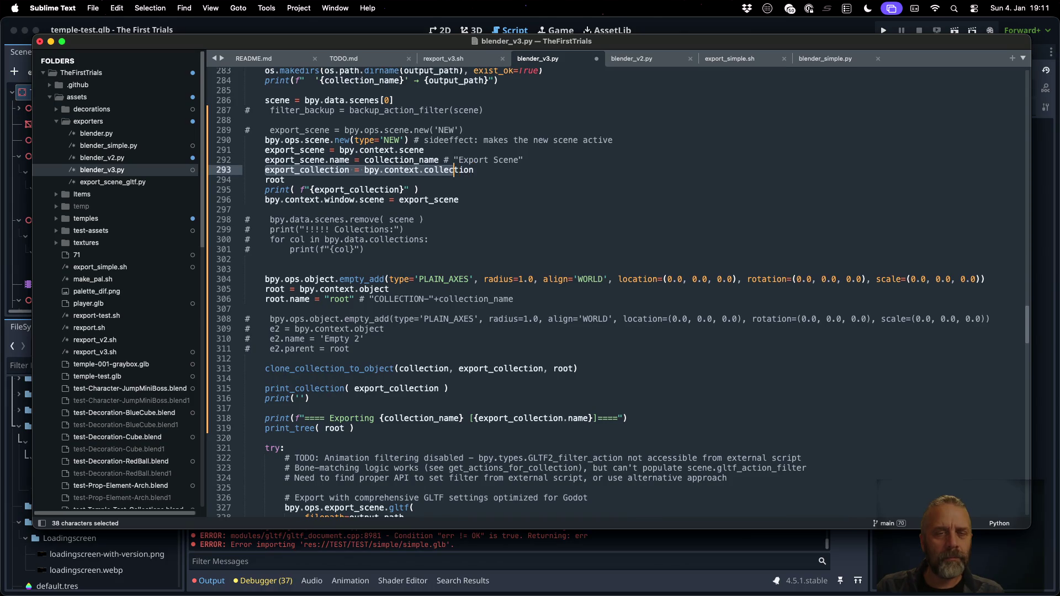
key("shift+Right")
key("super+c")
key("Down")
key("shift+Left")
key("shift+Left")
key("shift+Left")
key("super+v")
type(".name = ")
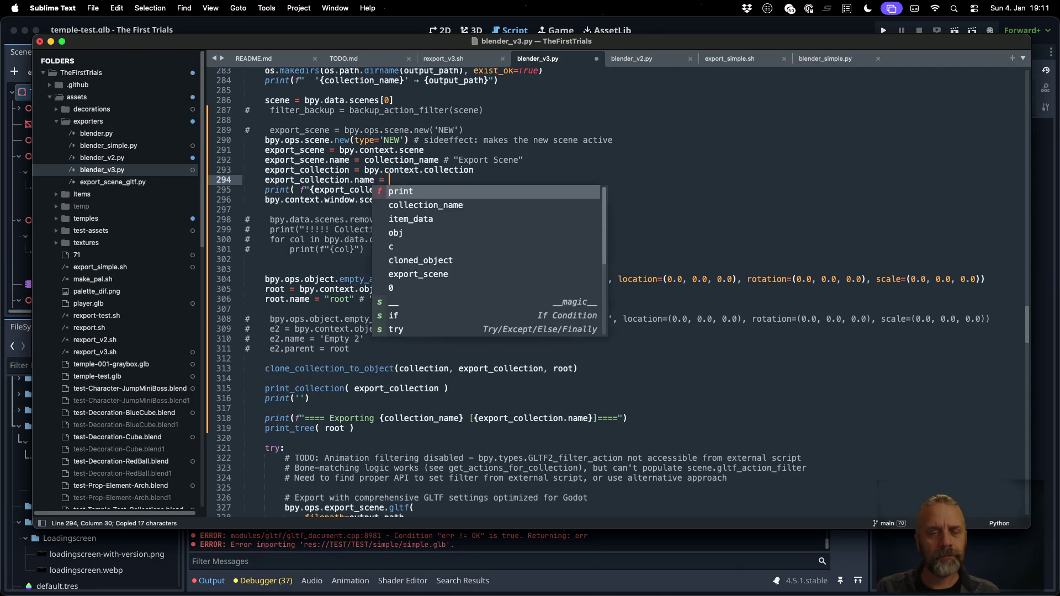
type("\"FUU")
key("super+s")
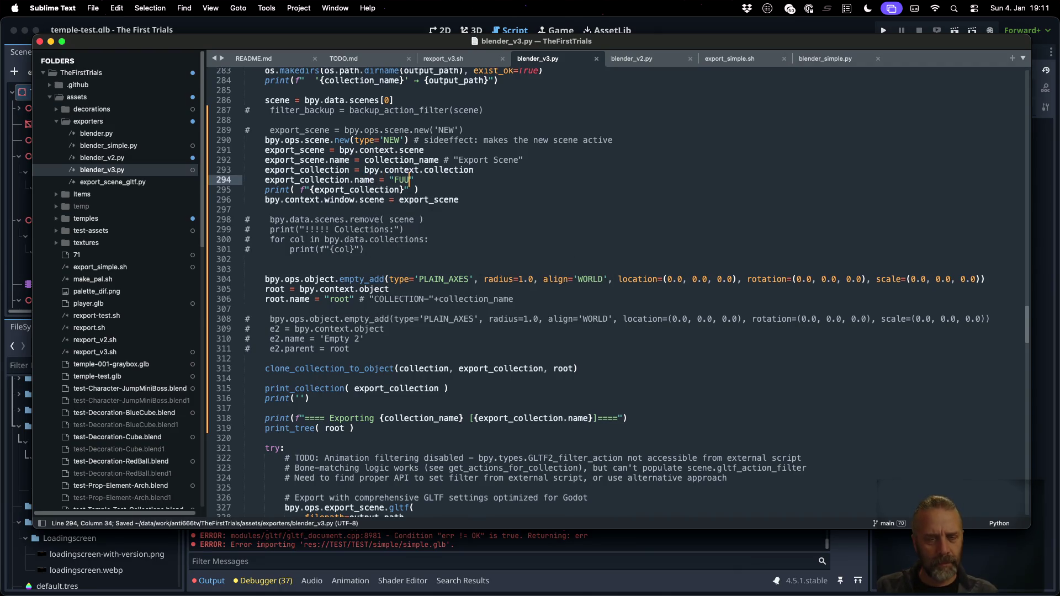
double_click(385, 389)
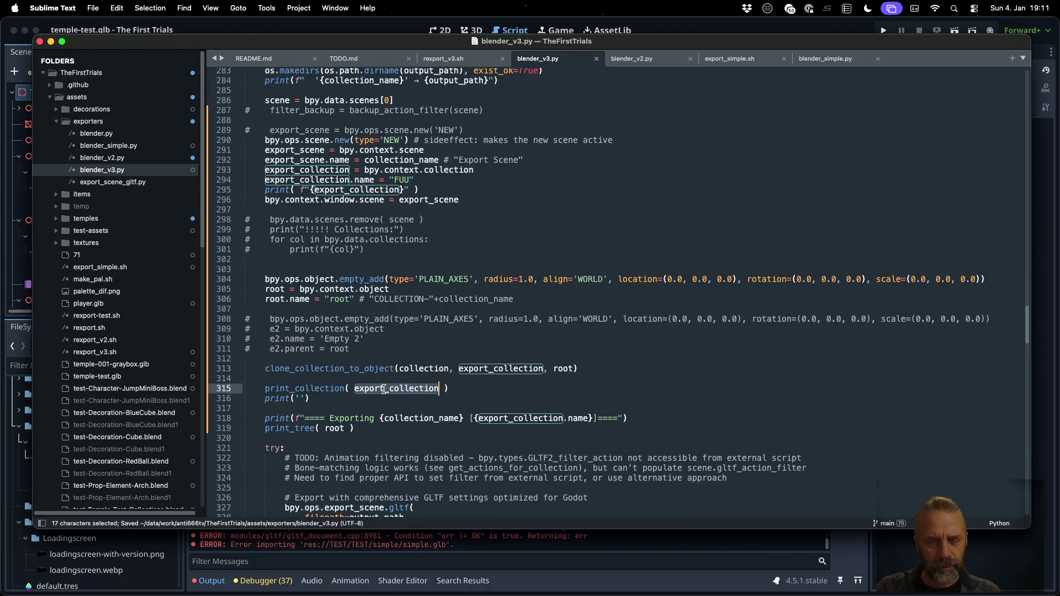
key("ctrl+Right")
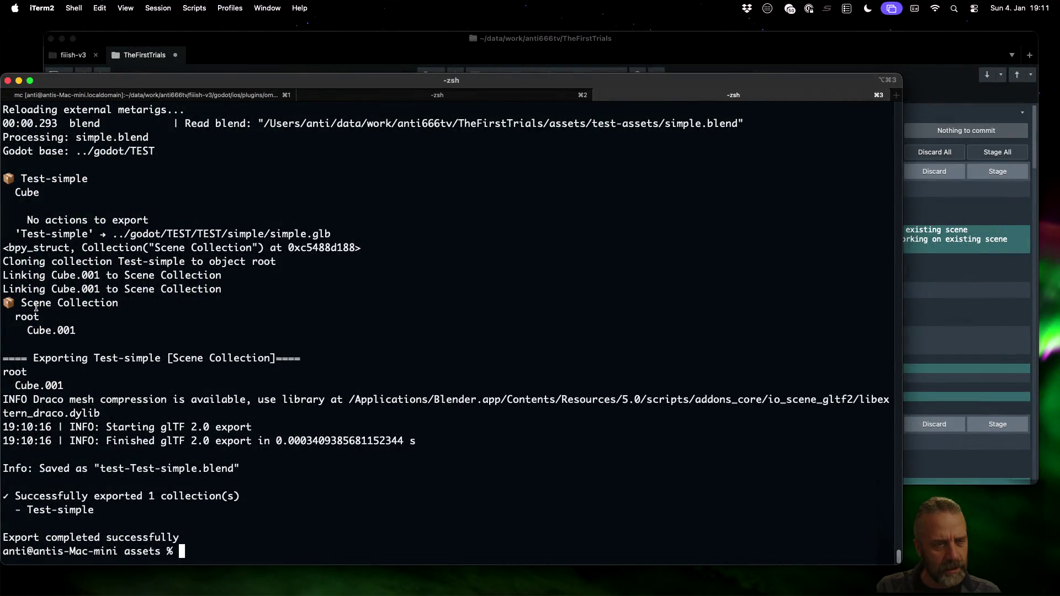
Step: Rerun ./rexport_v3.sh and read the read-only collection name AttributeError, then return to blender_v3.py
triple_click(144, 303)
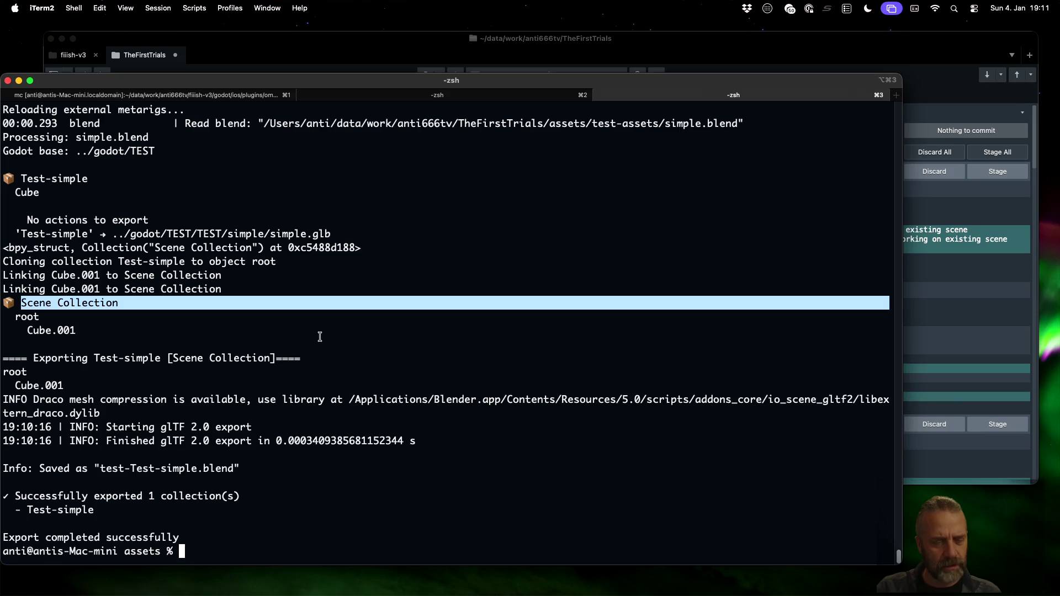
key("Up")
key("Return")
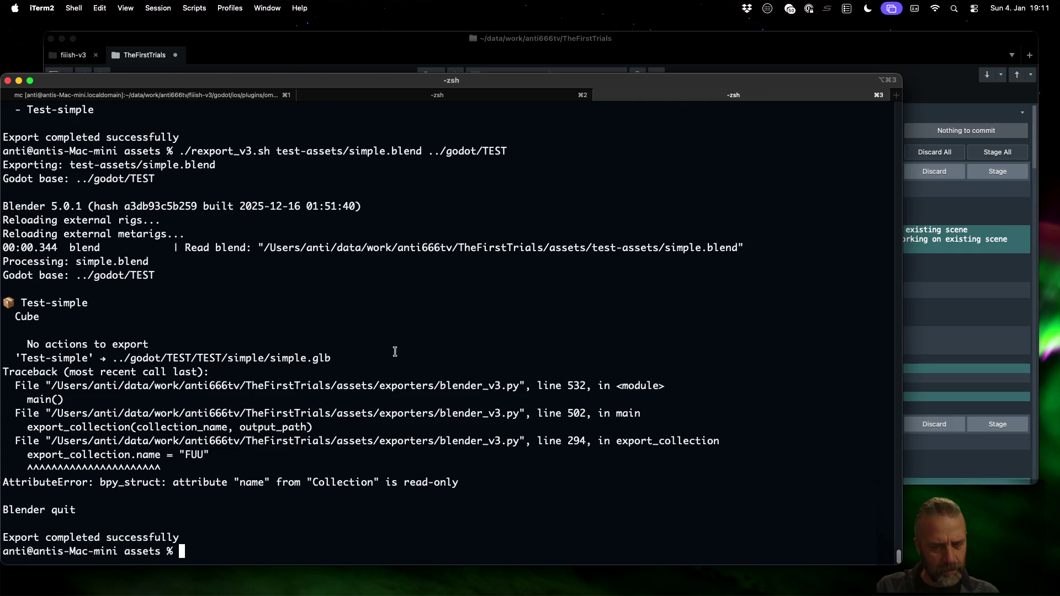
key("super+Tab")
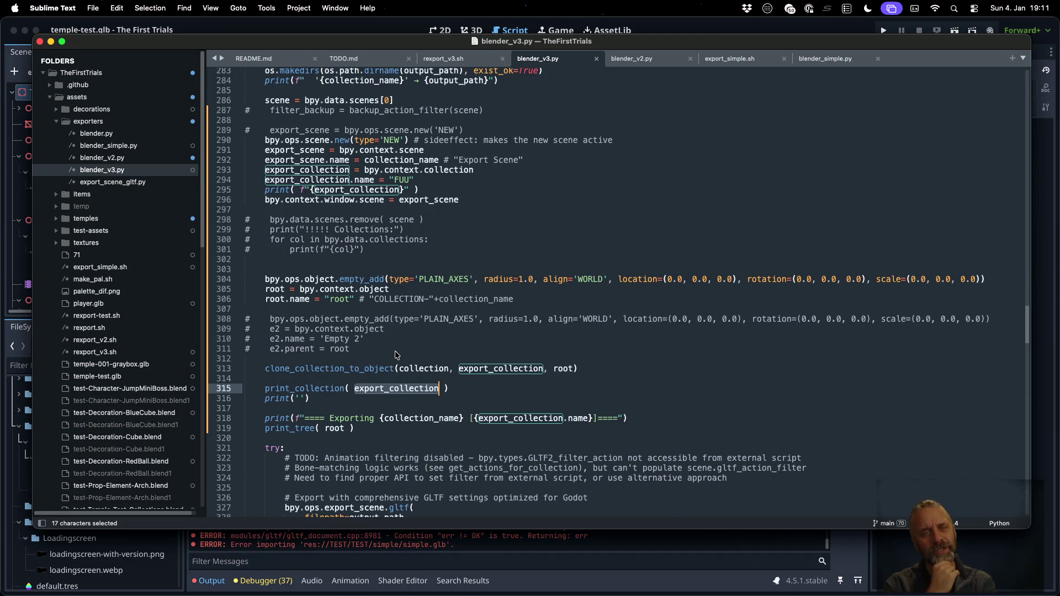
Step: Highlight every use of collection in blender_v3.py and find where it is first defined
left_click(412, 309)
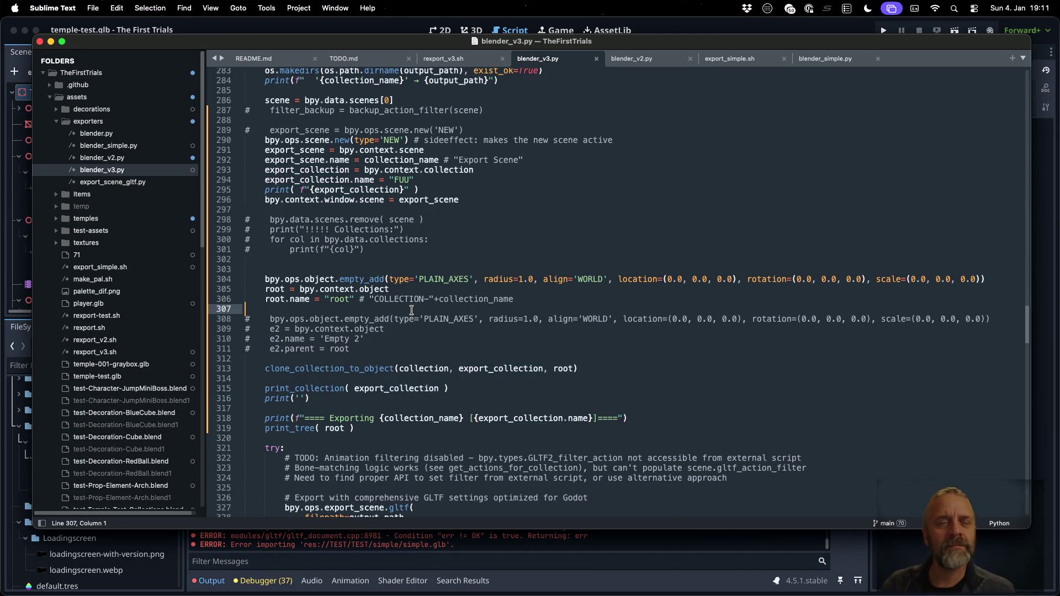
scroll(480, 286, "up", 3)
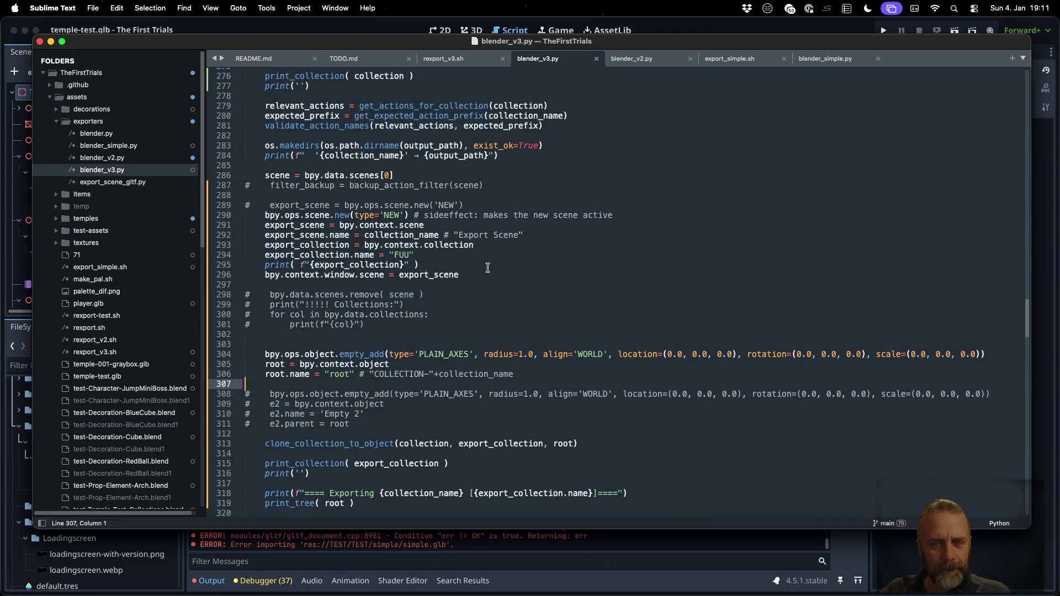
double_click(434, 245)
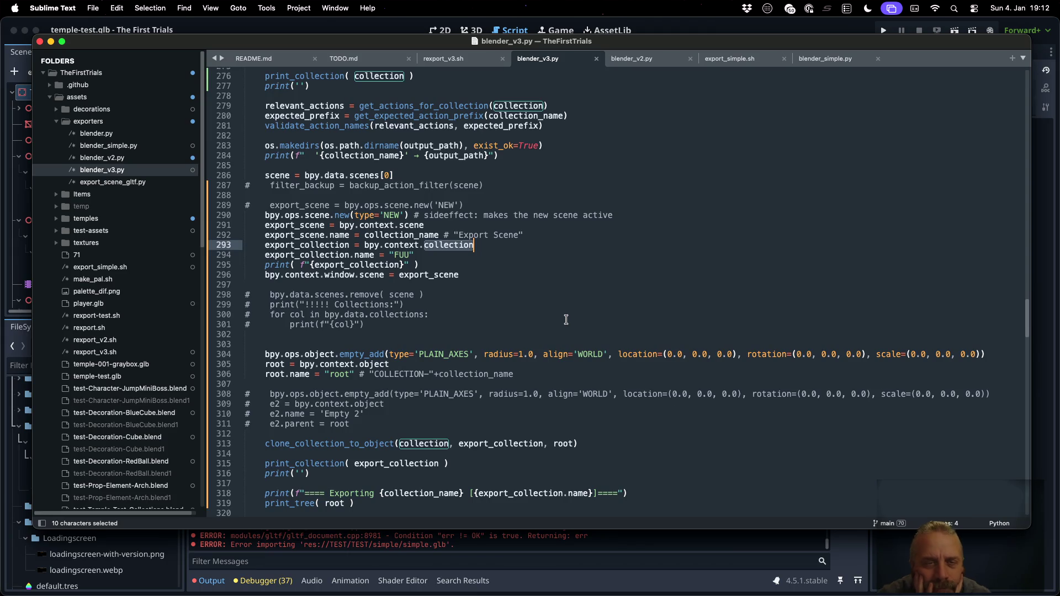
scroll(558, 306, "up", 5)
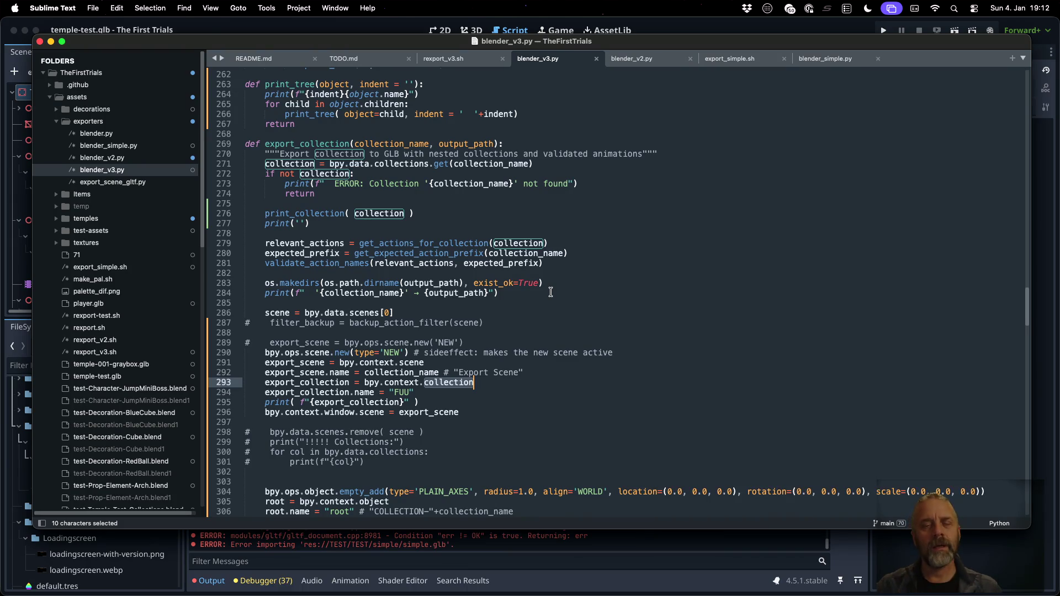
double_click(298, 164)
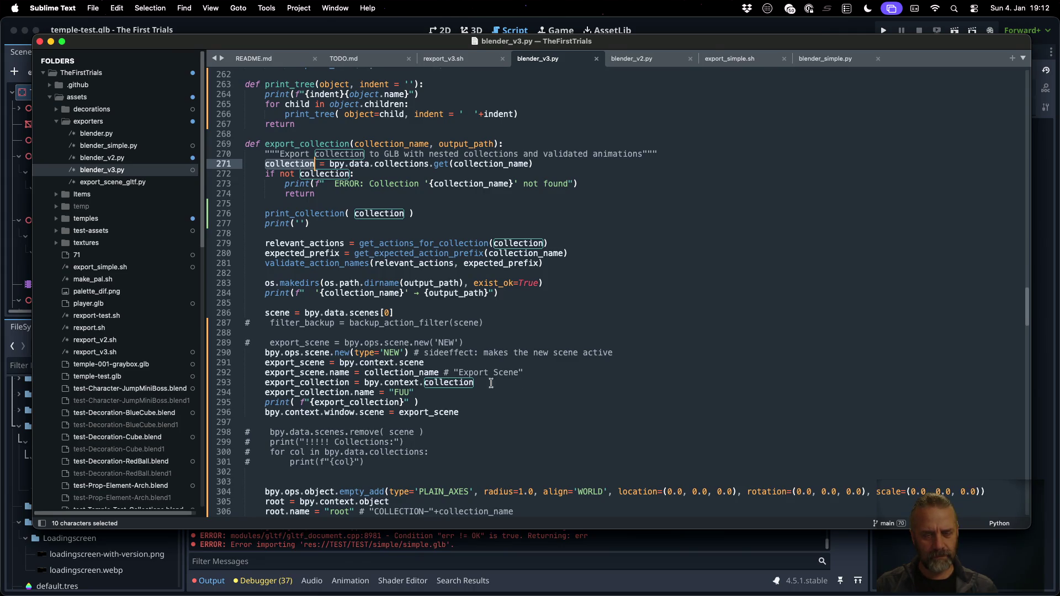
Step: Comment out the export_collection.name = "FUU" line on 294, save, and show README.md
left_click(538, 393)
key("super+Left")
key("super+slash")
key("super+s")
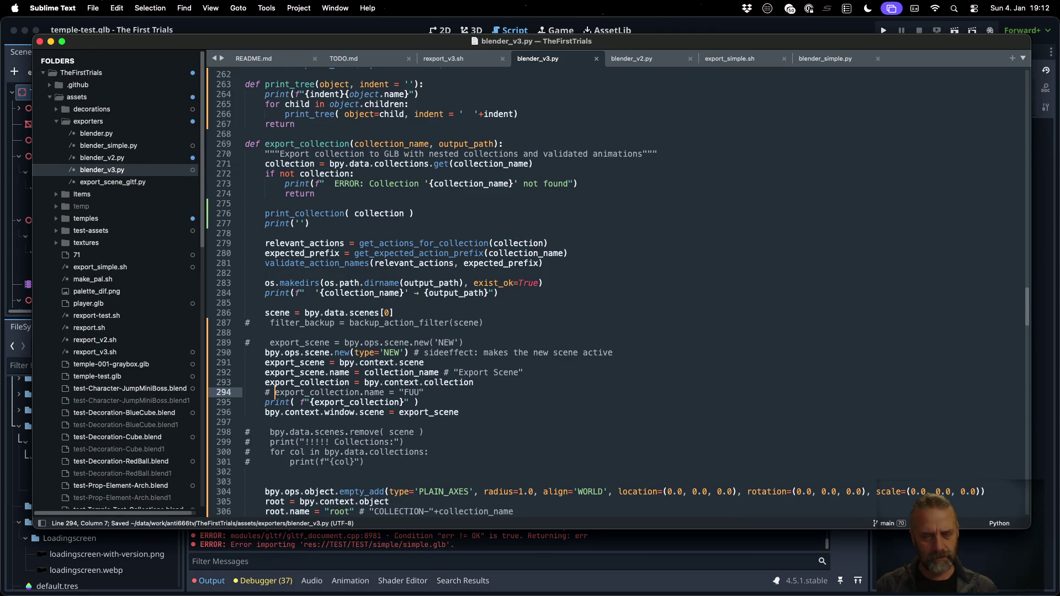
key("super+1")
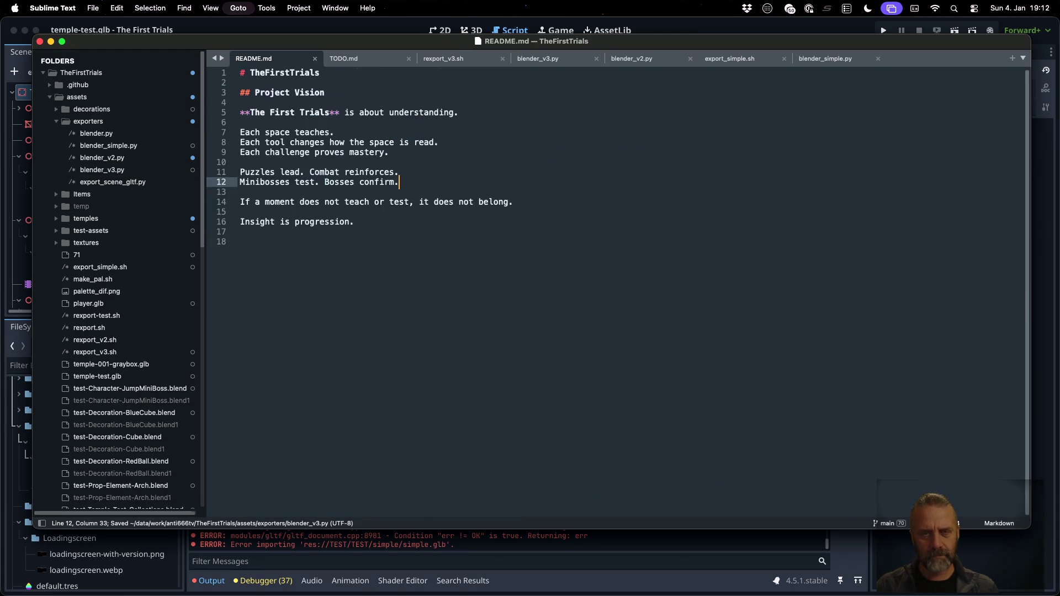
Step: Compare blender_v2.py's export_collection function, then return to line 280 of blender_v3.py
left_click(627, 60)
scroll(574, 279, "up", 5)
scroll(576, 294, "up", 5)
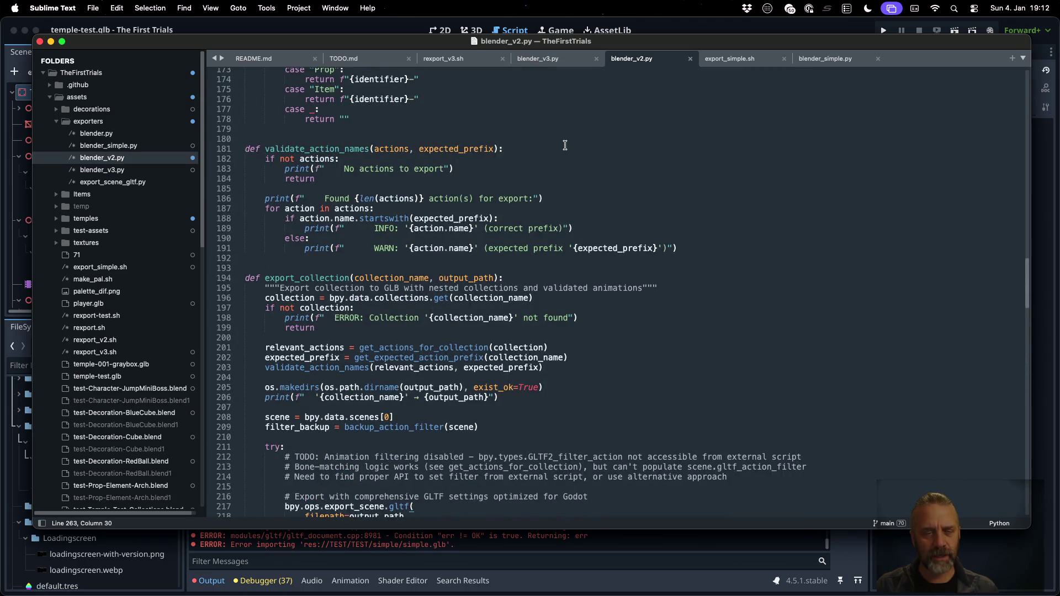
left_click(562, 59)
left_click(557, 252)
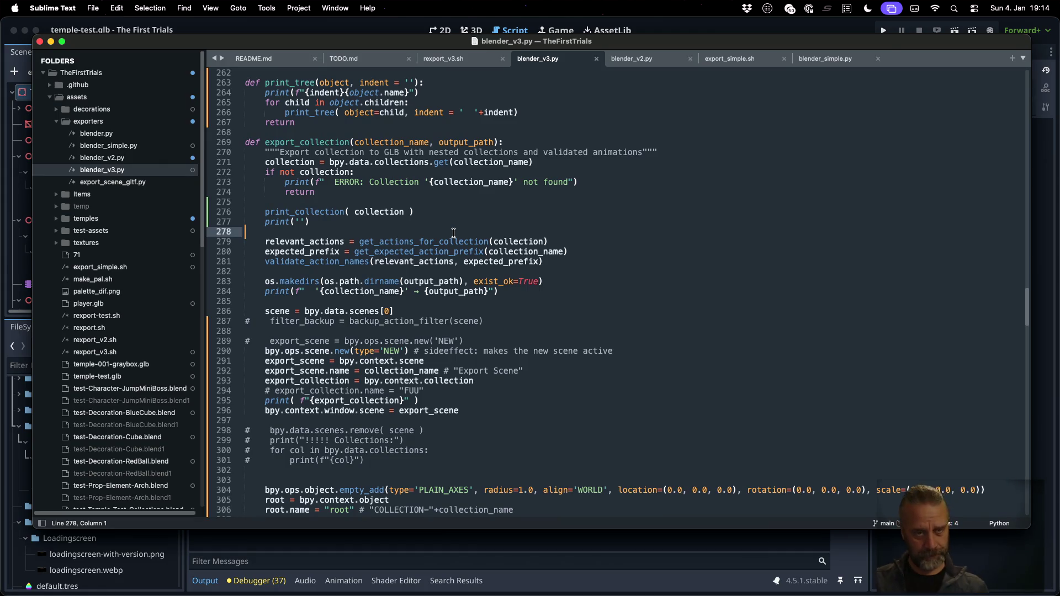
Step: Add the line export_collection = collection below line 293 and save blender_v3.py
mouse_move(483, 255)
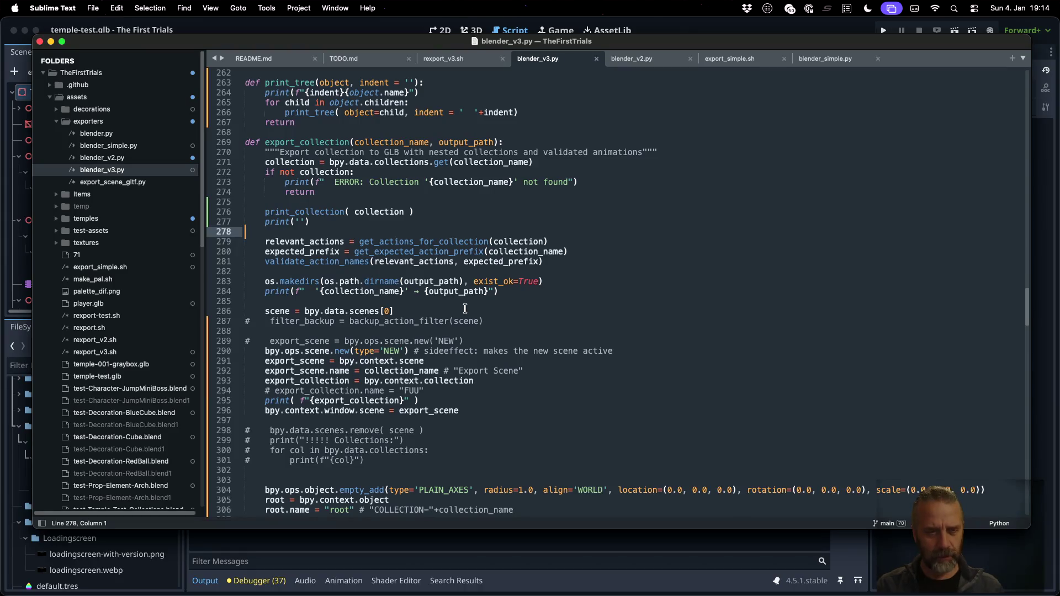
key("Up")
key("Up")
key("Up")
key("Down")
key("Down")
key("Down")
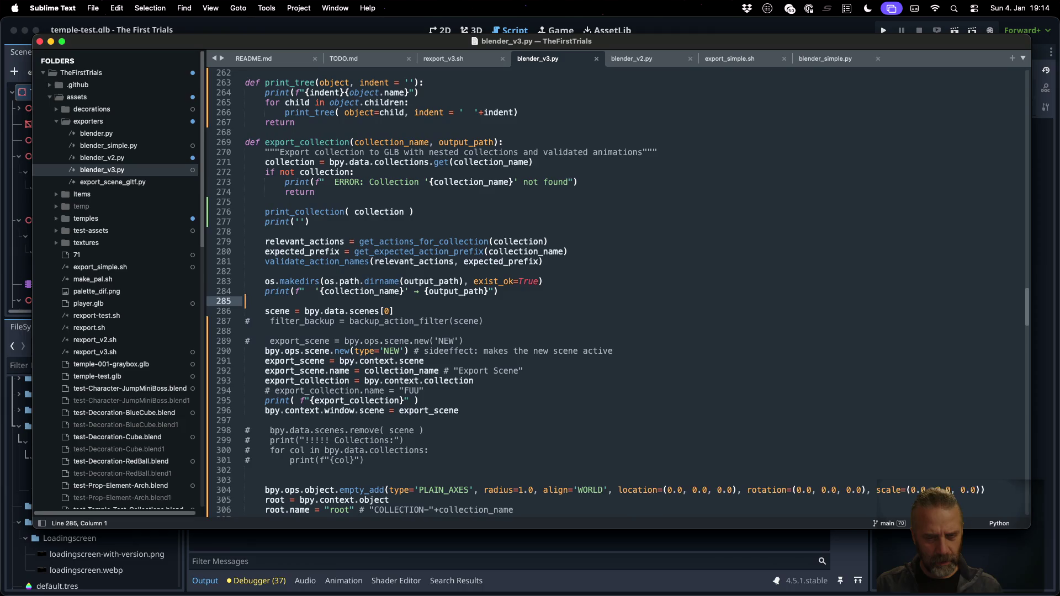
key("Down")
key("Down")
key("Down")
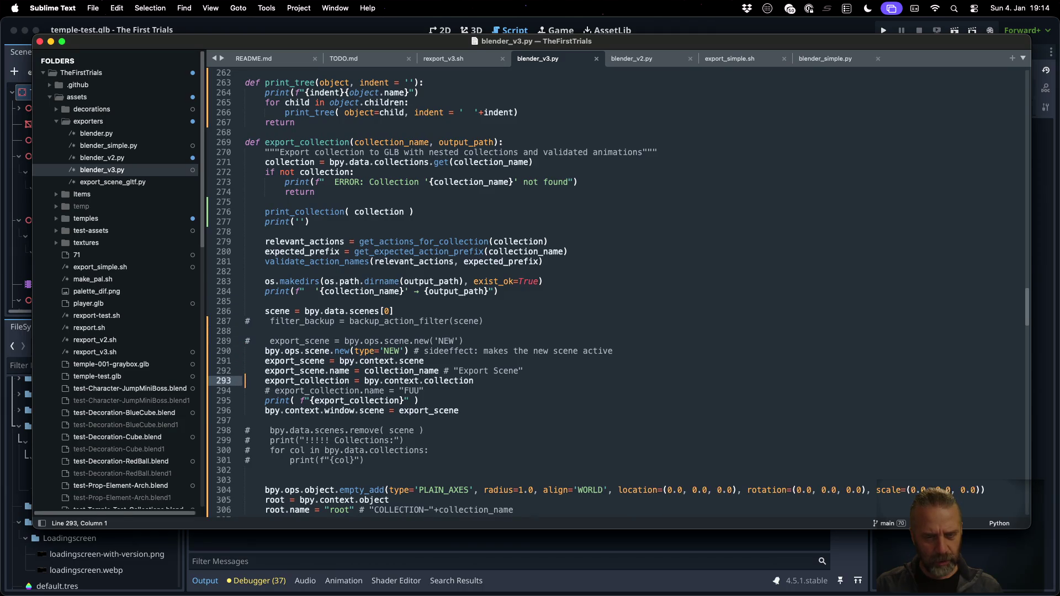
key("shift+Down")
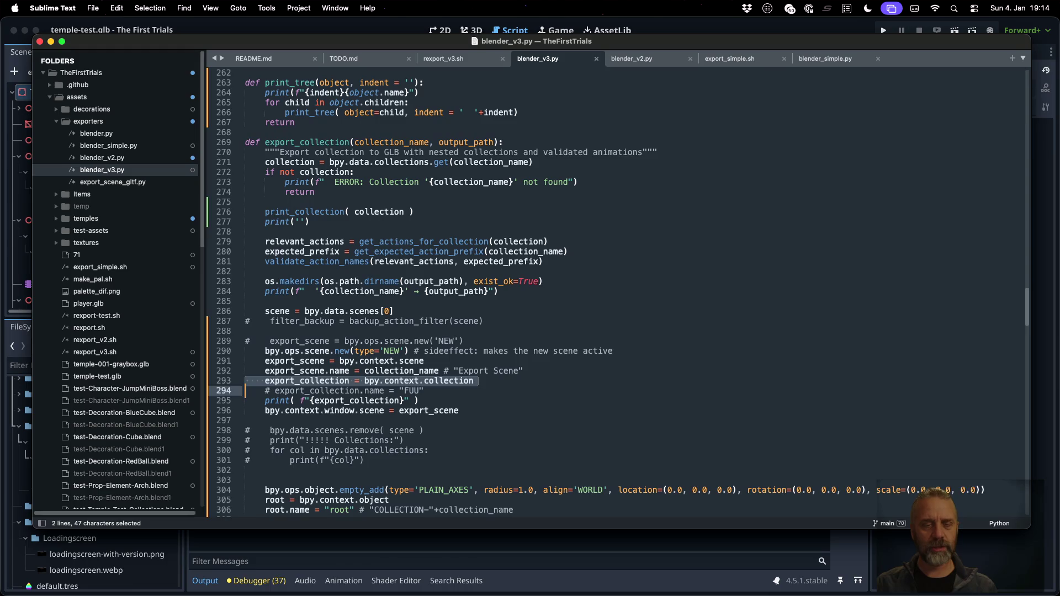
key("Up")
key("super+Right")
key("Return")
type("expo")
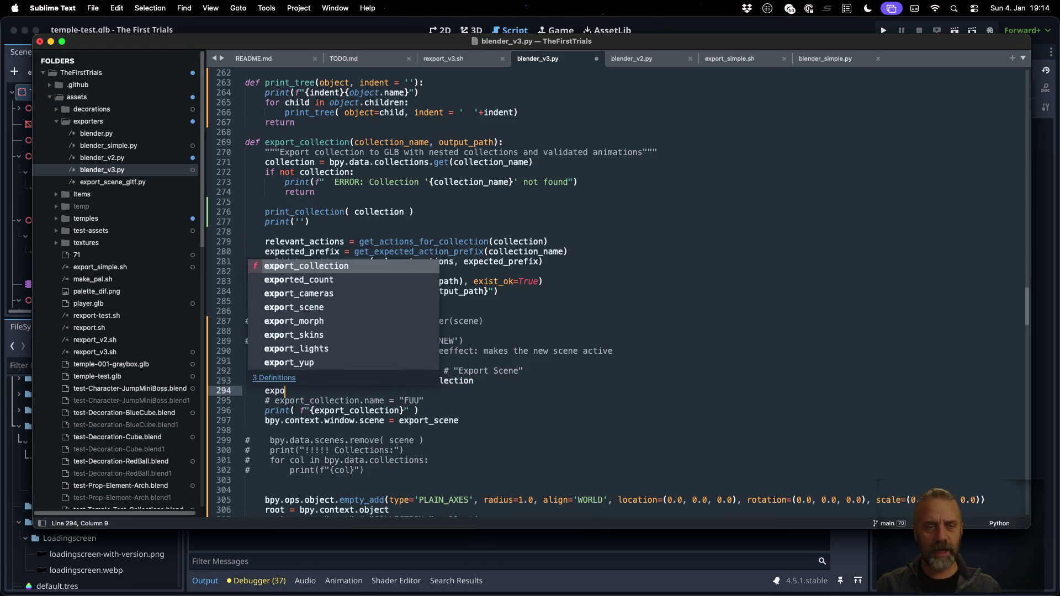
key("Tab")
type("= ")
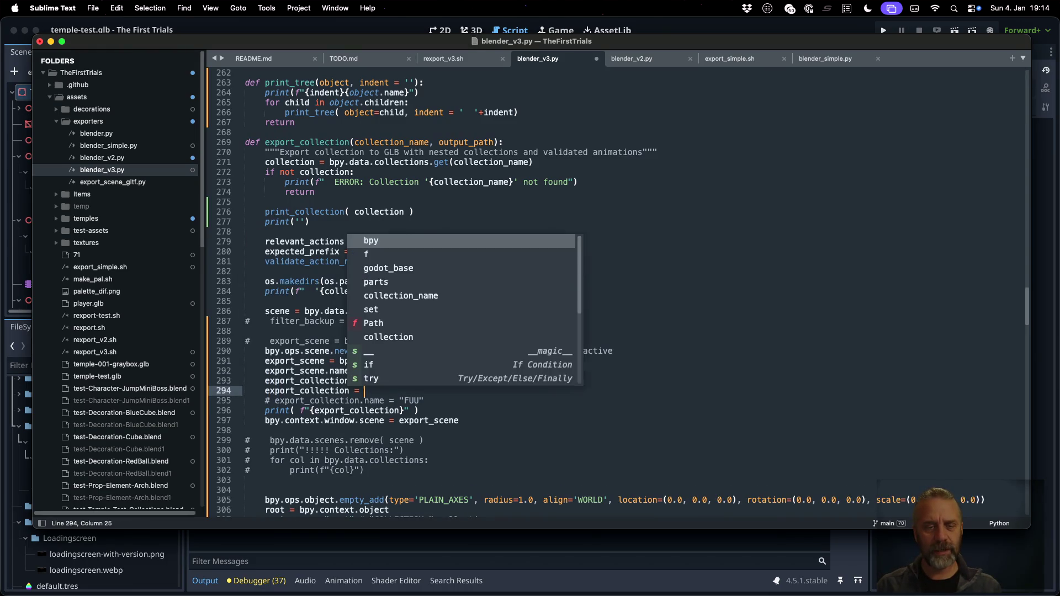
type("collection")
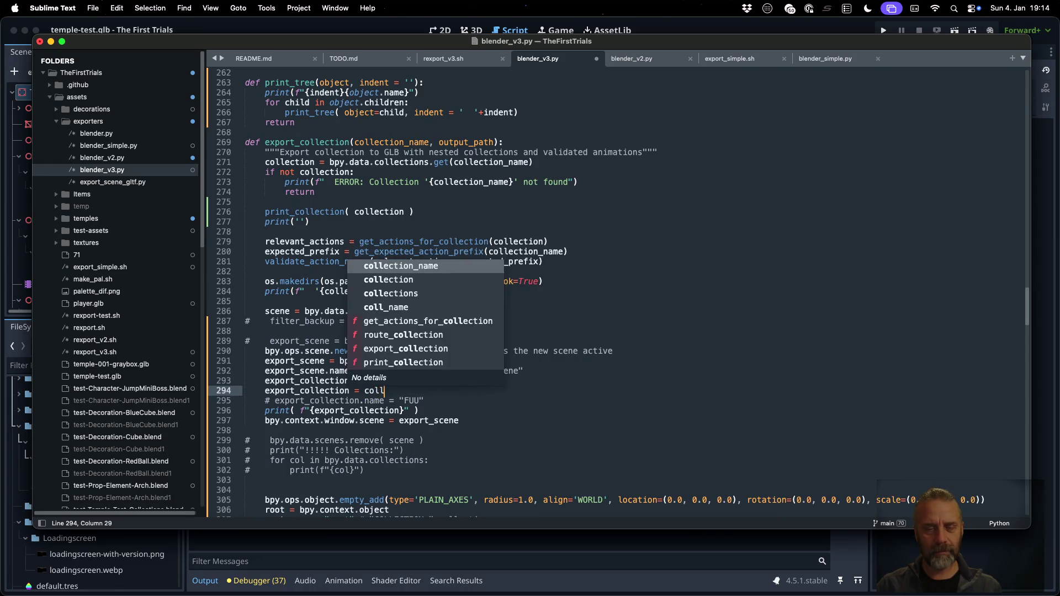
key("super+s")
Step: Rerun the export in iTerm2, now exporting Test-simple directly as one primitive
left_click(265, 380)
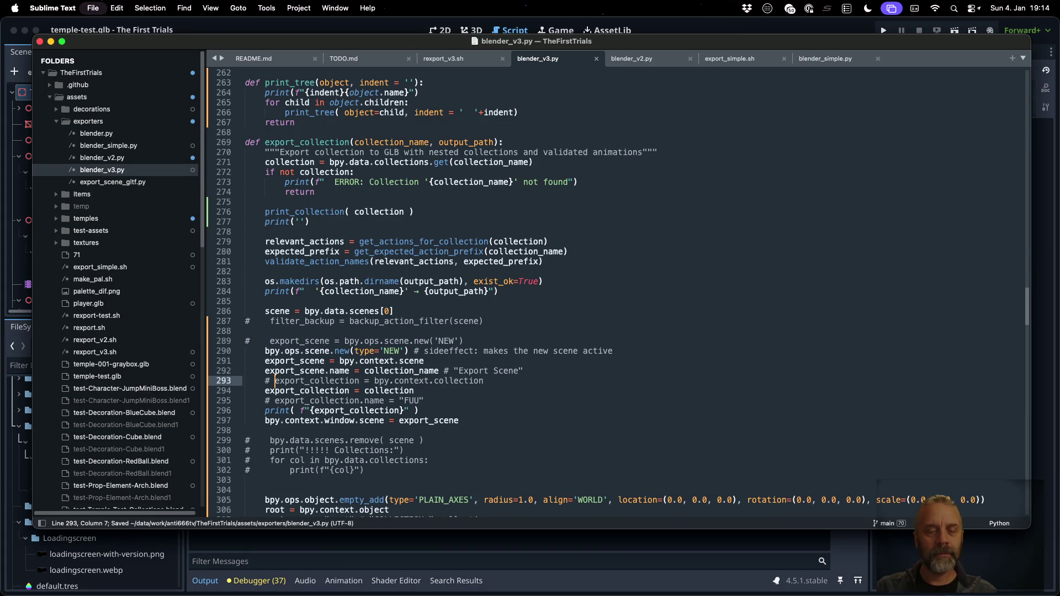
key("super+Tab")
key("Up")
key("Return")
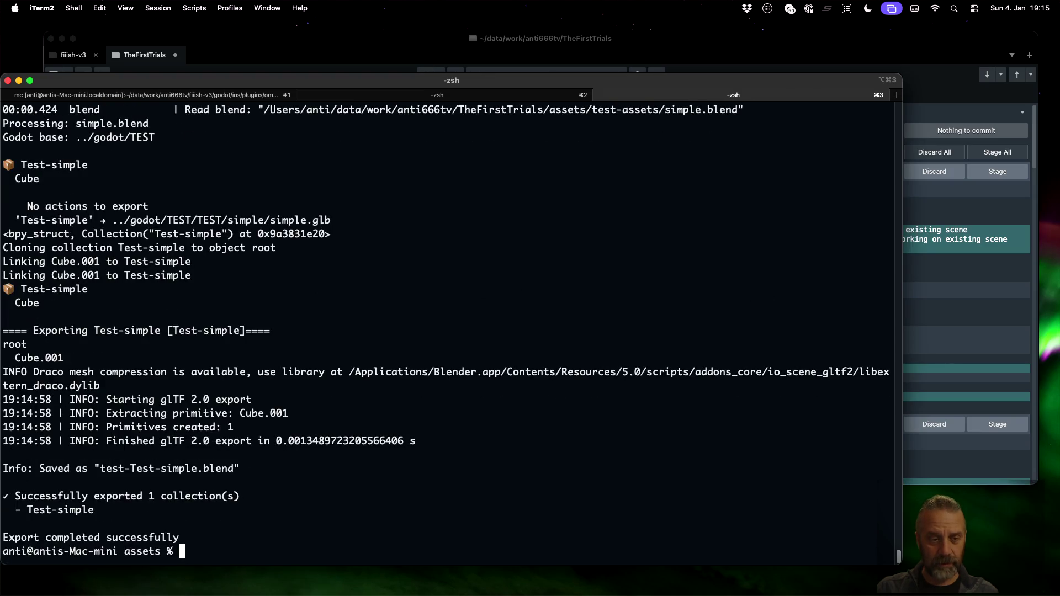
Step: Reimport simple.glb in Godot and confirm Cube_001 holds Test-simple_Cube_001 in the import settings
key("super+Tab")
key("super+Tab")
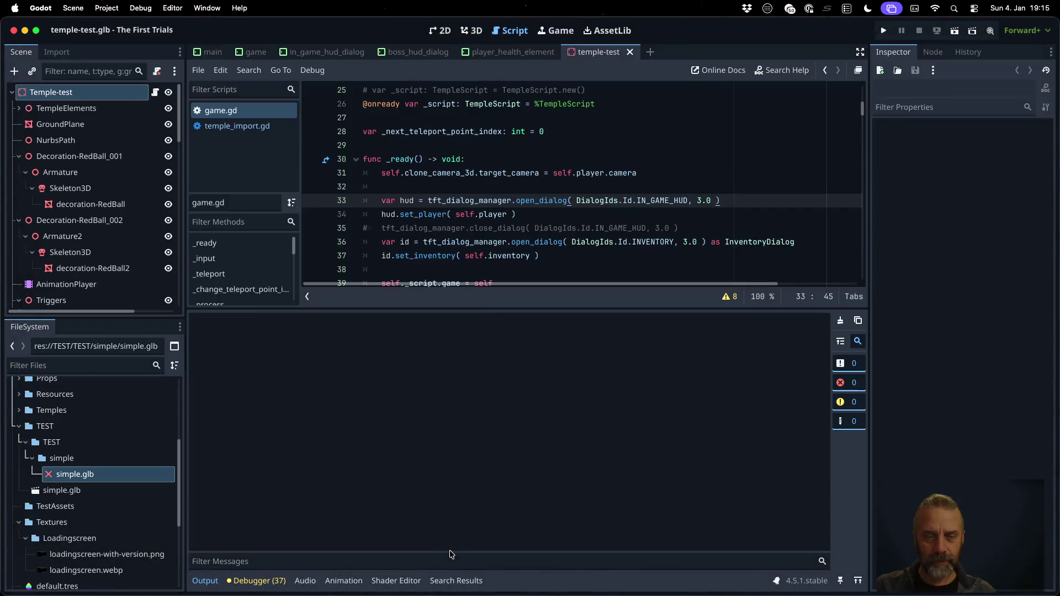
right_click(88, 476)
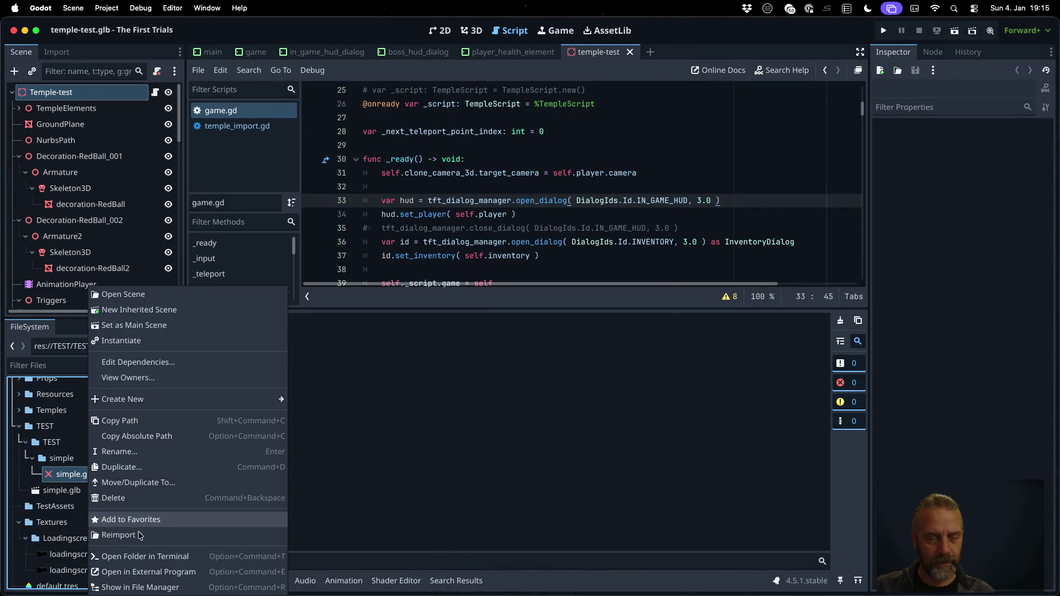
left_click(139, 535)
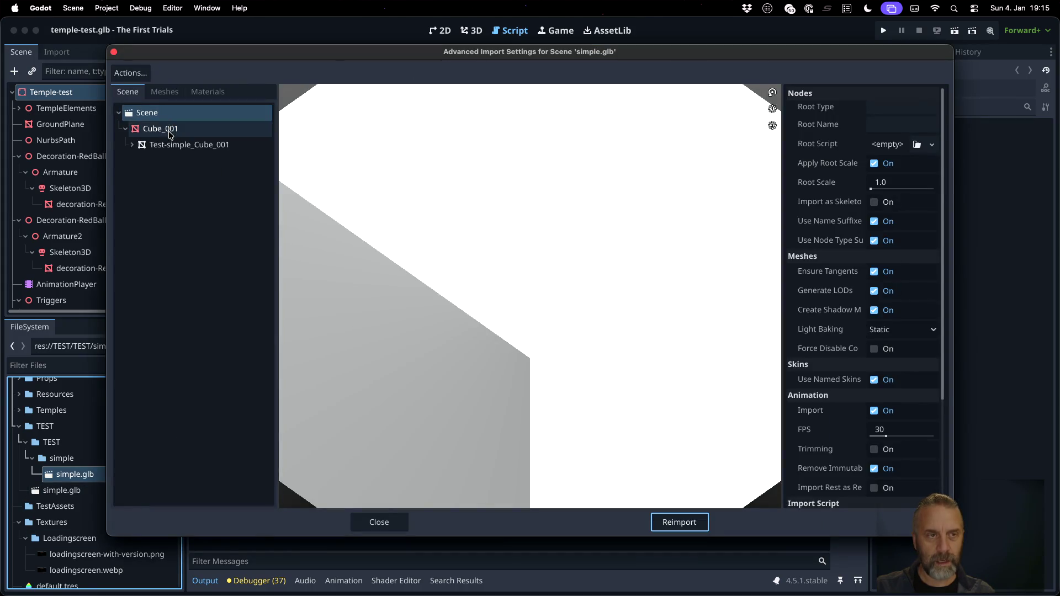
left_click(170, 135)
key("Up")
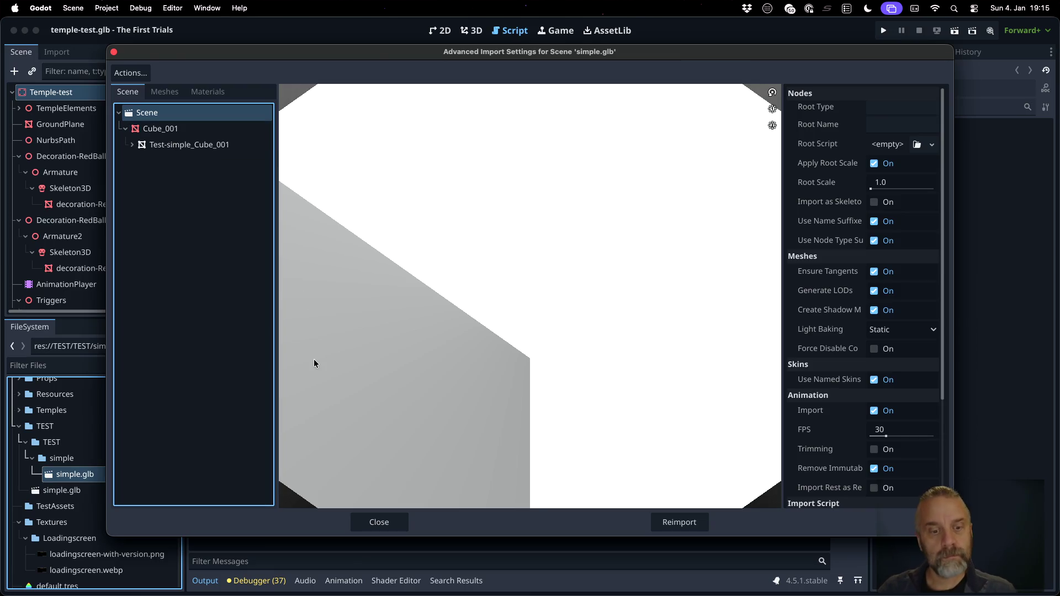
left_click(393, 524)
Step: Switch between the terminal and Godot desktops and show all open windows
key("super+Tab")
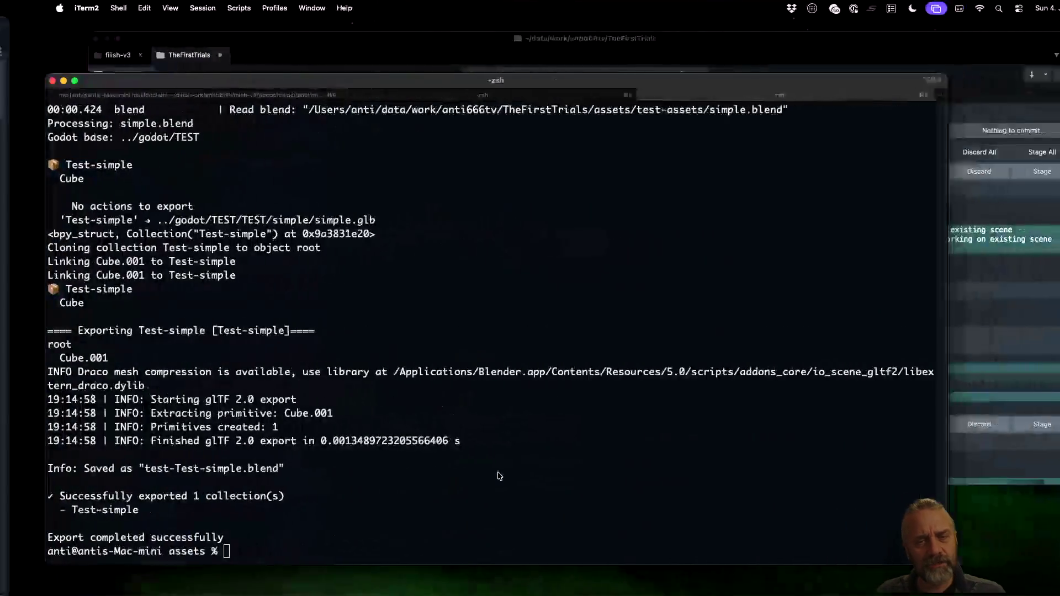
key("super+Tab")
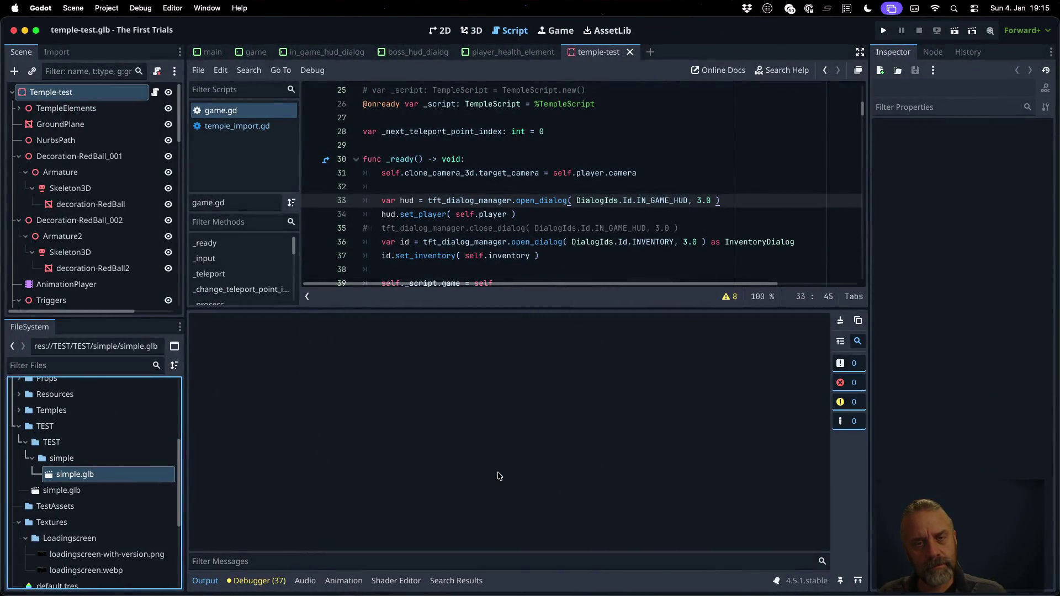
key("ctrl+Right")
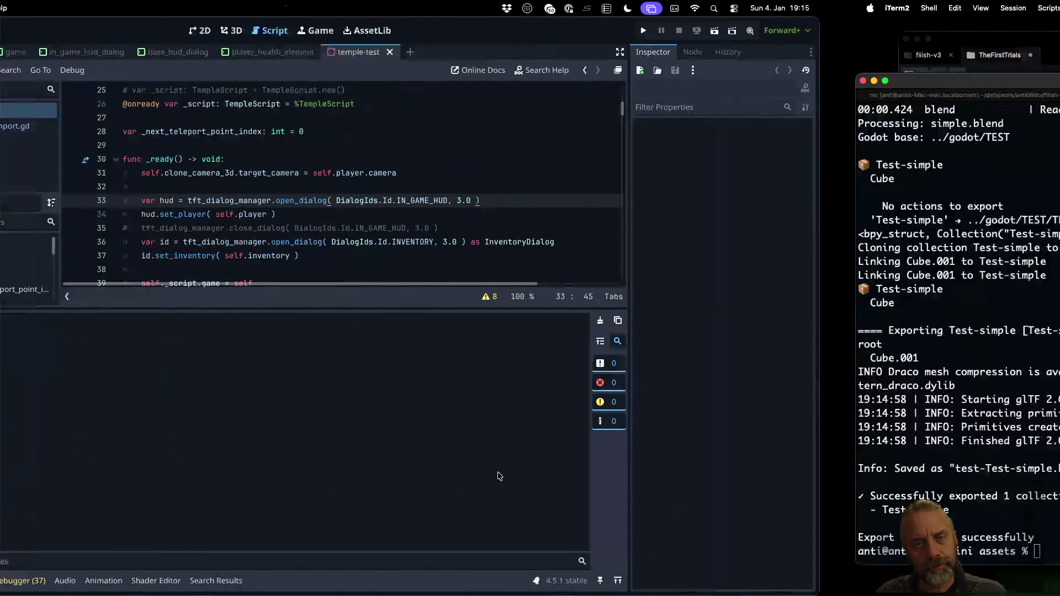
key("ctrl+Left")
key("ctrl+Up")
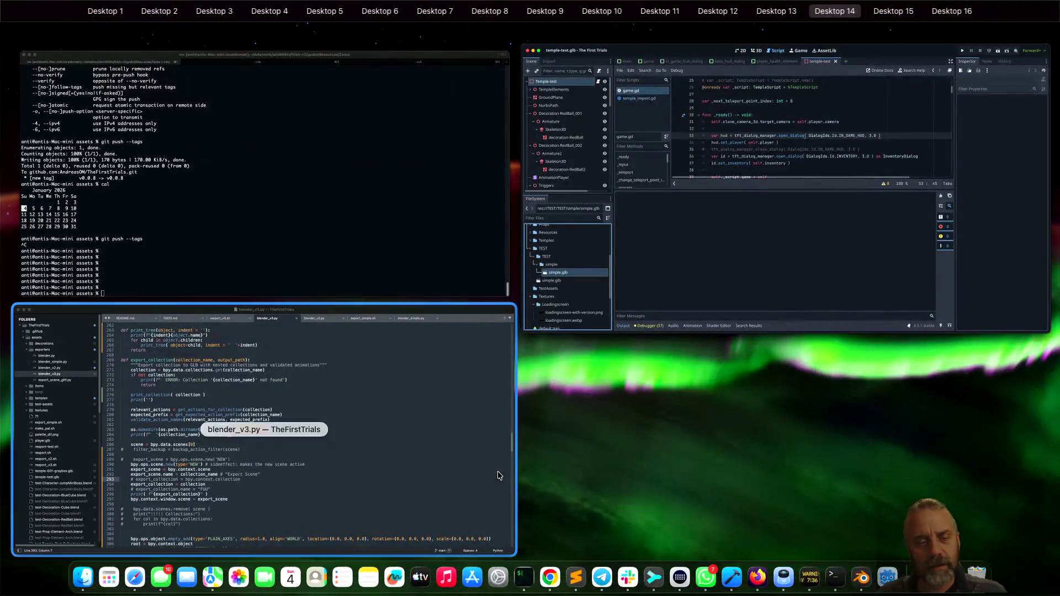
Step: Review blender_v3.py around the filter_backup line, then rerun rexport_v3.sh in the terminal
left_click(265, 426)
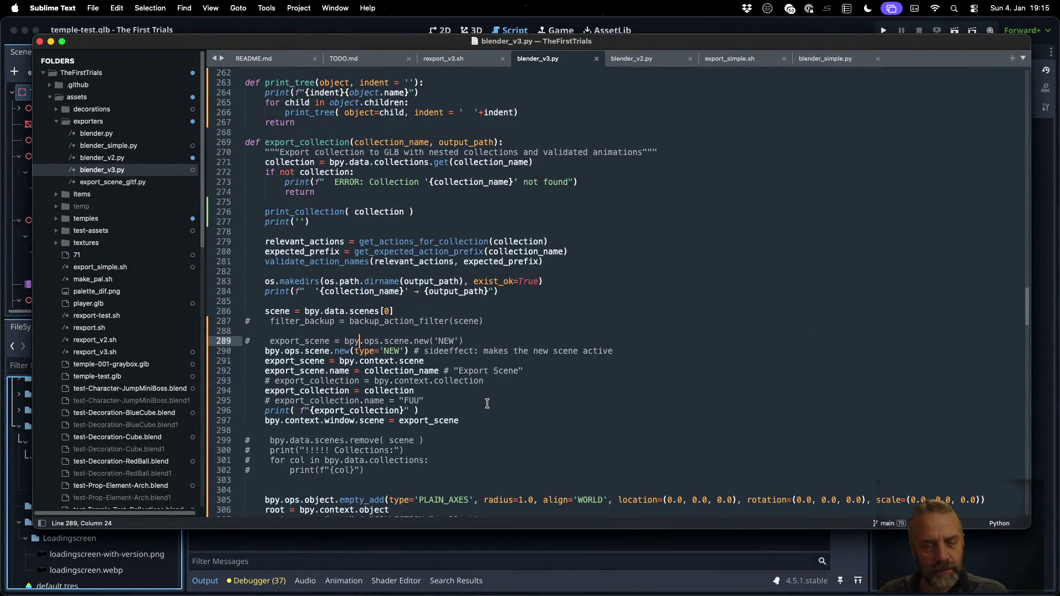
key("Down")
key("Down")
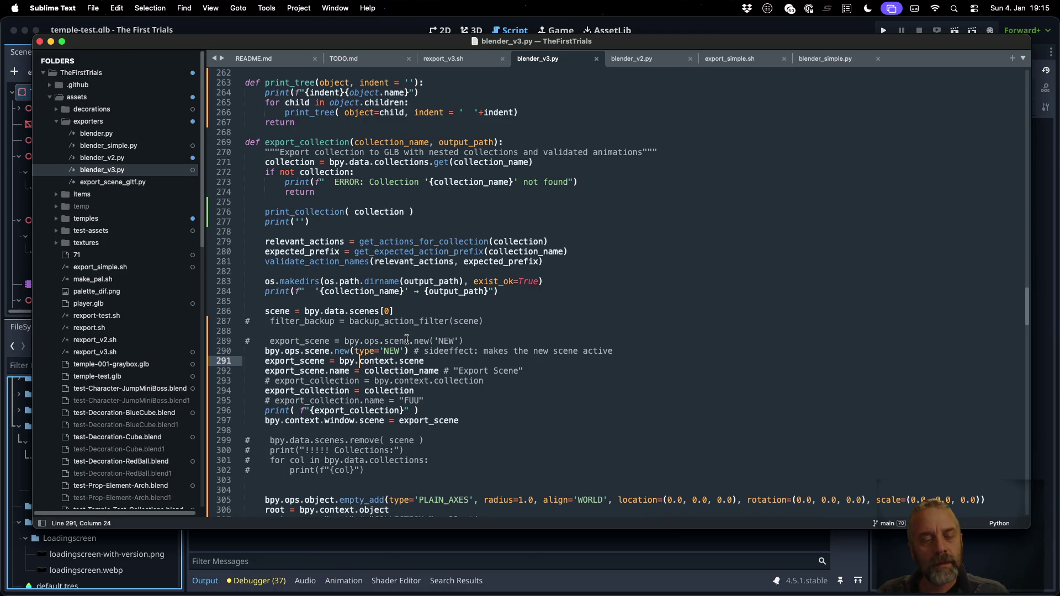
left_click(407, 321)
scroll(407, 321, "down", 3)
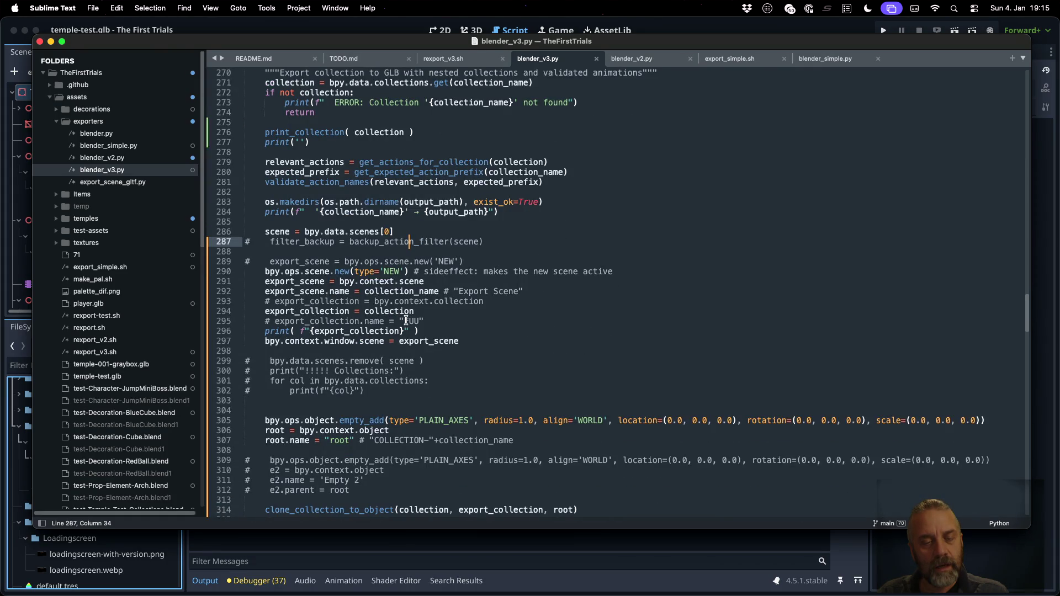
scroll(407, 321, "down", 1)
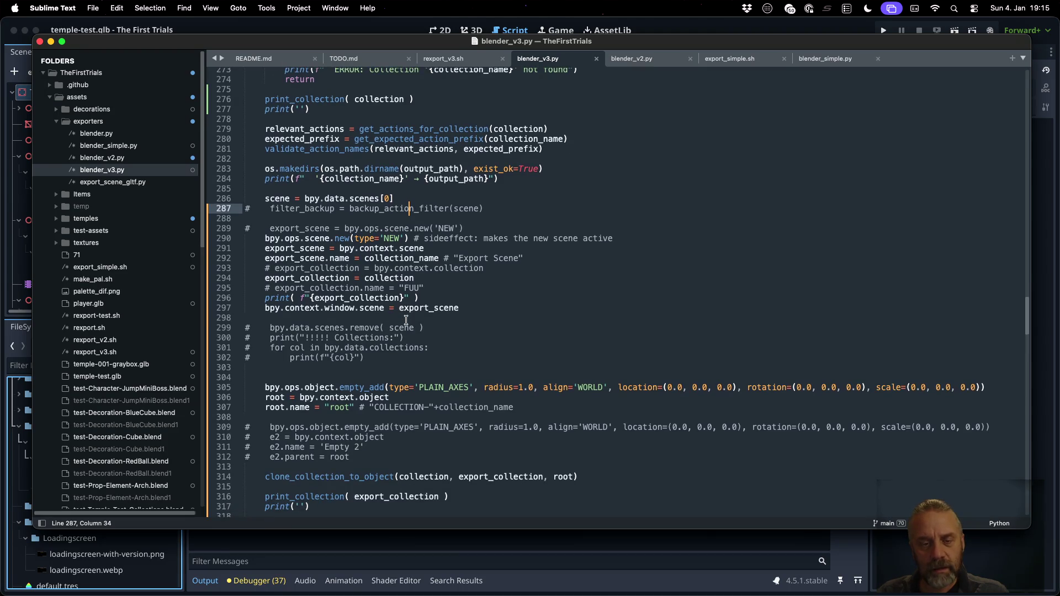
key("super+Tab")
key("Up")
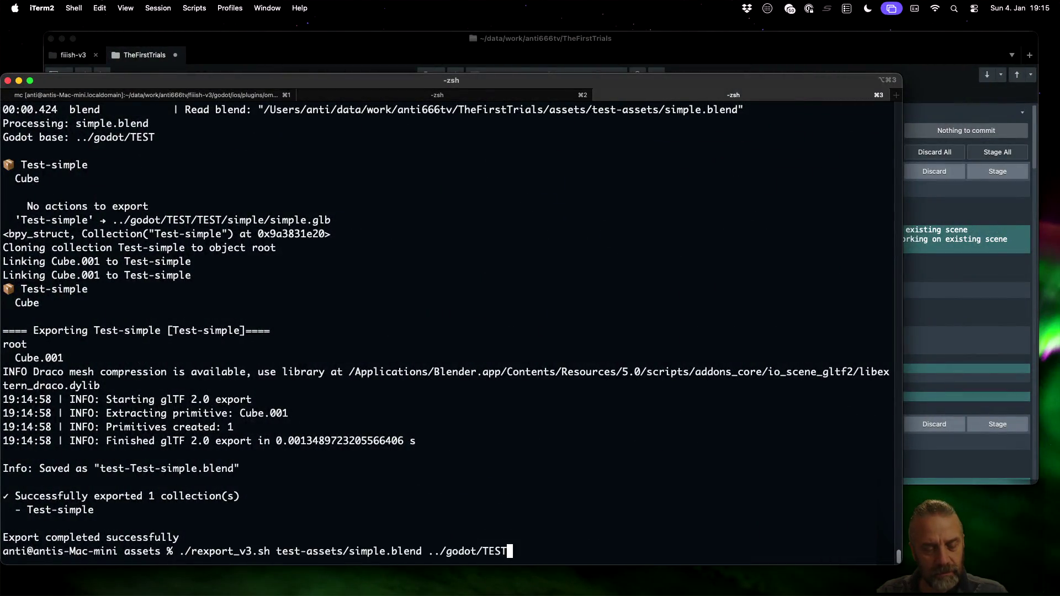
key("Return")
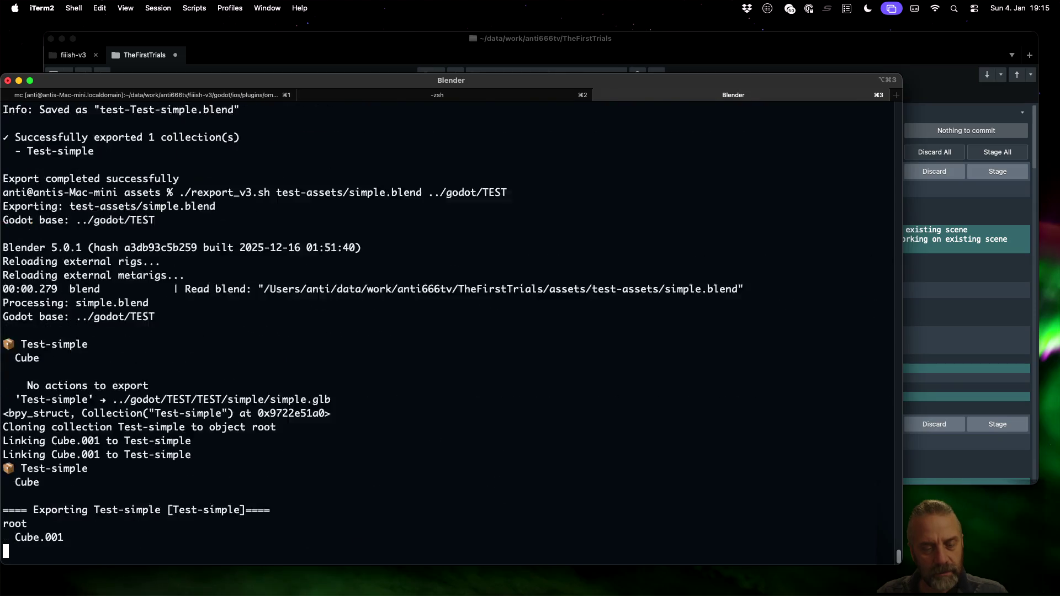
Step: Copy the export_collection variable name from line 314 and return to the export log
key("super+Tab")
left_click(407, 287)
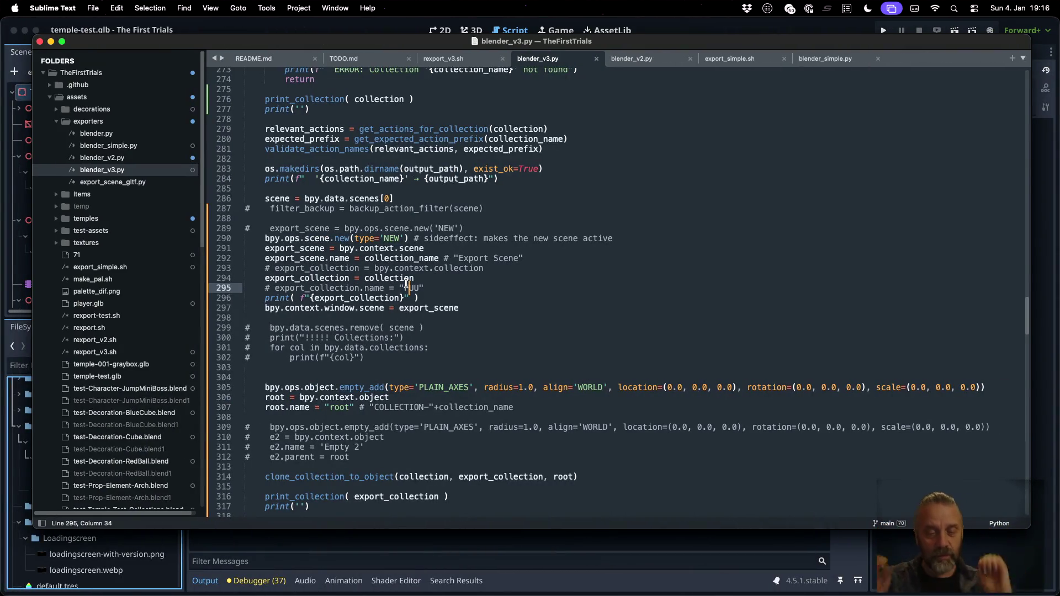
scroll(407, 286, "down", 5)
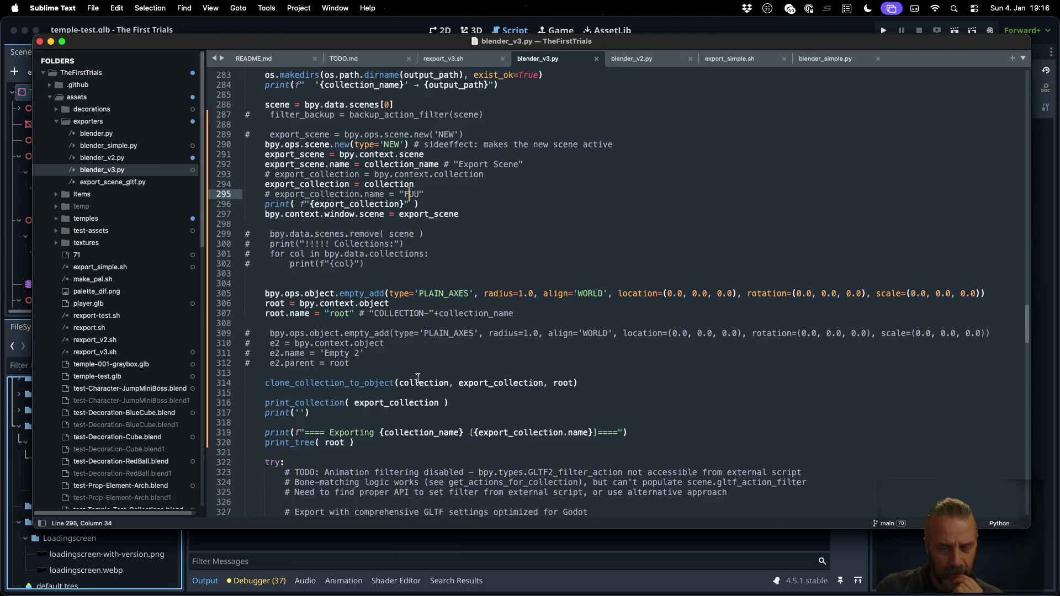
double_click(519, 385)
key("super+c")
scroll(497, 364, "down", 15)
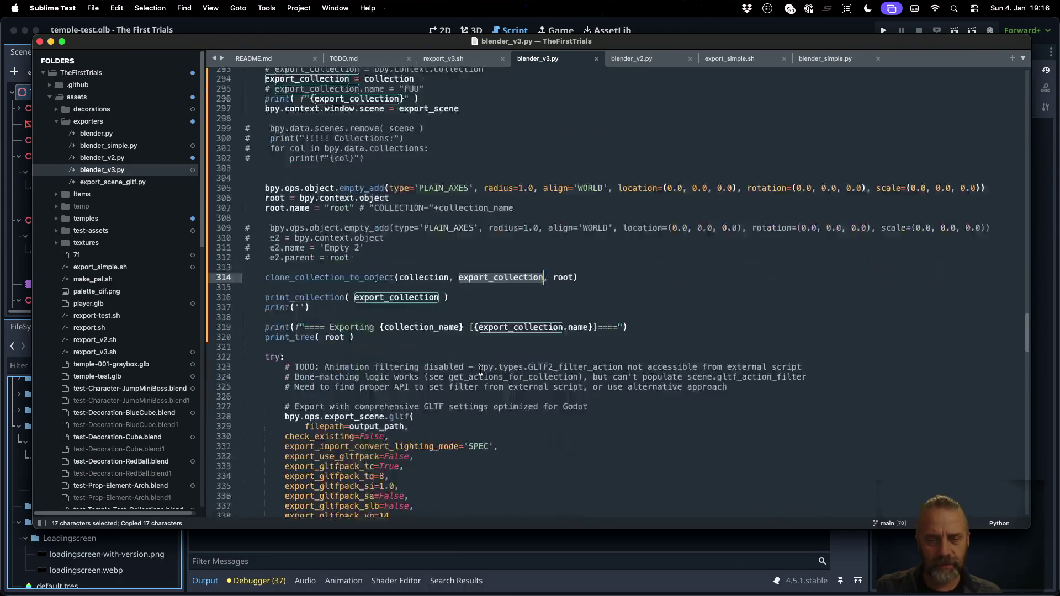
double_click(400, 321)
scroll(496, 375, "up", 5)
scroll(496, 375, "up", 10)
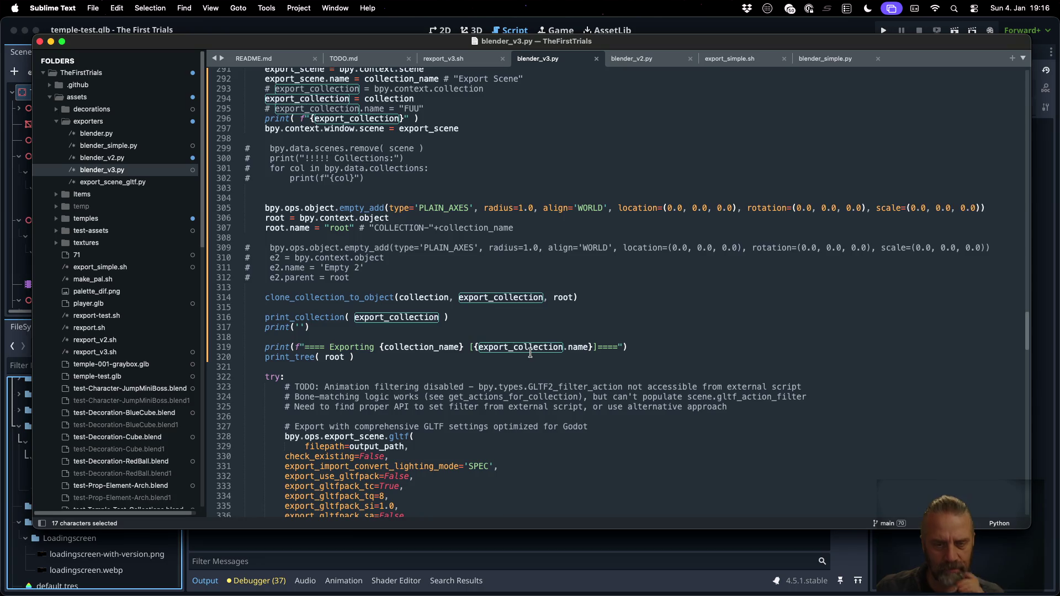
key("super+Tab")
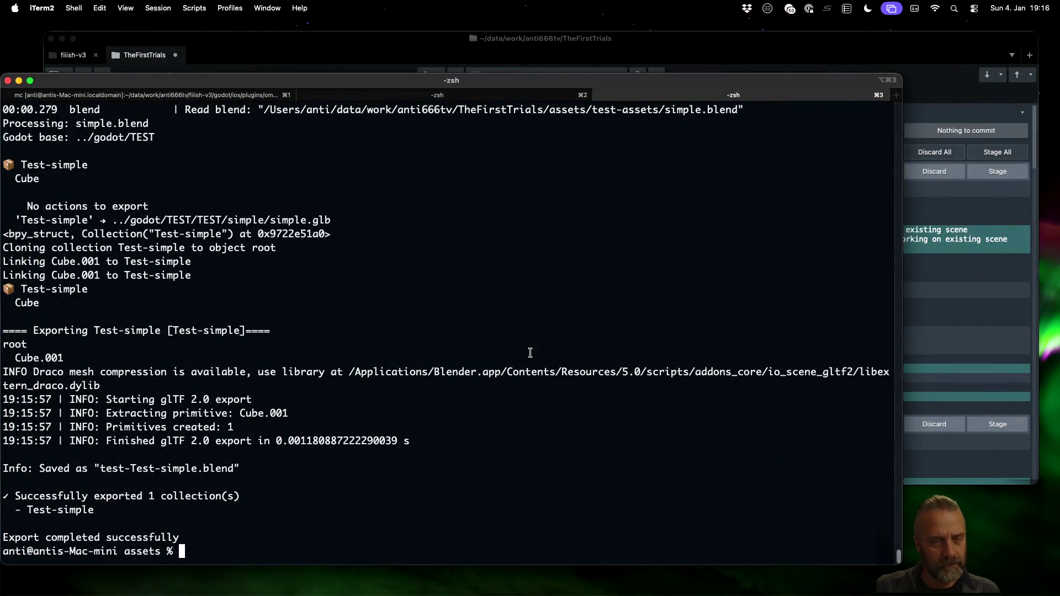
Step: Select Test-simple in the export log and check line 310 of the export script
left_click_drag(95, 331, 241, 331)
left_click(174, 332)
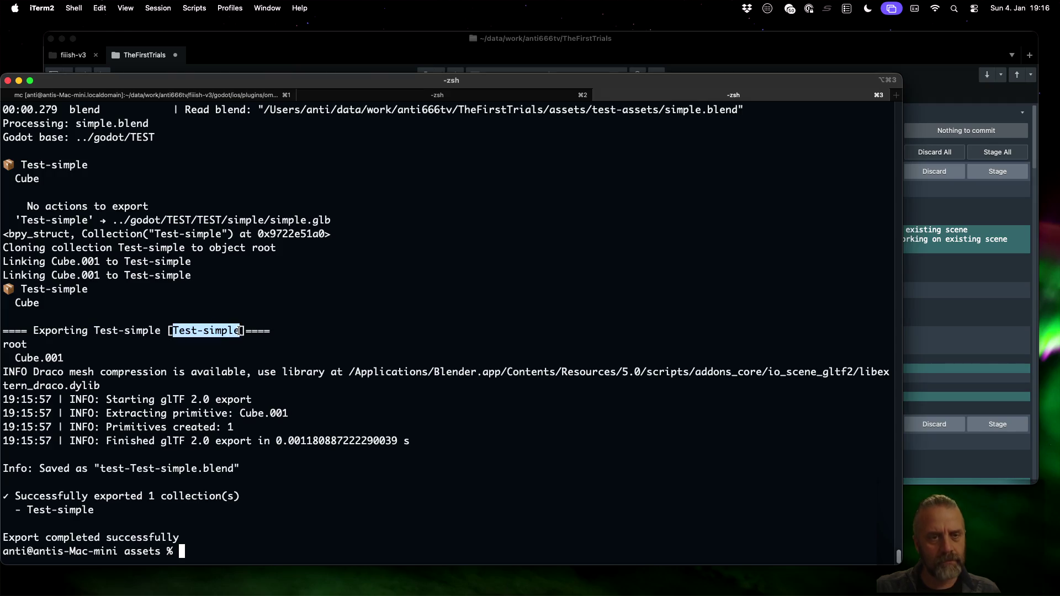
key("super+Tab")
mouse_move(518, 300)
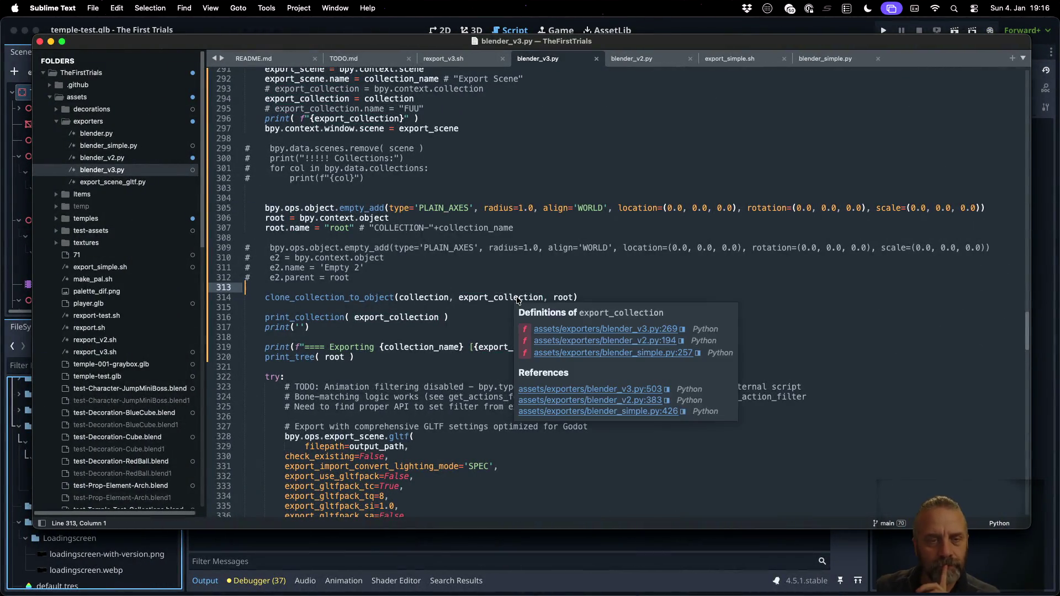
left_click(472, 259)
mouse_move(472, 300)
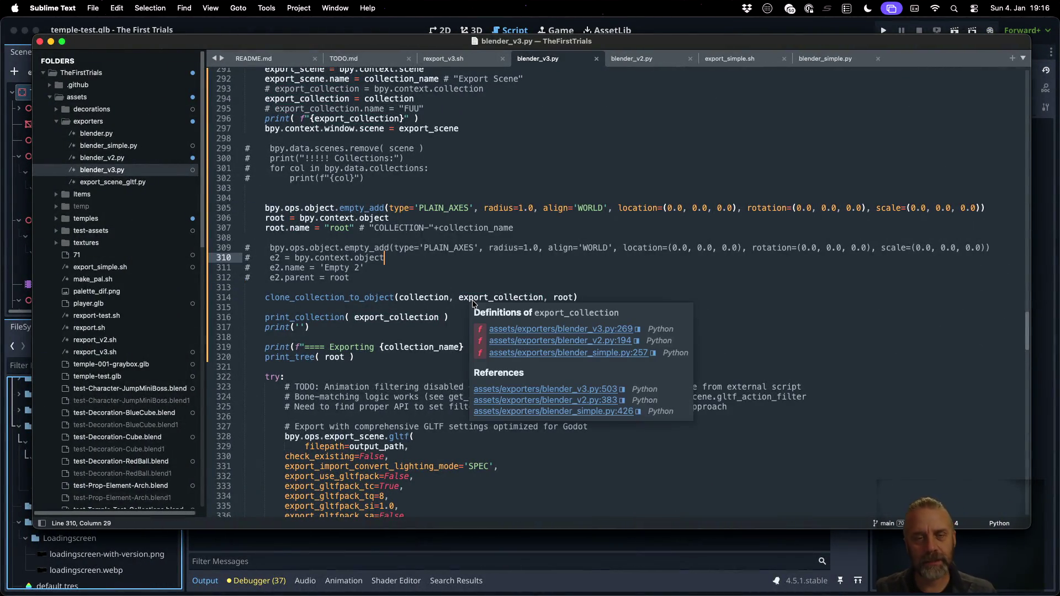
key("super+Tab")
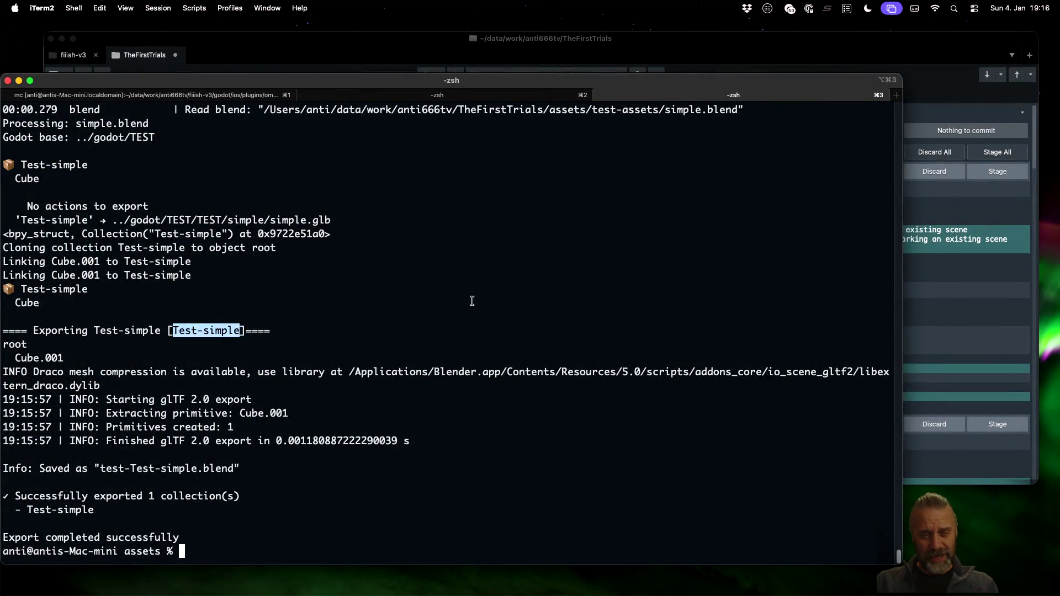
Step: Run blender test-Test-simple.blend from the zsh prompt using Tab completion
type("bl")
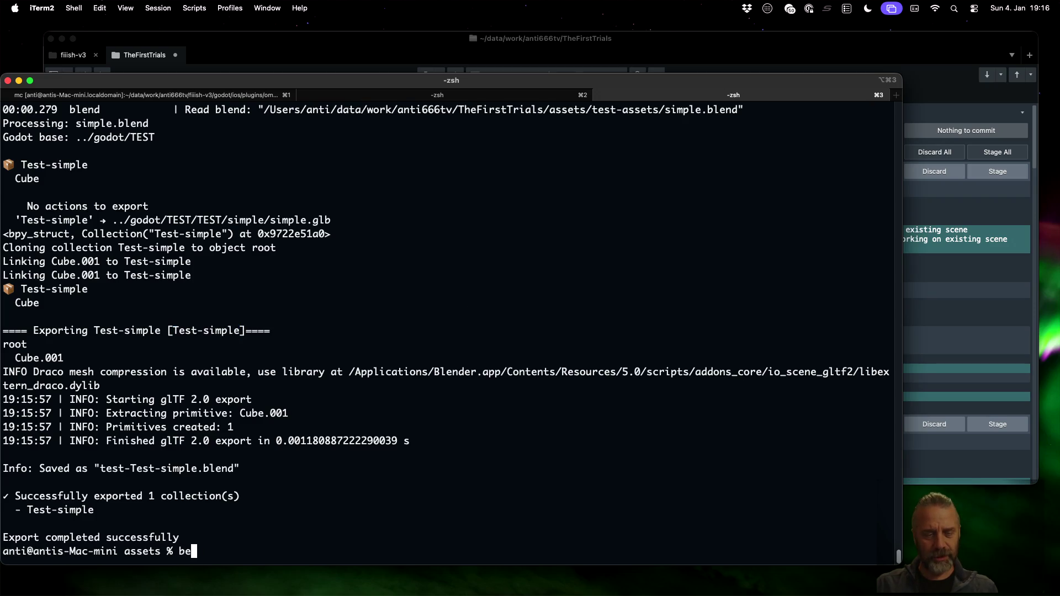
key("Tab")
type("nd")
key("Tab")
key("Tab")
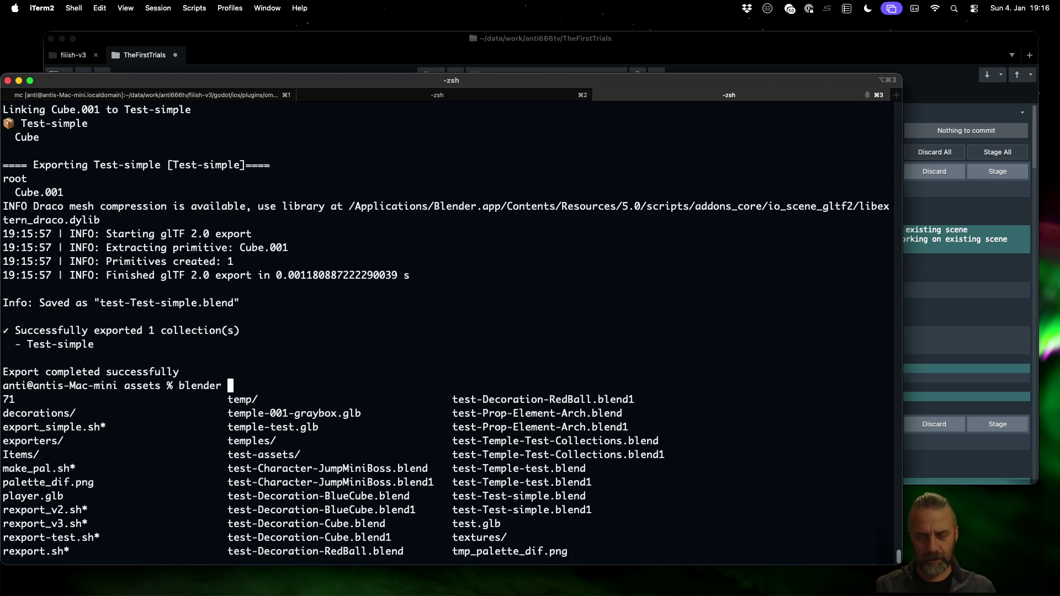
type("test-S")
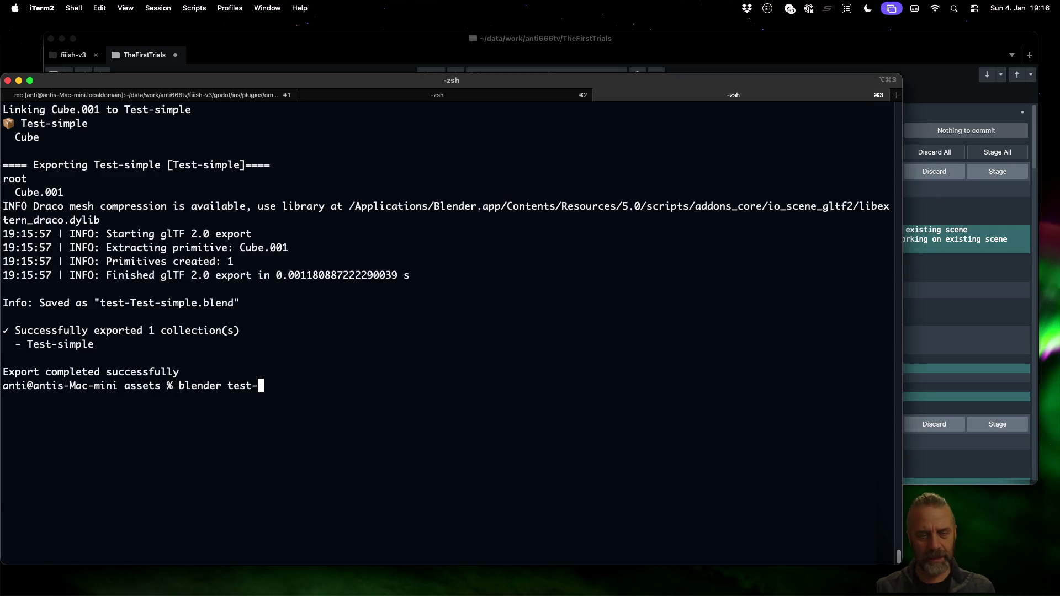
key("BackSpace")
key("Tab")
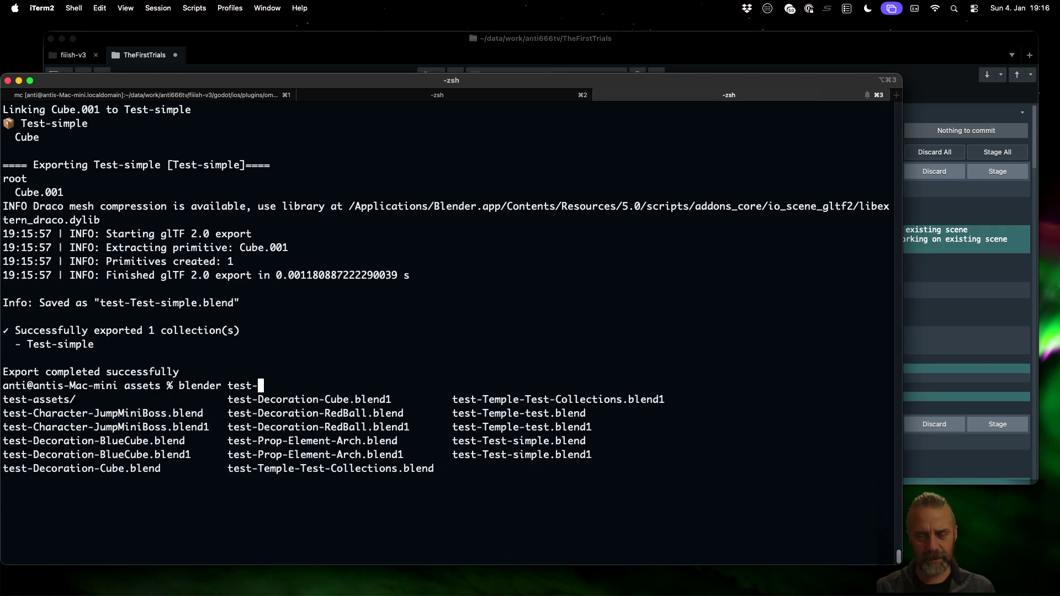
type("Tes")
key("Tab")
key("Return")
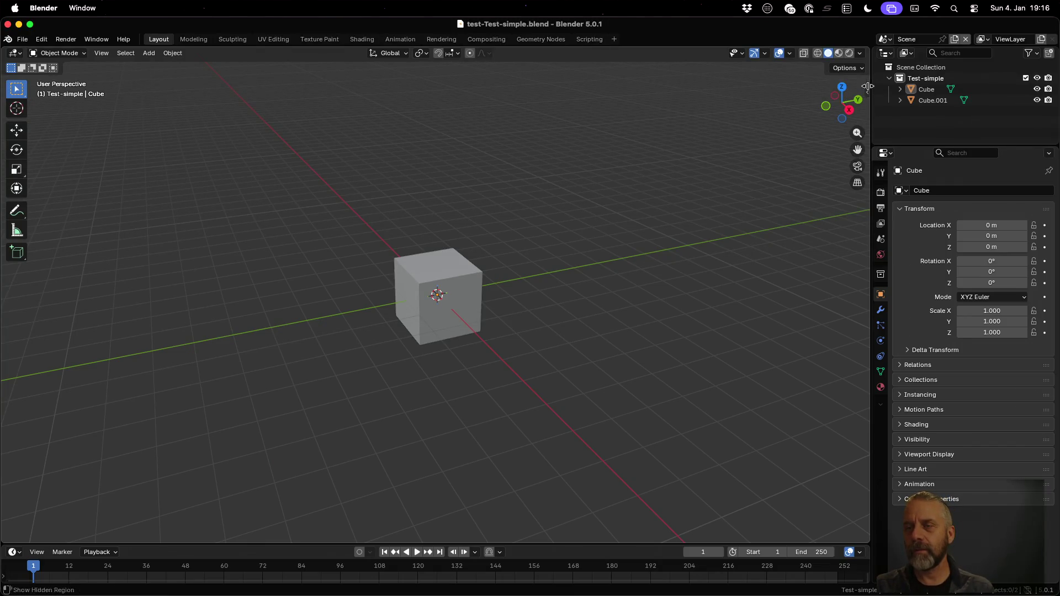
Step: Switch Blender to the Test-simple scene and select its Scene Collection and root empty
left_click(891, 40)
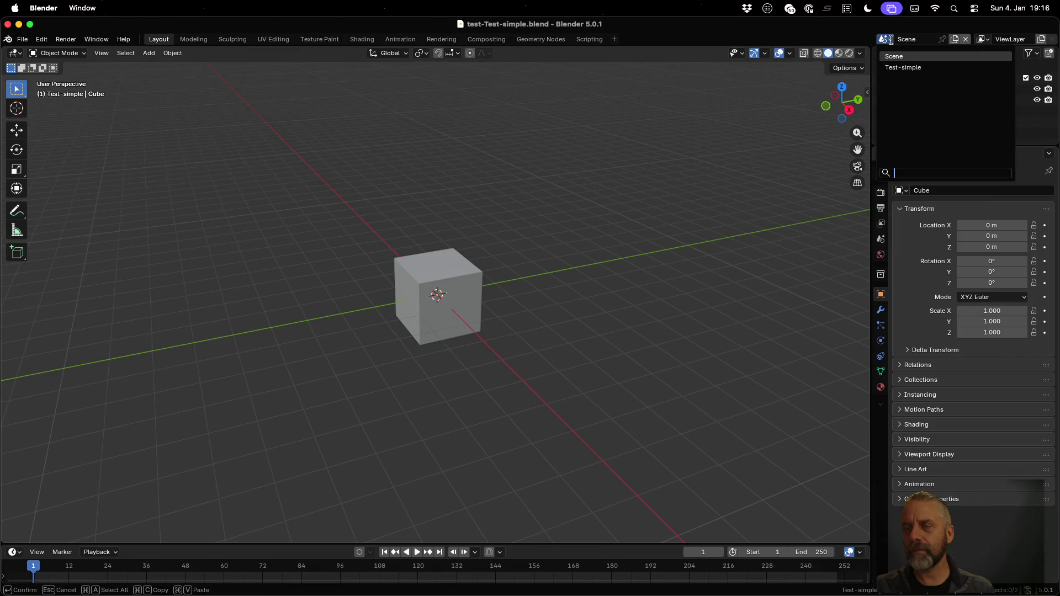
left_click(901, 68)
left_click(921, 78)
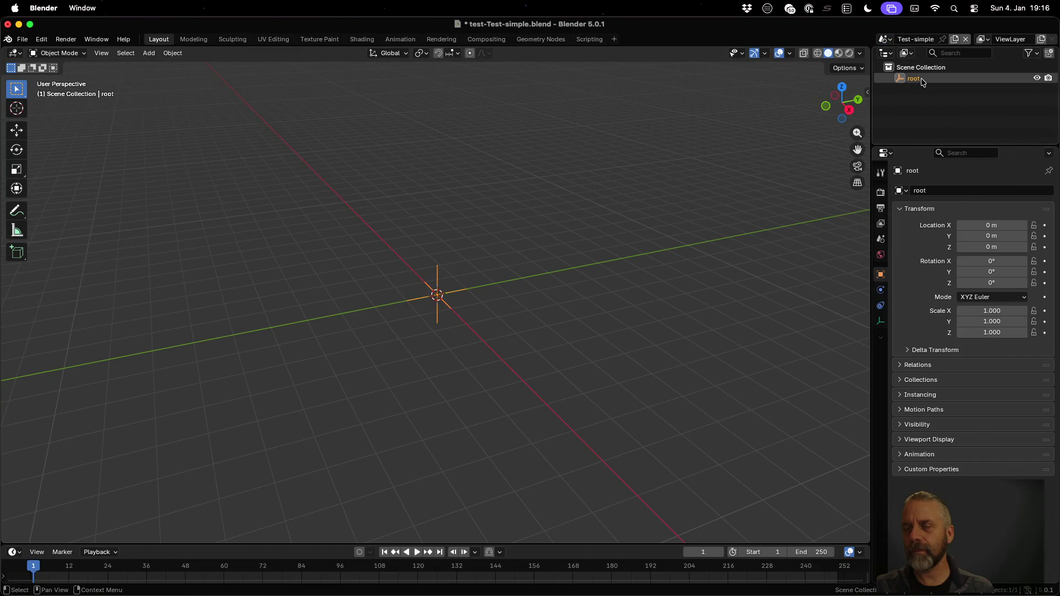
left_click(921, 69)
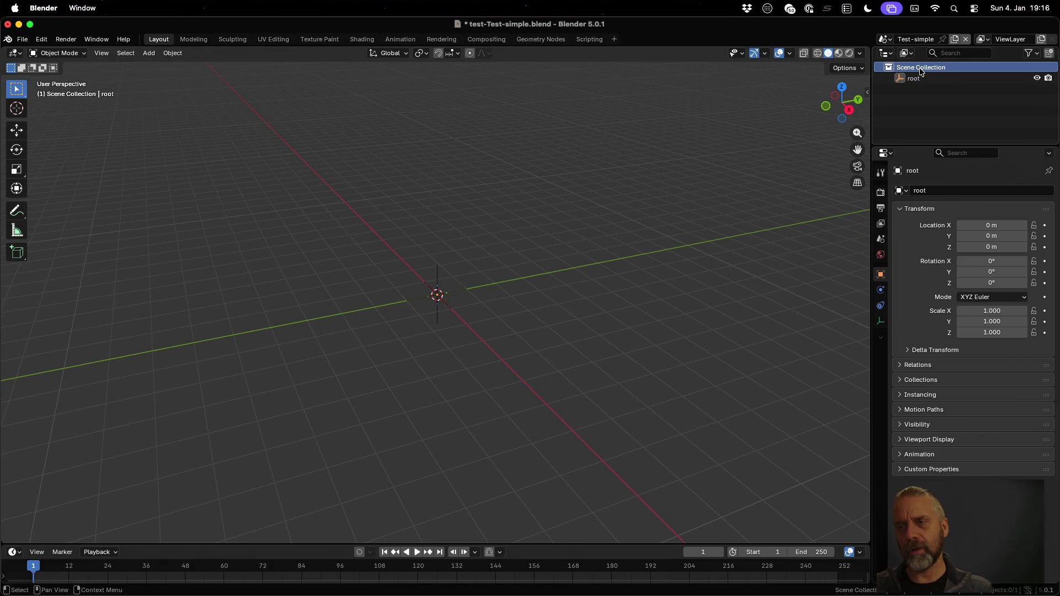
left_click(917, 78)
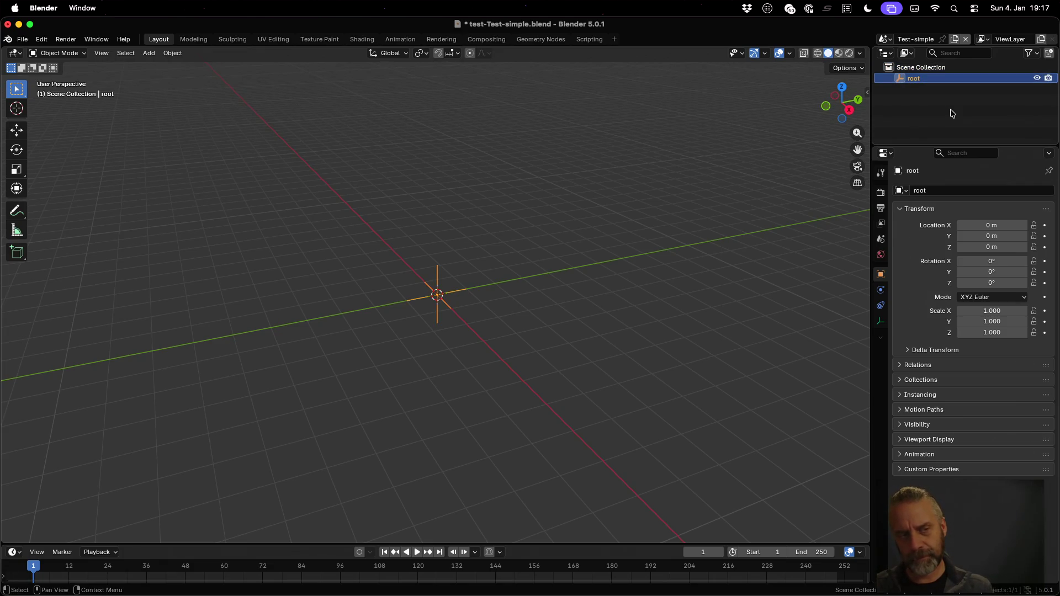
key("super+Tab")
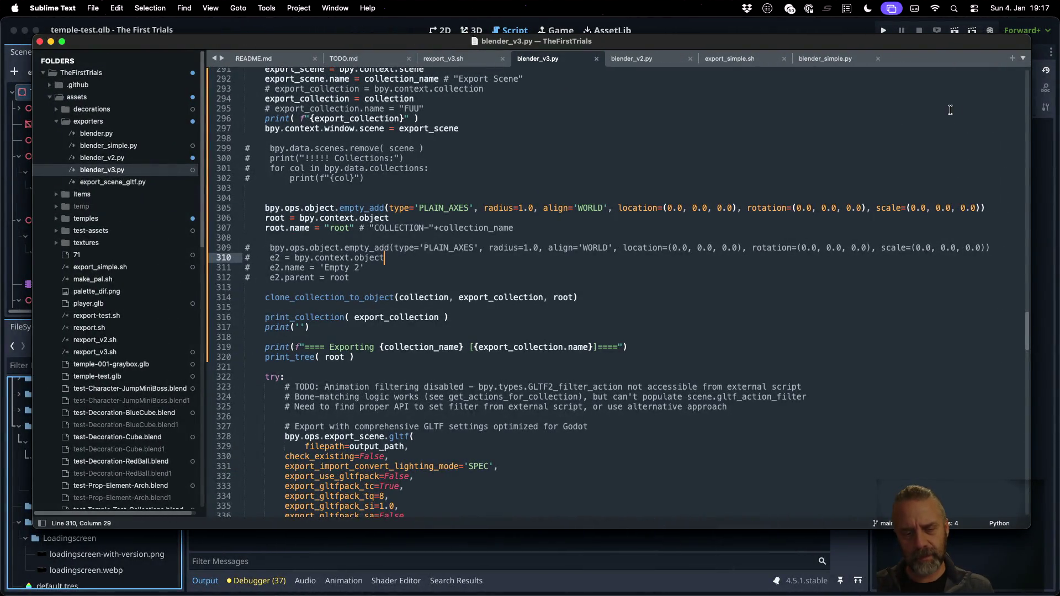
Step: Open simple.glb's import settings in Godot to review Cube_001 and Test-simple_Cube_001, then close them
left_click(651, 537)
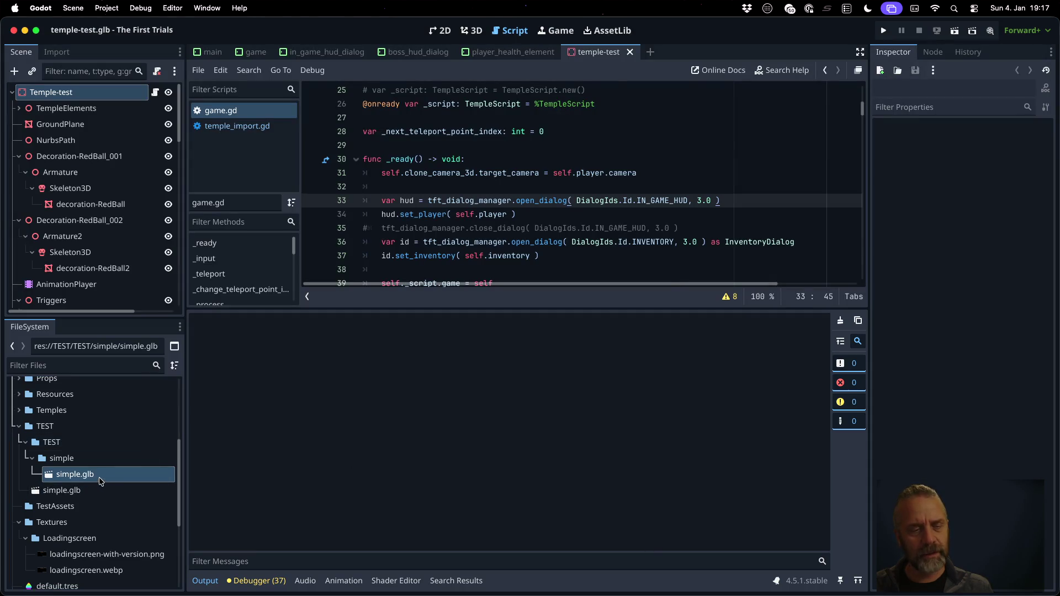
double_click(101, 479)
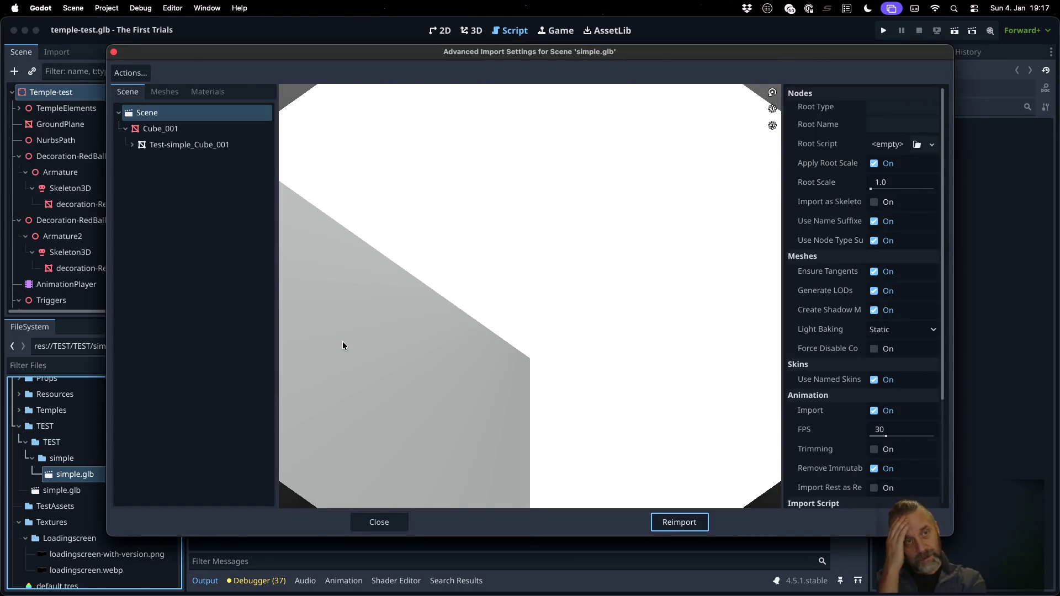
left_click(382, 520)
key("super+Tab")
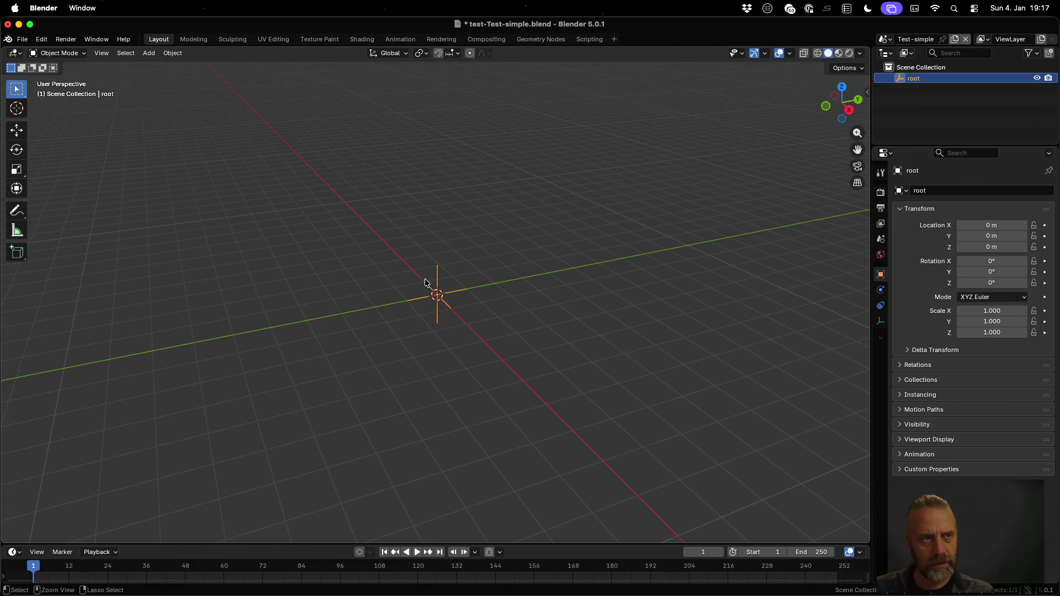
Step: Quit Blender without saving and rerun ./rexport_v3.sh test-assets/simple.blend ../godot/TEST
left_click(8, 24)
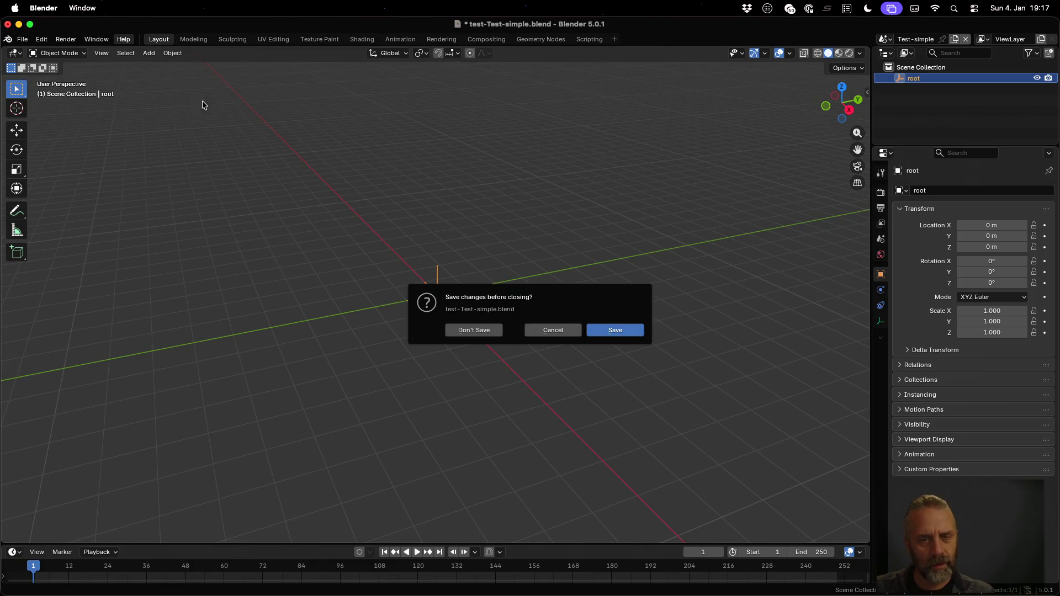
left_click(474, 330)
key("Up")
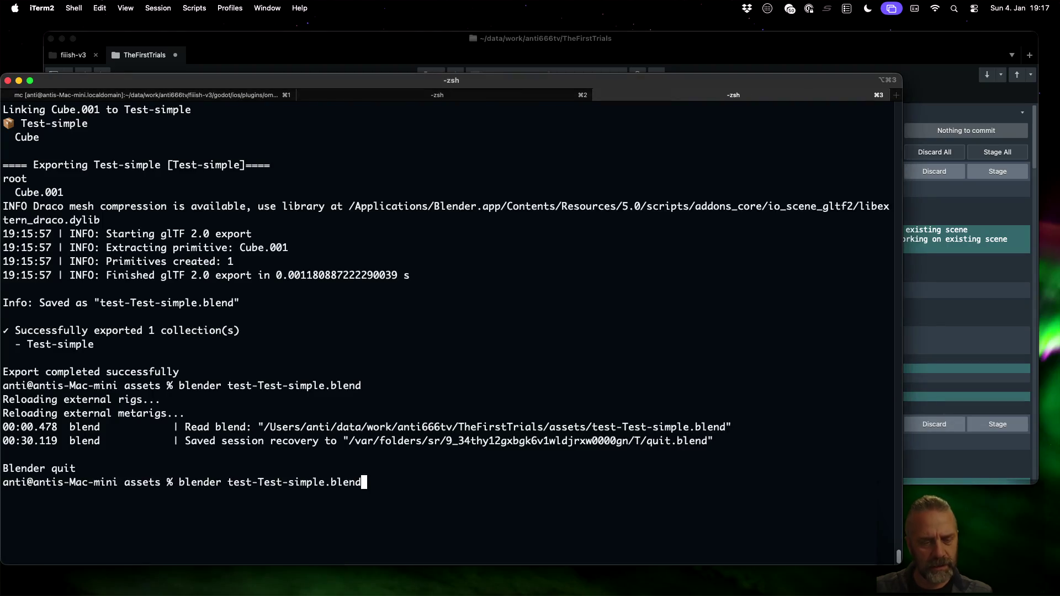
key("Up")
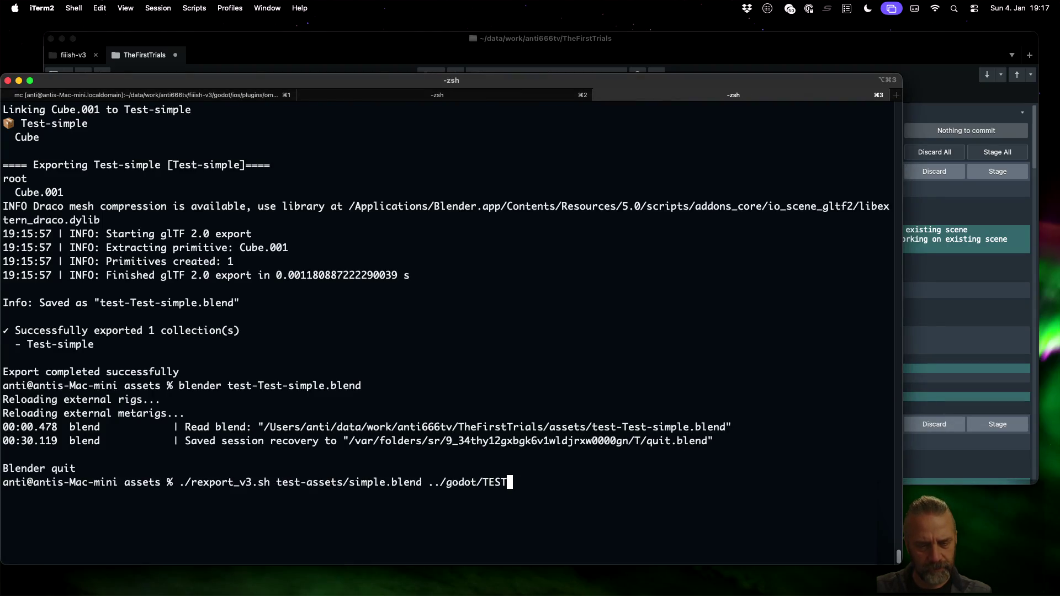
key("Return")
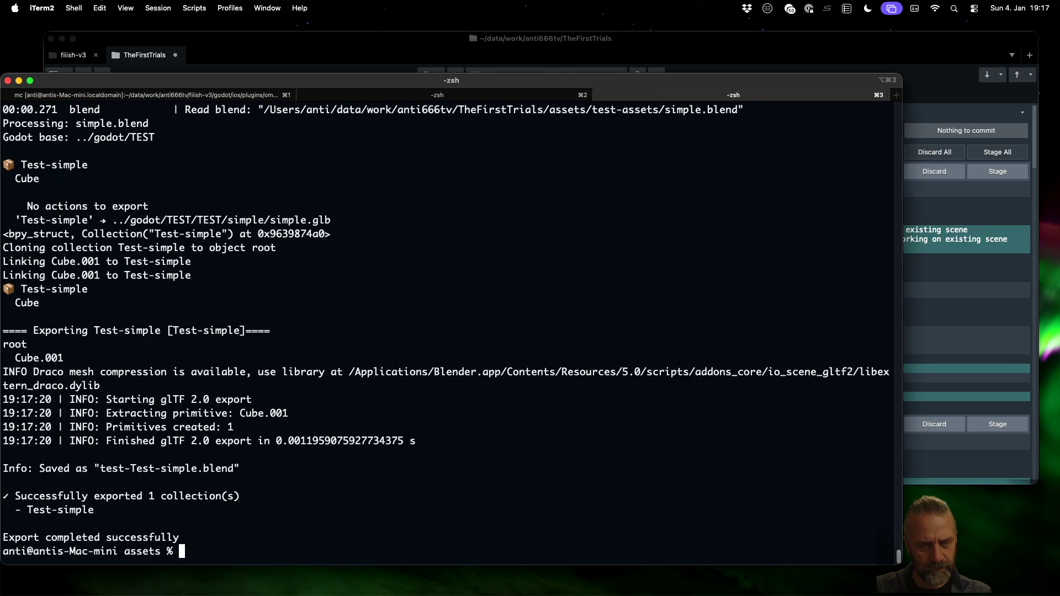
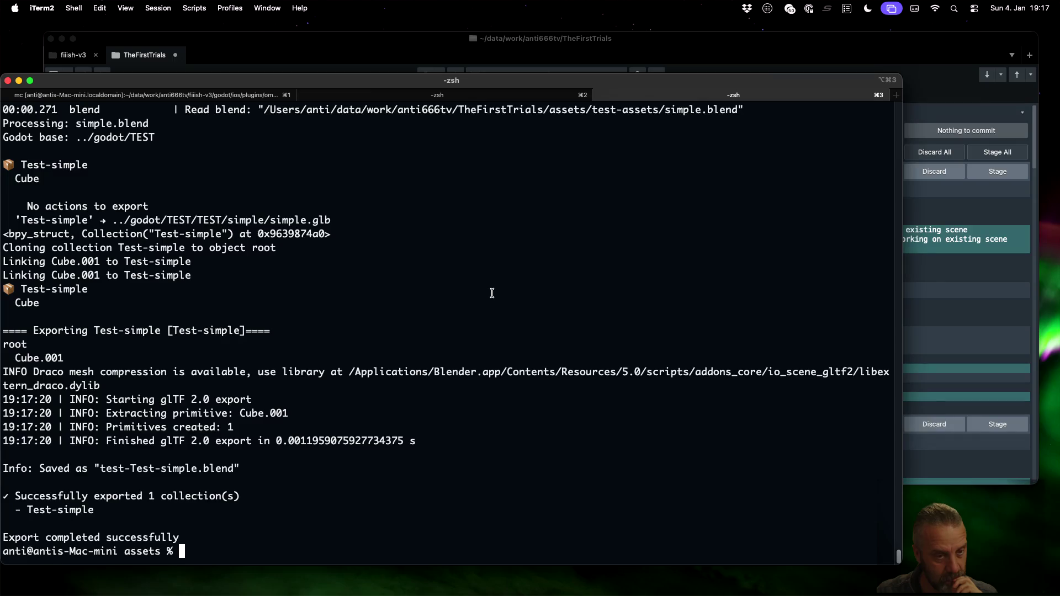
Step: Switch desktops to the one holding the blender_v3.py exporter script
key("ctrl+Left")
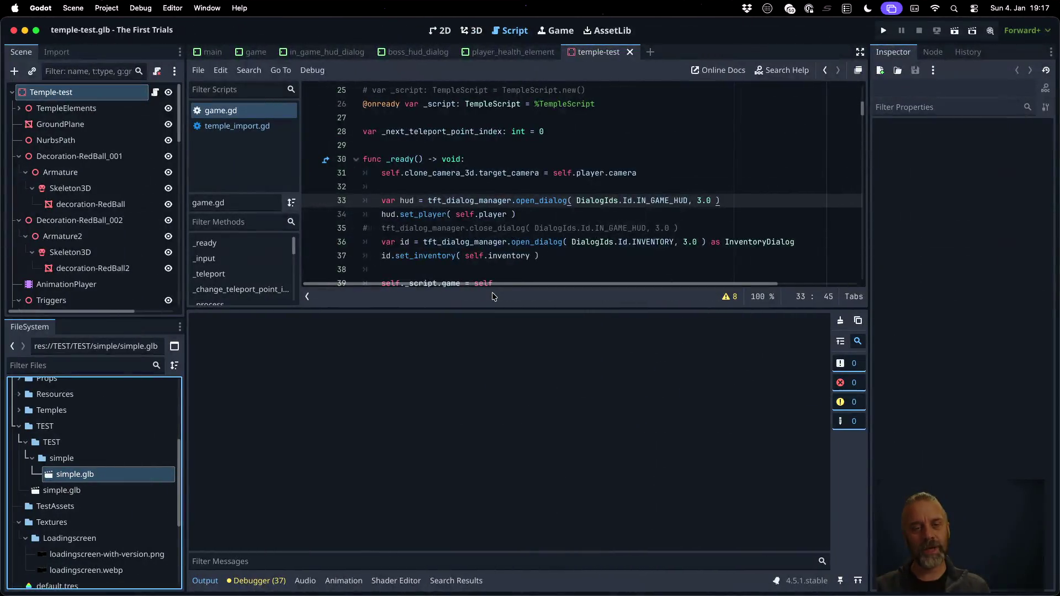
key("ctrl+Up")
left_click(481, 308)
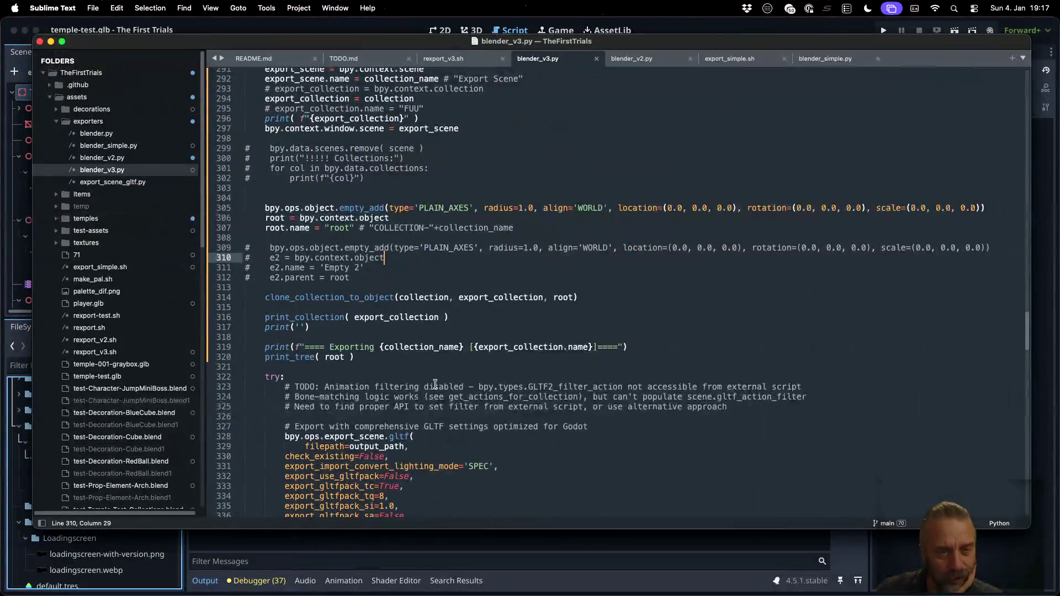
Step: Review the argument-handling code and select route_collection on line 492
scroll(481, 308, "up", 10)
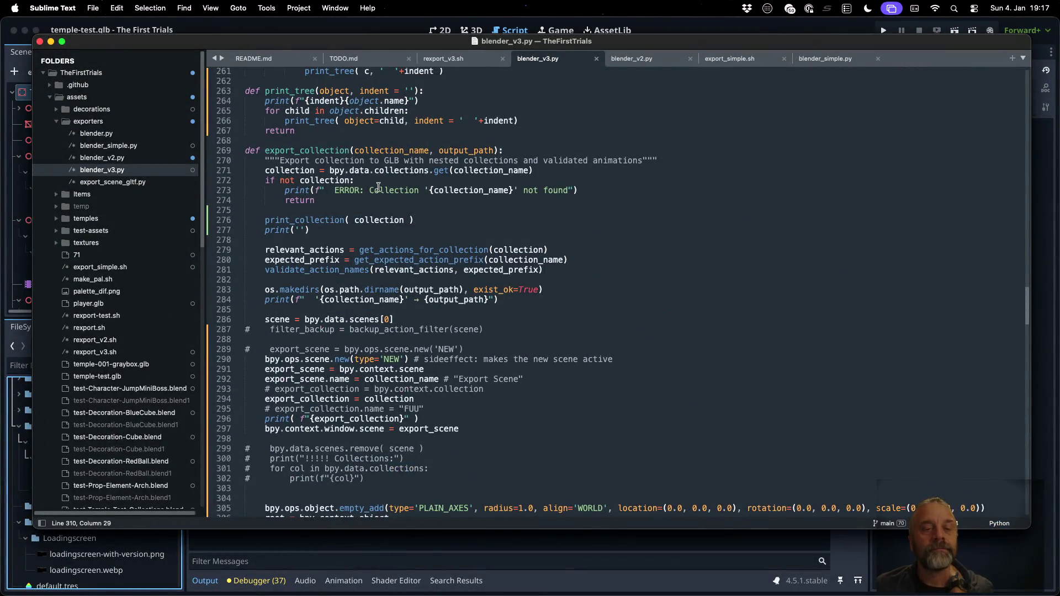
scroll(370, 187, "down", 20)
scroll(480, 342, "up", 12)
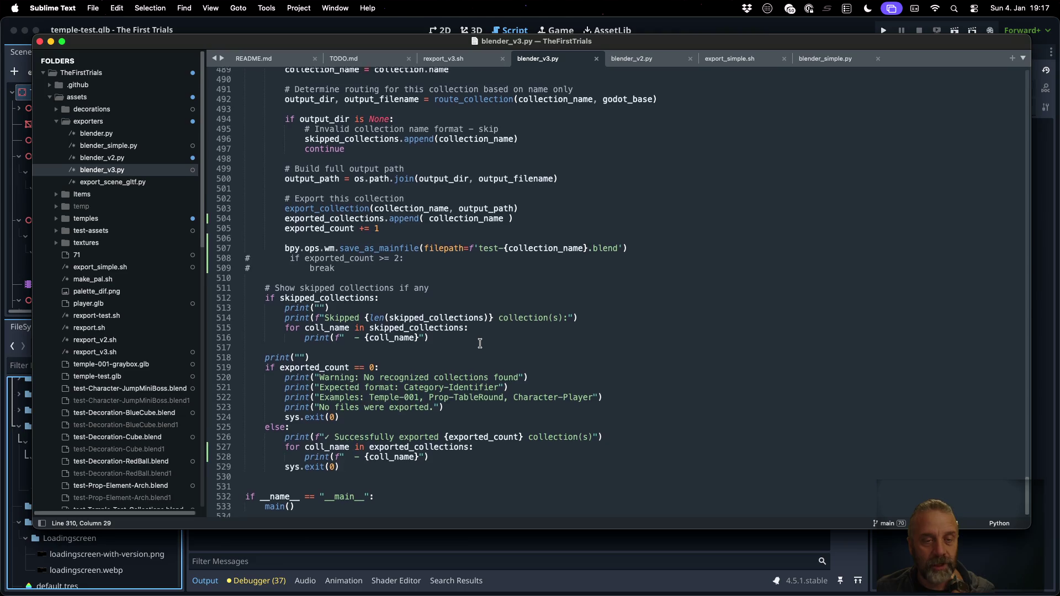
scroll(470, 319, "up", 3)
left_click(380, 171)
scroll(423, 330, "down", 5)
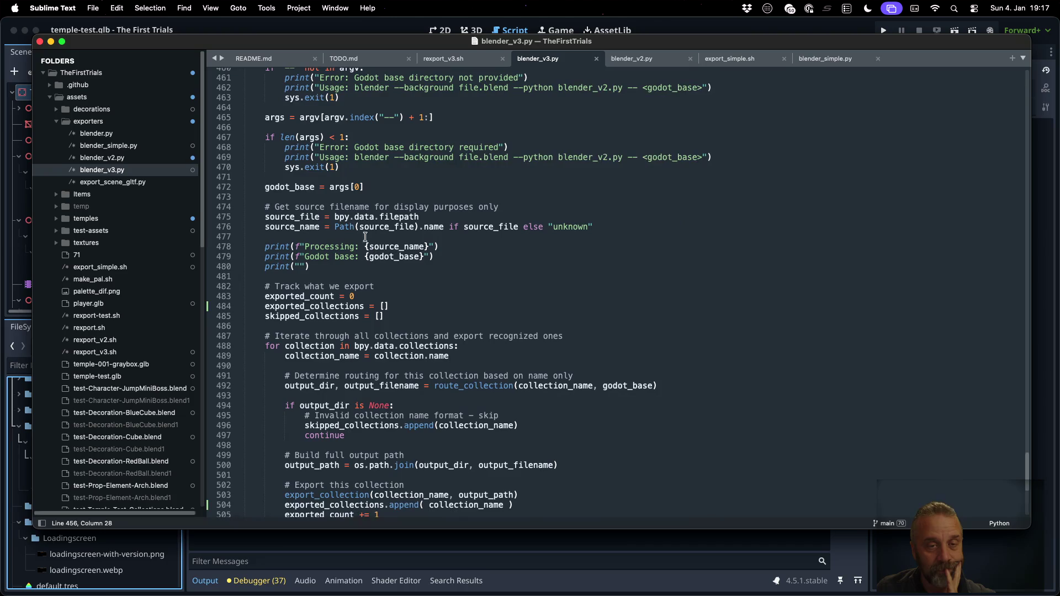
left_click_drag(335, 216, 357, 217)
scroll(460, 363, "down", 4)
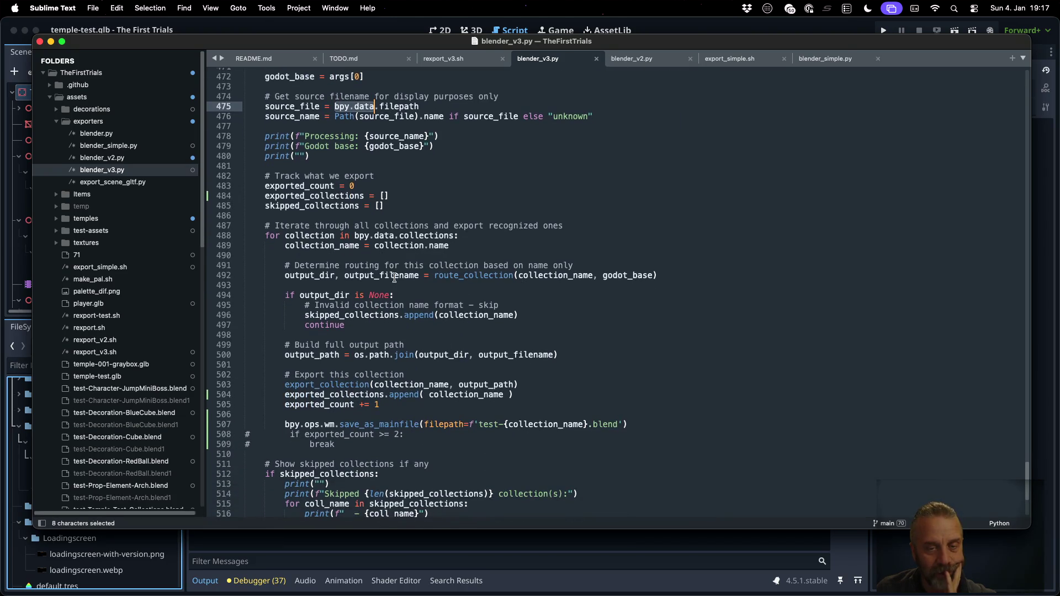
double_click(486, 276)
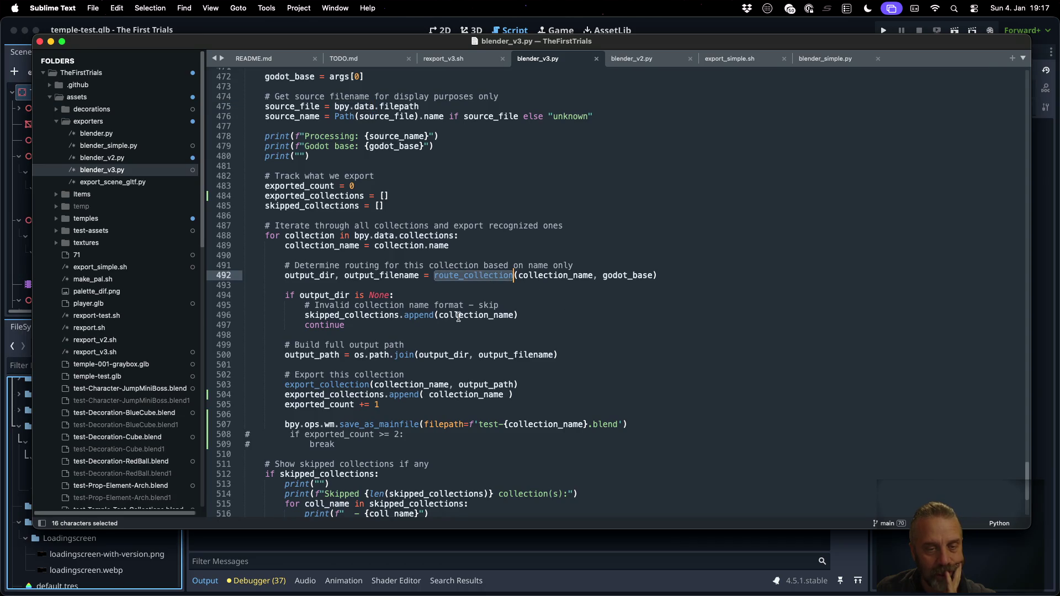
scroll(402, 339, "down", 1)
Step: Compare Test-simple in the export log with simple.glb in Godot's FileSystem
key("super+Tab")
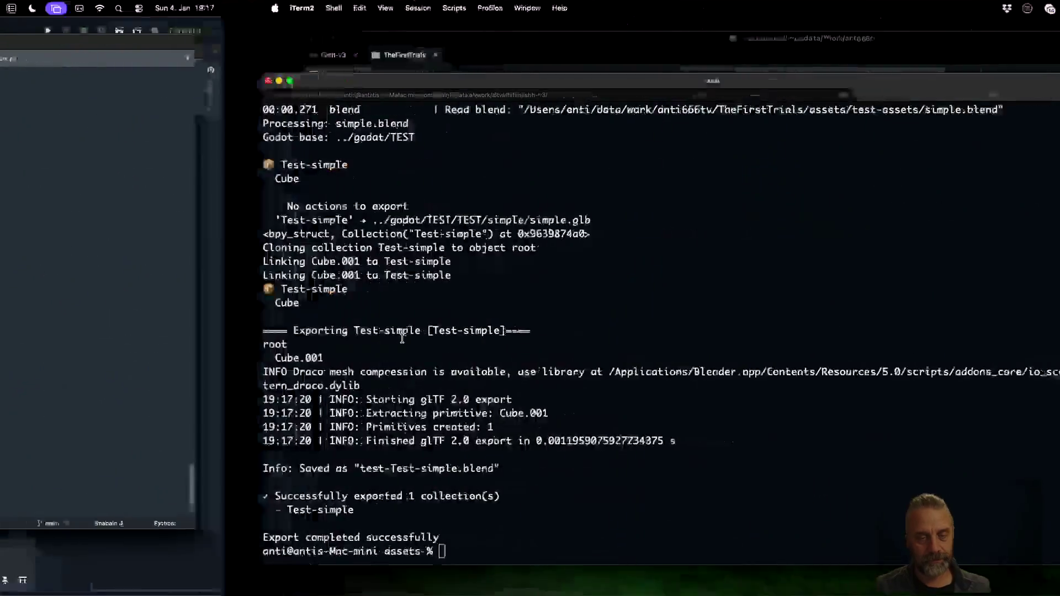
double_click(33, 509)
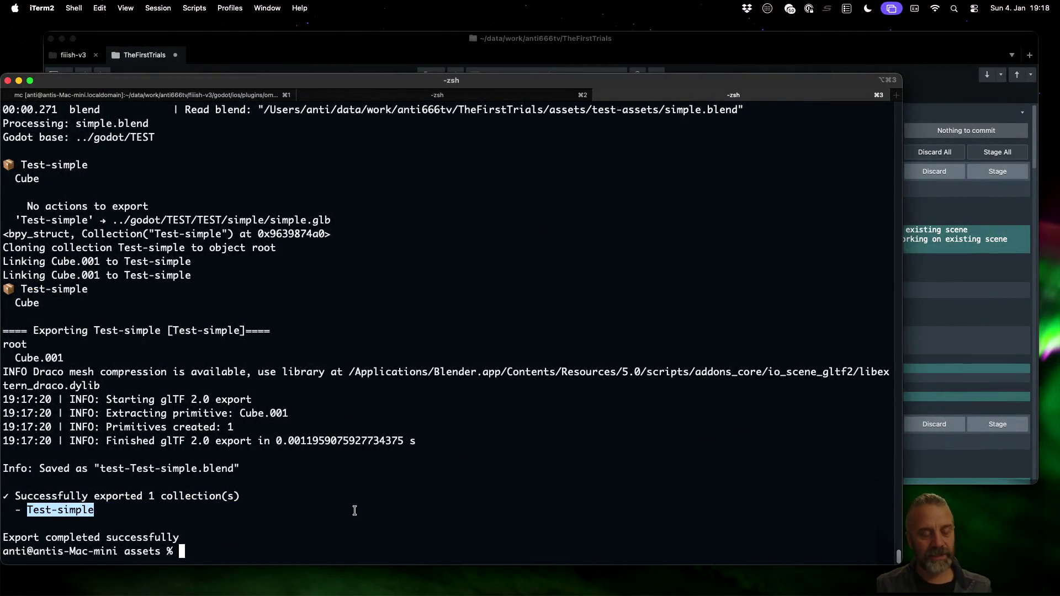
key("super+Tab")
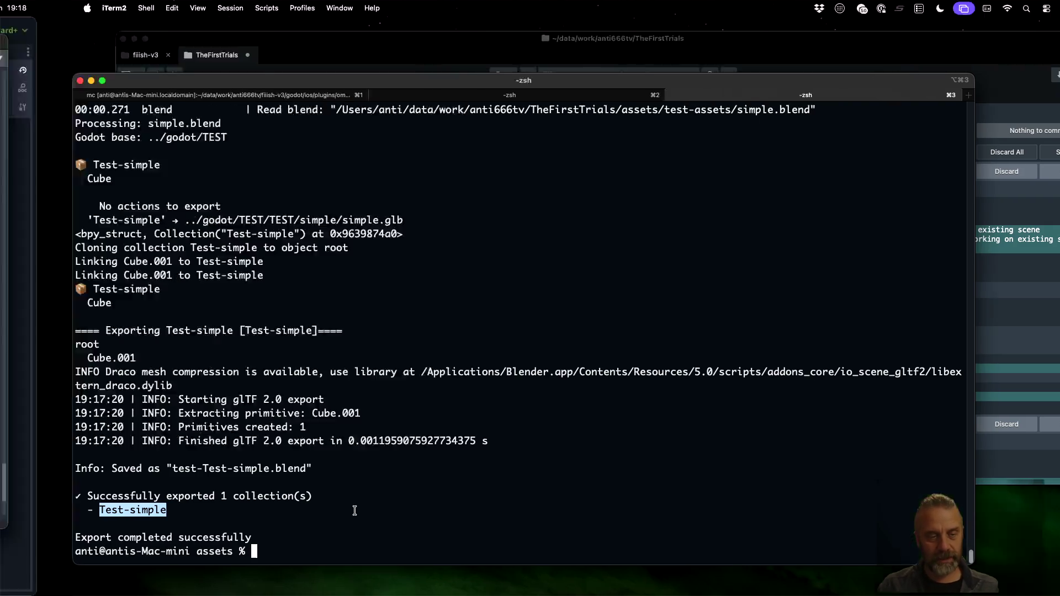
left_click(374, 538)
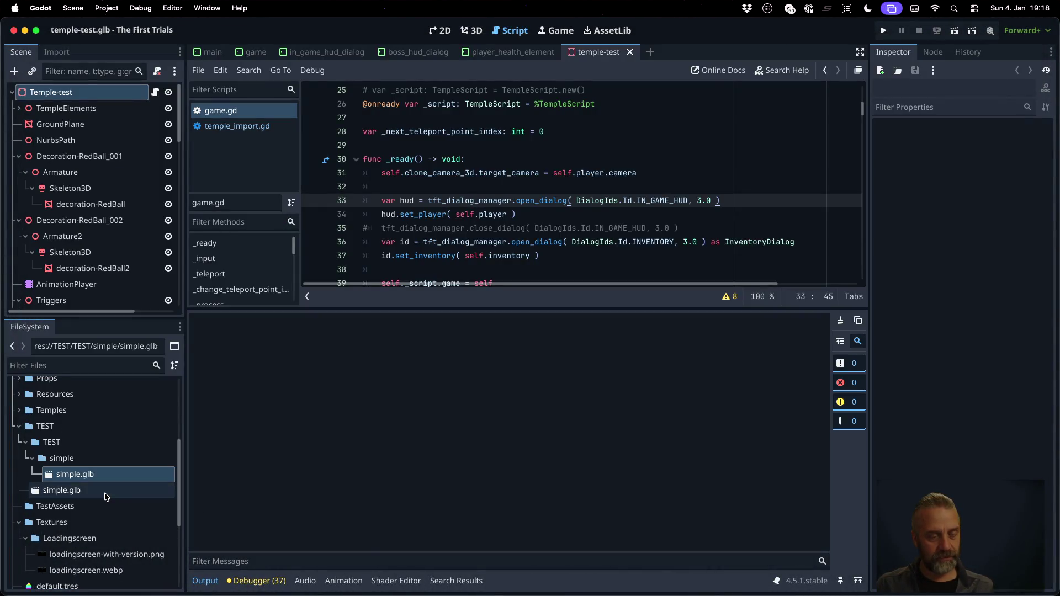
left_click(88, 477)
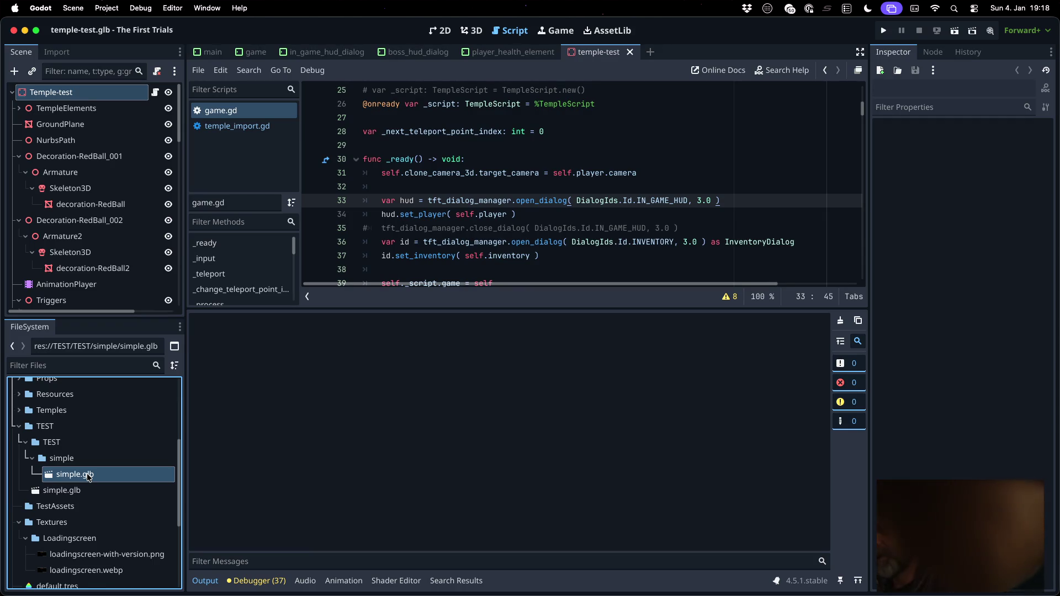
Step: Return through the desktop overview to blender_v3.py in Sublime Text
key("super+Tab")
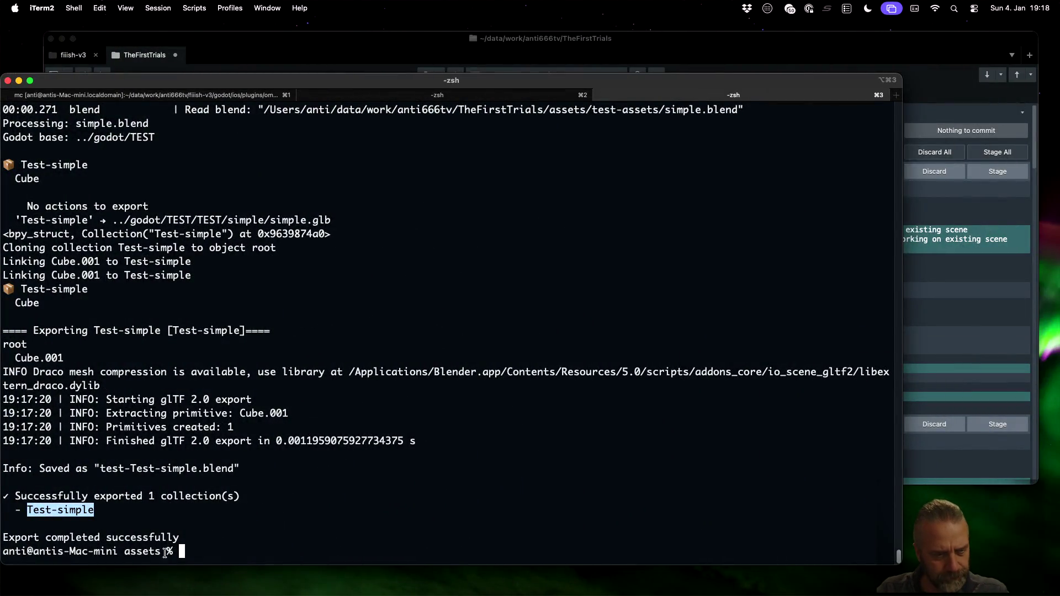
key("ctrl+Left")
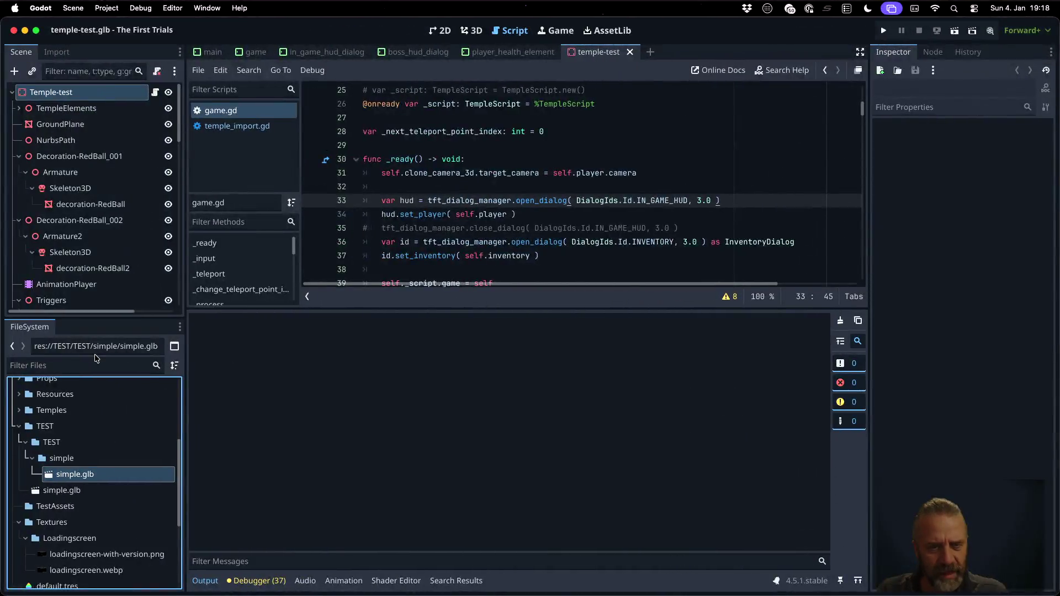
key("ctrl+Up")
left_click(287, 382)
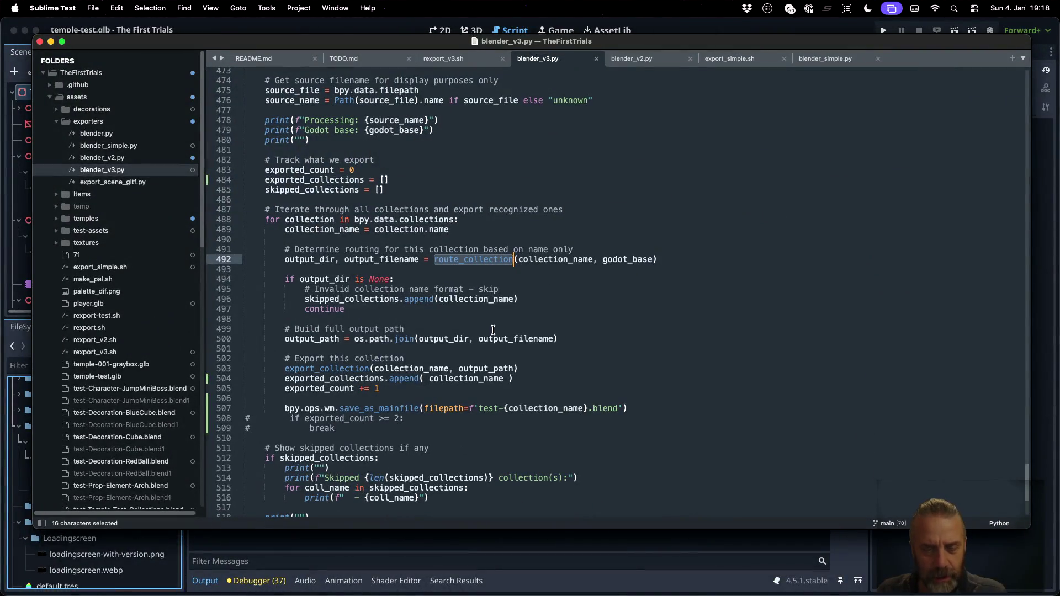
Step: Jump from the export_collection call on line 503 to its definition
left_click(329, 369)
right_click(329, 369)
left_click(343, 369)
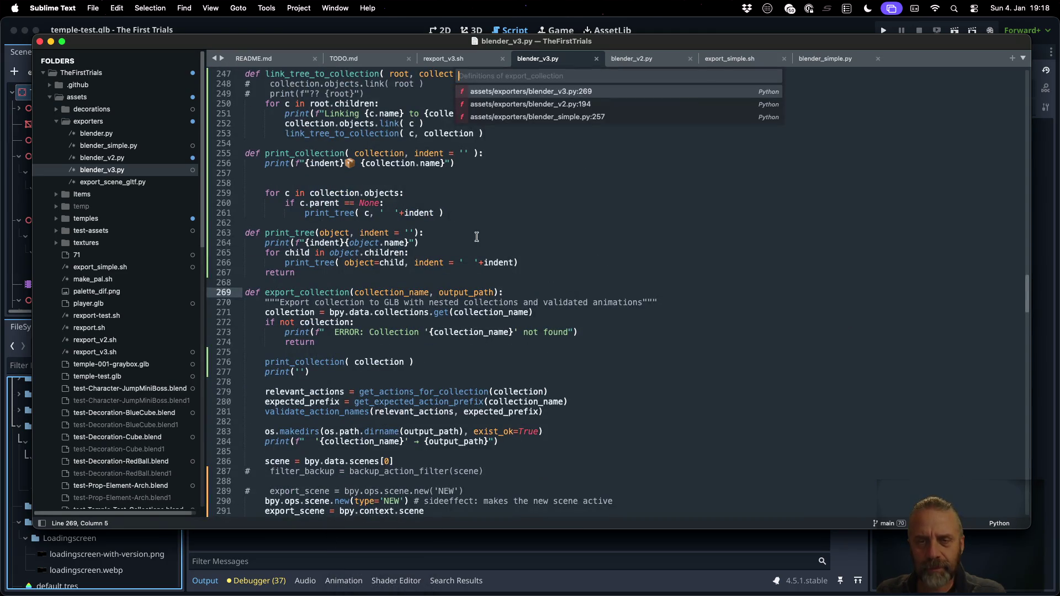
key("Escape")
Step: Select lookup lines 271–275 and compare them with the Test-simple and Cube log lines
scroll(409, 200, "down", 3)
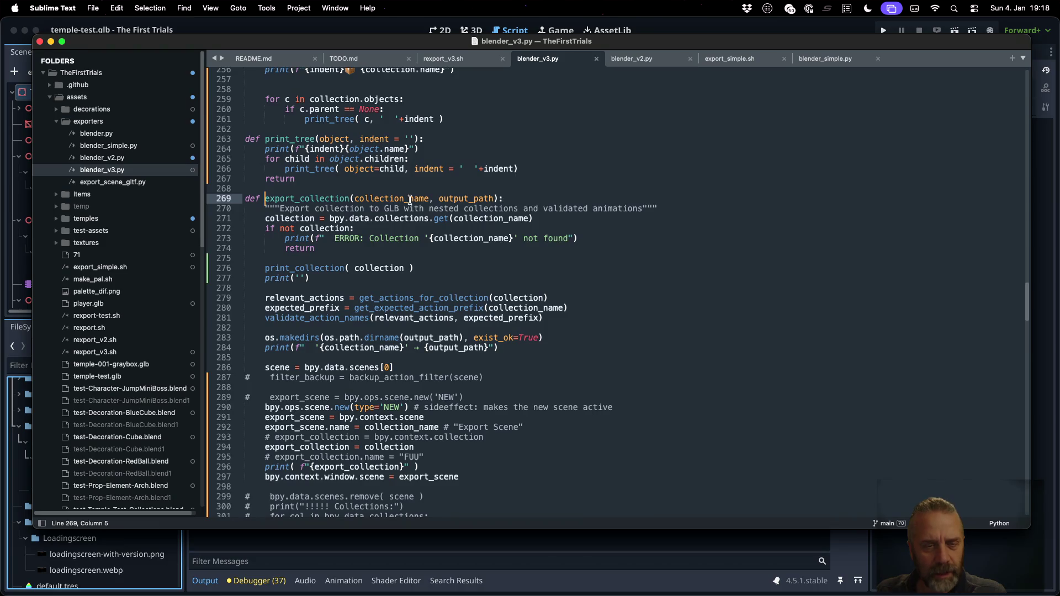
key("Down")
key("Down")
key("super+Left")
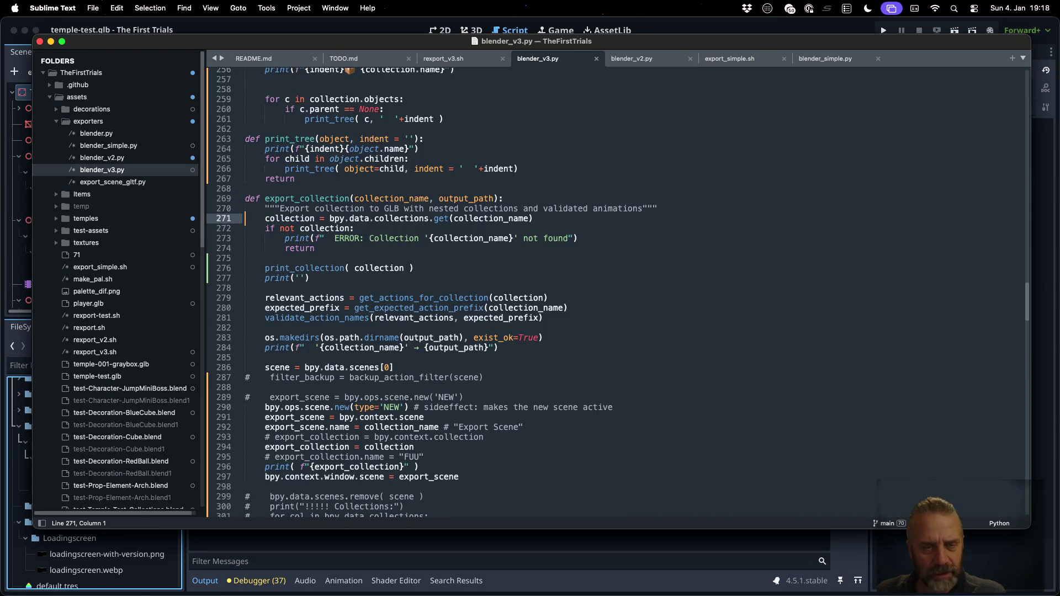
key("shift+Down")
key("shift+Down")
key("shift+Down")
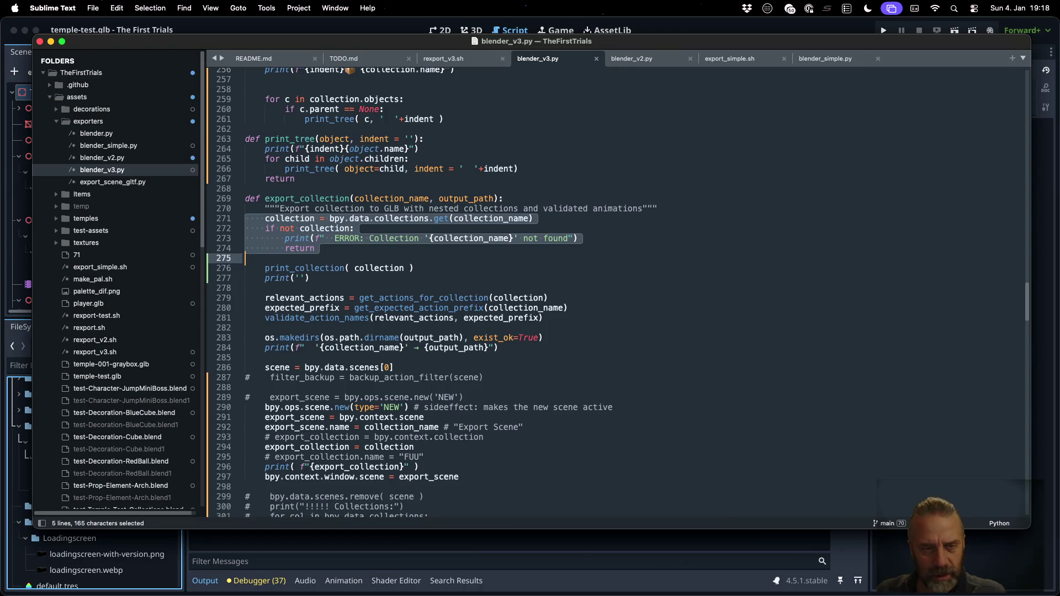
key("Right")
key("super+Tab")
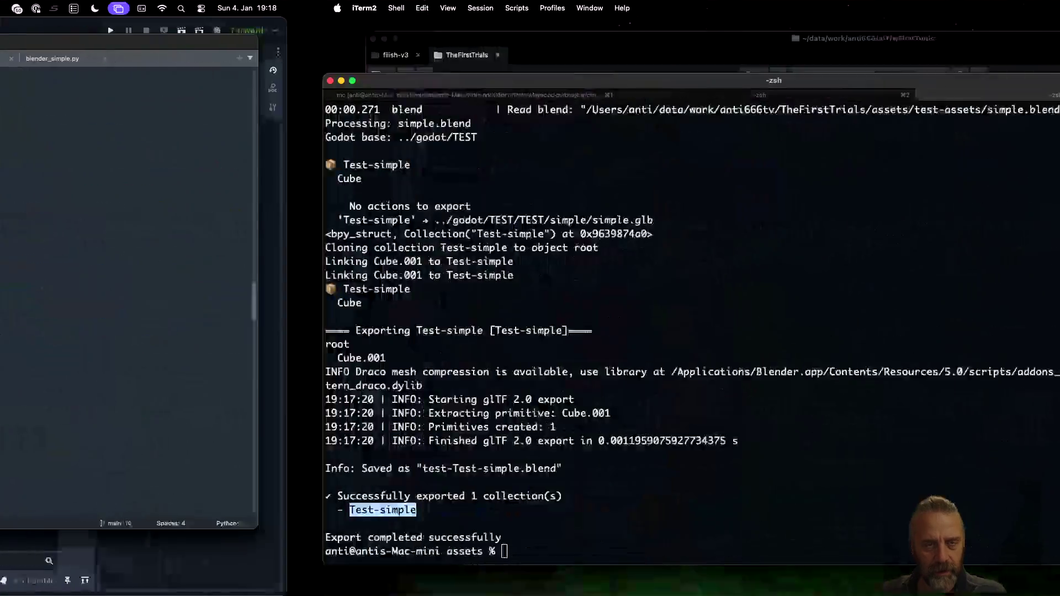
mouse_move(99, 179)
left_mouse_down()
mouse_move(2, 180)
mouse_move(2, 164)
left_mouse_up()
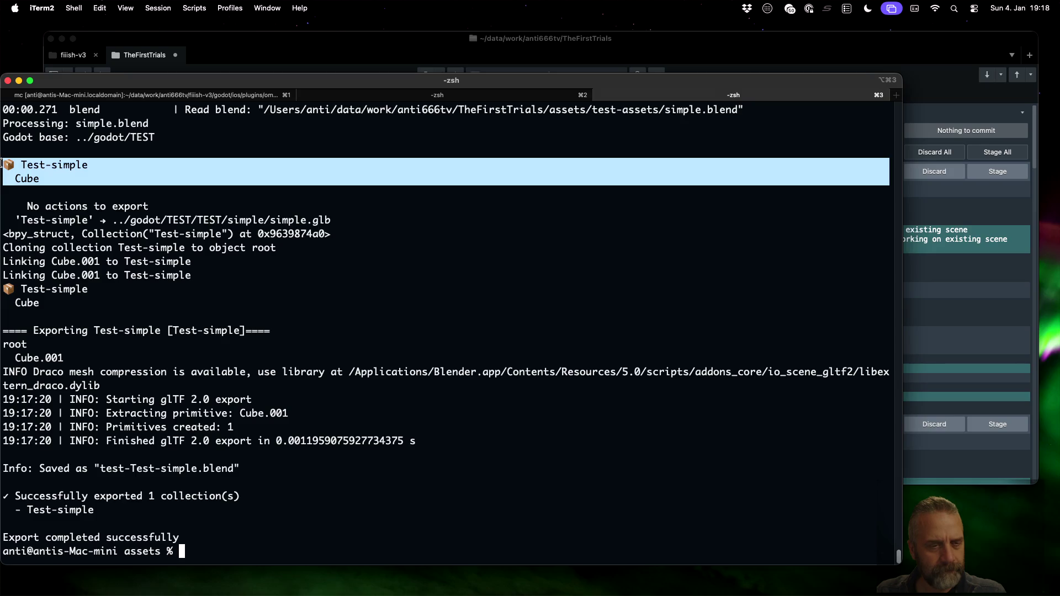
key("super+Tab")
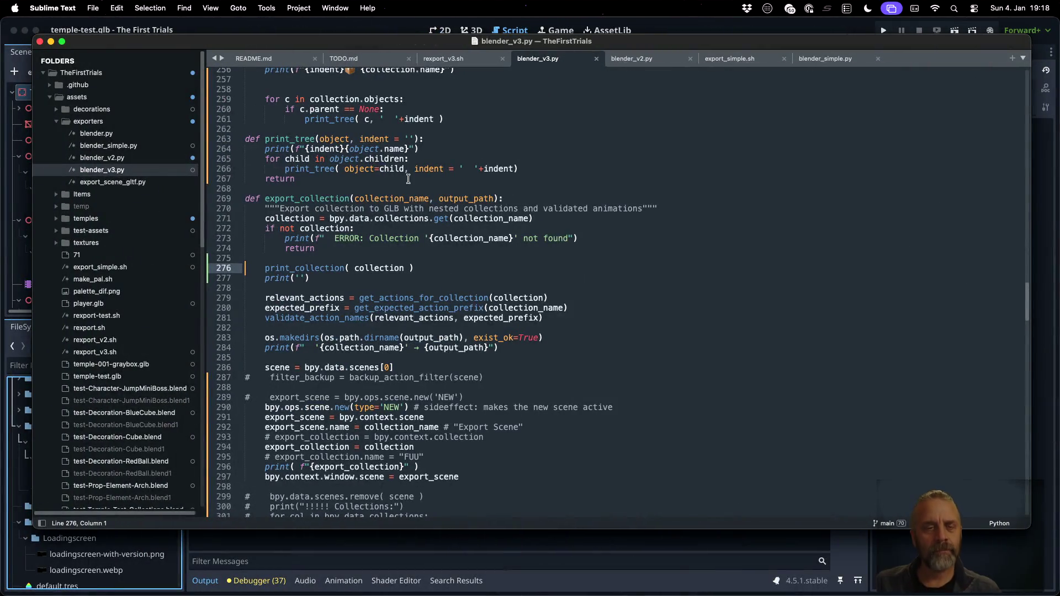
Step: Check the export_collection assignment on line 294, then go above clone_collection_to_object at line 197
scroll(449, 184, "down", 5)
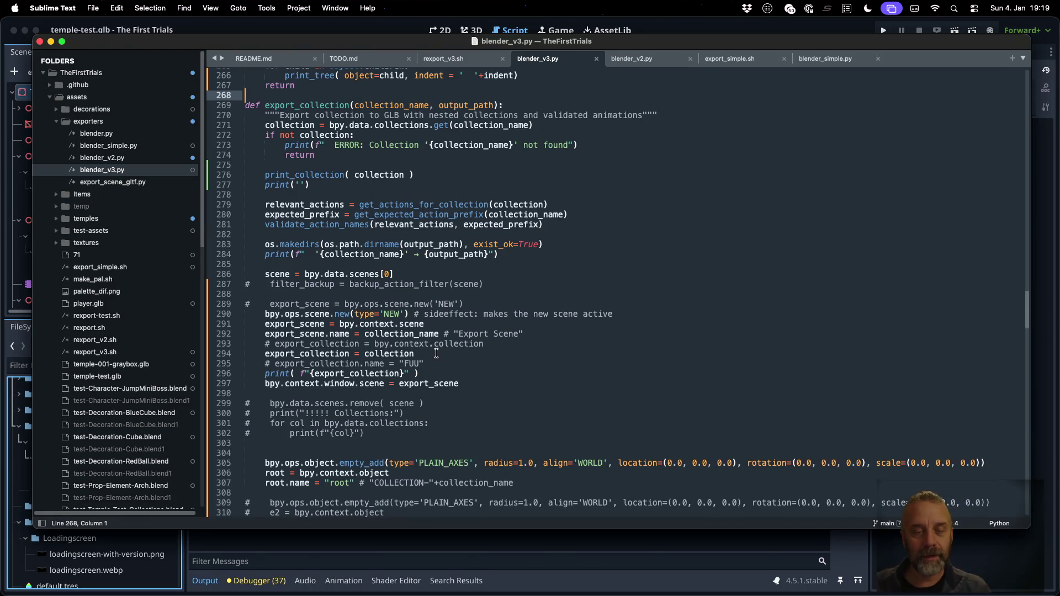
left_click(246, 353)
key("shift+Down")
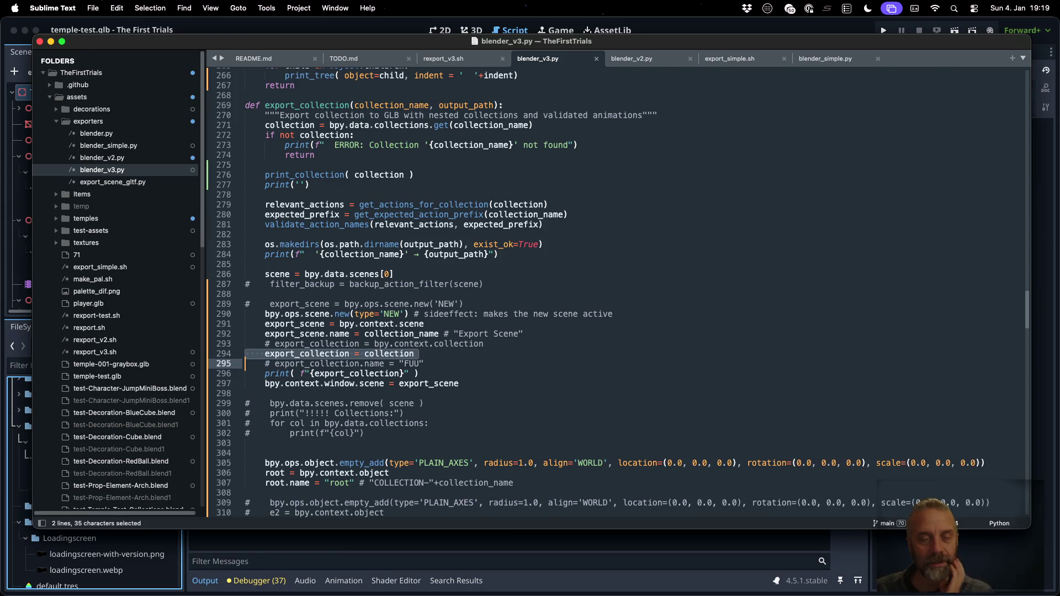
scroll(608, 293, "down", 6)
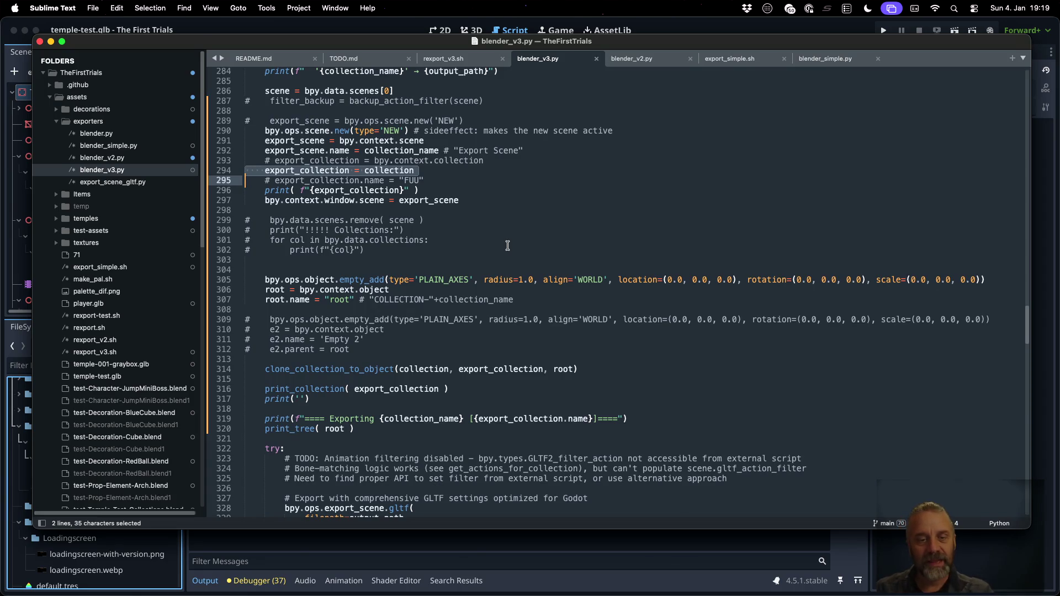
mouse_move(413, 372)
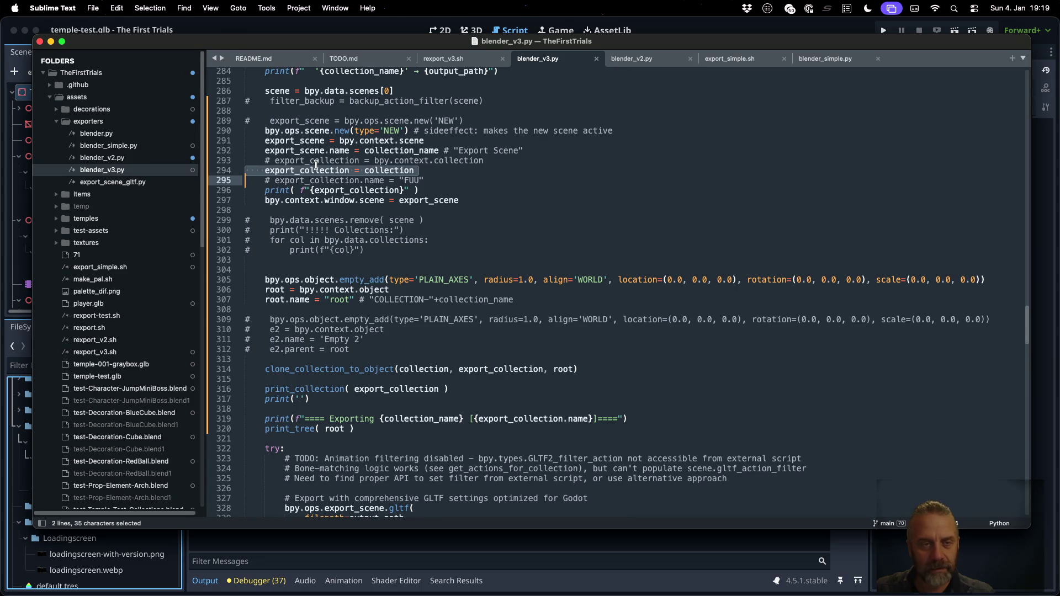
left_click(359, 269)
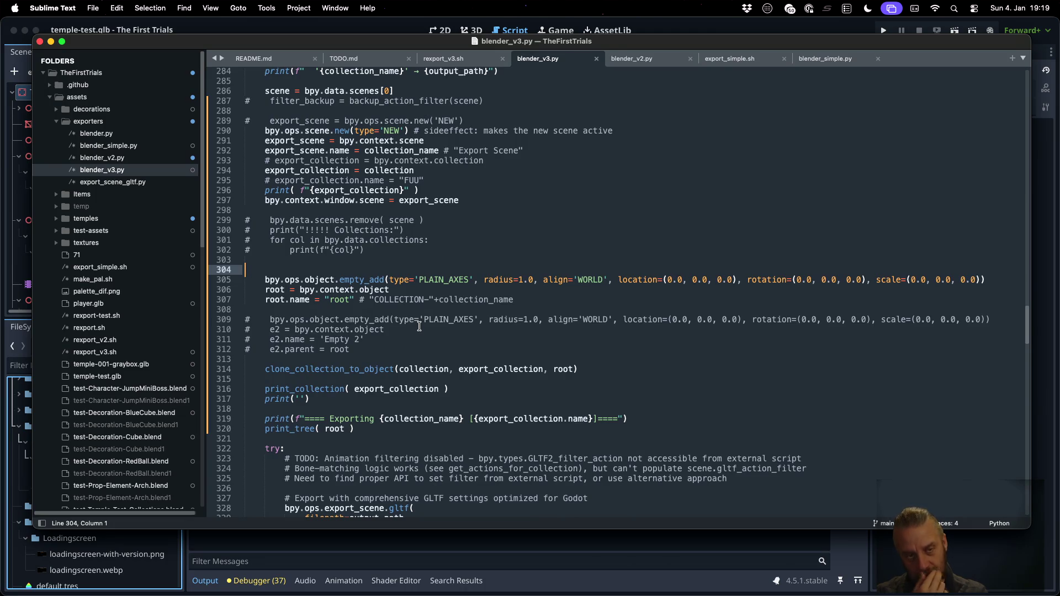
scroll(420, 326, "up", 15)
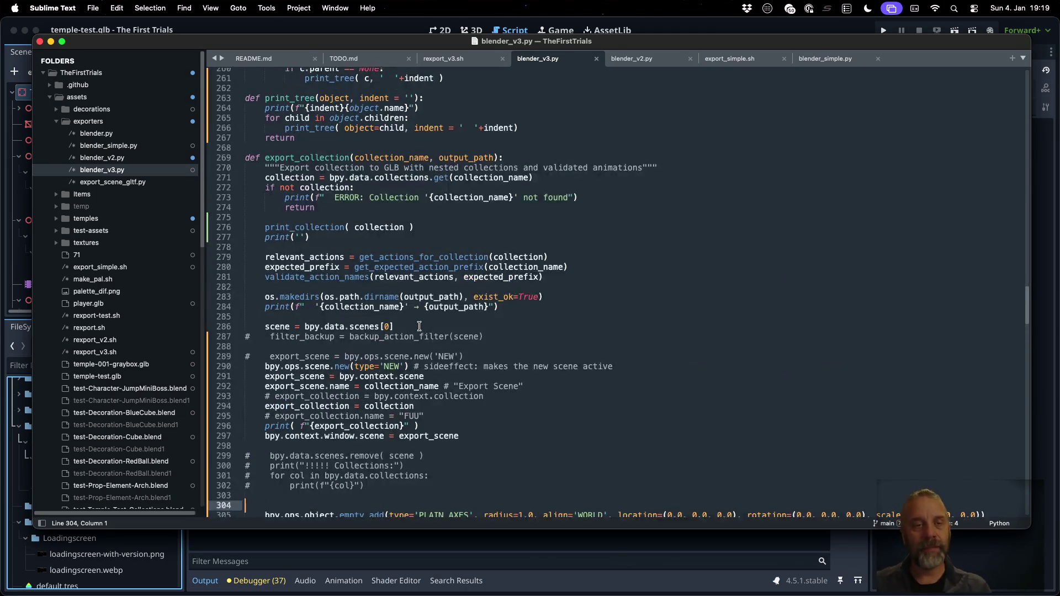
scroll(419, 326, "up", 10)
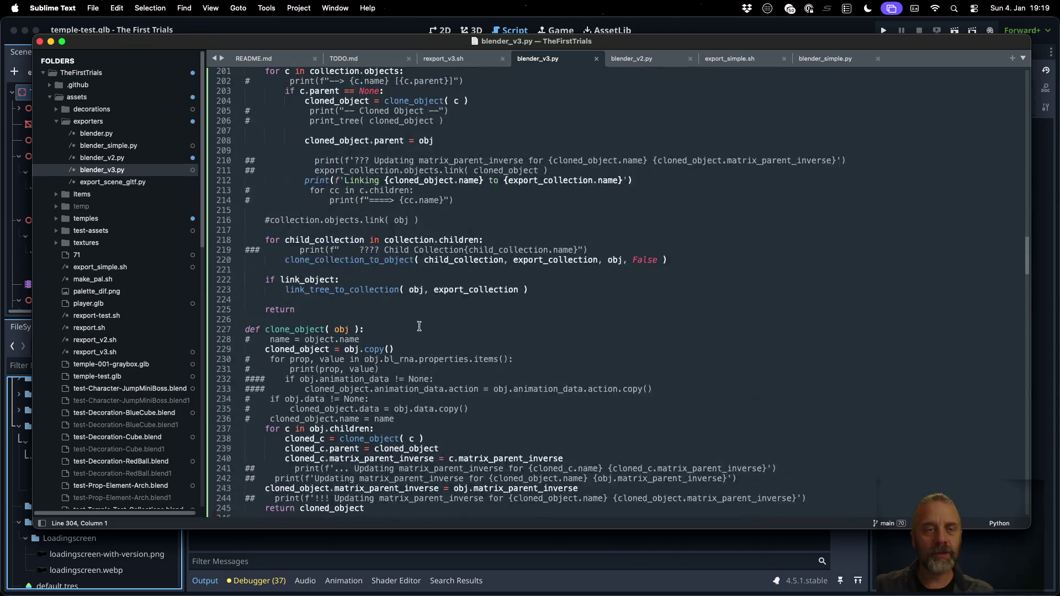
left_click(352, 202)
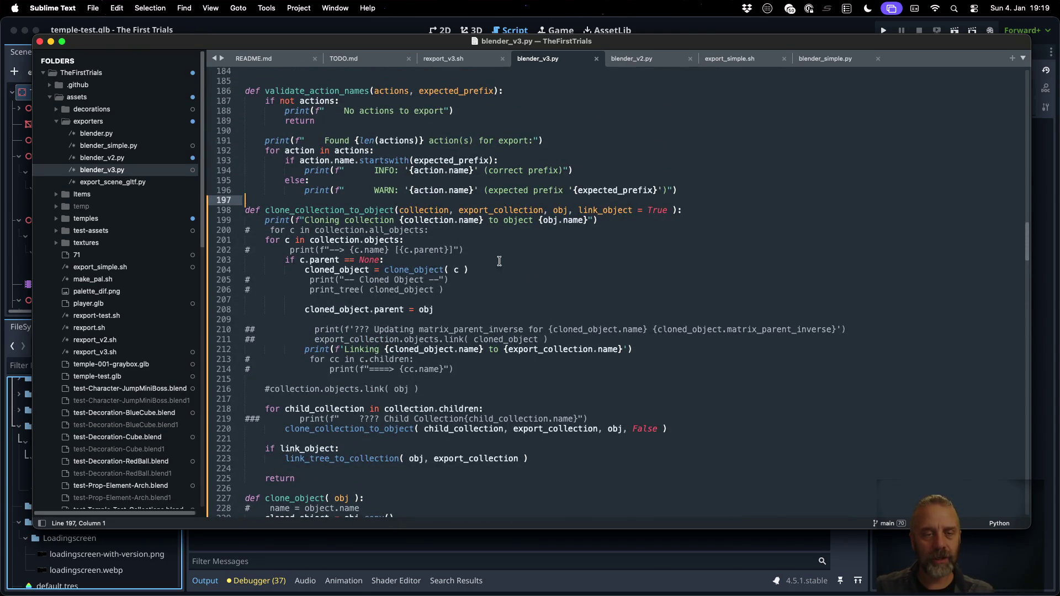
Step: Define clone_collection_to_collection(src, dst) with a copy of the cloning print statement
key("Return")
type("def clone_")
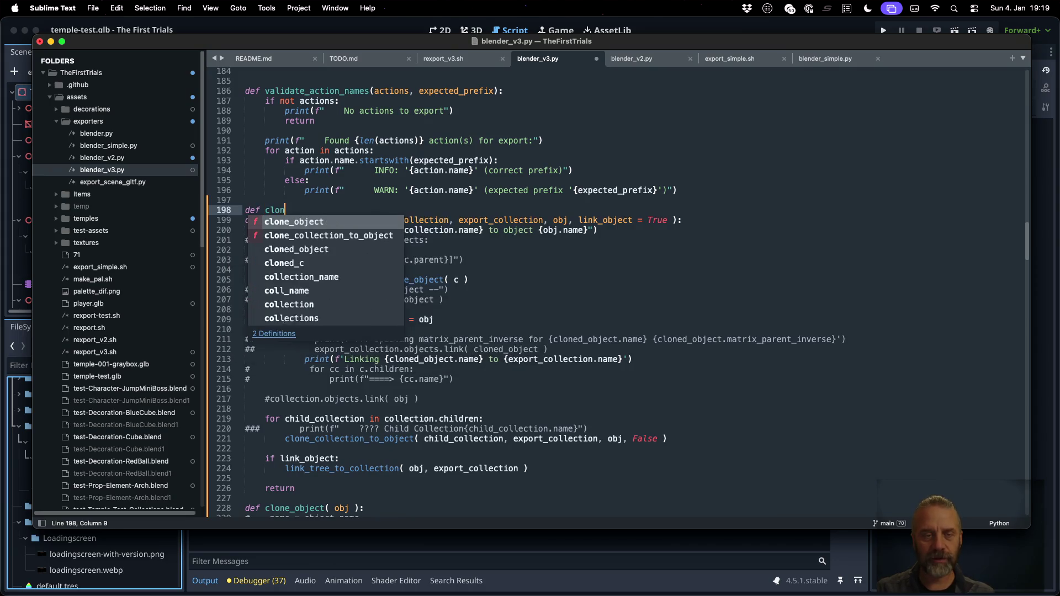
type("coll")
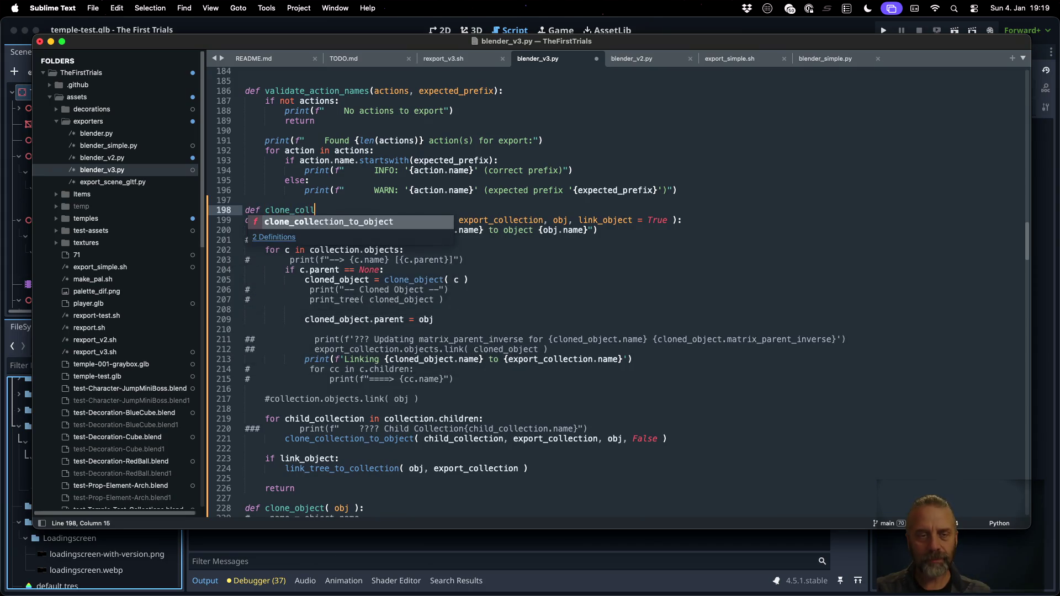
type("ection_to_co")
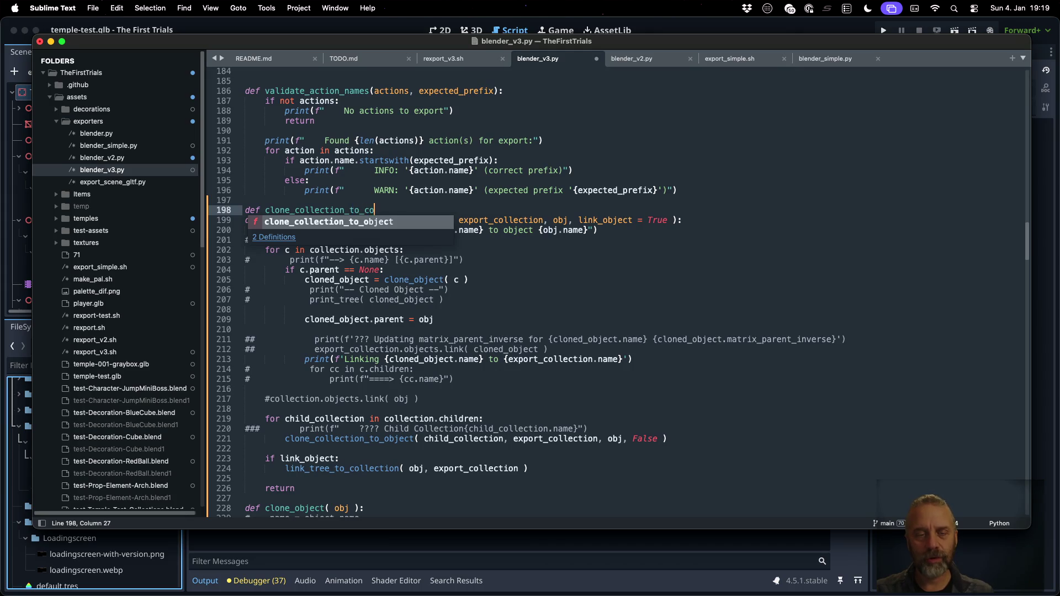
type("llection( source")
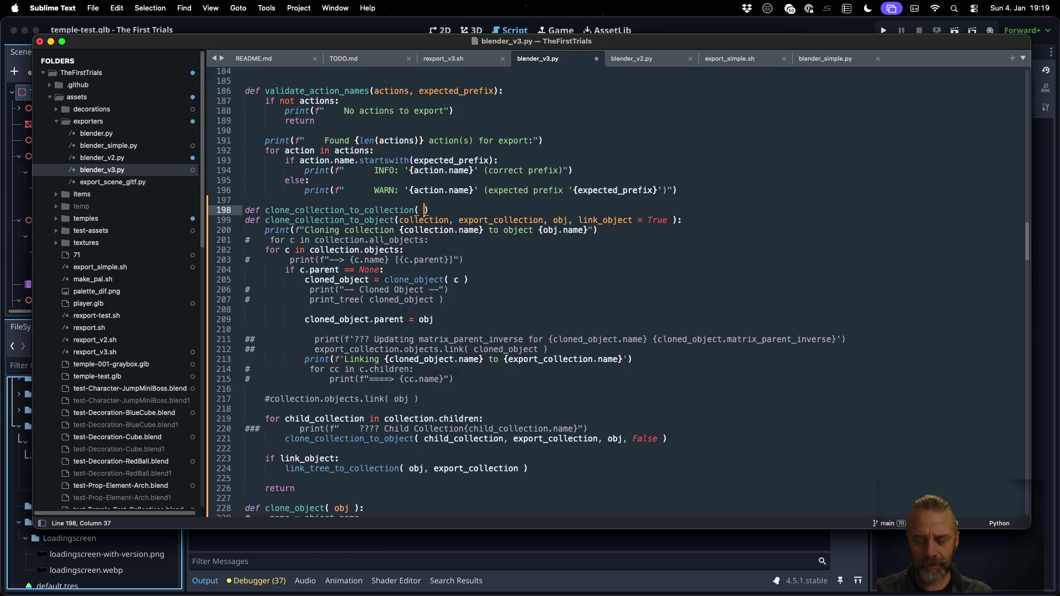
type("_col")
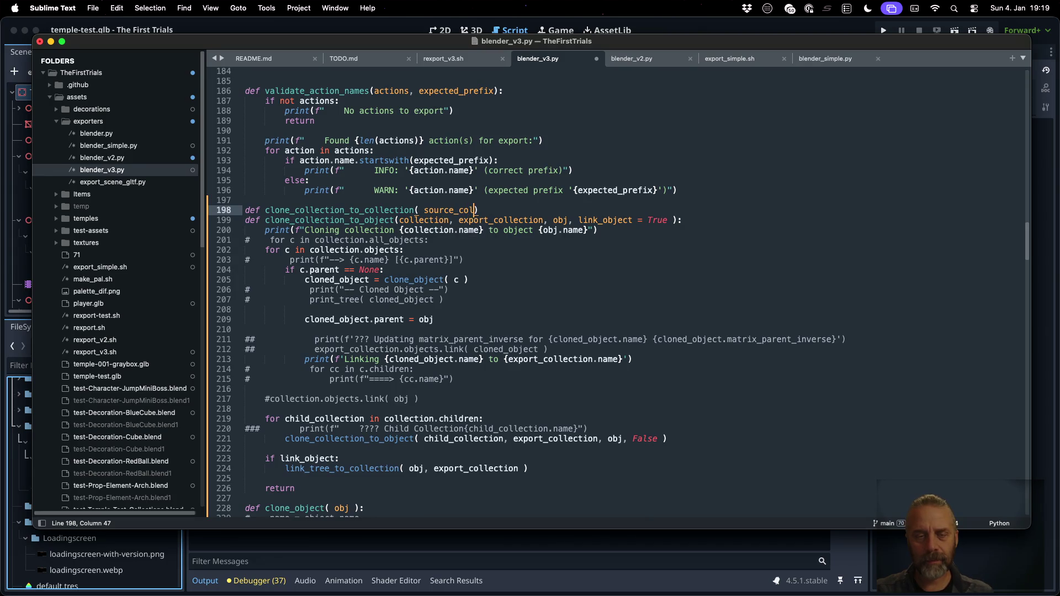
key("BackSpace")
key("BackSpace")
key("BackSpace")
key("BackSpace")
key("BackSpace")
key("BackSpace")
type("rc, d")
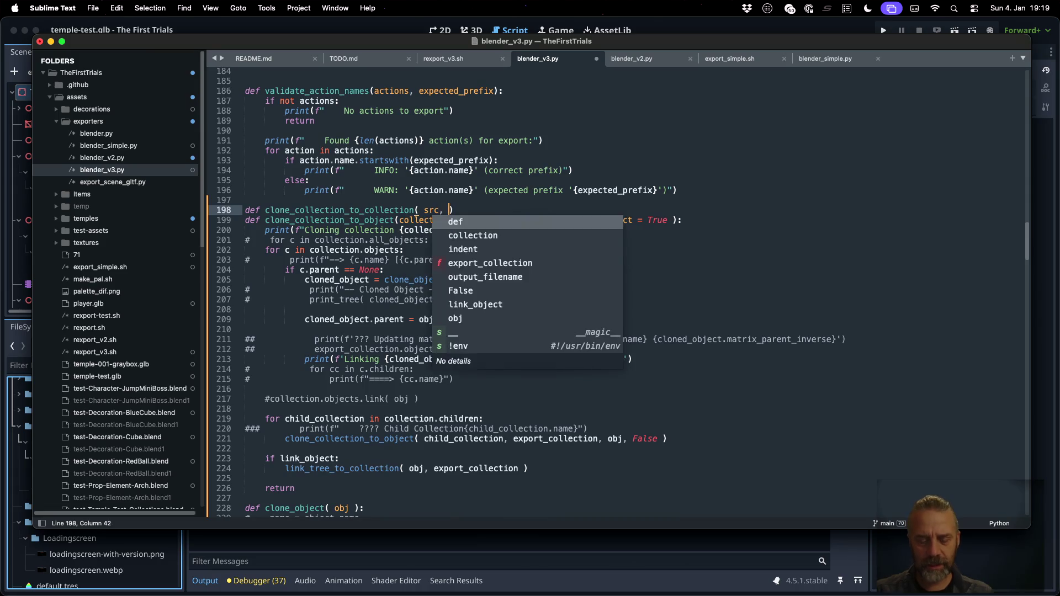
type("st")
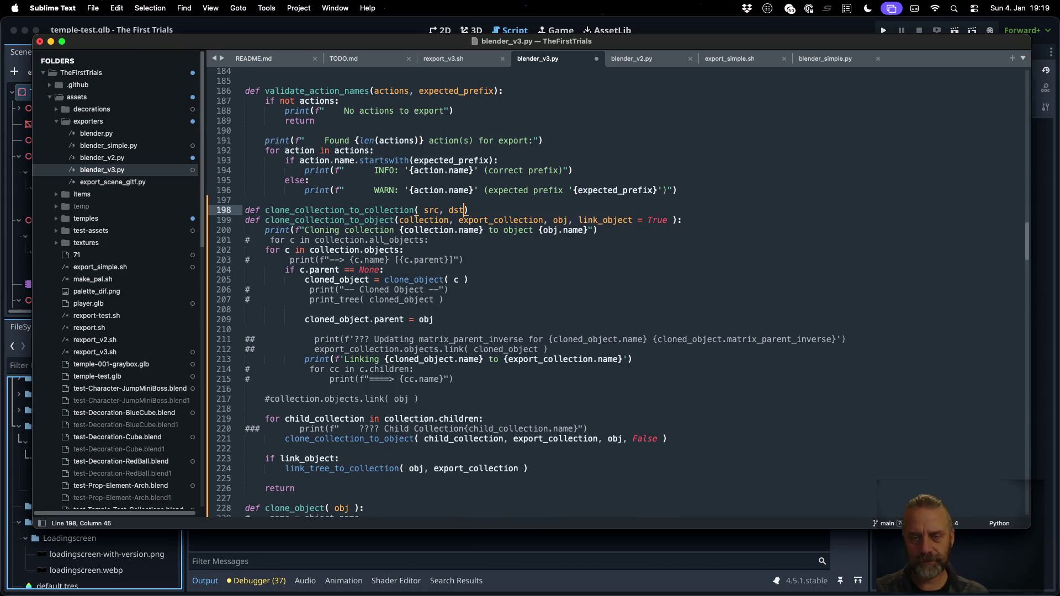
type(" ):")
key("Return")
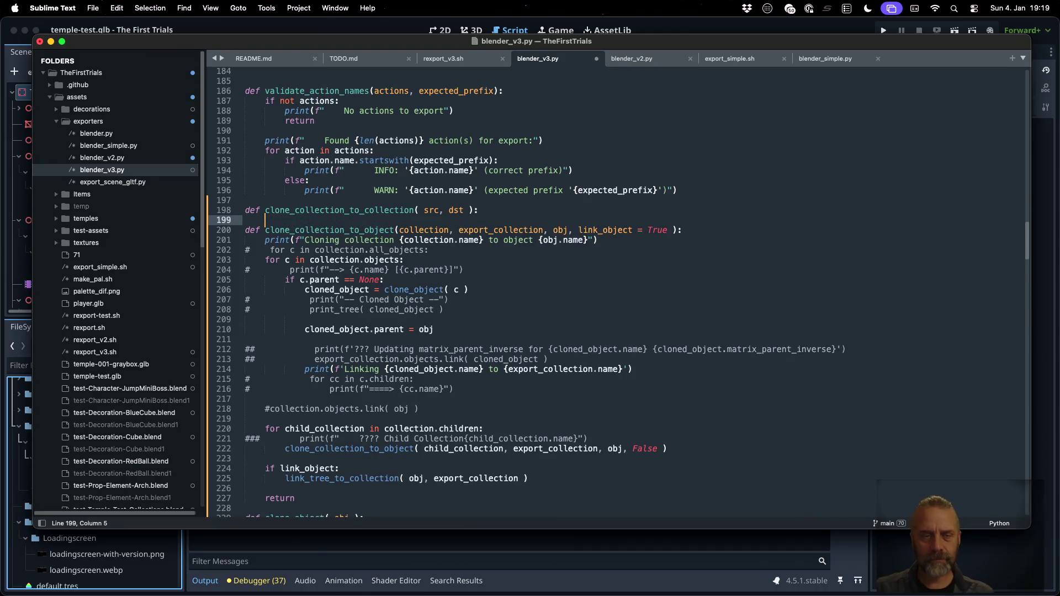
key("Down")
key("Down")
key("shift+super+Right")
key("super+c")
key("Up")
key("Up")
key("super+v")
Step: Make the copied print message log src and dst instead of collection and obj
left_click(518, 220)
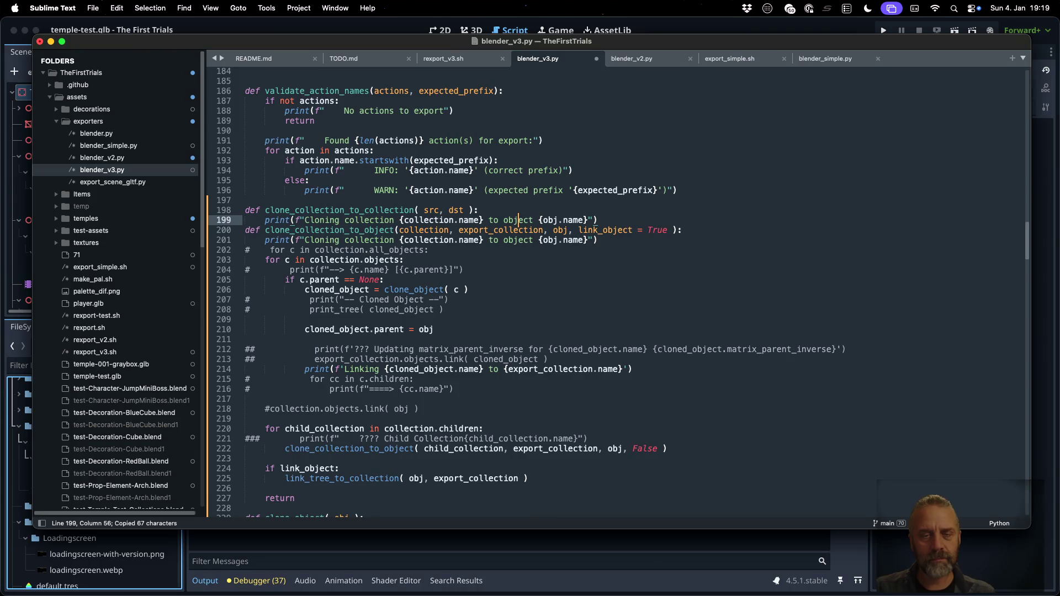
double_click(431, 210)
key("super+c")
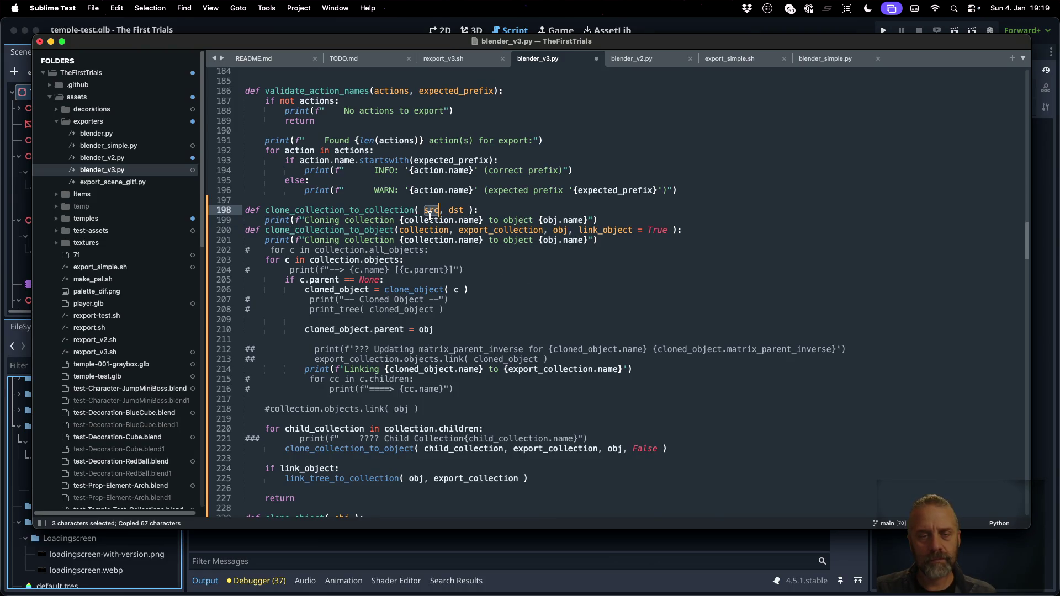
double_click(428, 221)
key("super+v")
double_click(456, 210)
key("super+c")
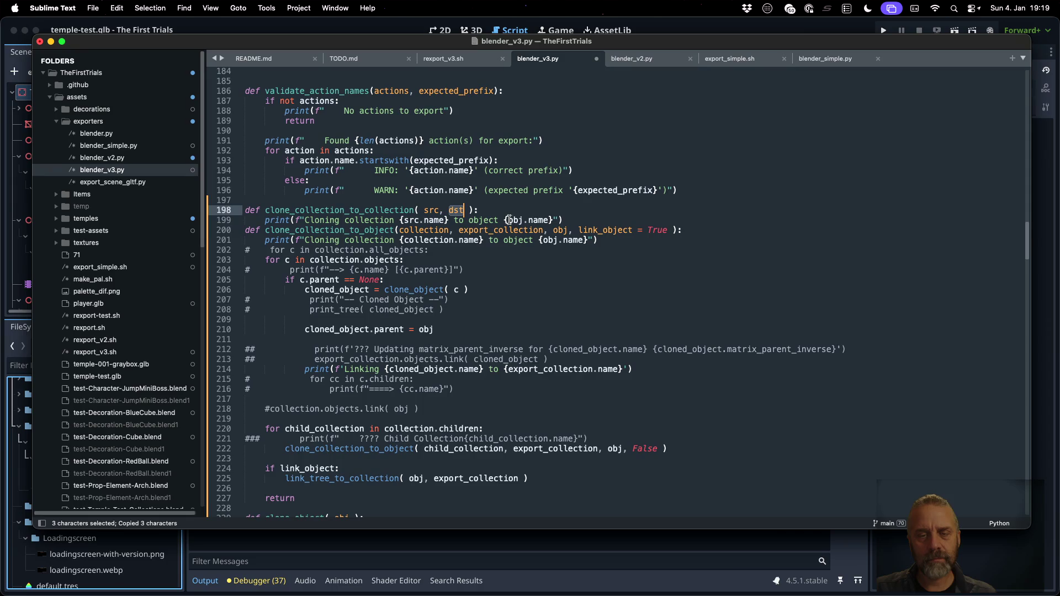
double_click(500, 221)
key("super+v")
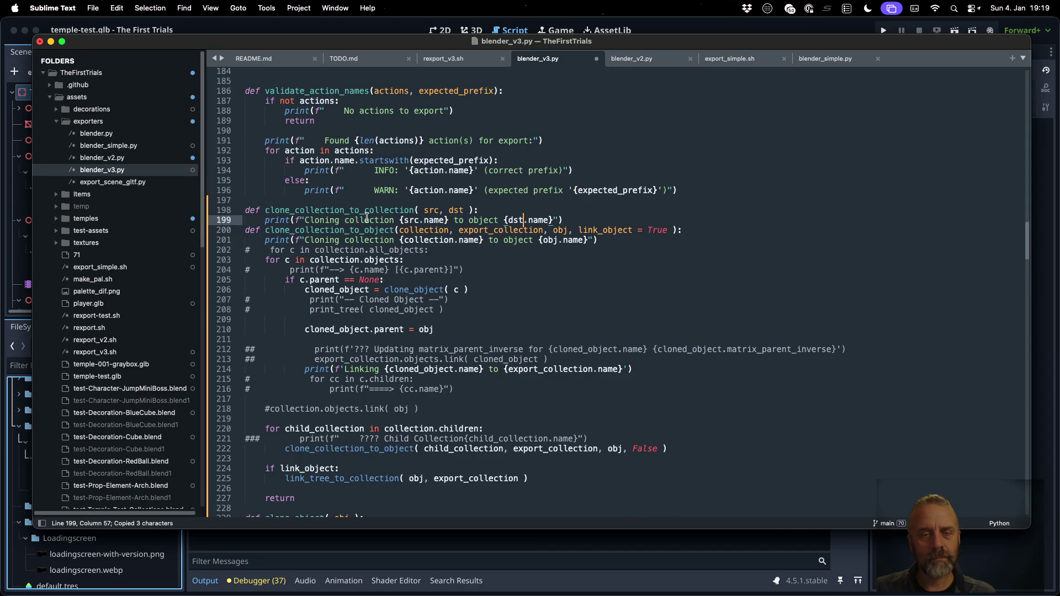
Step: Reword 'object' to 'collection' in the message, add a new line, and save
double_click(371, 220)
key("super+c")
left_click(480, 220)
double_click(480, 220)
key("super+v")
key("super+Right")
key("Return")
key("super+s")
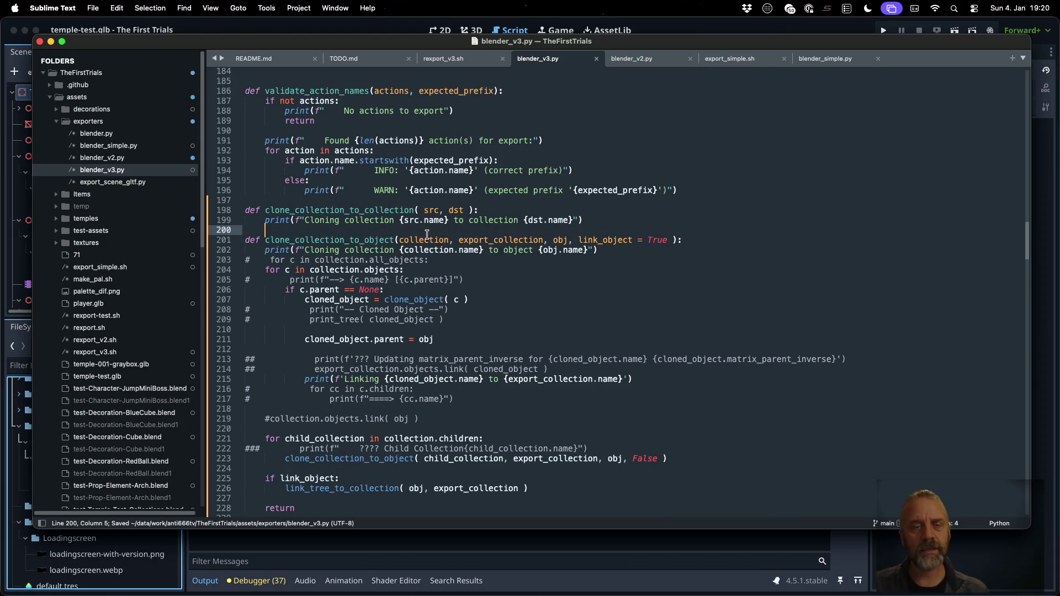
Step: Insert a clone_collection_to_collection call below the old clone call in the export routine
double_click(363, 210)
key("super+c")
scroll(472, 311, "down", 1)
scroll(472, 311, "down", 15)
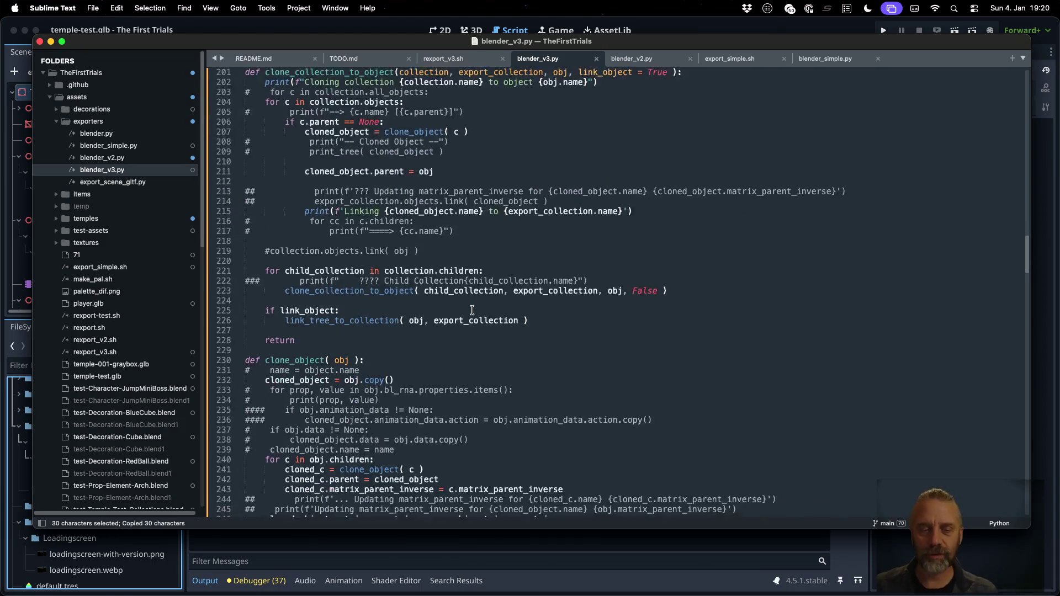
scroll(472, 310, "down", 5)
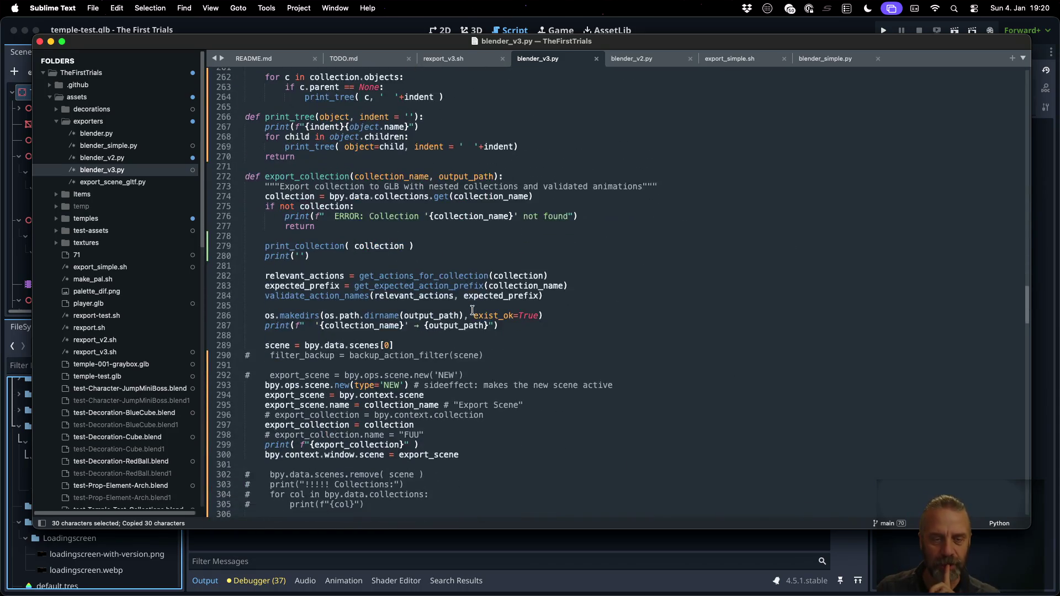
left_click(419, 172)
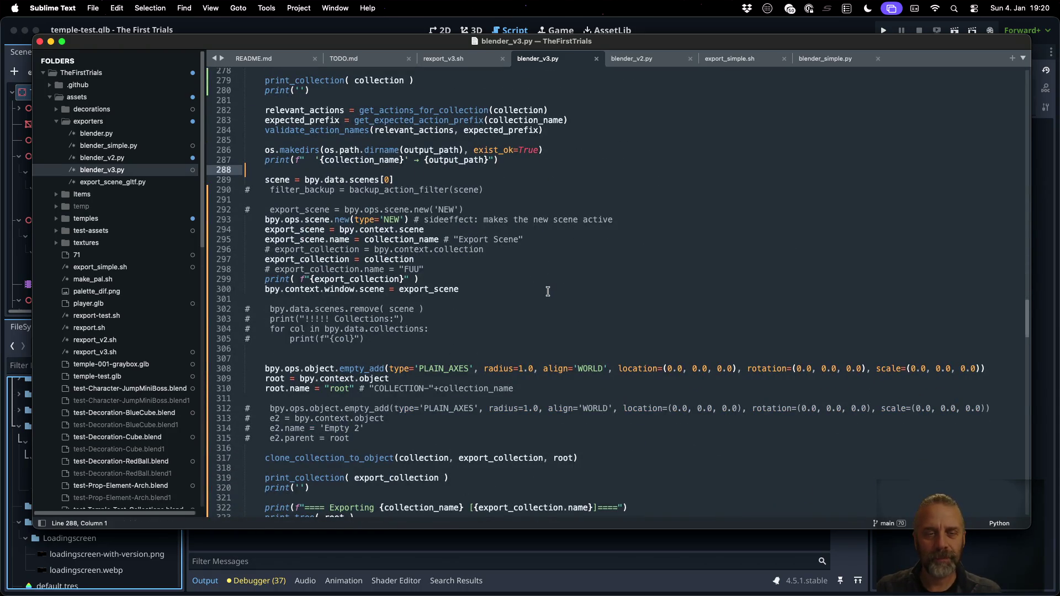
scroll(548, 291, "down", 3)
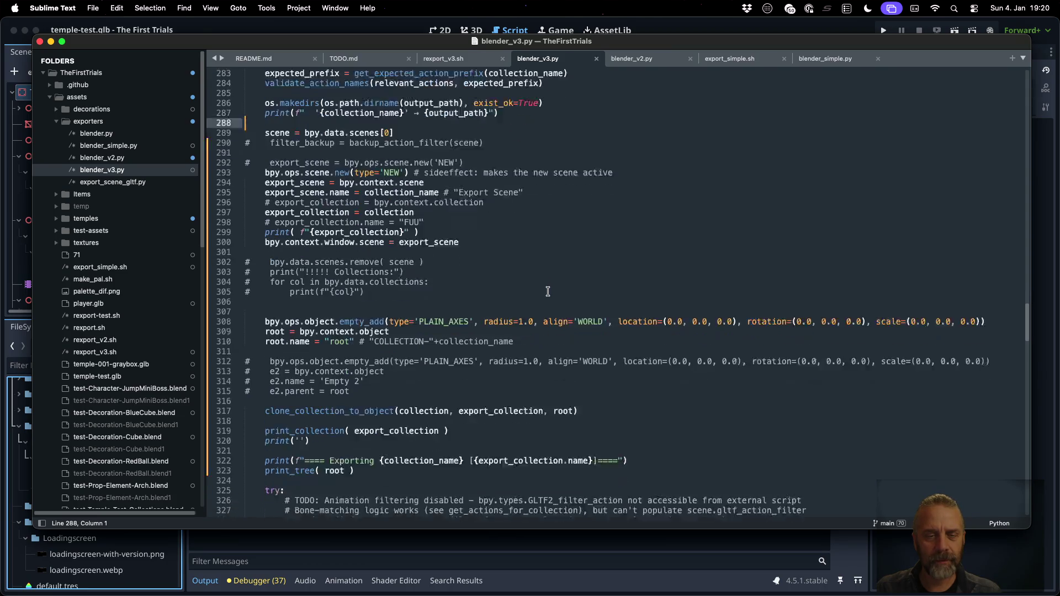
left_click(432, 363)
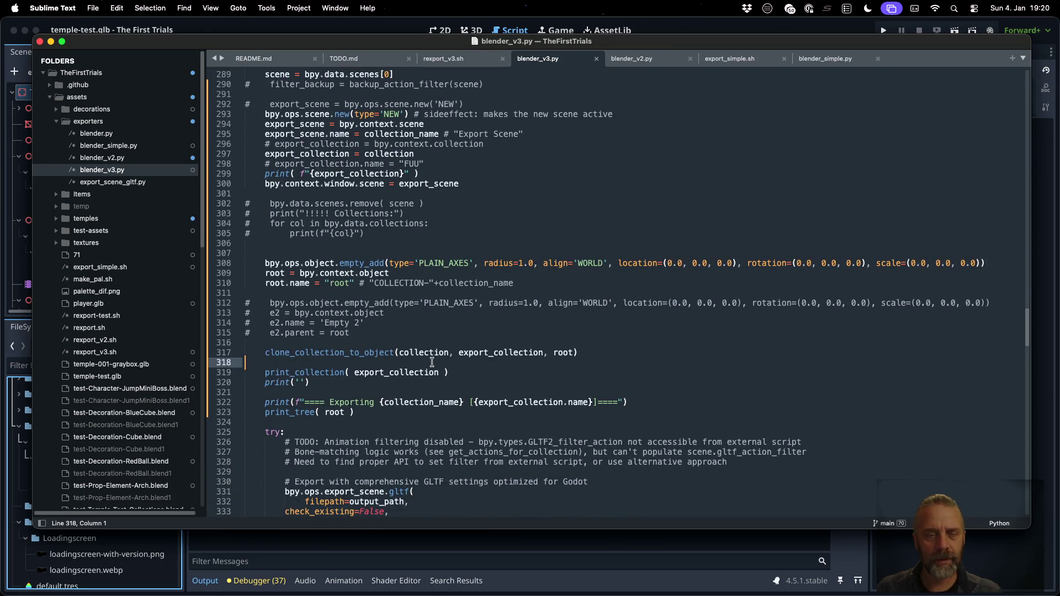
key("Return")
key("super+v")
key("Return")
Step: Pass collection and export_collection as the call's arguments
key("Up")
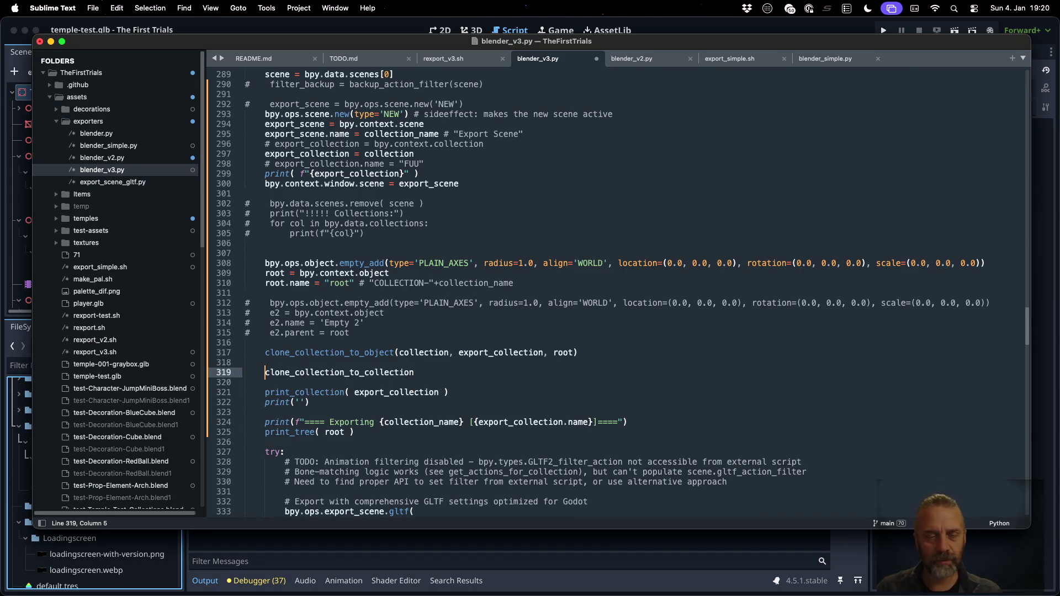
key("super+Right")
type("( coll")
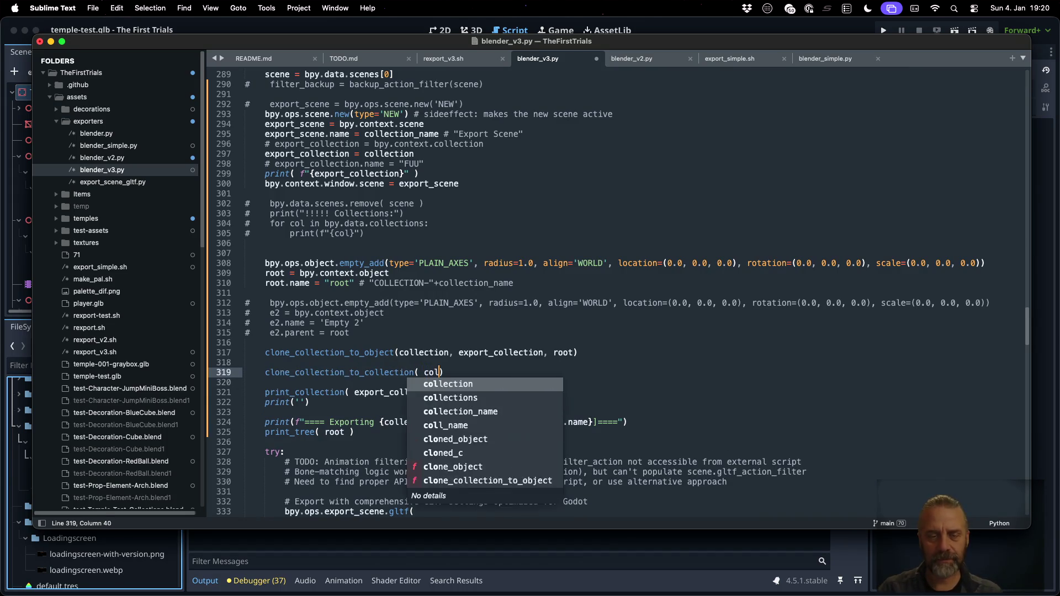
key("Return")
type(", ex")
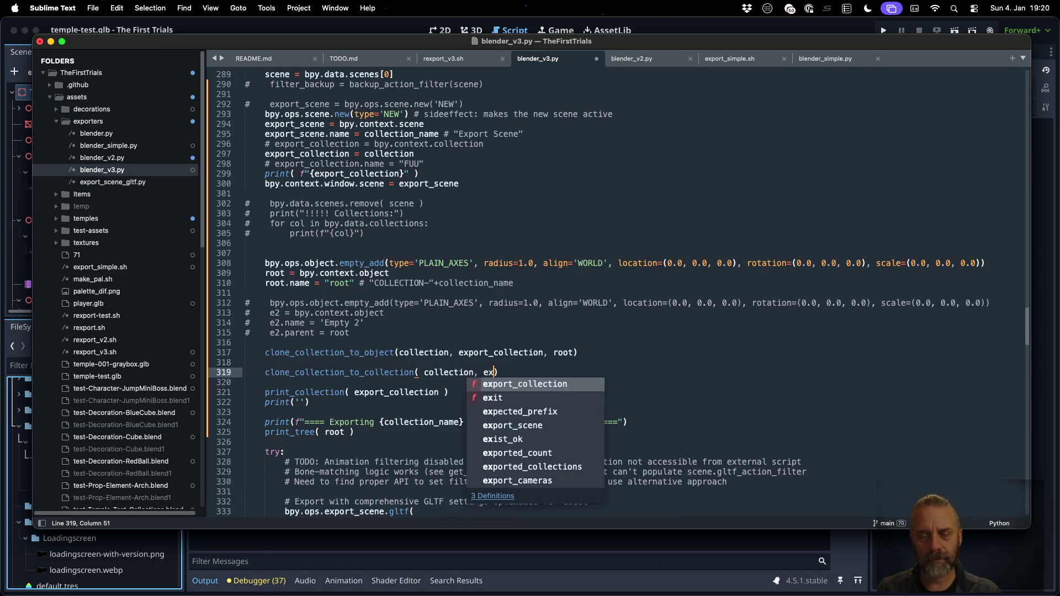
key("Return")
Step: Comment out the old clone_collection_to_object call and save blender_v3.py
key("Up")
key("Up")
key("super+Left")
key("super+slash")
key("super+s")
key("super+Tab")
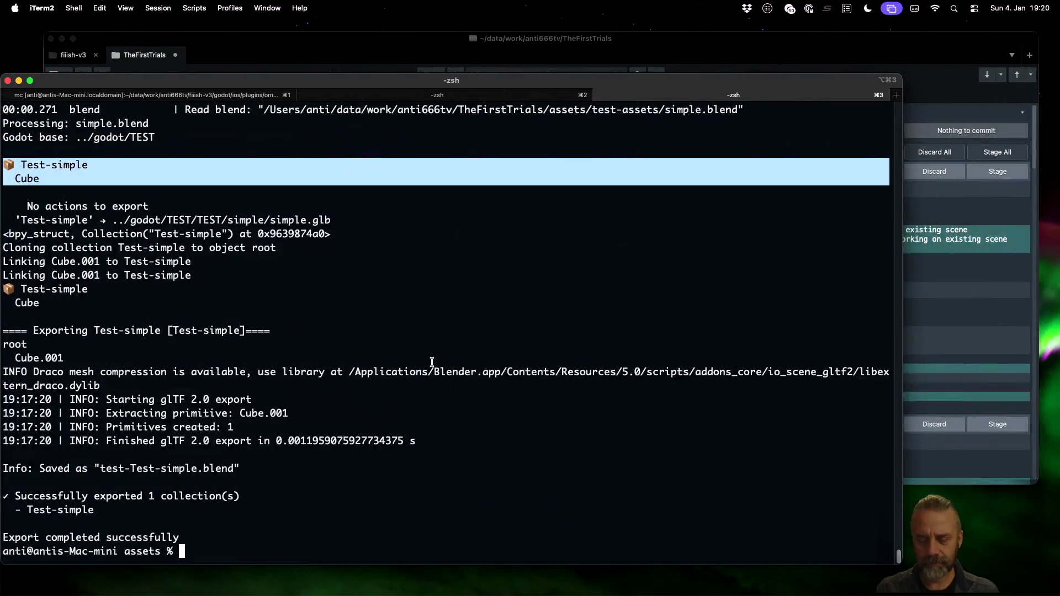
Step: Clear the terminal, rerun the simple.blend export, and mark the new Test-simple cloning log line
key("super+k")
key("Up")
key("Return")
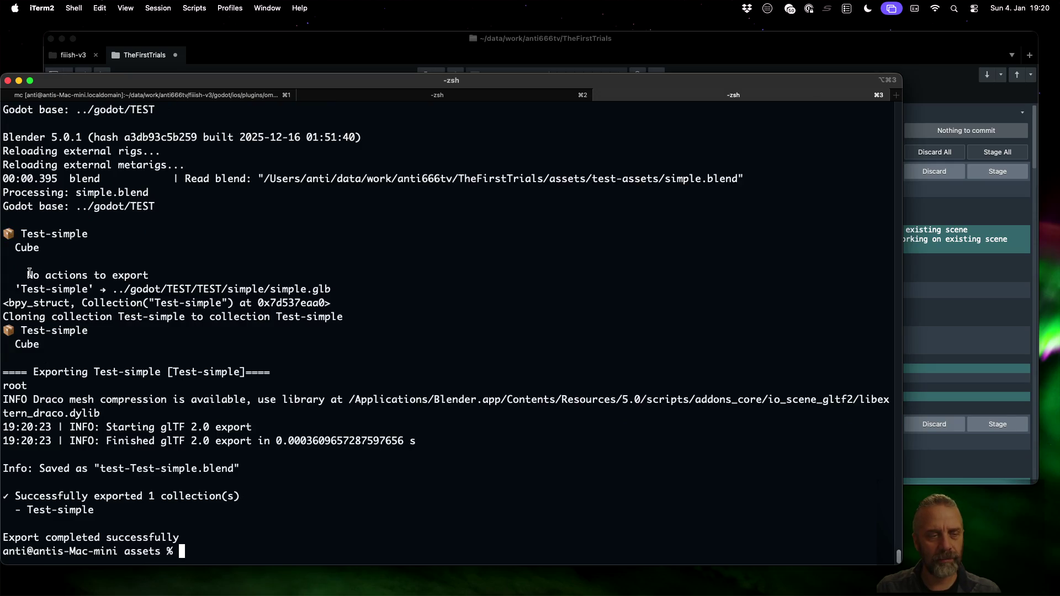
left_click_drag(9, 317, 338, 311)
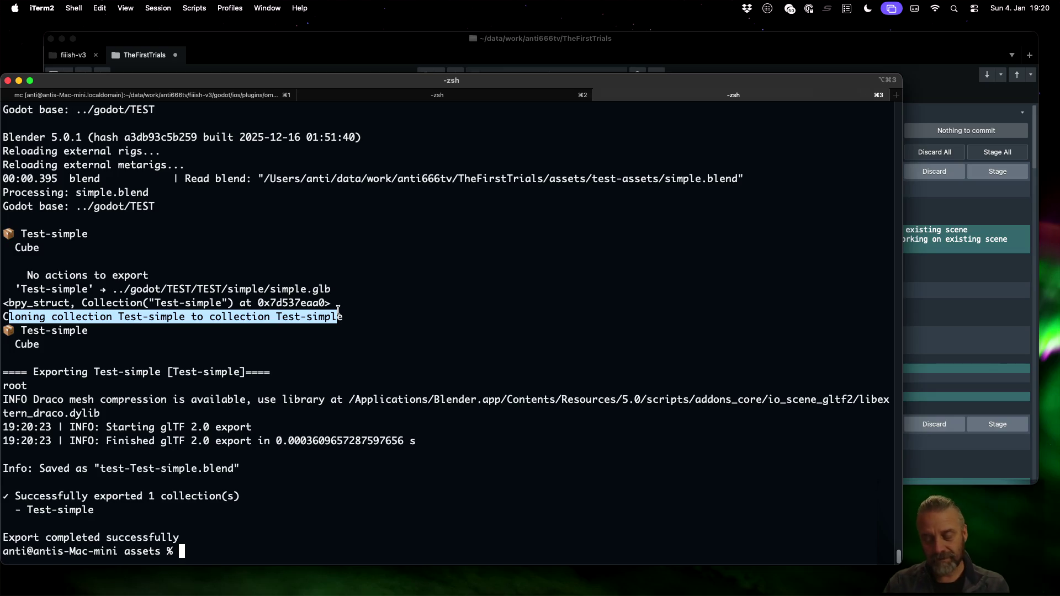
key("super+Tab")
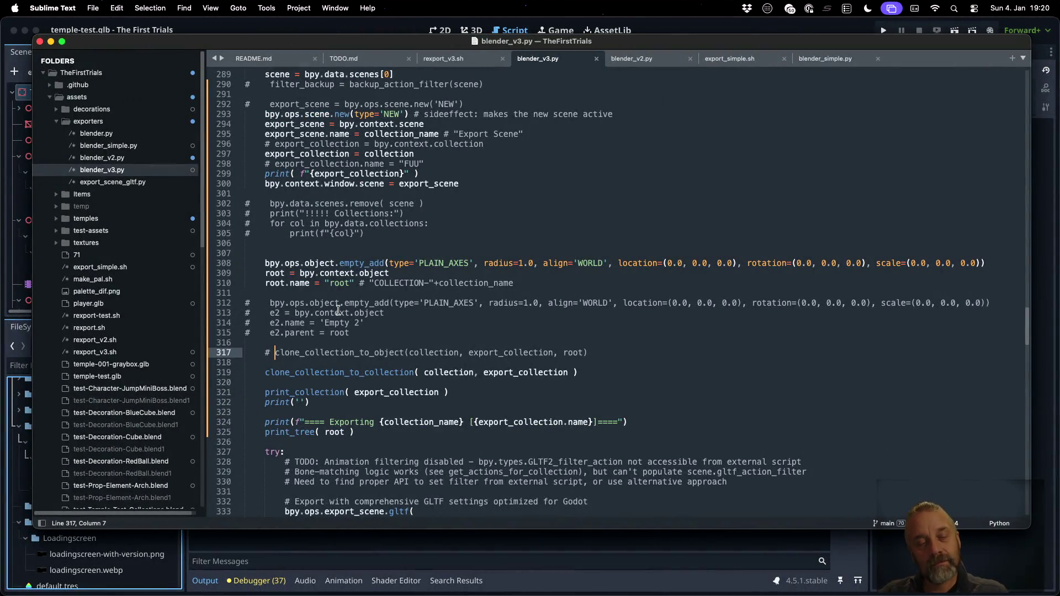
Step: Scroll back up through the export routine in blender_v3.py
left_click(420, 154)
scroll(442, 176, "up", 5)
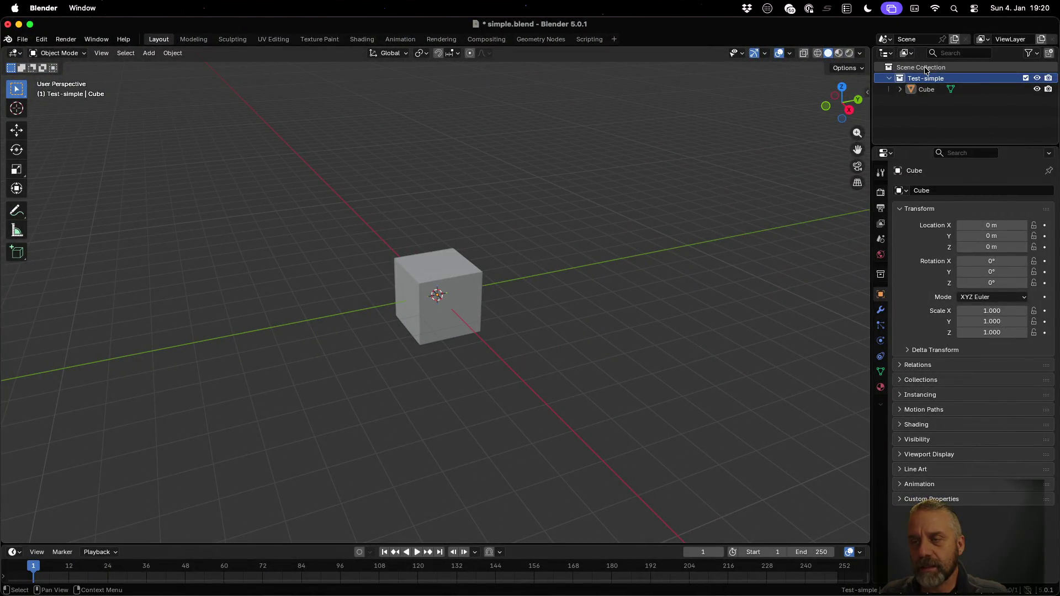
Step: Add a new scene collection and name it Test-simple
right_click(924, 66)
left_click(922, 72)
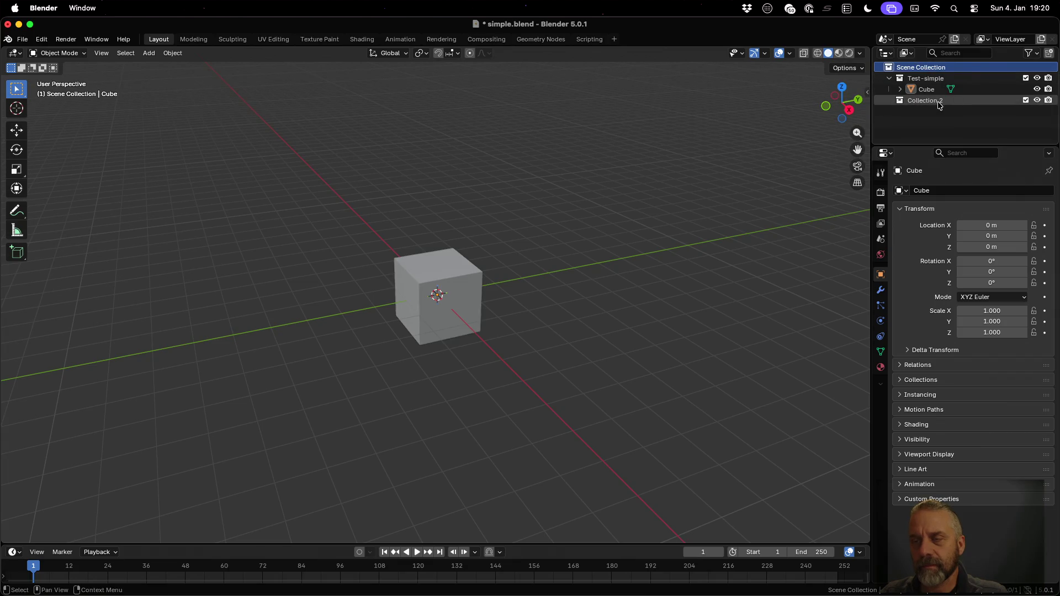
double_click(938, 101)
type("Test-")
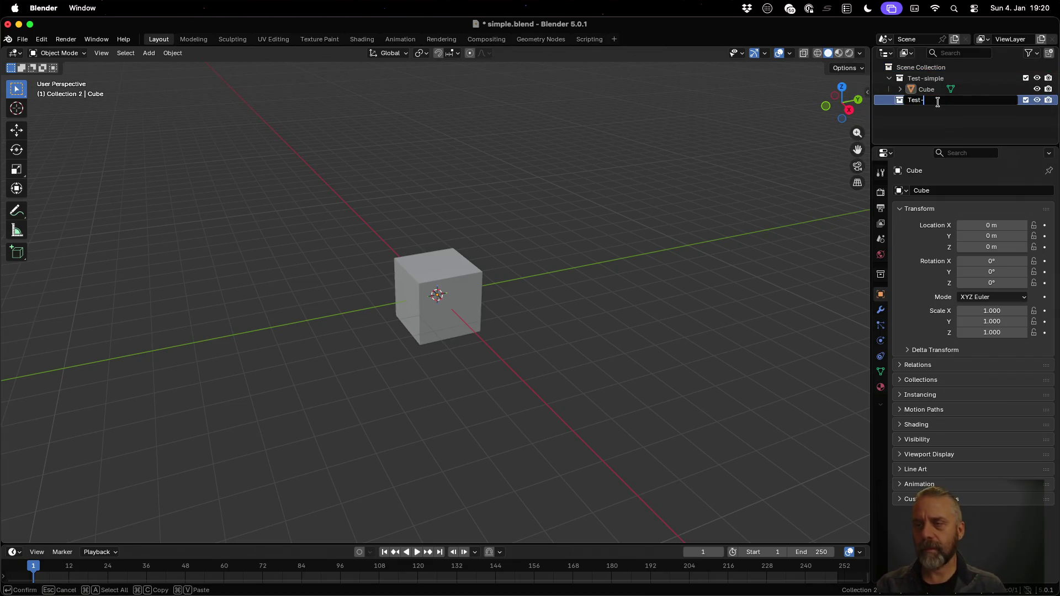
type("simple")
key("Return")
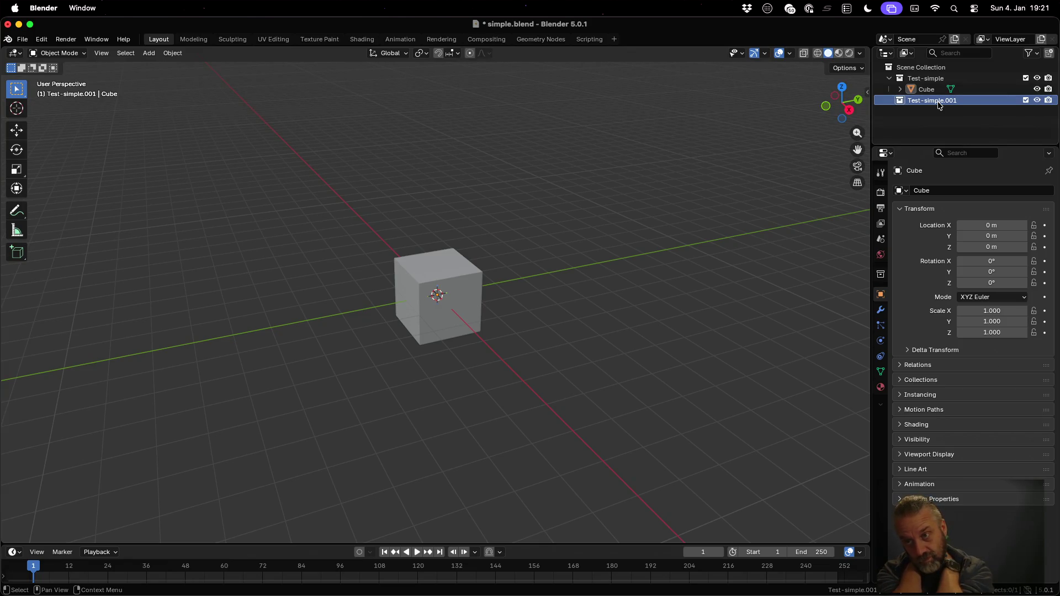
Step: Add another scene collection and name it Export
left_click(928, 67)
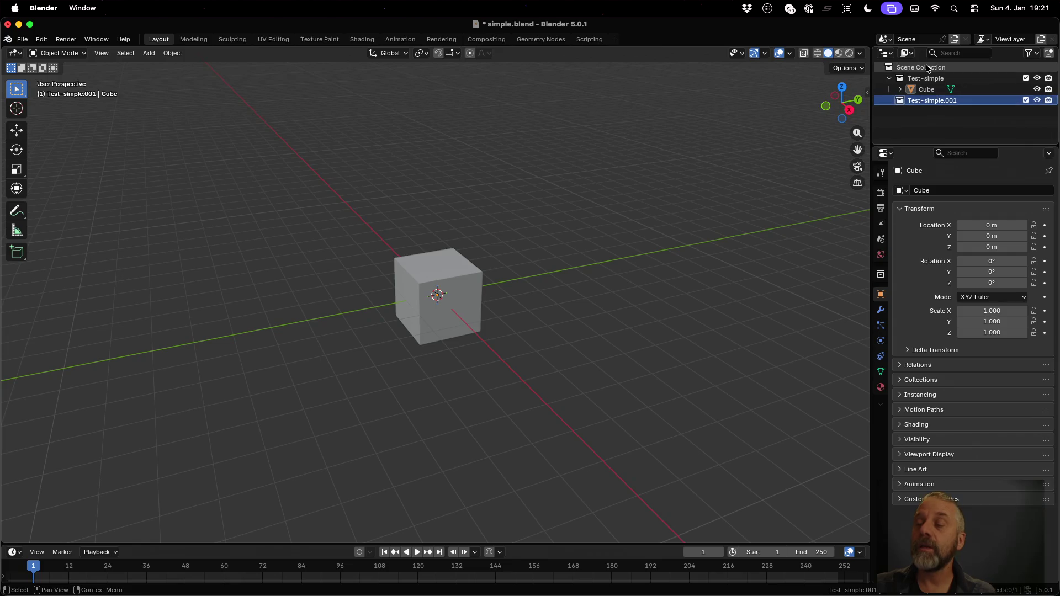
right_click(927, 67)
left_click(928, 67)
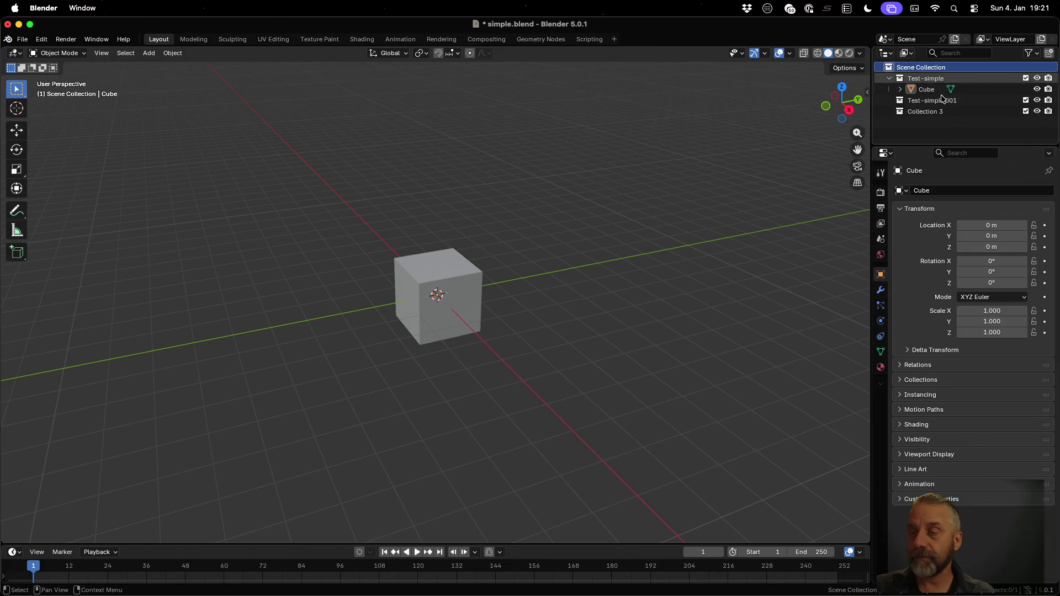
double_click(939, 111)
type("Export")
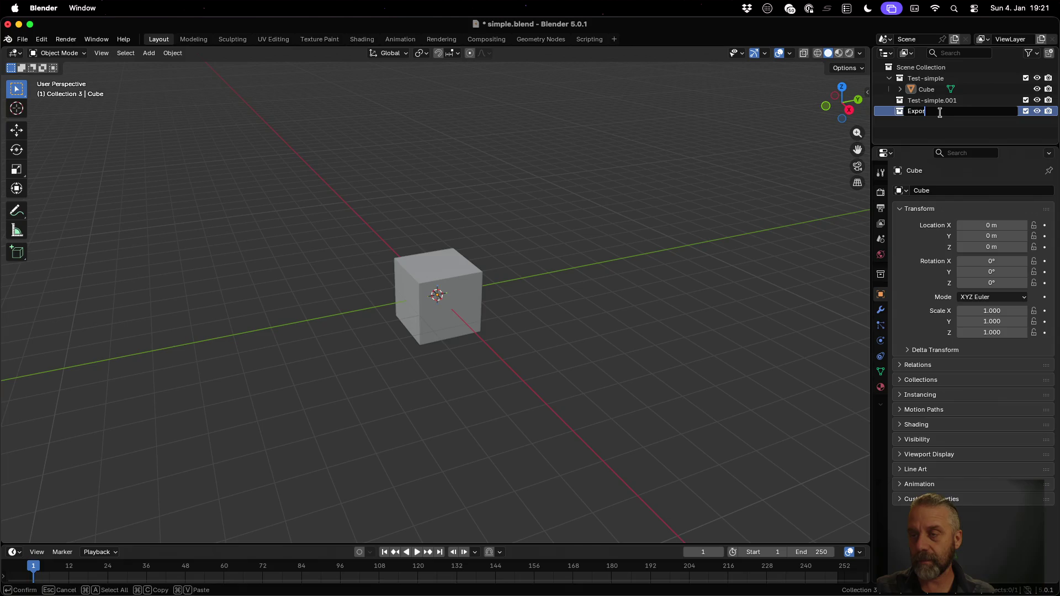
key("Return")
Step: Create a child collection inside Export named Test-simple, which becomes Test-simple.002
right_click(941, 113)
left_click(941, 113)
double_click(945, 122)
type("Test-simple")
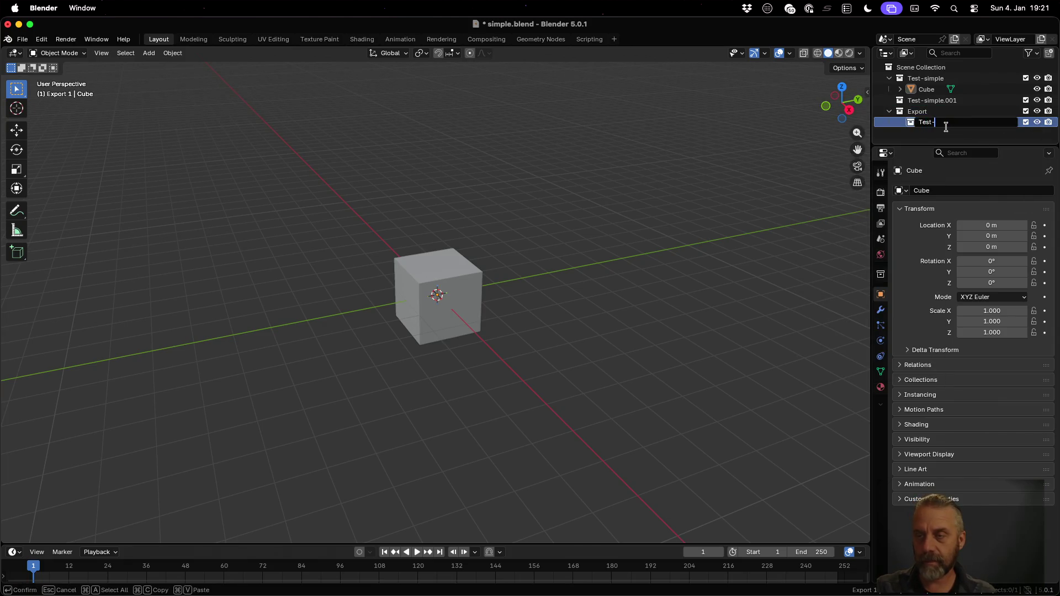
key("Return")
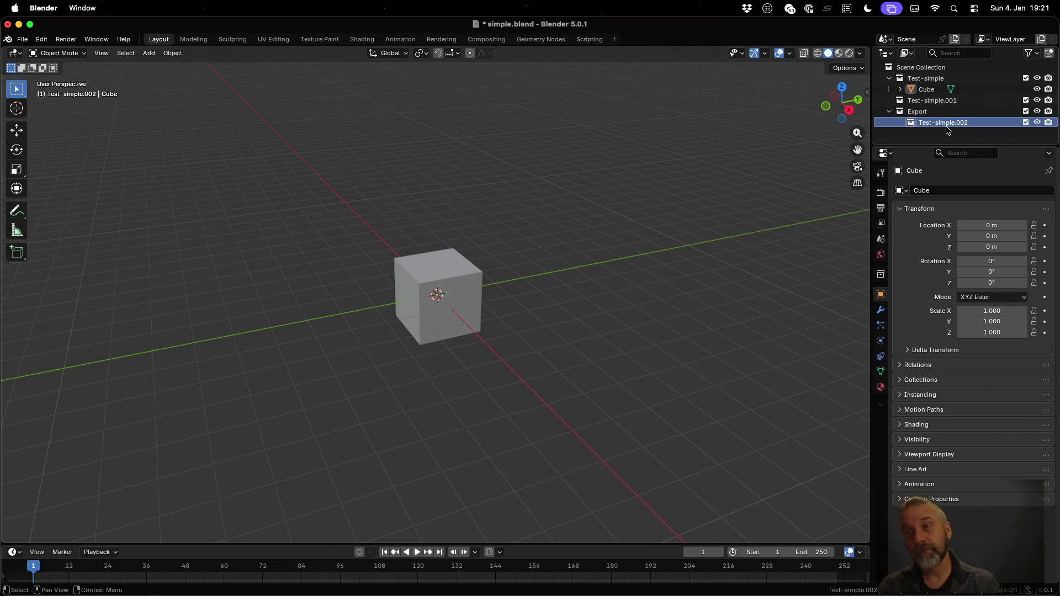
Step: Select the Test-simple collection and return to blender_v3.py in Sublime Text
left_click(944, 77)
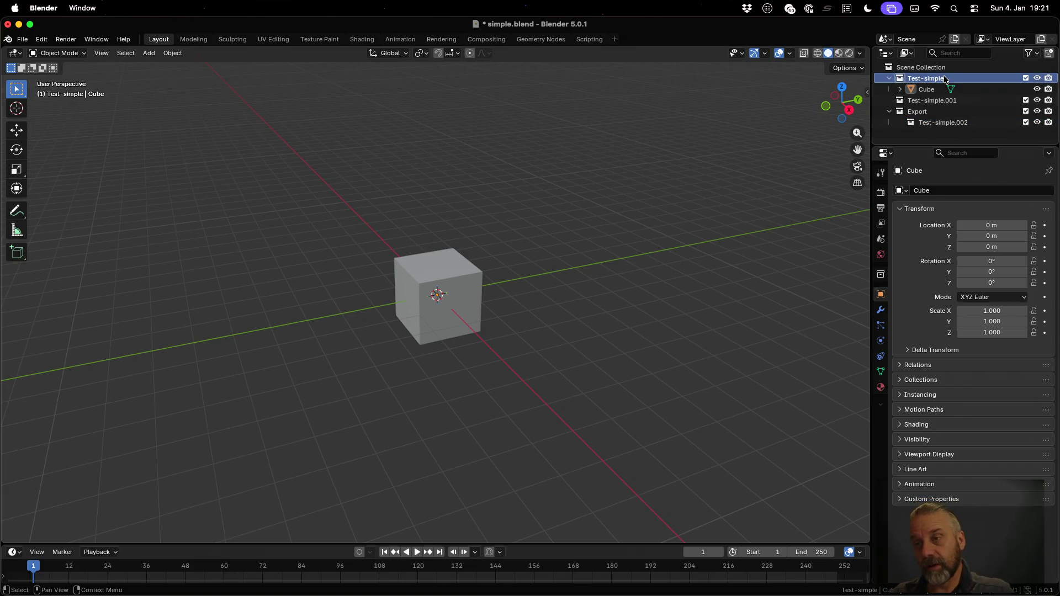
key("super+Tab")
left_click(231, 42)
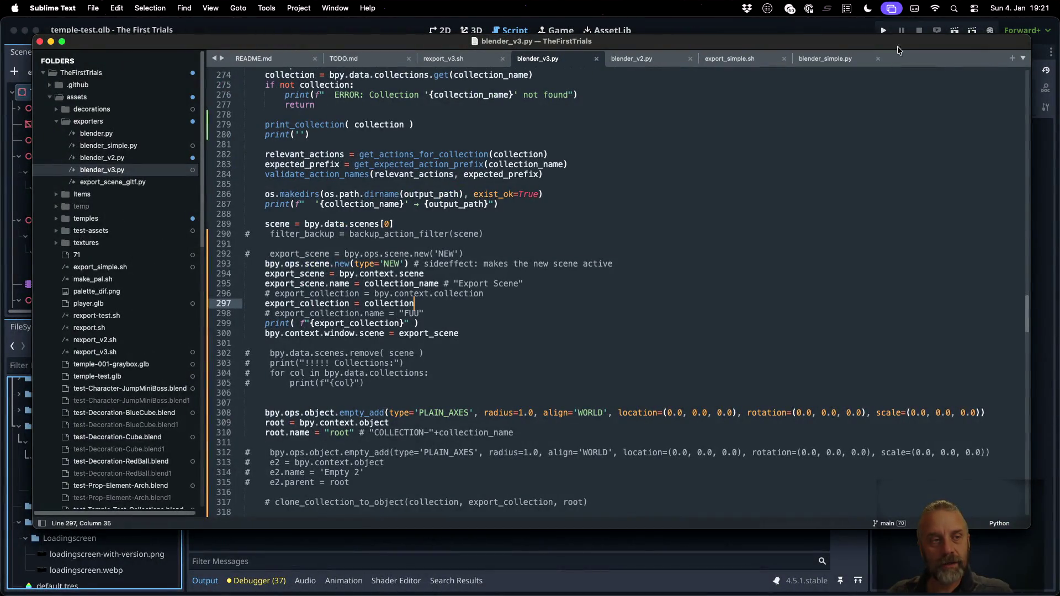
left_click(232, 30)
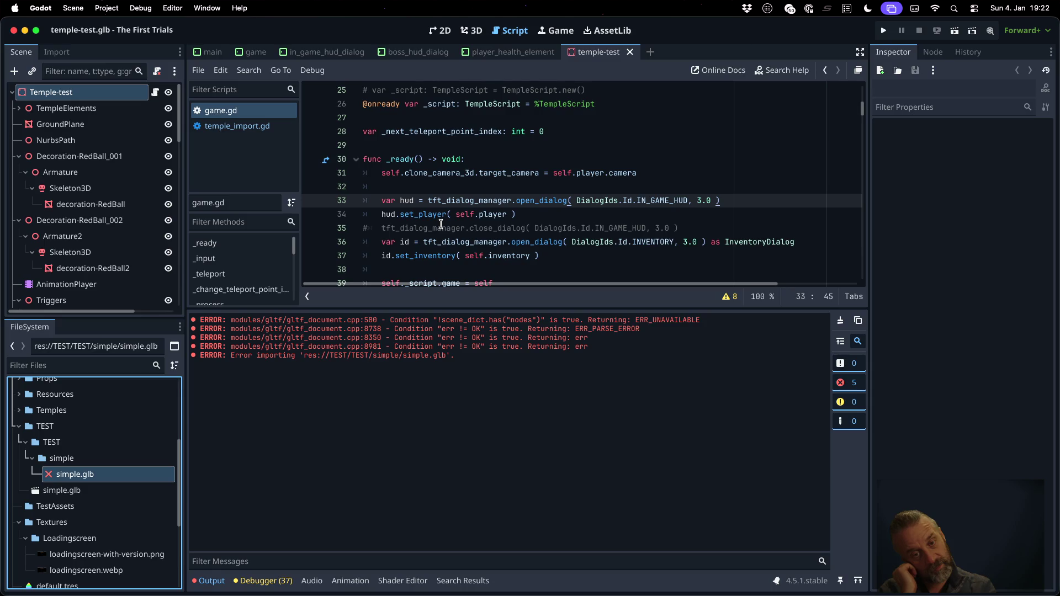
key("super+Tab")
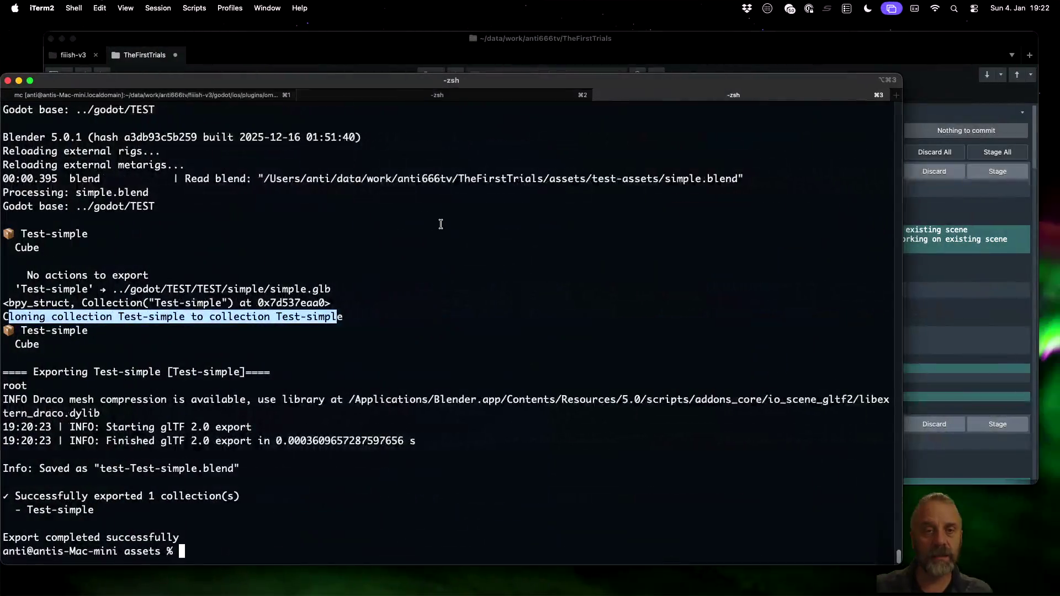
key("ctrl+Left")
key("ctrl+Up")
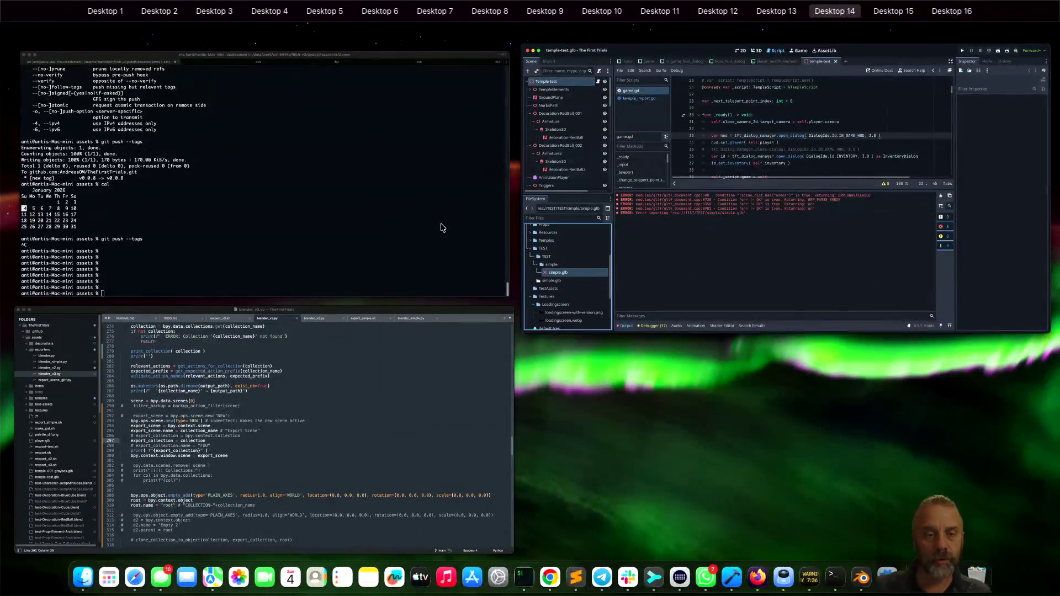
left_click(373, 403)
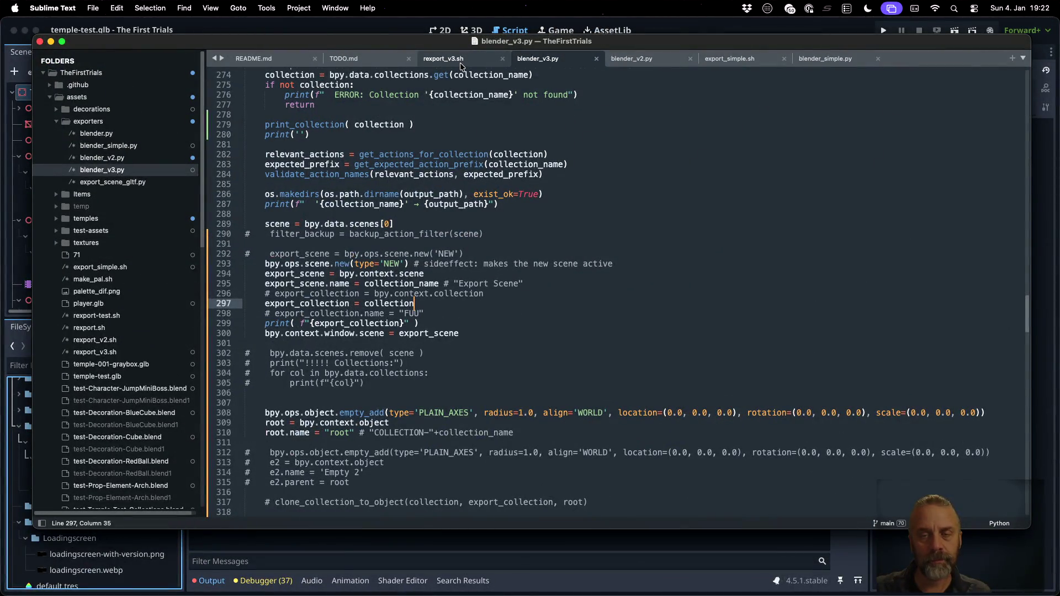
left_click(642, 60)
scroll(530, 288, "down", 10)
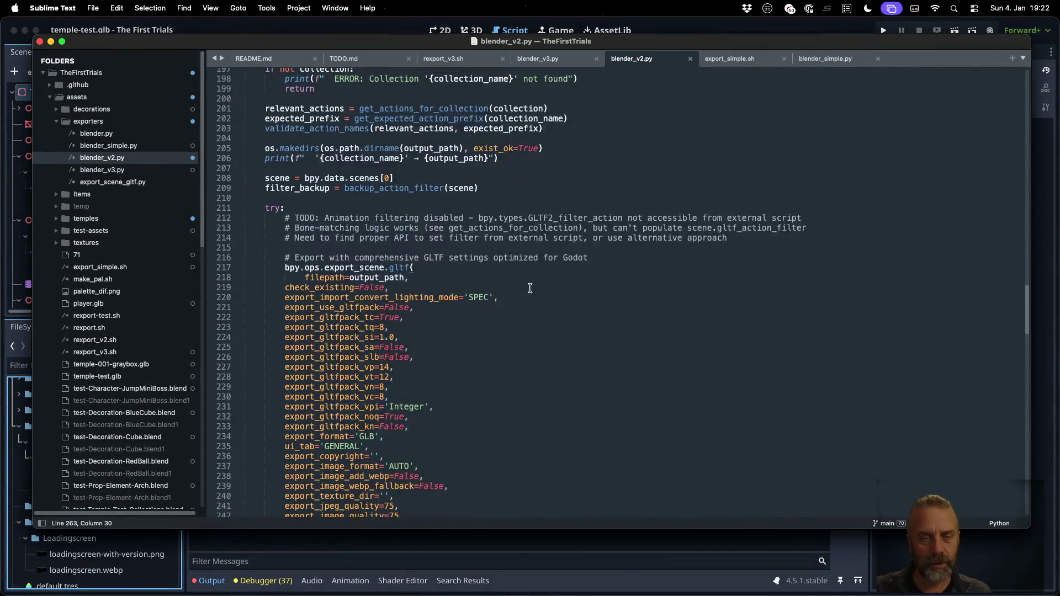
scroll(530, 288, "down", 3)
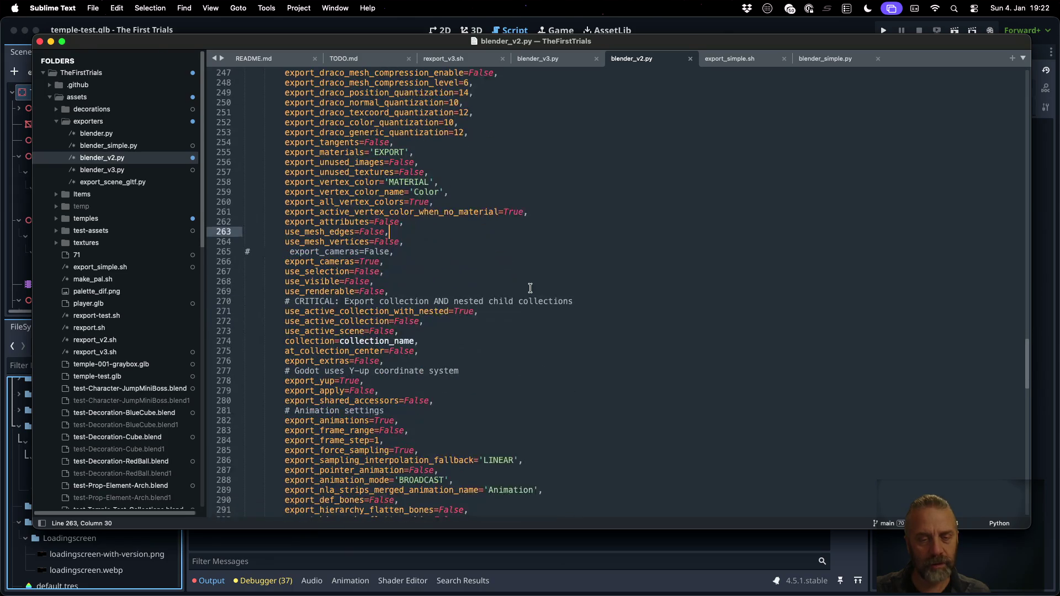
double_click(411, 340)
scroll(486, 392, "up", 20)
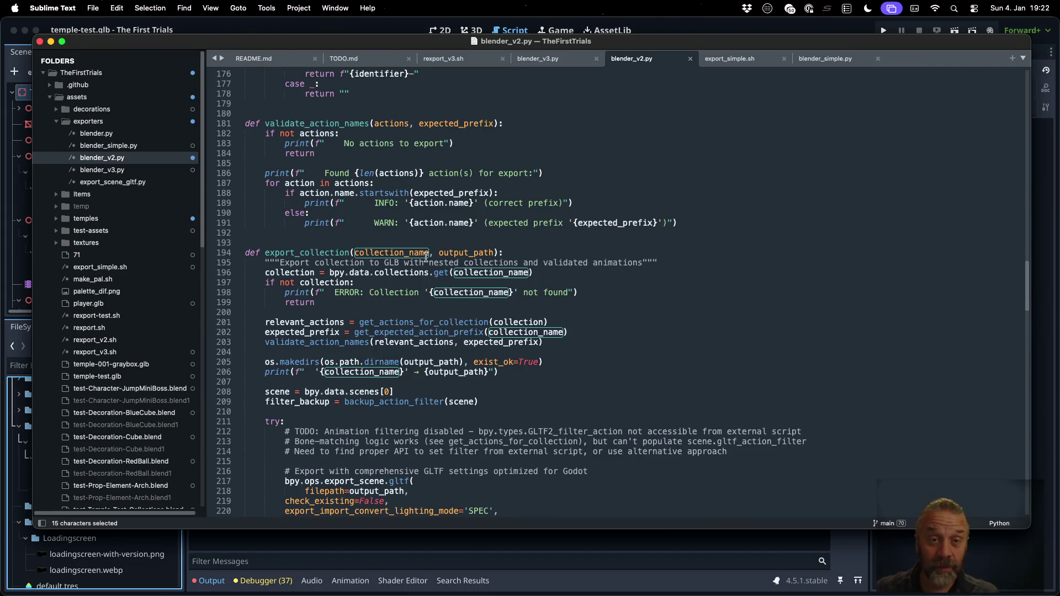
left_click(555, 60)
left_click(553, 239)
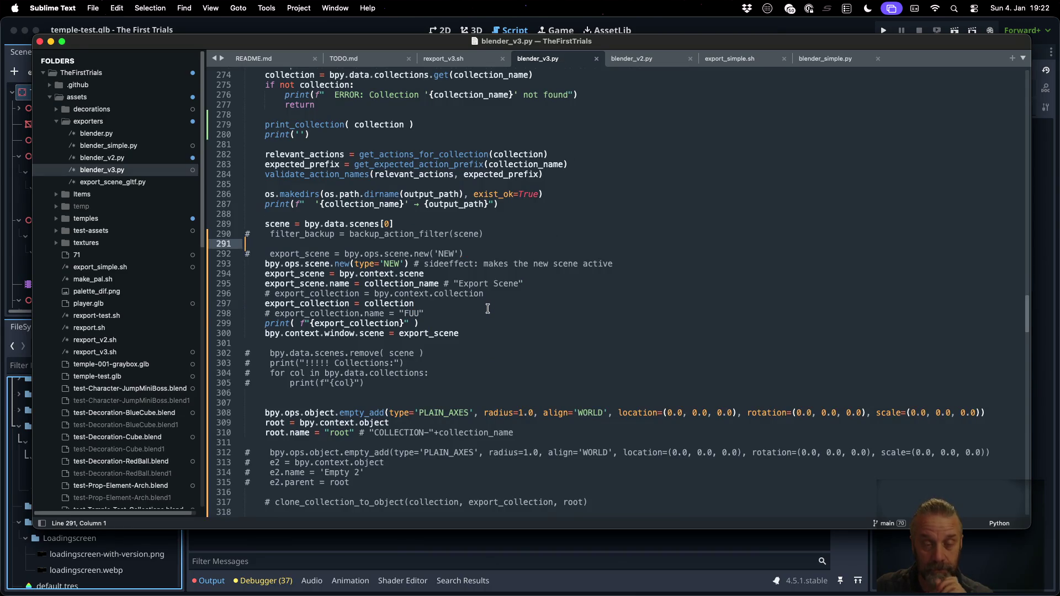
Step: Insert "SCENE-"+ before collection_name on line 295 and save blender_v3.py
left_click(556, 313)
left_click(556, 299)
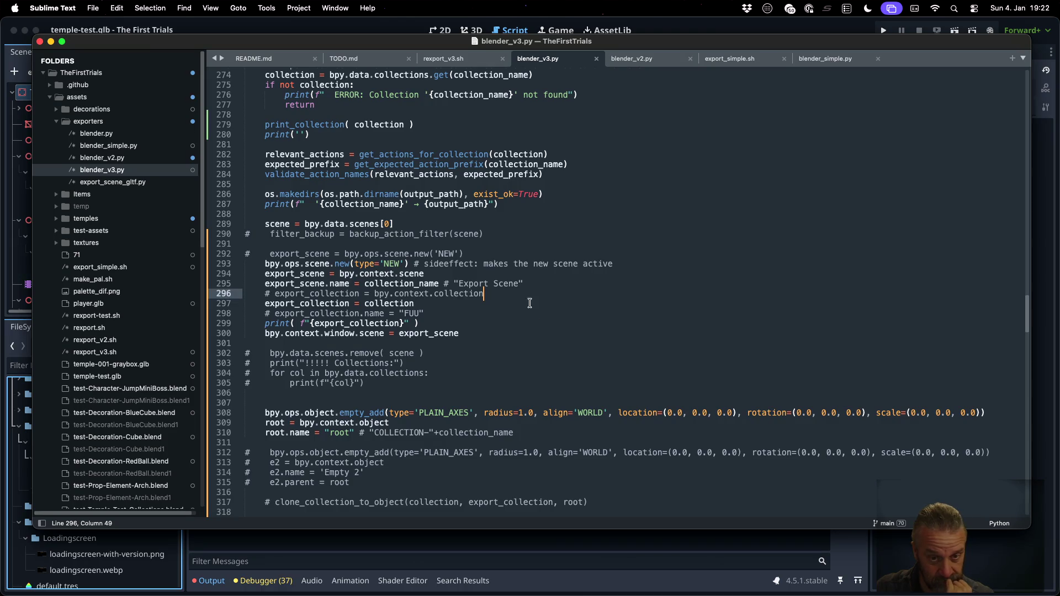
left_click(361, 283)
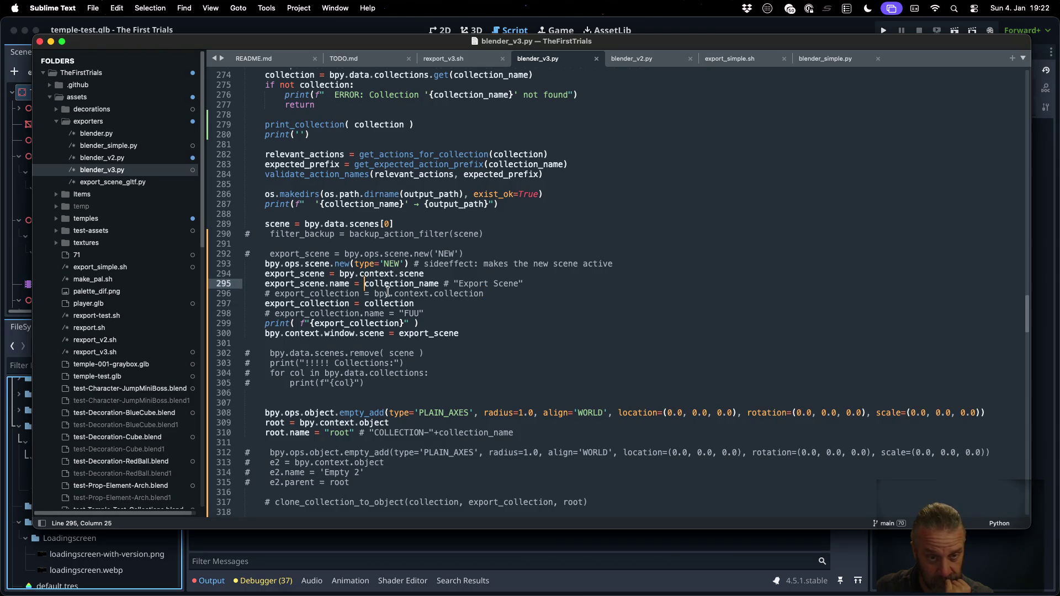
type("\"SC")
type("ENE-\"")
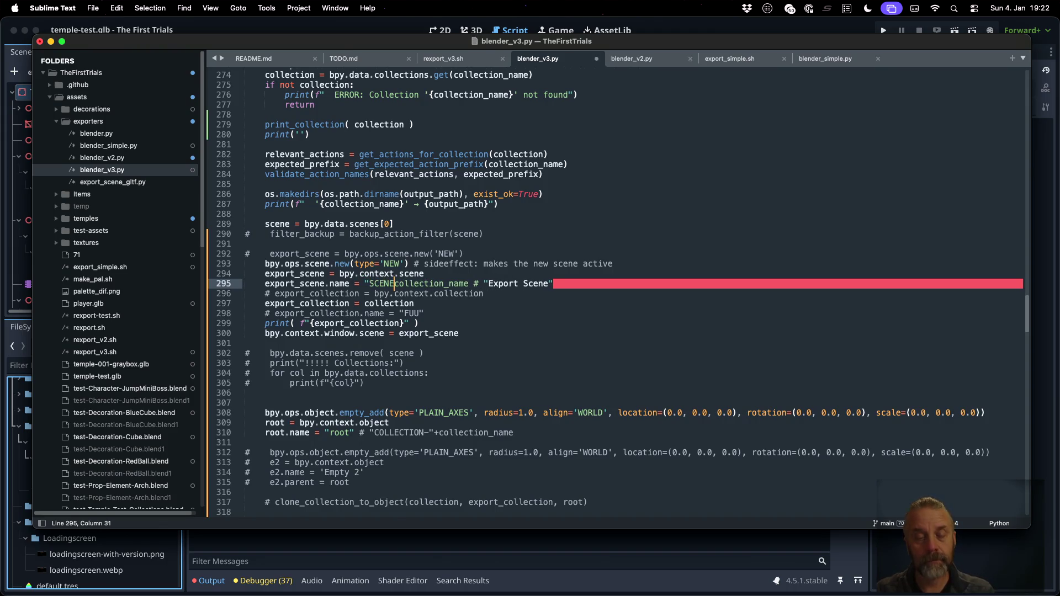
type("+")
key("cmd+s")
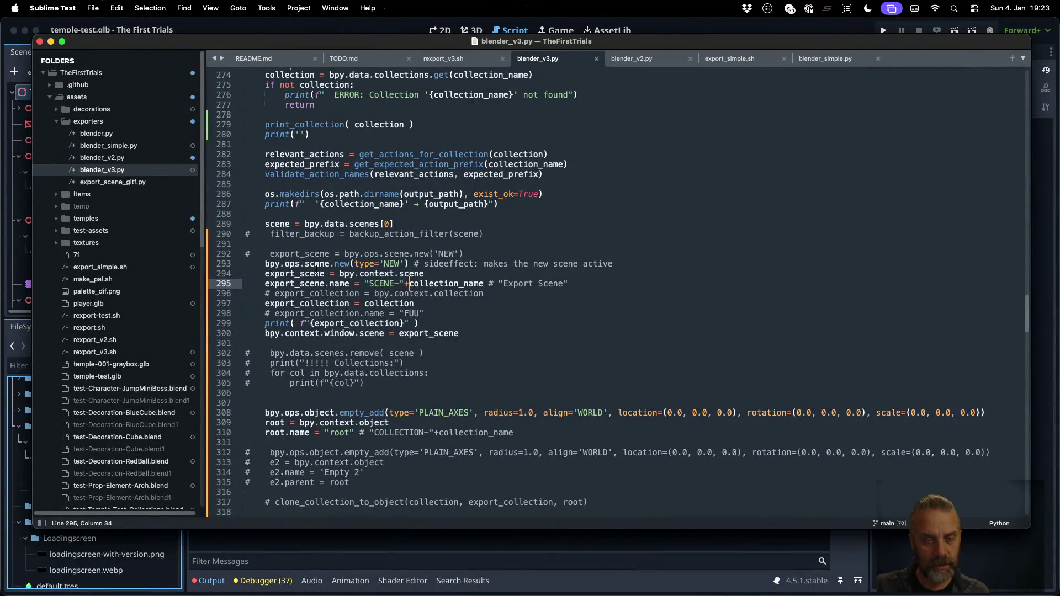
Step: Review the uses of export_scene, including where it becomes the window scene
double_click(316, 273)
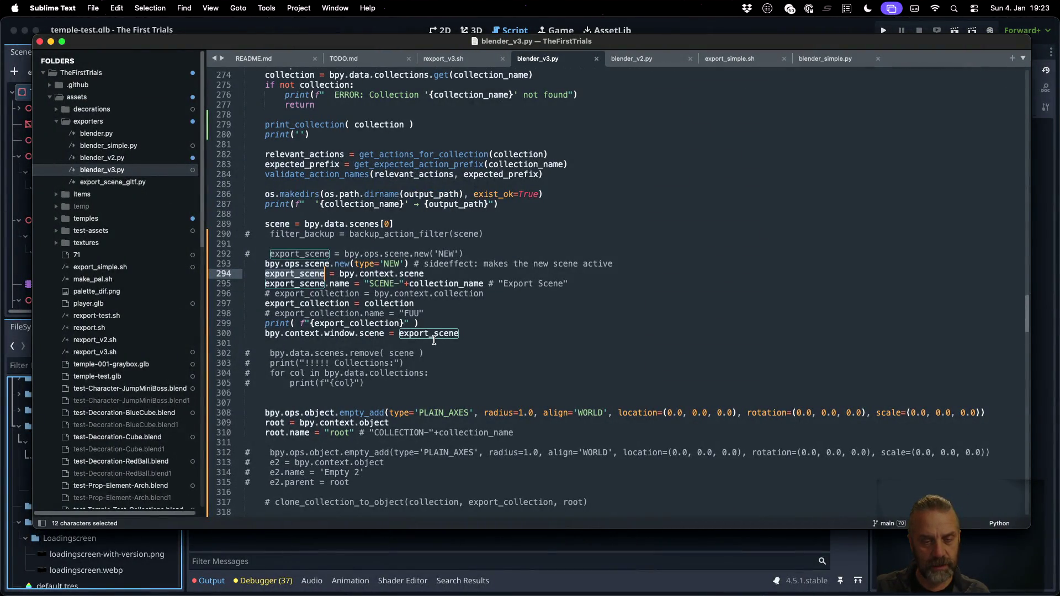
double_click(434, 334)
scroll(489, 375, "down", 2)
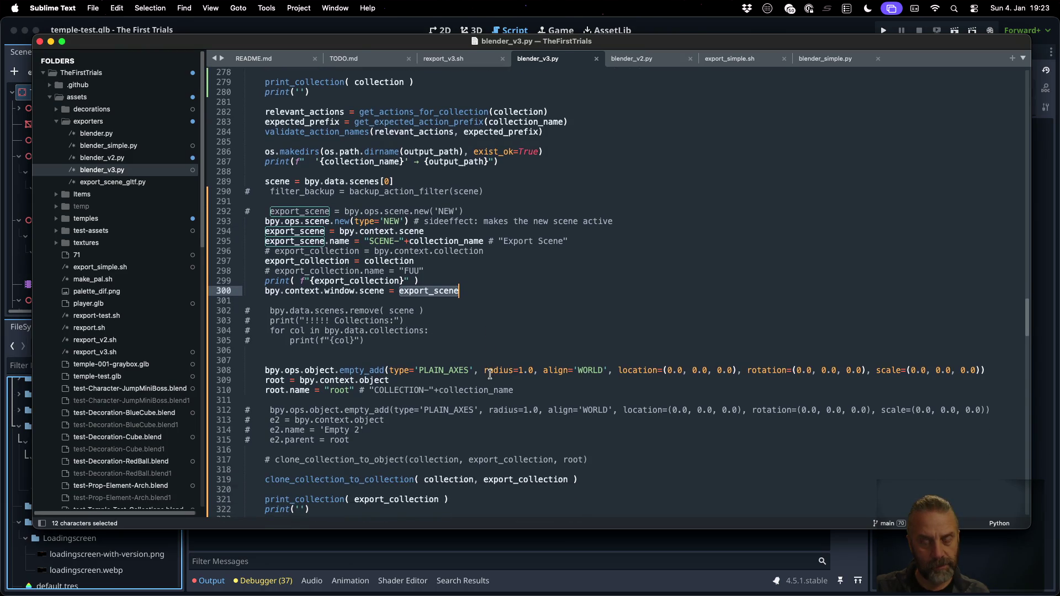
key("ctrl+Right")
Step: Rerun ./rexport_v3.sh on simple.blend, then open test-Test-simple.blend in Blender
key("Up")
key("Return")
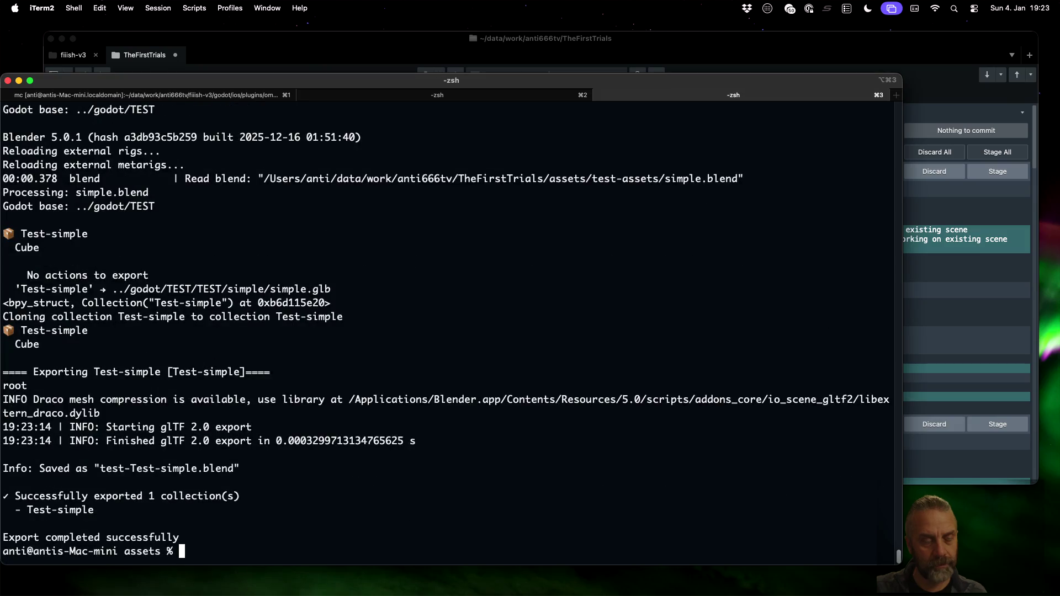
key("Up")
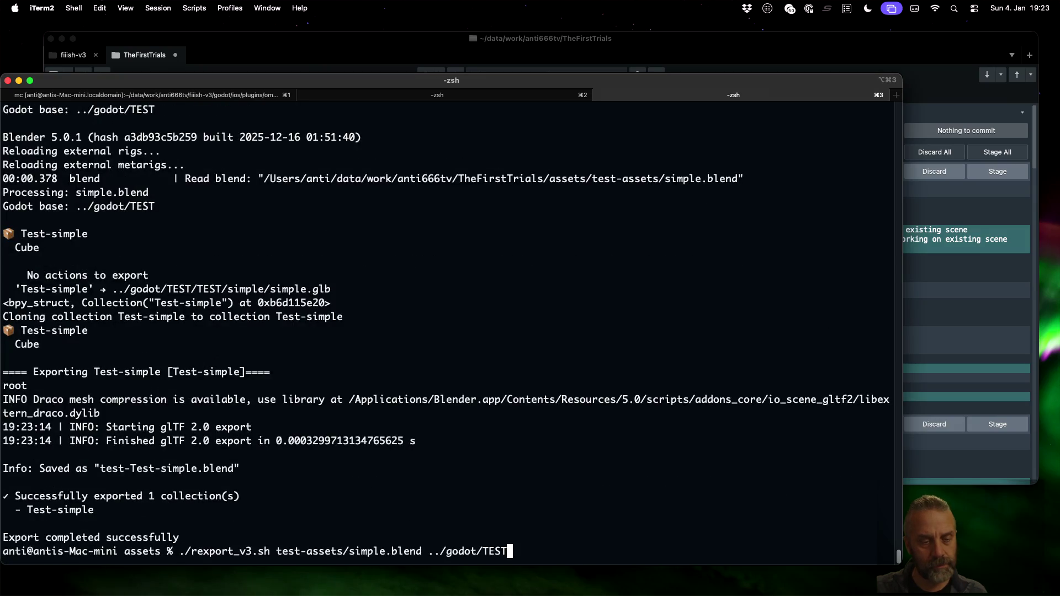
key("Up")
key("Return")
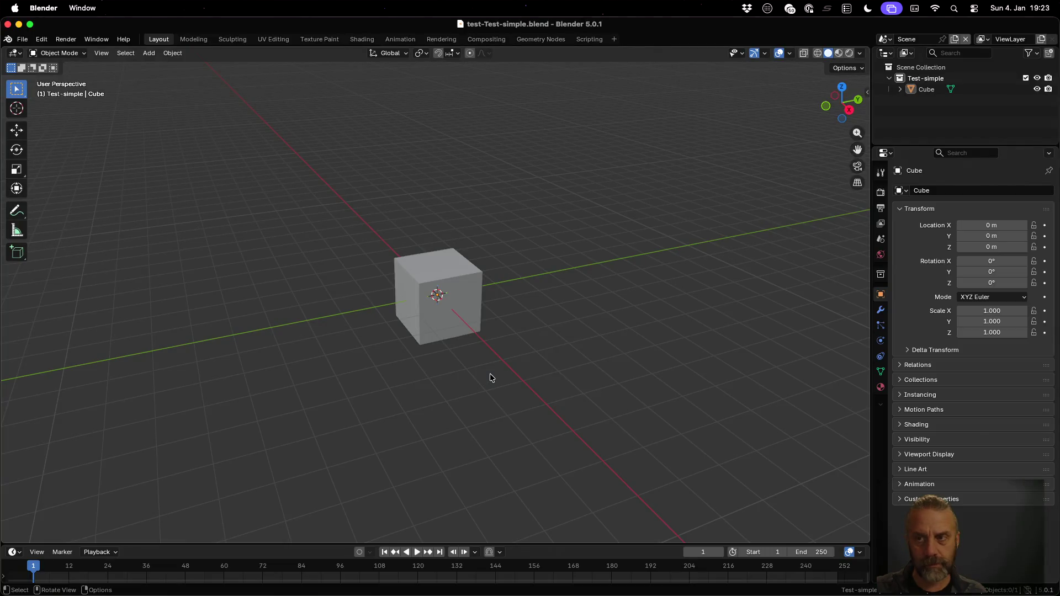
Step: Switch to the SCENE-Test-simple scene and select its root empty in the Outliner
left_click(890, 40)
left_click(917, 63)
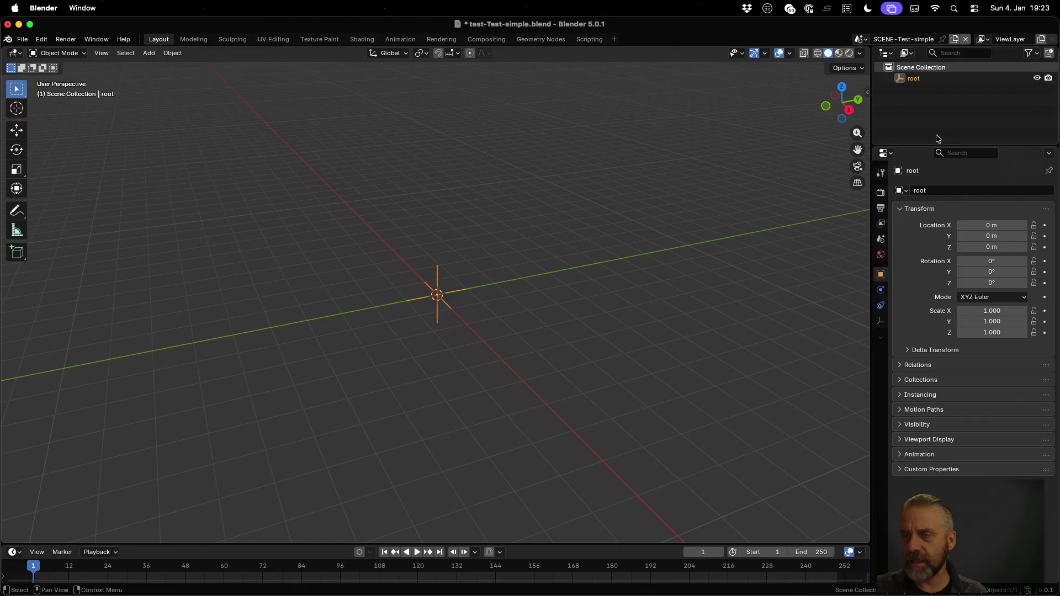
left_click(921, 67)
left_click(921, 81)
left_click(921, 68)
left_click(921, 80)
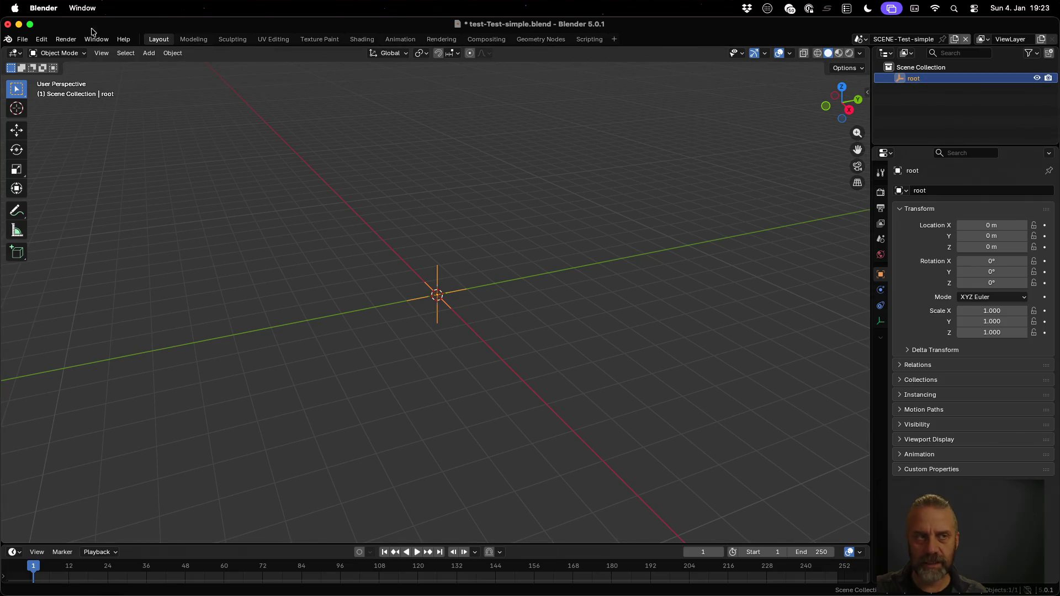
Step: Quit Blender without saving and return to Sublime Text
left_click(8, 24)
left_click(494, 330)
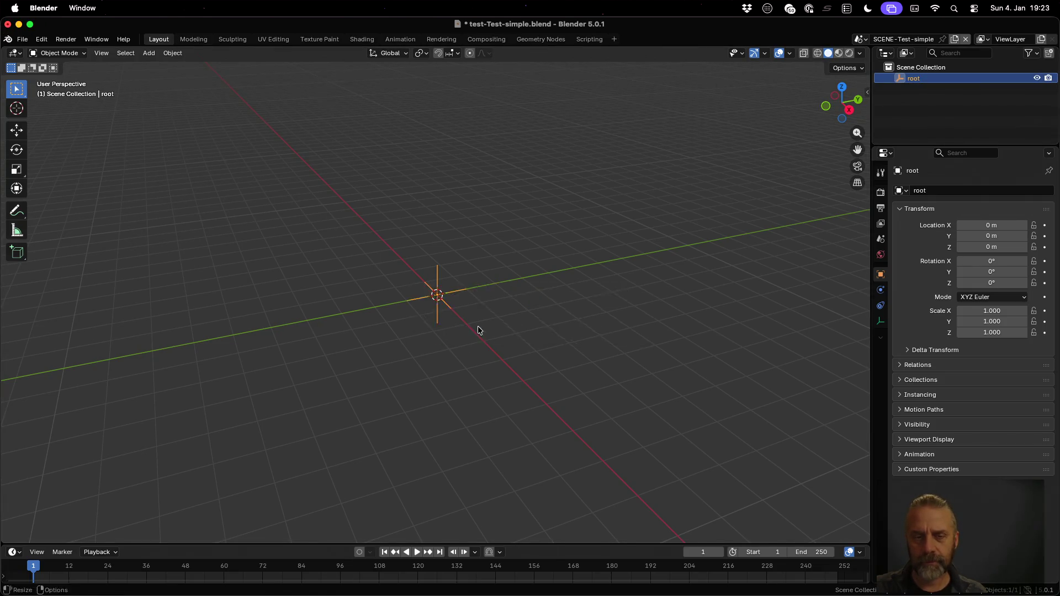
key("super+Tab")
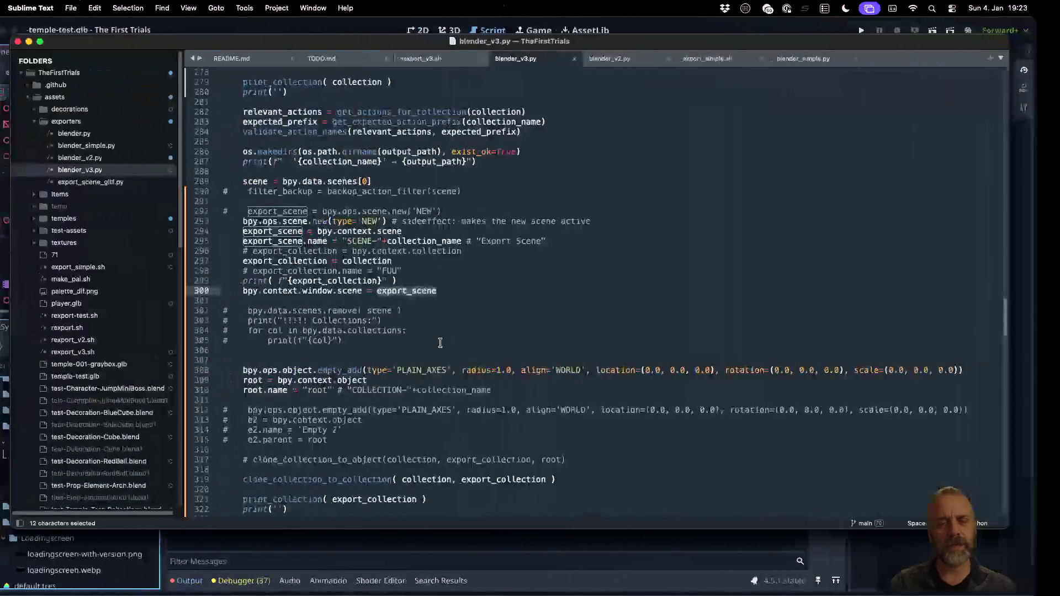
Step: Highlight the PLAIN_AXES and export_collection occurrences in the export-scene code
scroll(475, 324, "down", 3)
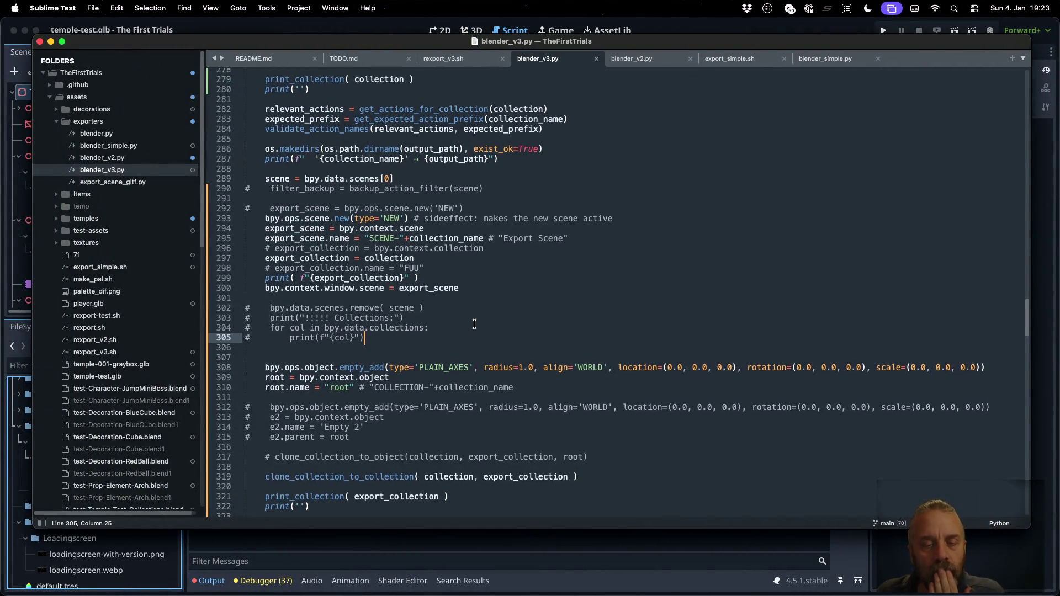
double_click(417, 311)
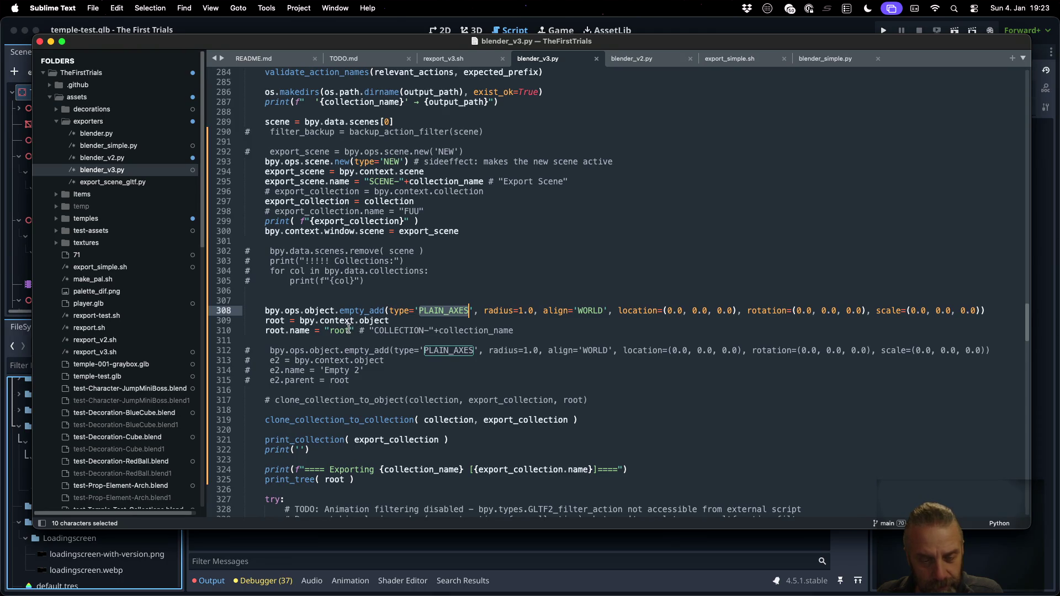
left_click(334, 297)
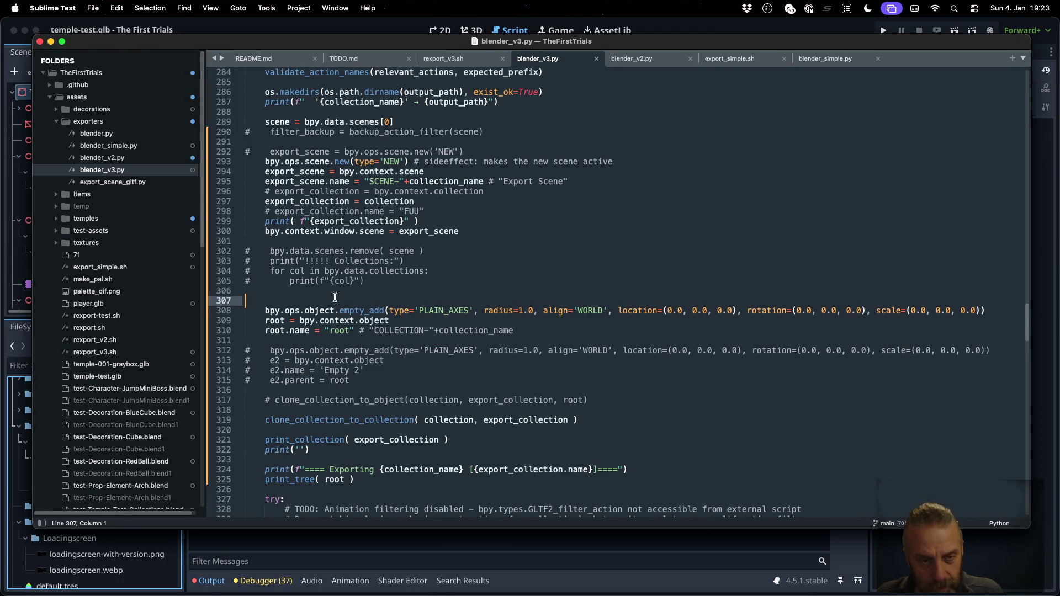
double_click(528, 420)
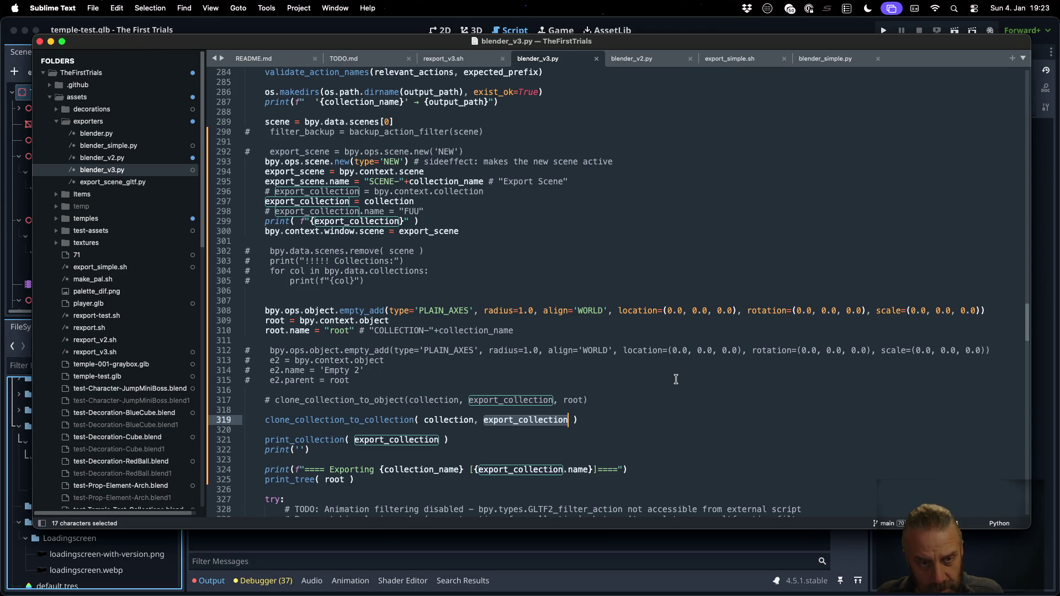
Step: Uncomment export_collection = bpy.context.collection, comment out the source-collection line, and save
left_click(495, 212)
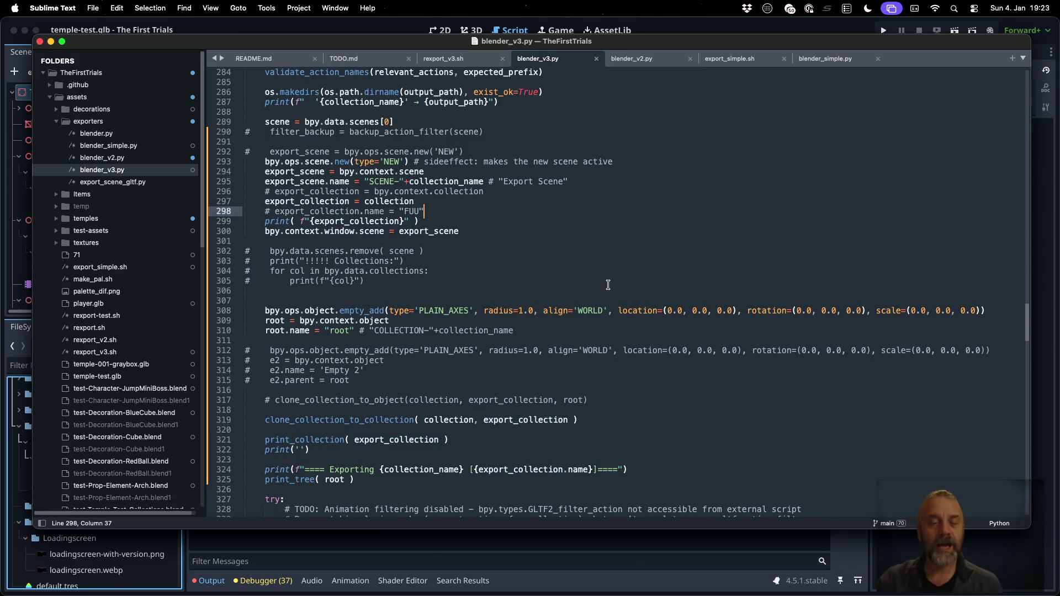
key("Up")
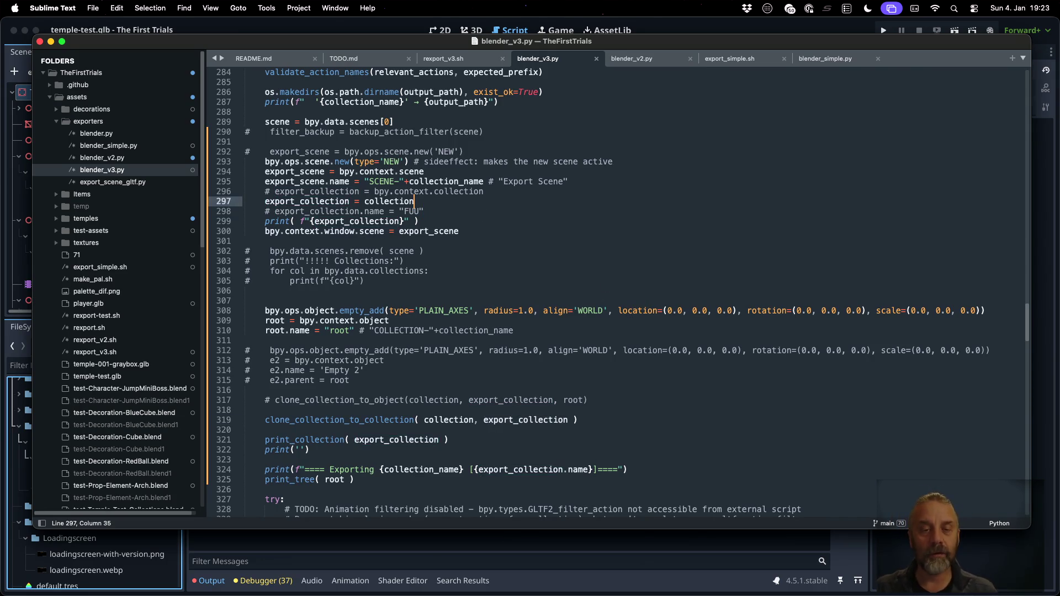
key("Up")
key("Home")
key("super+slash")
key("Down")
key("super+slash")
key("super+s")
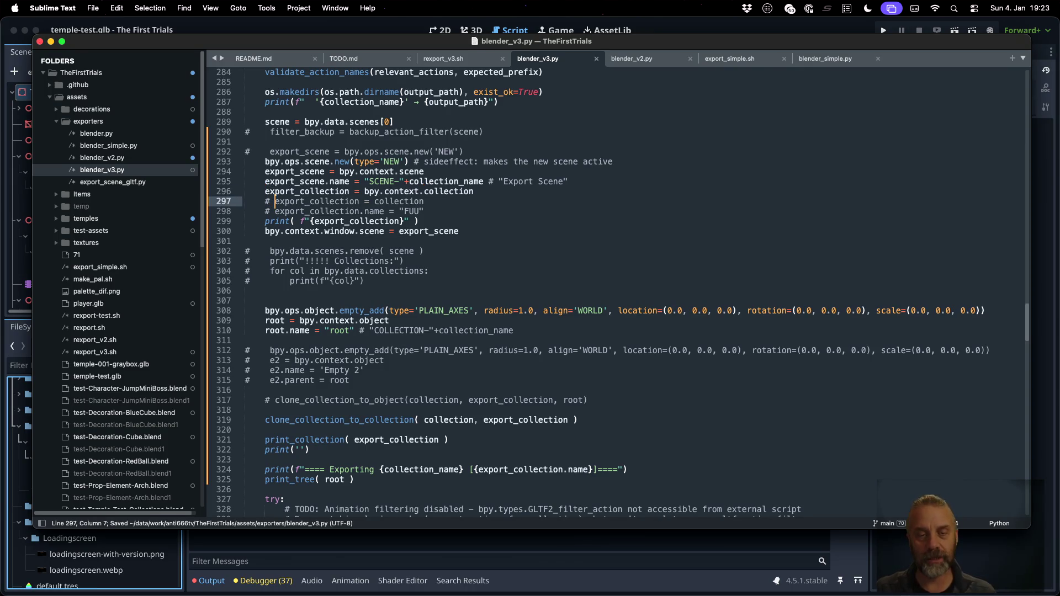
key("Up")
key("Up")
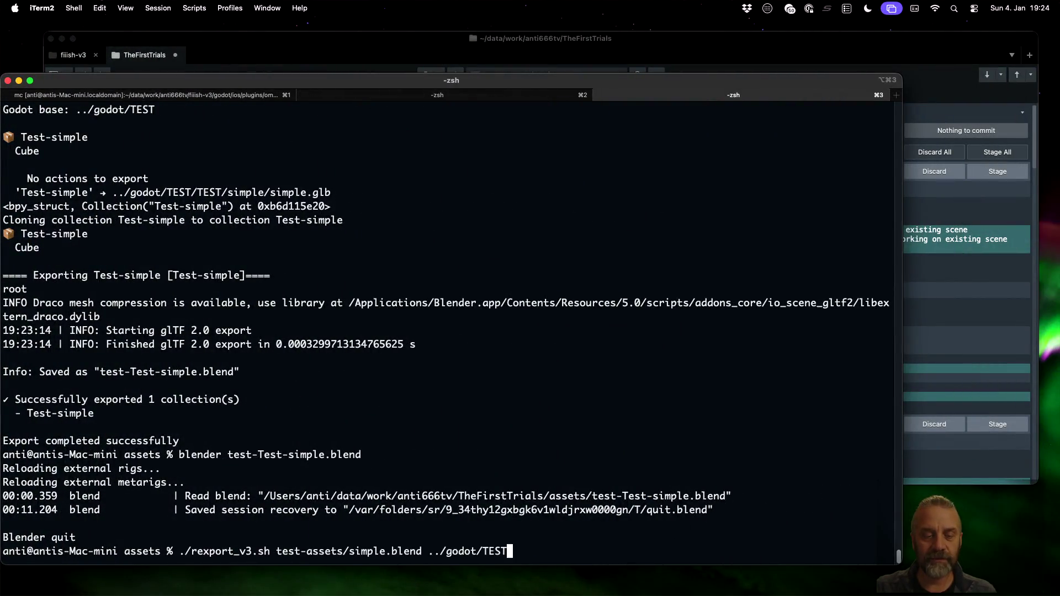
Step: Rerun ./rexport_v3.sh on simple.blend into ../godot/TEST, then open test-Test-simple.blend in Blender
key("Return")
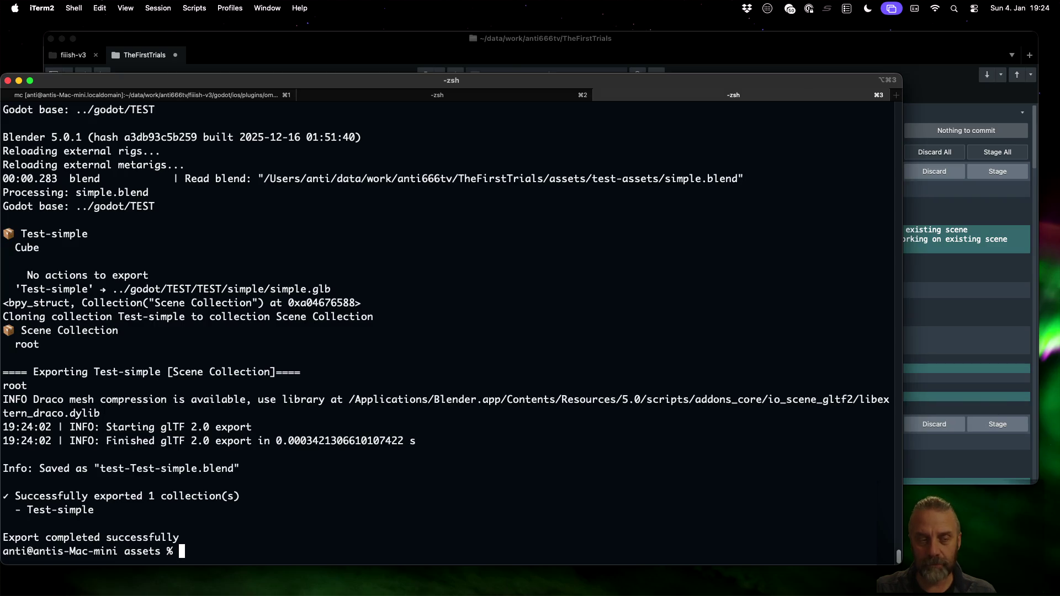
key("Up")
key("Up")
key("Return")
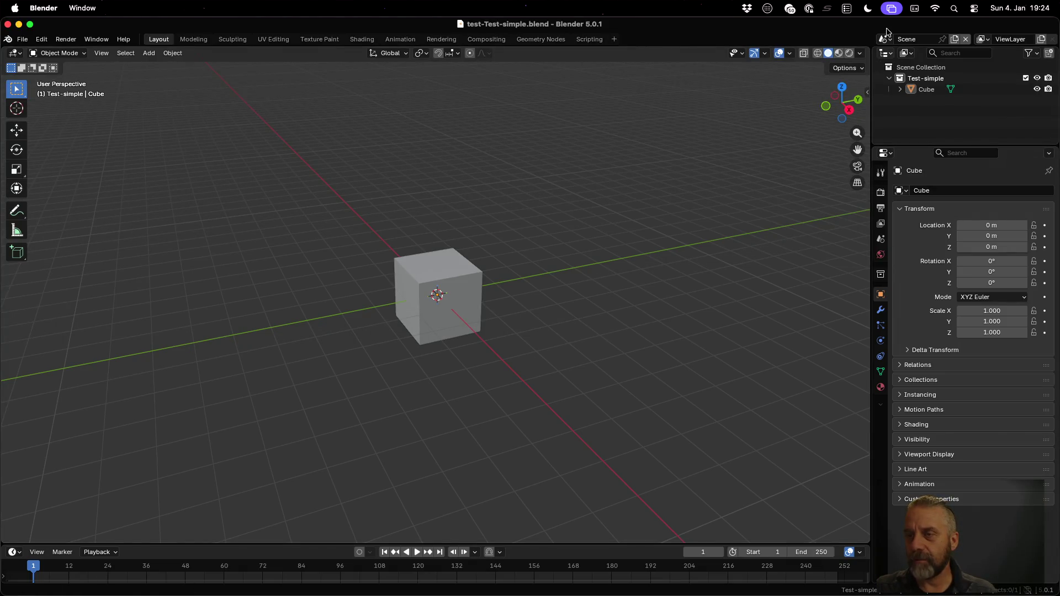
Step: Select SCENE-Test-simple, confirm it holds only the root empty, and quit Blender without saving
left_click(889, 38)
left_click(905, 64)
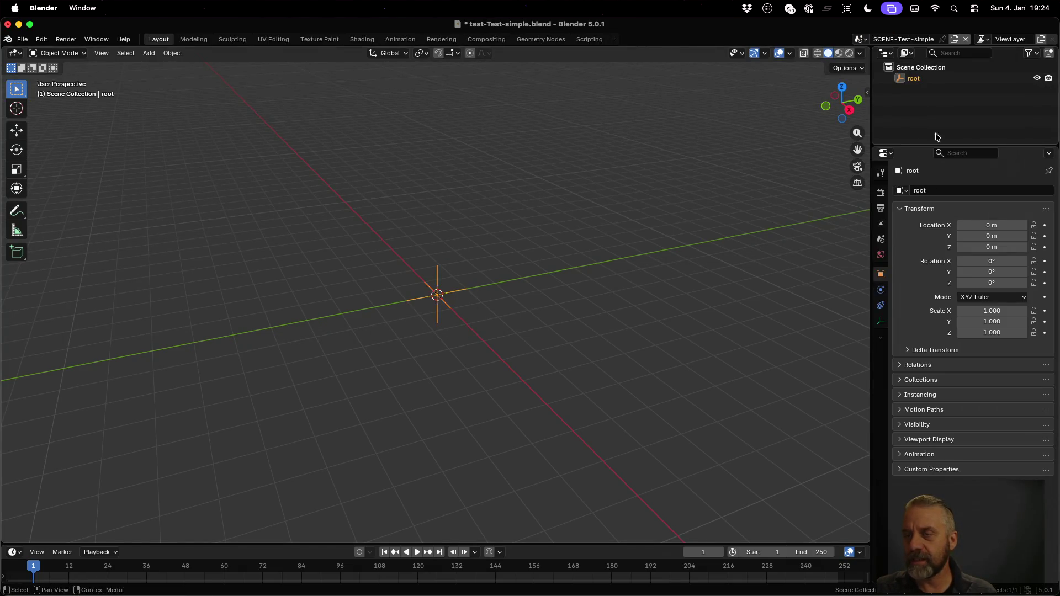
left_click(913, 77)
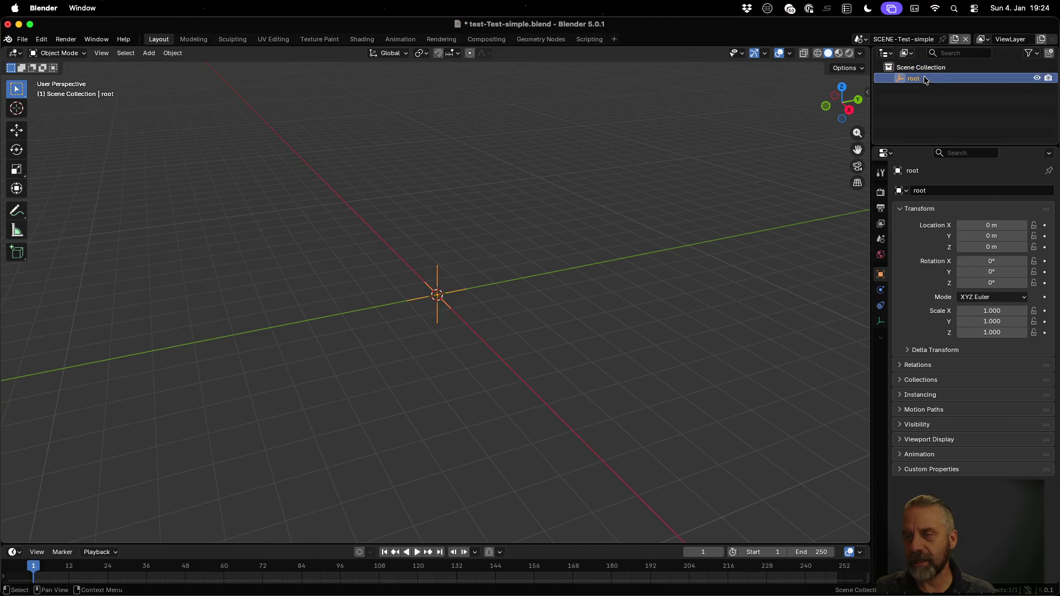
left_click(8, 24)
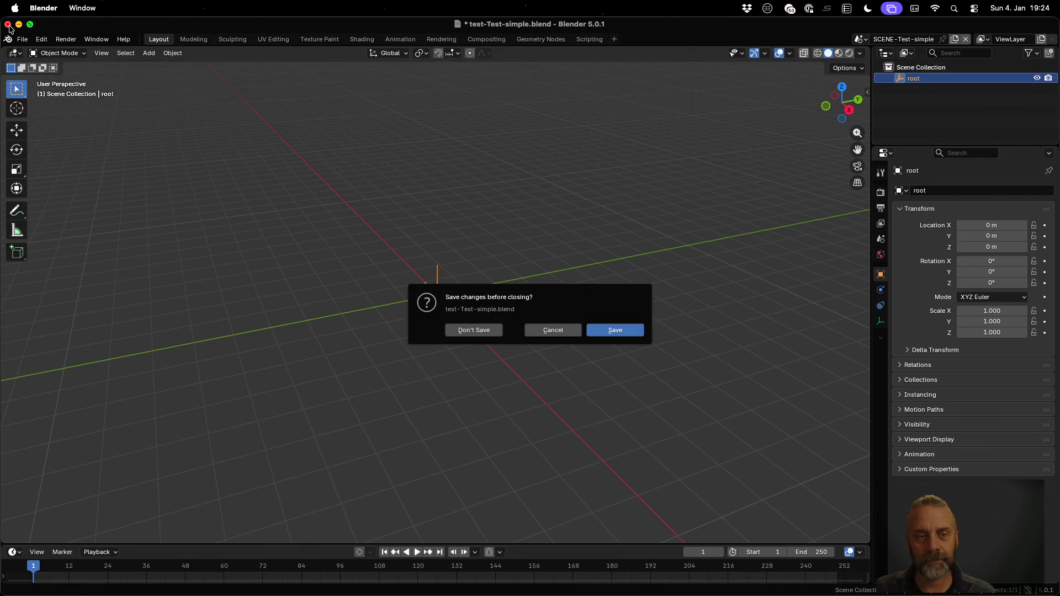
left_click(478, 330)
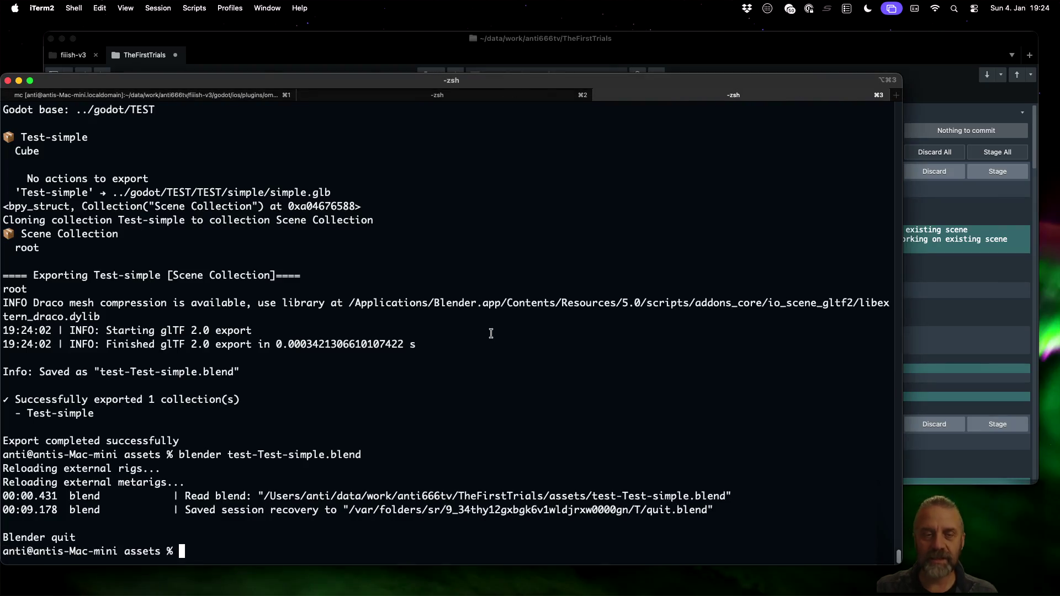
key("super+Tab")
Step: Reimport simple.glb from the TEST folder twice, clearing the Output log between attempts
left_click(435, 559)
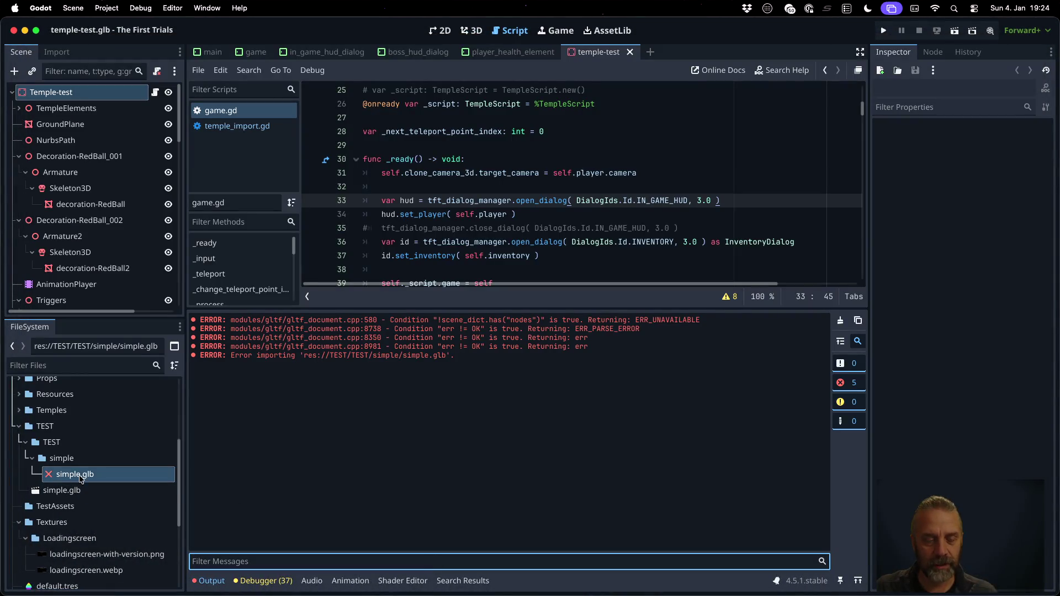
right_click(89, 475)
left_click(148, 536)
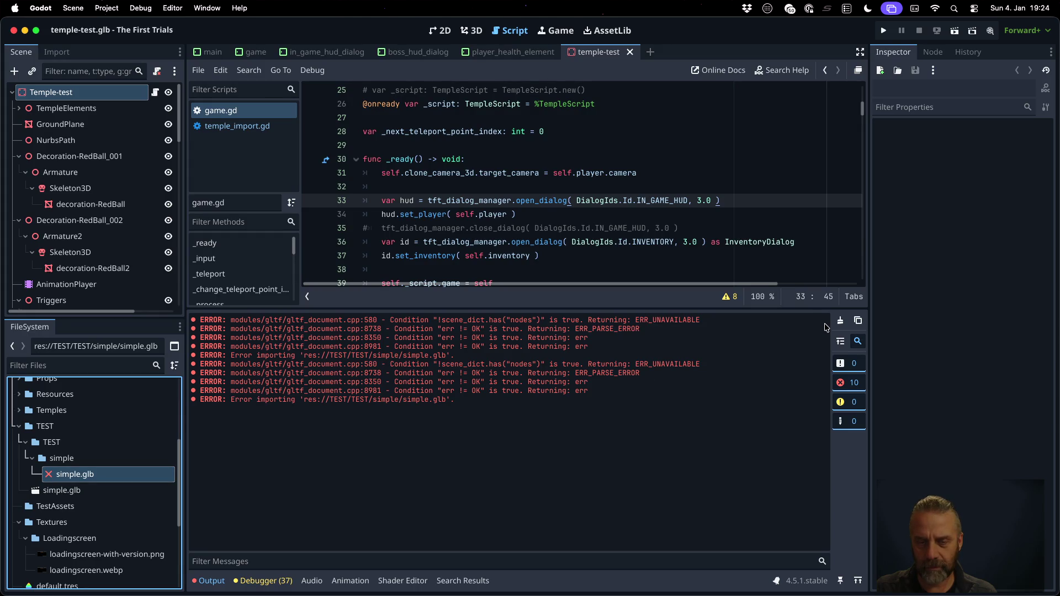
left_click(840, 320)
right_click(148, 470)
left_click(200, 534)
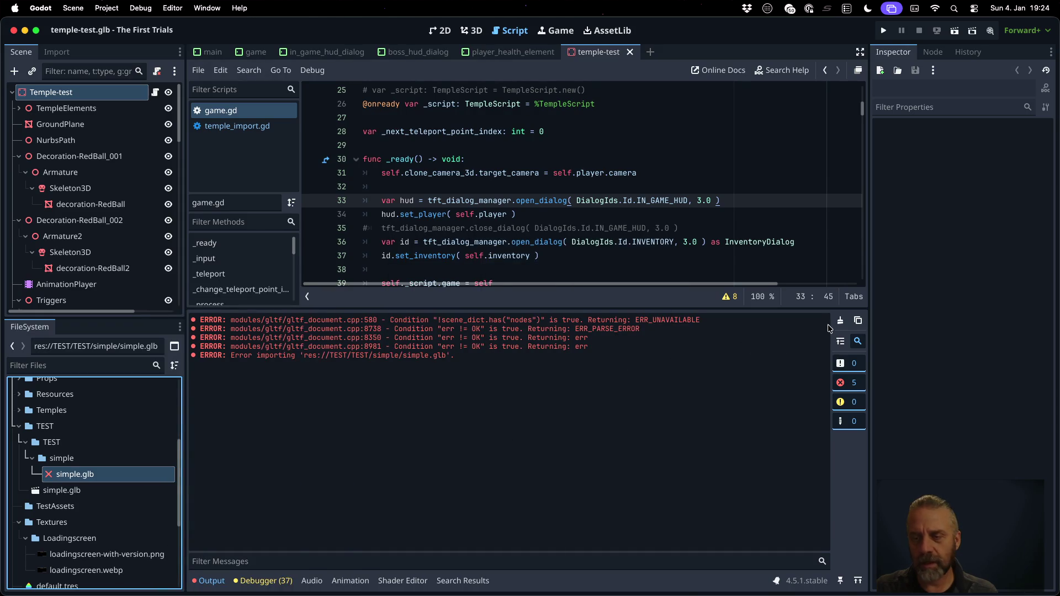
left_click(840, 321)
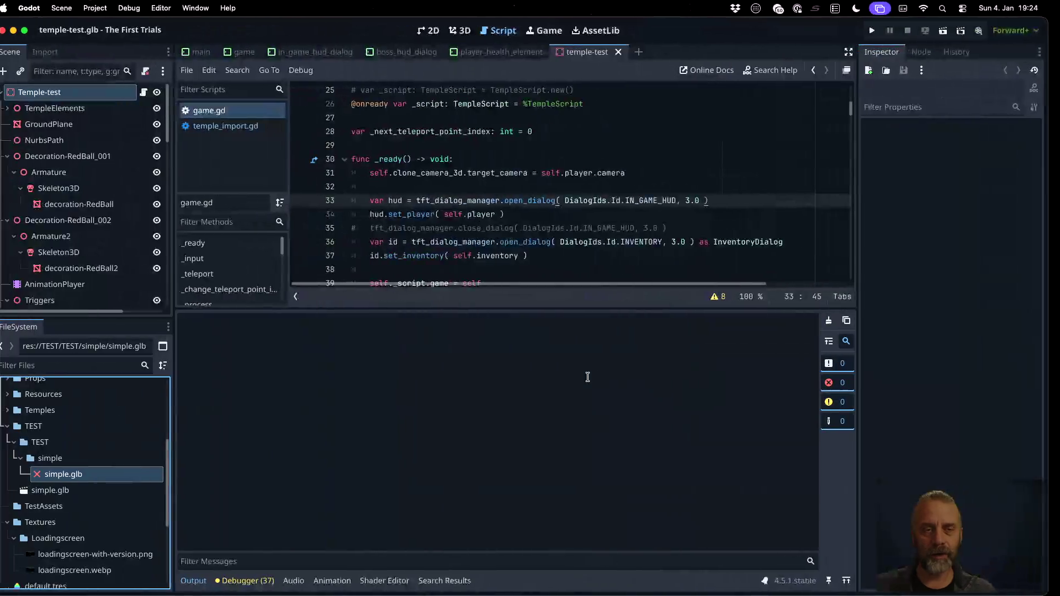
Step: Return to blender_v3.py and place the cursor at the end of the line naming root
key("ctrl+Up")
left_click(338, 394)
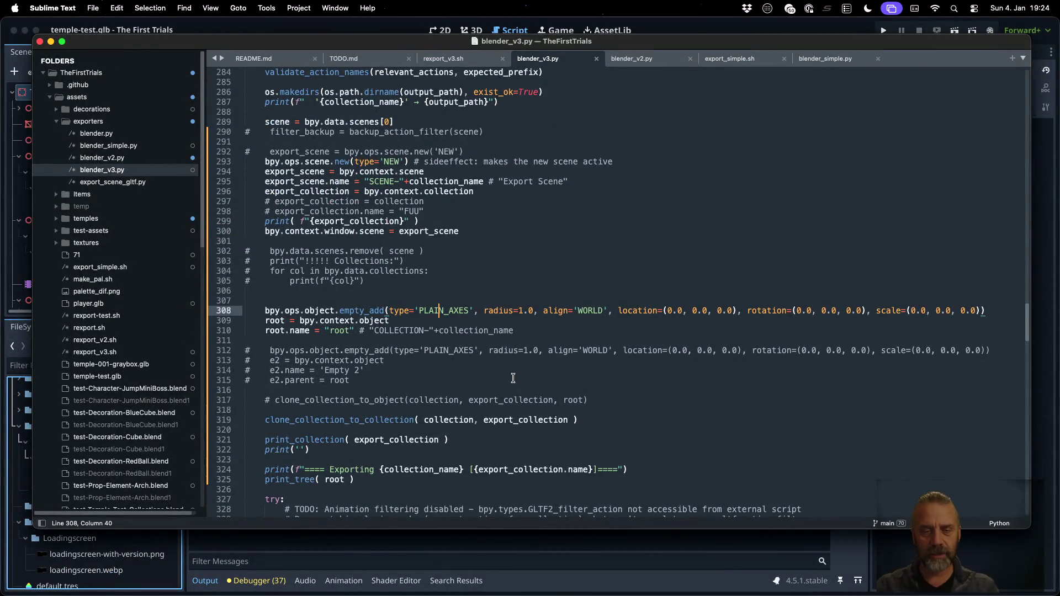
key("Down")
key("Down")
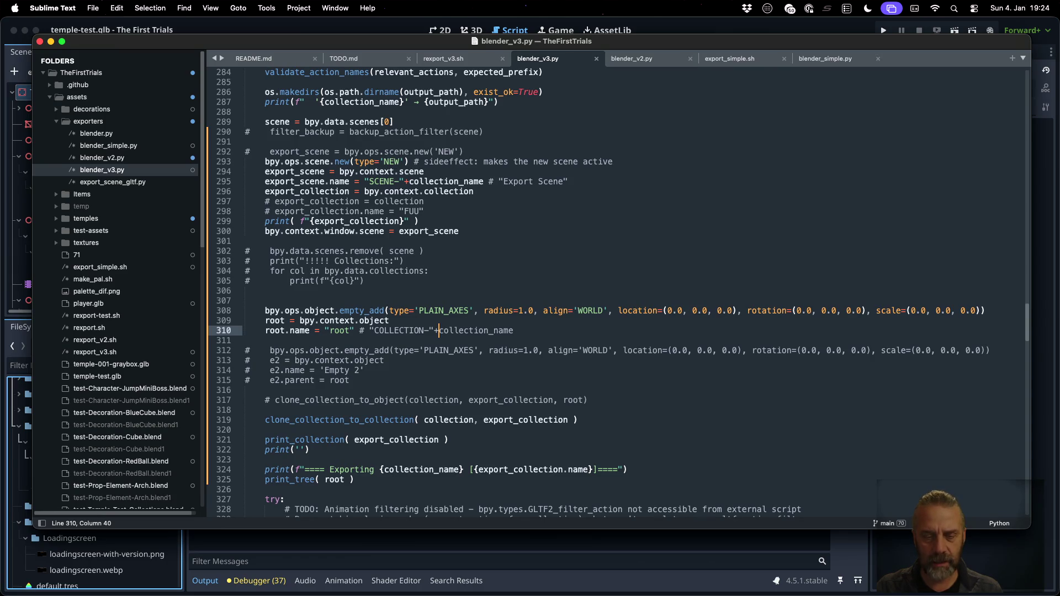
key("super+Right")
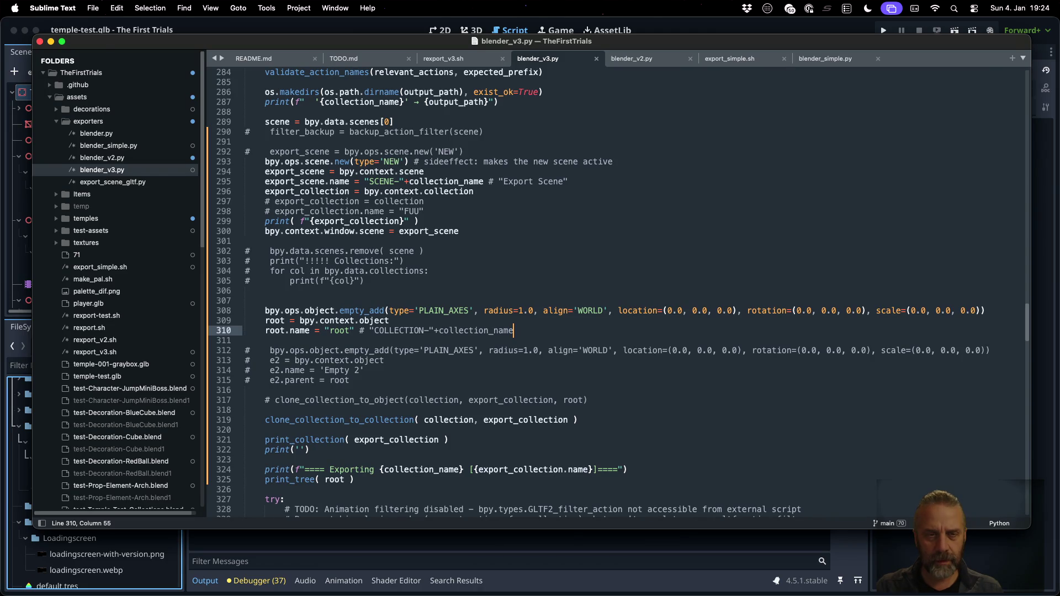
scroll(615, 293, "up", 10)
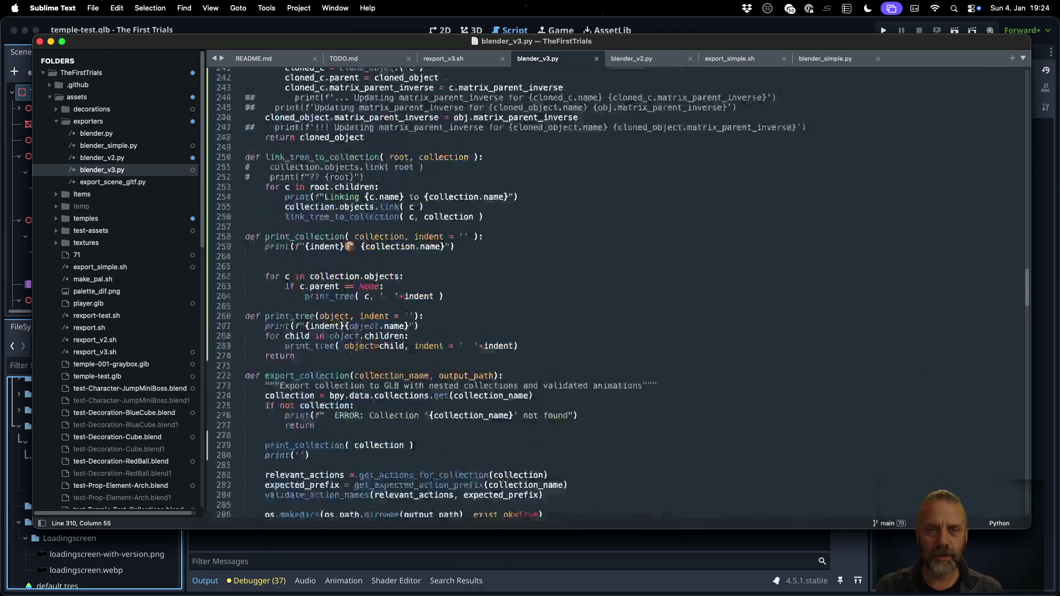
scroll(437, 355, "up", 1)
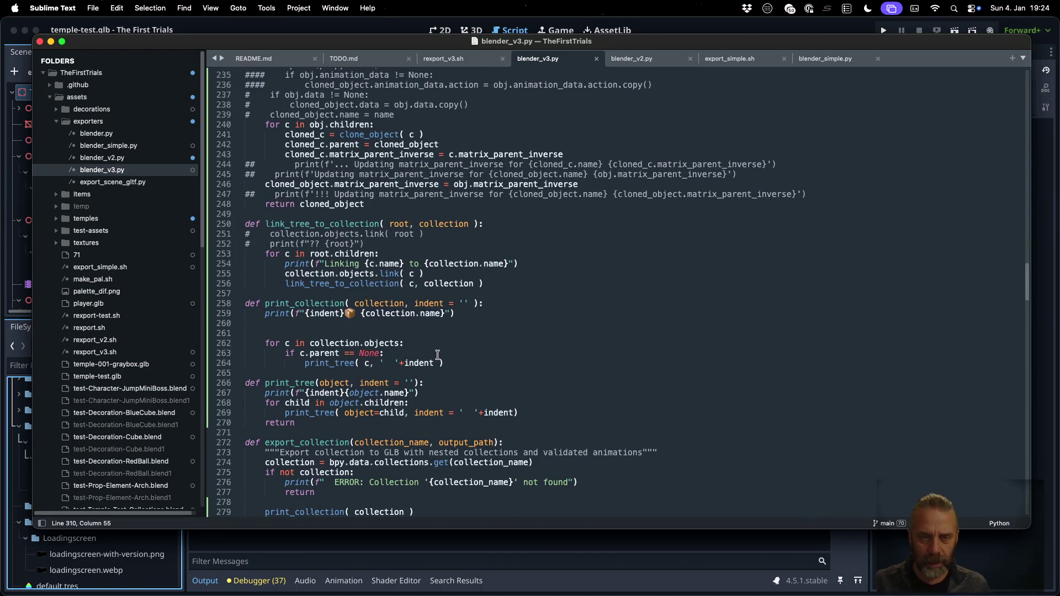
scroll(437, 354, "down", 10)
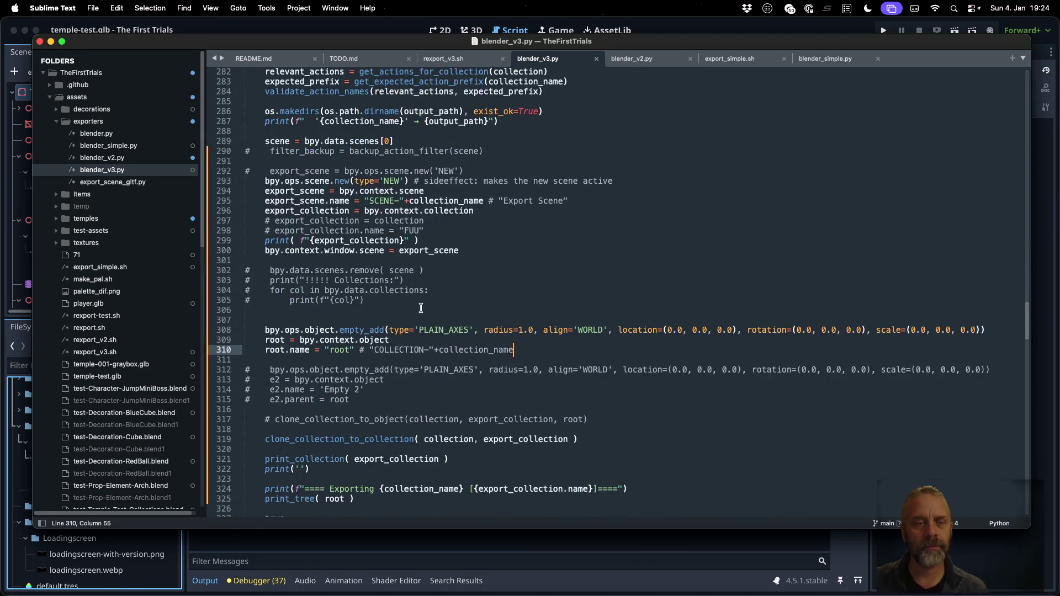
Step: Add collection.objects.link( root ) below the root naming line and save blender_v3.py
key("Return")
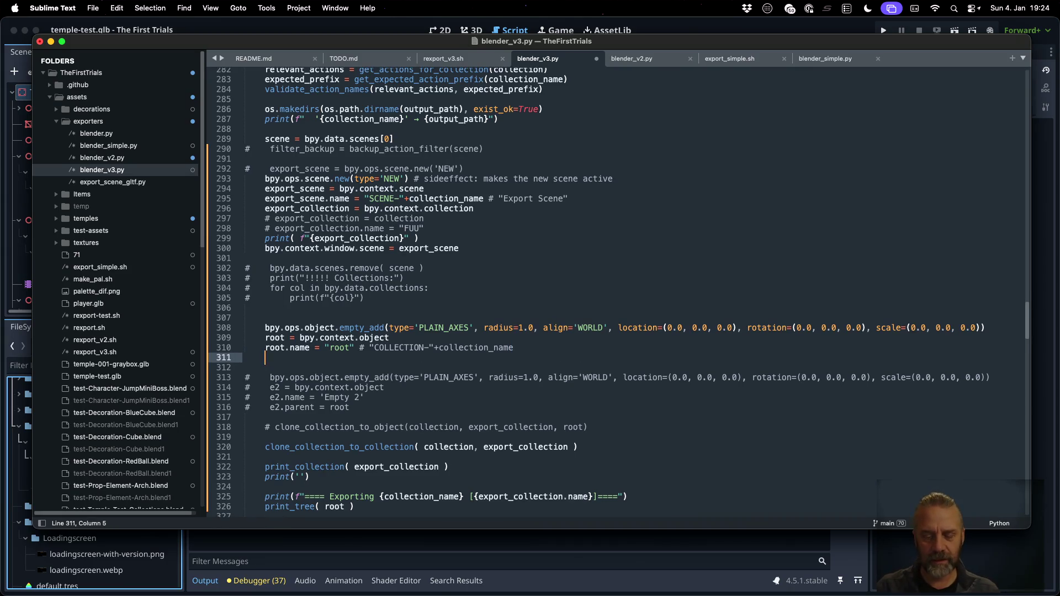
type("colle")
key("Tab")
type(",.")
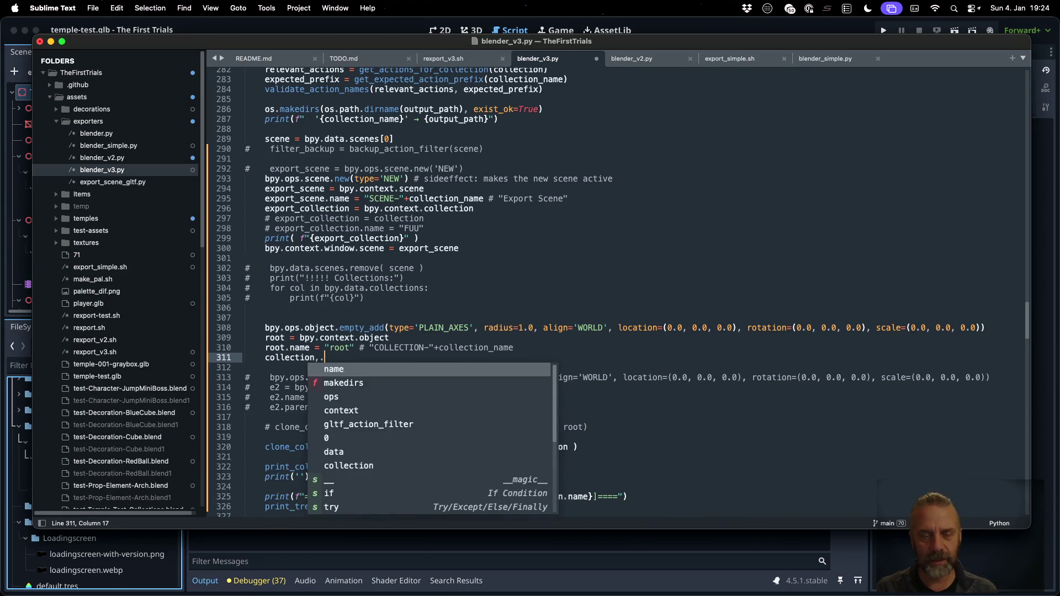
key("BackSpace")
key("BackSpace")
type(".")
key("Tab")
type(".lo")
key("BackSpace")
type("ink( root")
key("super+s")
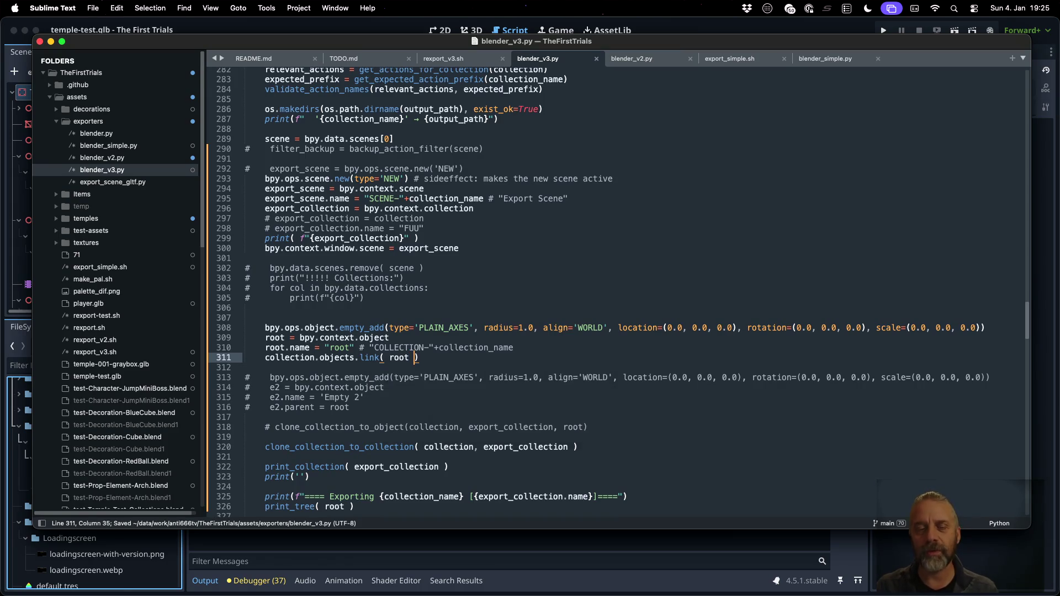
Step: Reopen test-Test-simple.blend in Blender from the iTerm2 history
key("super+Tab")
key("Up")
key("Return")
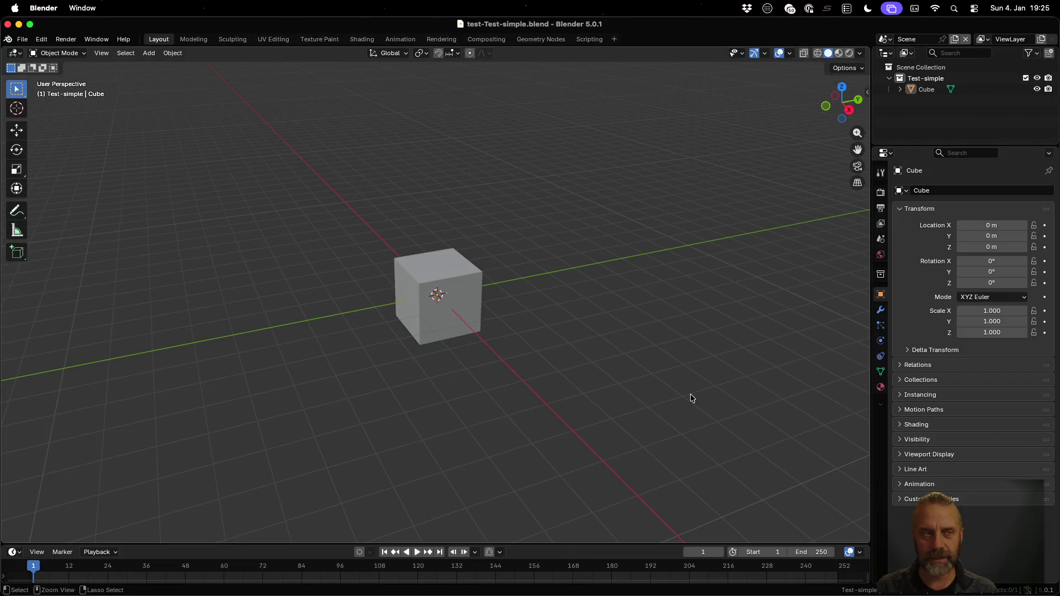
Step: Quit Blender and rerun the v3 export of simple.blend
key("super+q")
key("Up")
key("Up")
key("Return")
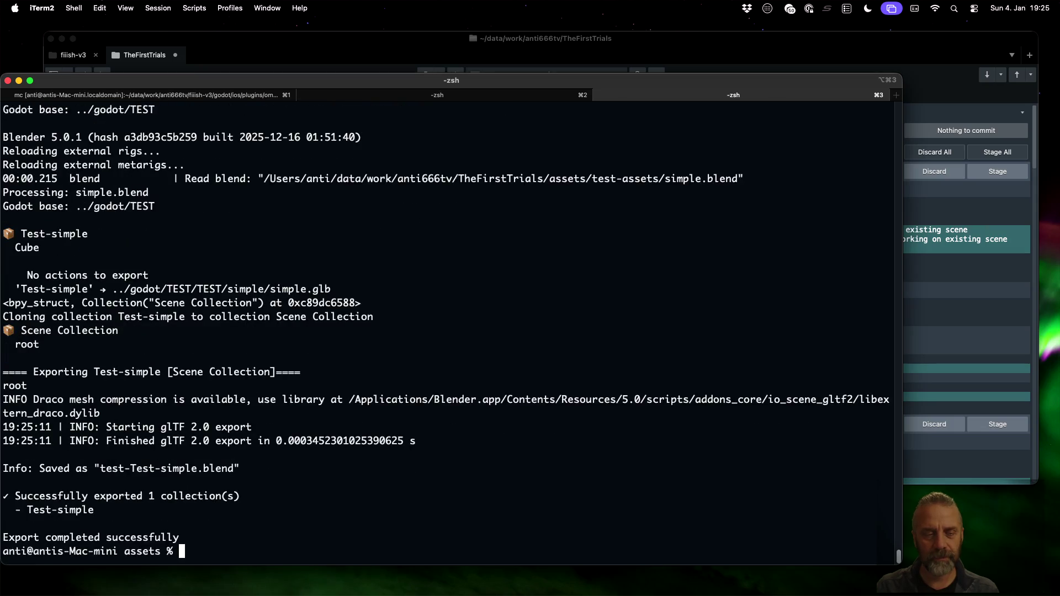
Step: Reimport simple.glb in Godot's FileSystem dock
key("ctrl+Left")
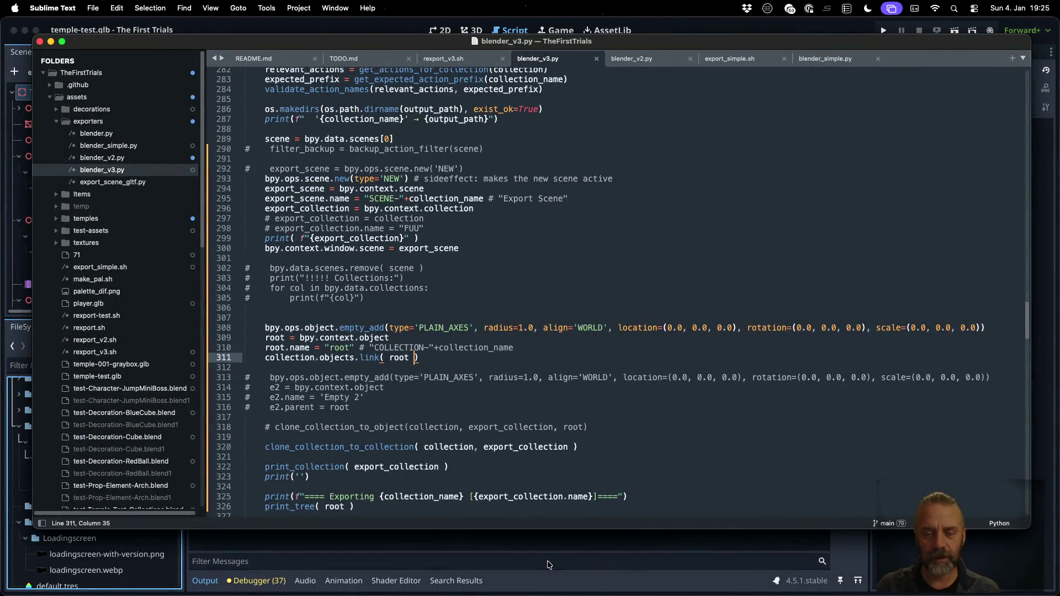
key("ctrl+Left")
right_click(61, 475)
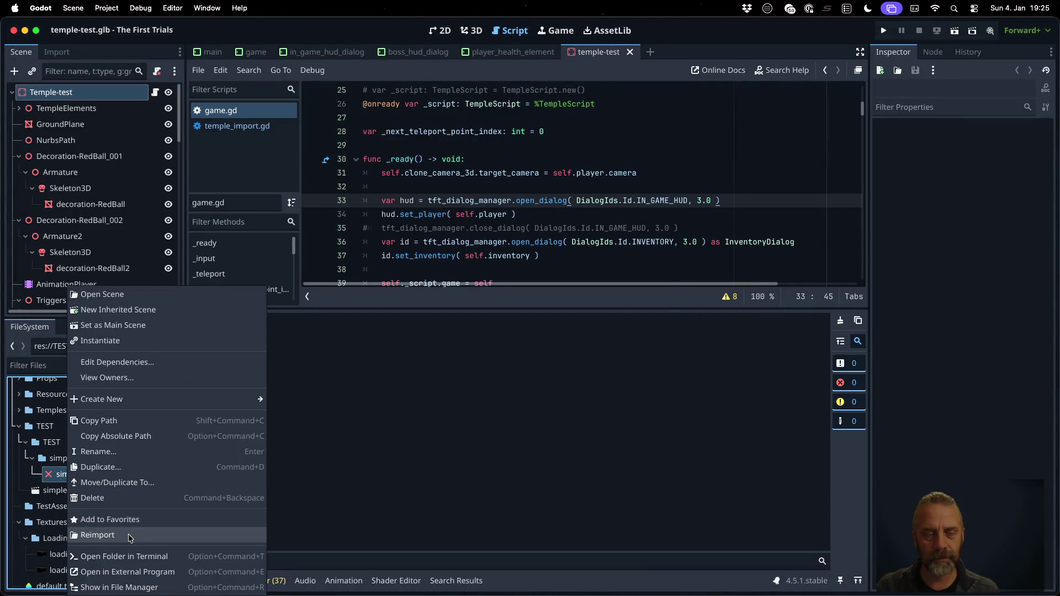
left_click(130, 536)
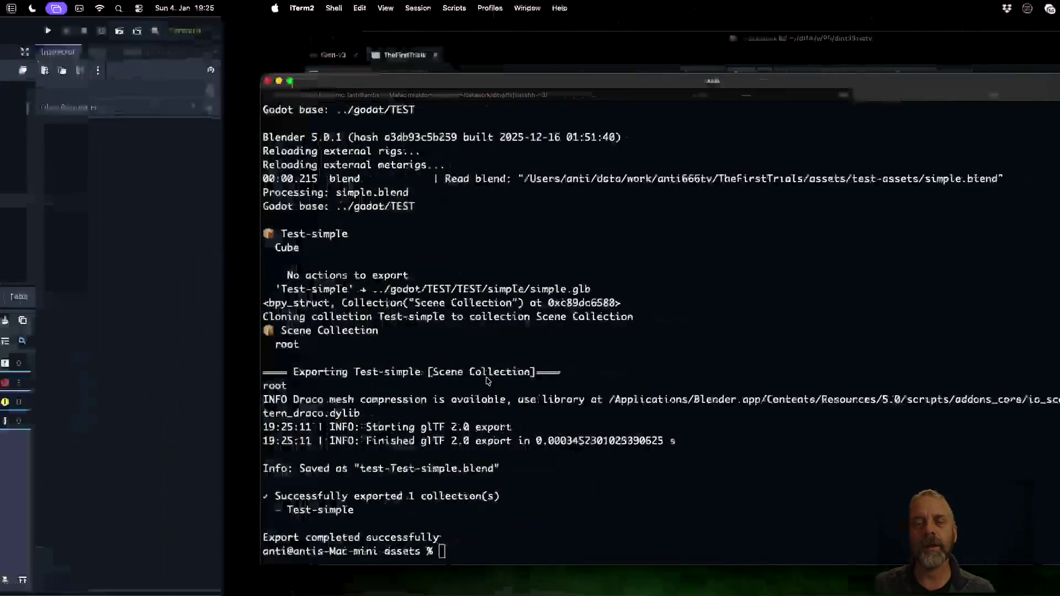
Step: Open test-Test-simple.blend in Blender again from iTerm2
key("super+Tab")
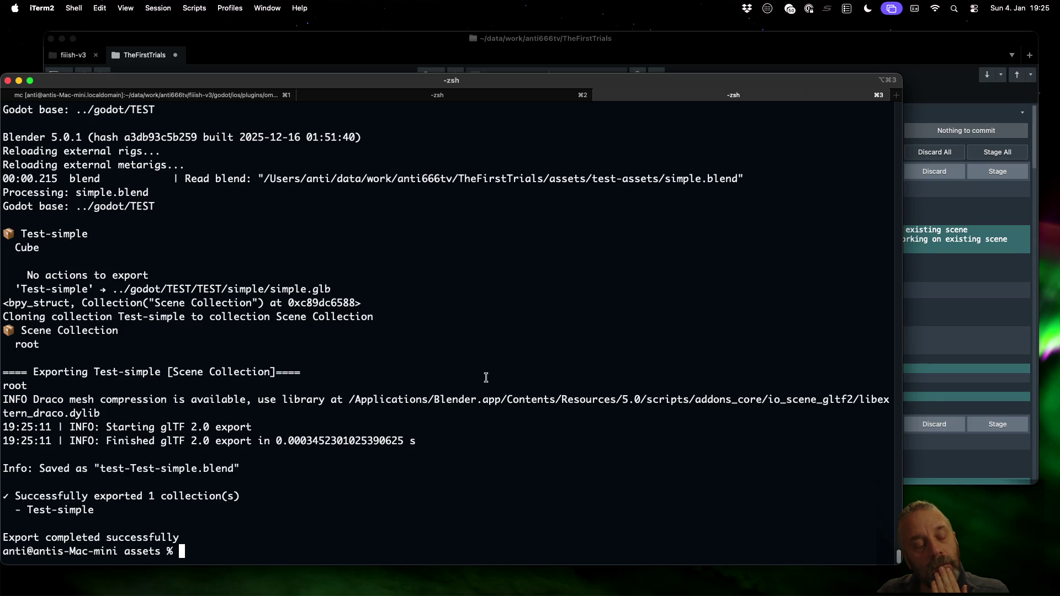
key("Up")
key("Up")
key("Return")
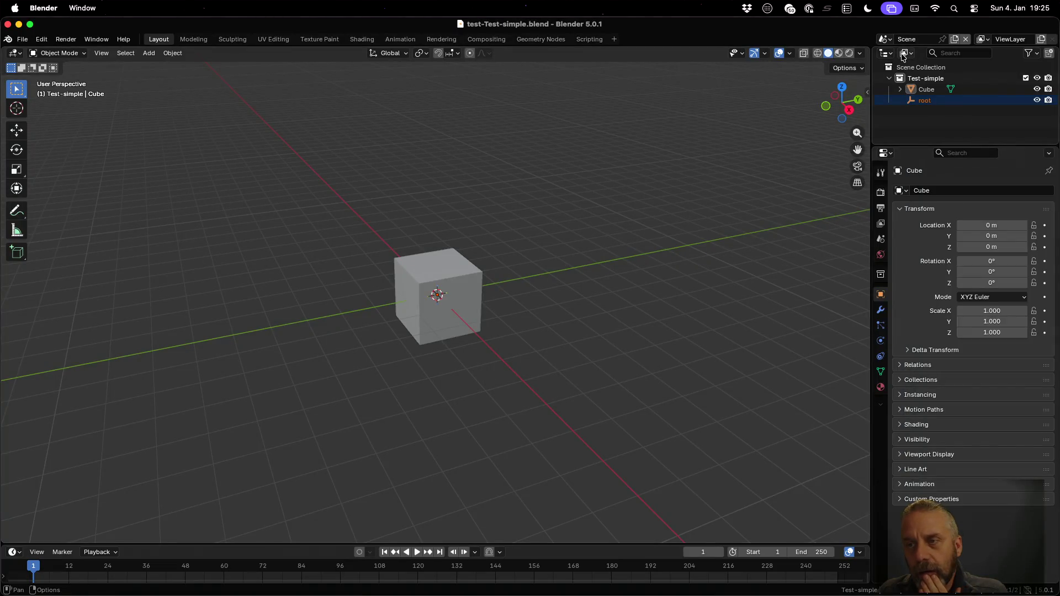
Step: Switch to SCENE-Test-simple, inspect the root empty, then close Blender choosing Don't Save
left_click(886, 39)
left_click(900, 67)
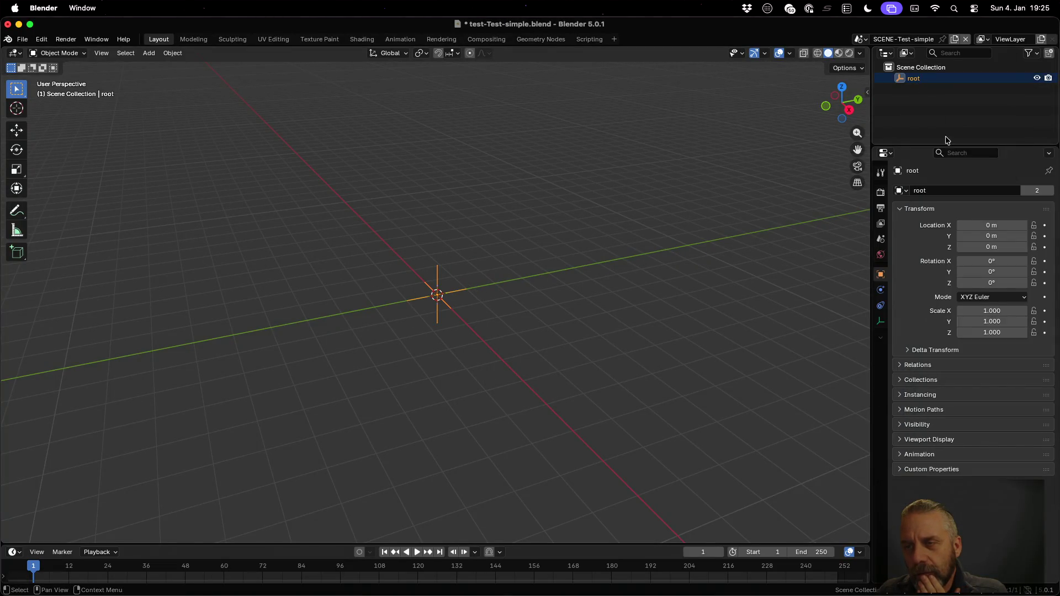
left_click(921, 67)
left_click(926, 78)
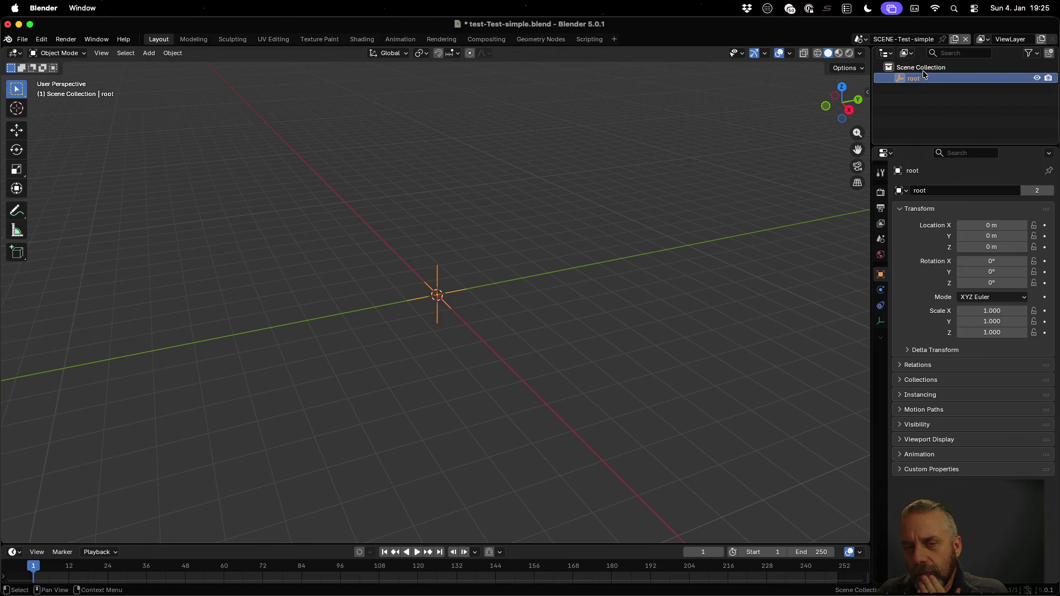
left_click(921, 67)
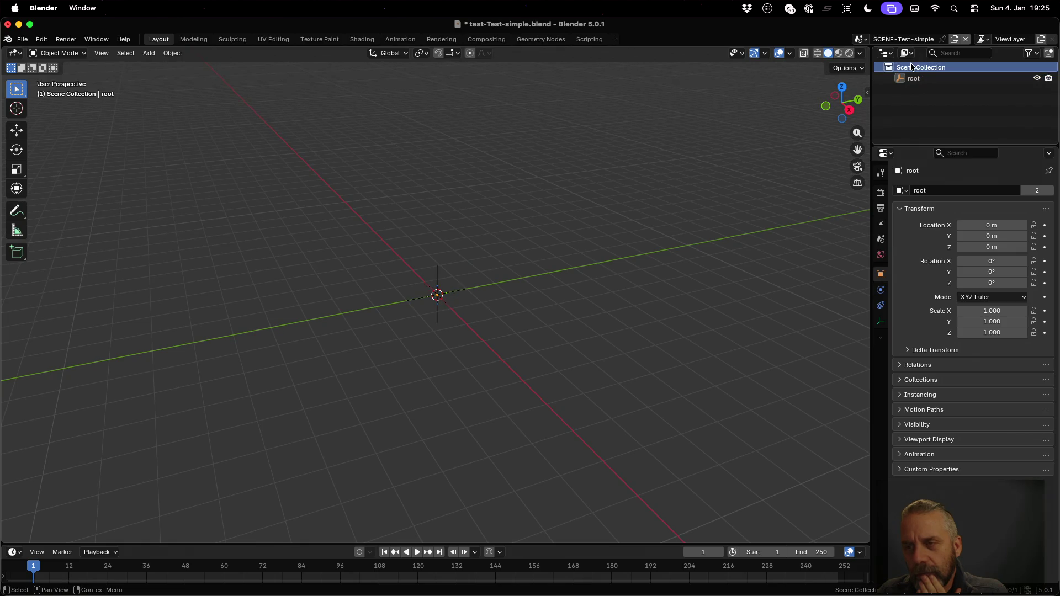
left_click(7, 24)
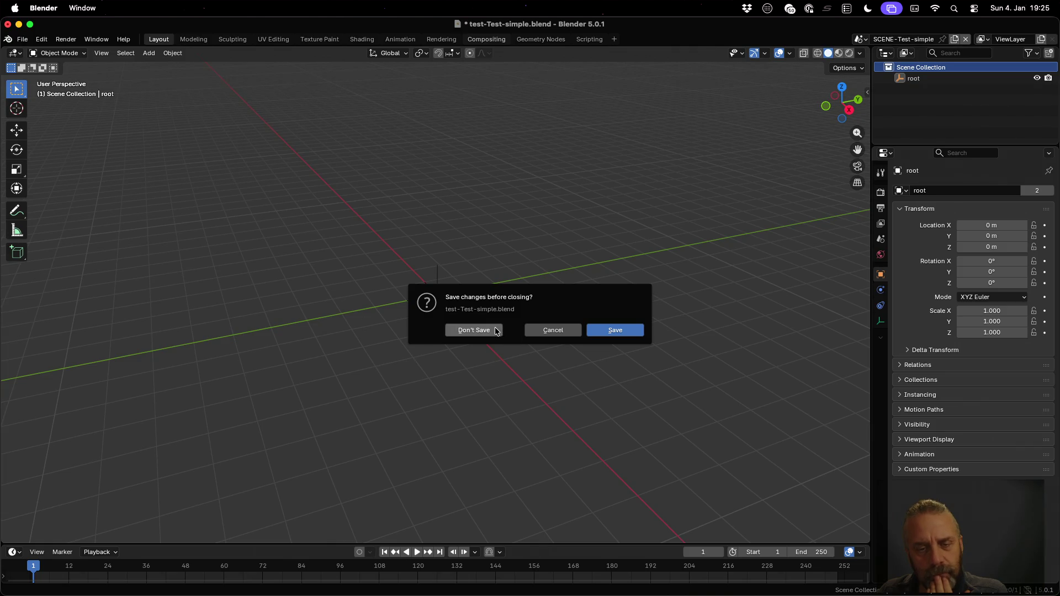
left_click(474, 331)
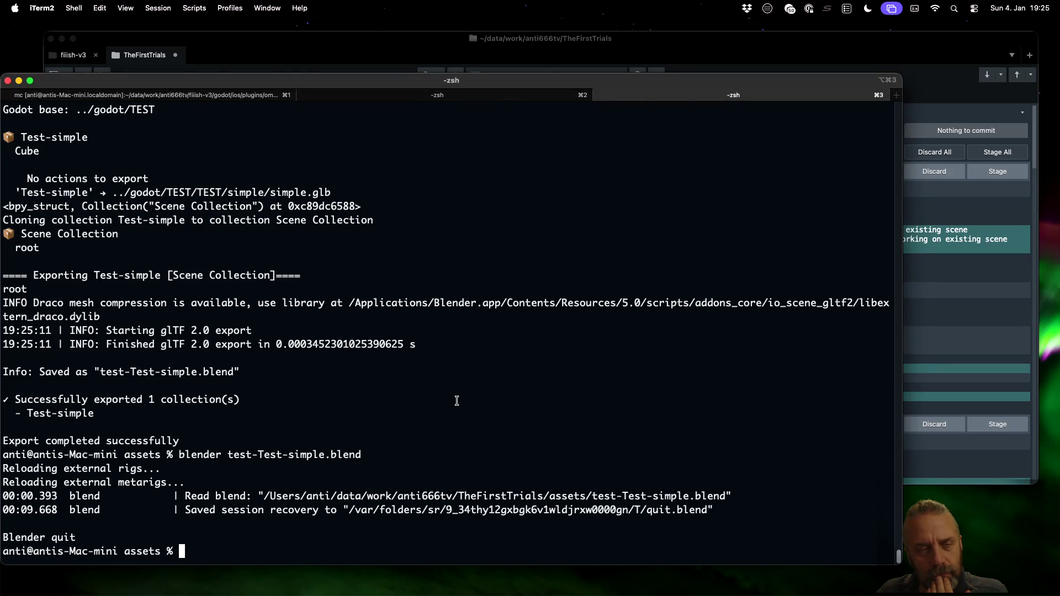
Step: Clear the terminal, rerun the simple.blend re-export, and mark the collection name in the Exporting line
key("ctrl+l")
key("Up")
key("Up")
key("Return")
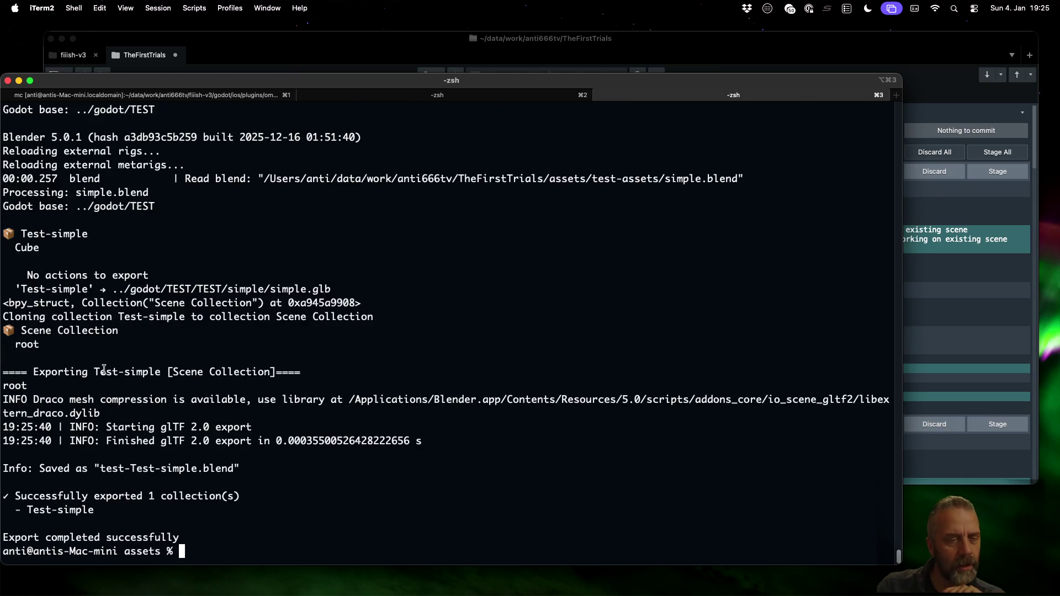
left_click_drag(93, 371, 273, 371)
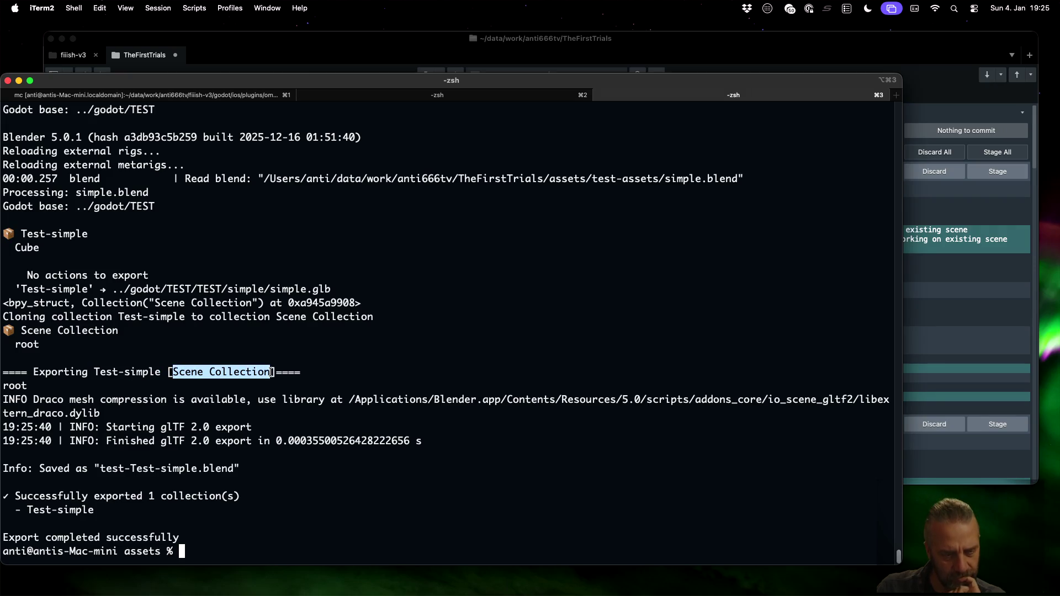
Step: Bring the blender_v3.py script window back to the front
key("super+Tab")
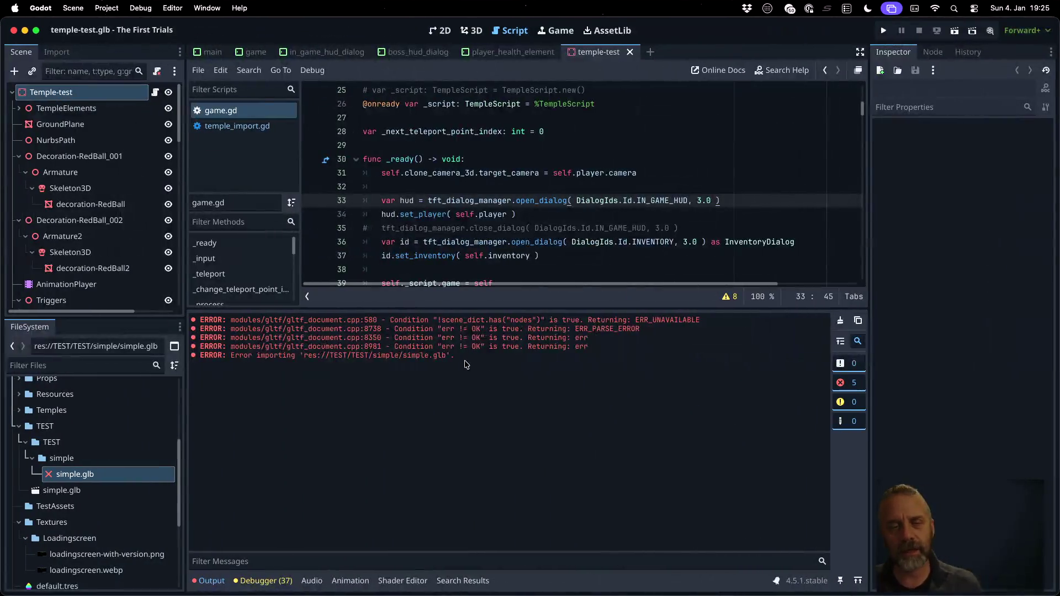
key("ctrl+Up")
left_click(464, 363)
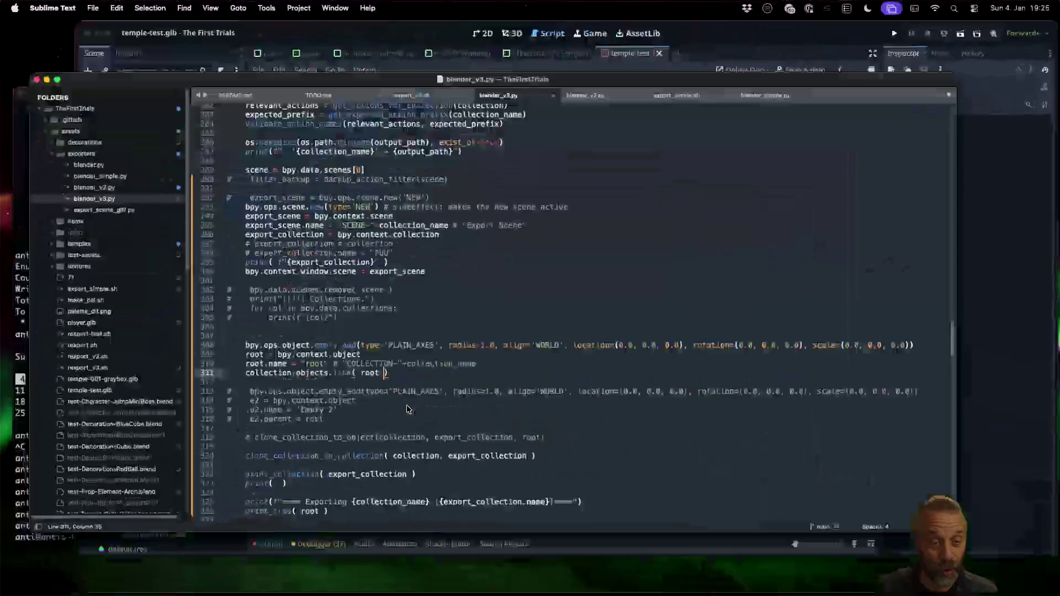
Step: Insert '{export_scene.name} -' into the Exporting print on line 325 and save the script
scroll(548, 414, "down", 3)
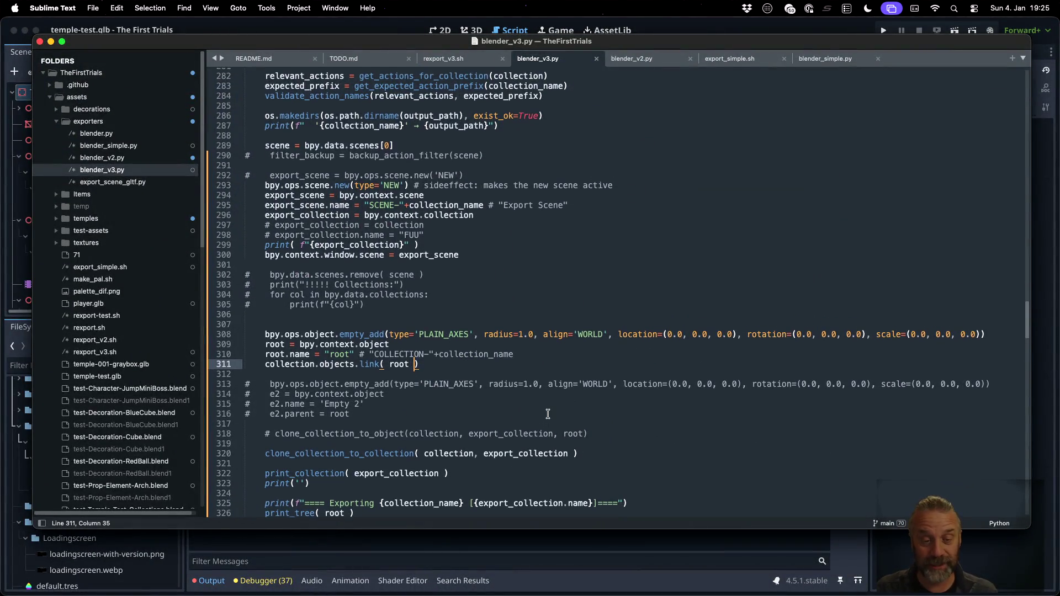
left_click(479, 422)
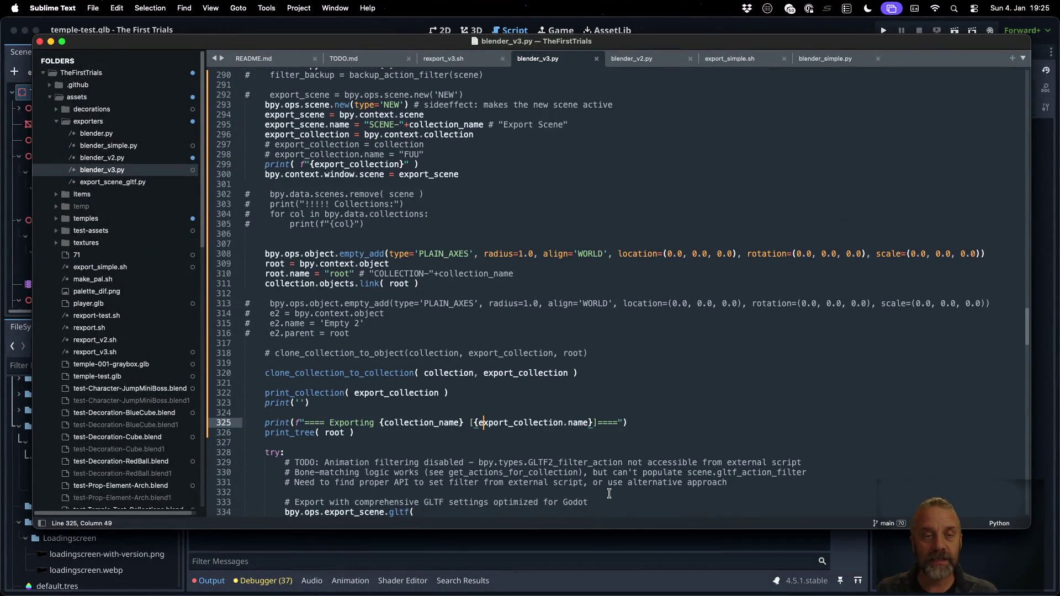
key("Left")
key("Left")
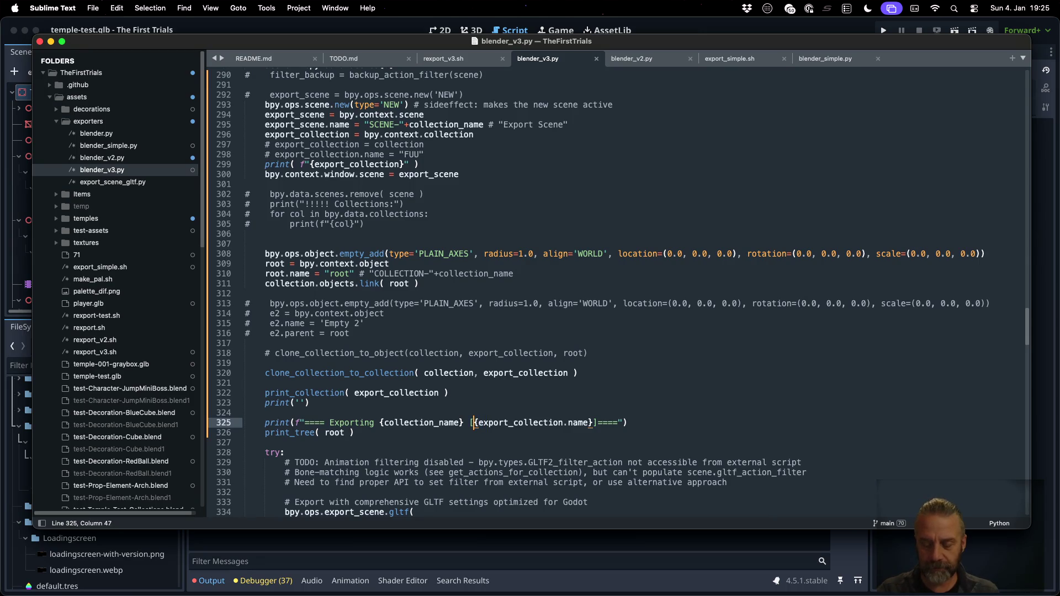
type("{export_s")
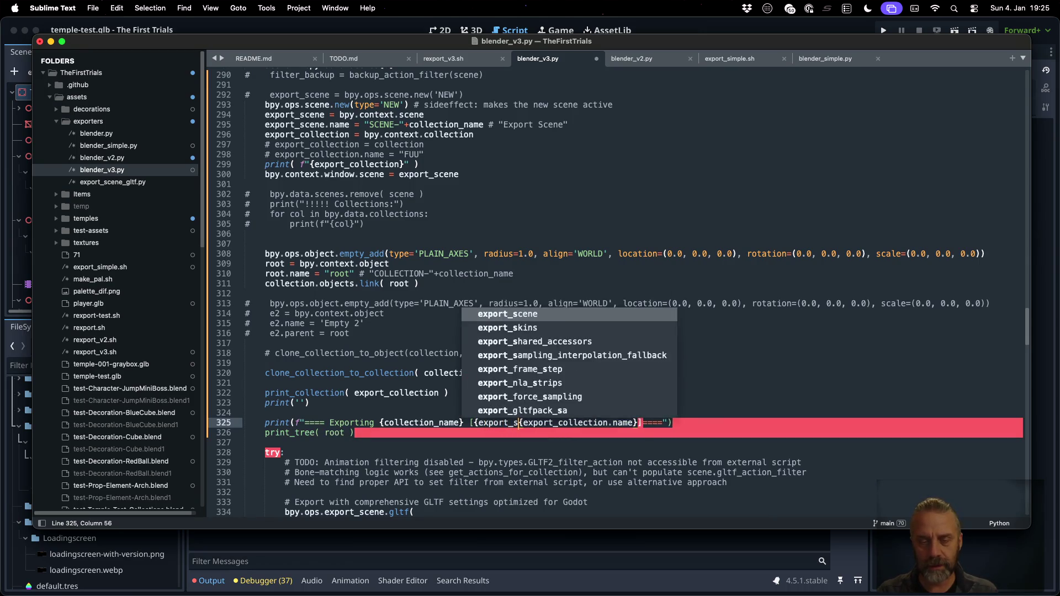
type("cene")
type(".name}")
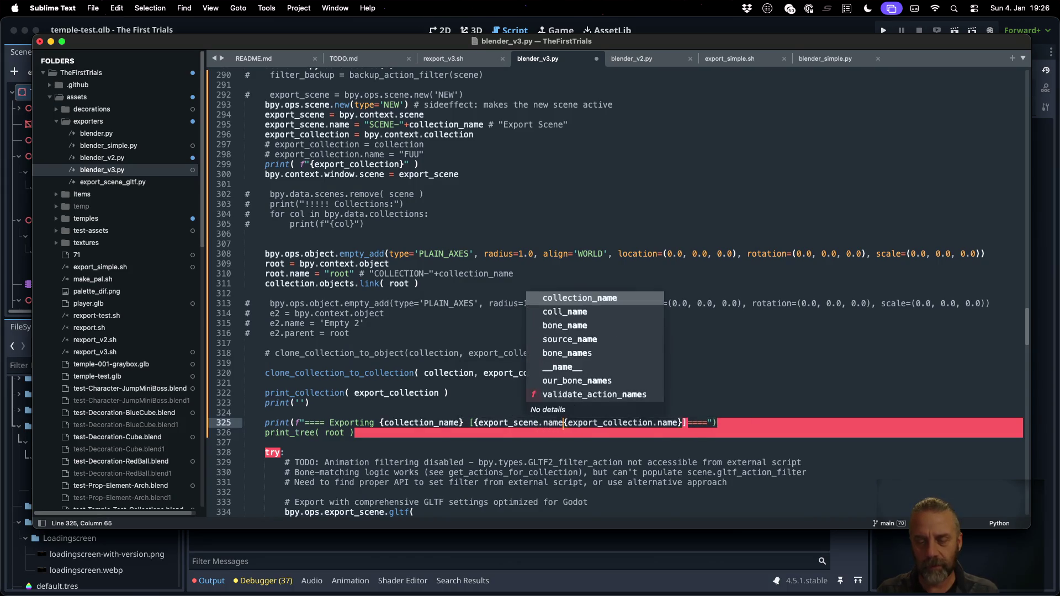
type(" -")
key("super+s")
key("super+Tab")
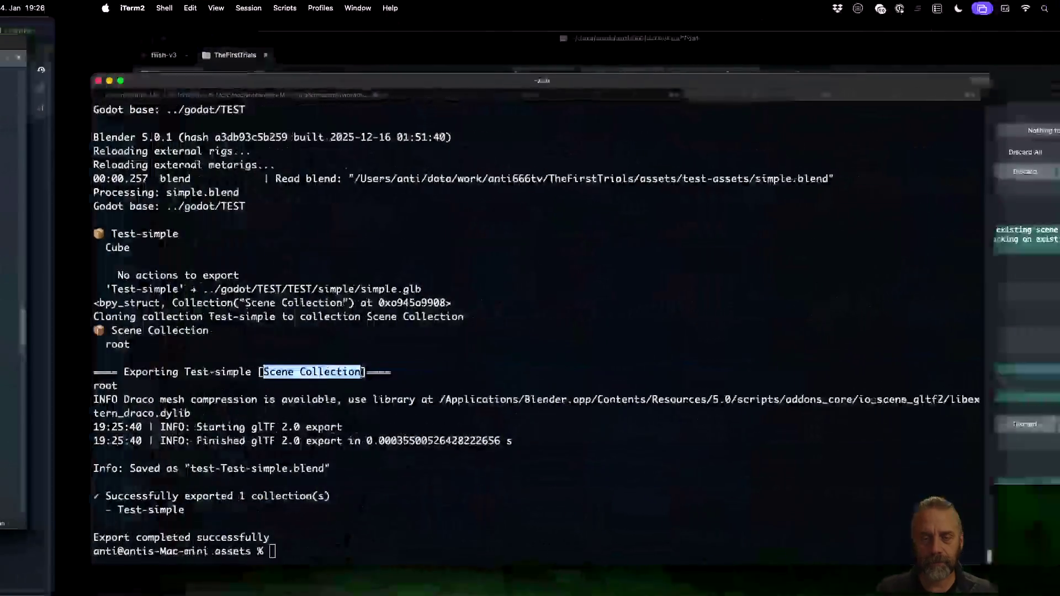
Step: Rerun the re-export and confirm it logs 'SCENE-Test-simple - Scene Collection'
key("Up")
key("Return")
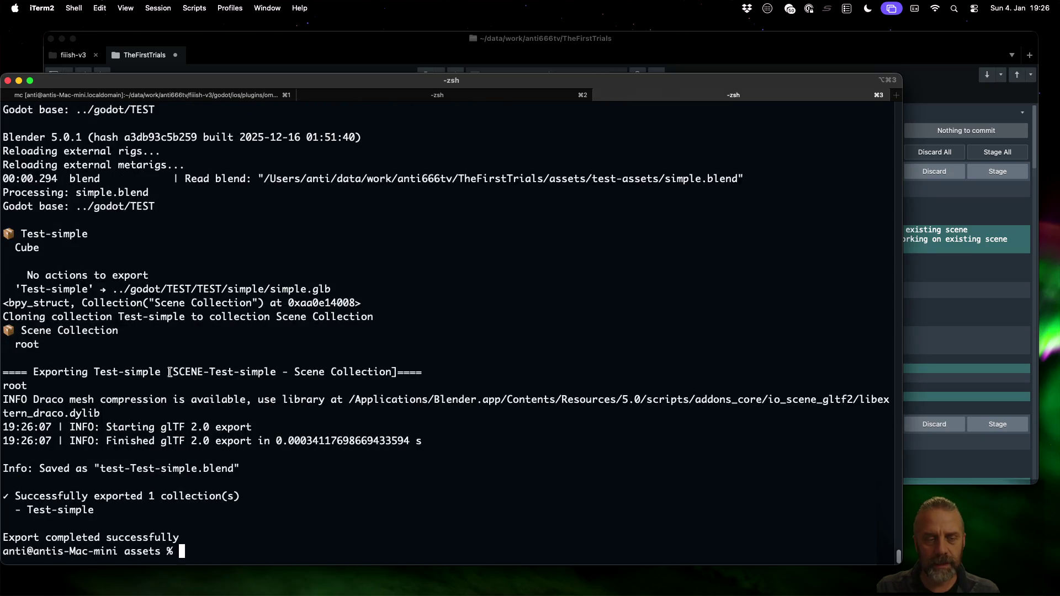
left_click_drag(173, 372, 392, 372)
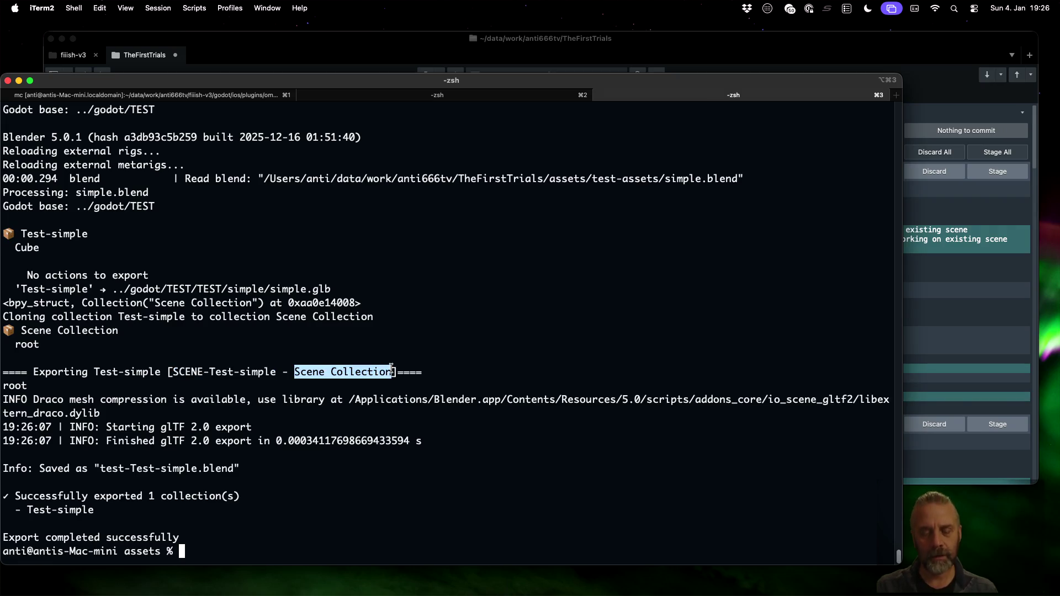
key("ctrl+Left")
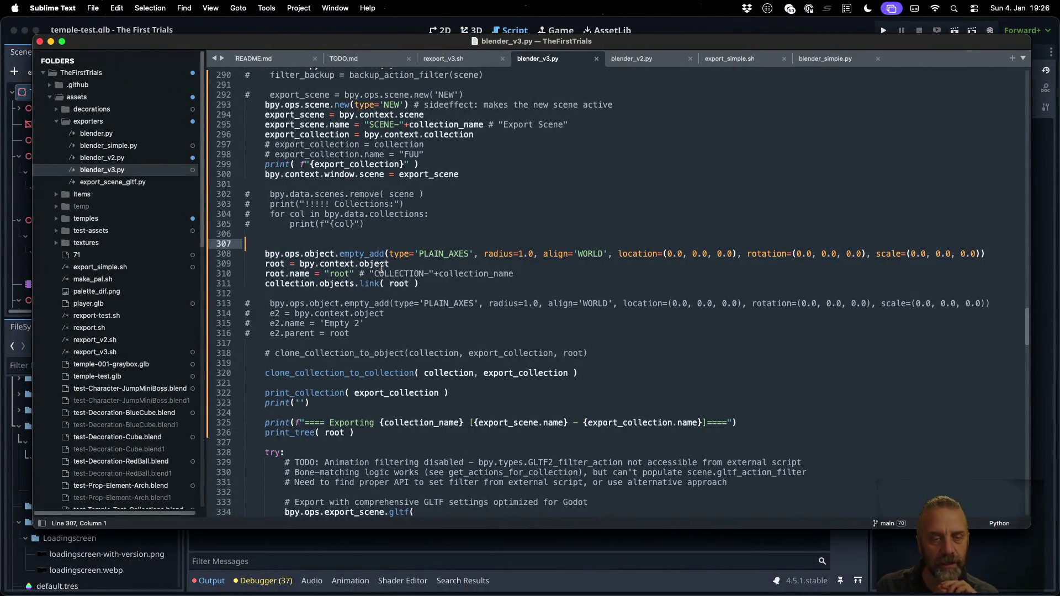
Step: Replace collection with export_collection on line 311 and save the script
double_click(276, 264)
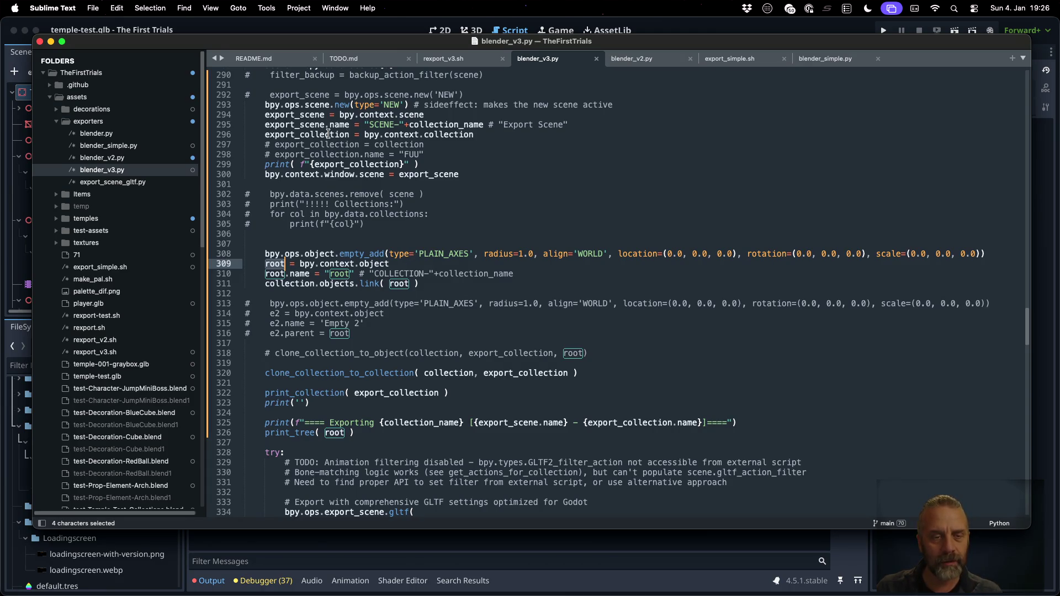
double_click(329, 134)
key("cmd+c")
double_click(299, 284)
key("cmd+v")
key("cmd+s")
Step: Rerun the re-export and review the root-already-in-Scene-Collection RuntimeError
key("cmd+Tab")
key("Up")
key("Return")
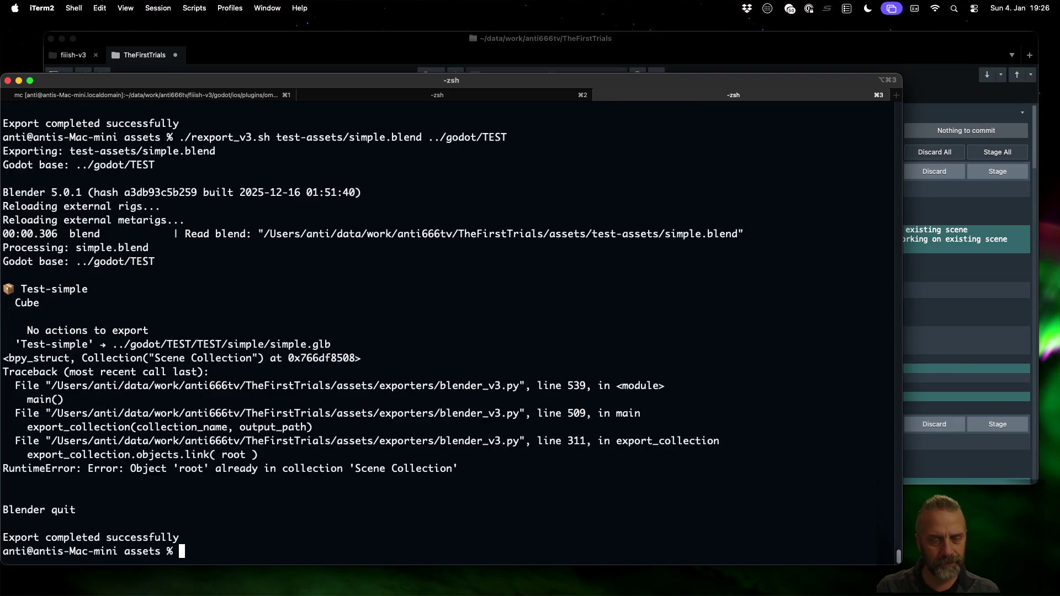
key("cmd+Tab")
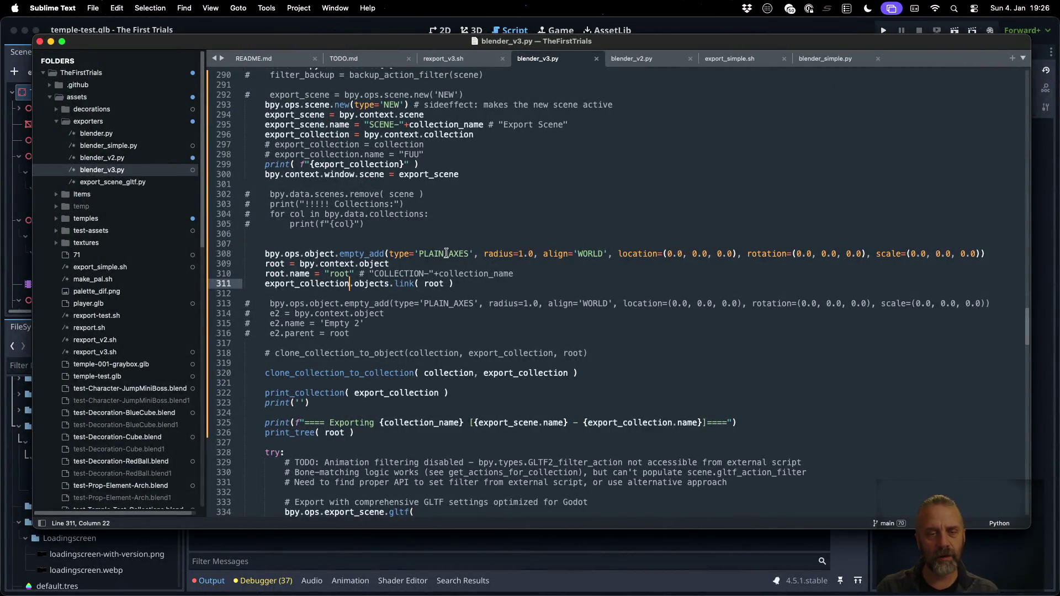
left_click(447, 253)
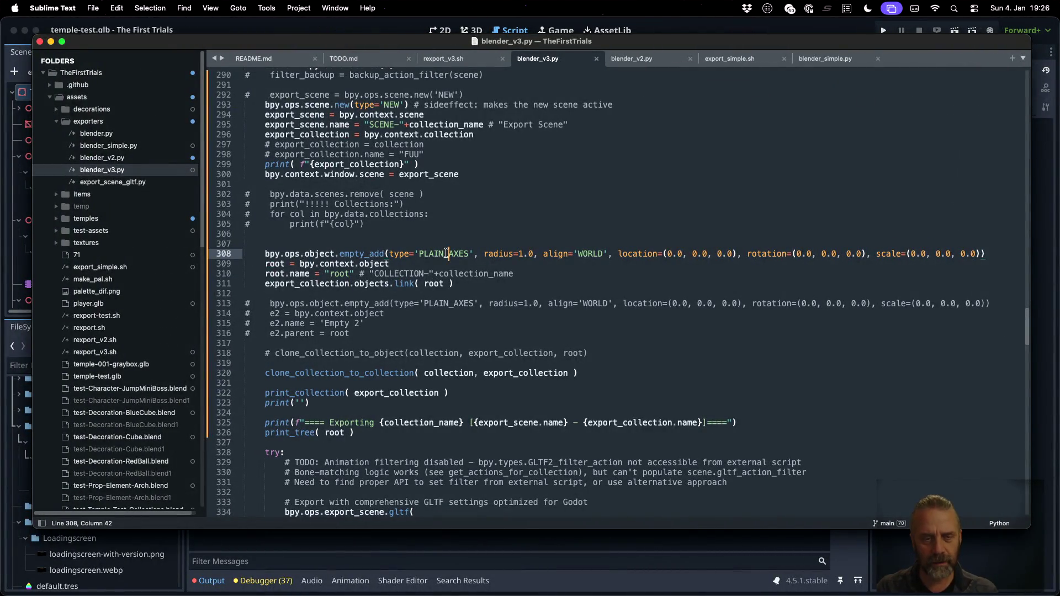
key("super+Tab")
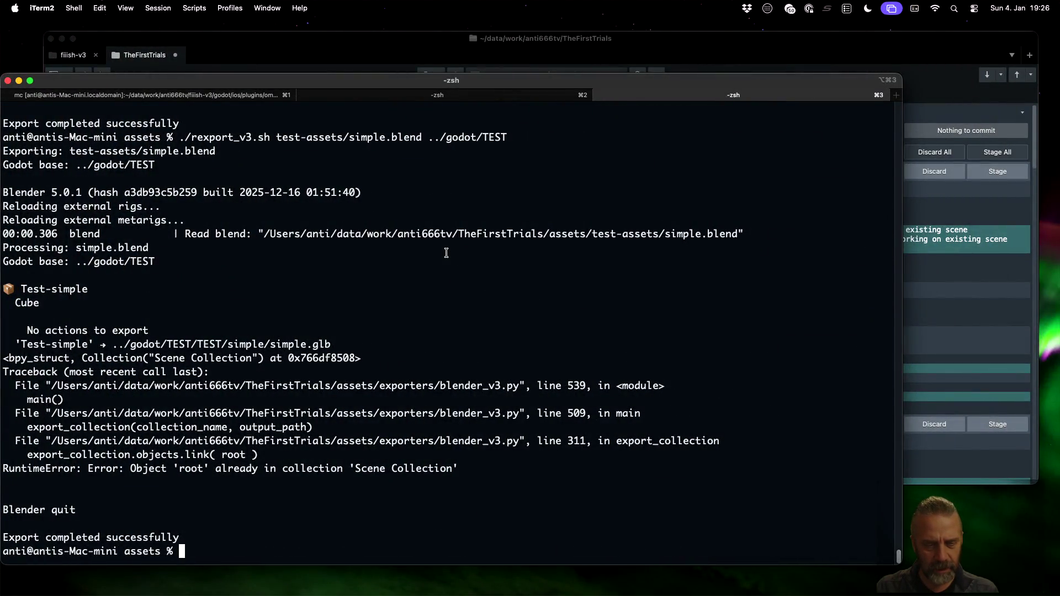
key("super+Tab")
left_click(434, 273)
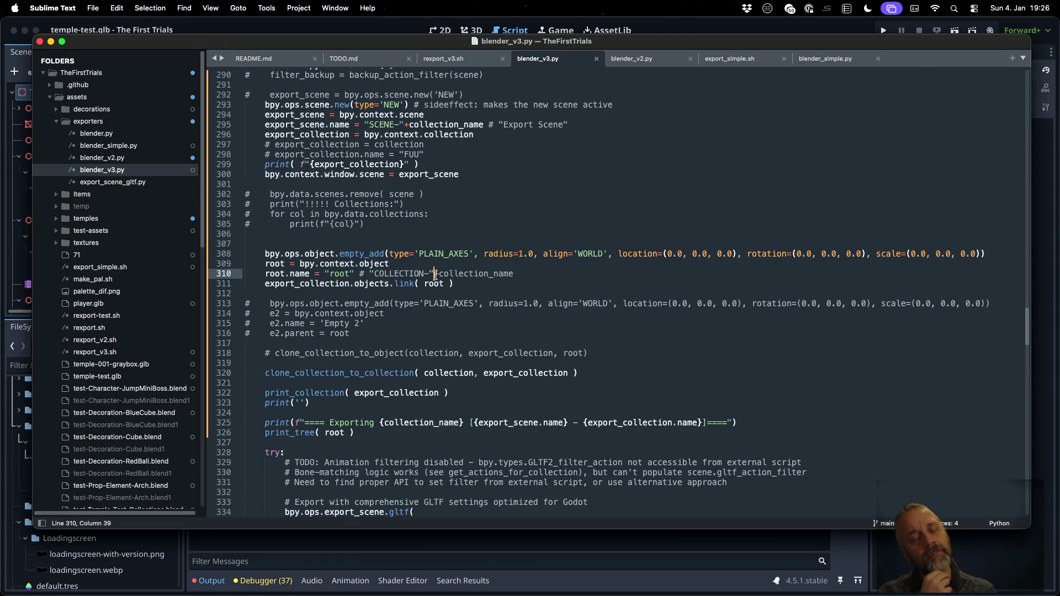
Step: Insert a new line below line 310, discard the stray 'c', and save
key("super+Right")
key("Return")
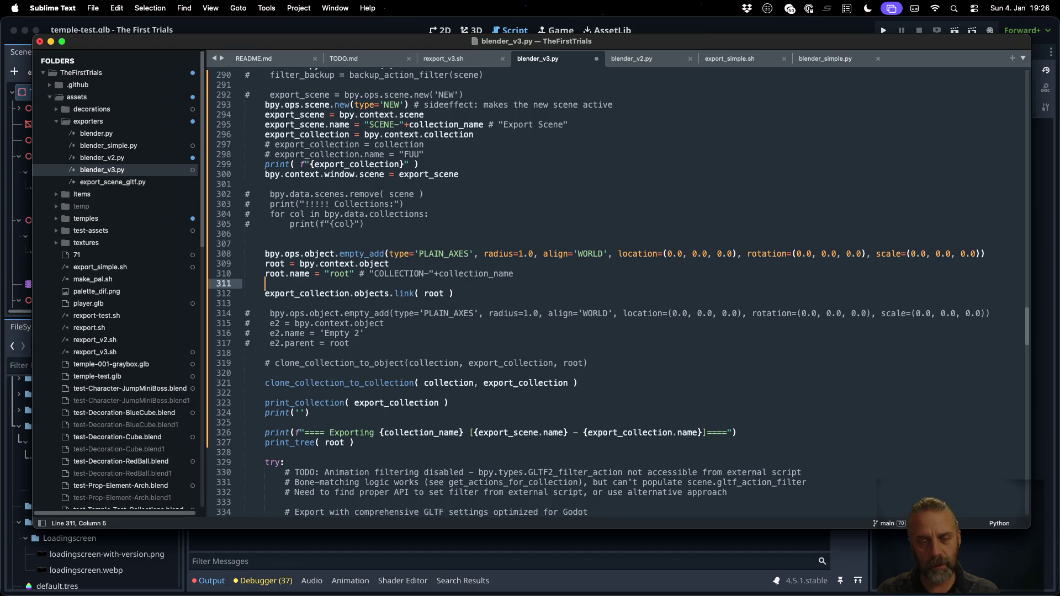
type("c")
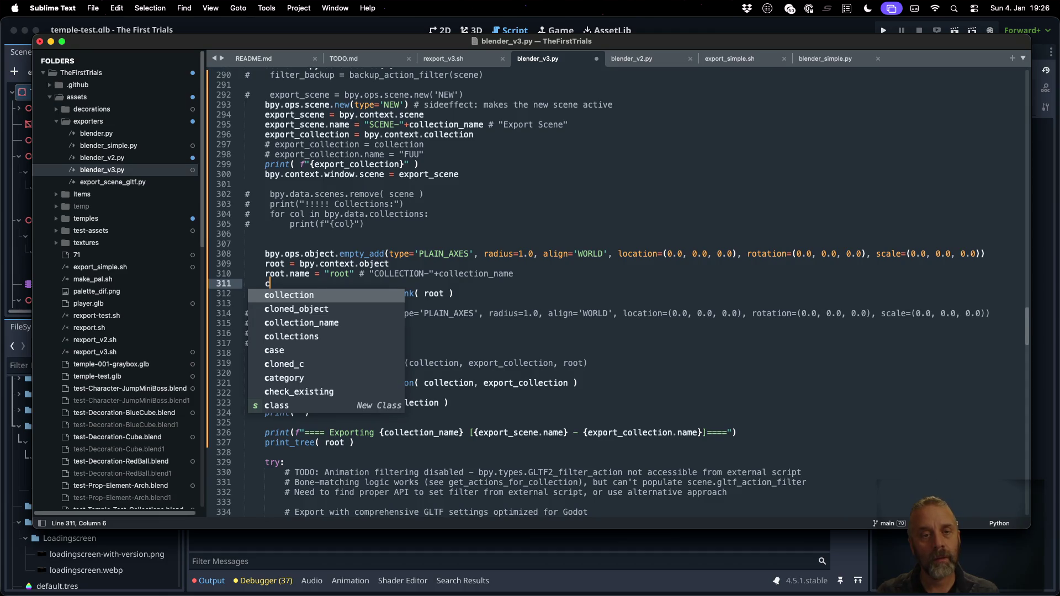
key("Escape")
key("BackSpace")
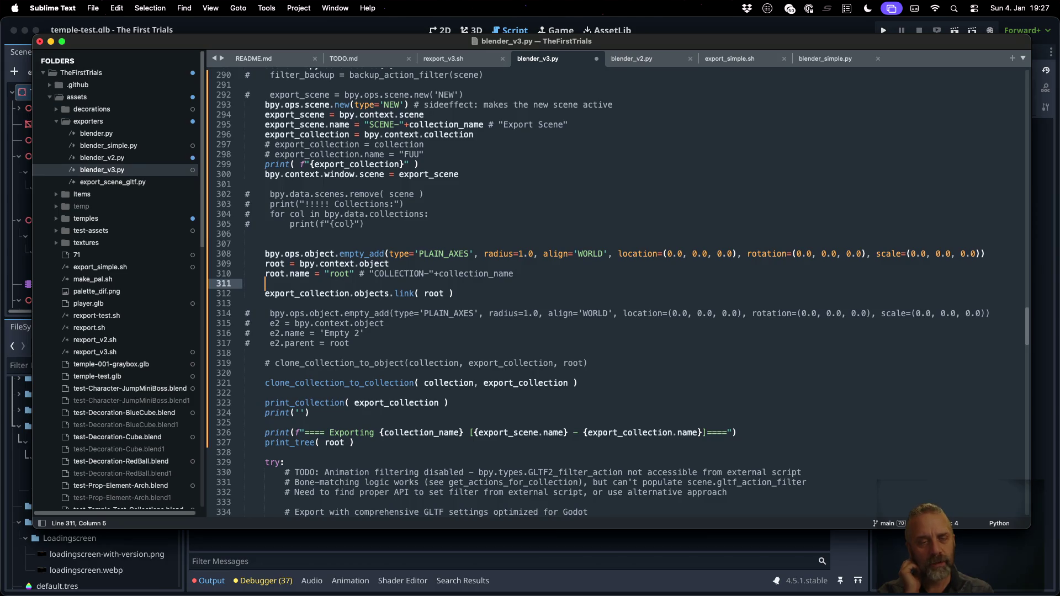
key("super+s")
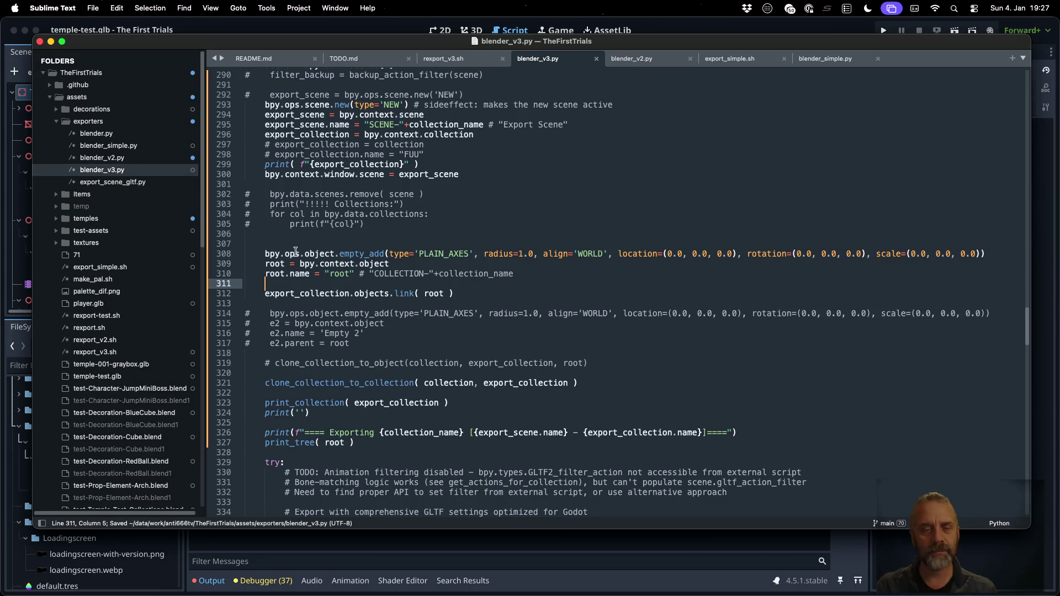
Step: Remove the blank line and comment out the line linking root to export_collection
double_click(331, 294)
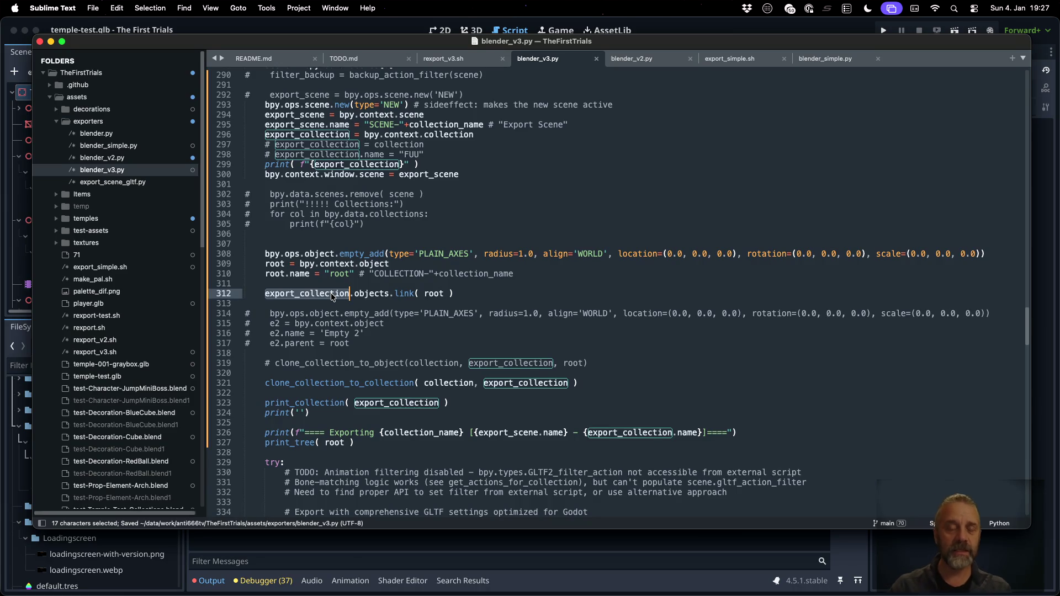
key("Up")
key("BackSpace")
key("BackSpace")
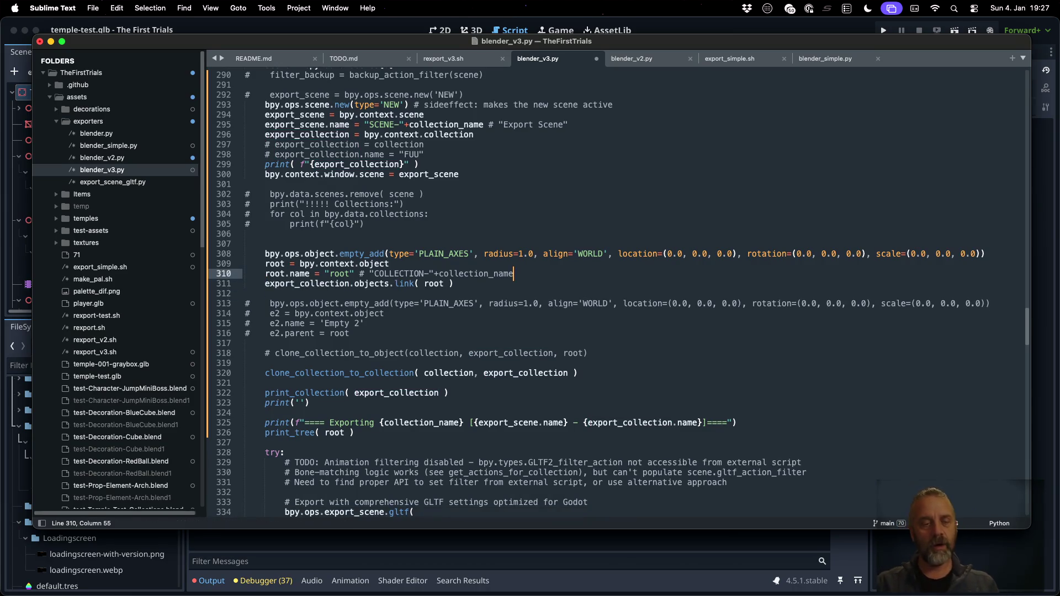
key("Down")
key("Home")
key("super+slash")
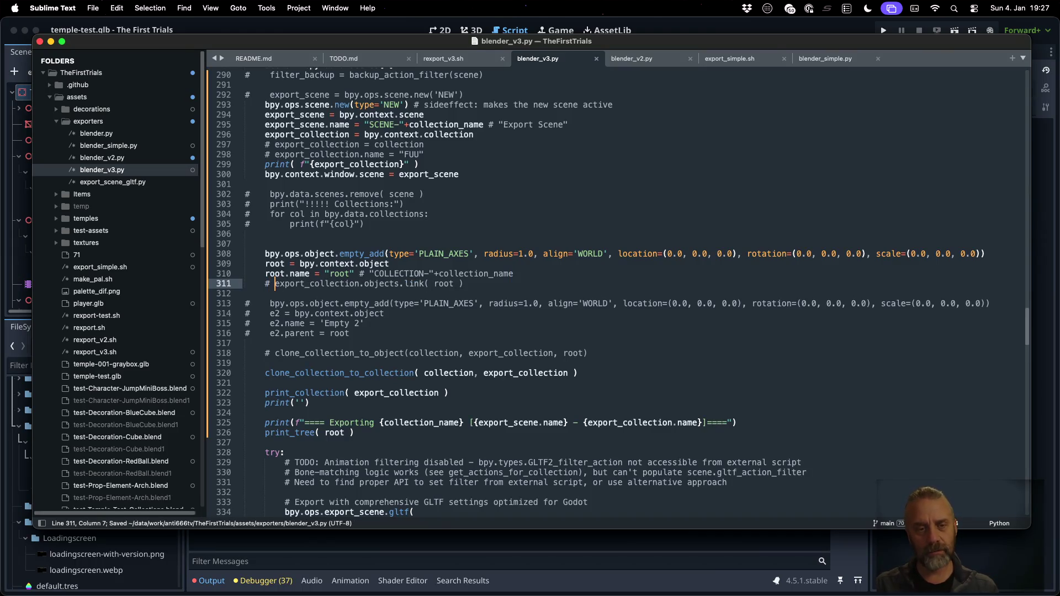
Step: Delete the # "COLLECTION-" comment from line 310, save, and rerun the re-export
left_click(325, 274)
mouse_move(325, 274)
left_mouse_down()
mouse_move(408, 274)
mouse_move(355, 274)
left_mouse_up()
left_click(374, 274)
key("BackSpace")
key("super+s")
key("super+Tab")
key("Up")
key("Return")
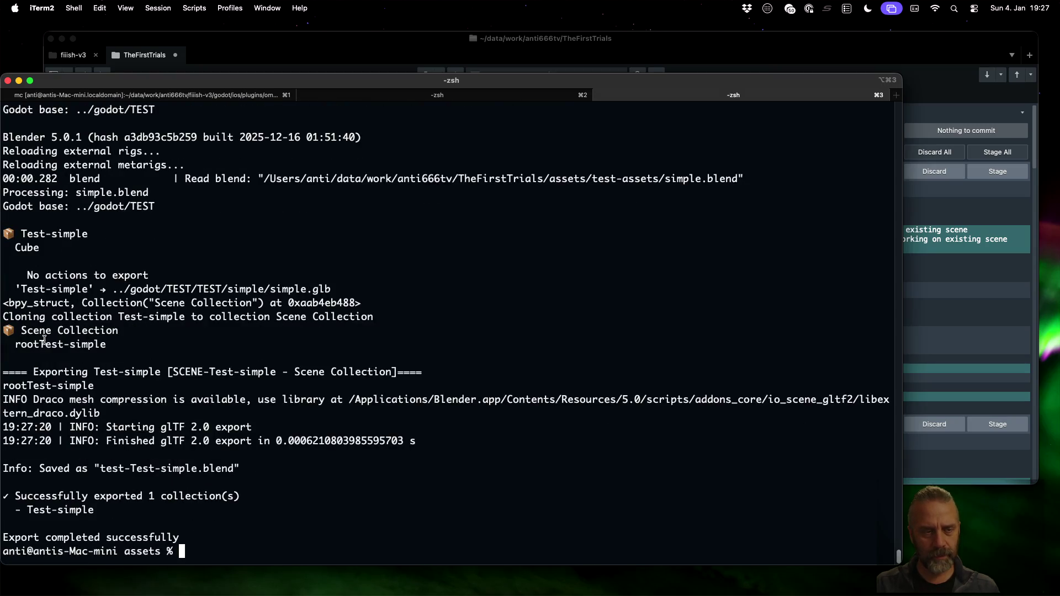
Step: Insert '_' into the root name on line 310 and save the script
left_click_drag(17, 344, 96, 344)
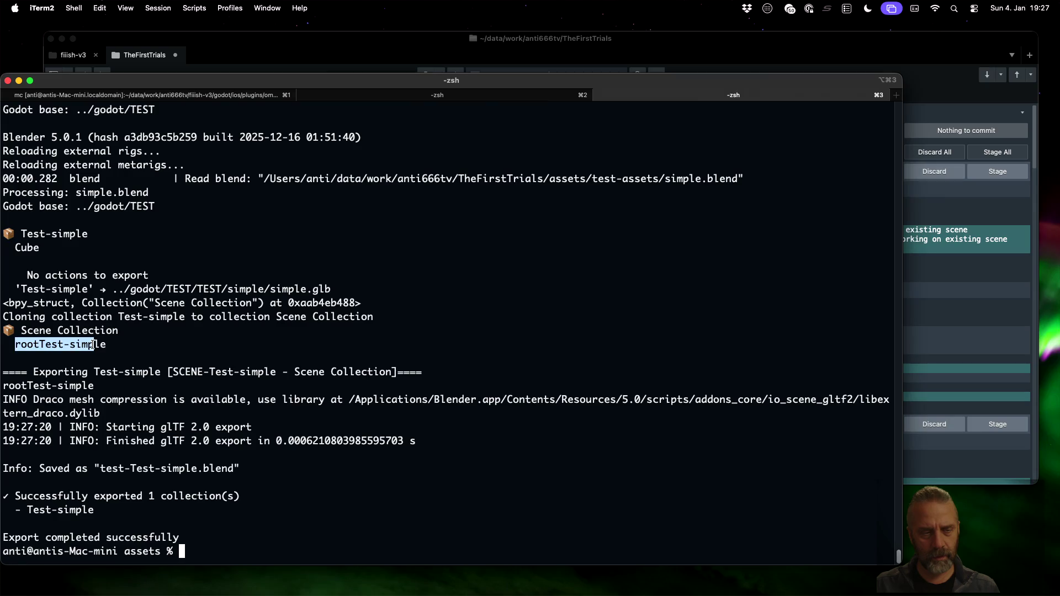
key("super+Tab")
key("Left")
type("_")
key("super+s")
key("super+Tab")
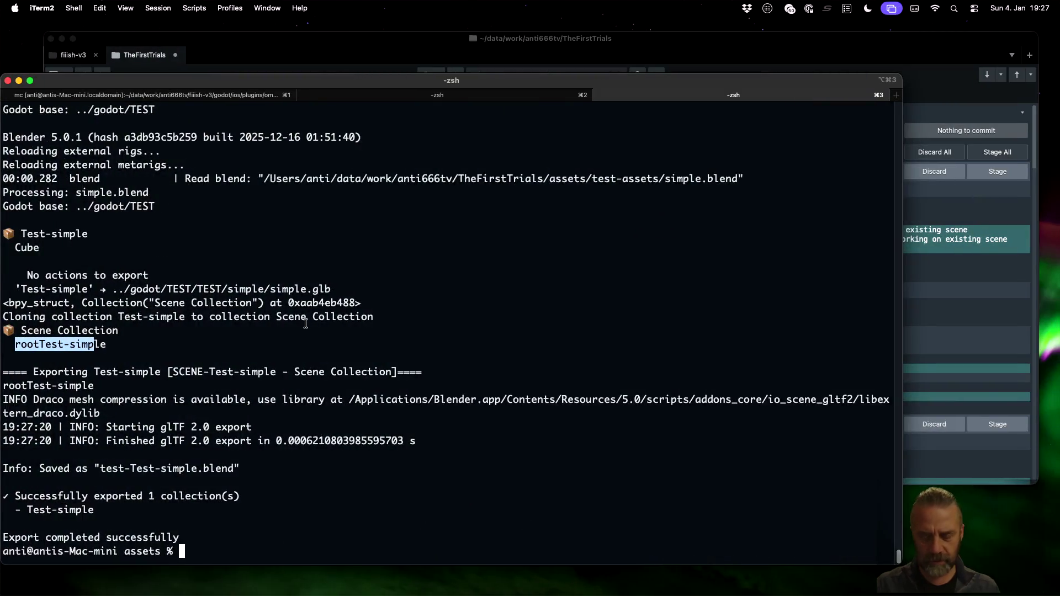
Step: Clear the terminal and rerun the re-export, checking the root-Test-simple name
key("super+k")
key("Up")
key("Return")
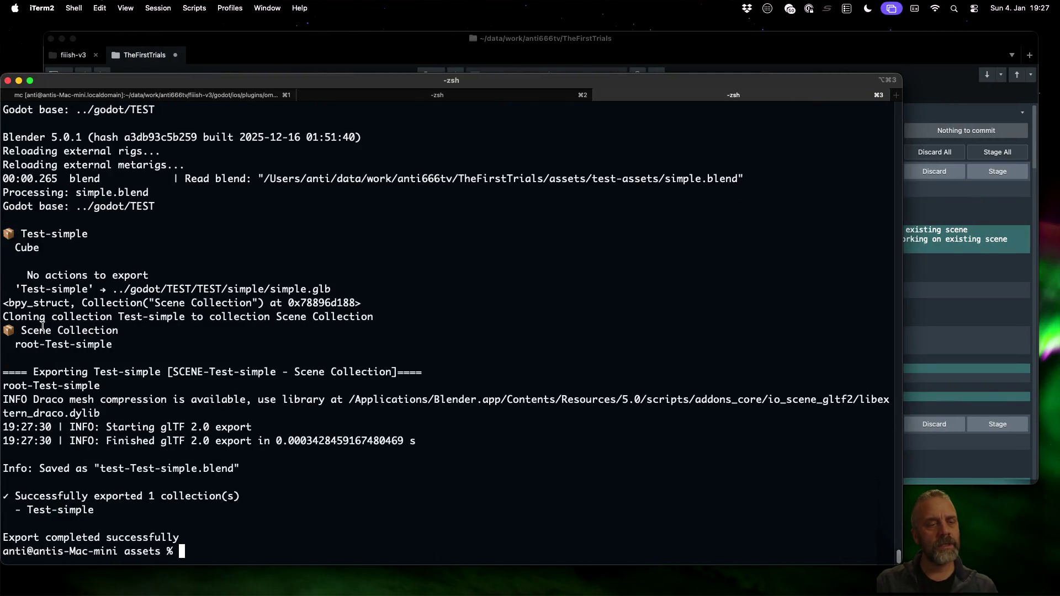
left_click_drag(14, 344, 114, 345)
Step: Open the exported test-Test-simple.blend in Blender from command history
key("Up")
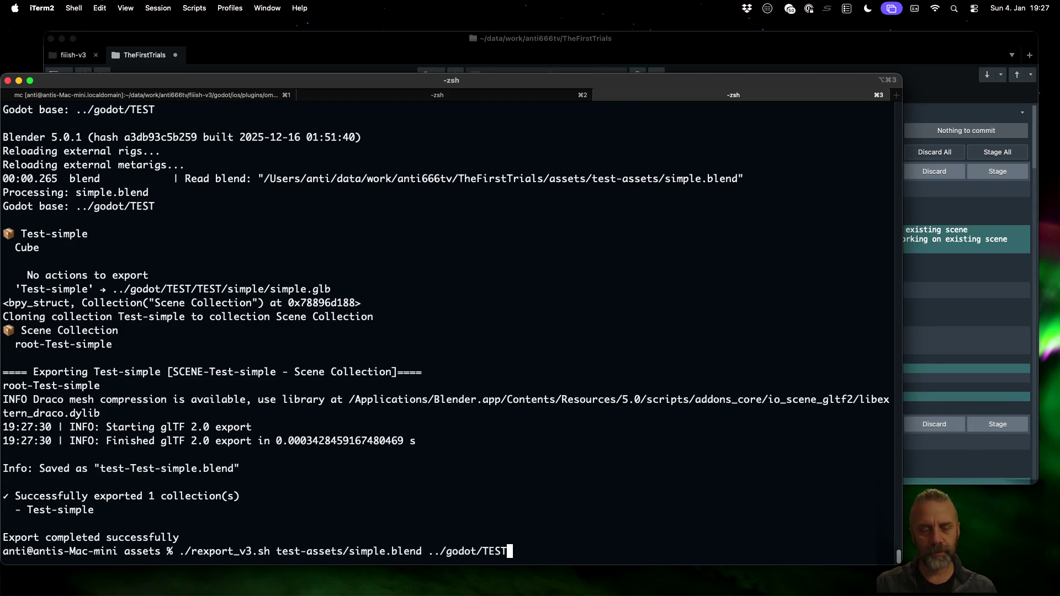
key("Up")
key("Return")
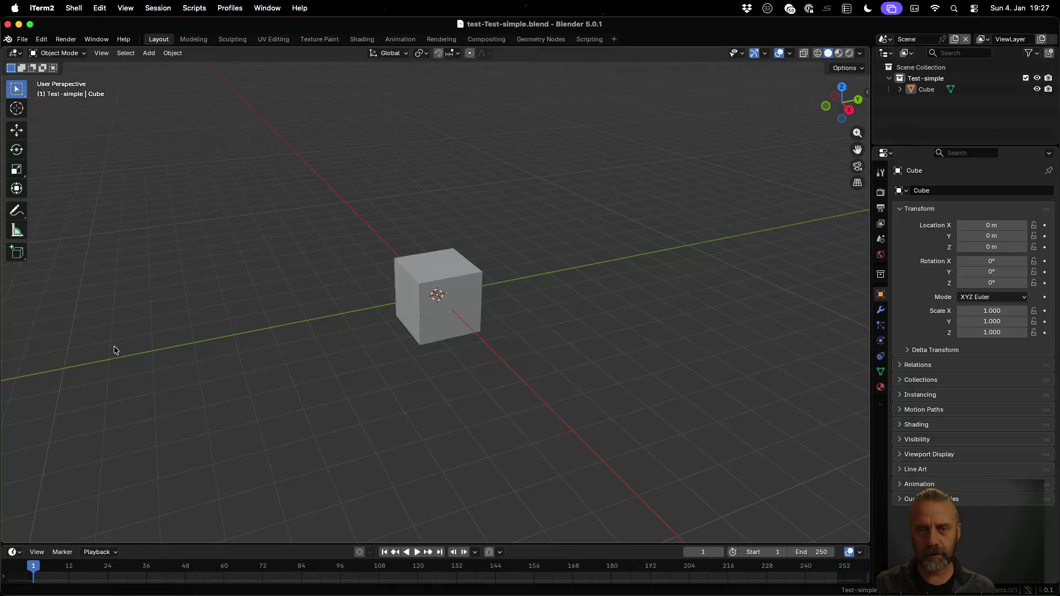
Step: Switch Blender to SCENE-Test-simple, then save test-Test-simple.blend and quit
left_click(885, 38)
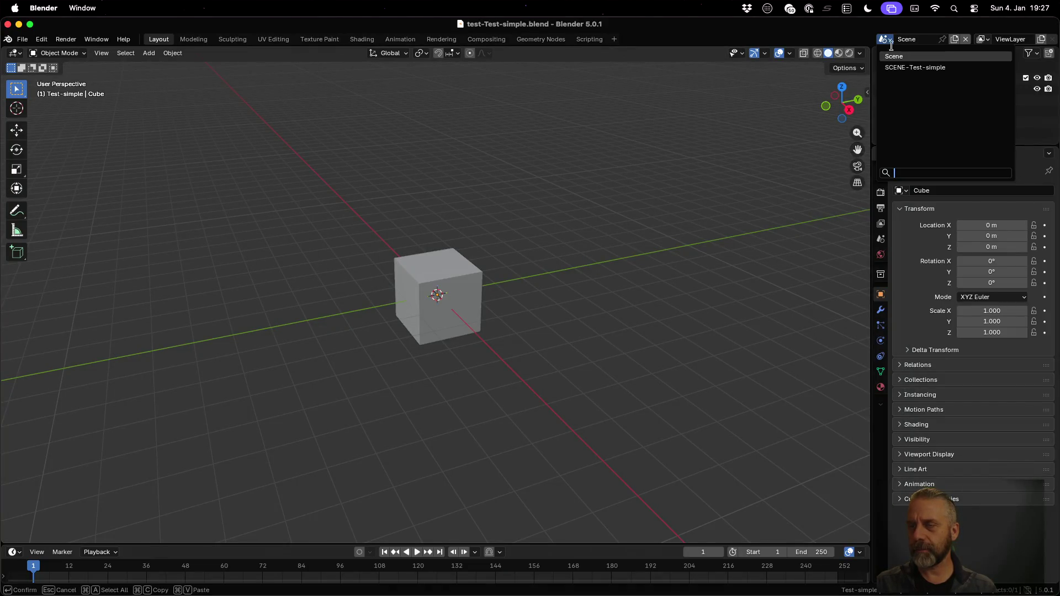
left_click(895, 68)
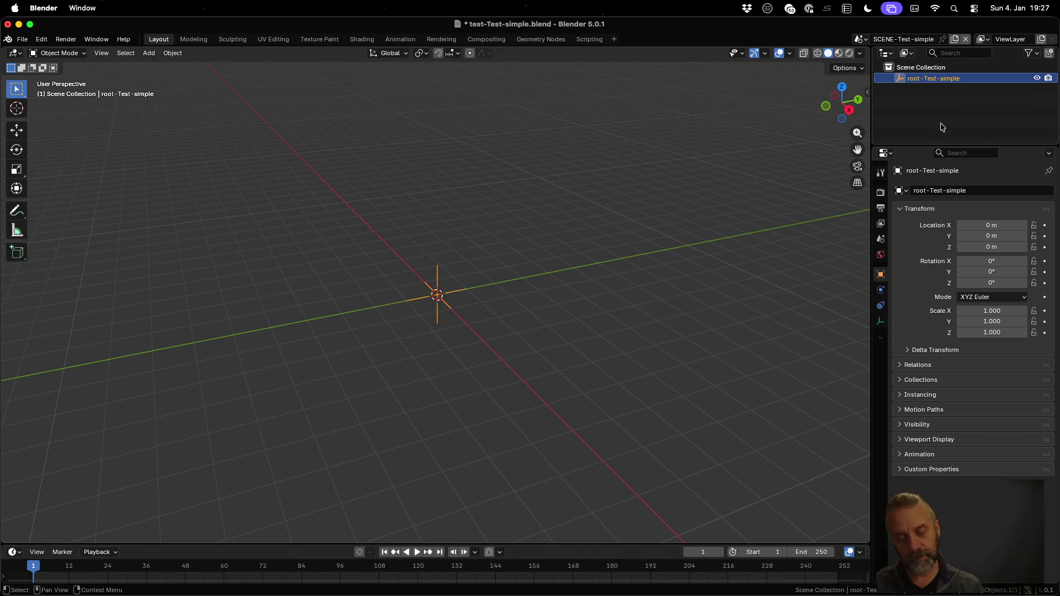
key("super+q")
key("Return")
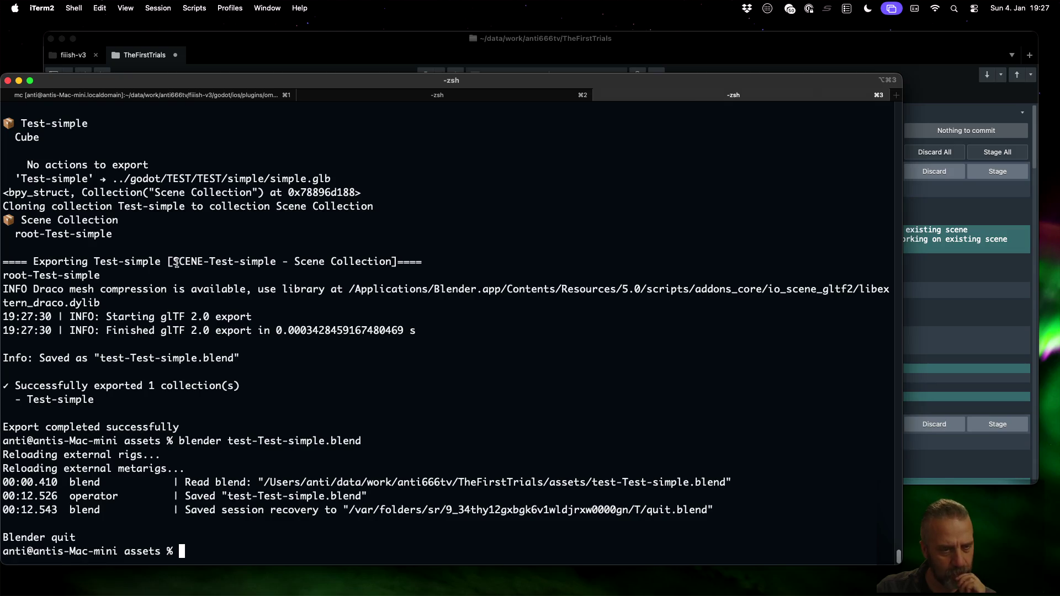
left_click_drag(172, 261, 390, 262)
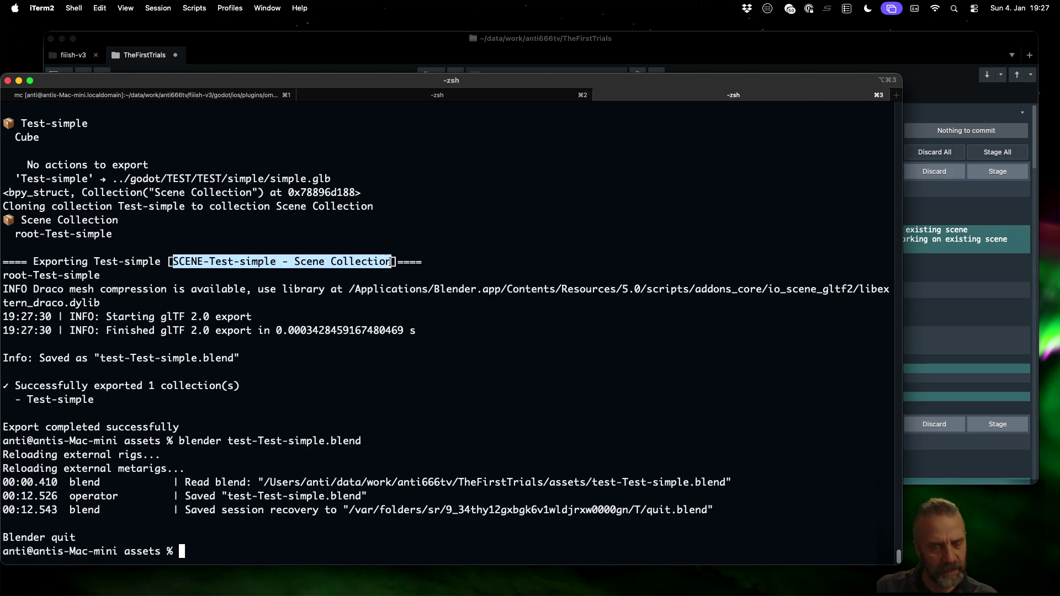
key("ctrl+Left")
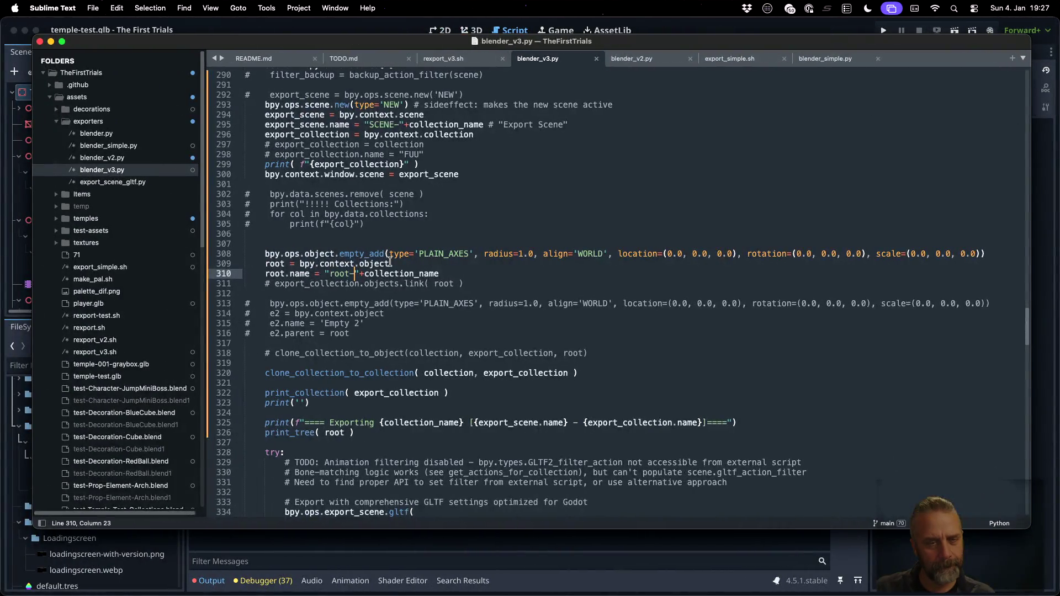
Step: Swap use_active_scene=False for use_active_scene=True in the glTF export and recall the re-export
left_click(492, 295)
scroll(493, 293, "down", 3)
scroll(492, 294, "down", 20)
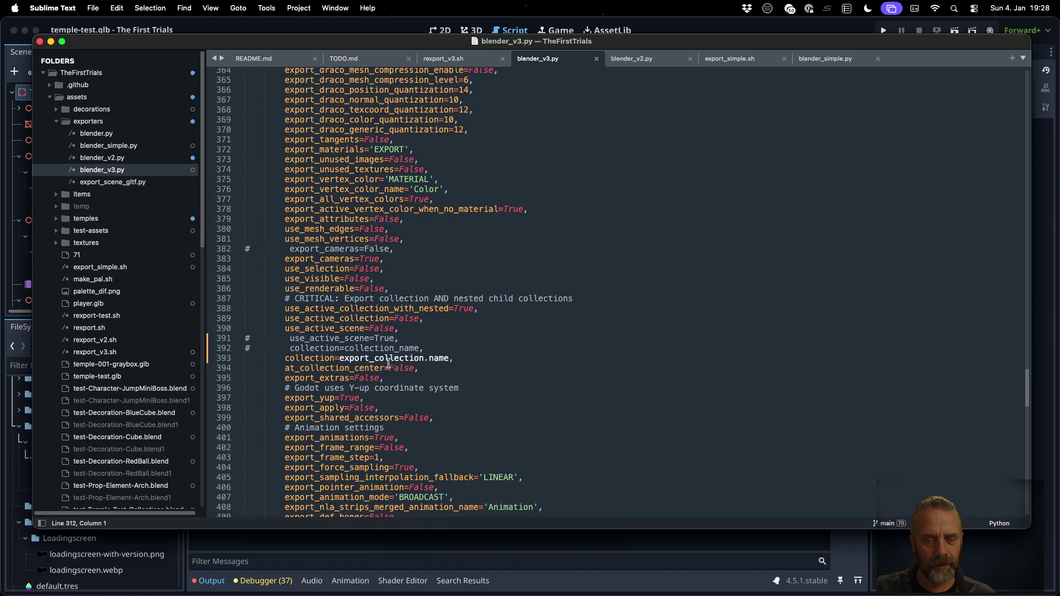
double_click(374, 359)
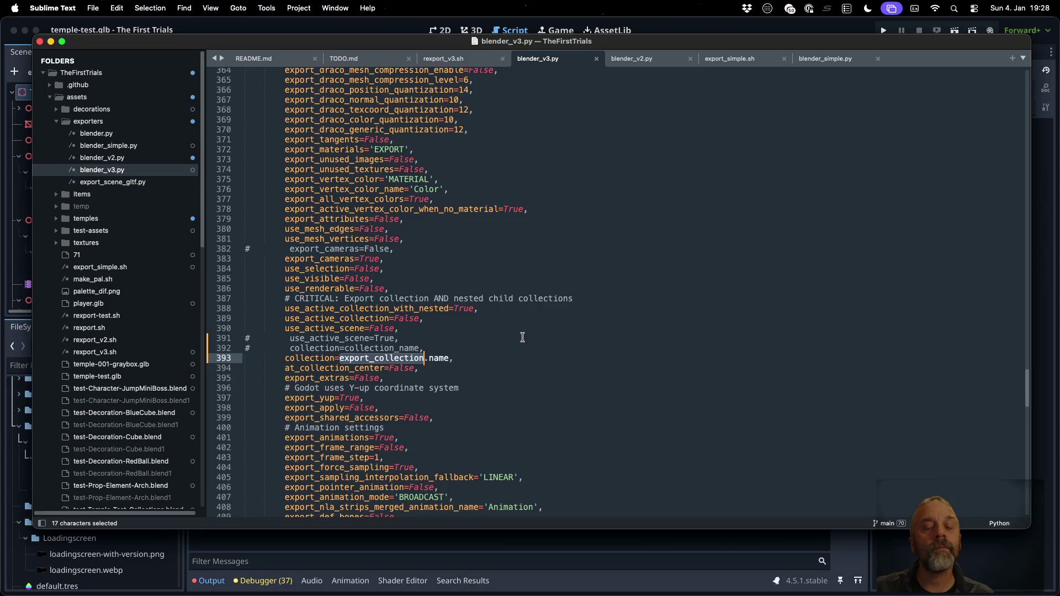
double_click(380, 329)
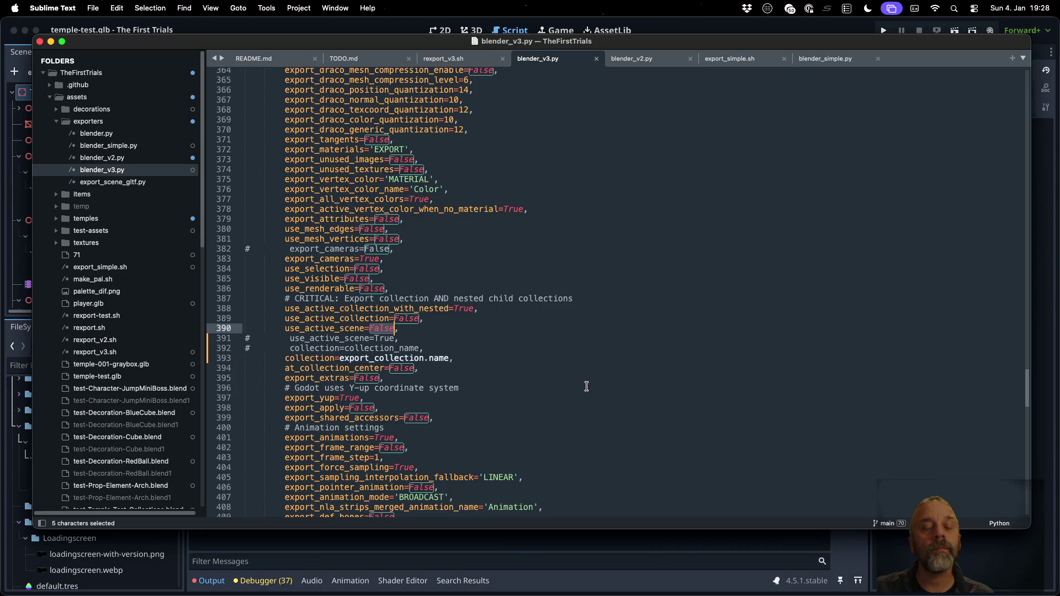
key("Down")
key("super+Left")
key("super+slash")
key("Up")
key("super+slash")
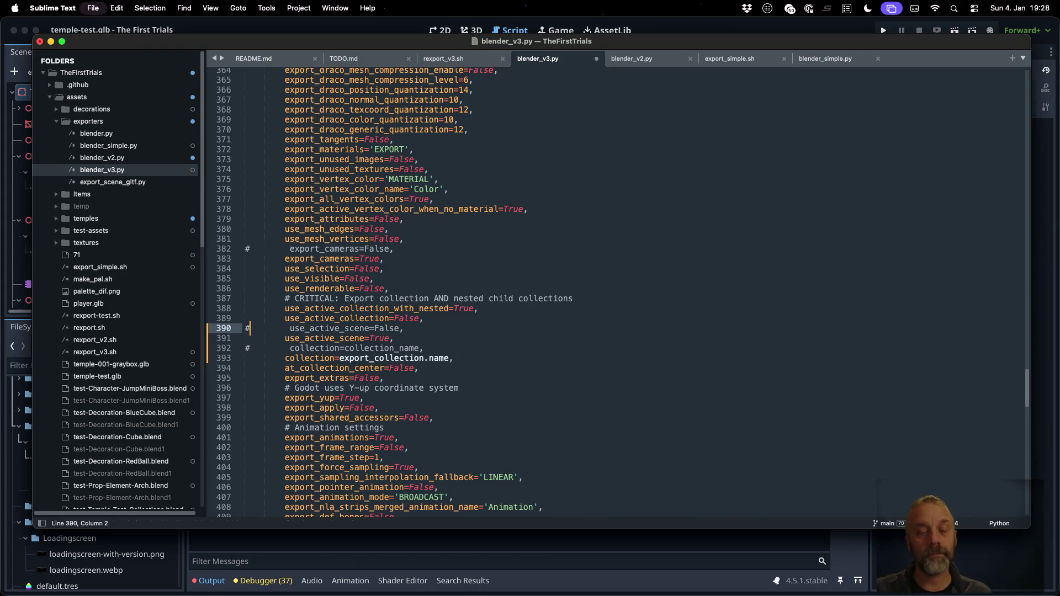
key("super+Tab")
key("Up")
key("Up")
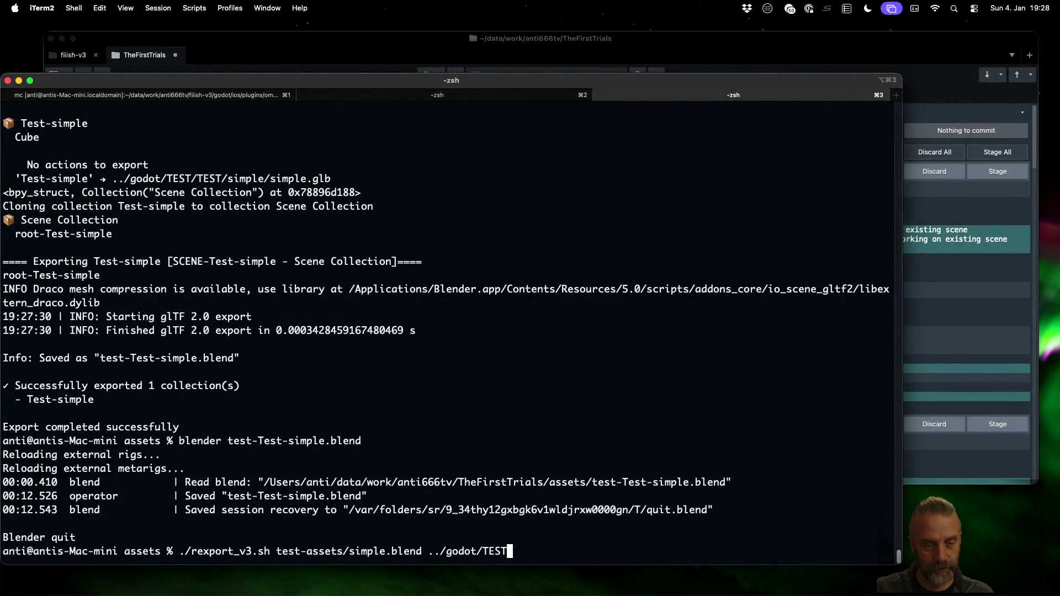
Step: Run the re-export, then reimport simple.glb from Godot's FileSystem panel
key("Return")
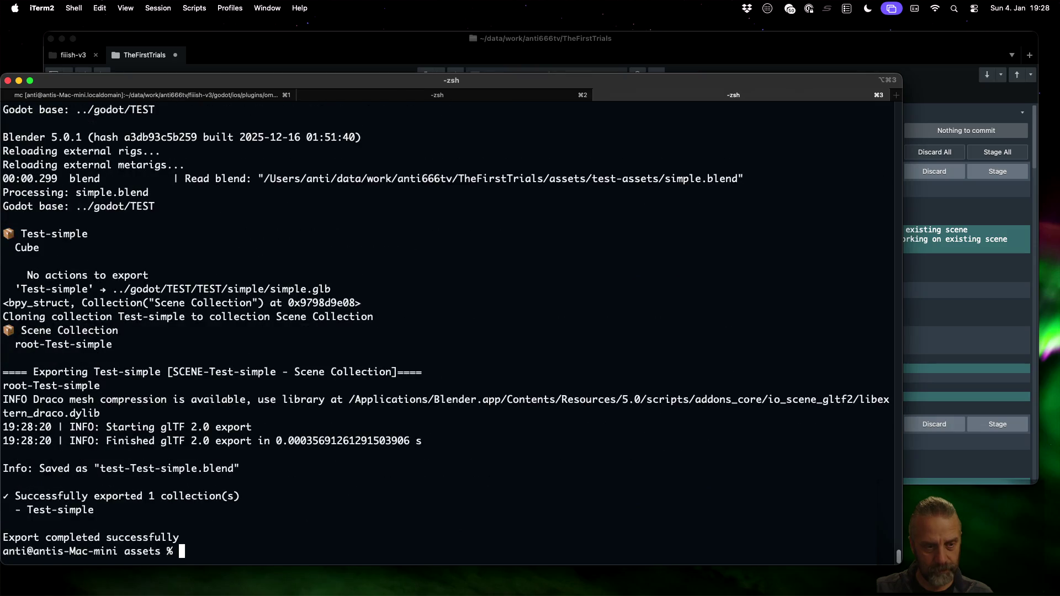
key("super+Tab")
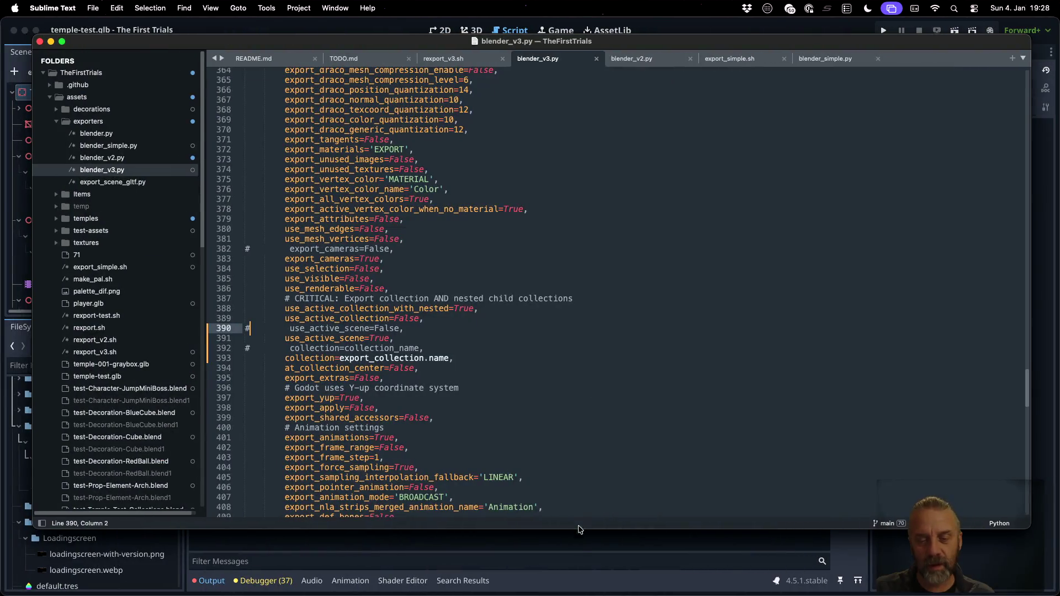
key("super+Tab")
key("Tab")
right_click(124, 476)
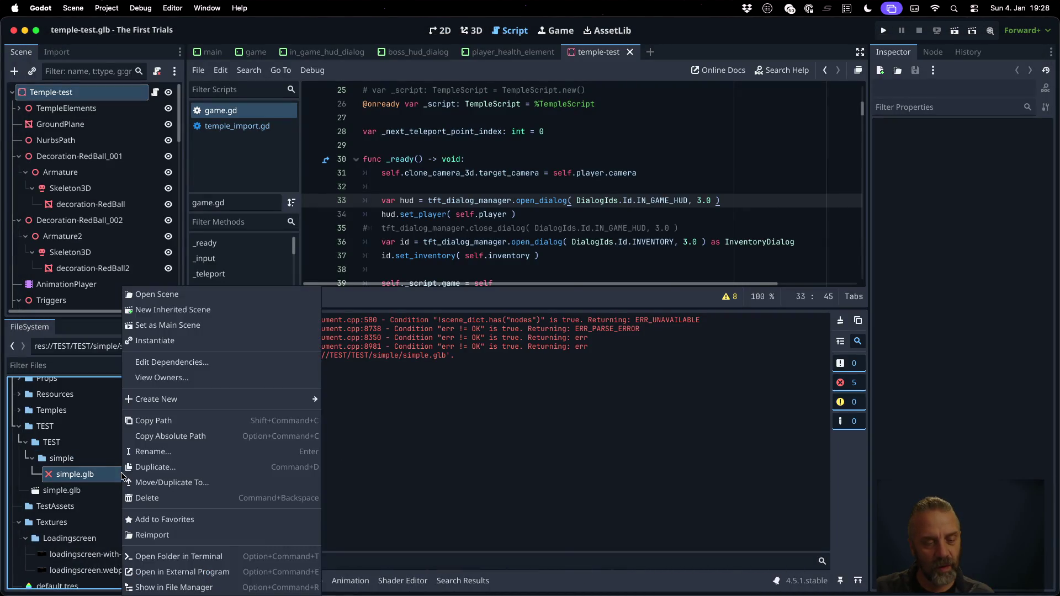
left_click(165, 534)
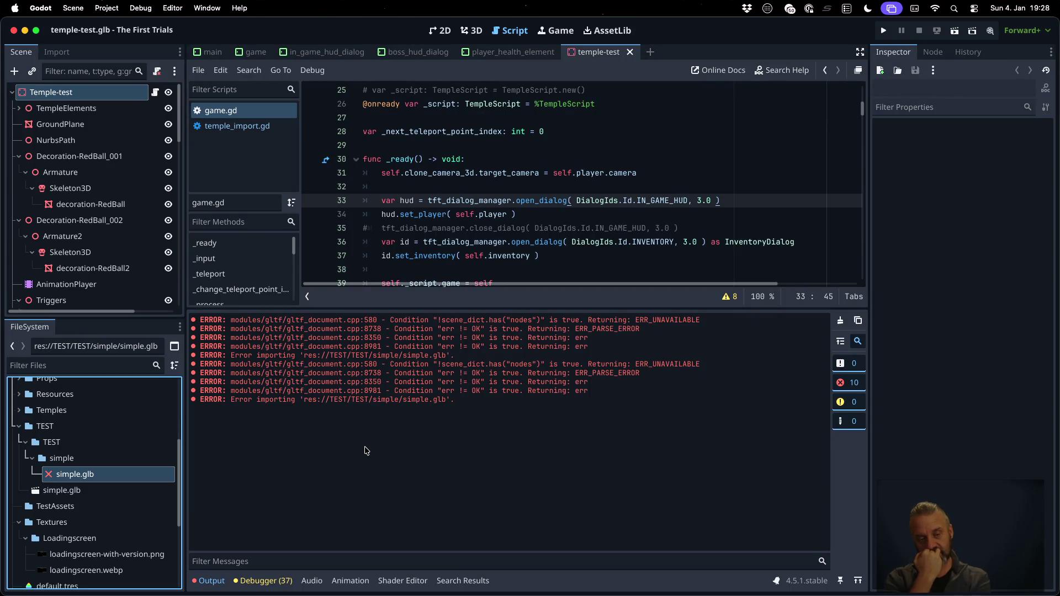
key("super+Tab")
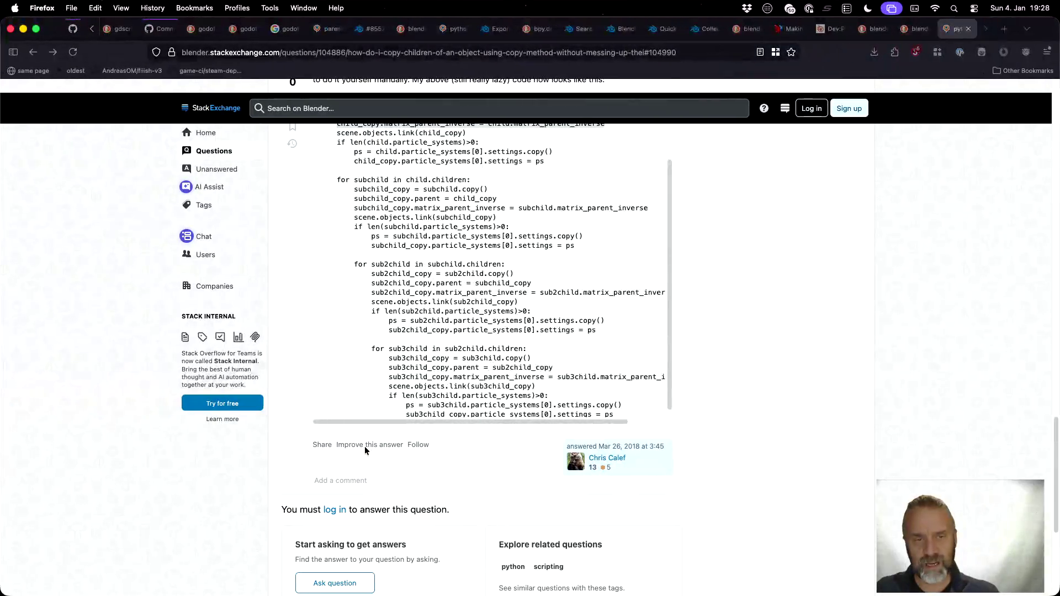
Step: Search the web for 'glt tree debugger cmdline' and open the glTF Transform result
key("super+t")
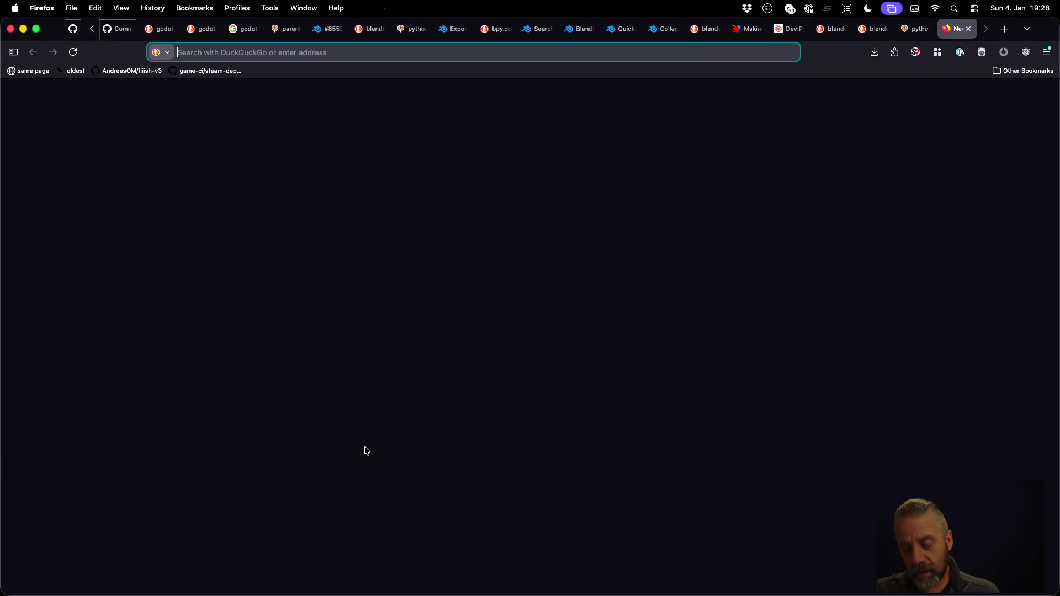
type("glt tree debugger cmdli")
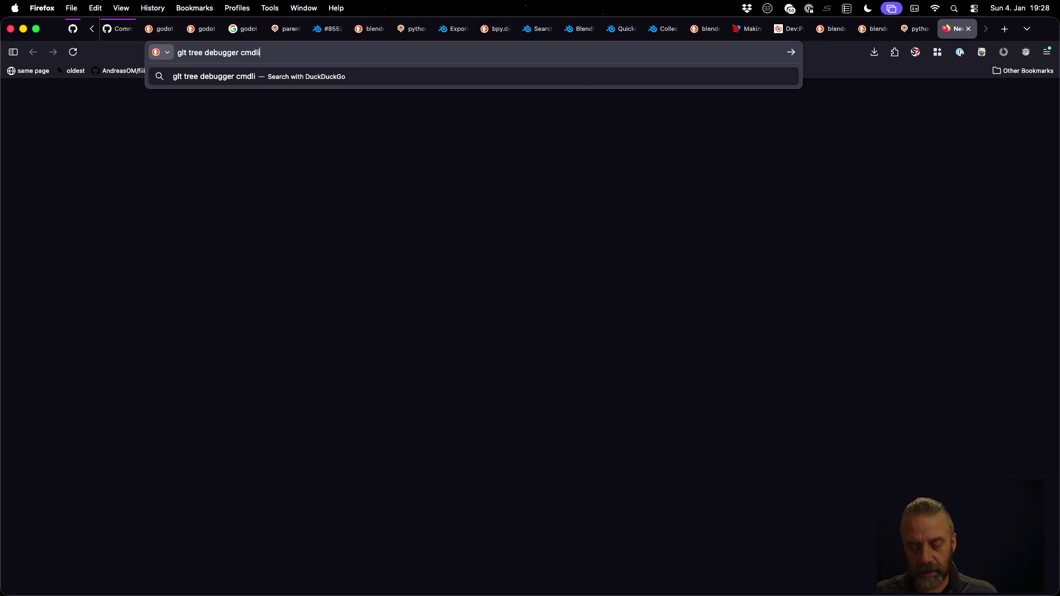
type("ne")
key("Return")
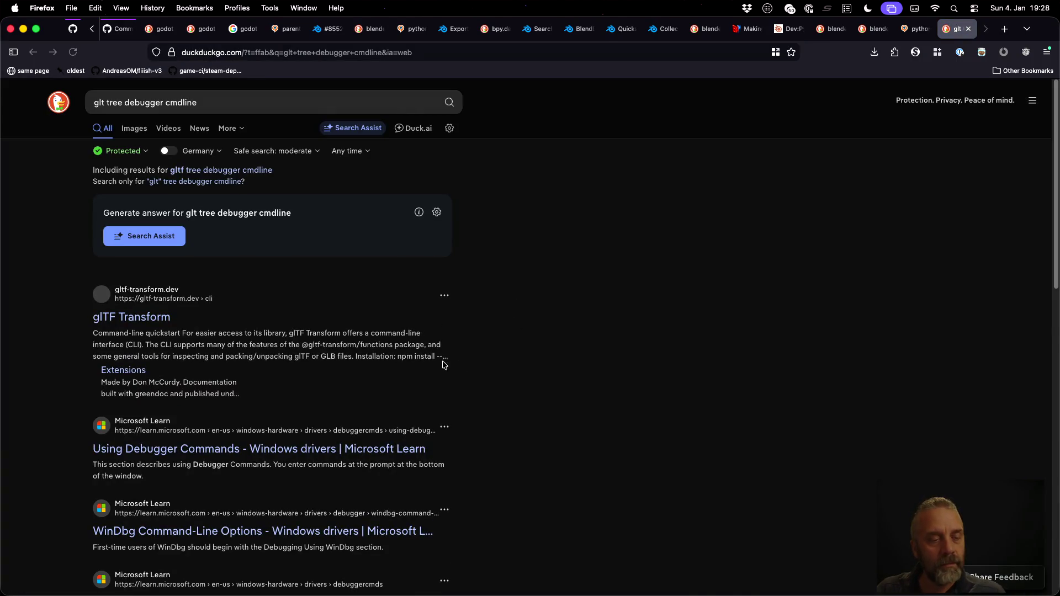
scroll(320, 342, "down", 1)
left_click(197, 316, "super")
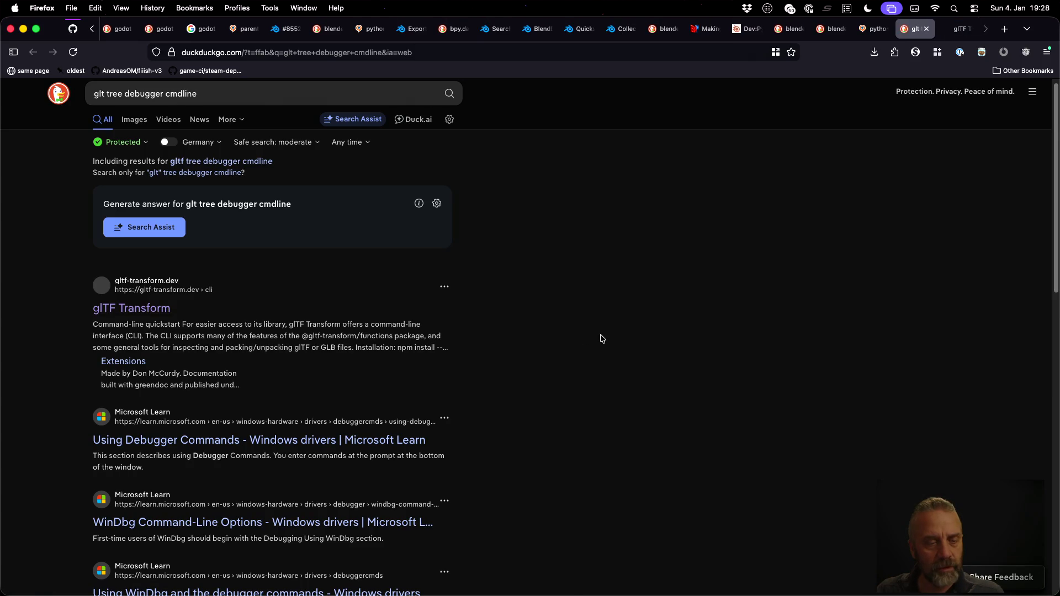
key("ctrl+Tab")
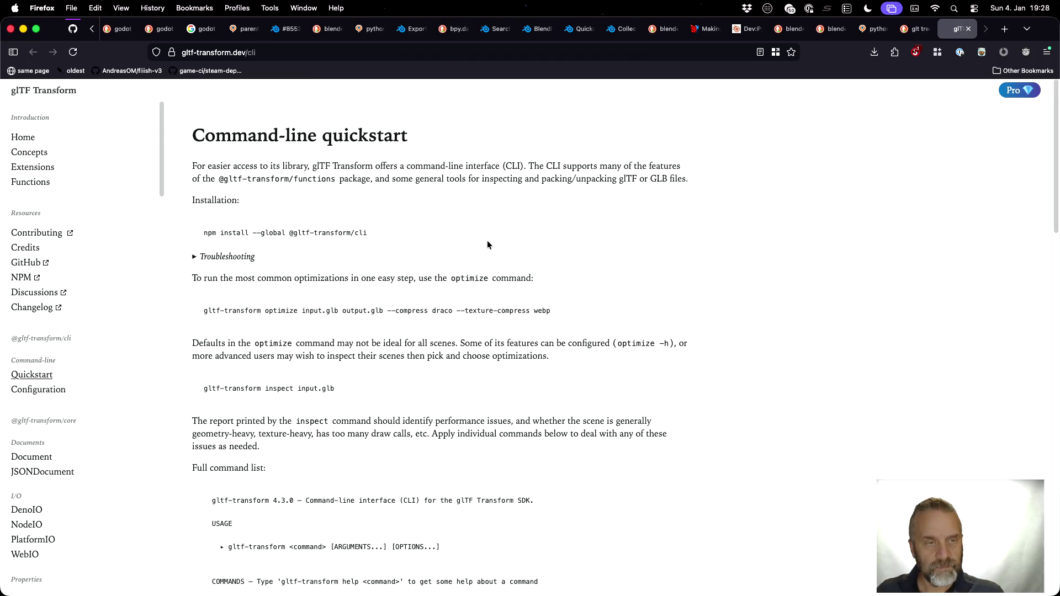
Step: Browse the glTF Transform docs and copy the global CLI npm install command
scroll(487, 245, "down", 1)
scroll(488, 244, "down", 5)
scroll(487, 242, "down", 10)
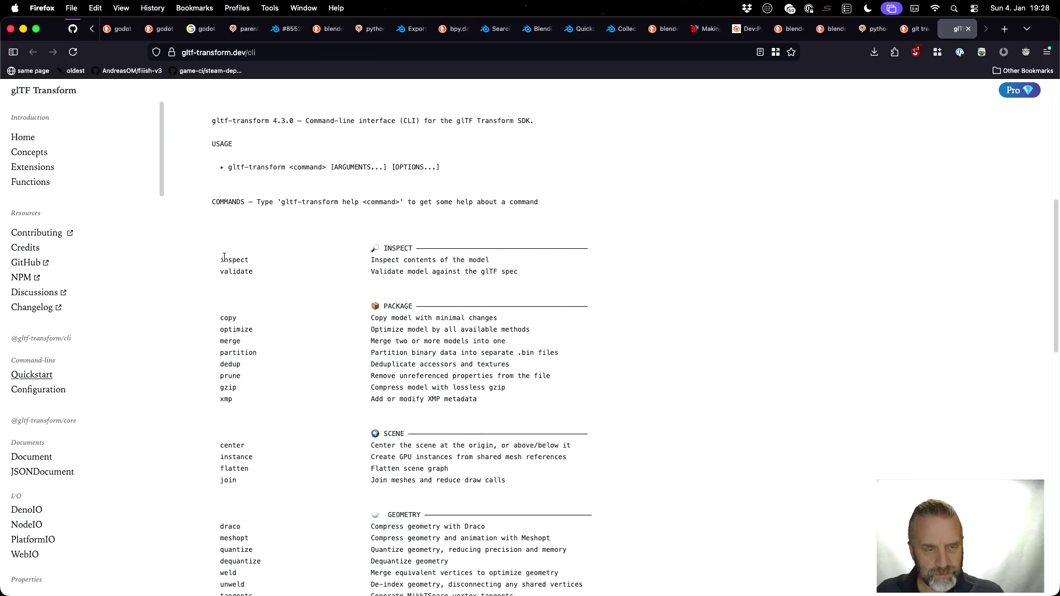
scroll(365, 304, "up", 12)
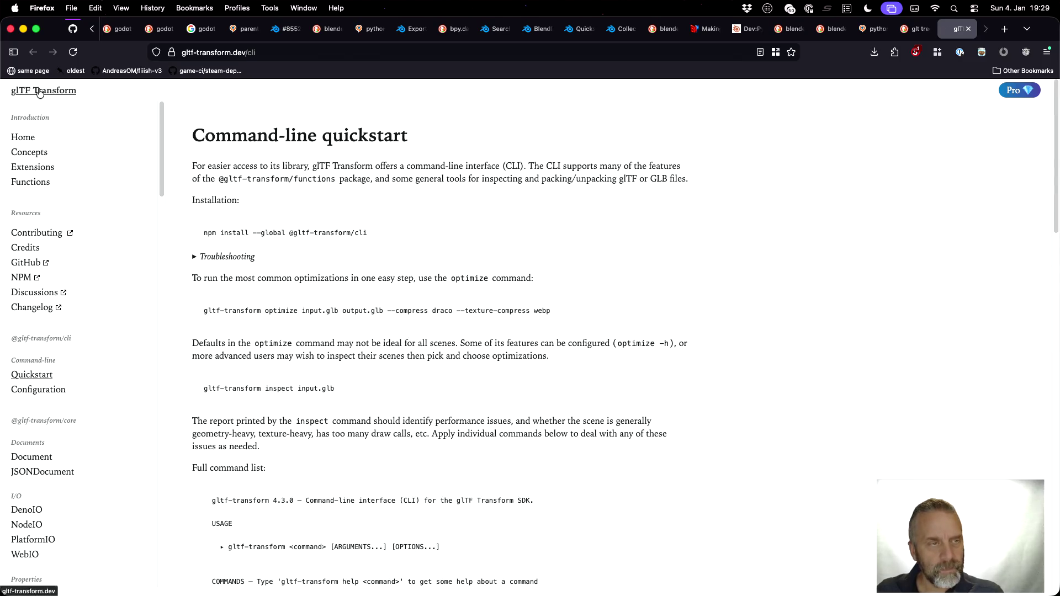
left_click(59, 90)
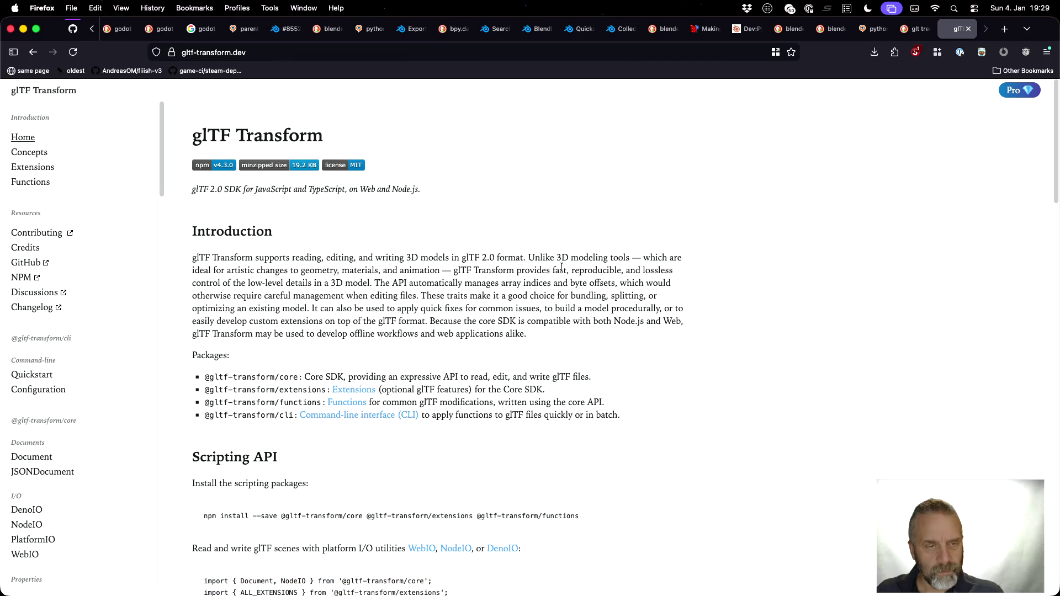
scroll(562, 267, "down", 5)
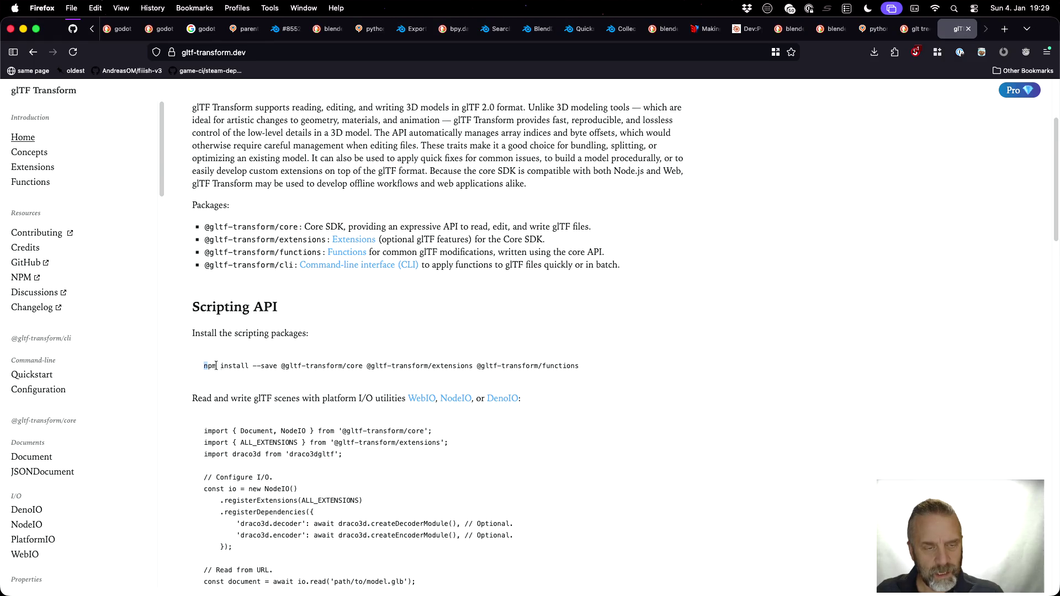
left_click_drag(215, 366, 725, 390)
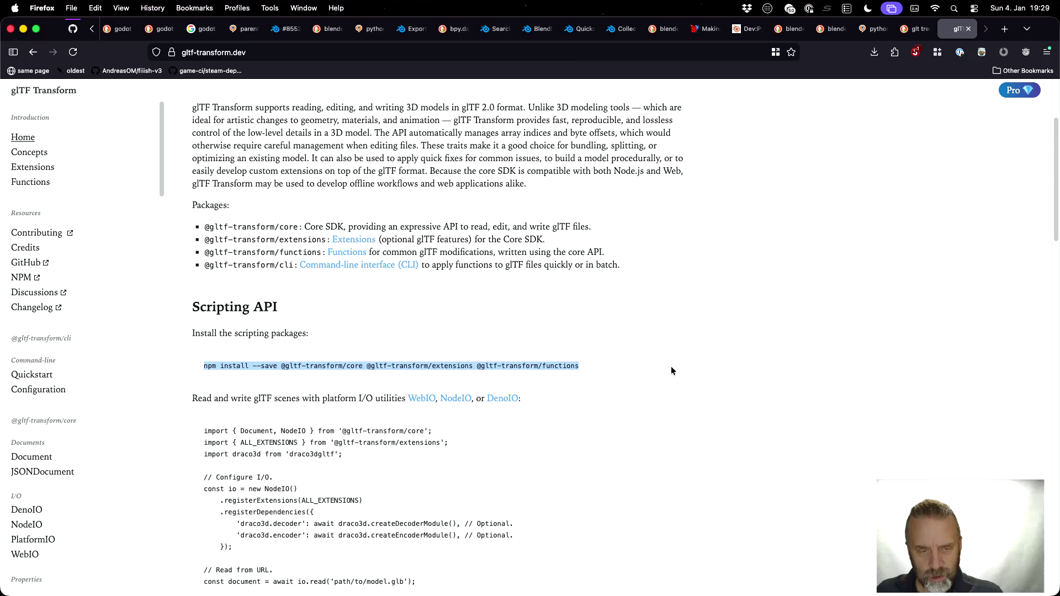
scroll(671, 370, "down", 12)
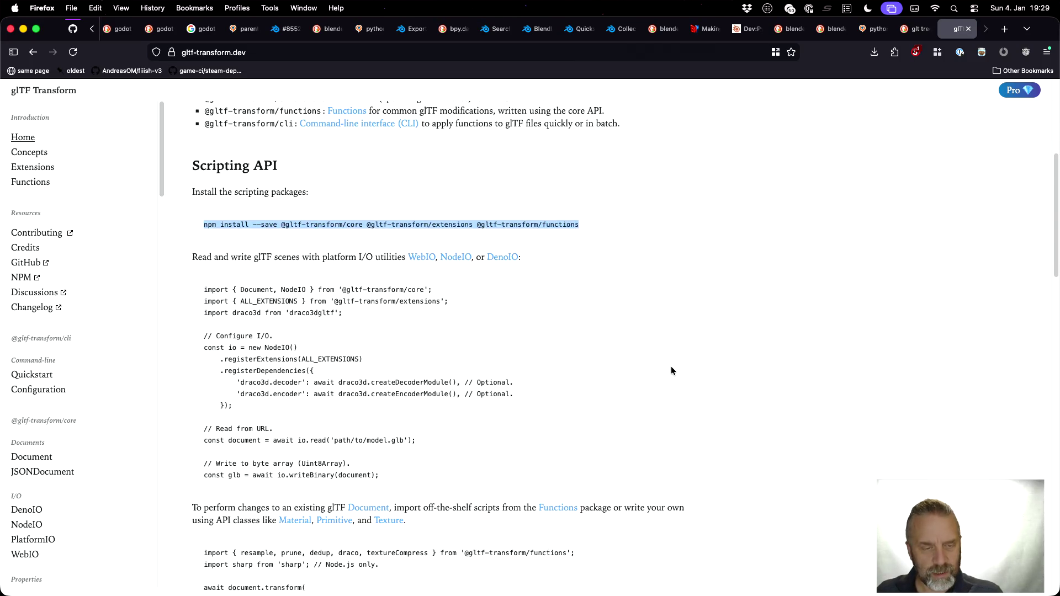
left_click(33, 52)
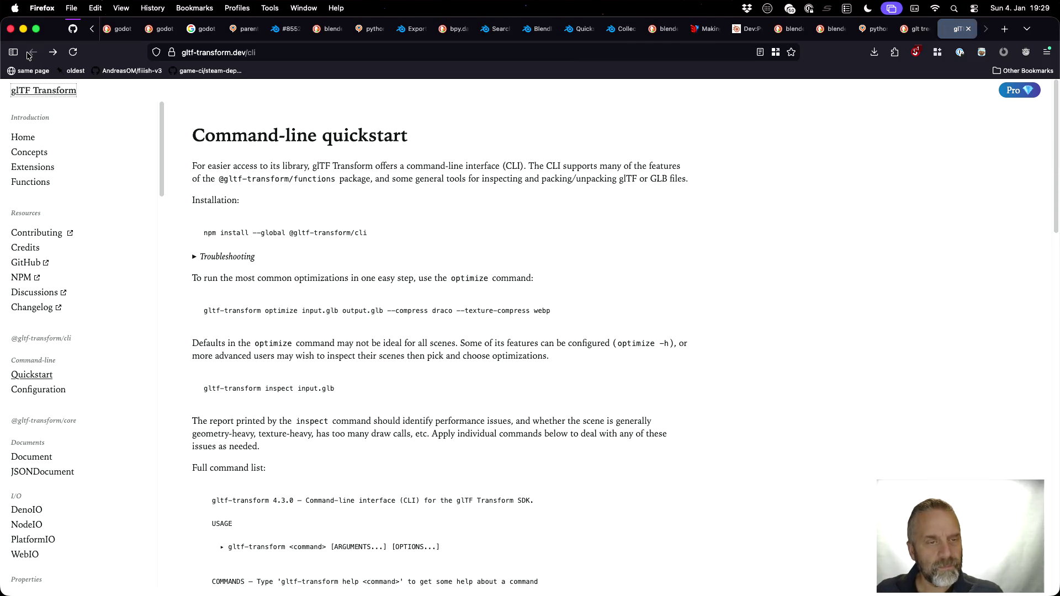
triple_click(211, 229)
key("super+c")
key("super+Tab")
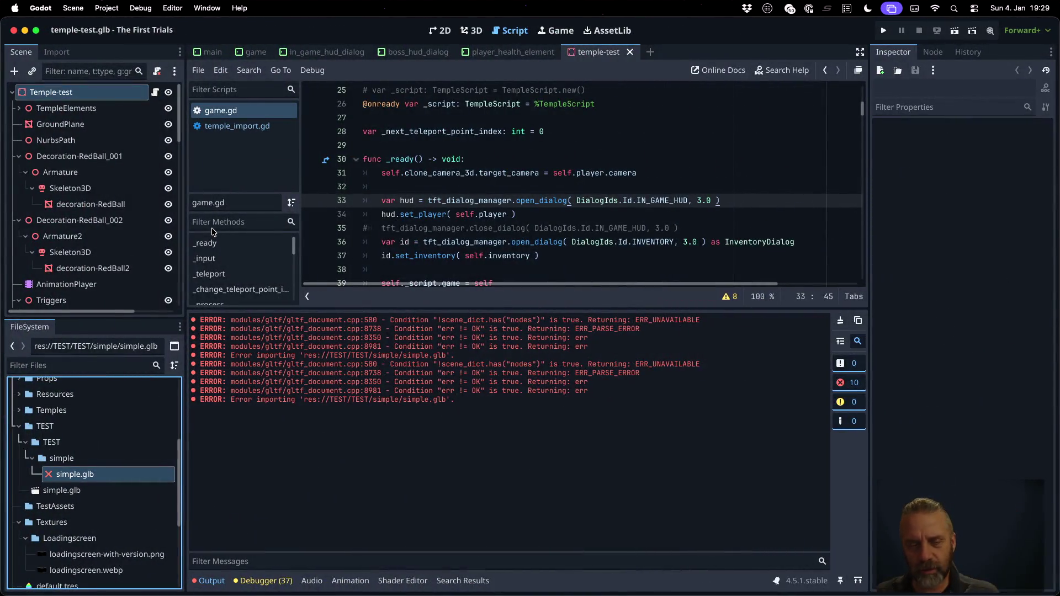
key("super+Tab")
key("super+v")
key("Return")
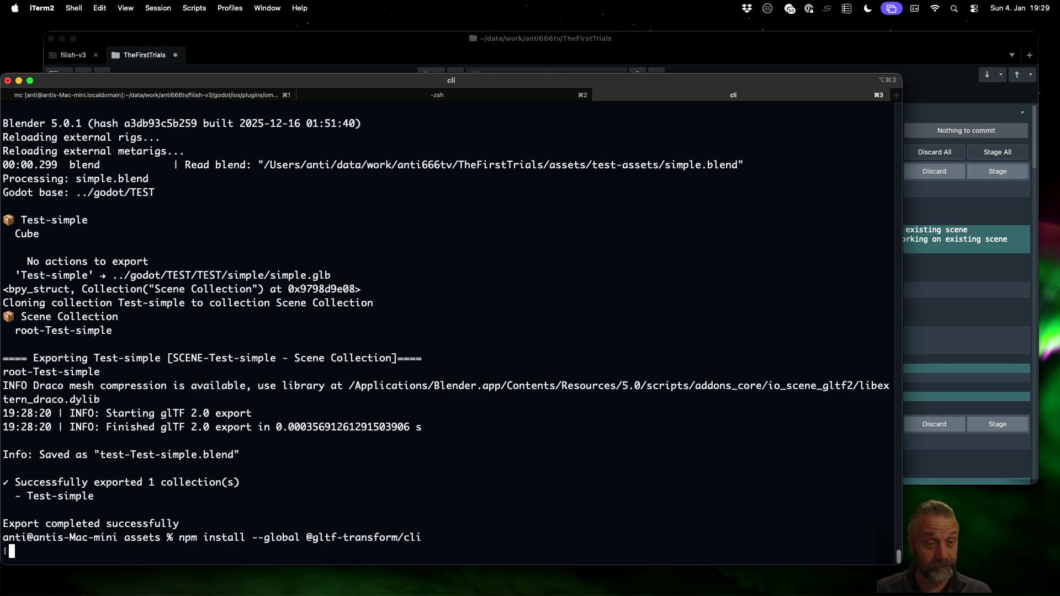
key("super+Tab")
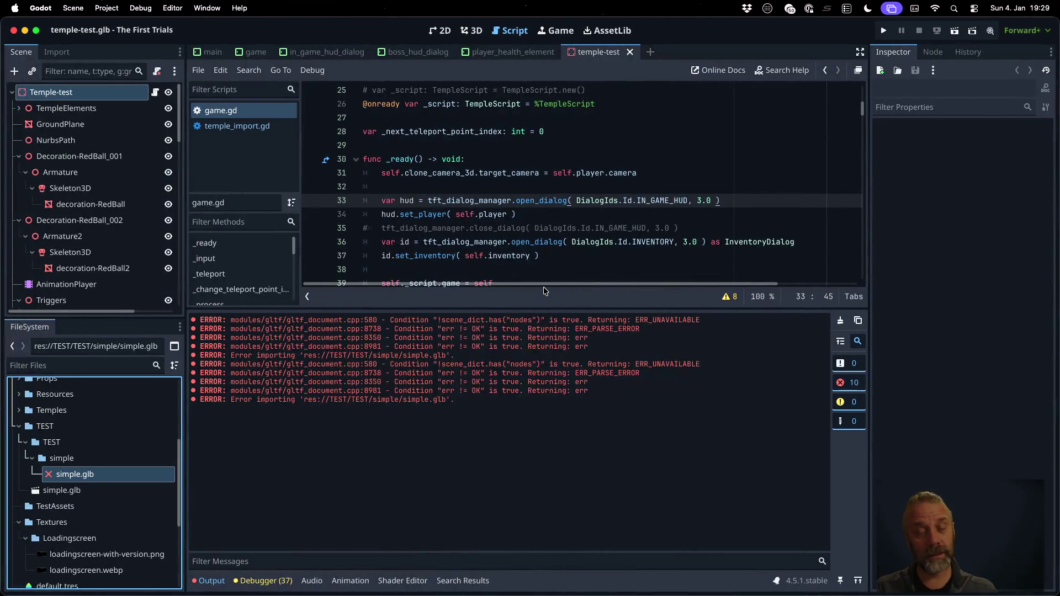
key("ctrl+Up")
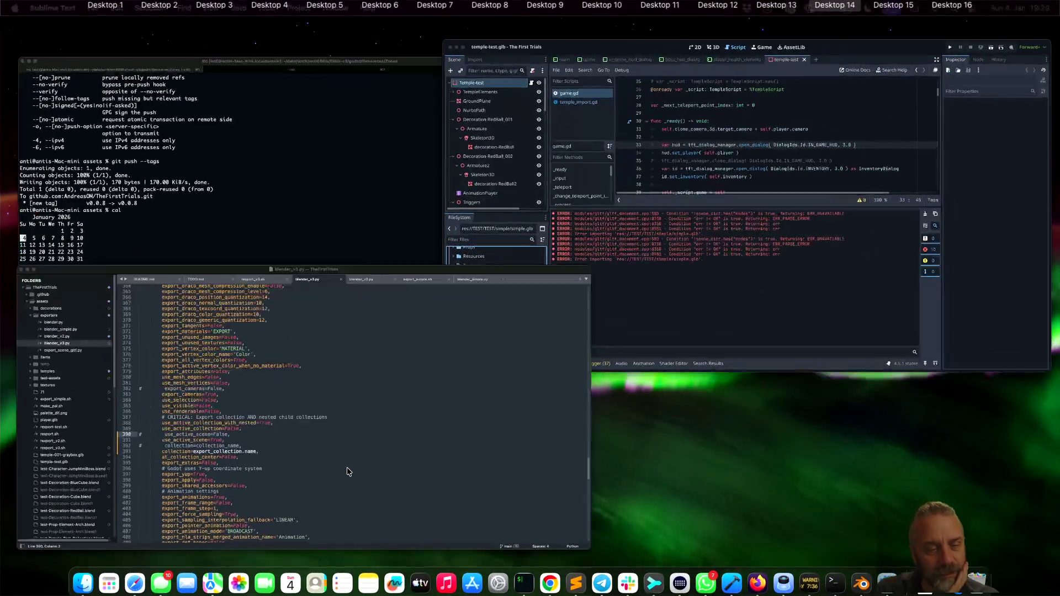
Step: Jump to clone_collection_to_collection's definition from its call on line 320
left_click(348, 471)
scroll(469, 408, "up", 15)
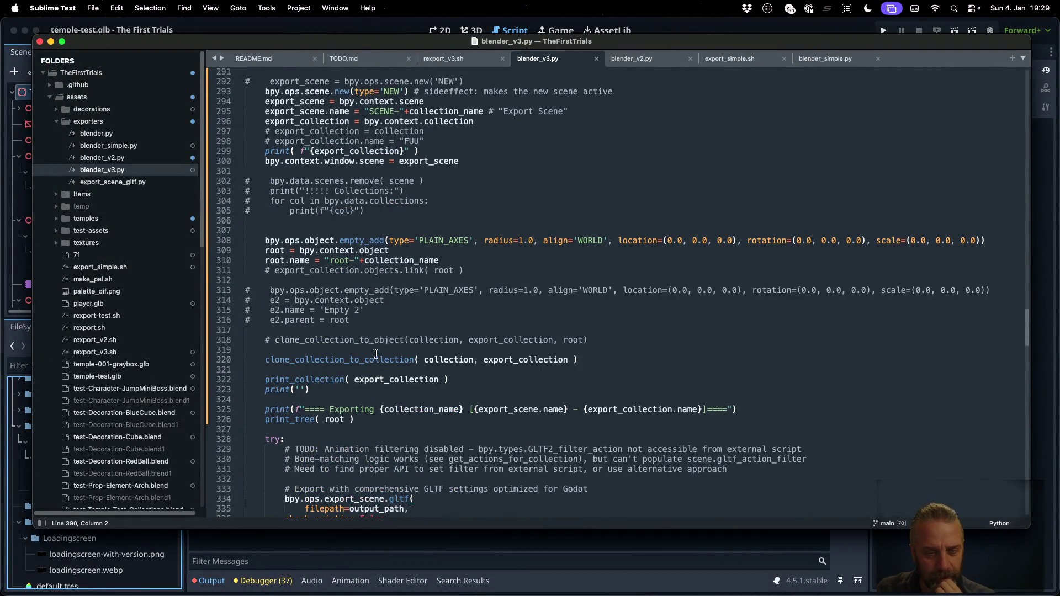
double_click(340, 360)
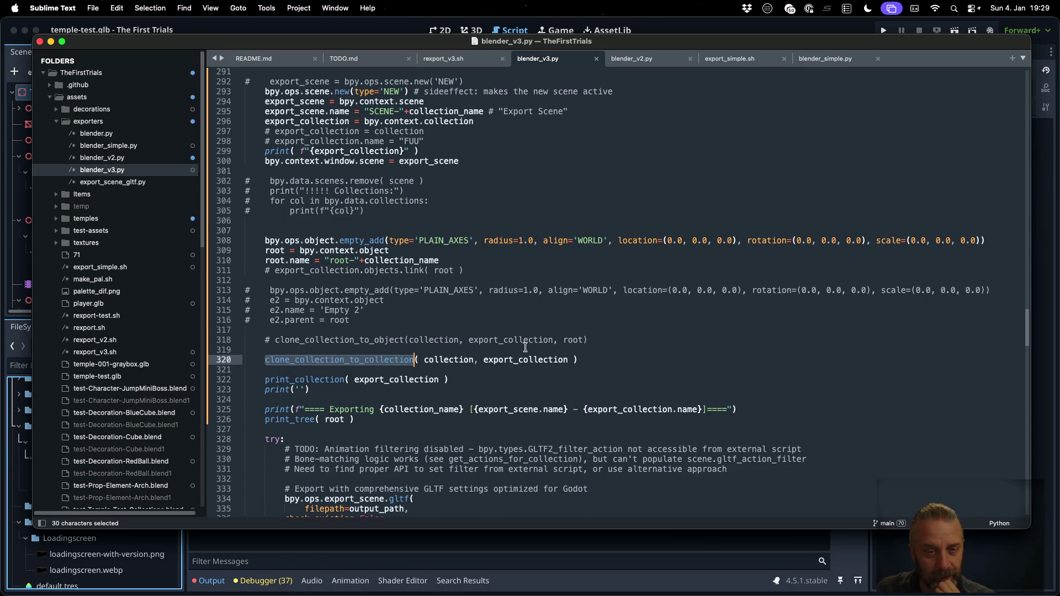
right_click(393, 363)
left_click(403, 368)
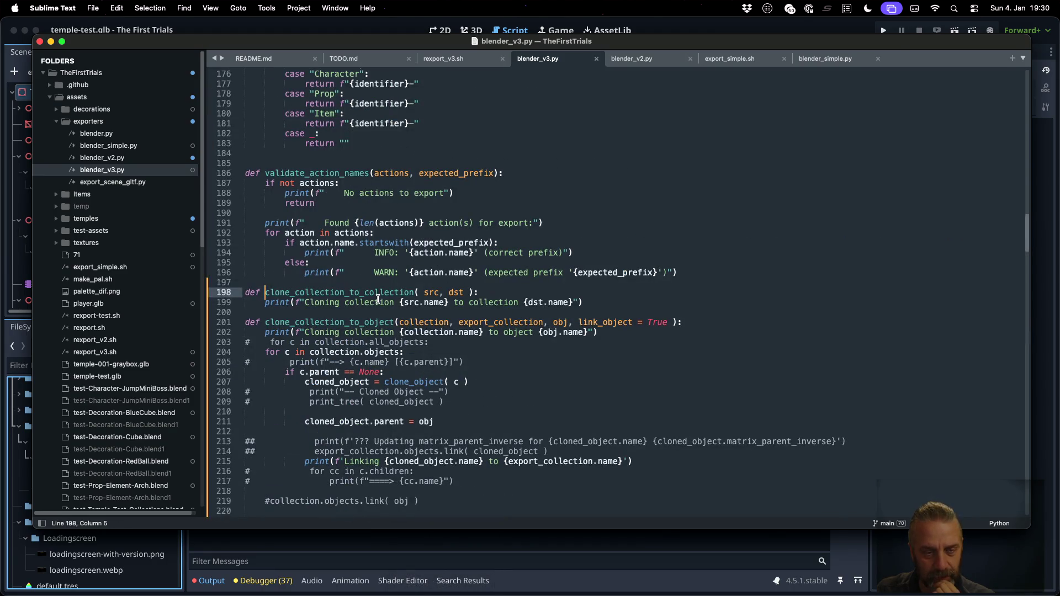
Step: Review the empty-creation code, highlighting uses of empty_add and root.name
scroll(423, 297, "down", 20)
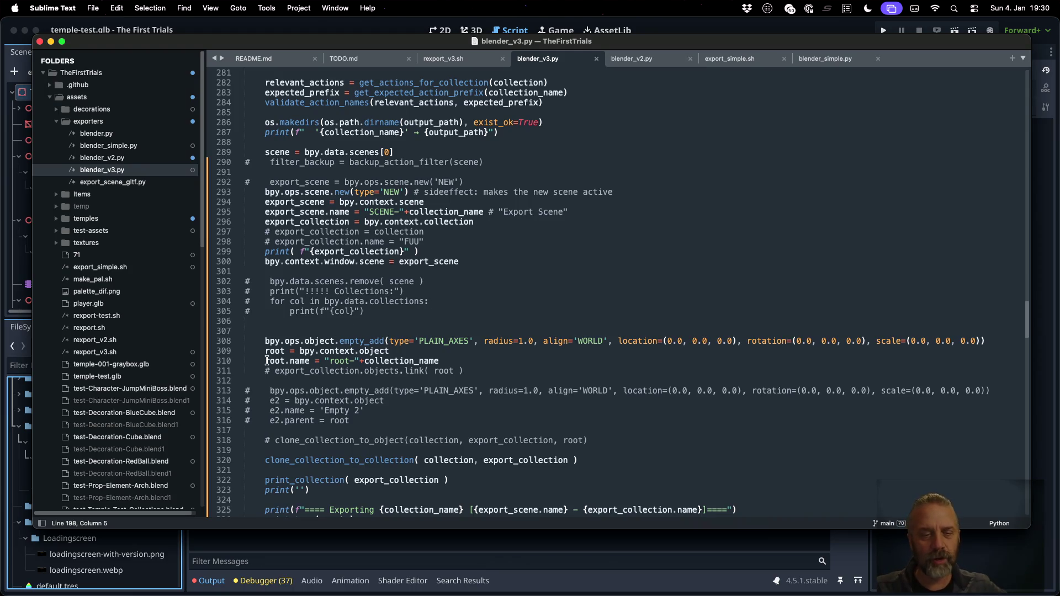
left_click(270, 352)
double_click(361, 341)
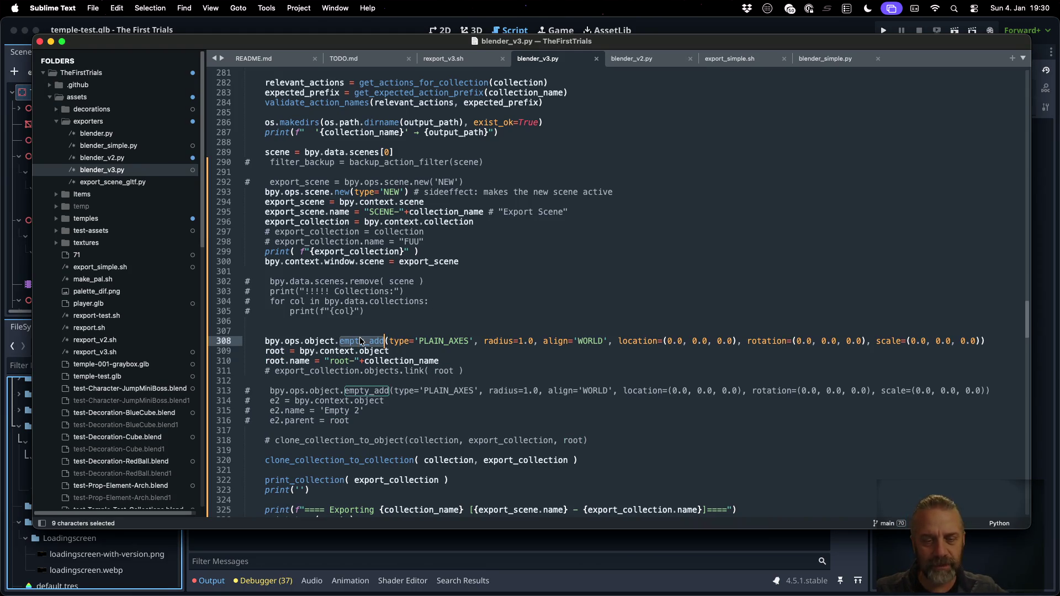
left_click(298, 363)
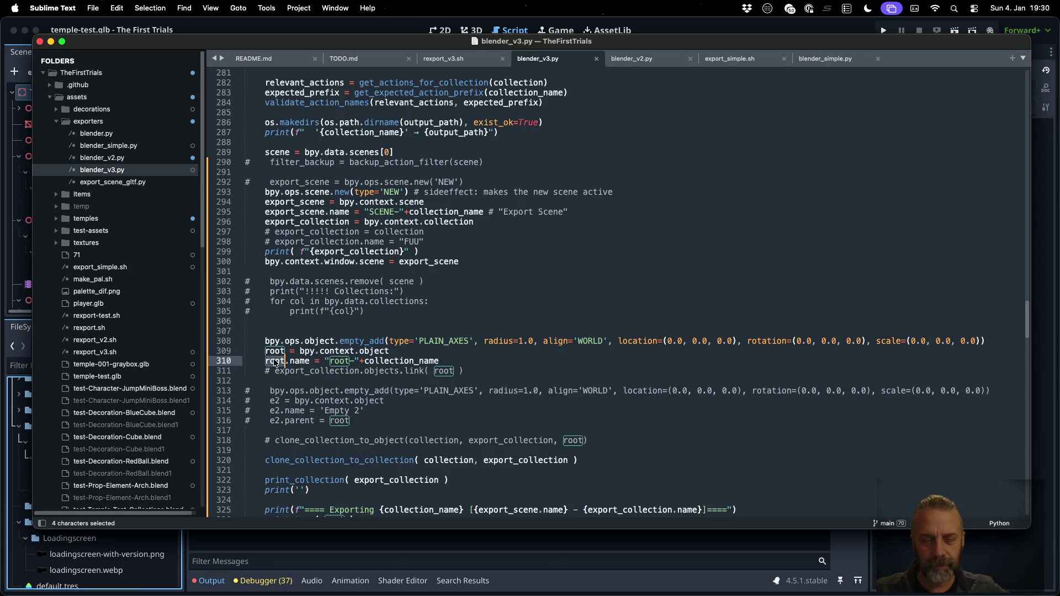
double_click(305, 365)
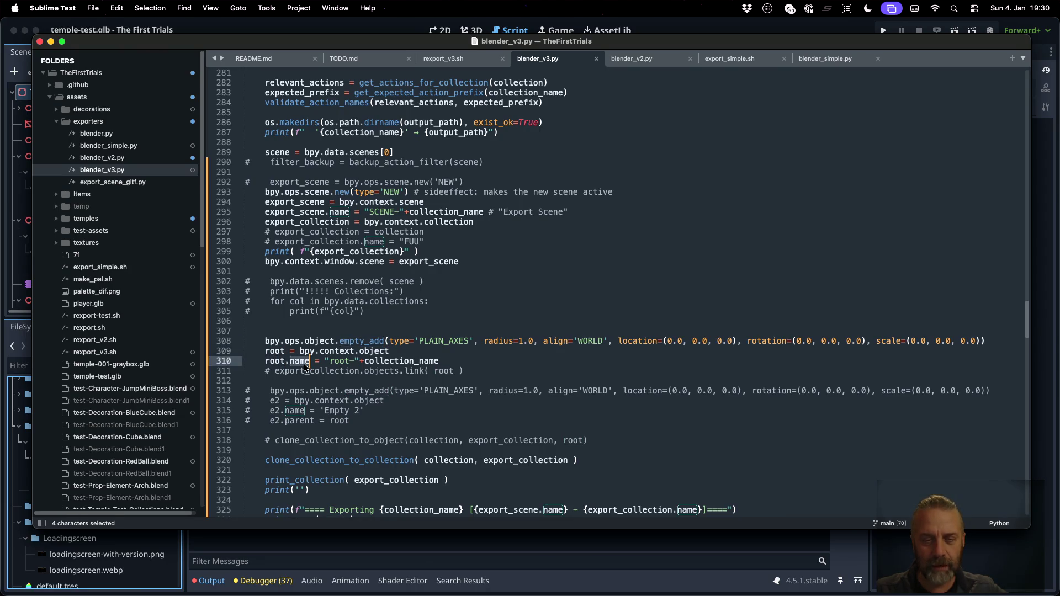
scroll(426, 369, "down", 5)
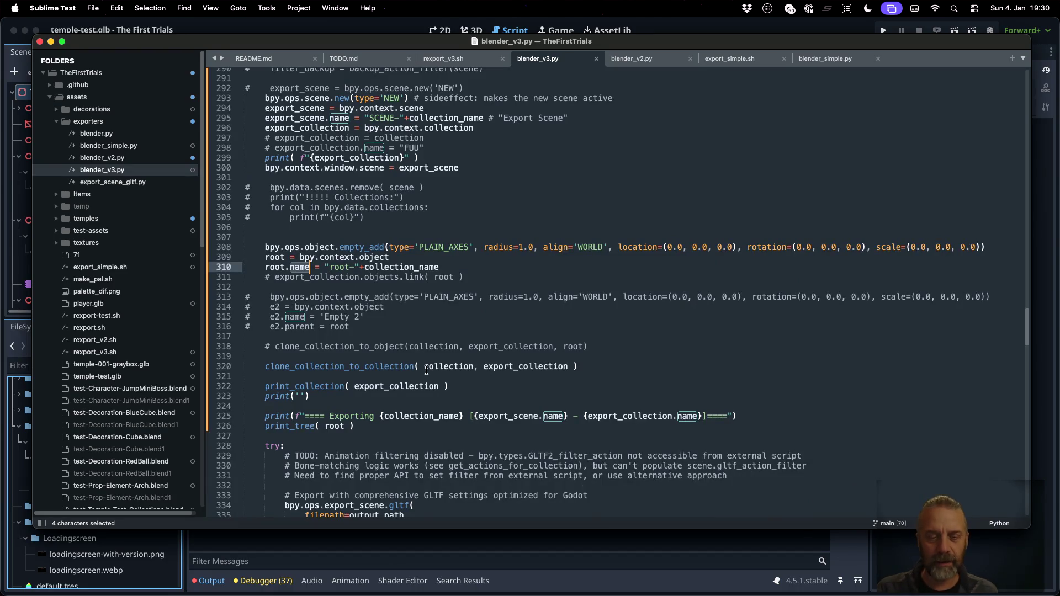
Step: Confirm the root-Test-simple output and finished npm install, then view the CLI docs
key("ctrl+Right")
scroll(312, 353, "up", 4)
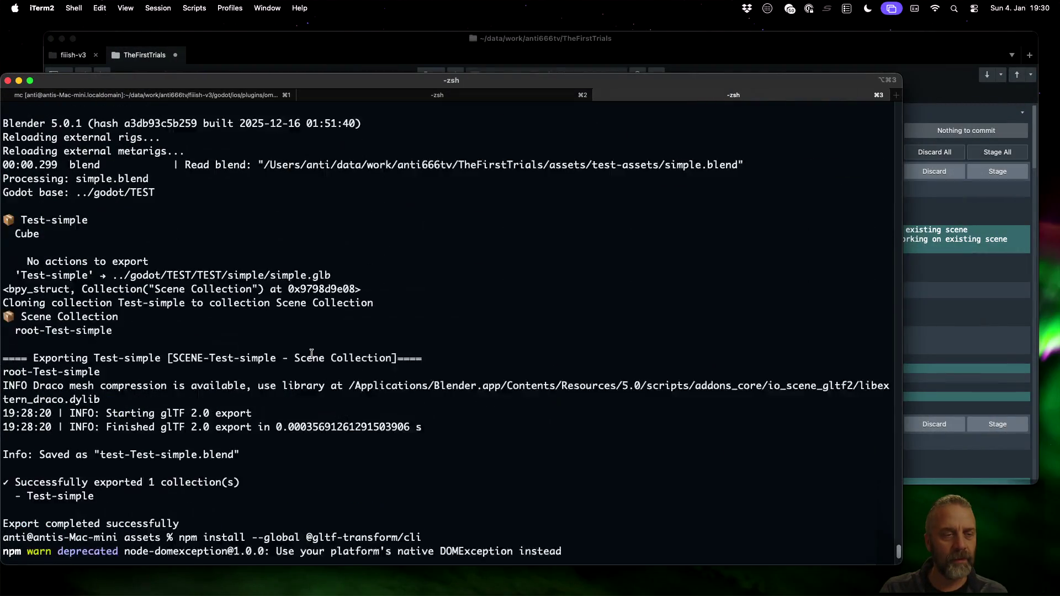
left_click_drag(10, 329, 119, 330)
key("ctrl+Left")
key("ctrl+Left")
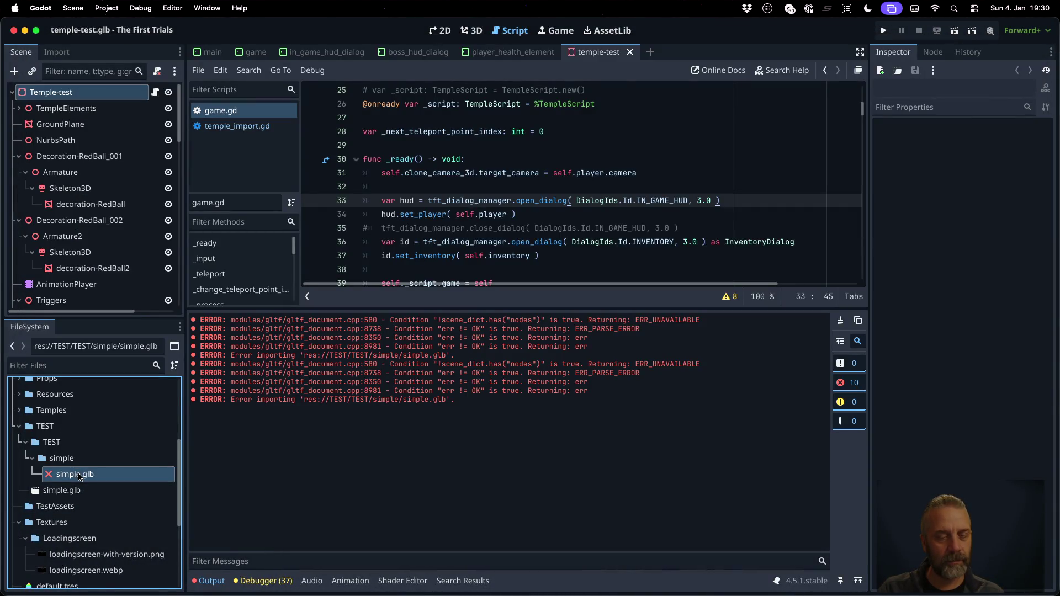
right_click(75, 474)
left_click(372, 460)
key("ctrl+Right")
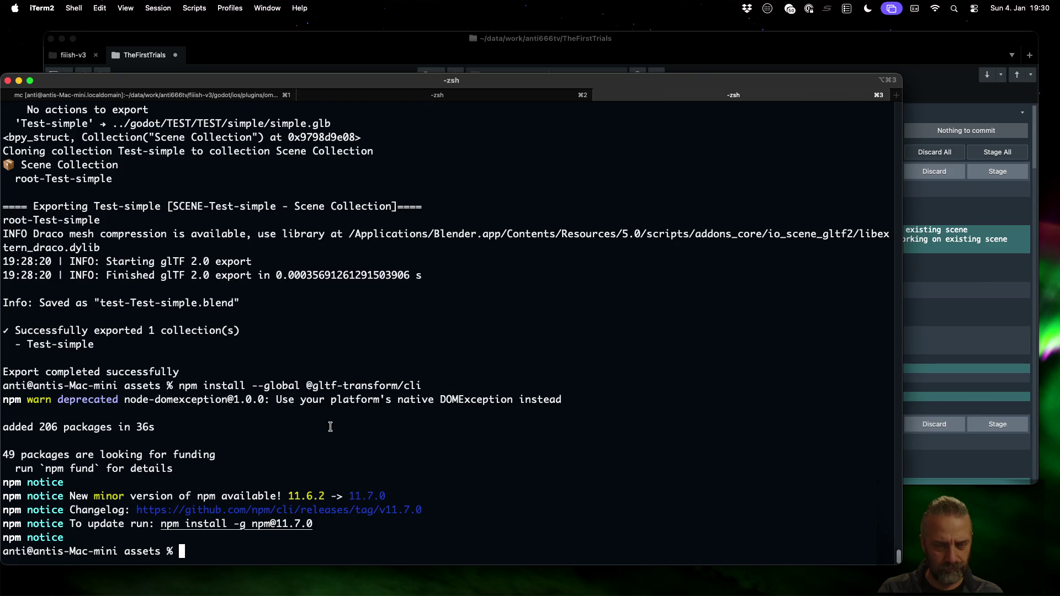
key("ctrl+Left")
key("ctrl+Left")
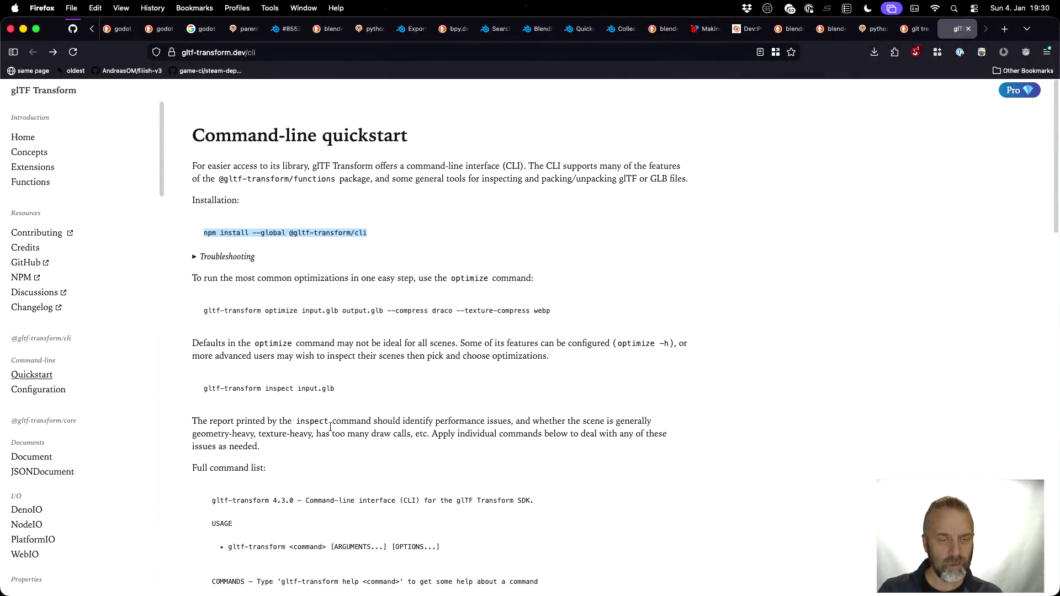
Step: Copy the 'gltf-transform inspect' command from Firefox and paste it at the iTerm2 prompt
left_click_drag(205, 387, 294, 389)
key("super+c")
key("ctrl+Right")
key("ctrl+Right")
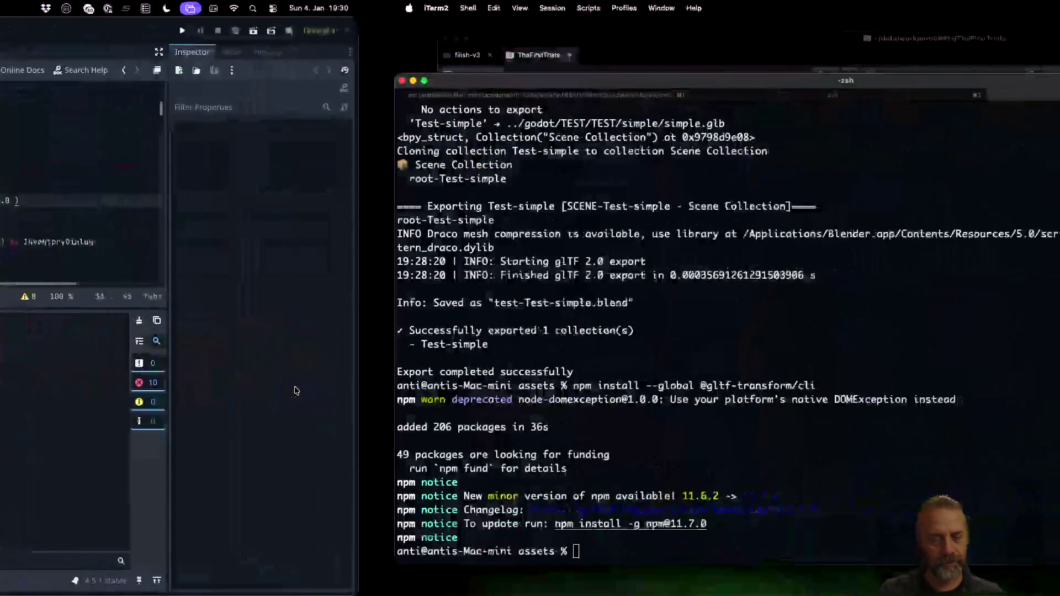
key("super+v")
Step: Inspect ../godot/TEST/TEST/simple/simple.glb with gltf-transform, completing the path with Tab
type("../g")
key("Tab")
type("T")
key("Tab")
key("Tab")
type("T")
key("Tab")
type("s")
key("Tab")
type("s")
key("Tab")
key("Return")
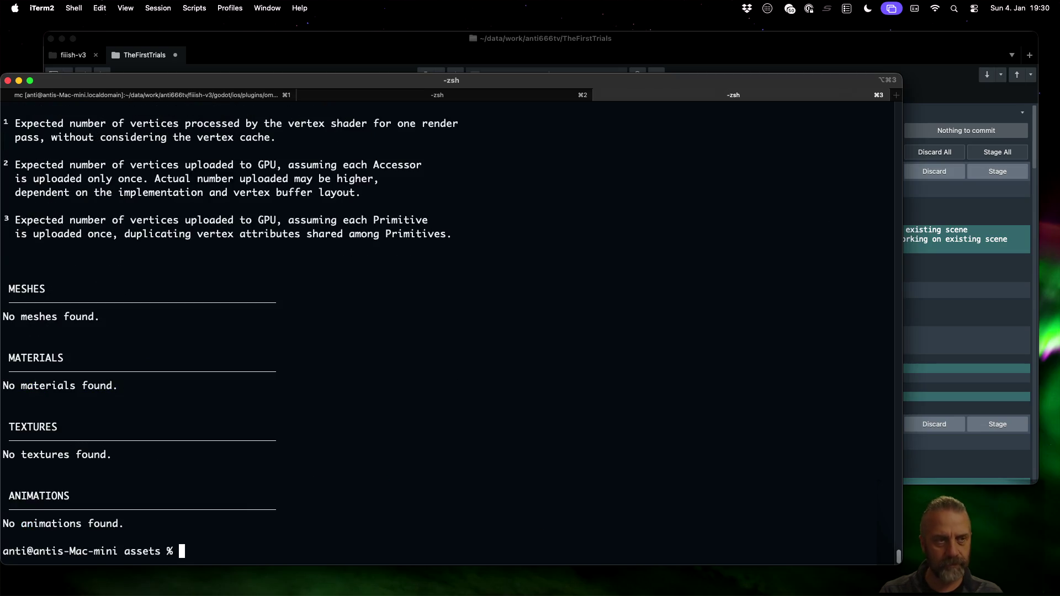
Step: Scroll through the report: one empty Scene Collection scene, no meshes, materials or animations
scroll(376, 317, "up", 10)
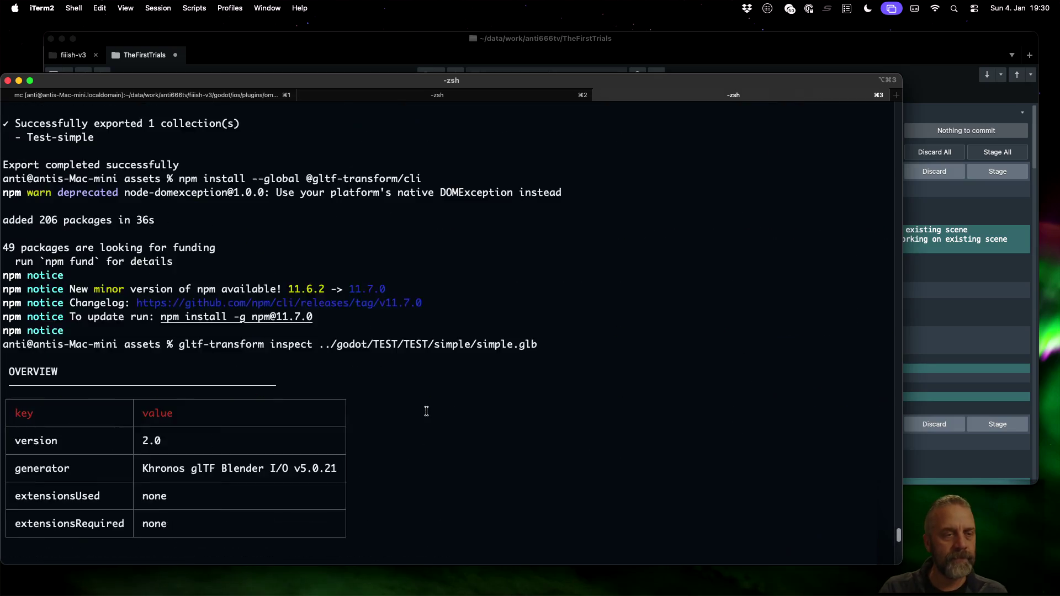
scroll(426, 411, "down", 5)
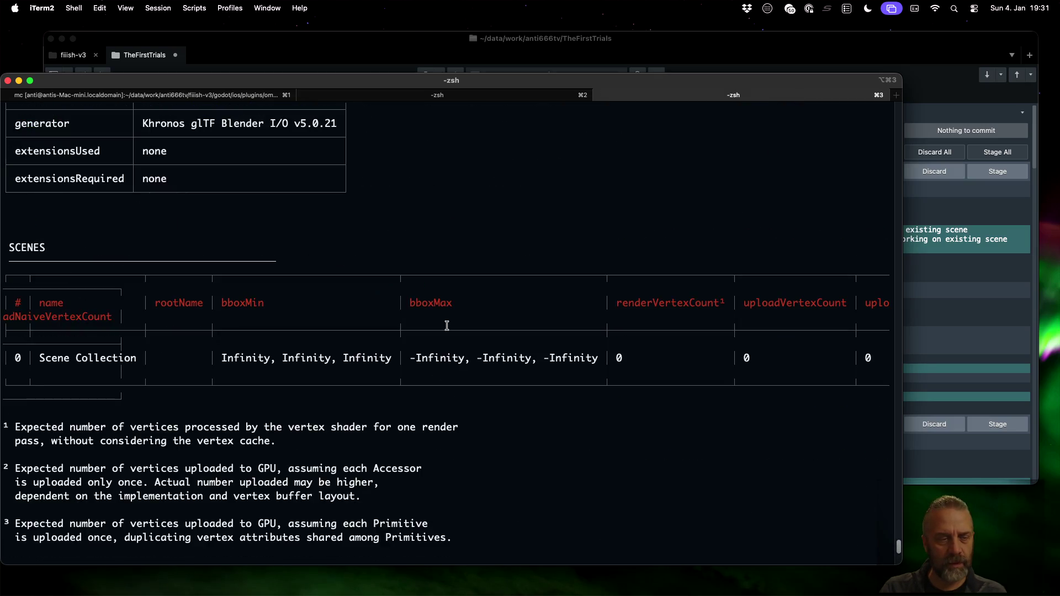
scroll(446, 326, "up", 5)
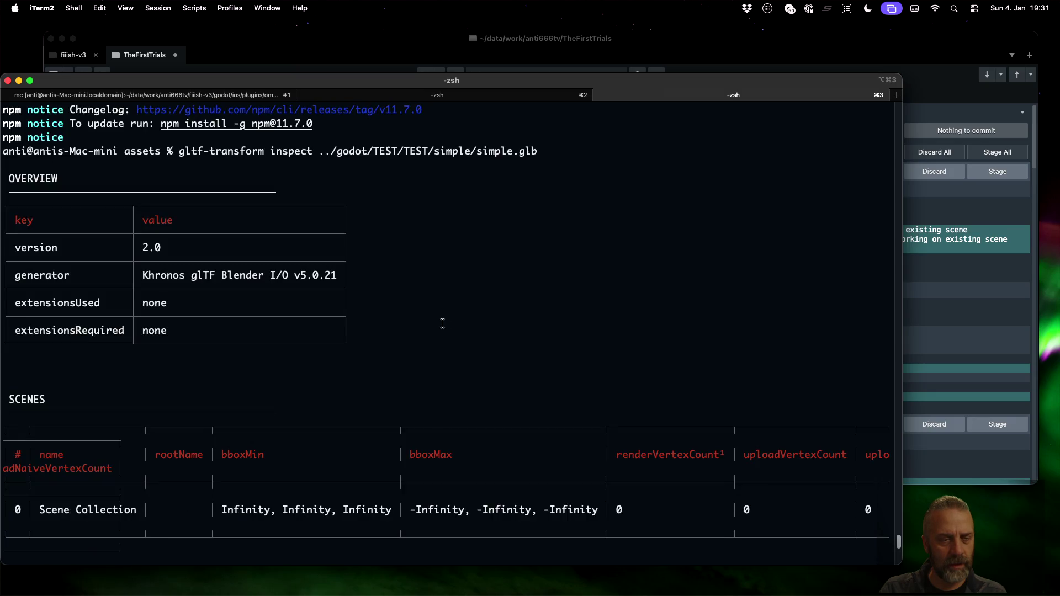
scroll(397, 308, "down", 5)
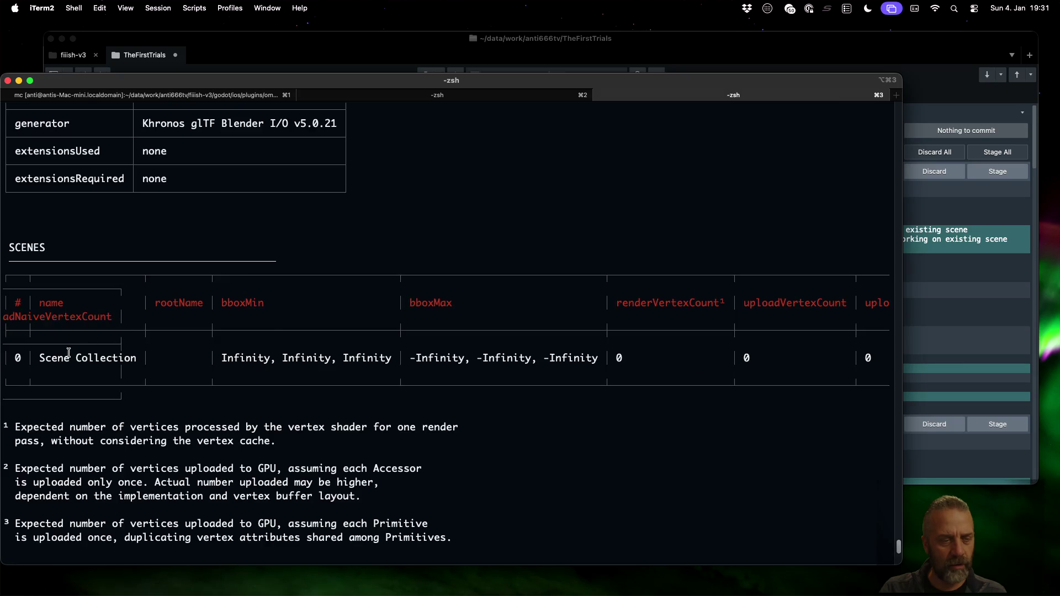
left_click_drag(39, 359, 113, 359)
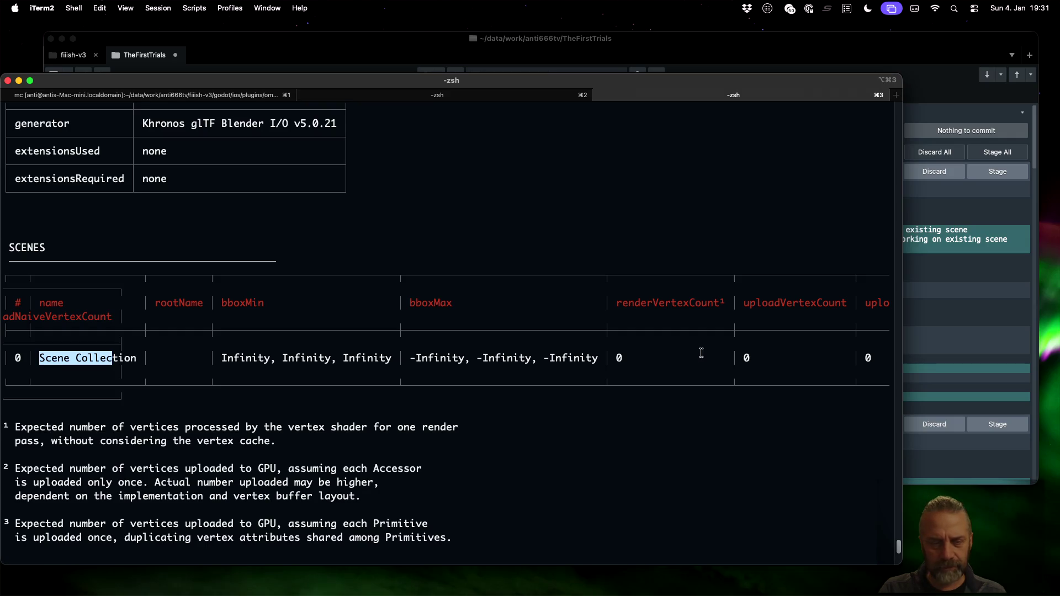
scroll(701, 353, "down", 10)
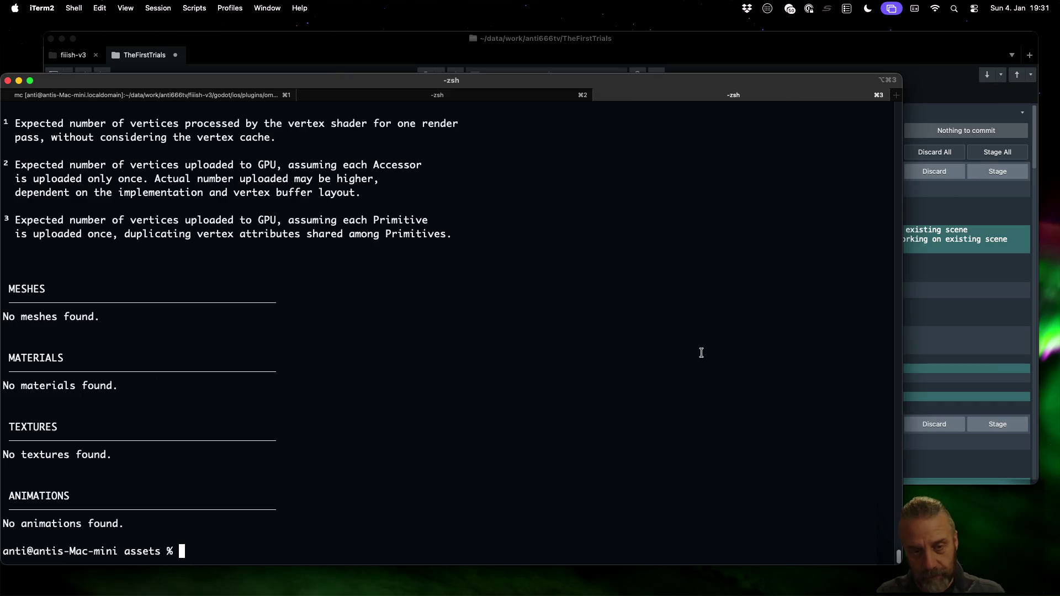
key("super+Tab")
key("ctrl+Up")
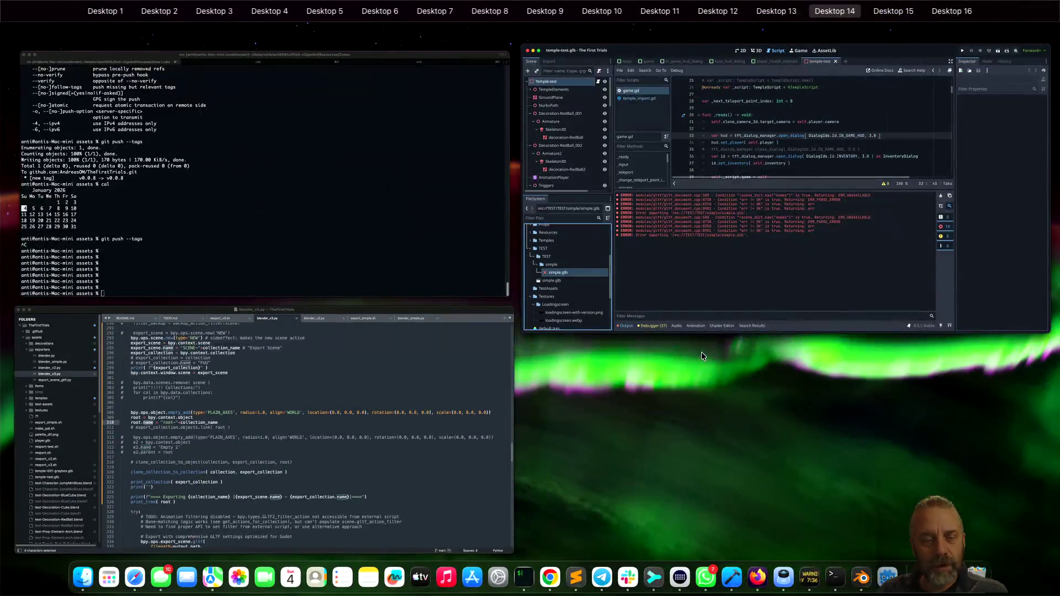
Step: Bring blender_v3.py forward in Sublime Text and scroll up from line 317 to clone_object
left_click(330, 391)
left_click(357, 337)
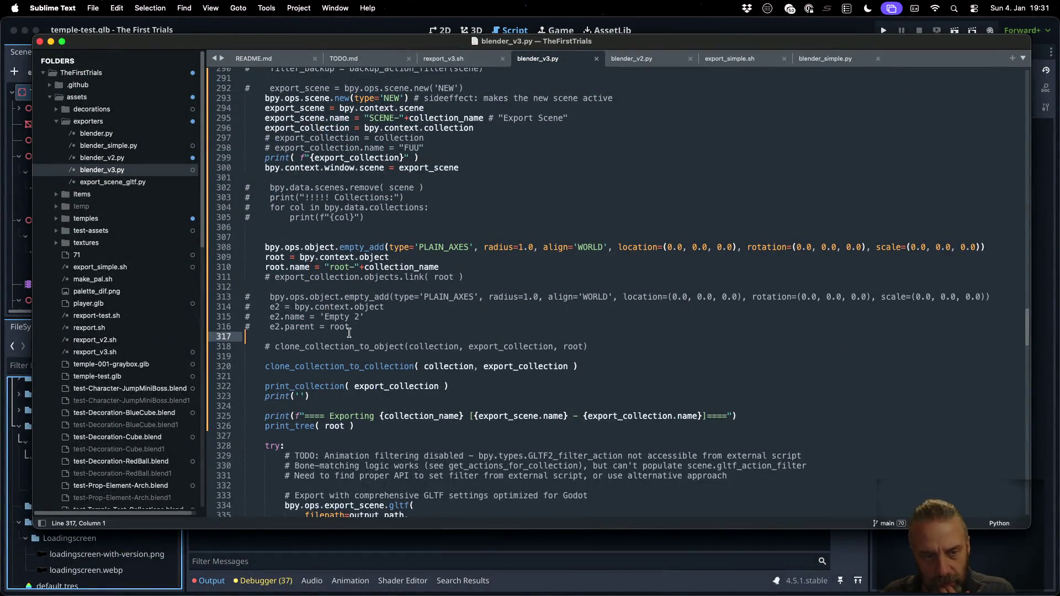
scroll(357, 336, "down", 1)
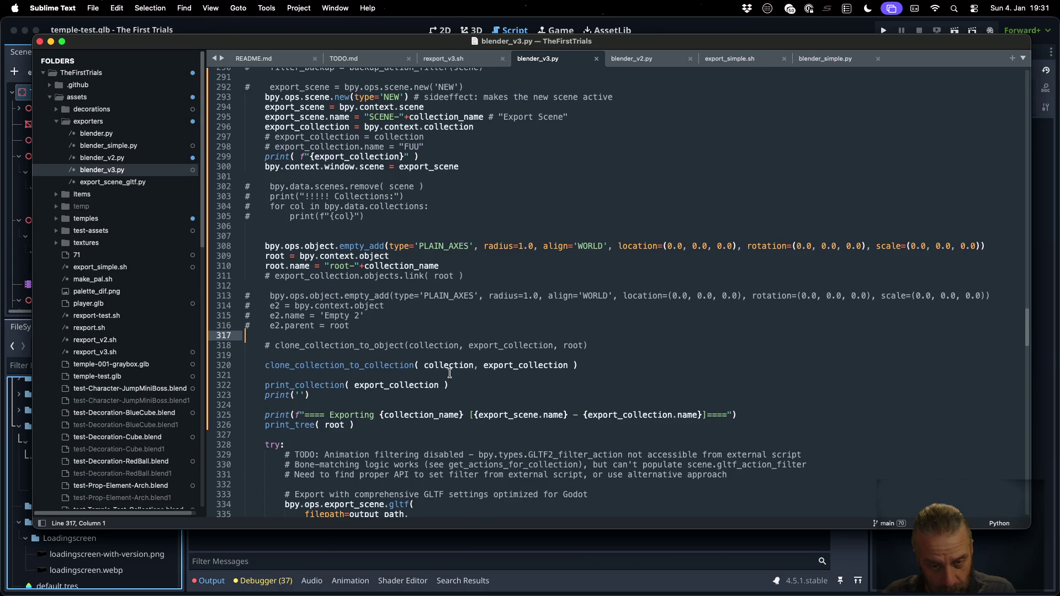
scroll(450, 373, "up", 1)
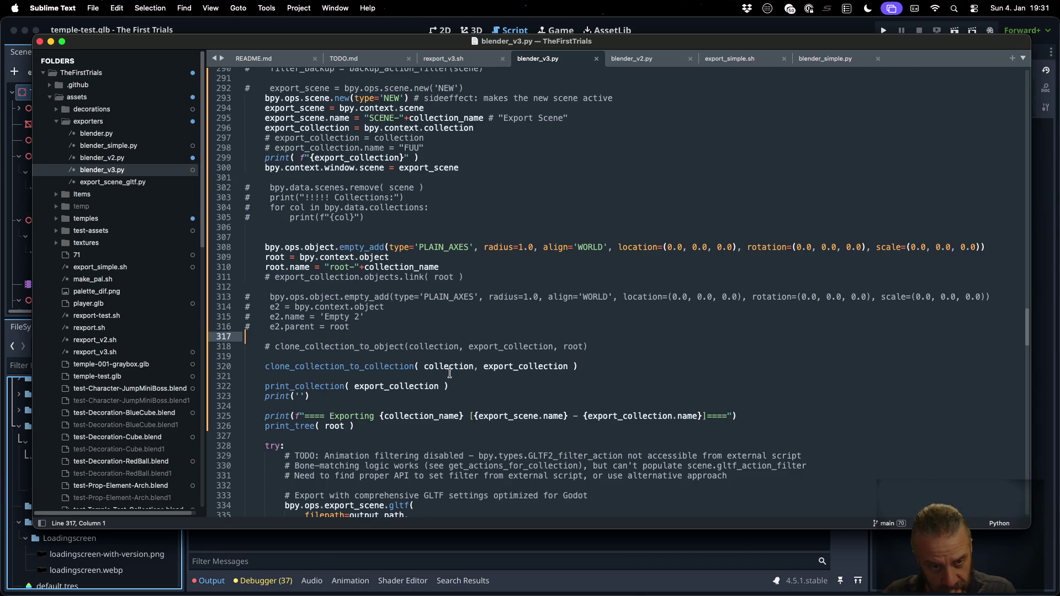
scroll(451, 374, "up", 10)
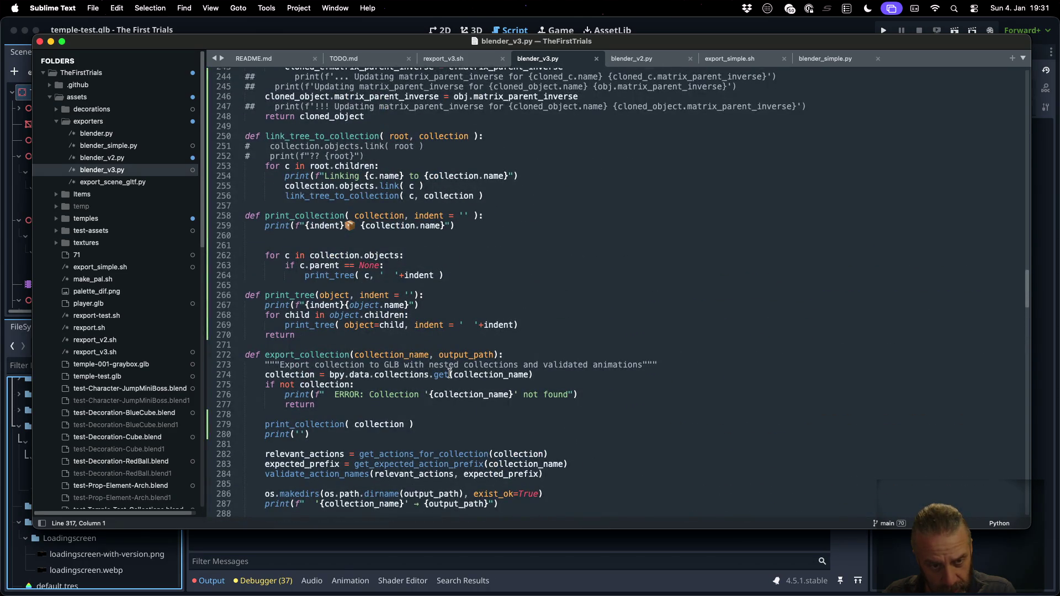
scroll(450, 373, "up", 6)
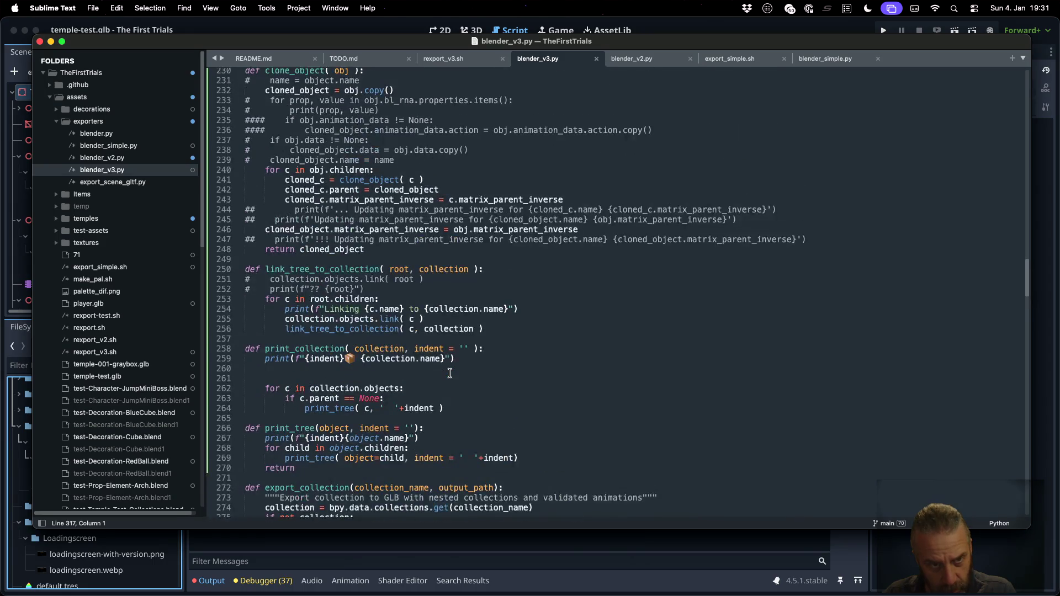
scroll(450, 374, "up", 2)
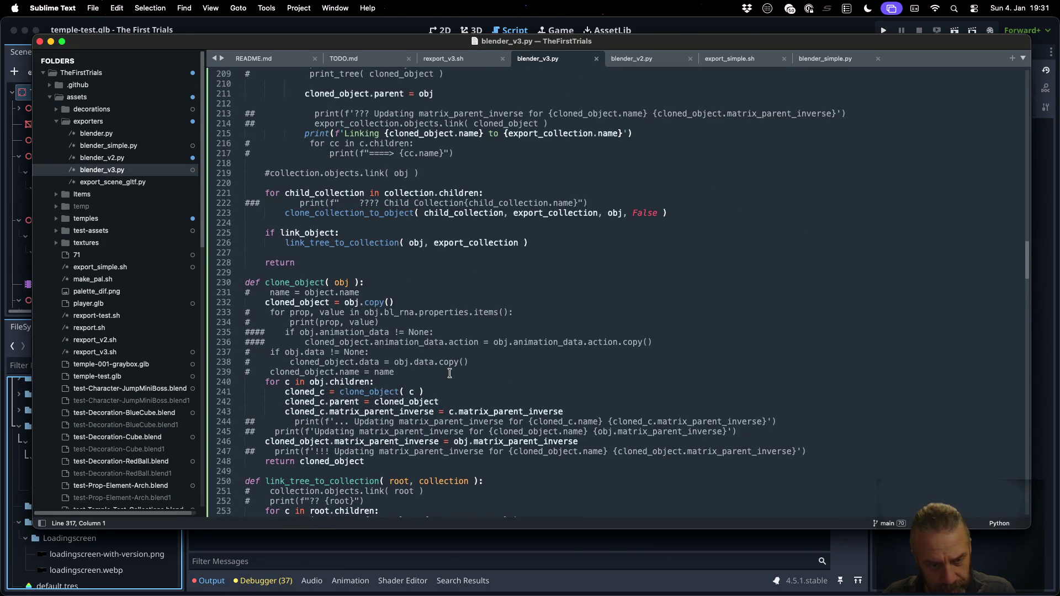
scroll(450, 373, "up", 5)
Step: Copy the 'for child_collection in collection.children:' line into clone_collection_to_collection below its print
left_click(420, 223)
key("Down")
key("Down")
key("Down")
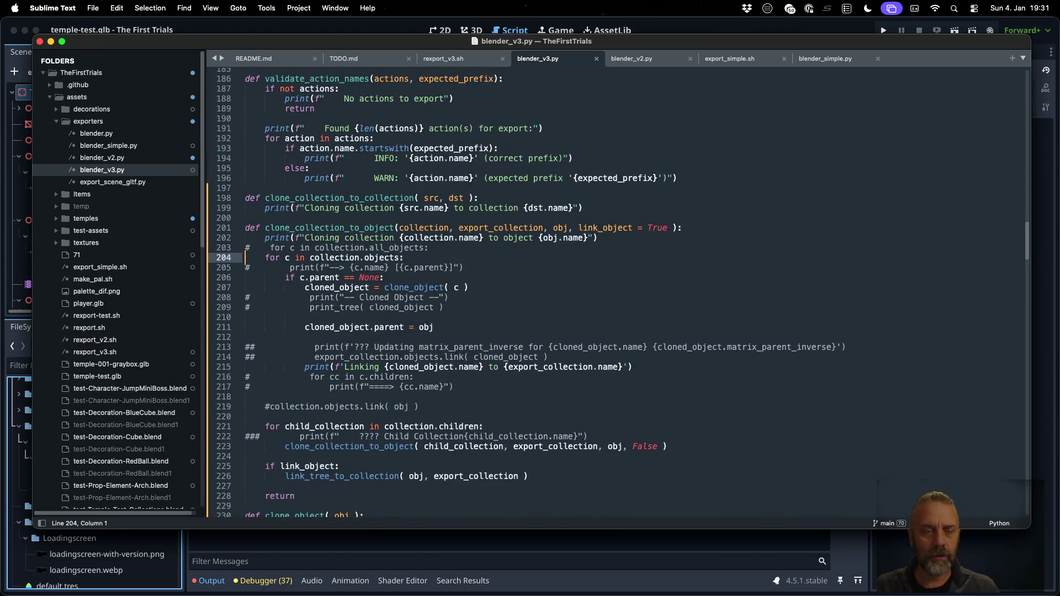
key("shift+Down")
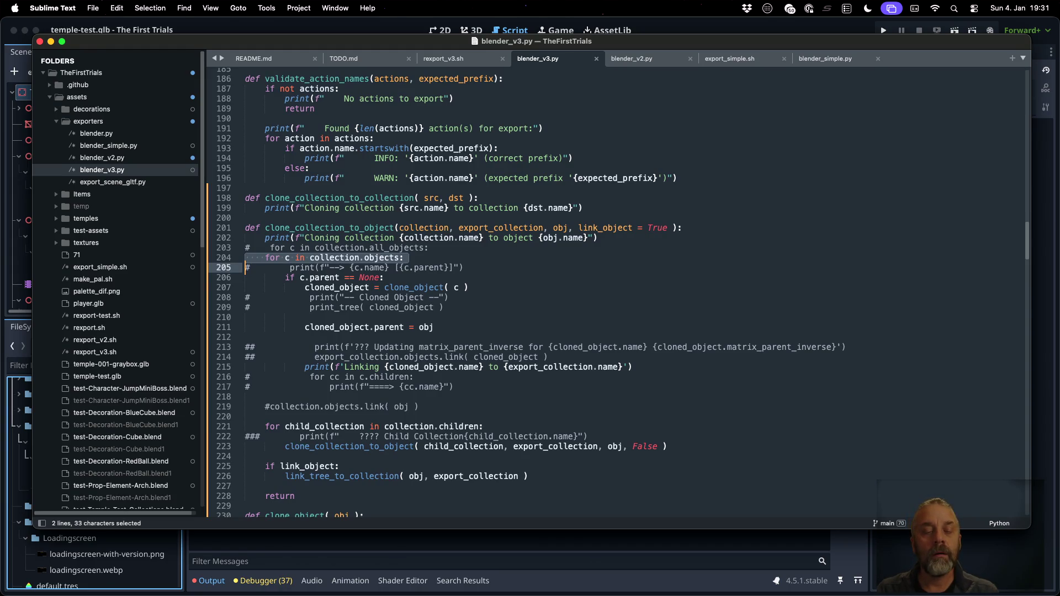
key("Down")
key("Down")
key("Down")
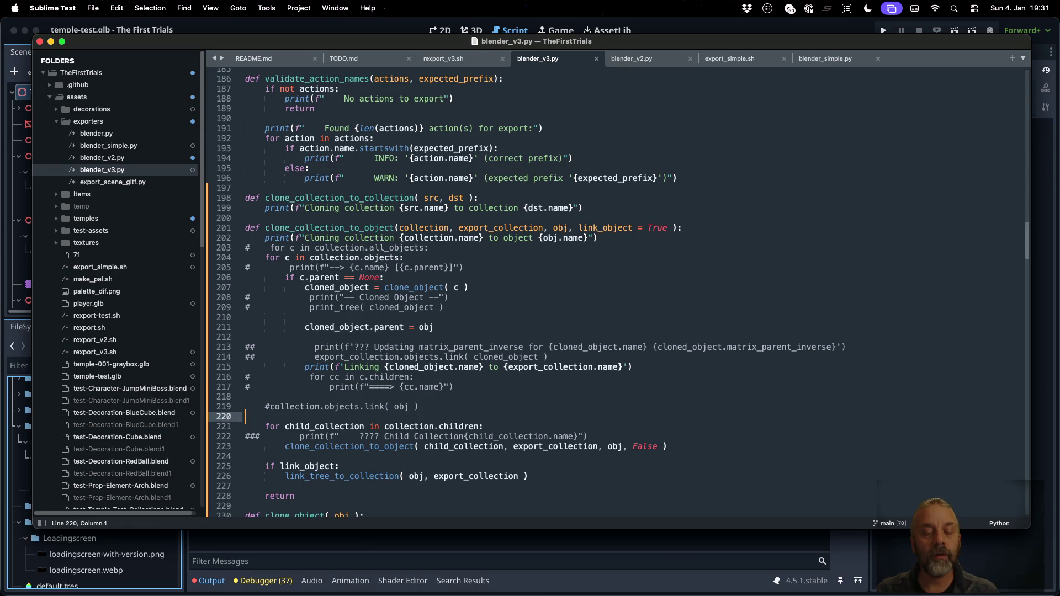
key("shift+Down")
key("super+c")
key("Up")
key("Up")
key("Up")
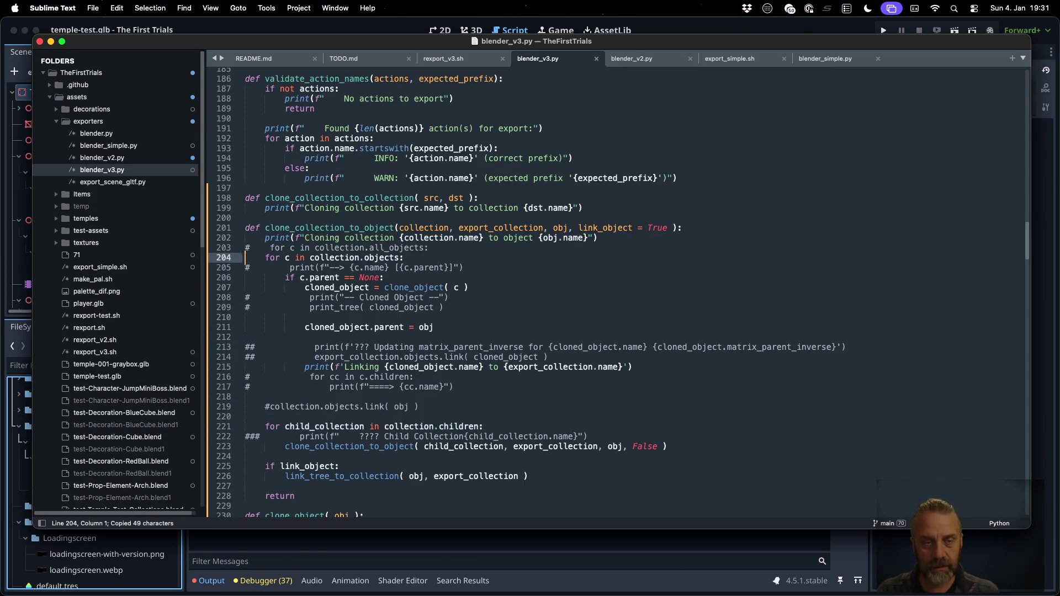
key("super+v")
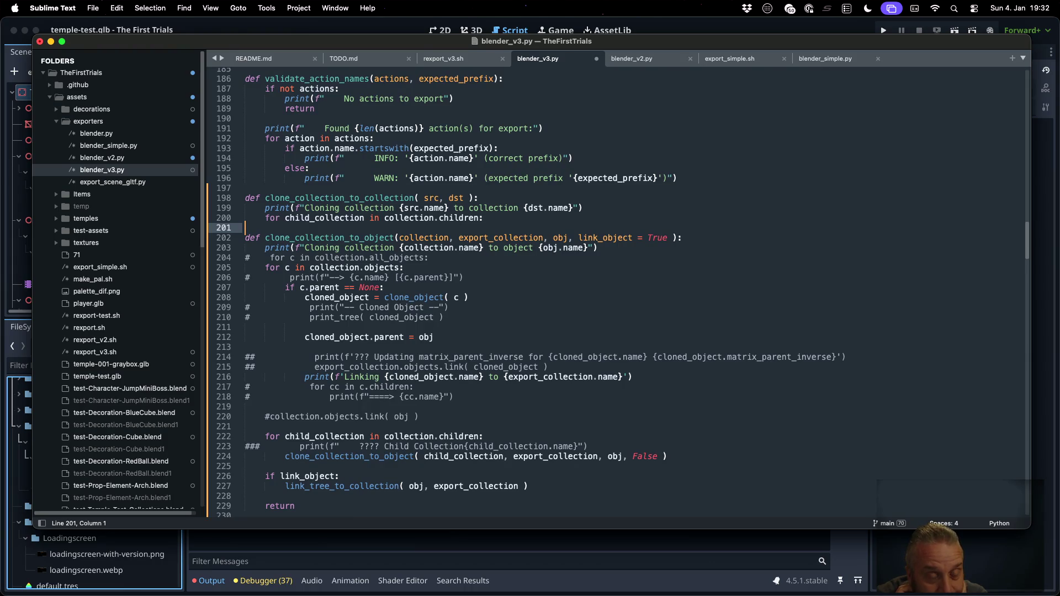
Step: Give the children loop a pass body and add a 'for c in src.objects:' loop below it
key("Tab")
key("Tab")
type("pass")
key("Return")
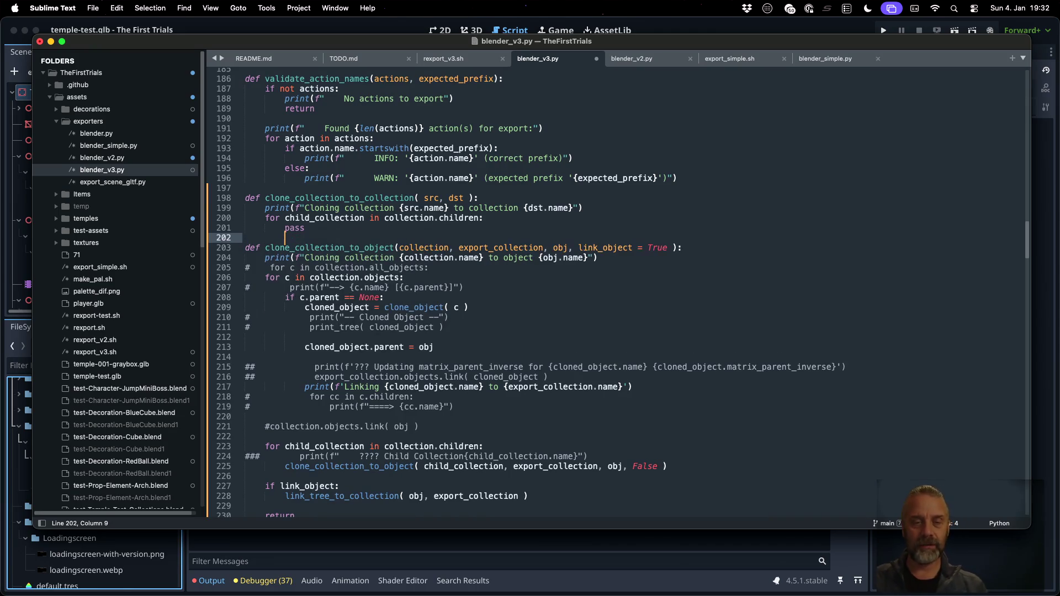
key("Return")
type("fo")
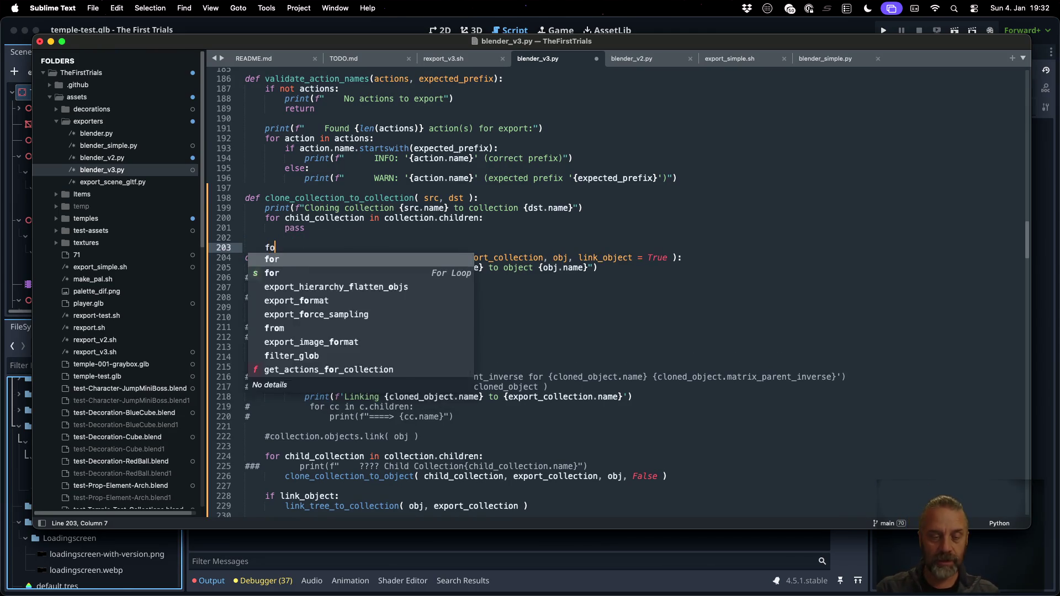
type("r c in c")
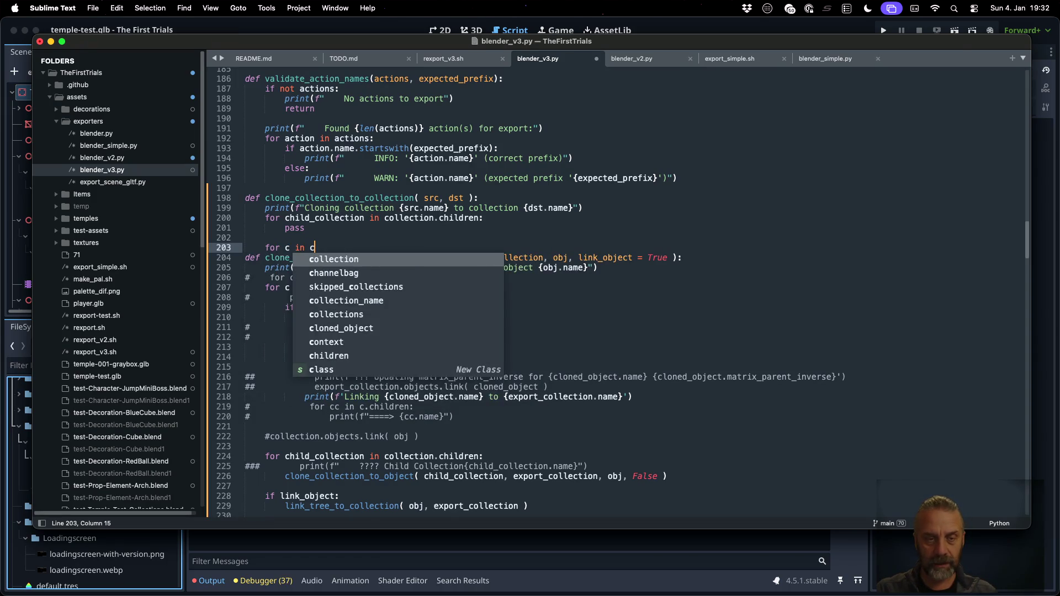
key("BackSpace")
type("src.o")
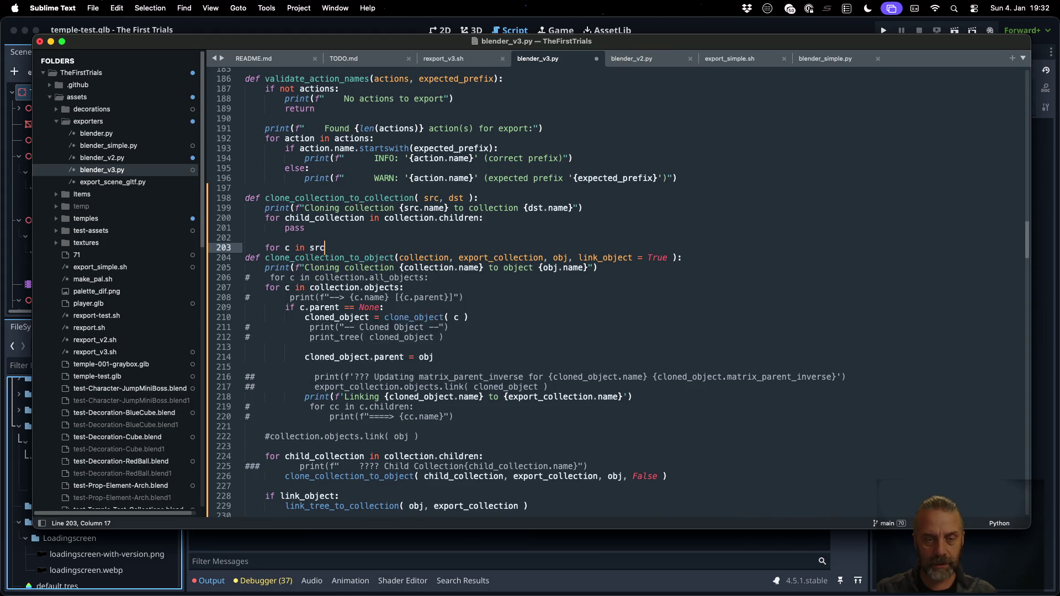
key("Return")
type(":")
key("Return")
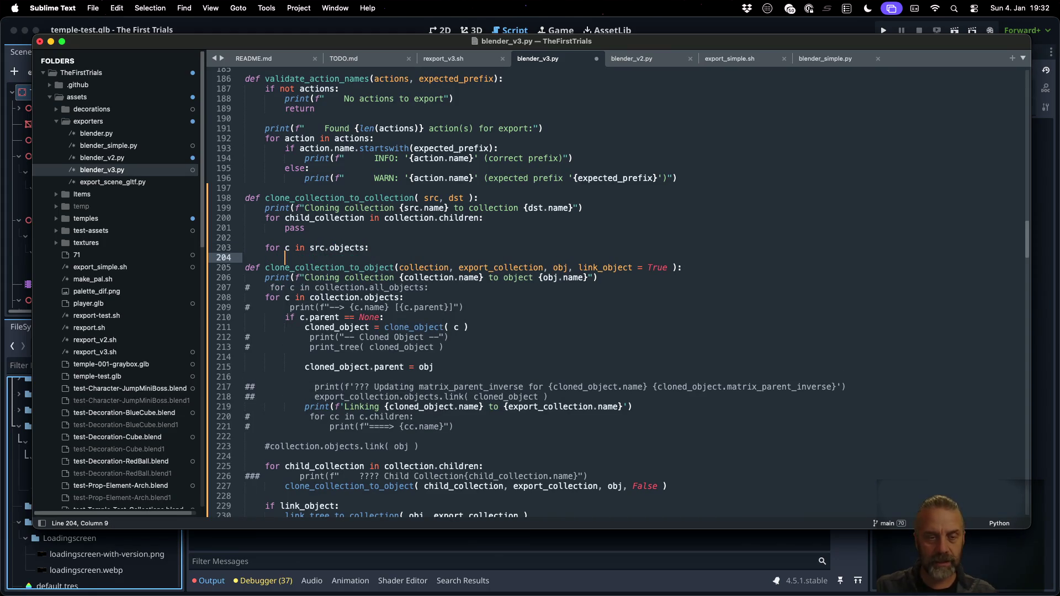
Step: Loop over src.children printing 'Skipping collection {child_collection.name}', and save the script
double_click(405, 218)
type("src")
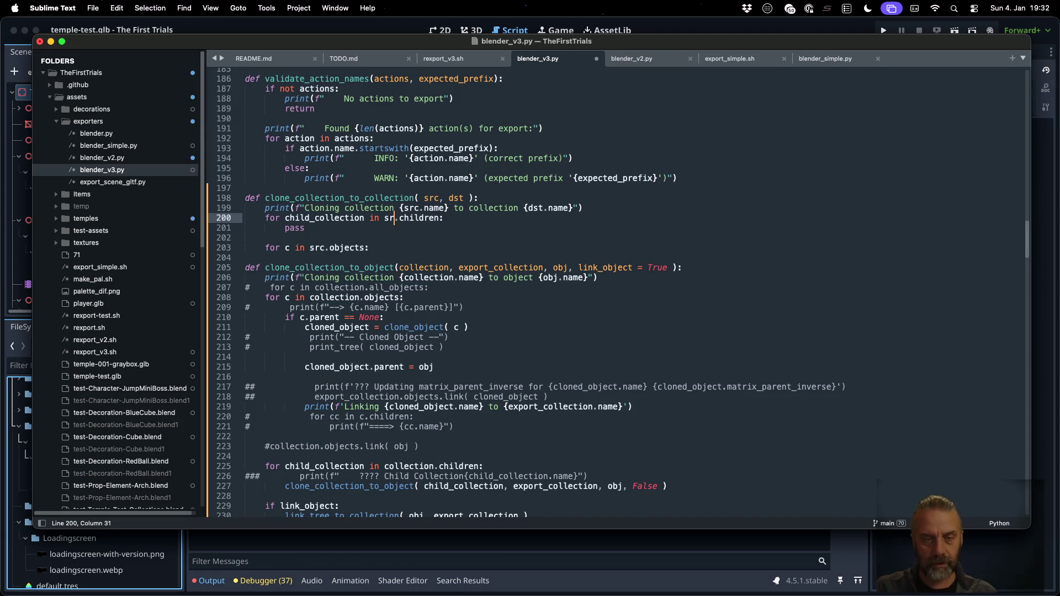
key("super+Return")
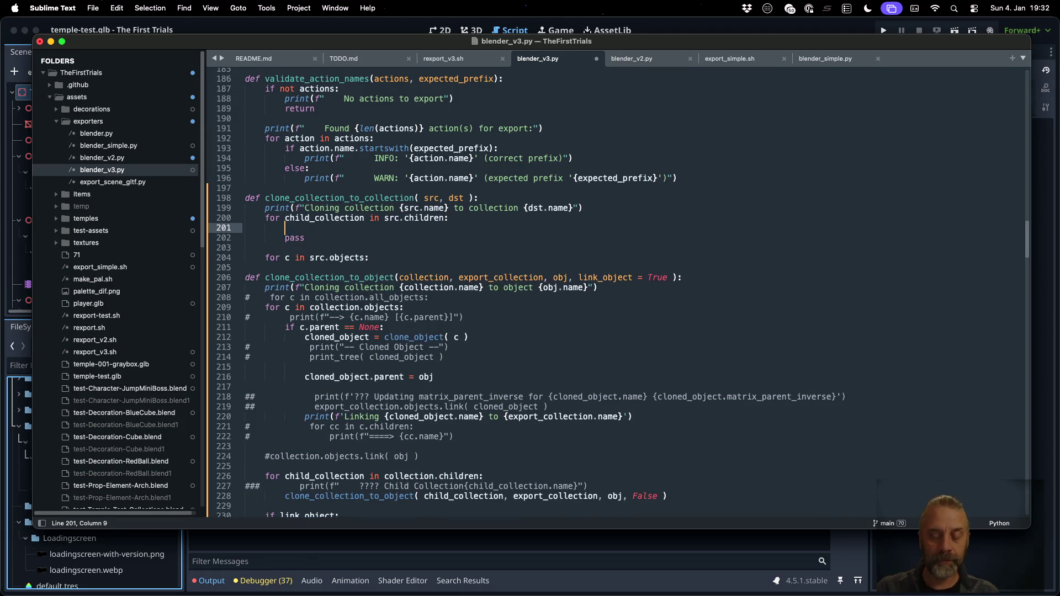
type("print")
type("(f\"Sk")
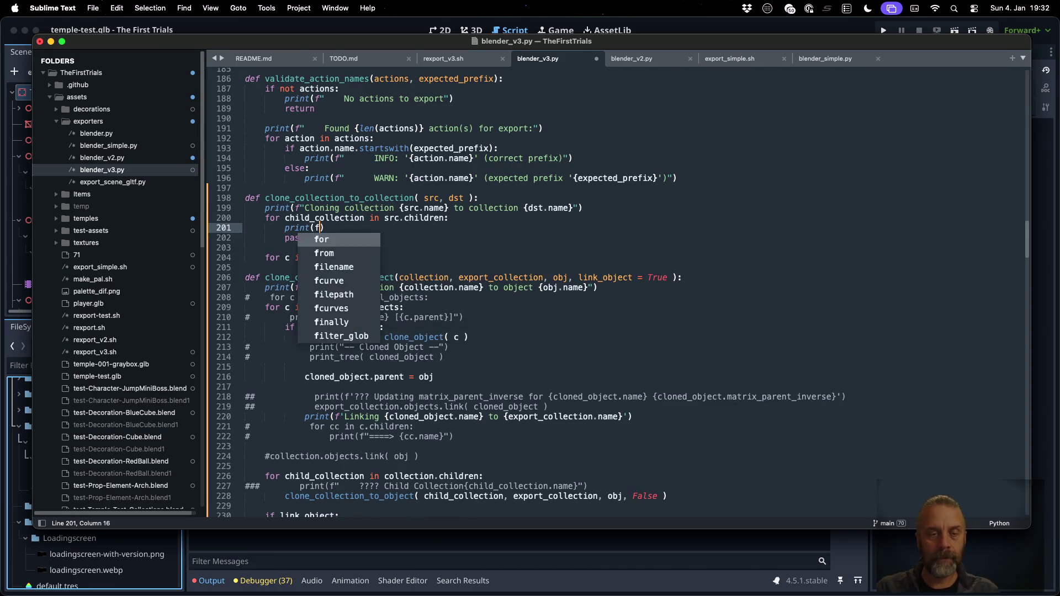
type("ipping coll")
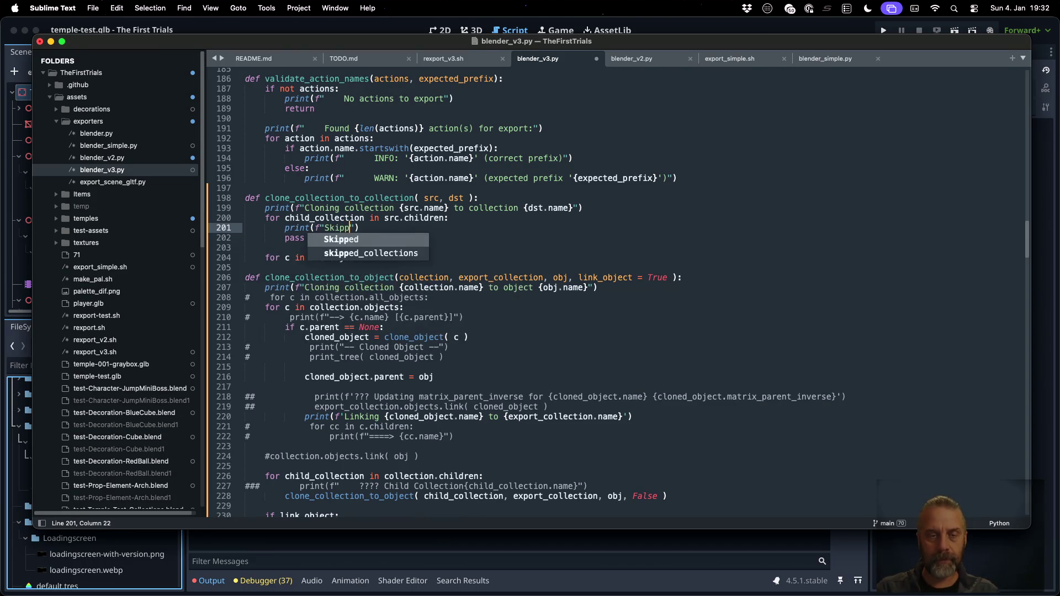
type("ection {")
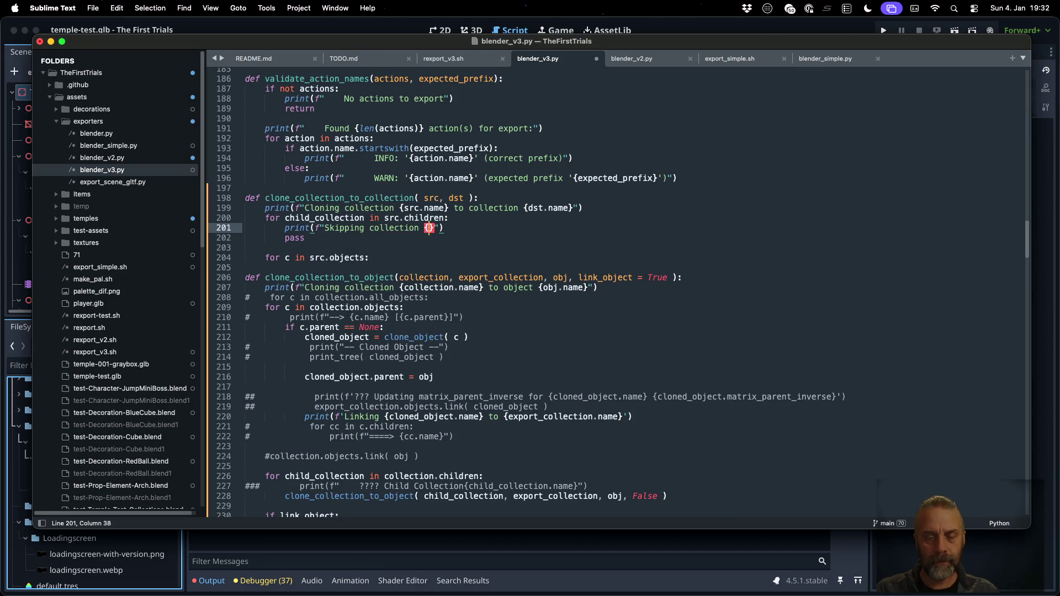
type("ch")
key("Down")
key("Down")
key("Down")
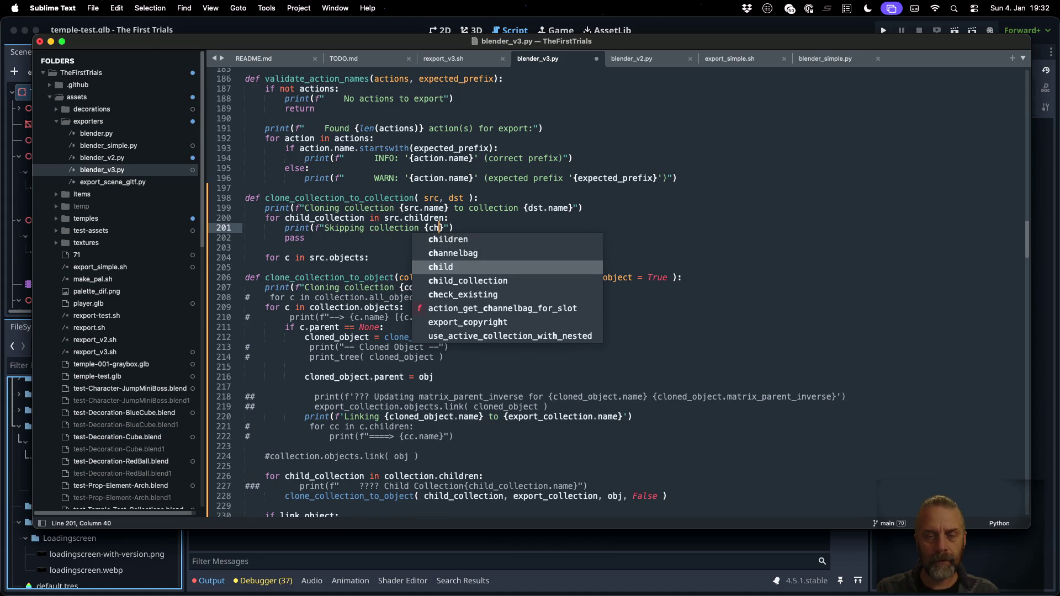
key("Return")
type(".name")
key("super+s")
key("Down")
key("Down")
key("Down")
key("Return")
type("pass")
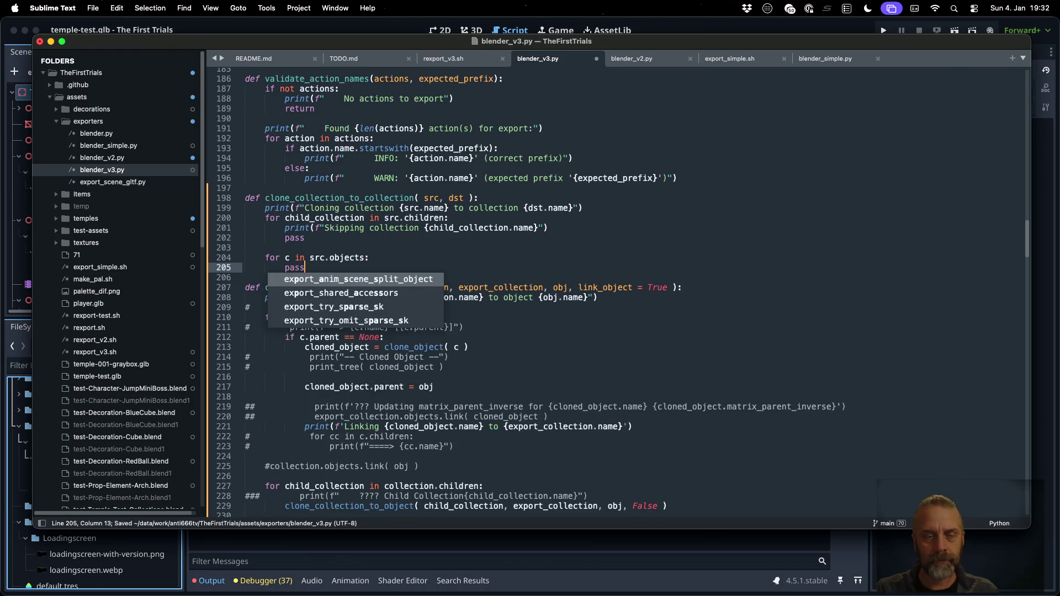
Step: Clear iTerm2 and rerun the previous rexport_v3.sh export of simple.blend
key("super+Tab")
key("ctrl+l")
key("Up")
key("Up")
key("Return")
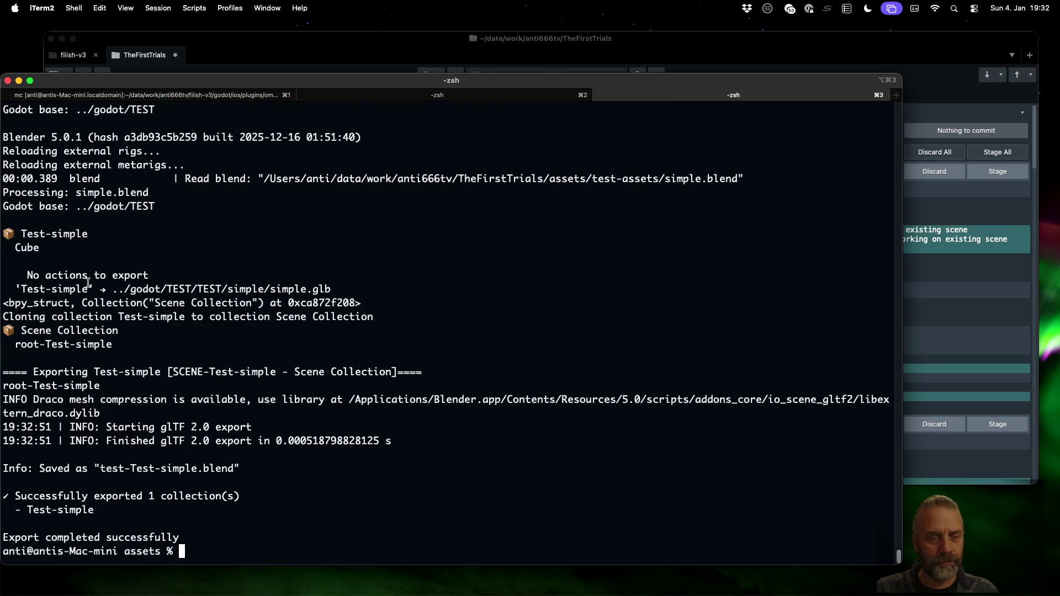
Step: Once the export completes successfully, switch to Blender showing simple.blend
key("super+Tab")
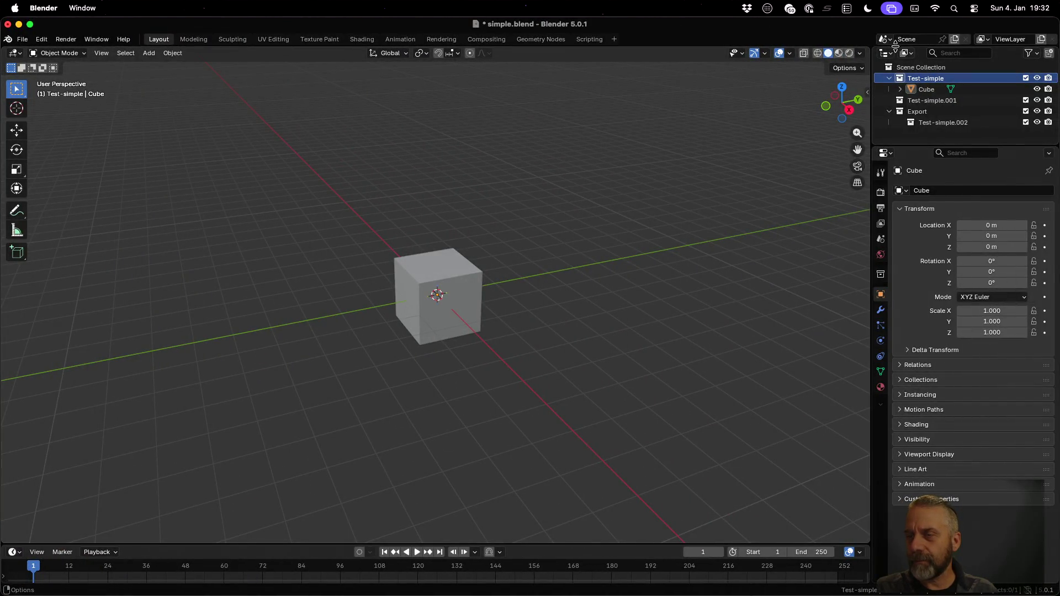
Step: Add a Test-simple-Child-1 collection under Test-simple, then recall the export command in iTerm2
right_click(930, 82)
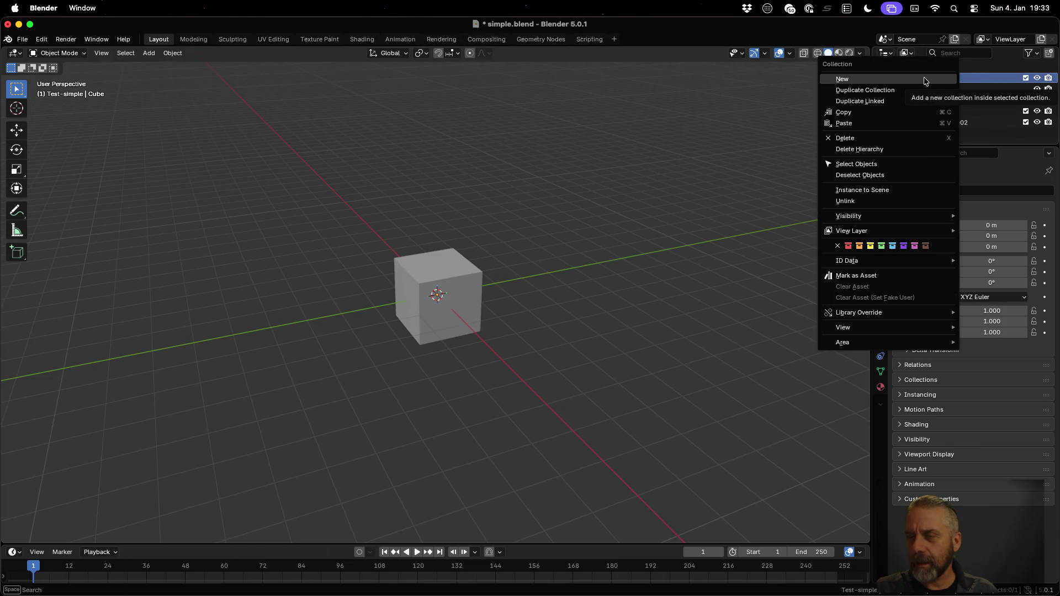
left_click(930, 82)
double_click(938, 89)
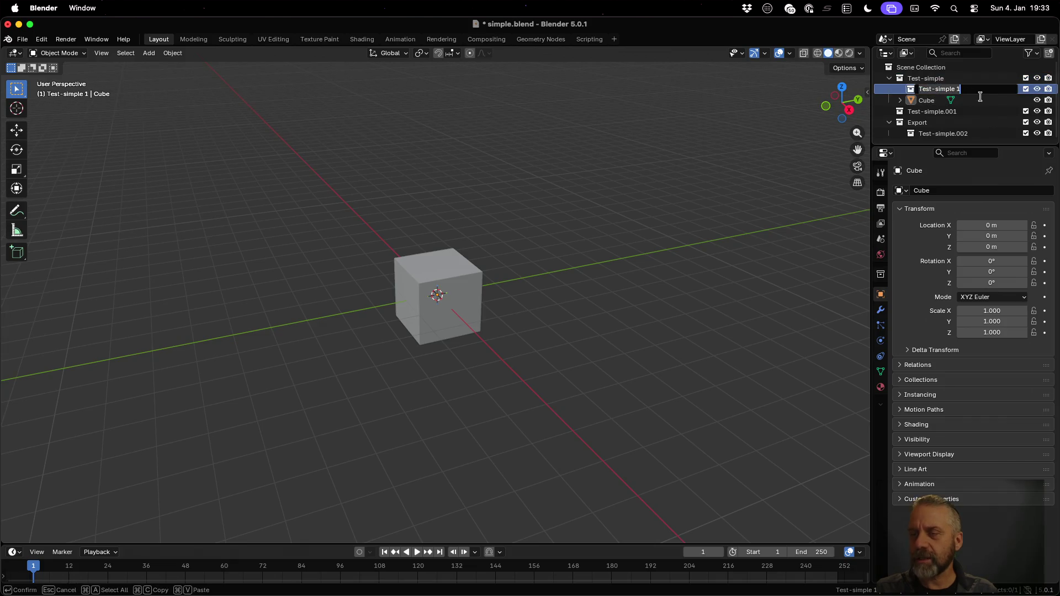
type("-")
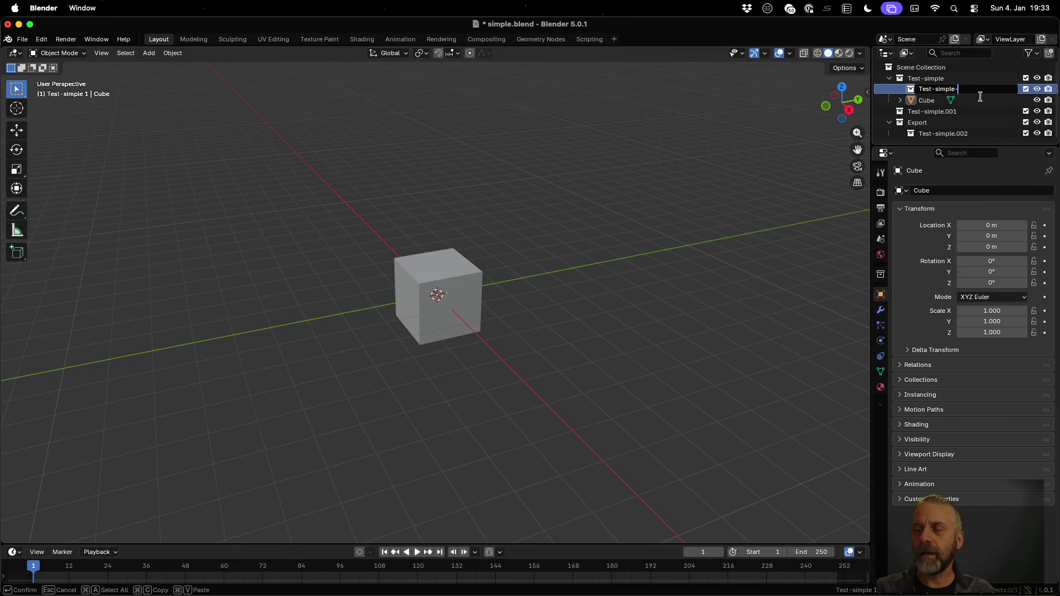
type("Child-1")
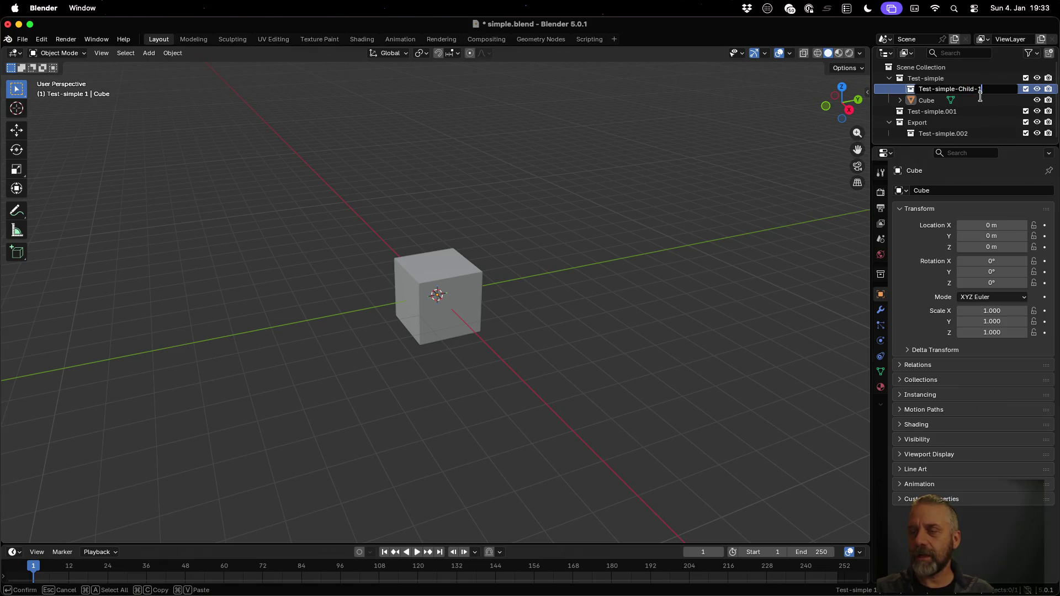
key("Return")
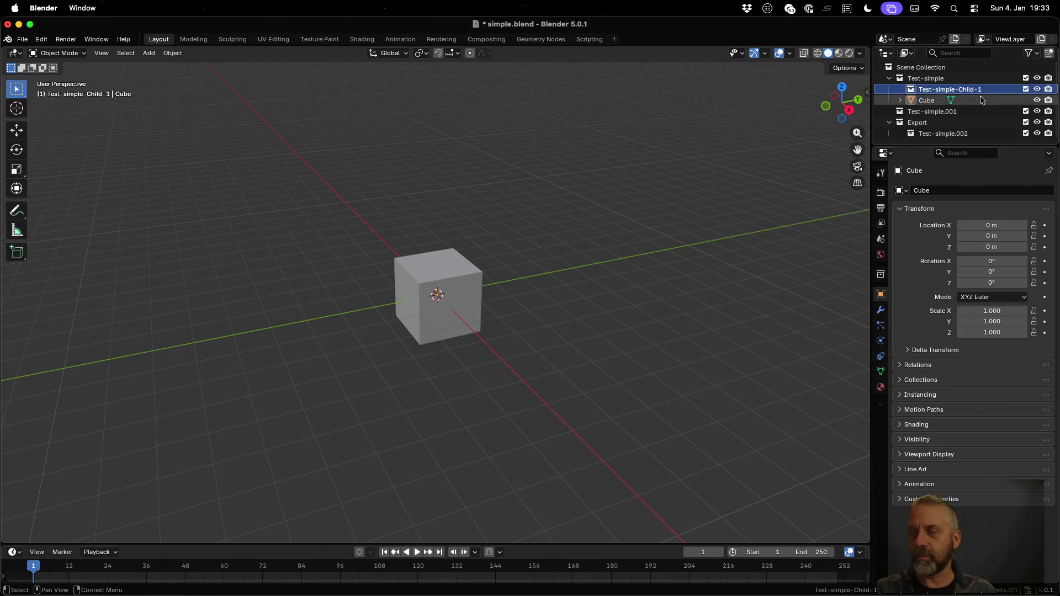
key("ctrl+Left")
key("Up")
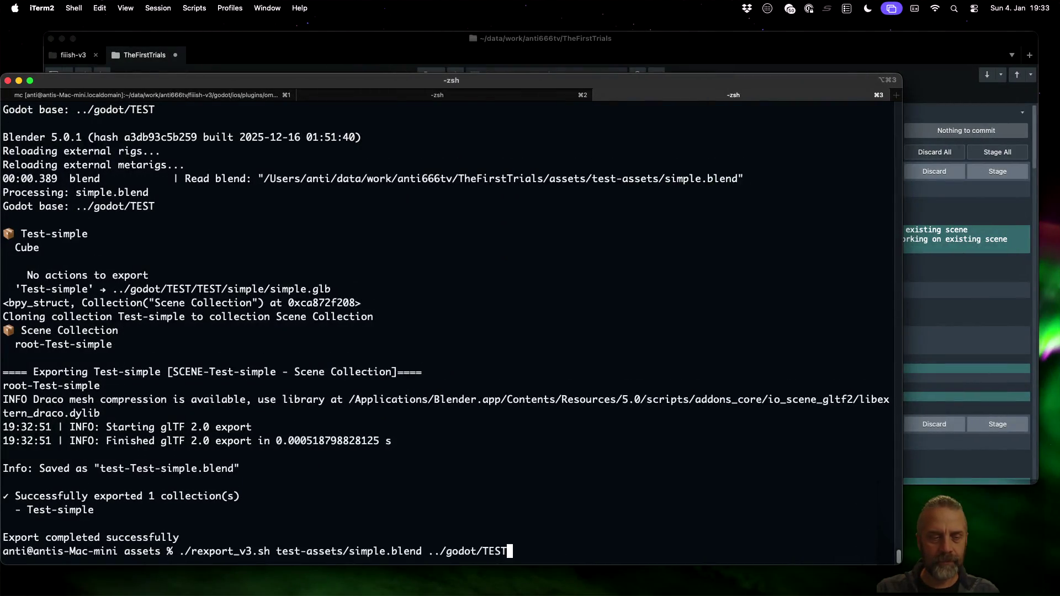
Step: Rerun ./rexport_v3.sh on simple.blend, confirm four collections exported, and return to Blender
key("Return")
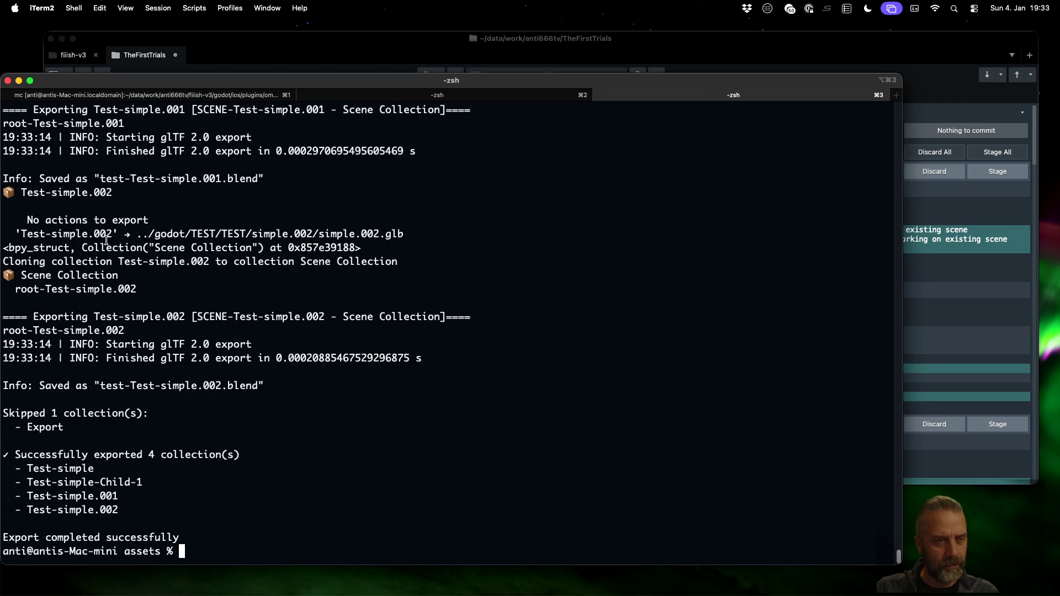
scroll(107, 241, "up", 3)
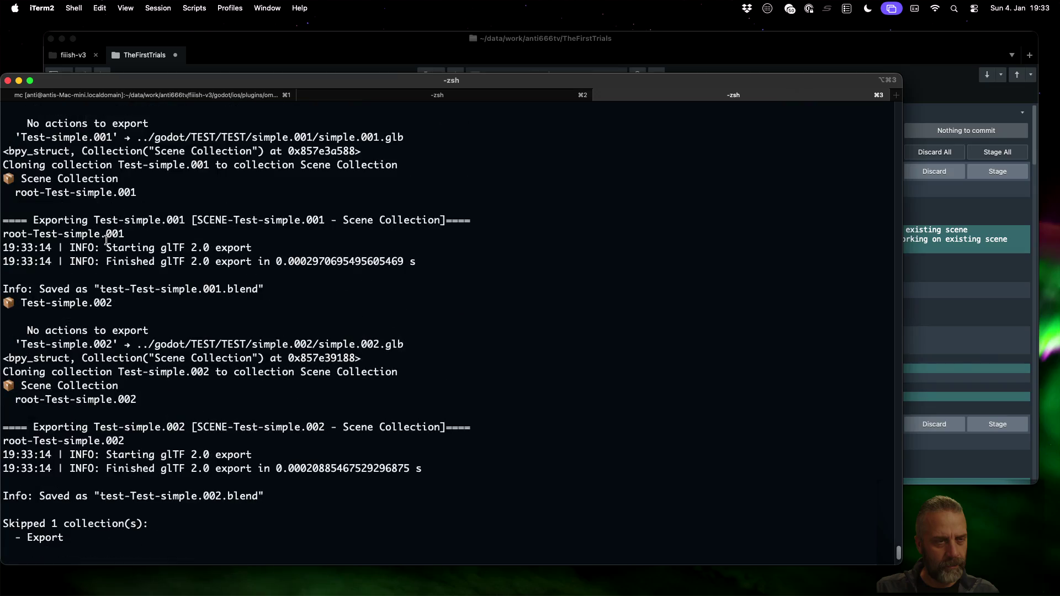
key("ctrl+Right")
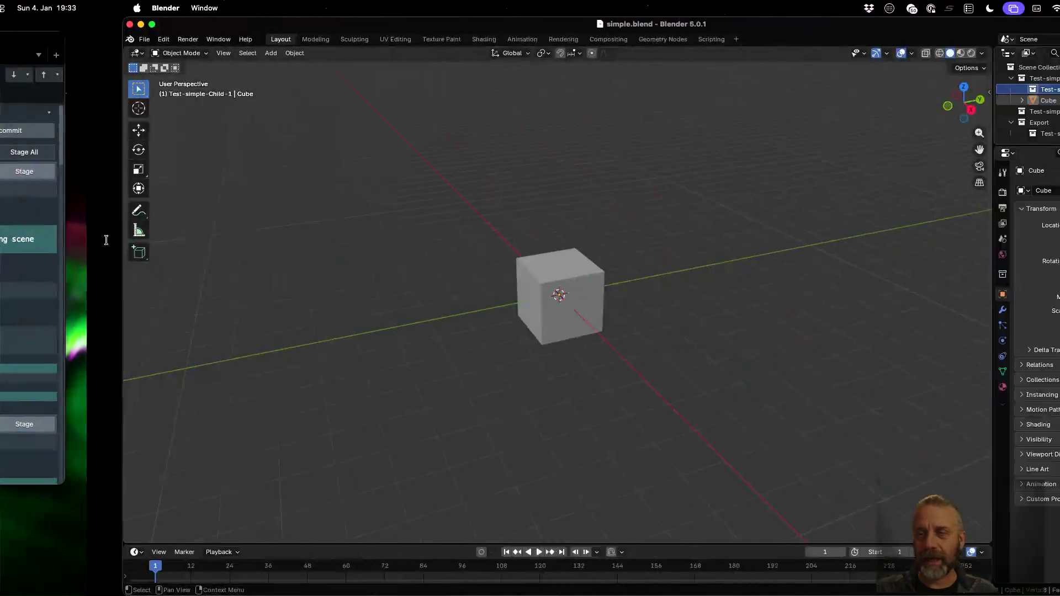
Step: Put the Test-simple-Child-1 Outliner name into edit mode
double_click(935, 90)
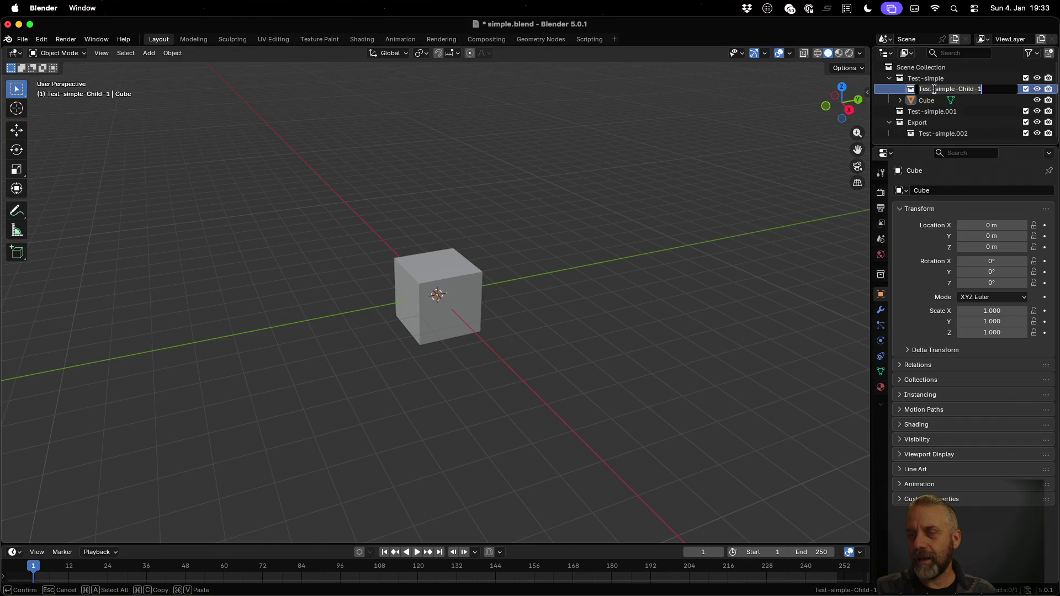
key("Right")
key("Left")
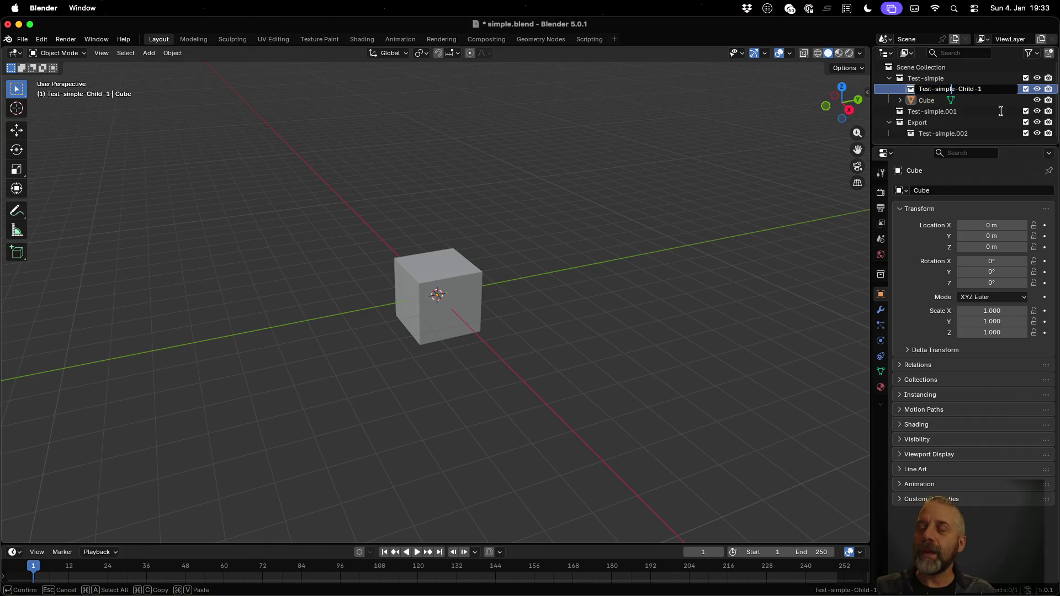
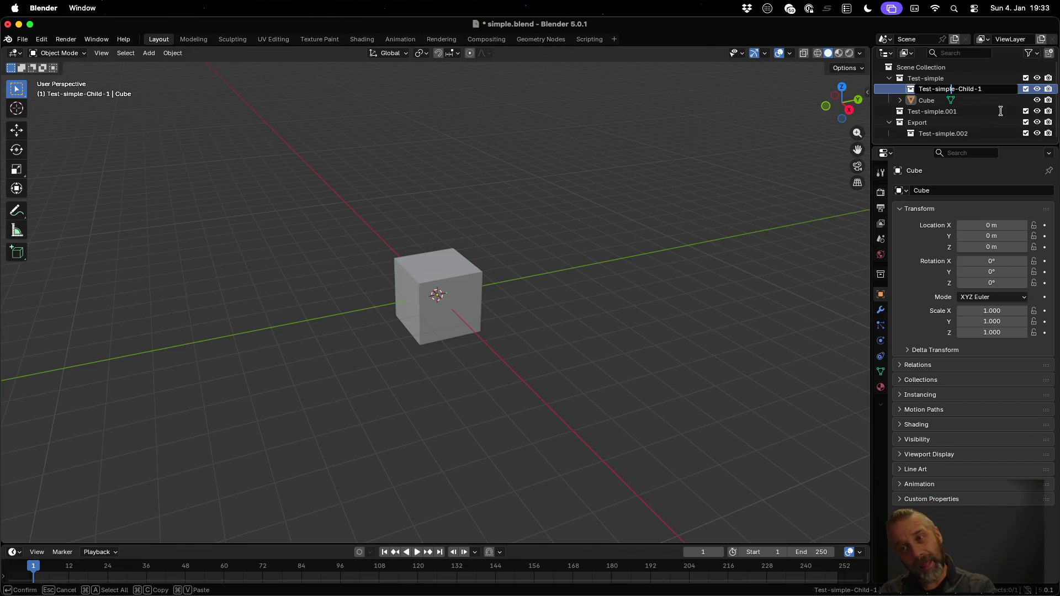
Step: Change the capital T to lowercase so the collection reads test-simple-Child-1, and save simple.blend
key("Left")
key("BackSpace")
type("t")
key("Return")
key("super+s")
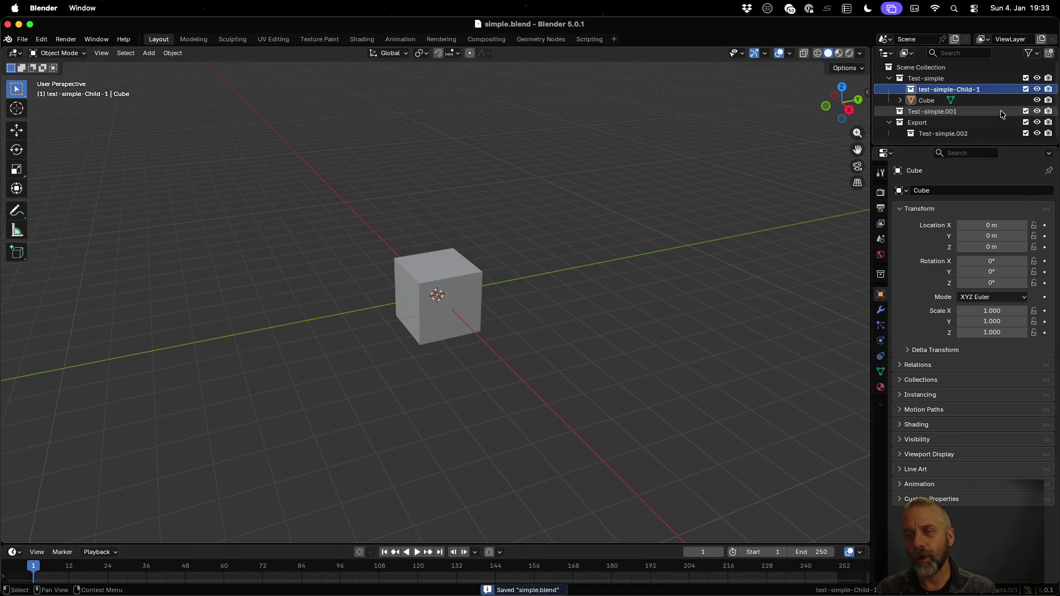
key("ctrl+Left")
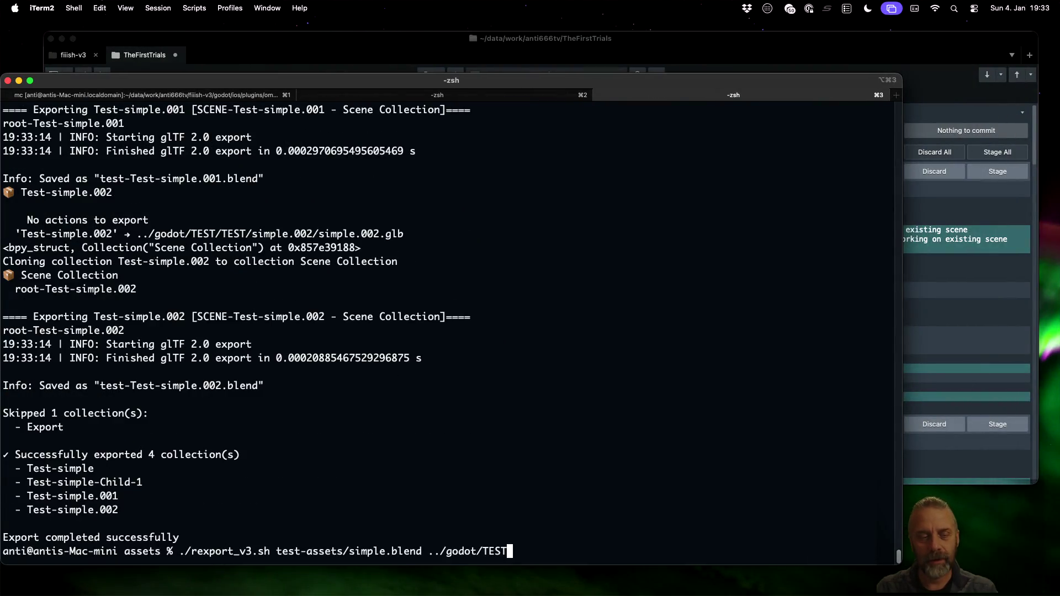
Step: Run rexport_v3.sh on test-assets/simple.blend into ../godot/TEST, then clear and rerun it
key("Return")
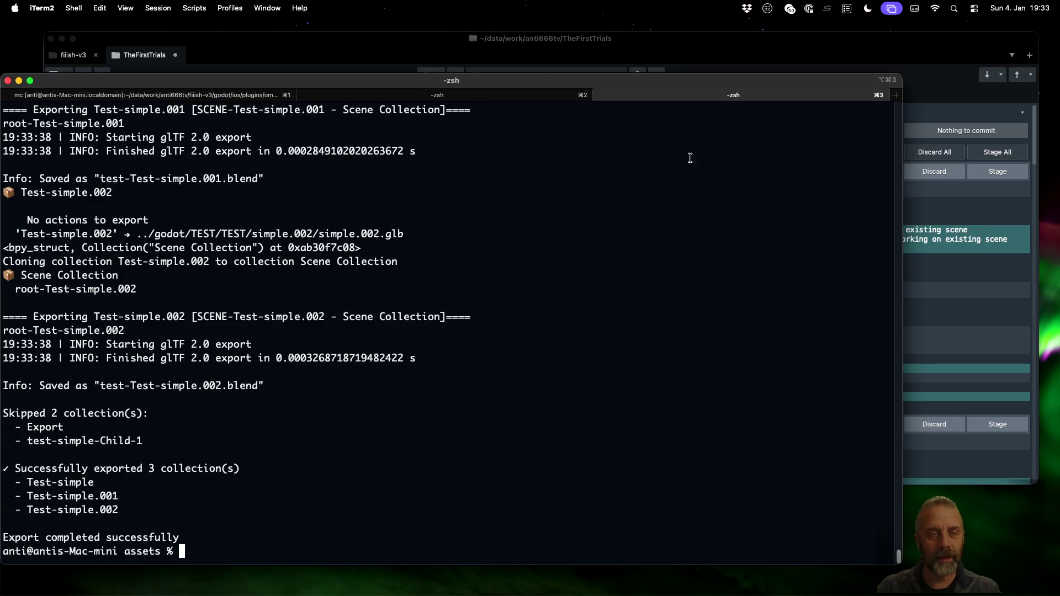
scroll(513, 277, "up", 4)
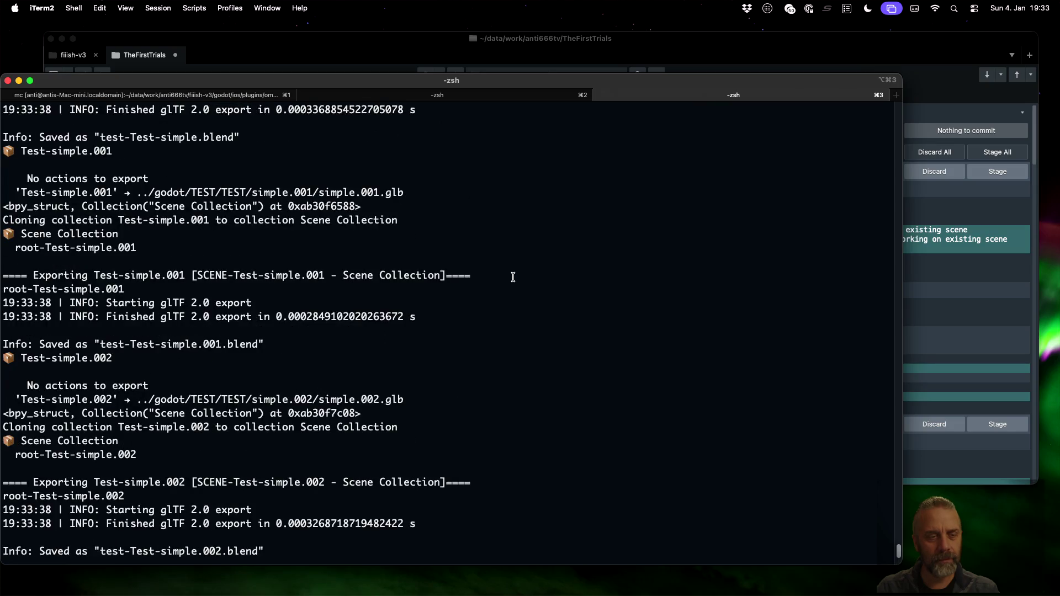
key("ctrl+l")
key("Up")
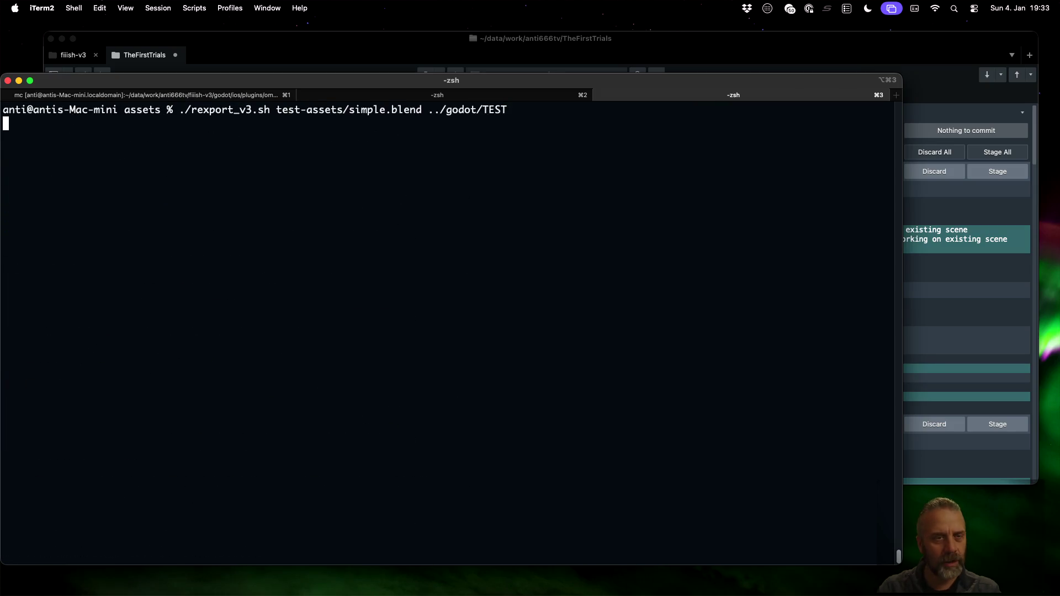
key("Return")
Step: Review the export log and highlight the doubled test-Test- prefix in the saved file name
scroll(429, 320, "up", 3)
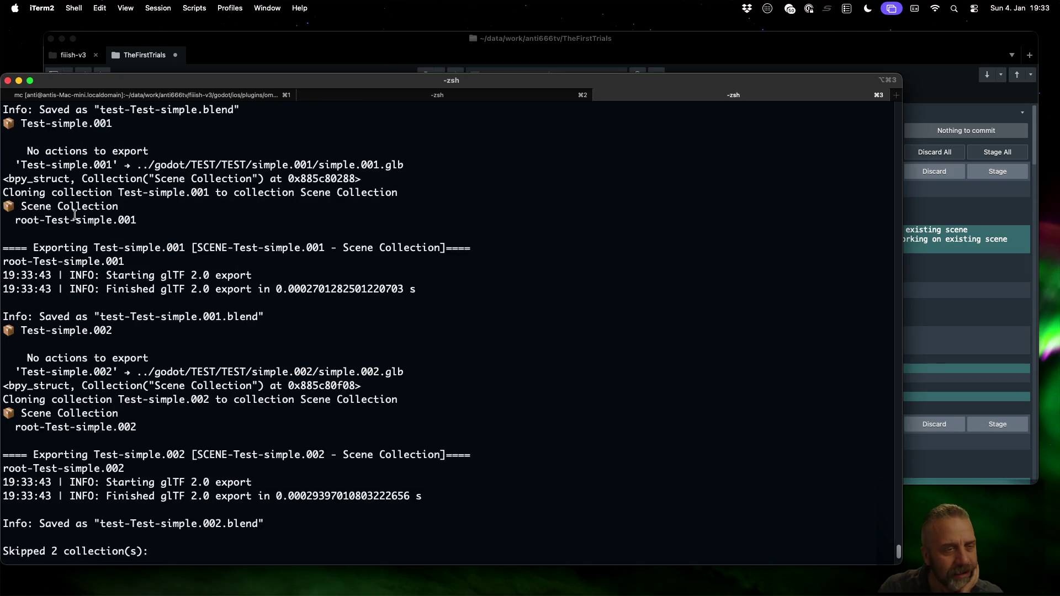
scroll(136, 230, "up", 3)
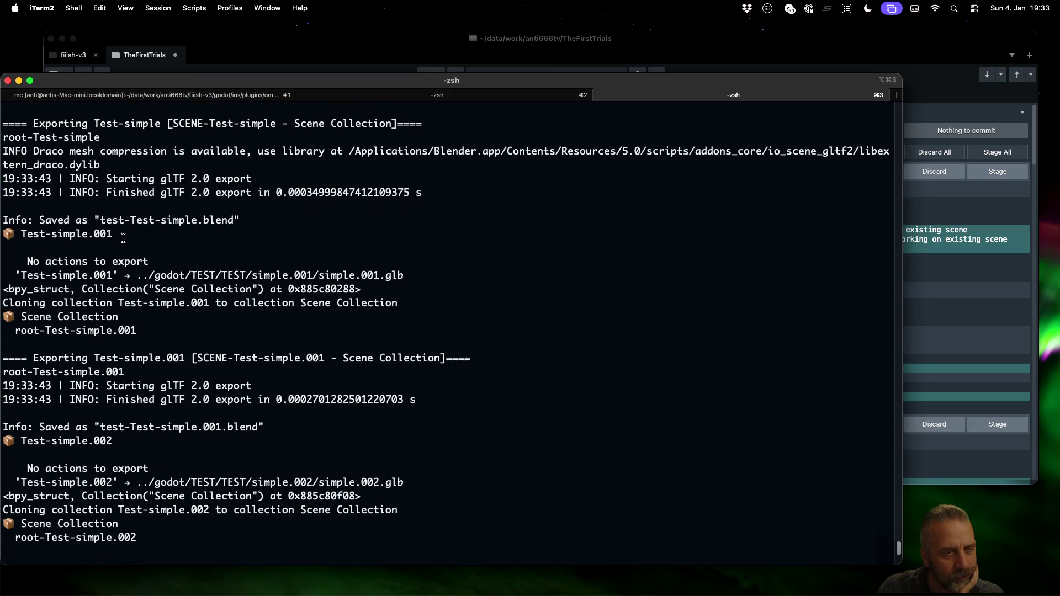
scroll(123, 237, "up", 3)
scroll(122, 237, "down", 9)
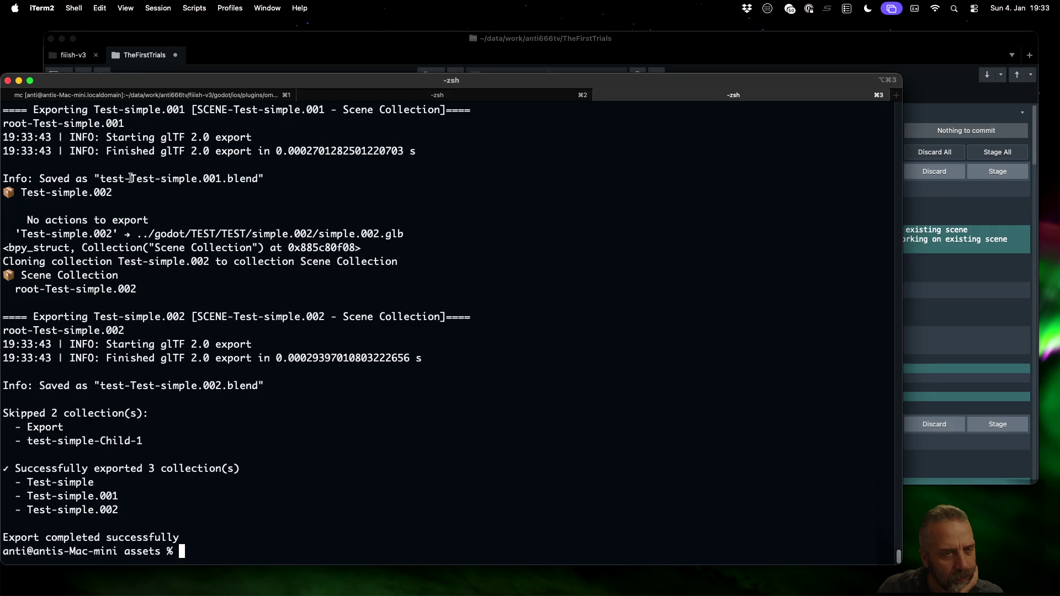
left_click_drag(100, 178, 164, 178)
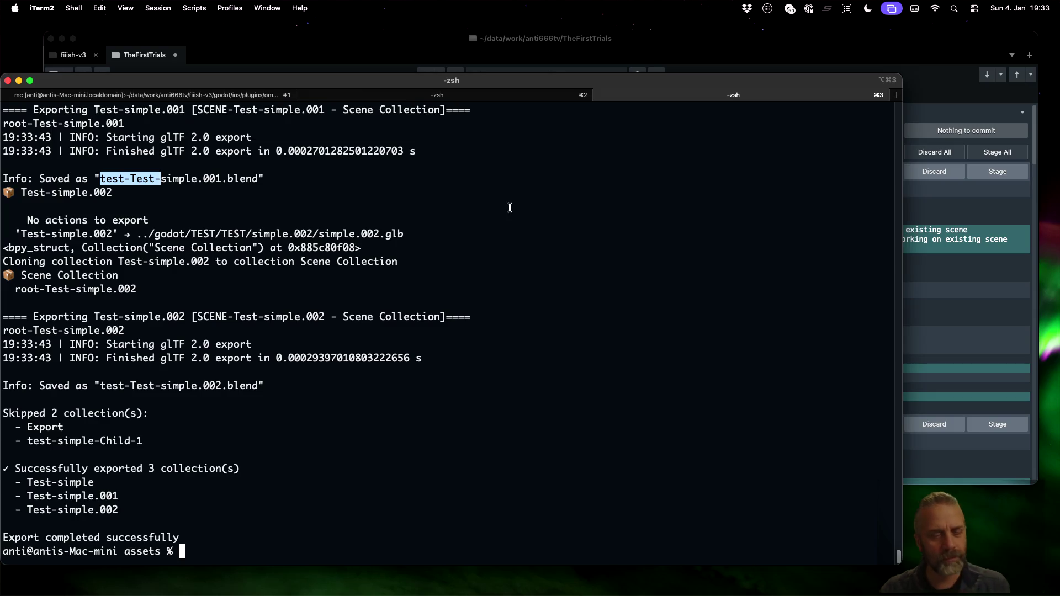
key("ctrl+Right")
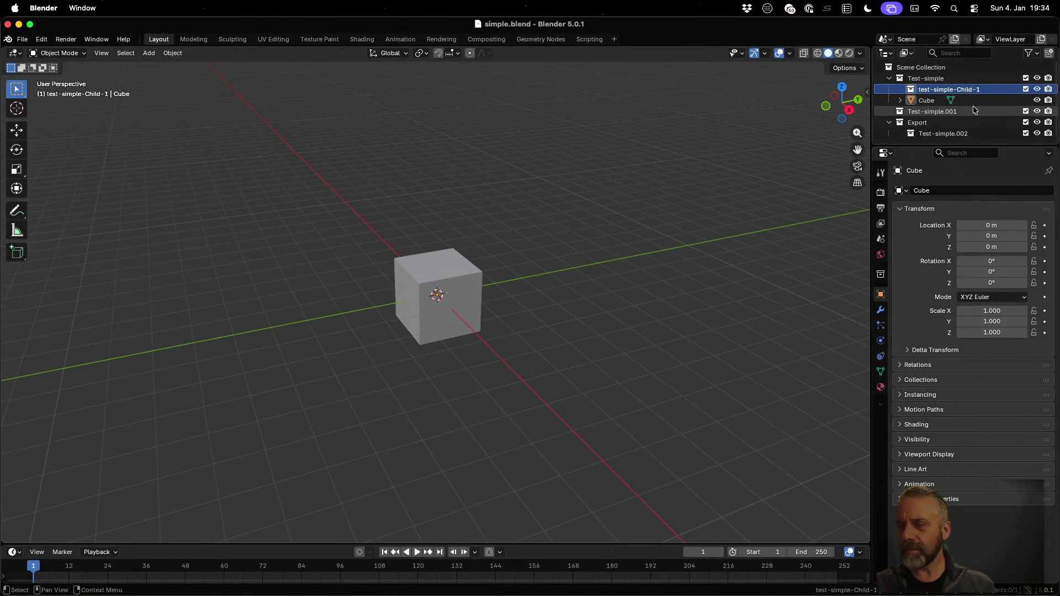
Step: Delete Test-simple.001, Export and Test-simple.002 with their contents, then save simple.blend
left_click(959, 113)
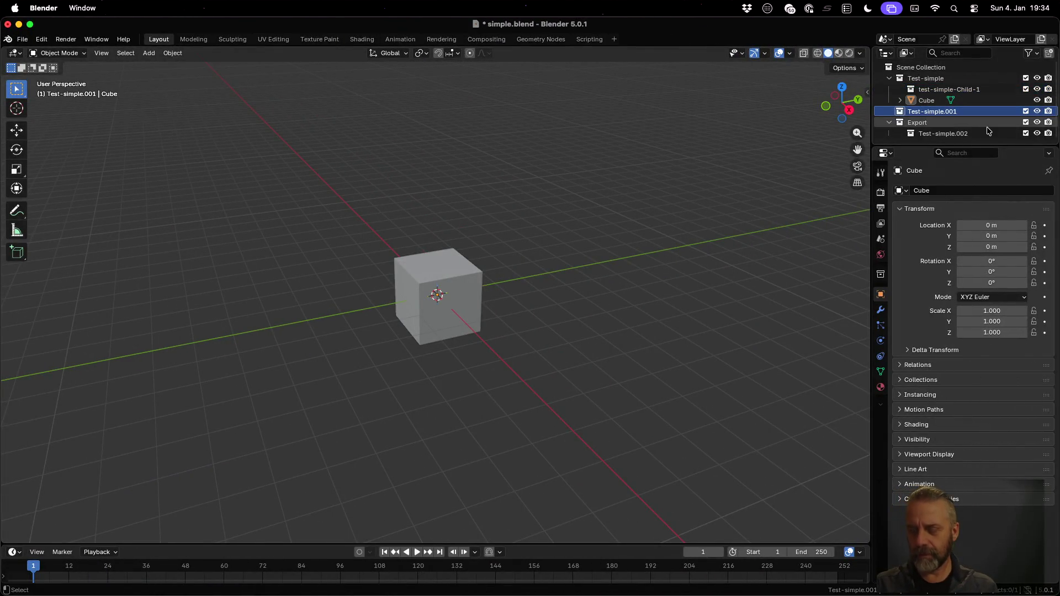
mouse_move(988, 131)
left_mouse_down()
mouse_move(962, 114)
mouse_move(972, 117)
mouse_move(967, 138)
mouse_move(949, 117)
left_mouse_up()
left_click(949, 122, "ctrl")
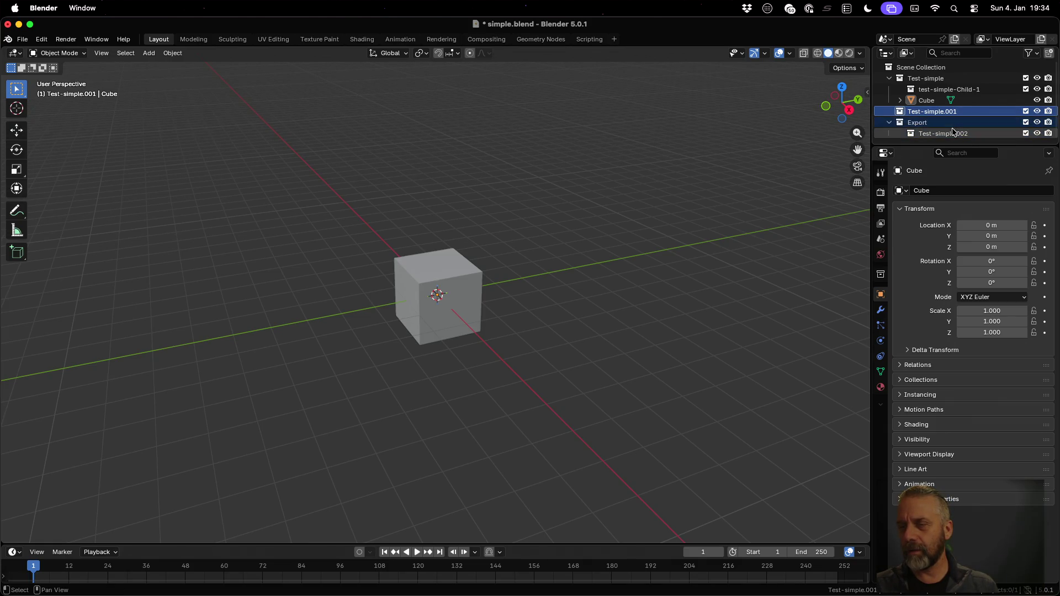
right_click(951, 121)
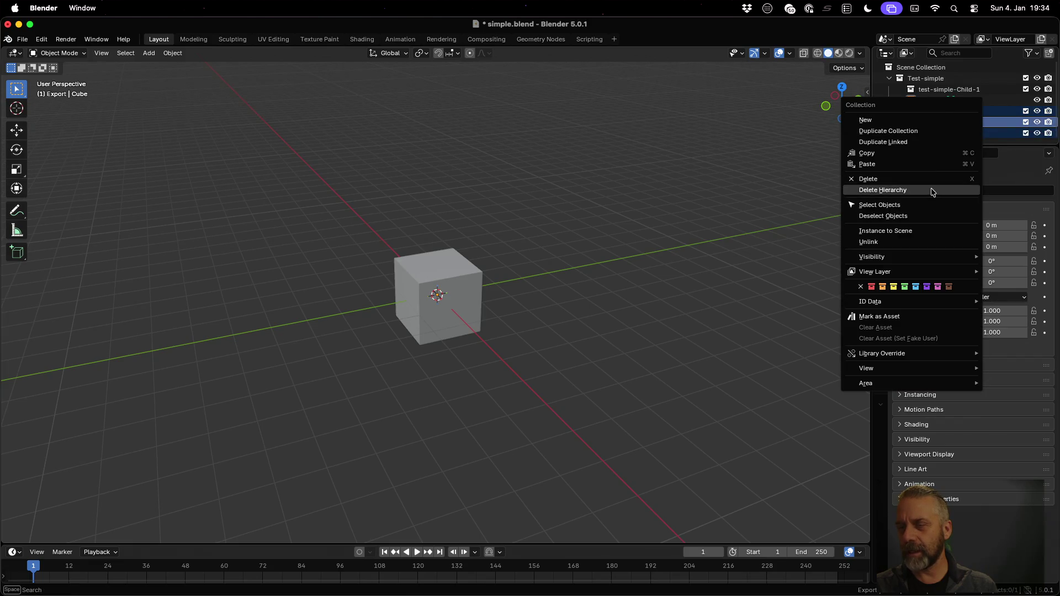
left_click(916, 180)
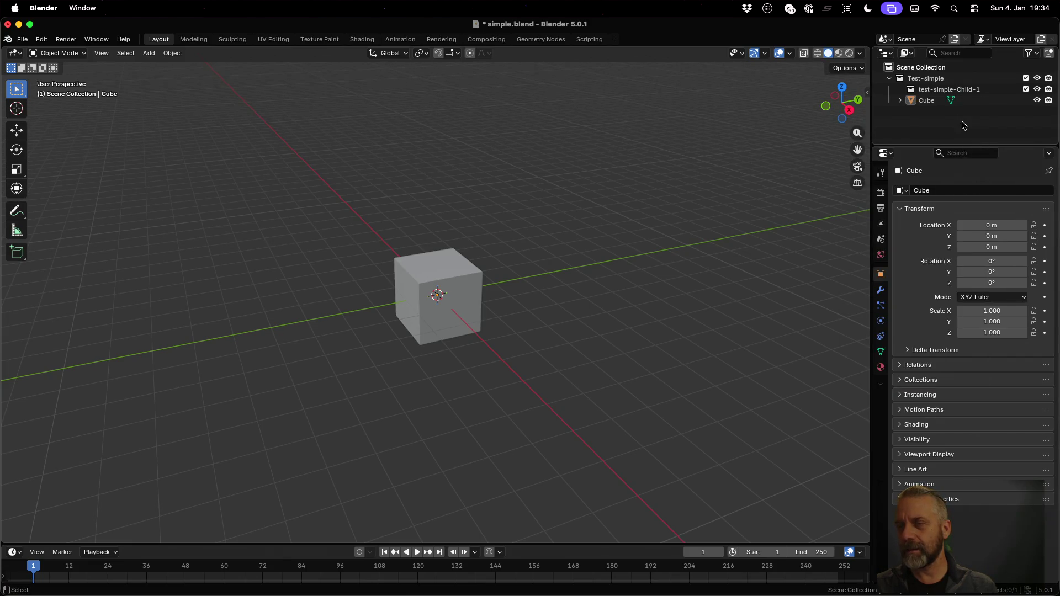
key("super+s")
key("super+Tab")
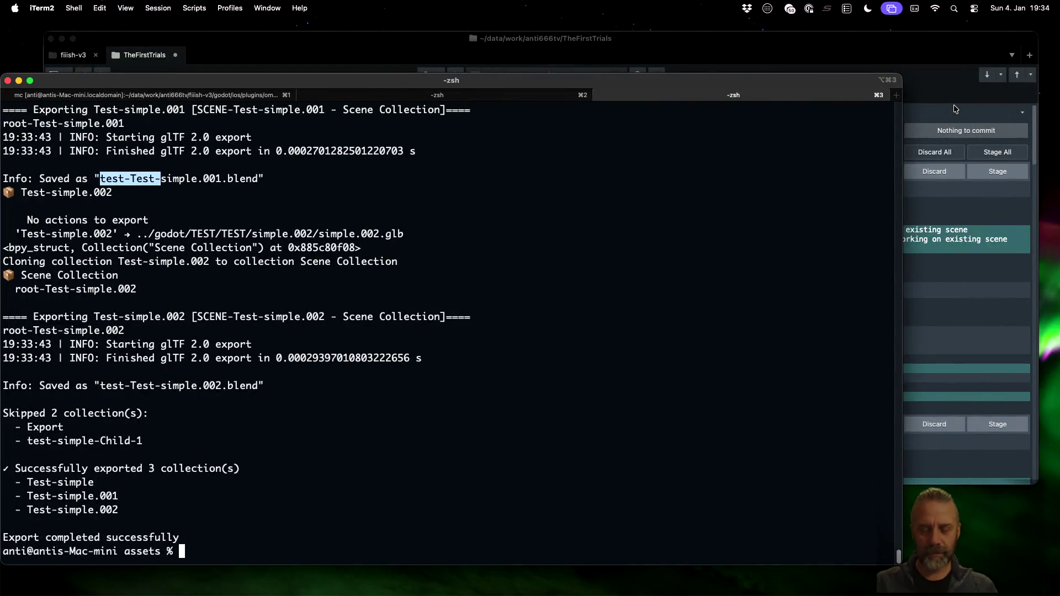
Step: Clear the terminal and re-export simple.blend, confirming test-simple-Child-1 is skipped
key("super+k")
key("Up")
key("Return")
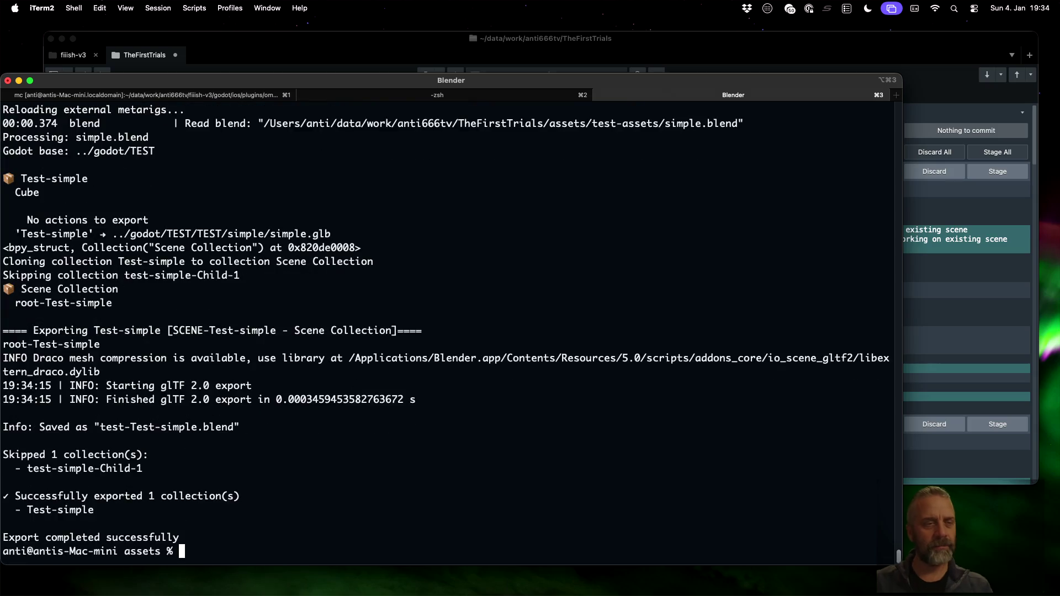
scroll(547, 304, "up", 3)
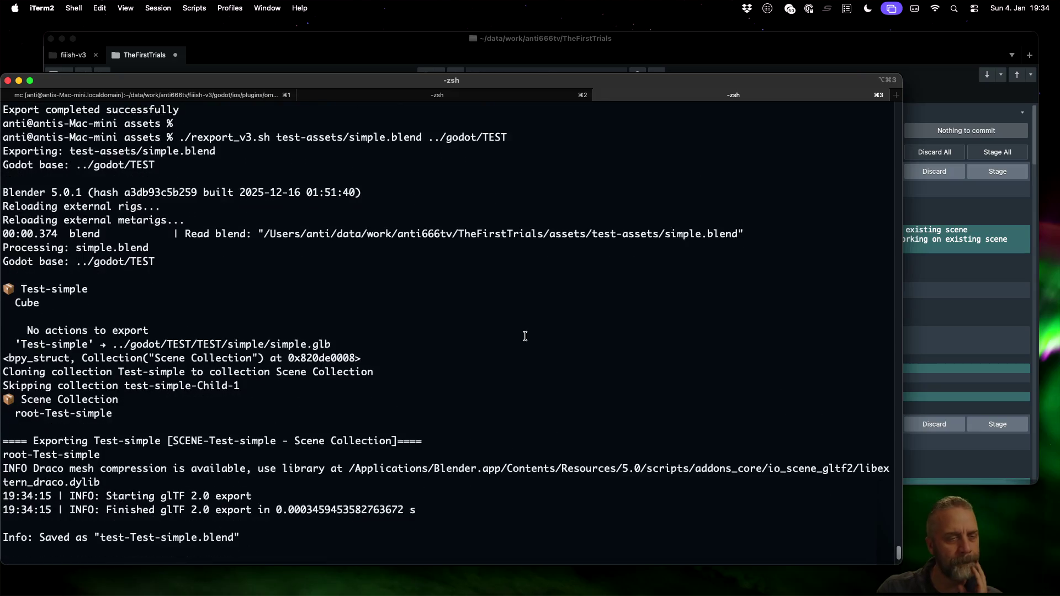
scroll(523, 335, "down", 3)
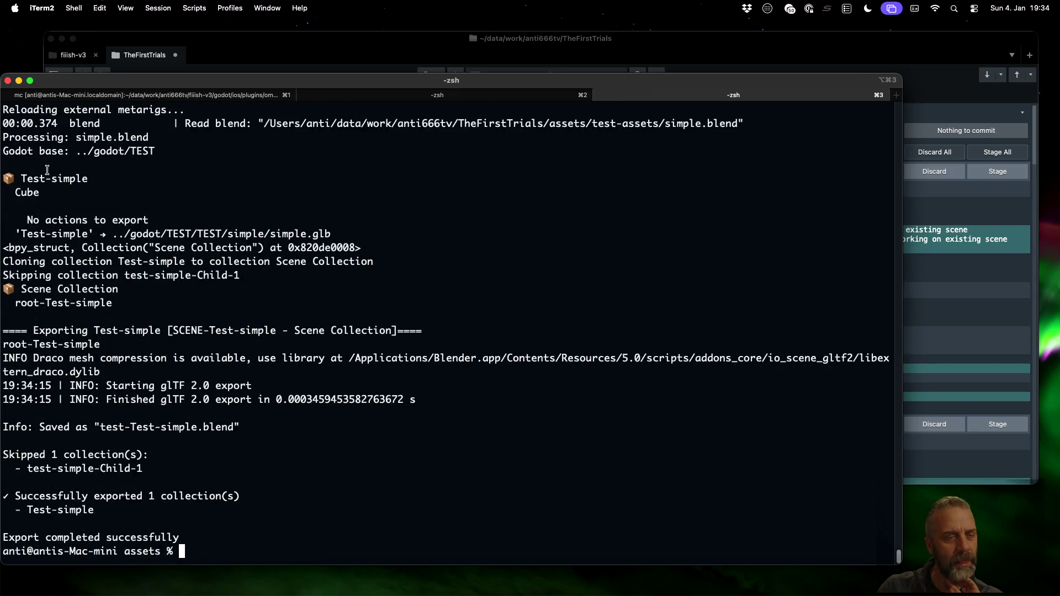
left_click_drag(3, 275, 246, 278)
Step: Inspect ../godot/TEST/TEST/simple/simple.glb with gltf-transform, noting only an empty Scene Collection
key("Up")
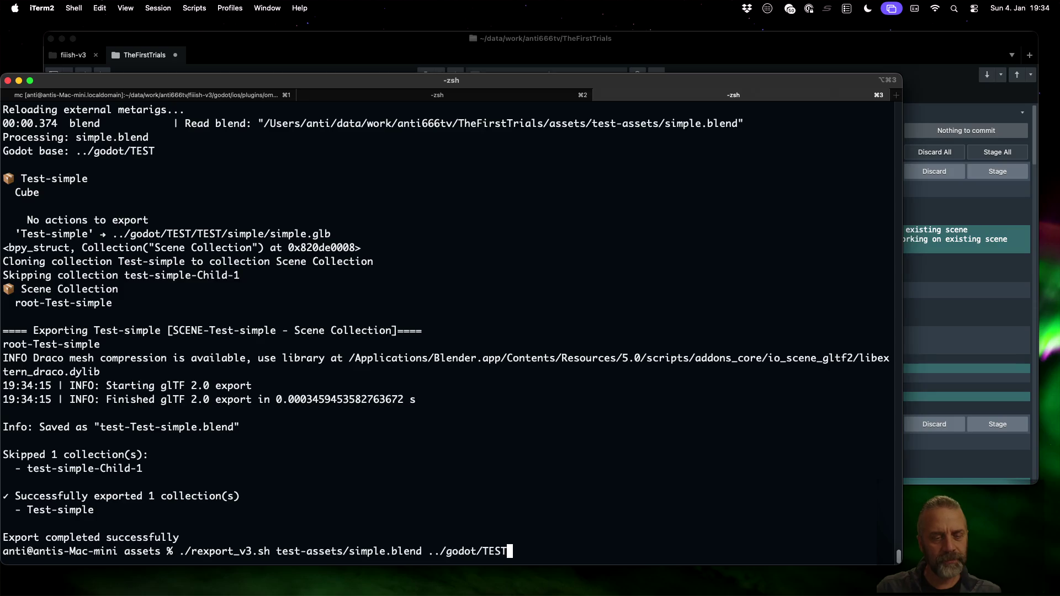
key("Up")
key("Return")
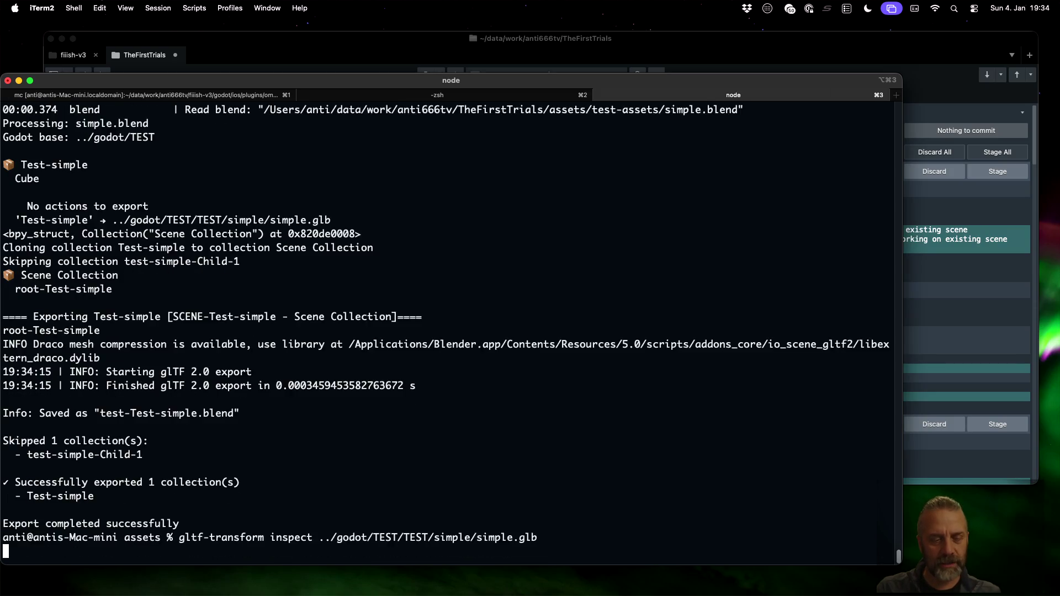
scroll(313, 426, "up", 10)
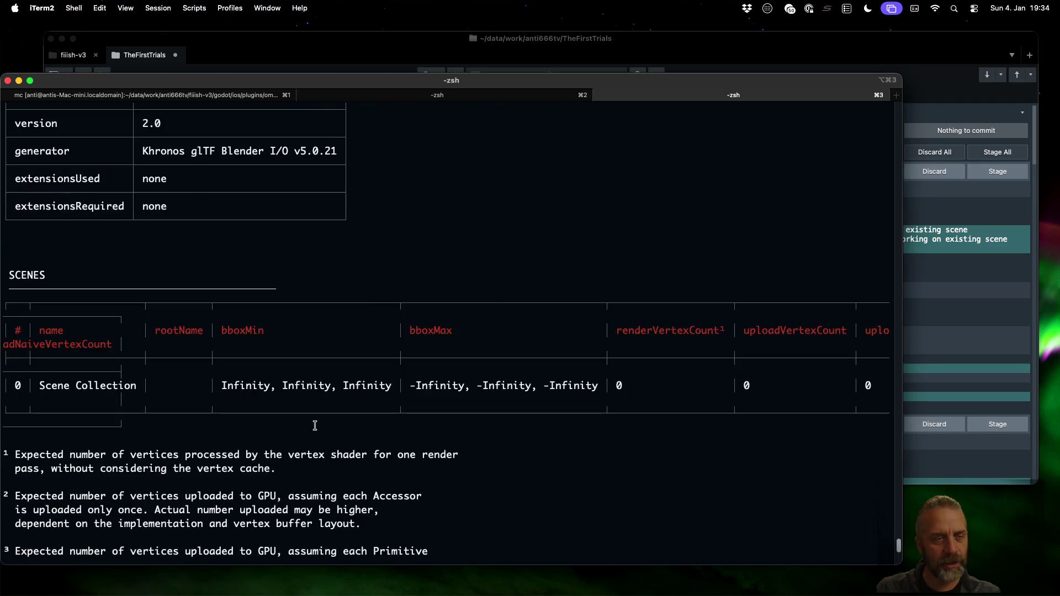
scroll(213, 379, "up", 3)
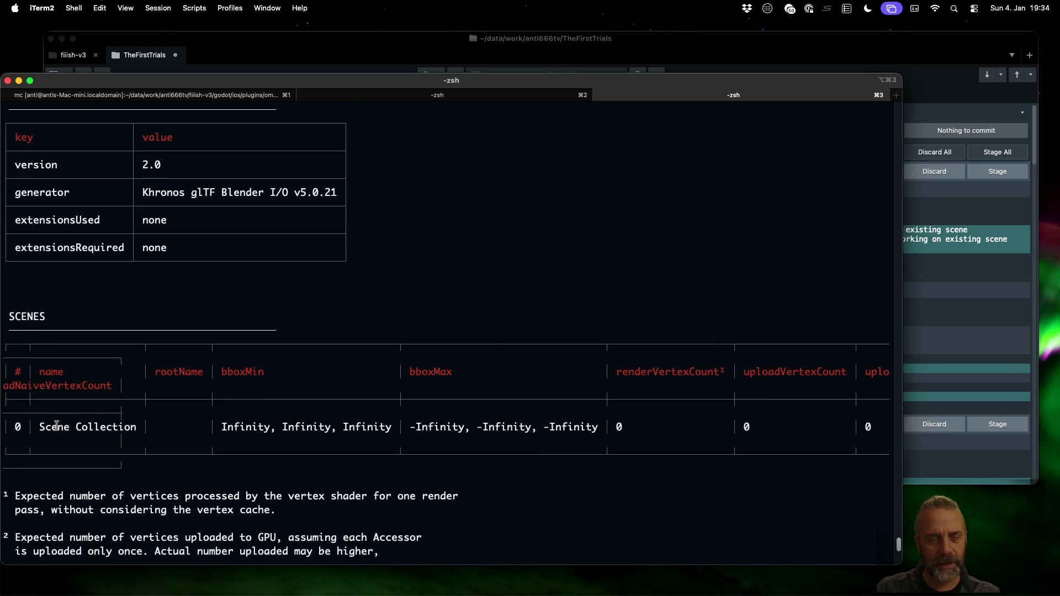
left_click_drag(40, 427, 138, 430)
scroll(138, 431, "up", 5)
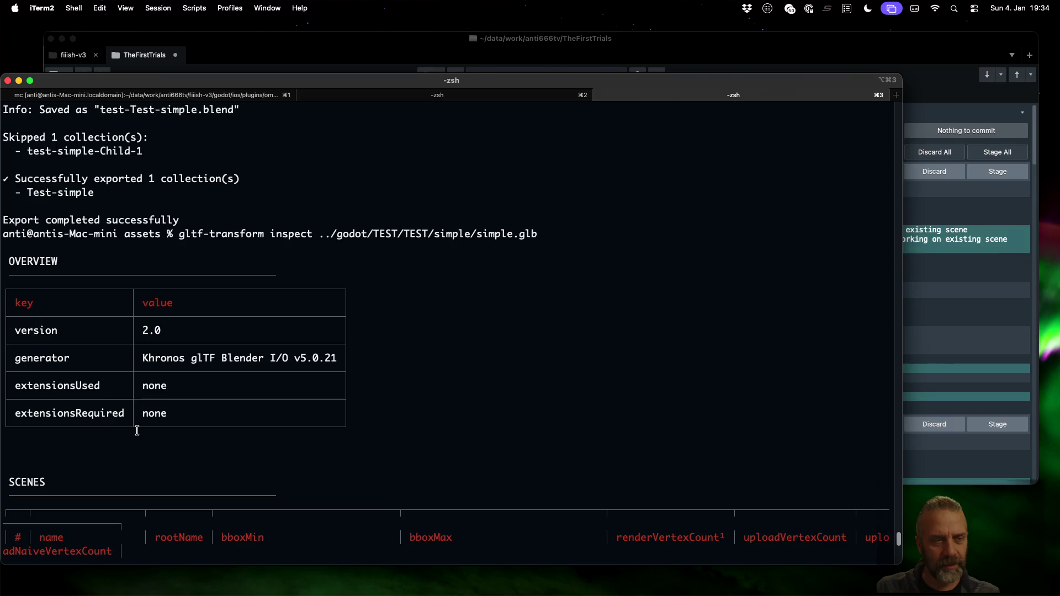
Step: Recall the gltf-transform inspect command and begin editing its file path
key("Up")
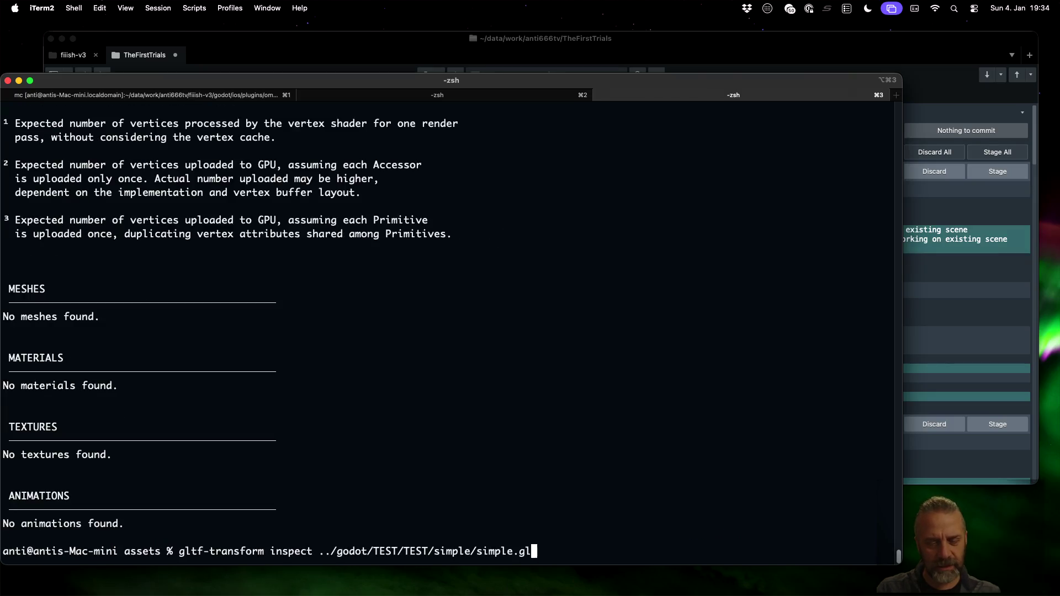
type("b")
key("Left")
key("Left")
key("Left")
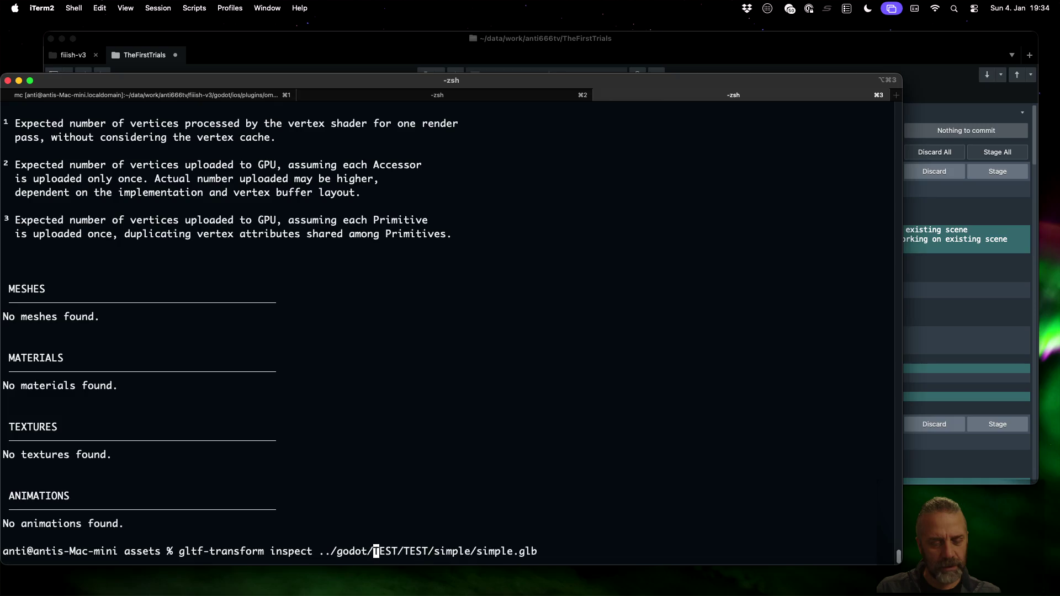
key("ctrl+Left")
key("ctrl+Left")
key("ctrl+Left")
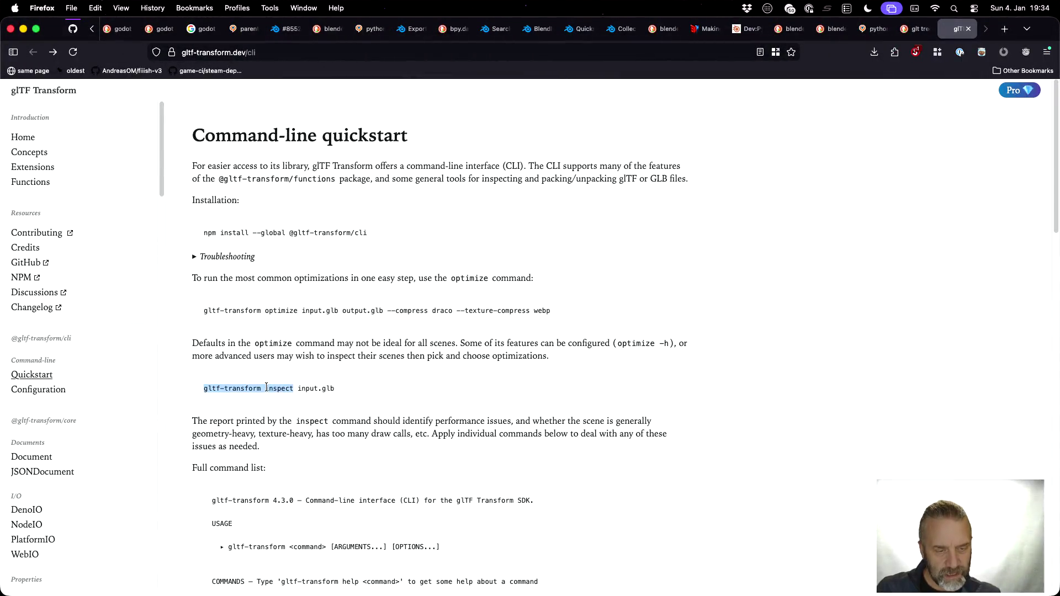
Step: Scroll the gltf-transform CLI reference down to Global Options, then return to the Godot editor
scroll(266, 388, "down", 10)
scroll(264, 346, "down", 2)
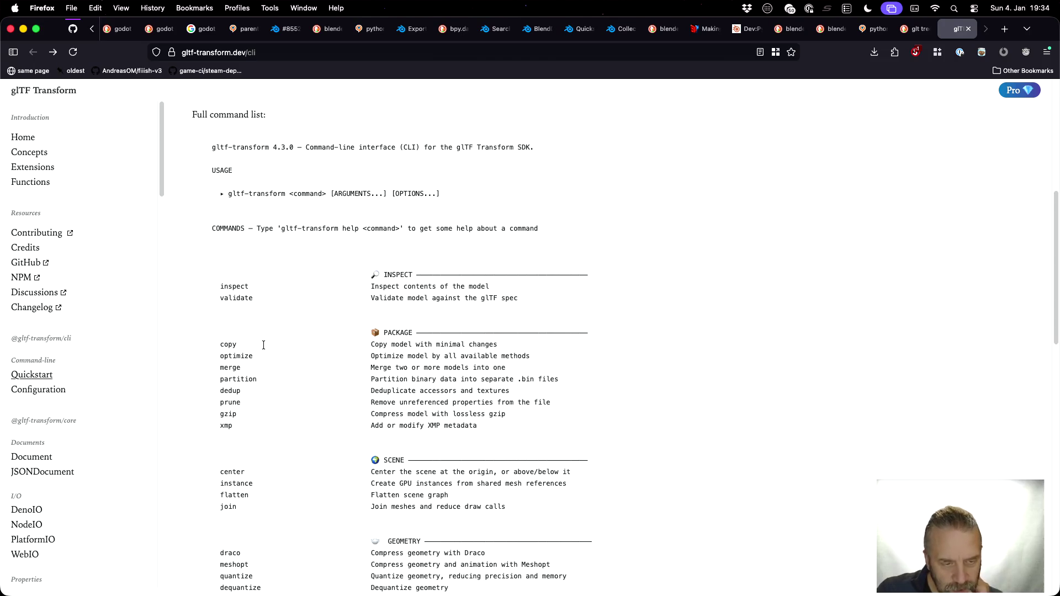
scroll(264, 345, "down", 3)
scroll(263, 345, "down", 4)
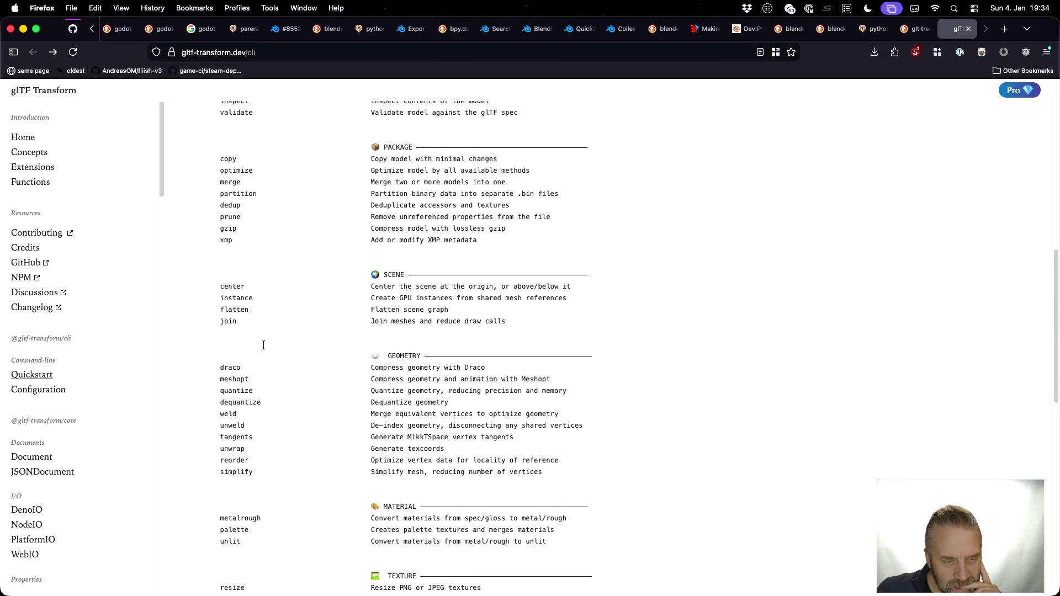
scroll(264, 345, "down", 7)
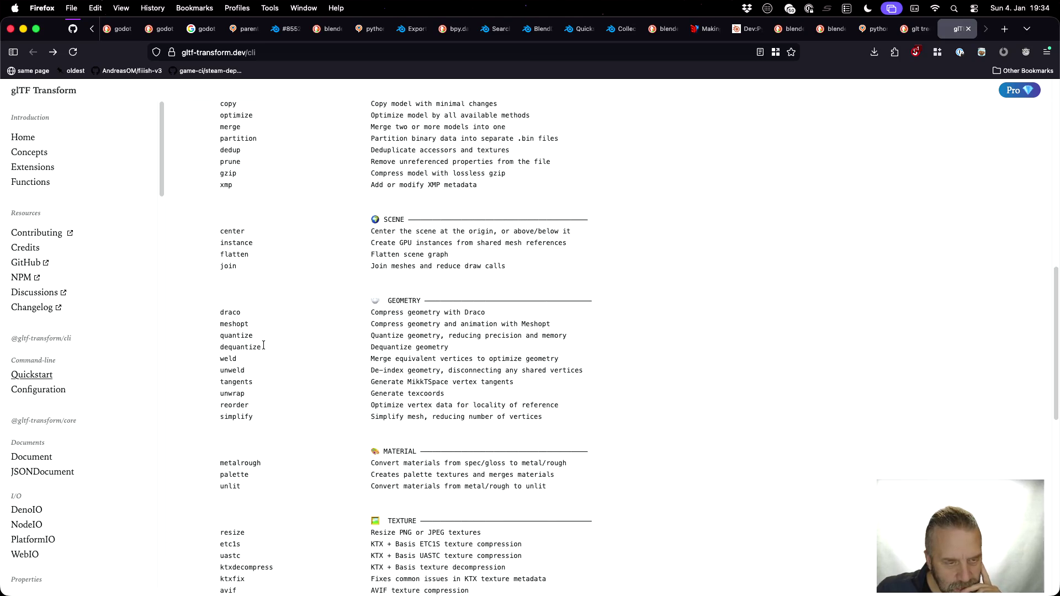
scroll(263, 345, "down", 2)
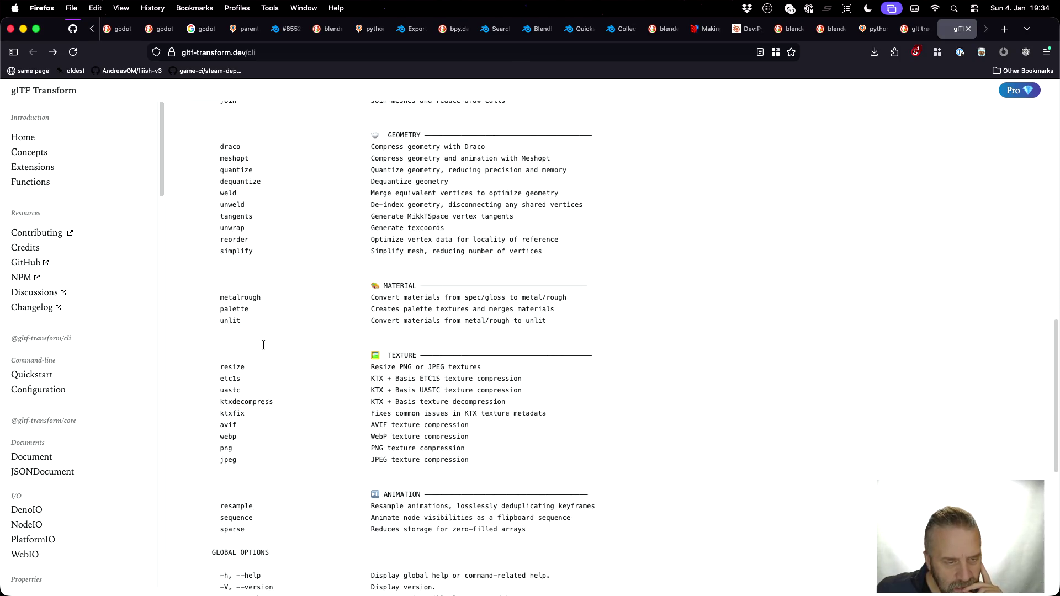
scroll(263, 345, "down", 5)
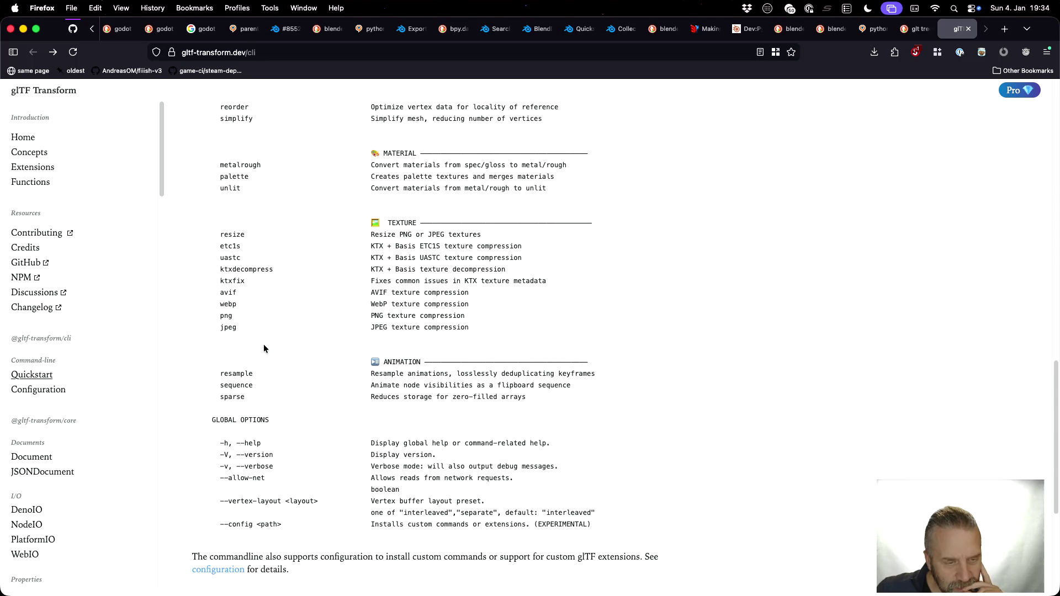
scroll(263, 345, "down", 6)
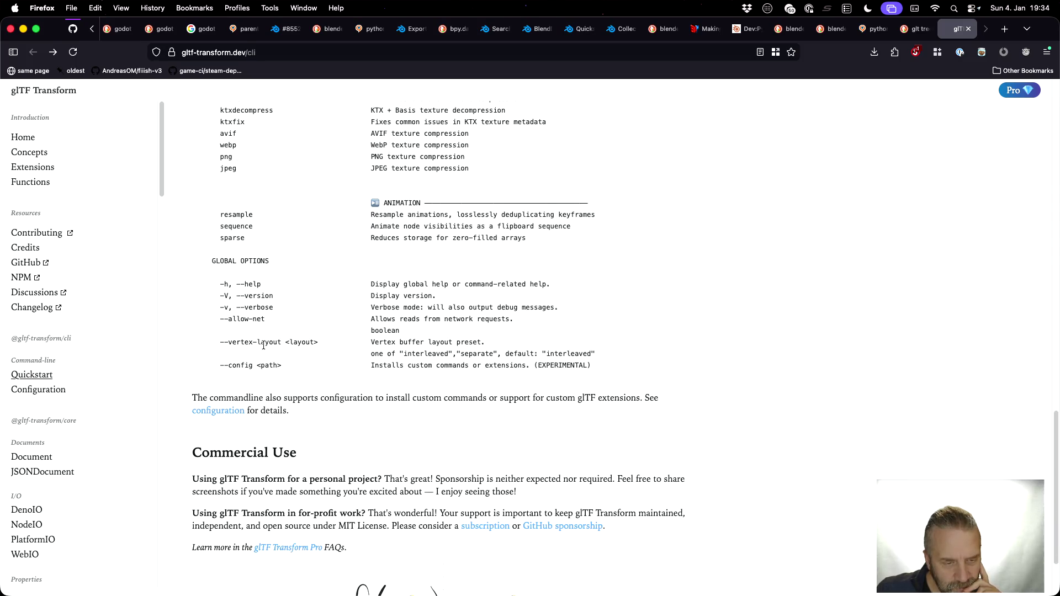
key("ctrl+Right")
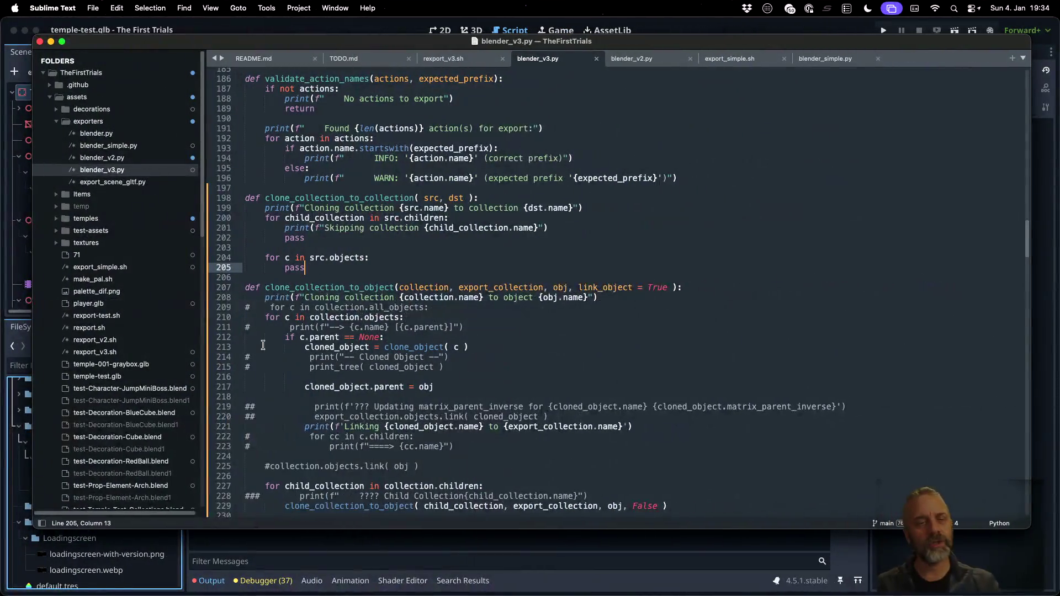
key("super+Tab")
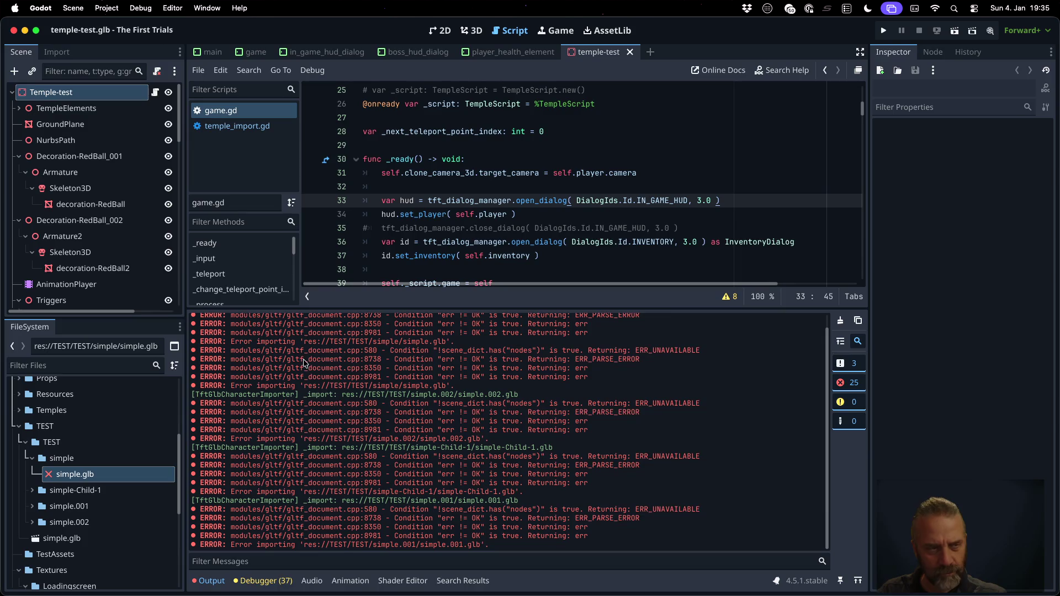
Step: Delete the simple-Child-1, simple.001 and simple.002 folders from the Godot FileSystem
left_click(57, 55)
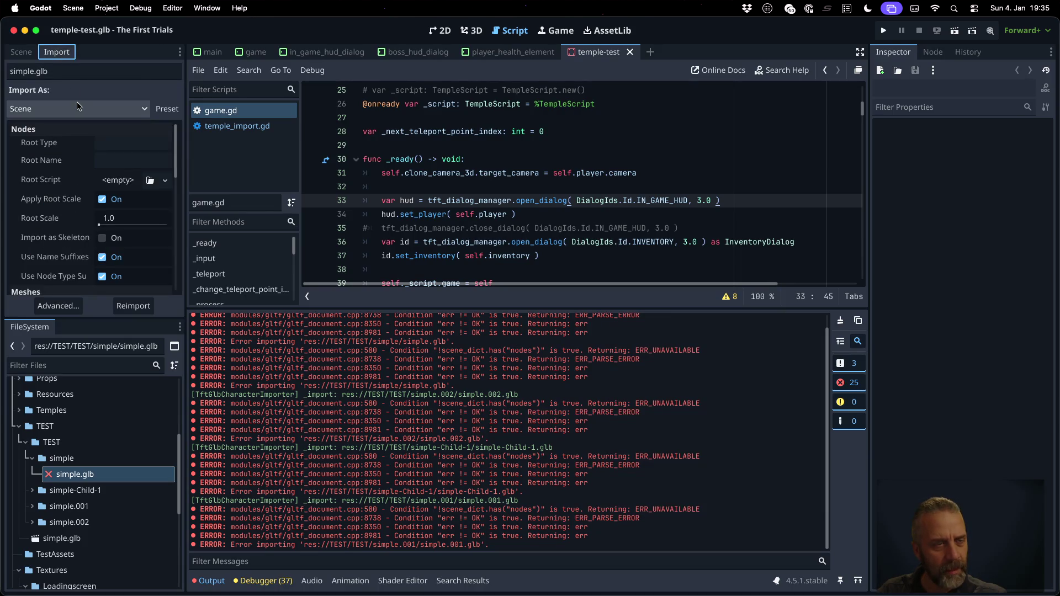
left_click(106, 490)
left_click(105, 476)
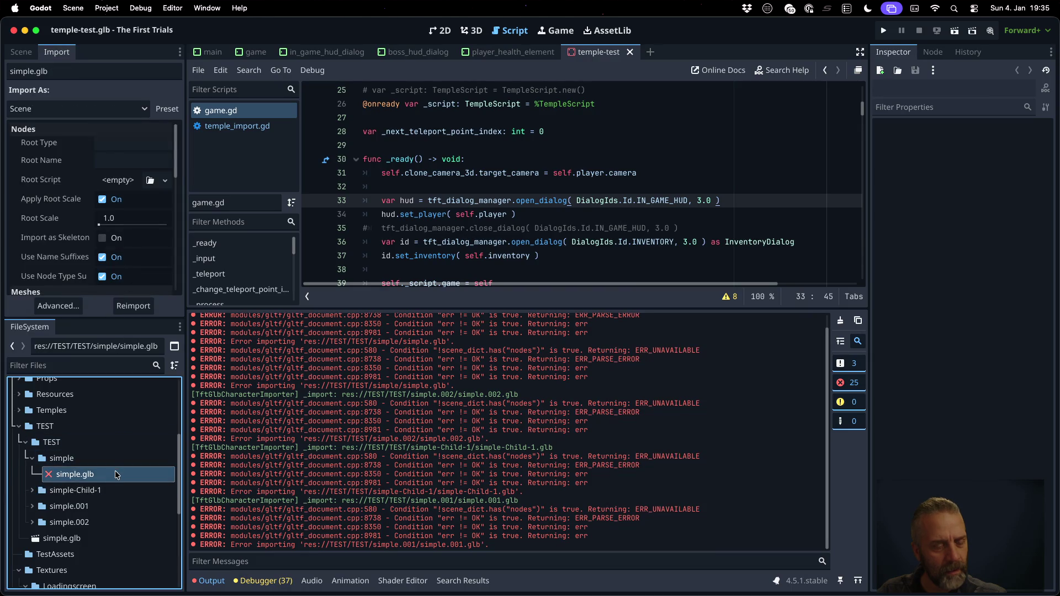
left_click(93, 492)
left_click(99, 522, "shift")
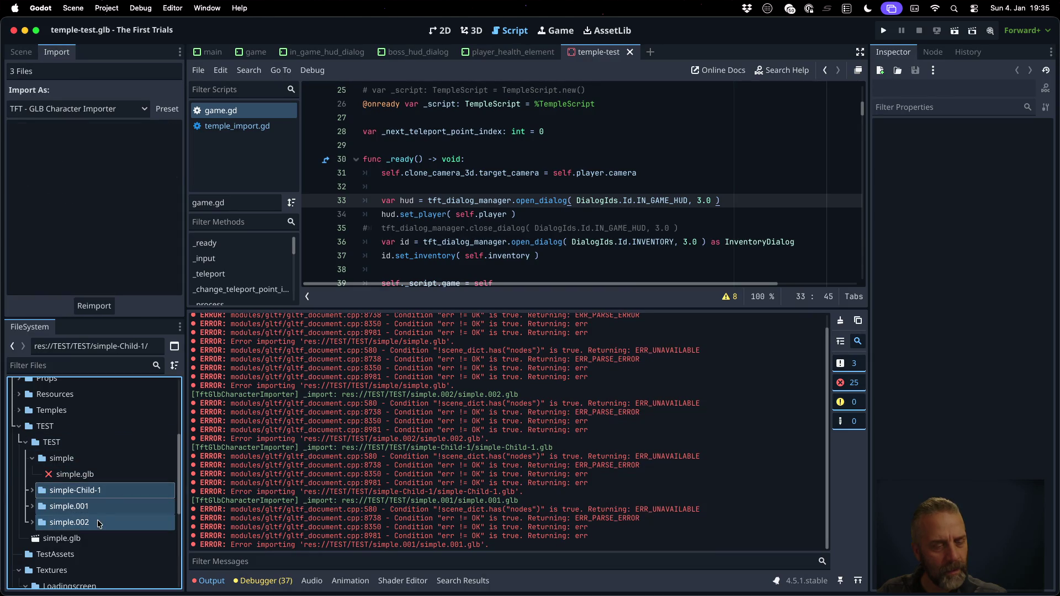
right_click(98, 522)
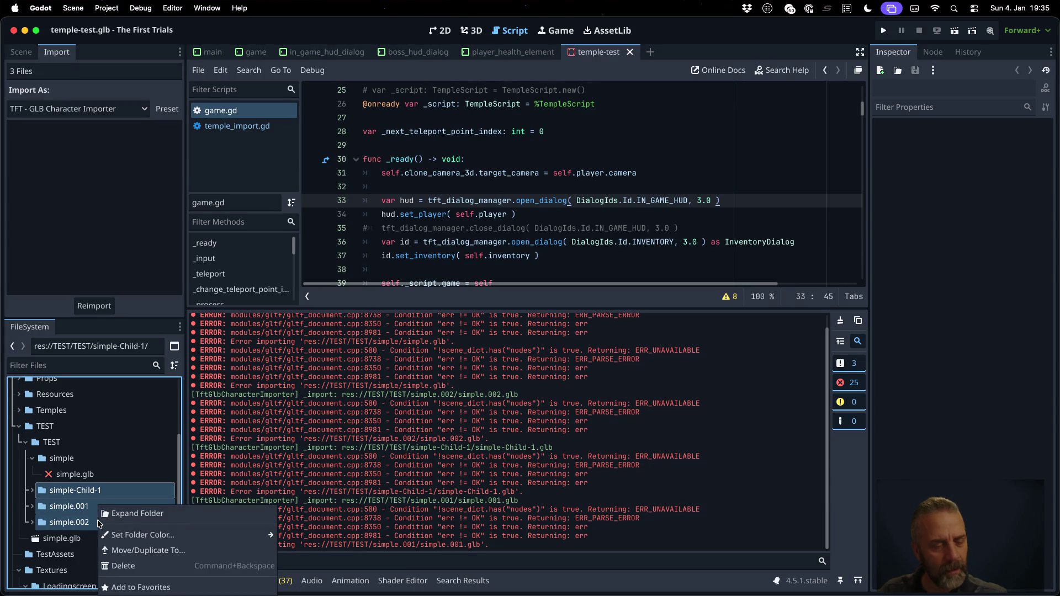
left_click(127, 568)
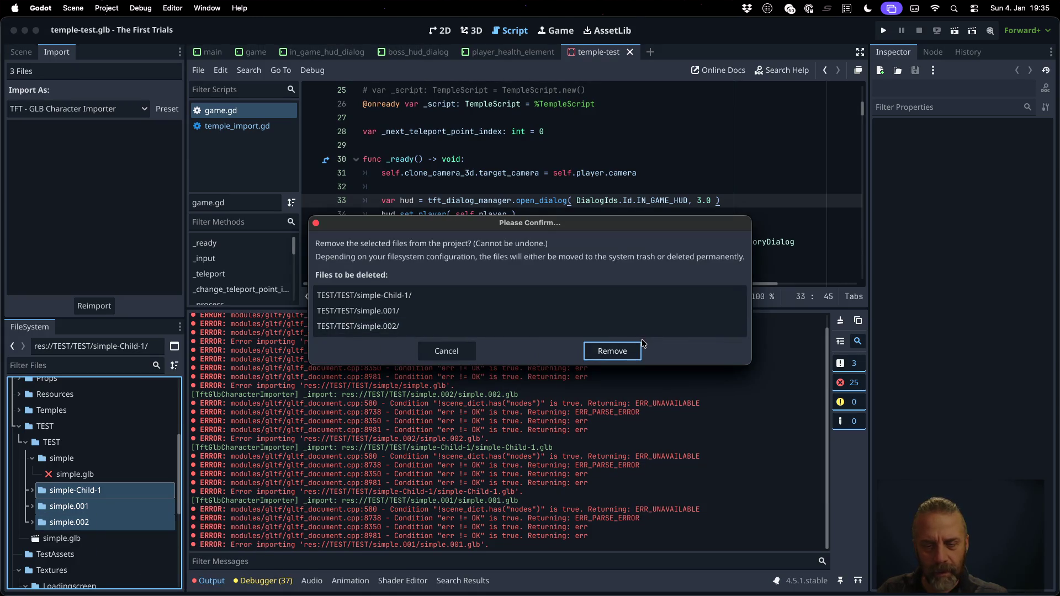
left_click(613, 351)
Step: Reimport TEST/simple/simple.glb, which still reports import errors
left_click(115, 481)
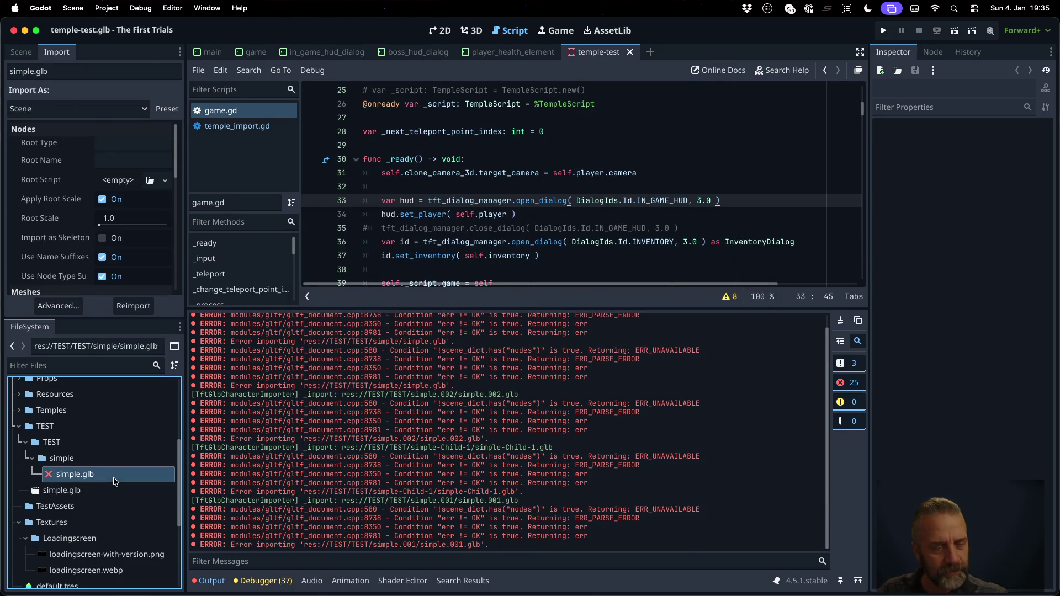
right_click(115, 481)
left_click(145, 535)
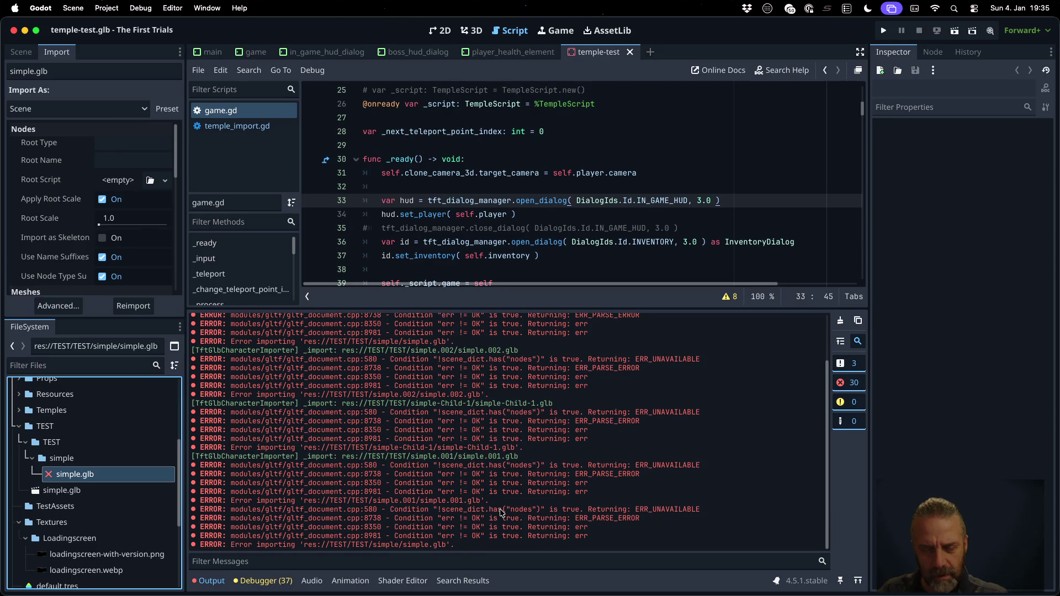
key("ctrl+Right")
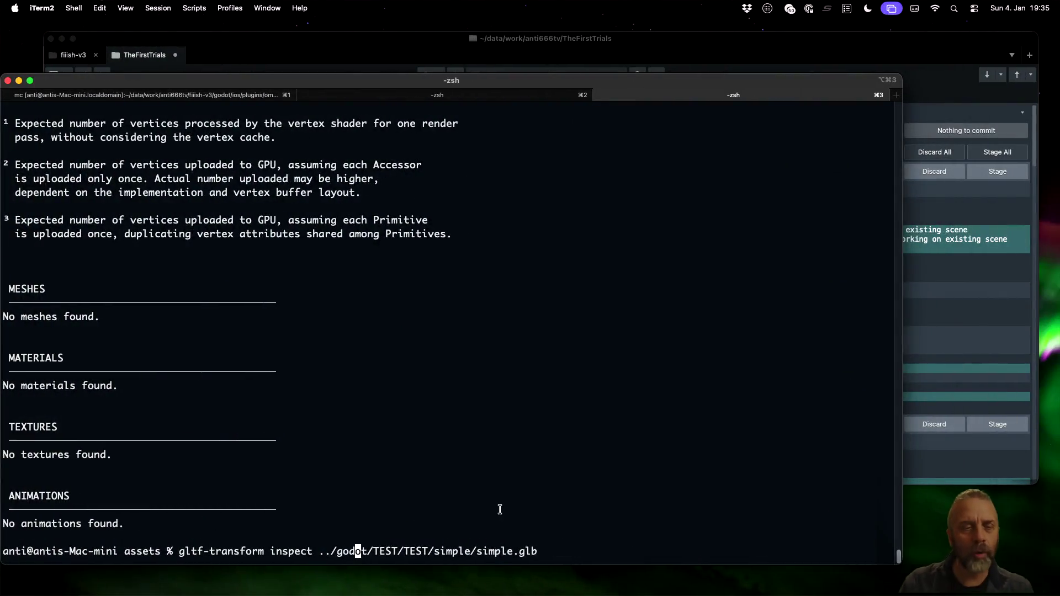
Step: In blender_v3.py, add an 'if c.parent == None:' check inside the objects loop
key("ctrl+Left")
key("ctrl+Up")
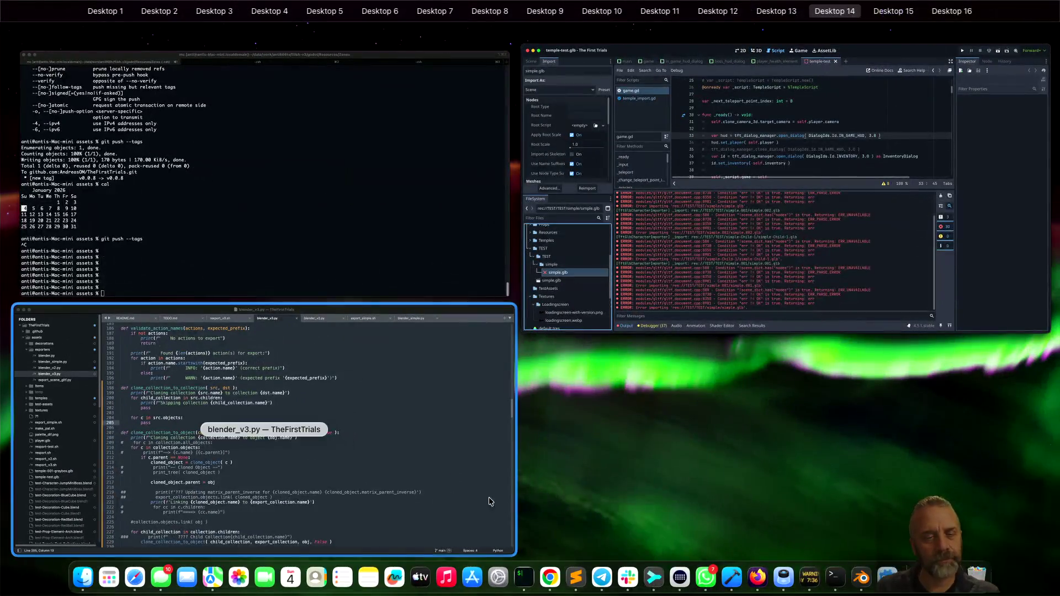
left_click(490, 500)
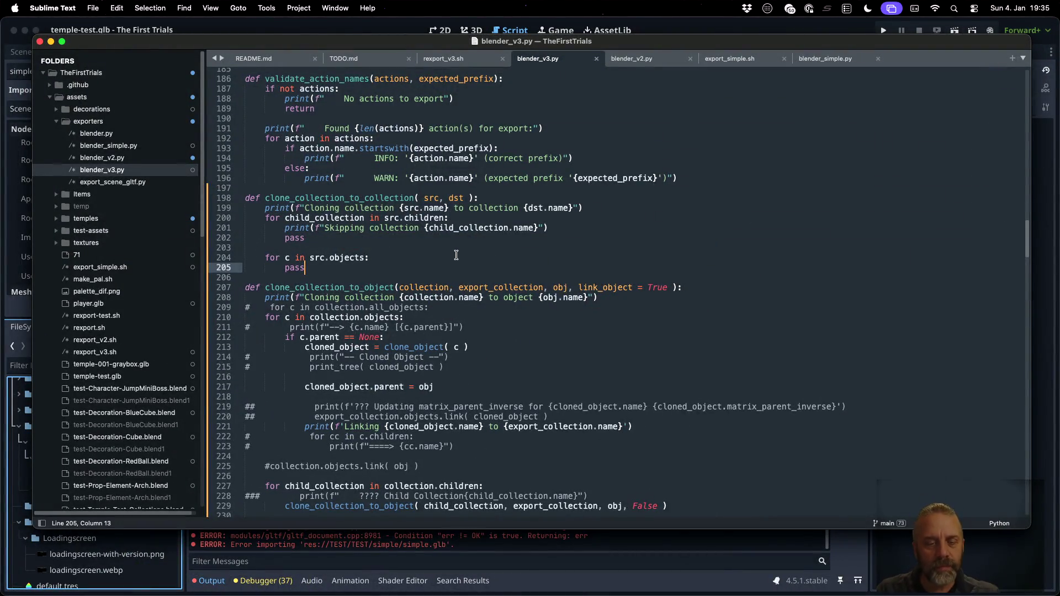
scroll(456, 255, "down", 1)
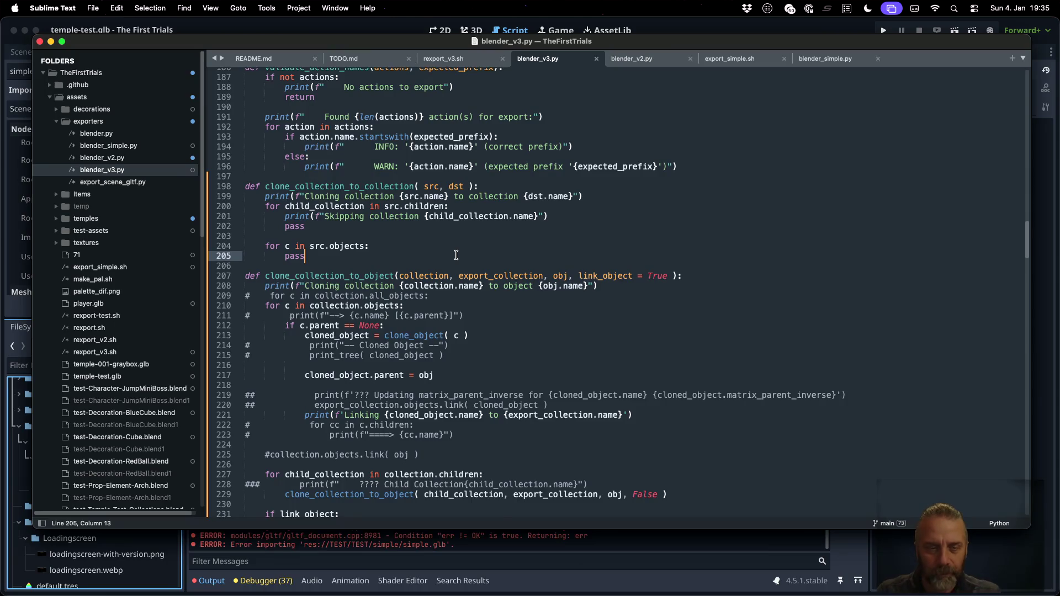
left_click(456, 246)
key("Return")
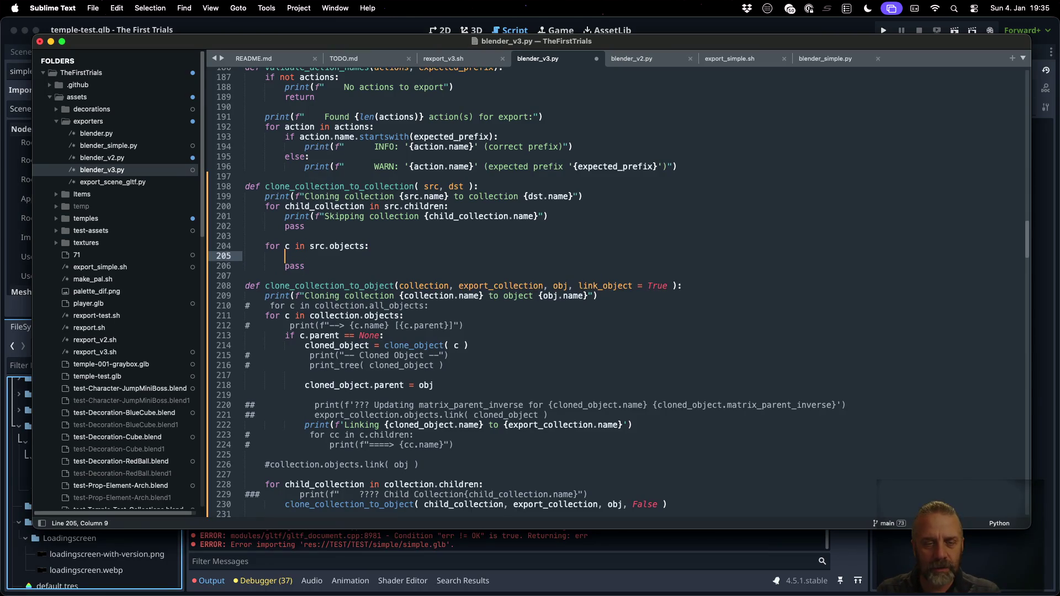
type("if c.pa")
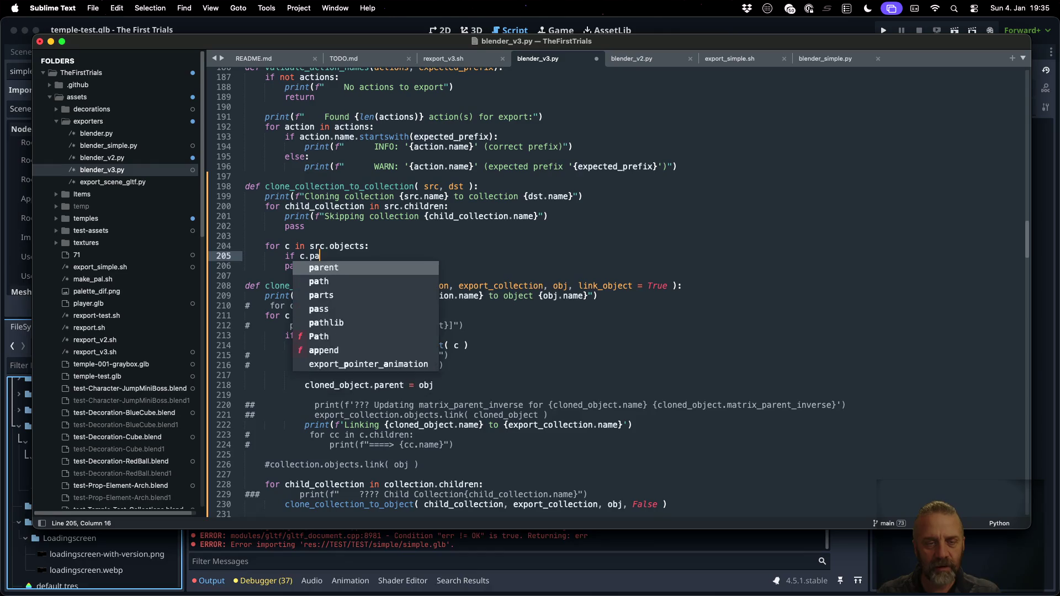
type("rent == N")
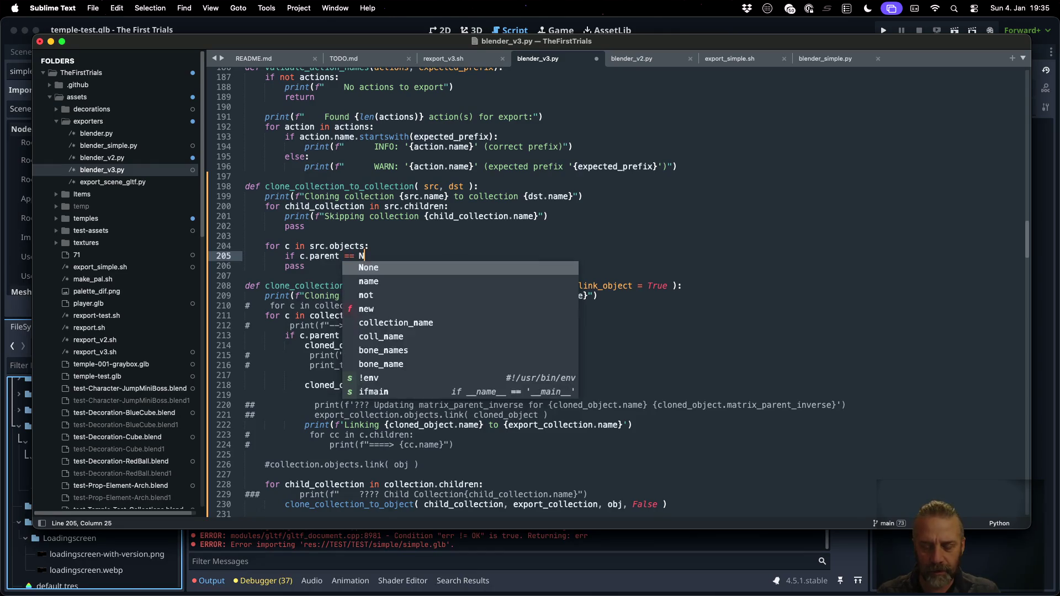
type("one:")
key("Return")
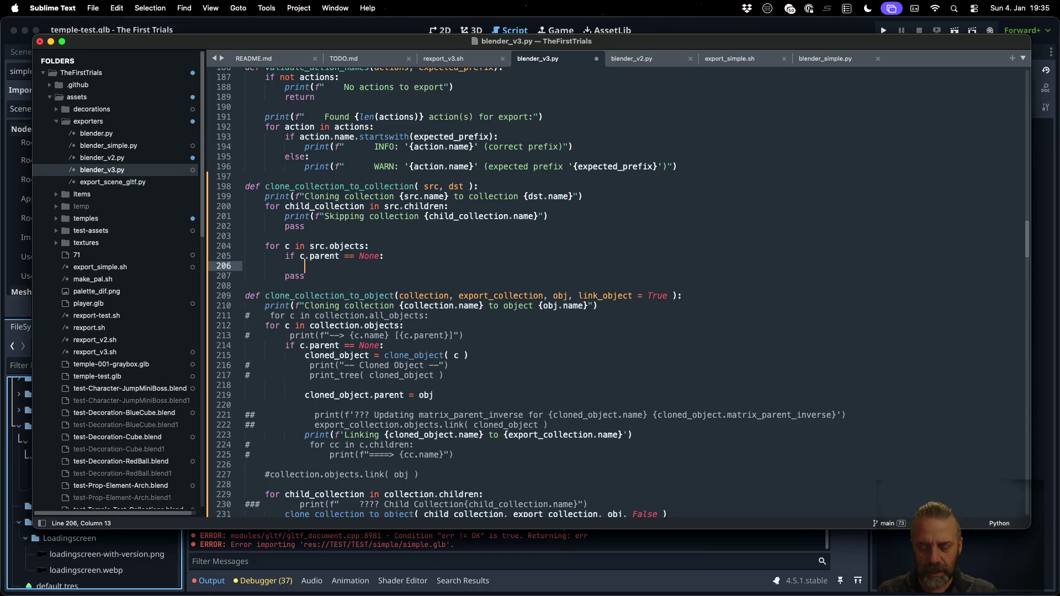
Step: Clone each root object with cloned_obj = clone_object( c ) and save the script
type("cloned_ob")
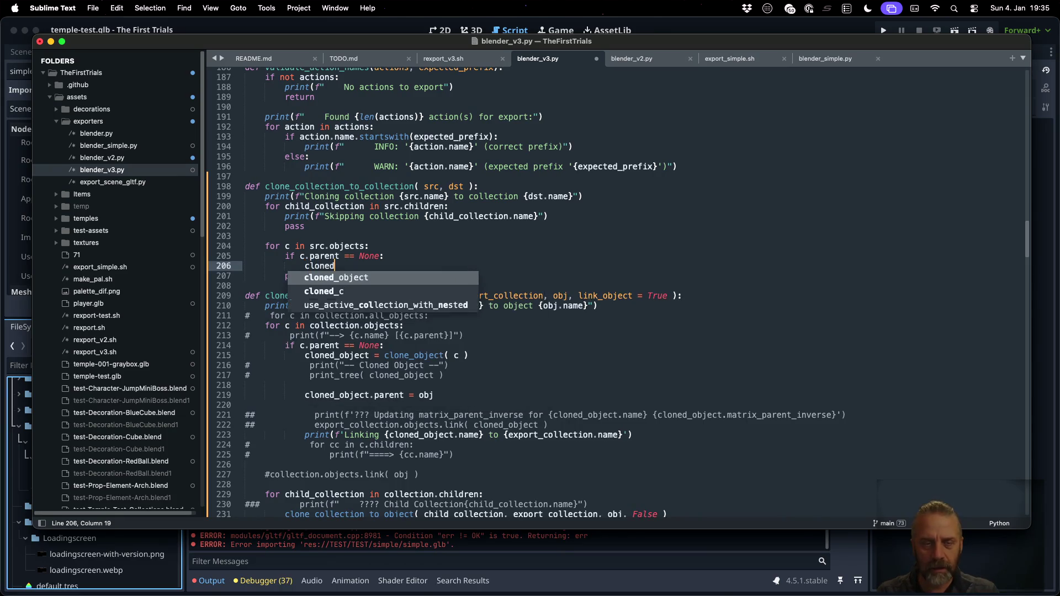
type("j ")
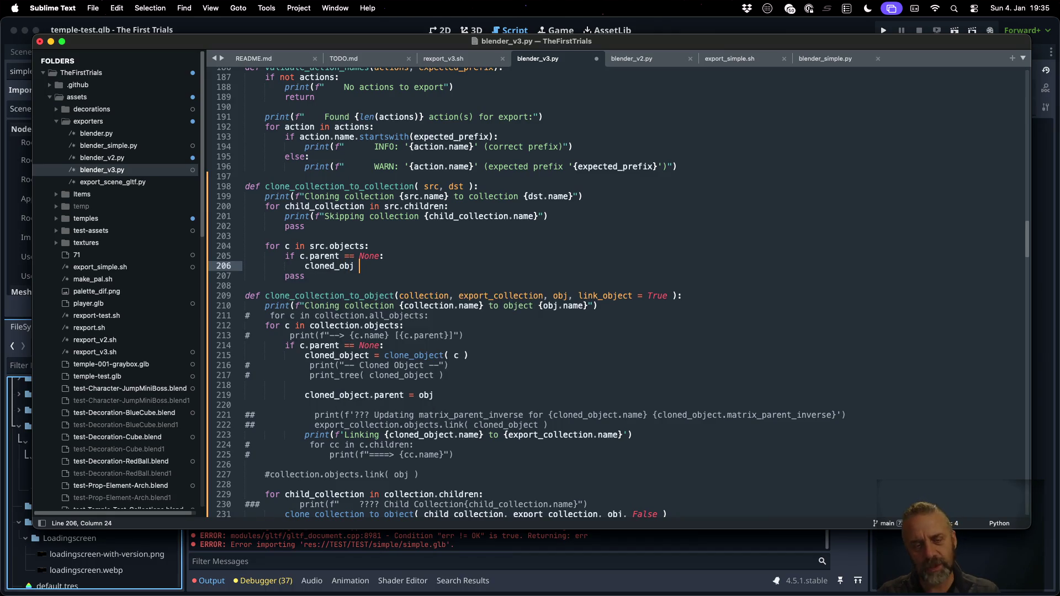
type("= clon")
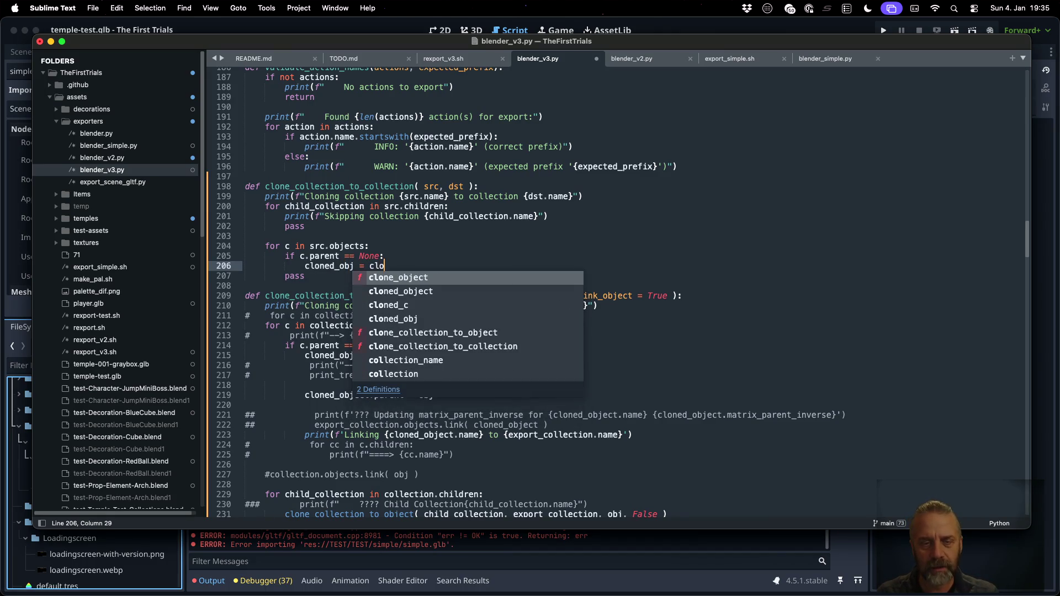
key("Return")
type("( c )")
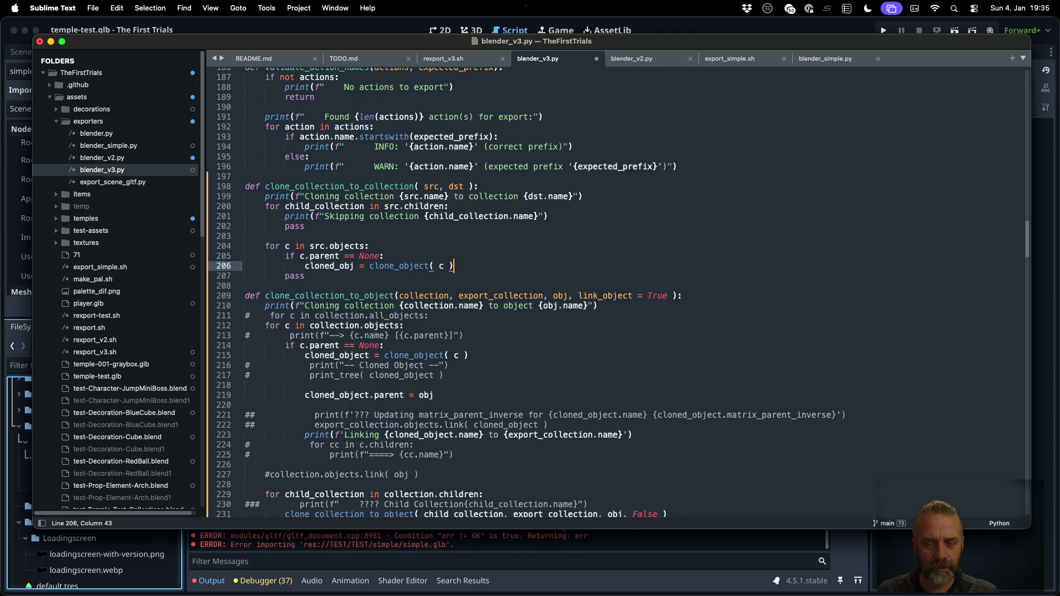
key("Return")
key("super+s")
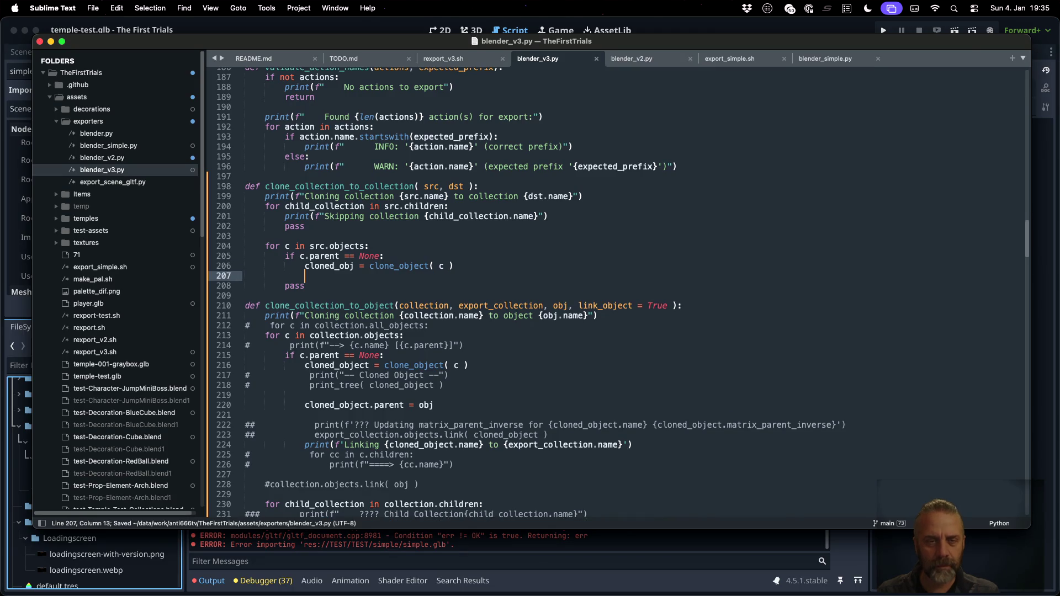
Step: Clear the terminal and rerun the simple.blend export into ../godot/TEST
key("ctrl+Right")
key("ctrl+l")
key("Up")
key("Return")
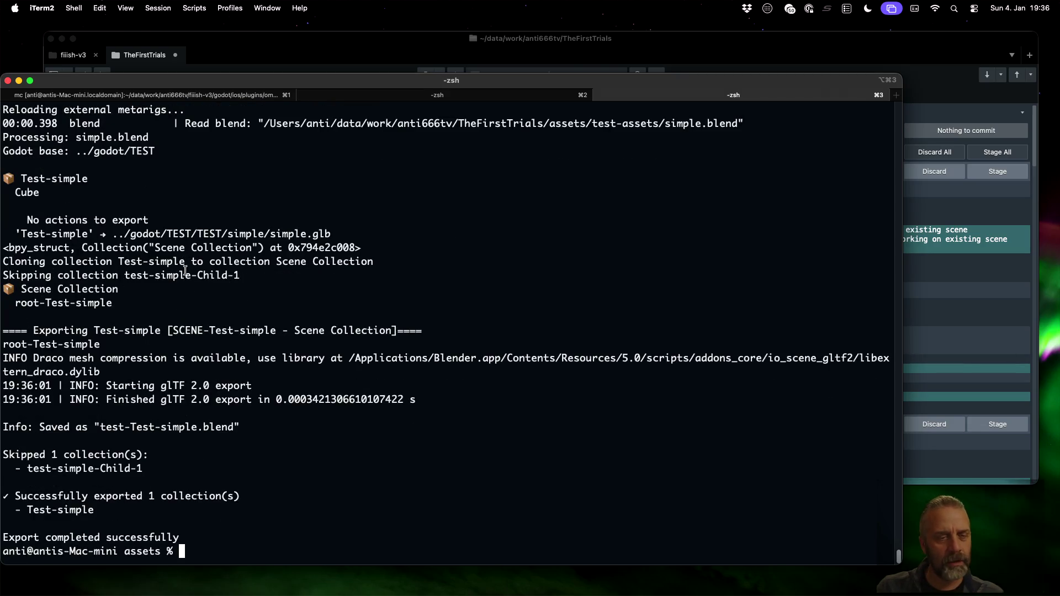
key("ctrl+Left")
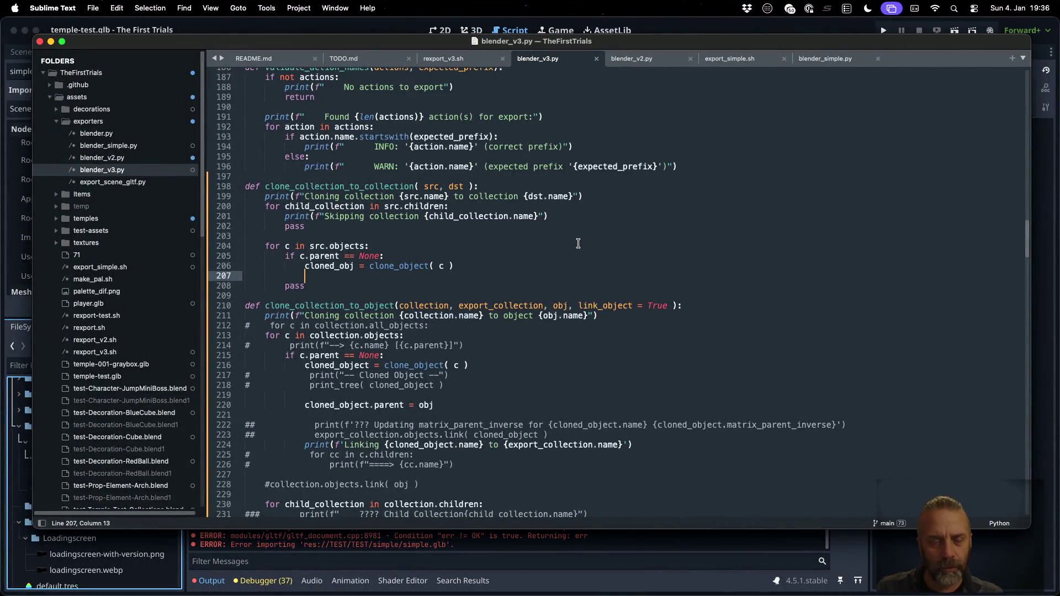
Step: Start a link_tree_to_collection call on the empty line 207 below clone_object
scroll(579, 244, "down", 14)
left_click(422, 187)
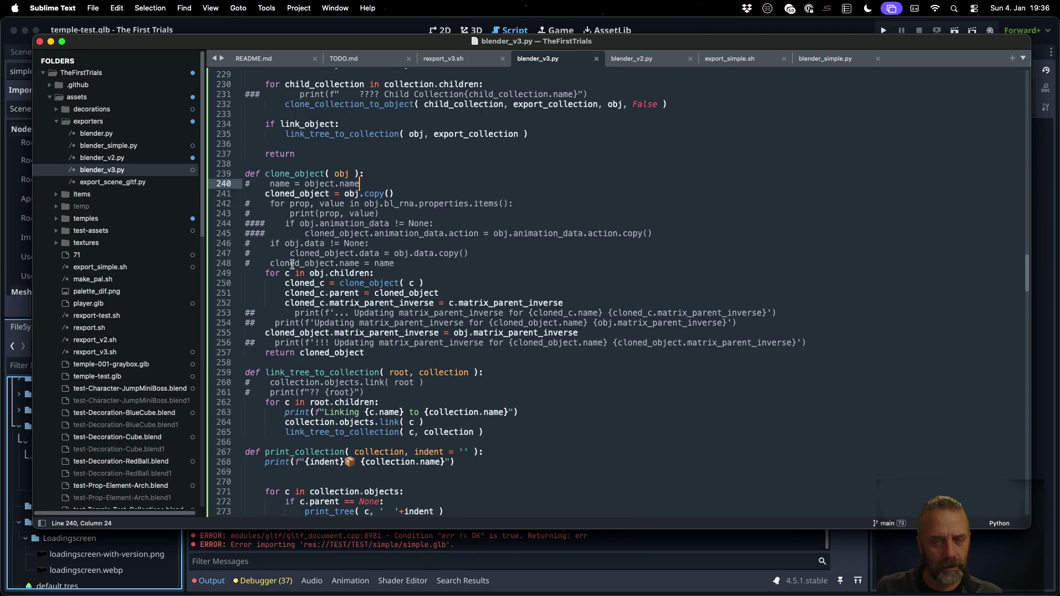
scroll(417, 320, "up", 15)
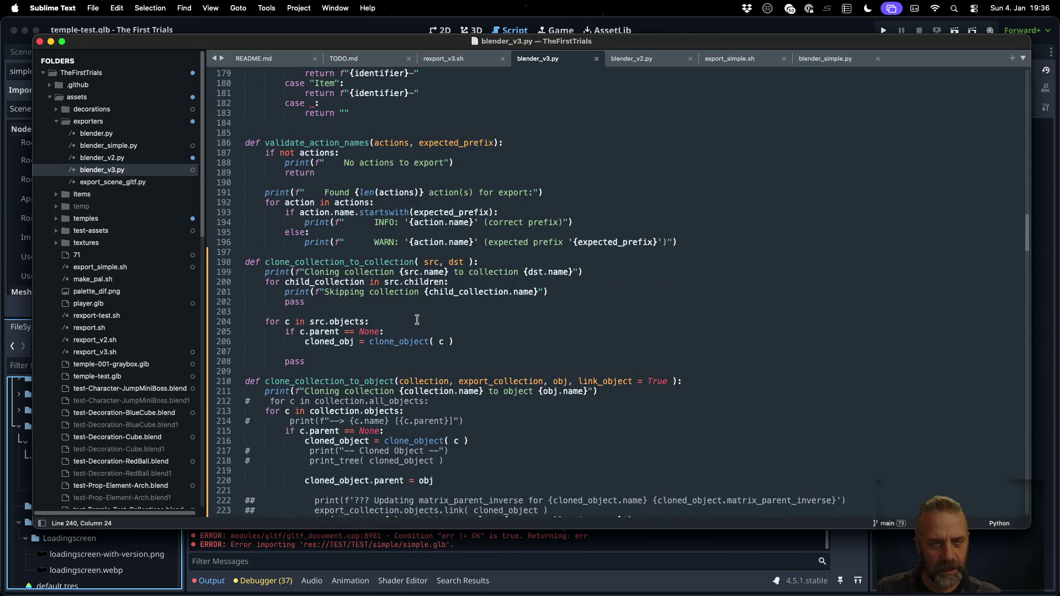
scroll(417, 319, "up", 10)
scroll(418, 320, "down", 15)
left_click(396, 273)
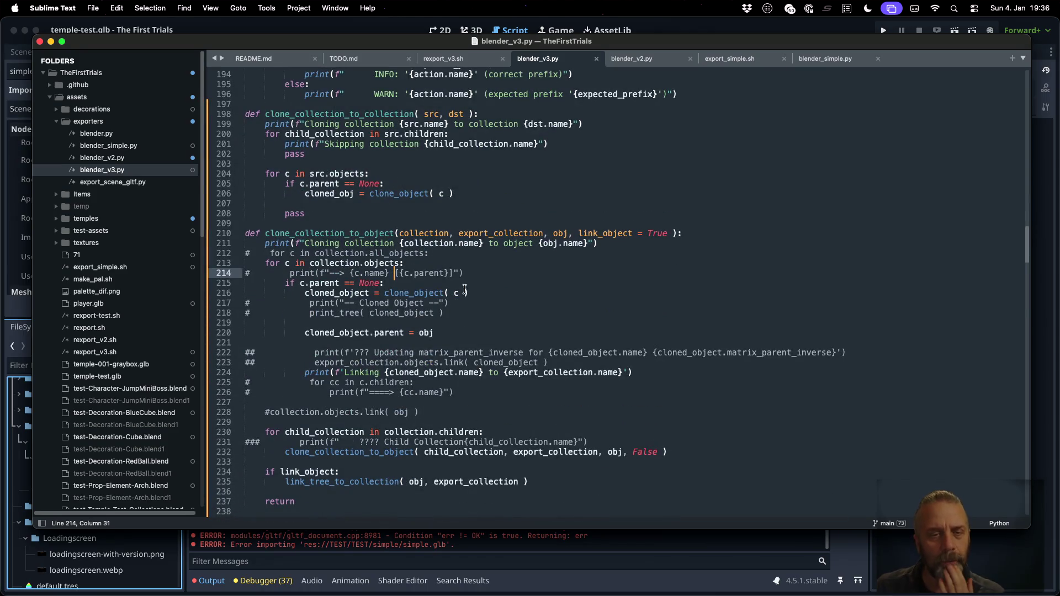
left_click(411, 217)
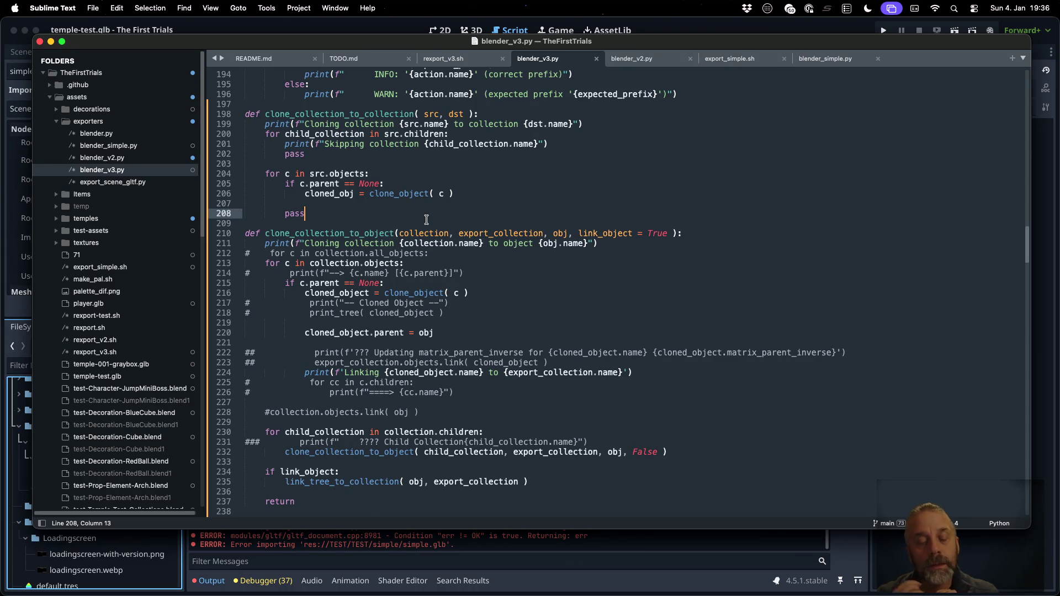
scroll(426, 219, "down", 3)
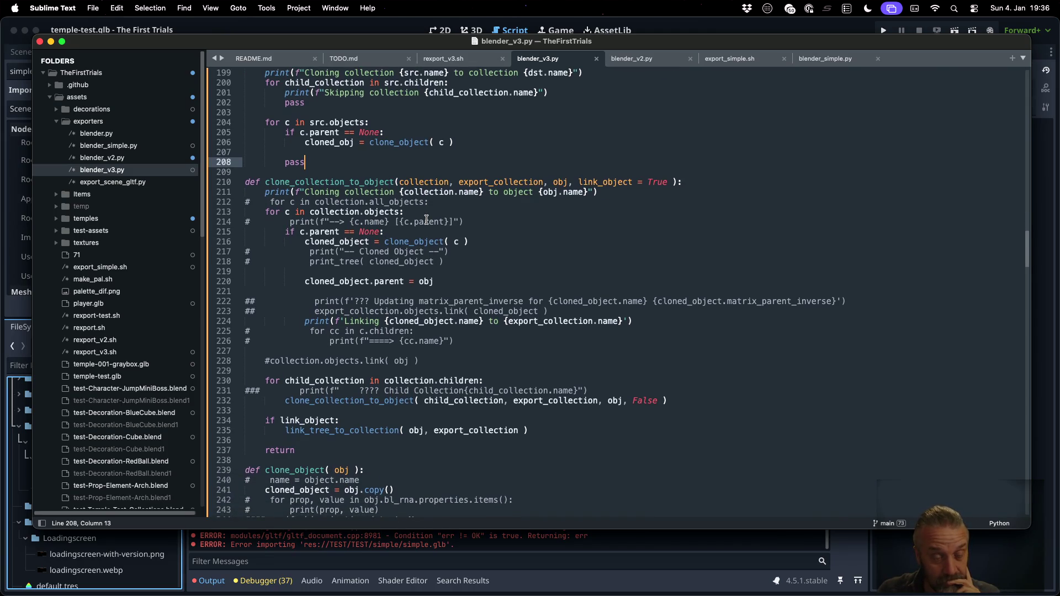
key("Up")
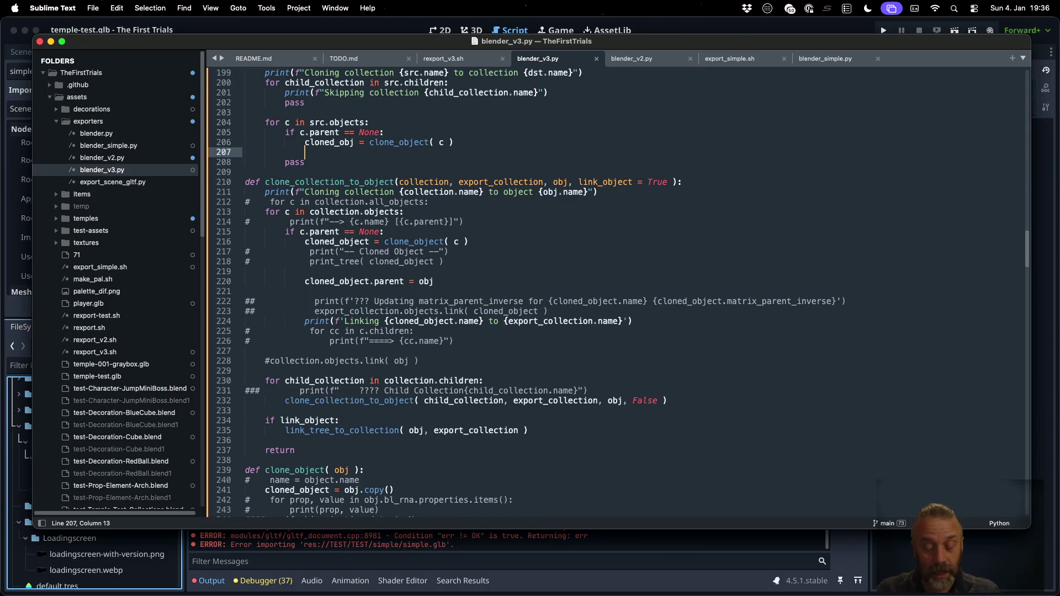
type("link")
key("Down")
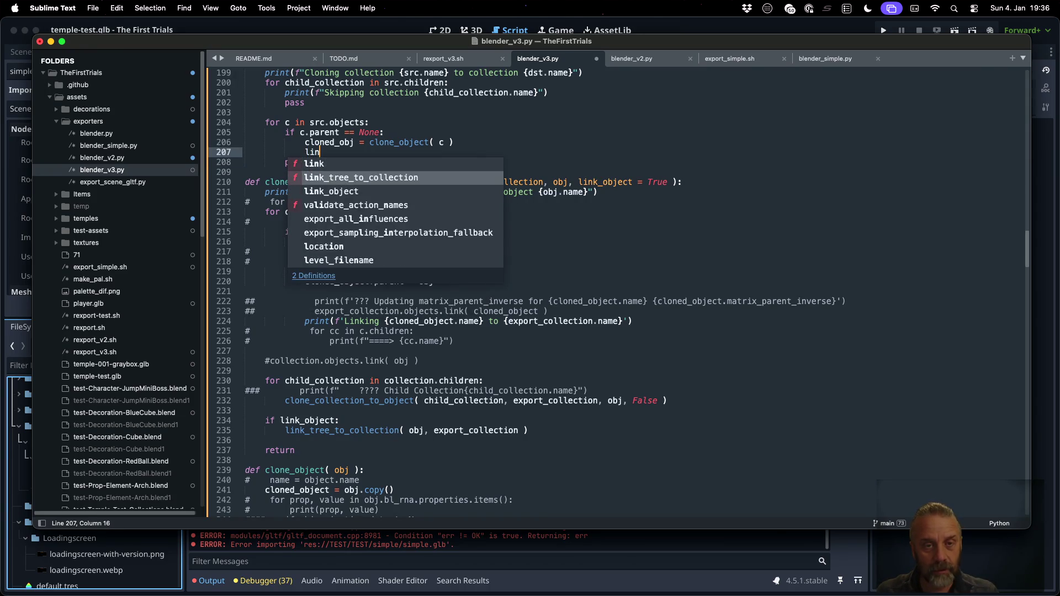
key("Return")
Step: Pass cloned_obj and dst as its arguments and save blender_v3.py
type("( clon")
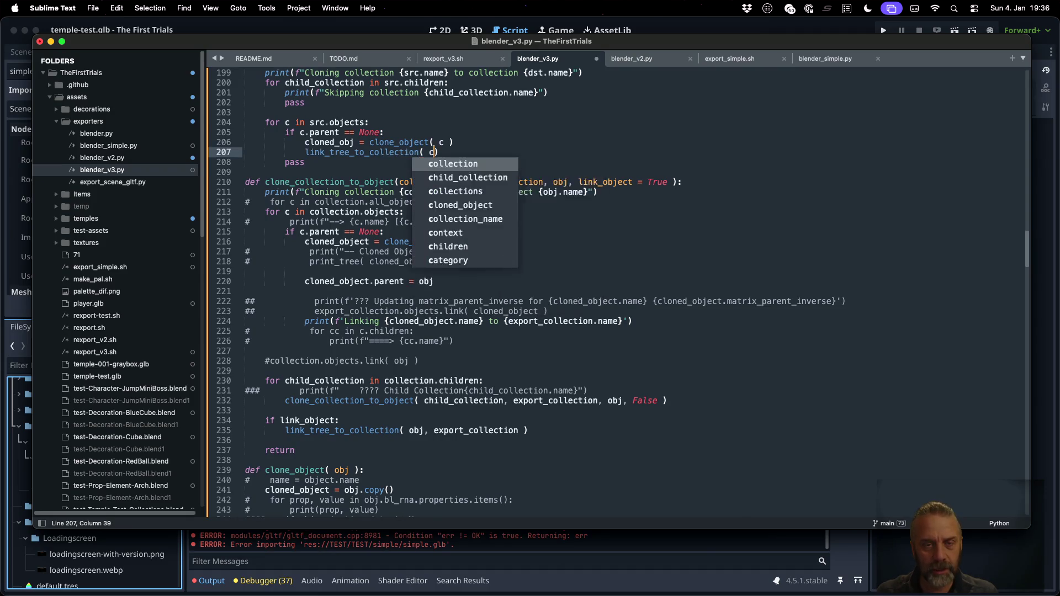
key("Down")
key("Down")
key("Down")
key("Return")
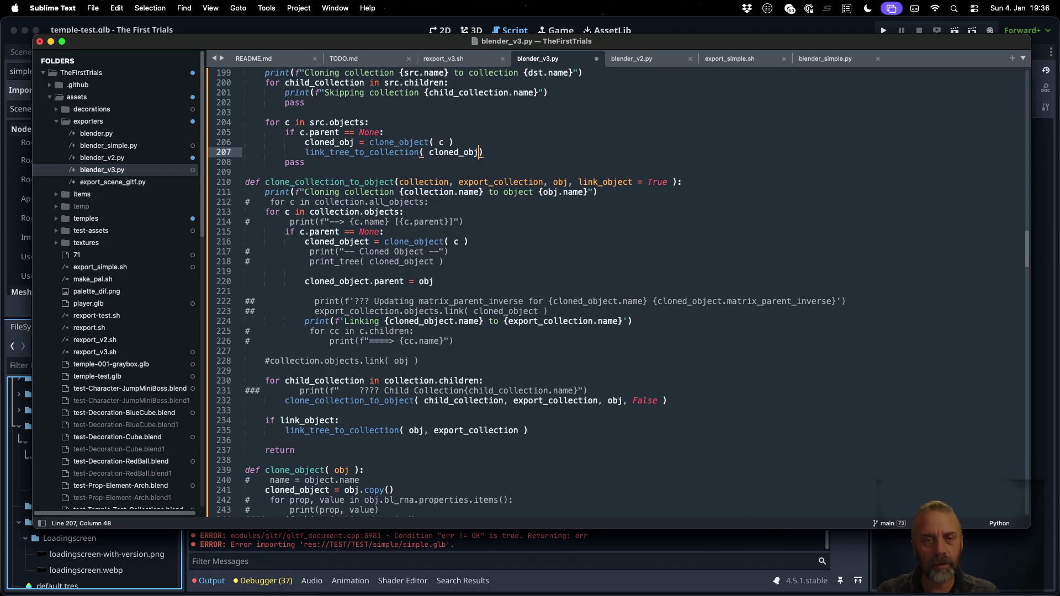
type(",")
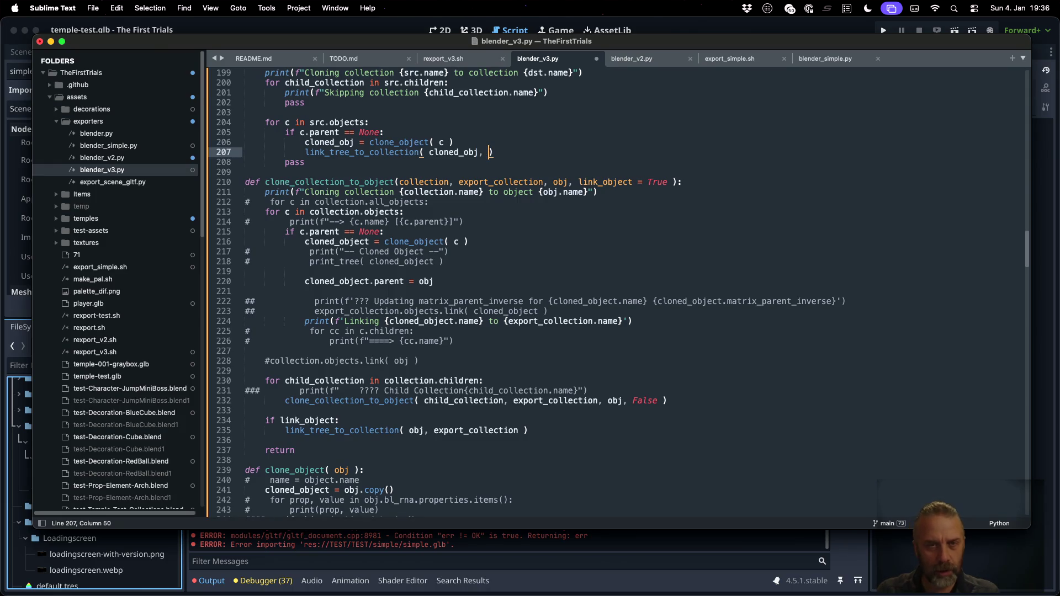
scroll(520, 293, "up", 2)
type("dst")
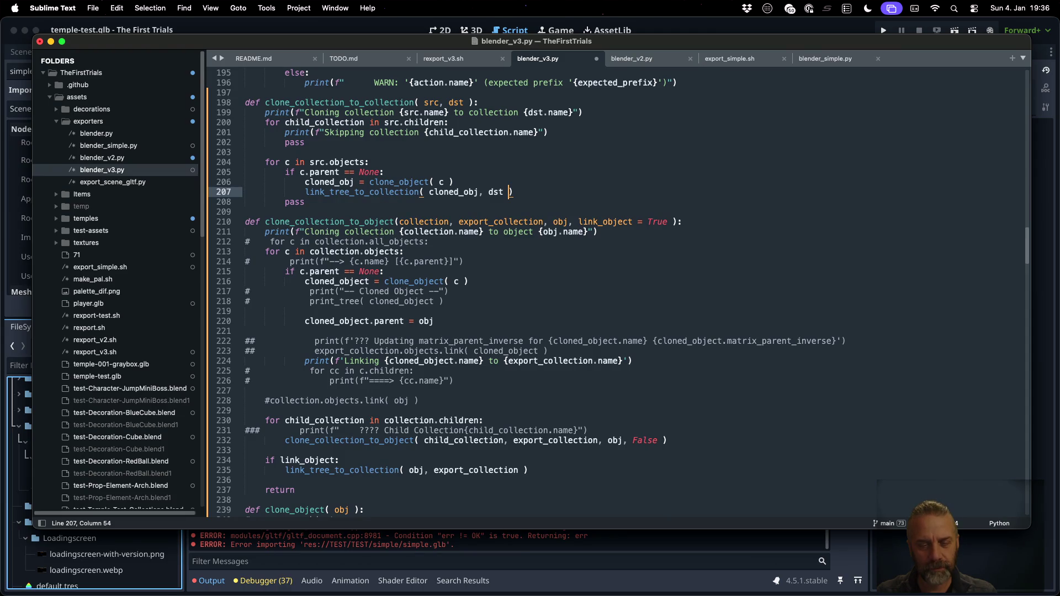
key("super+s")
key("super+Tab")
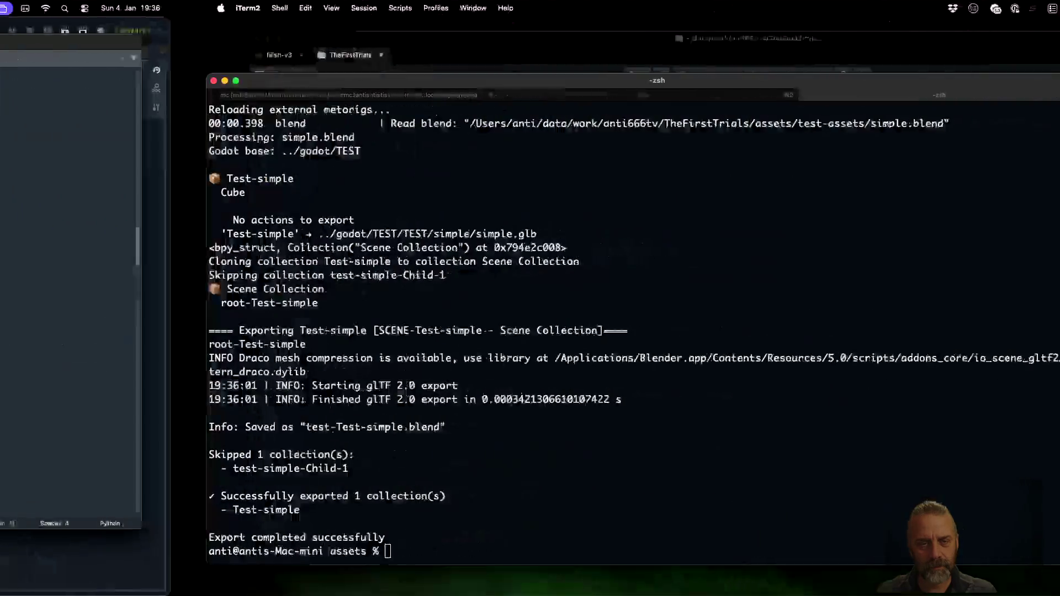
Step: Clear the terminal and rerun the rexport_v3.sh export
key("ctrl+l")
key("Up")
key("Return")
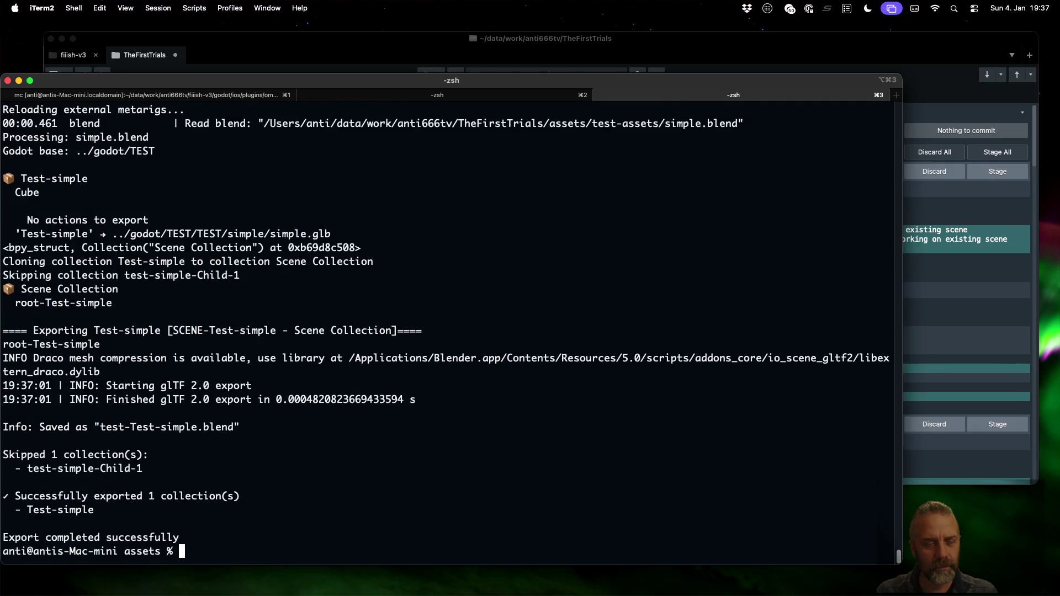
Step: Find the blender command in shell history and open test-Test-simple.blend
key("ctrl+r")
type("open")
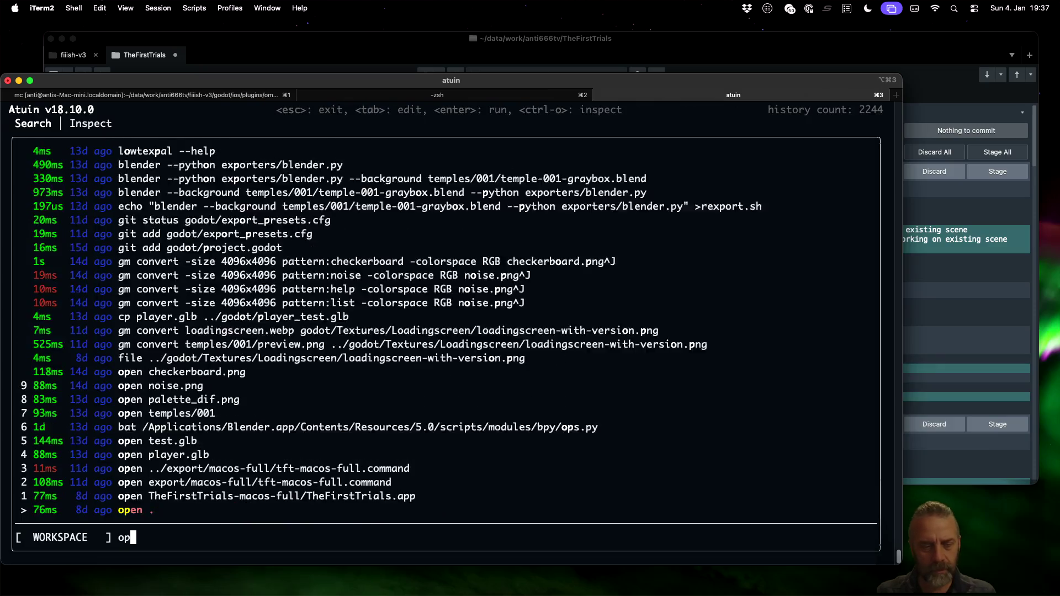
key("Escape")
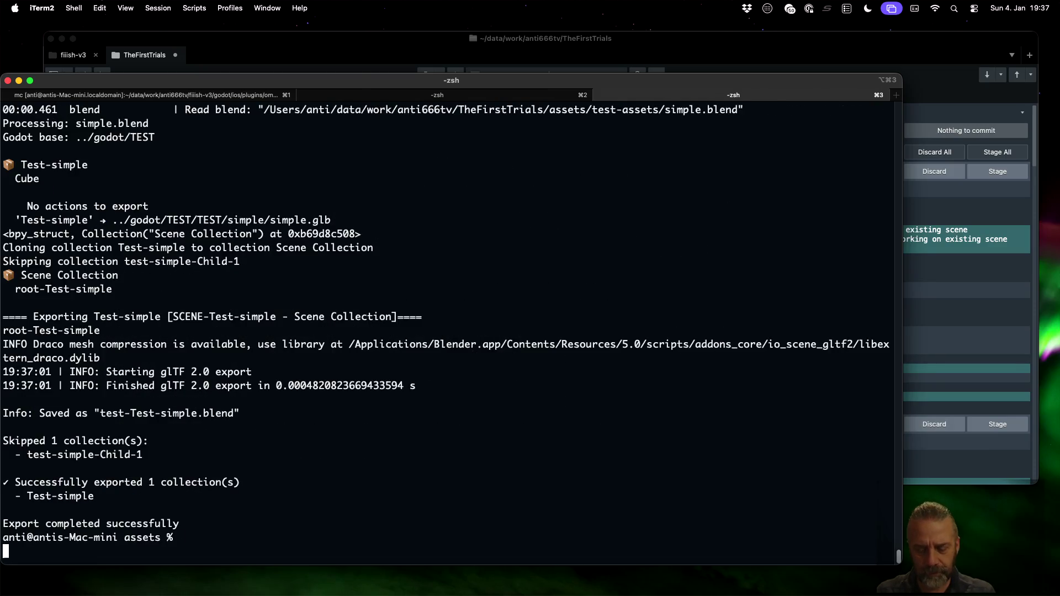
key("ctrl+r")
type("blender")
key("Return")
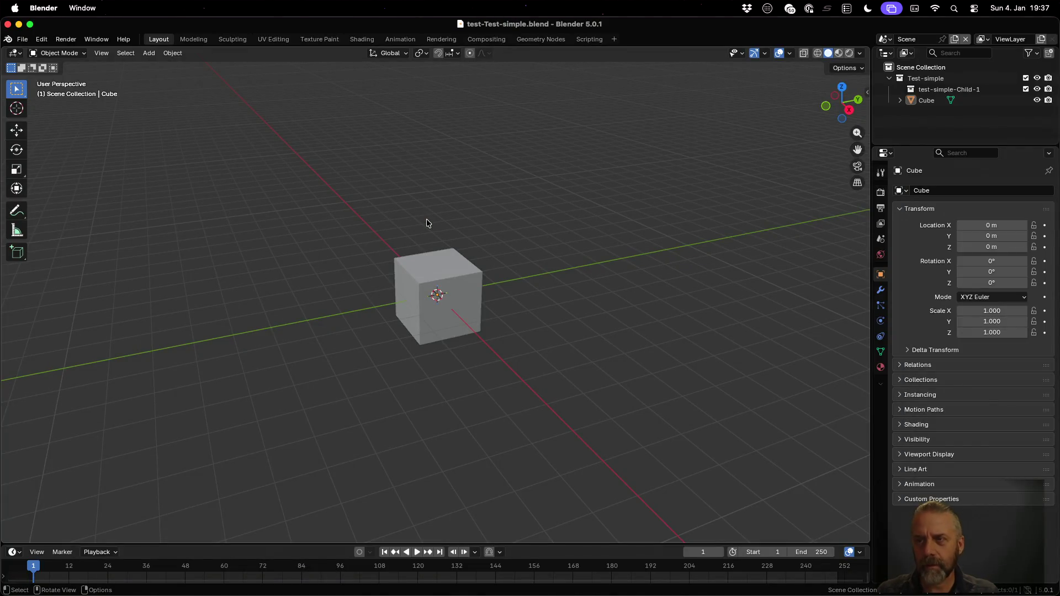
Step: Switch to the SCENE-Test-simple scene and select root-Test-simple
left_click(885, 39)
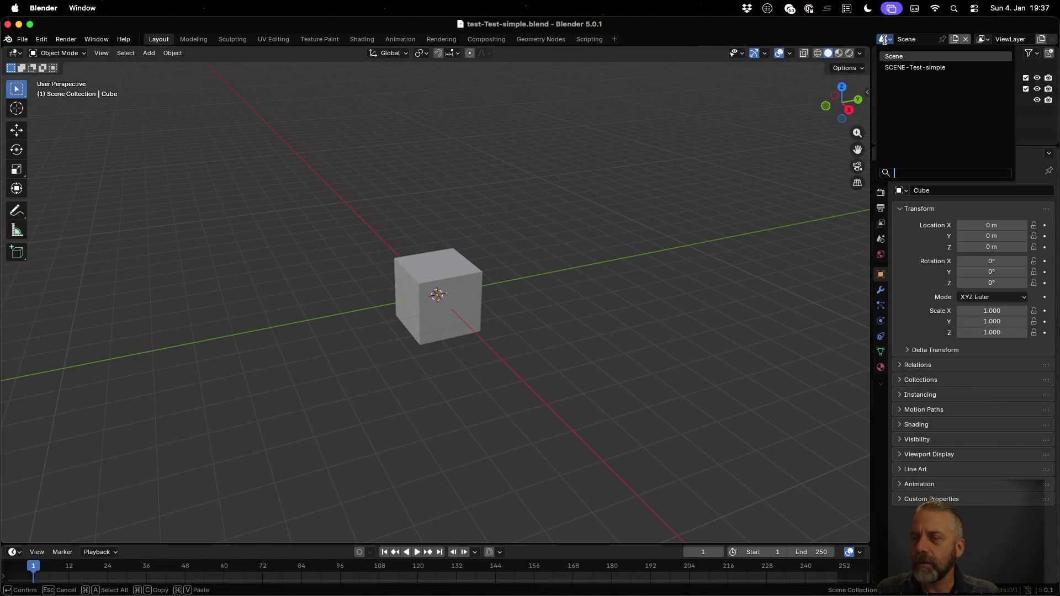
left_click(898, 68)
left_click(921, 80)
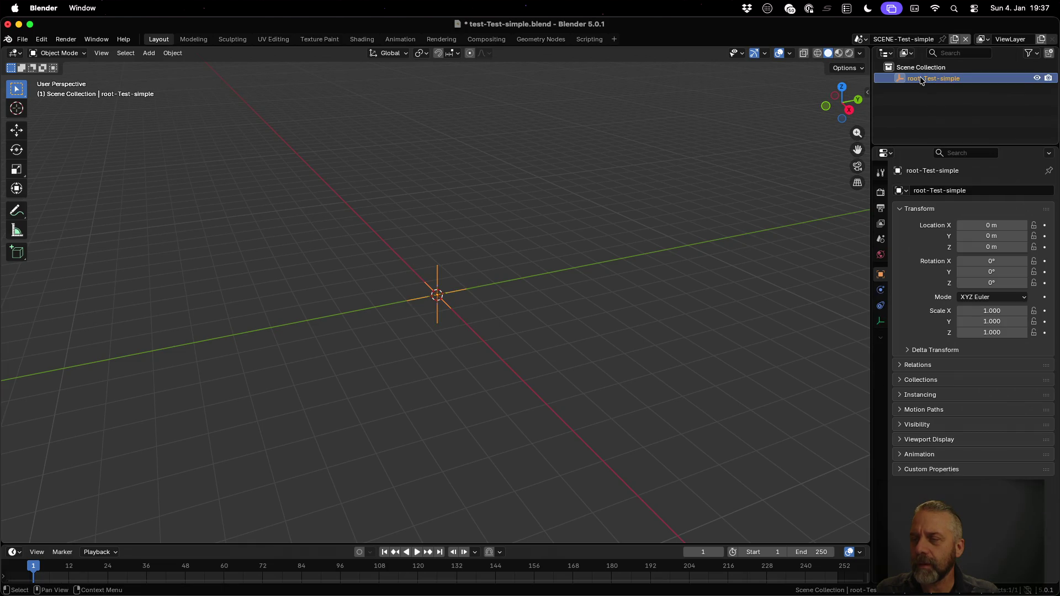
Step: Return to Scene, expand Cube's mesh data, and quit Blender without saving
left_click(861, 39)
left_click(878, 56)
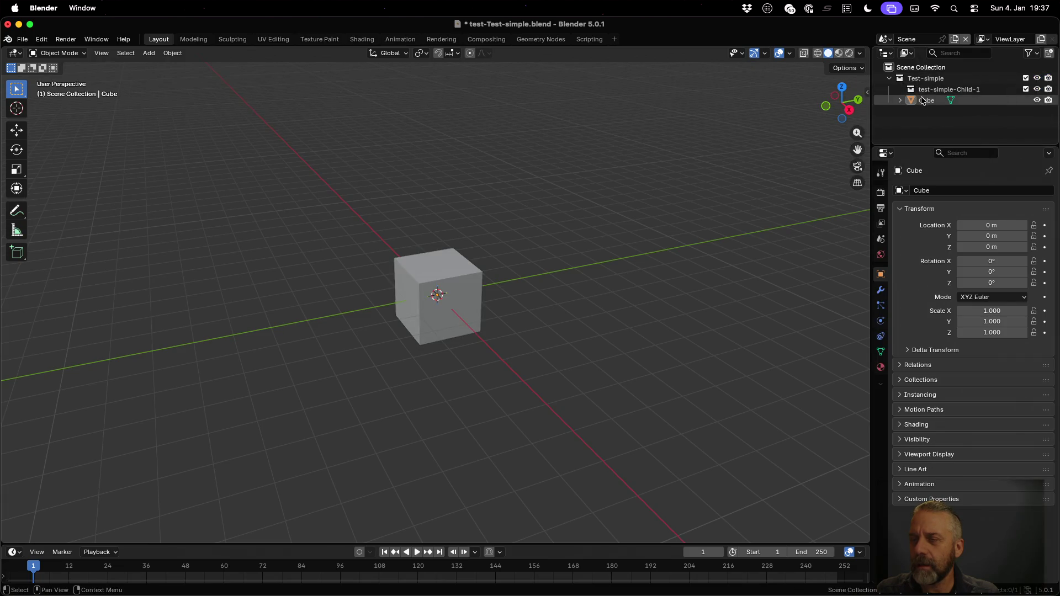
left_click(901, 100)
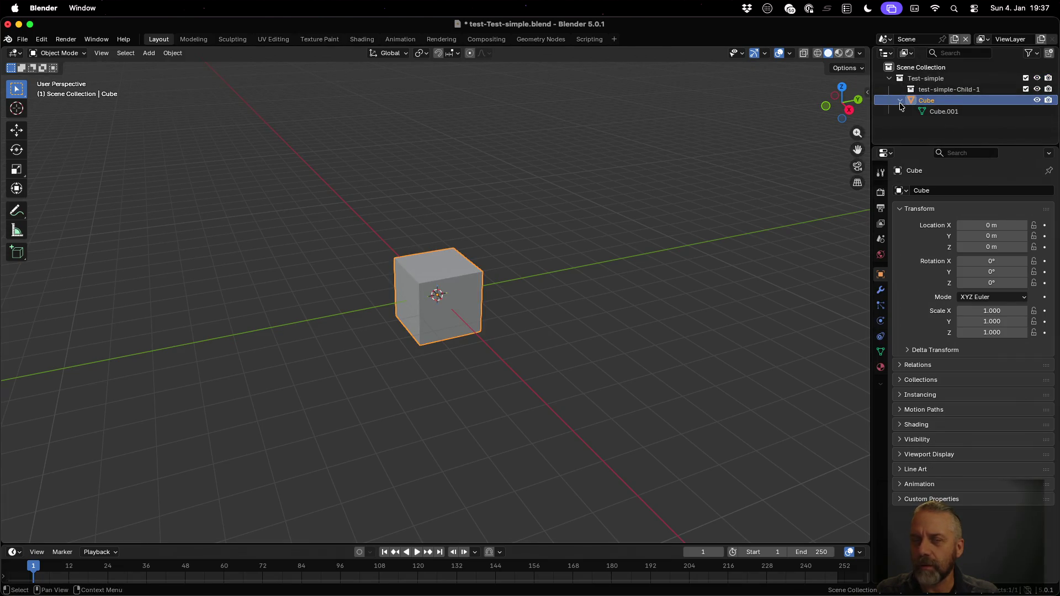
left_click(8, 24)
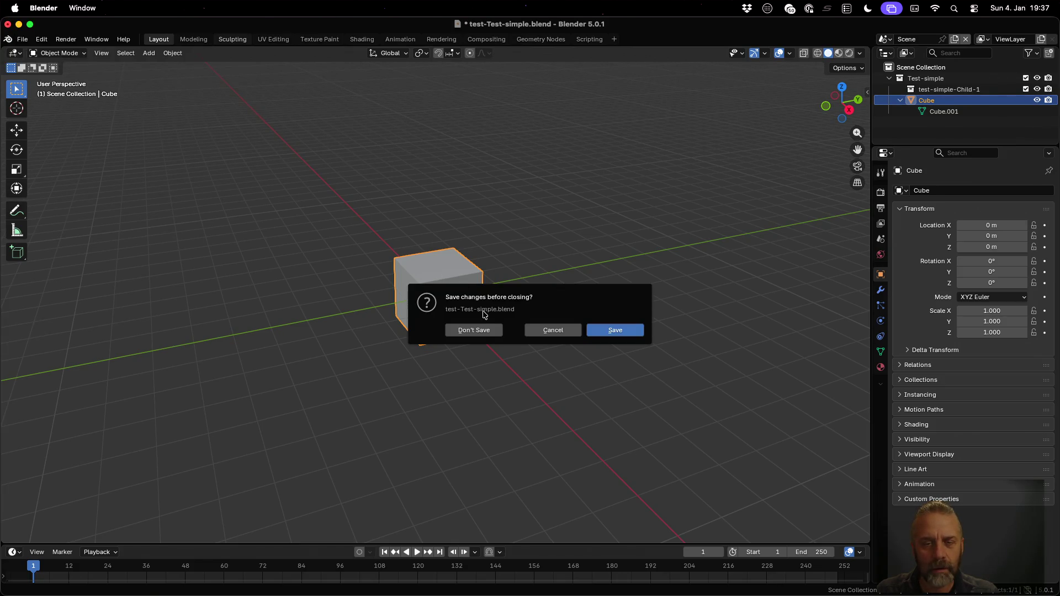
left_click(486, 331)
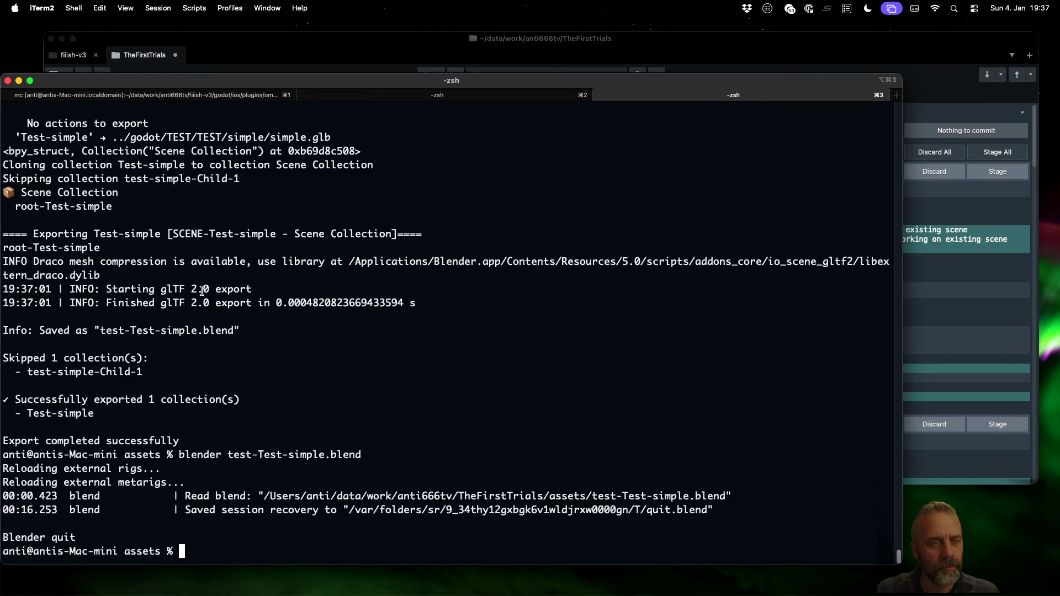
Step: Start a print(f'Cloning {...}') line above the clone_object( c ) call
key("super+Tab")
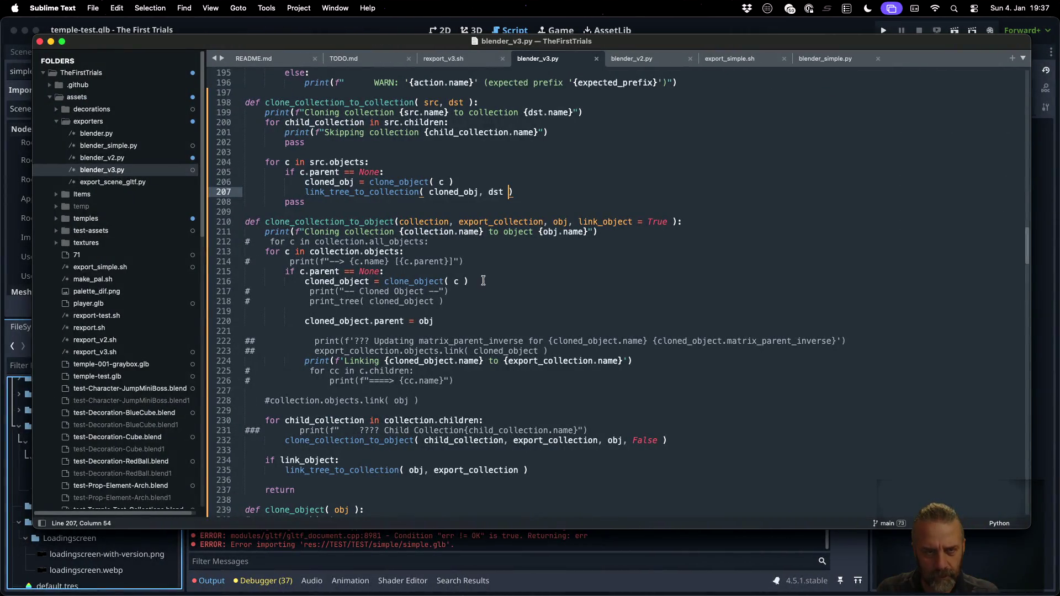
left_click(444, 182)
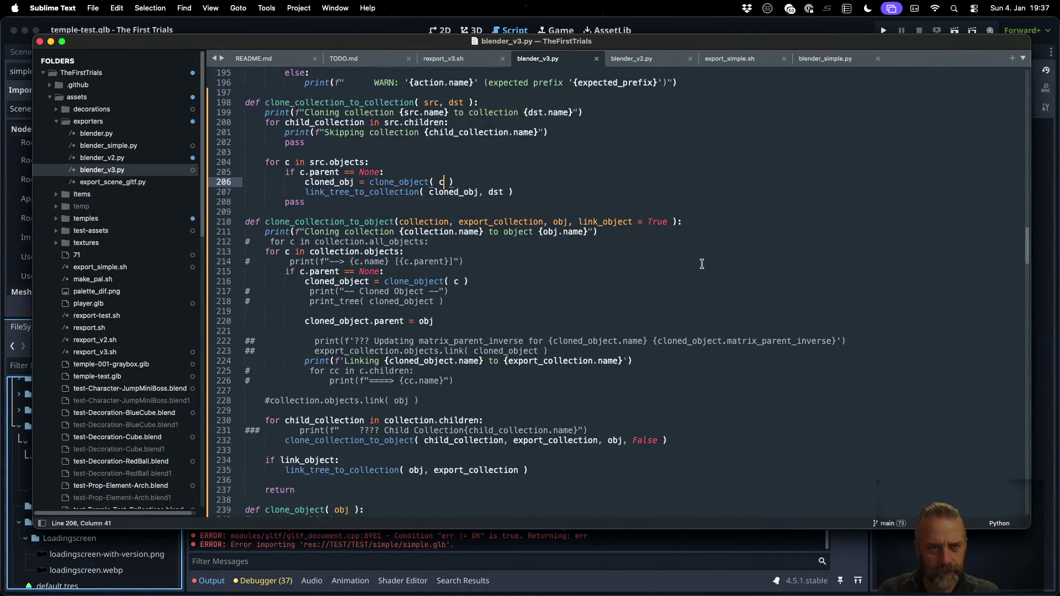
key("ctrl+shift+Return")
type("print(f'Clonig {")
Step: Fix the 'Cloning' typo, fill in c.name inside the braces, and save blender_v3.py
key("Left")
key("Left")
key("Left")
type("n")
key("Right")
key("Right")
key("Right")
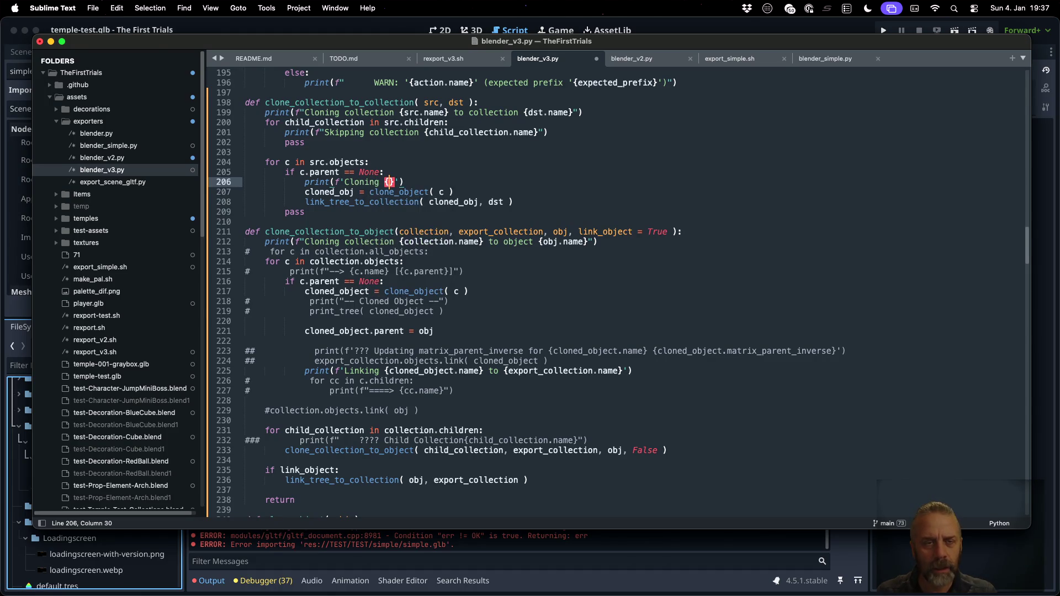
type("c.name")
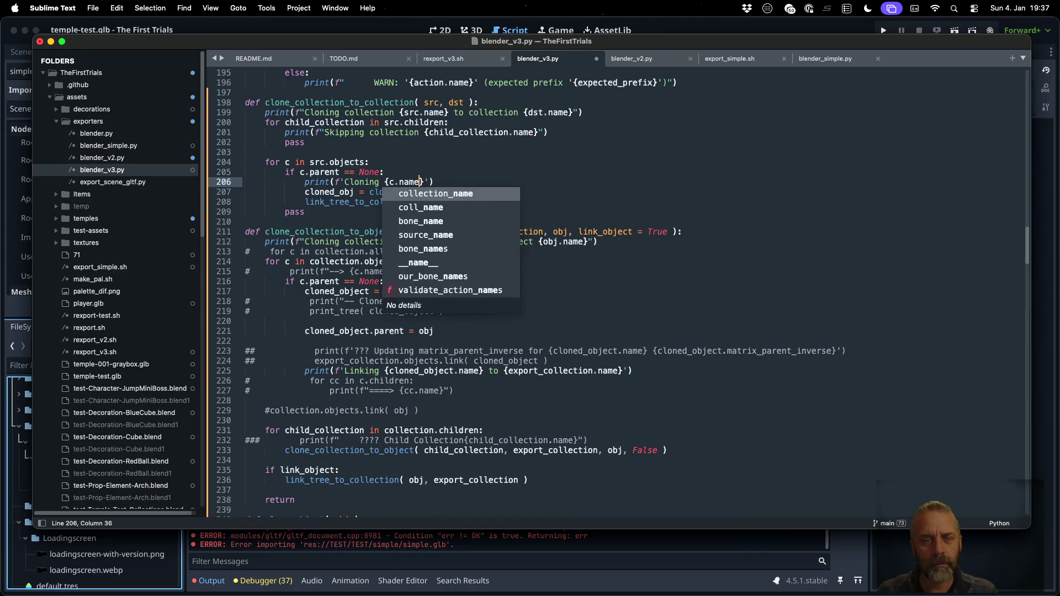
key("super+s")
key("super+Tab")
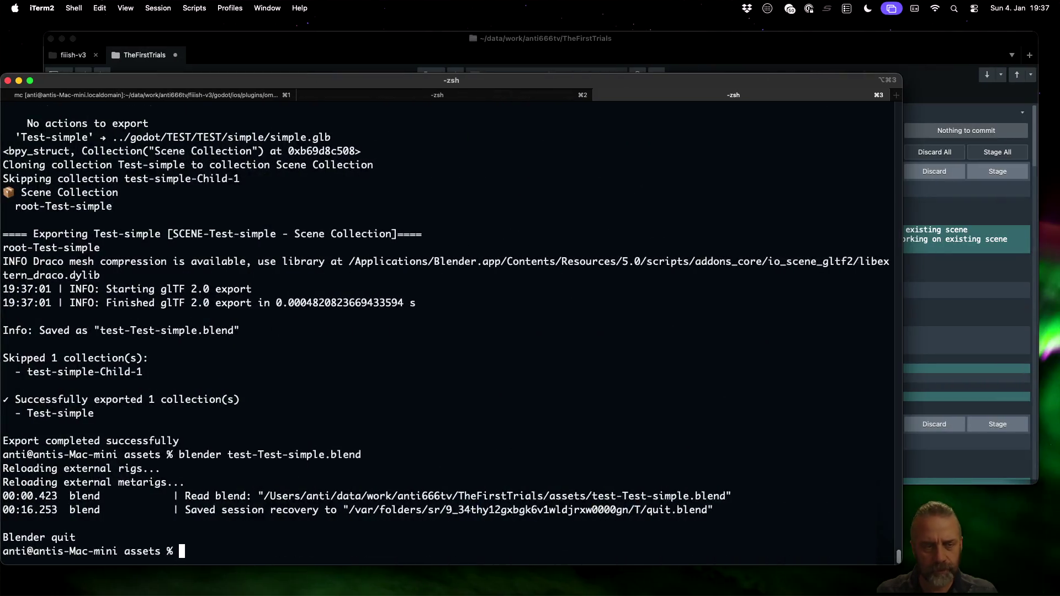
Step: Reopen test-Test-simple.blend in Blender, quit it, and rerun ./rexport_v3.sh
key("ctrl+l")
key("Up")
key("Return")
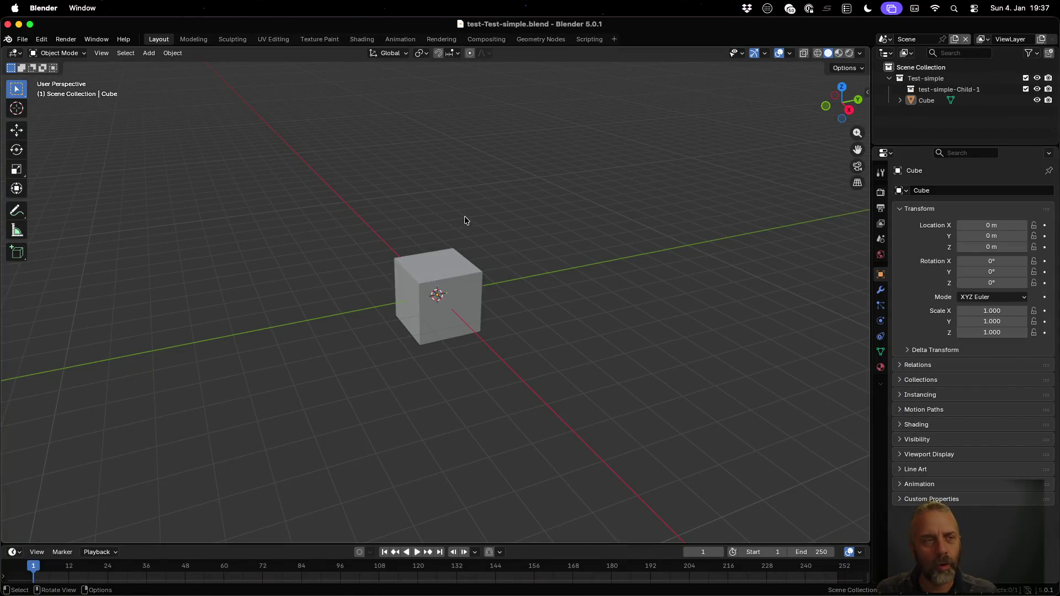
key("super+q")
key("Up")
key("Up")
key("Return")
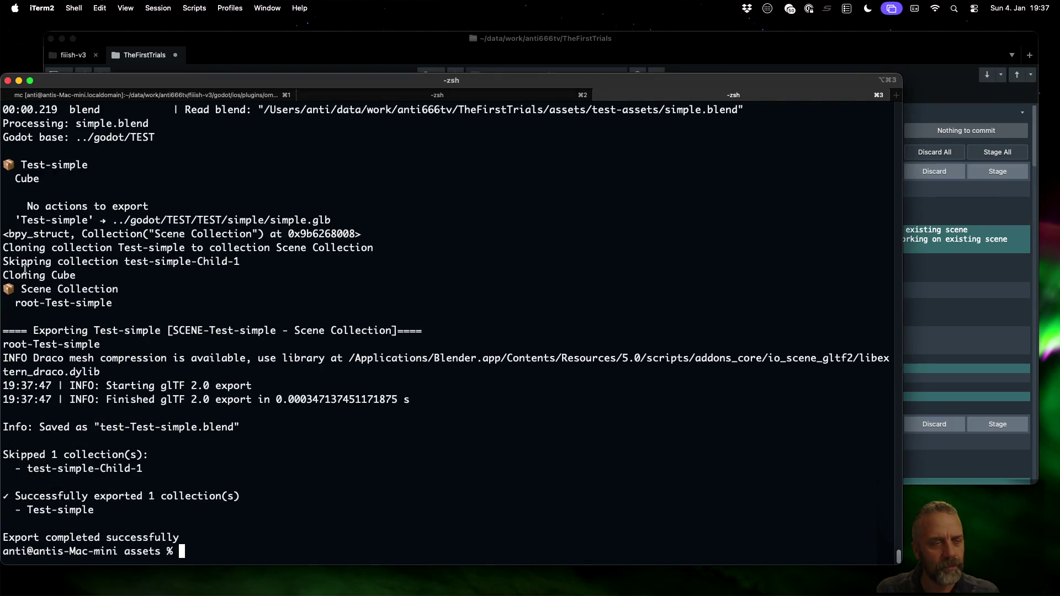
Step: Highlight the 'Cloning Cube' and Scene Collection lines in the export log
left_click_drag(6, 276, 73, 275)
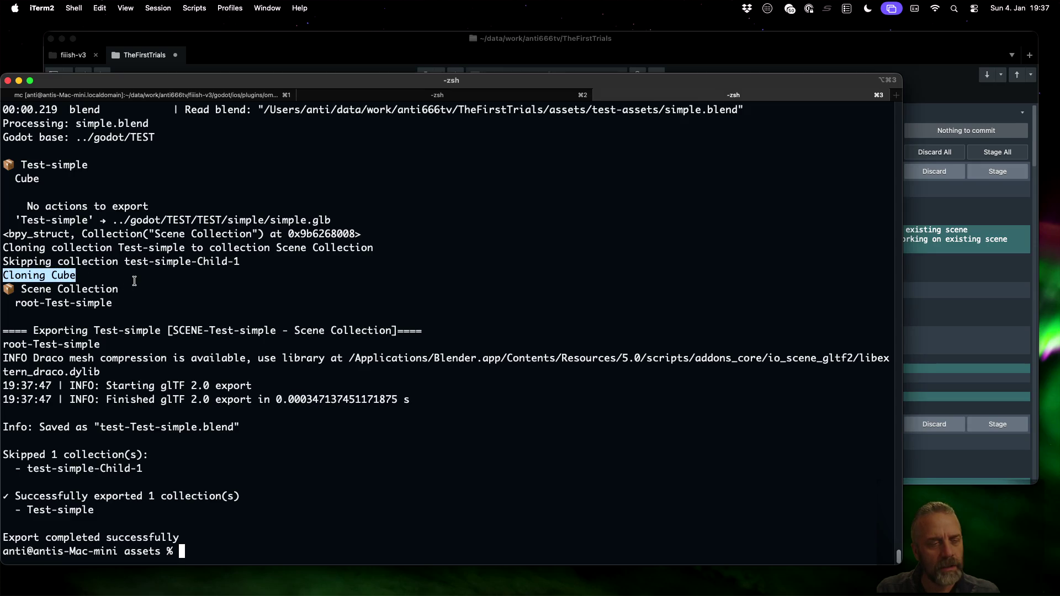
left_click_drag(22, 290, 120, 289)
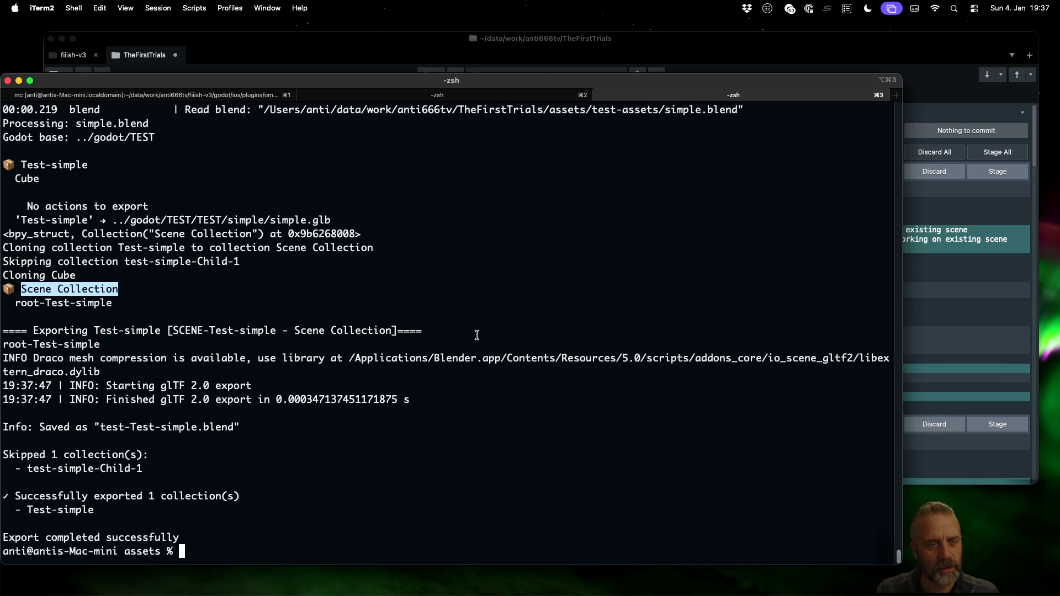
key("super+Tab")
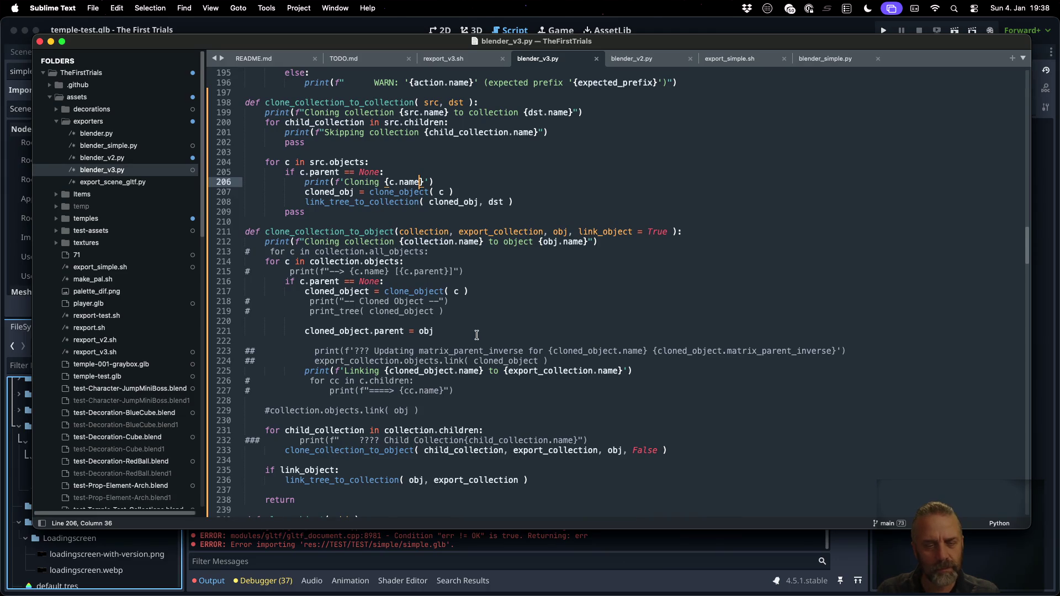
scroll(476, 335, "down", 7)
double_click(546, 228)
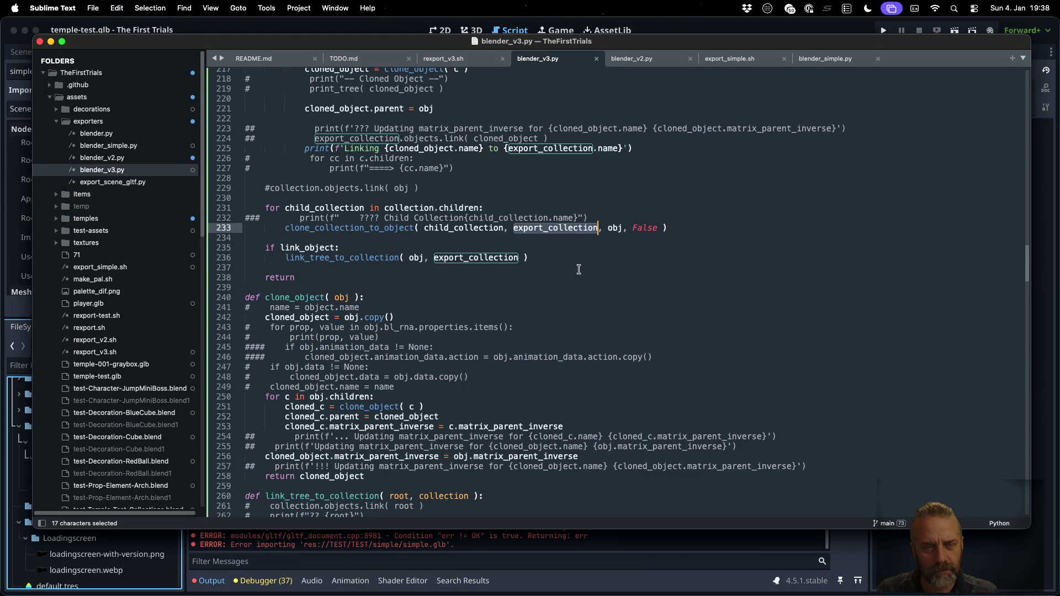
scroll(579, 270, "down", 20)
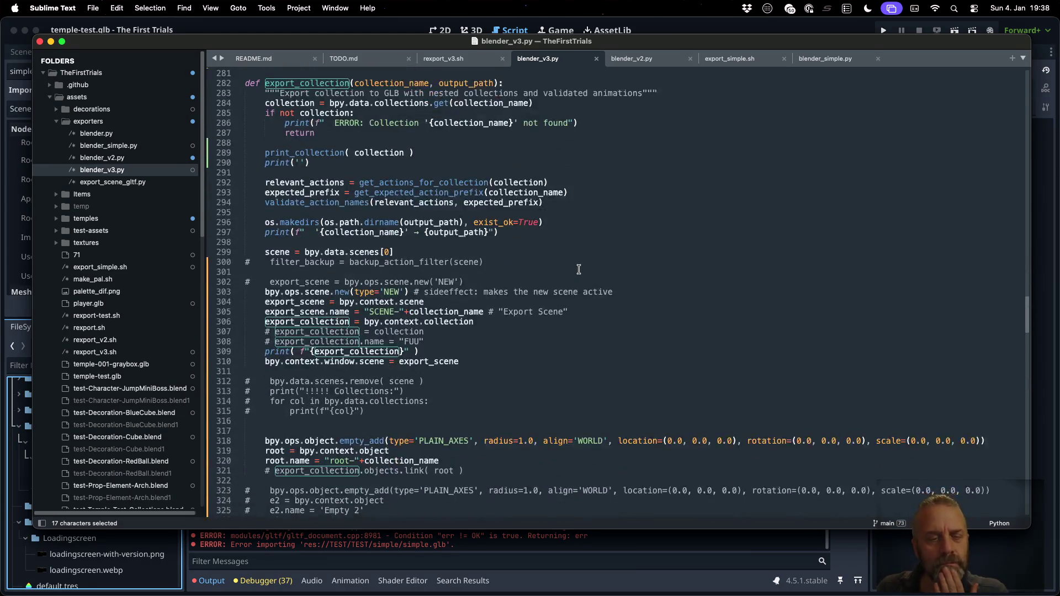
scroll(579, 270, "down", 4)
scroll(578, 269, "down", 1)
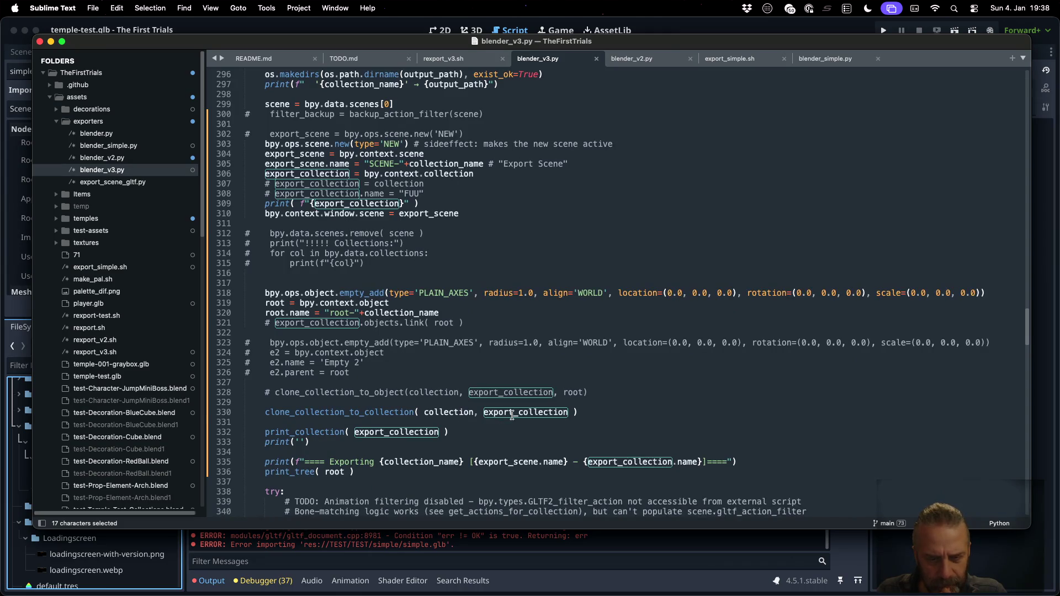
double_click(409, 433)
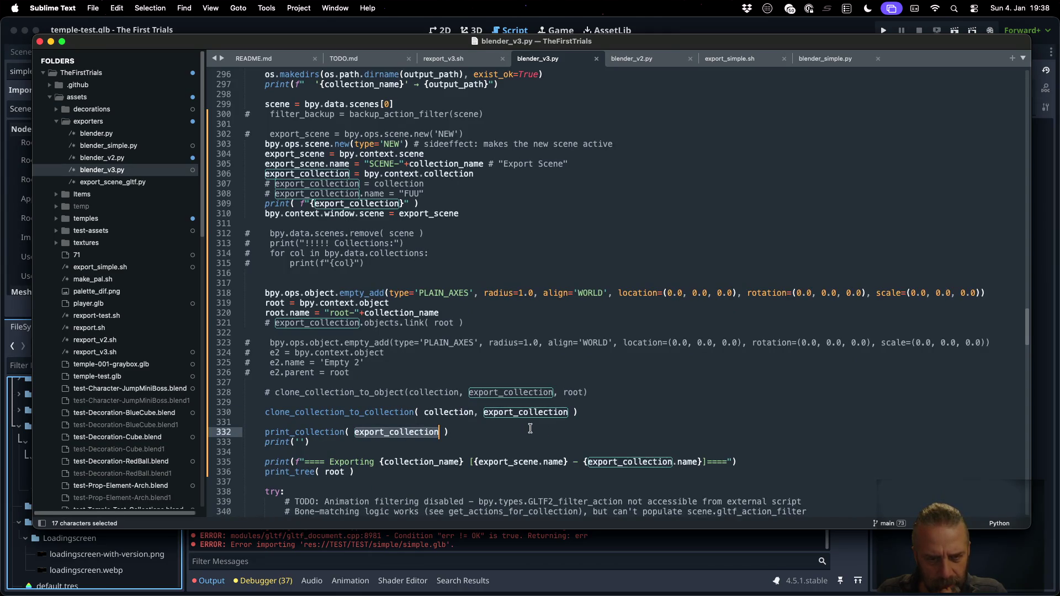
Step: Add a 'for c in collection.children:' loop above the objects loop in print_collection
scroll(530, 429, "up", 15)
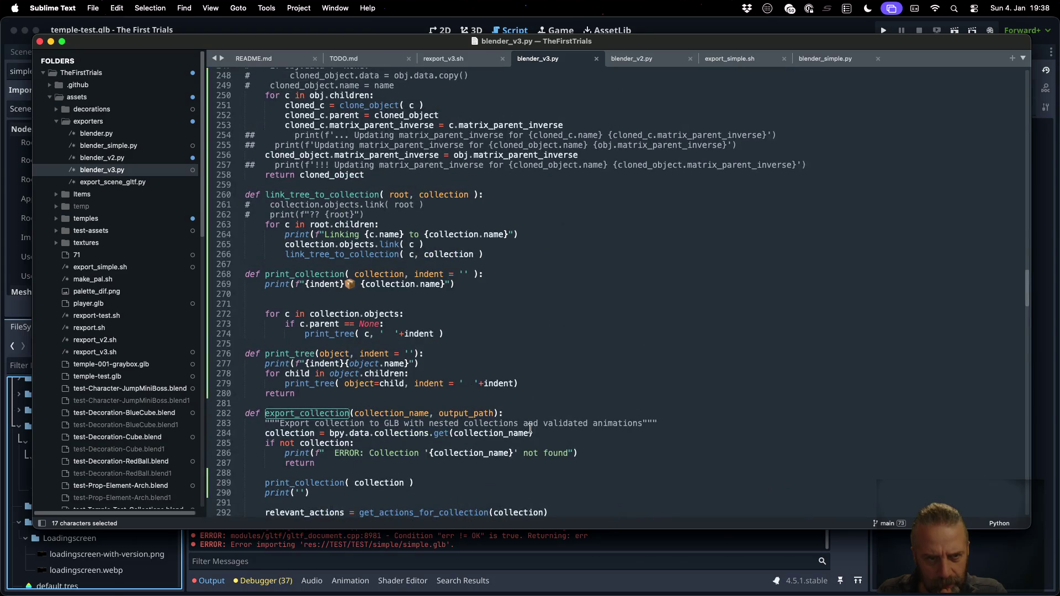
left_click_drag(355, 284, 365, 284)
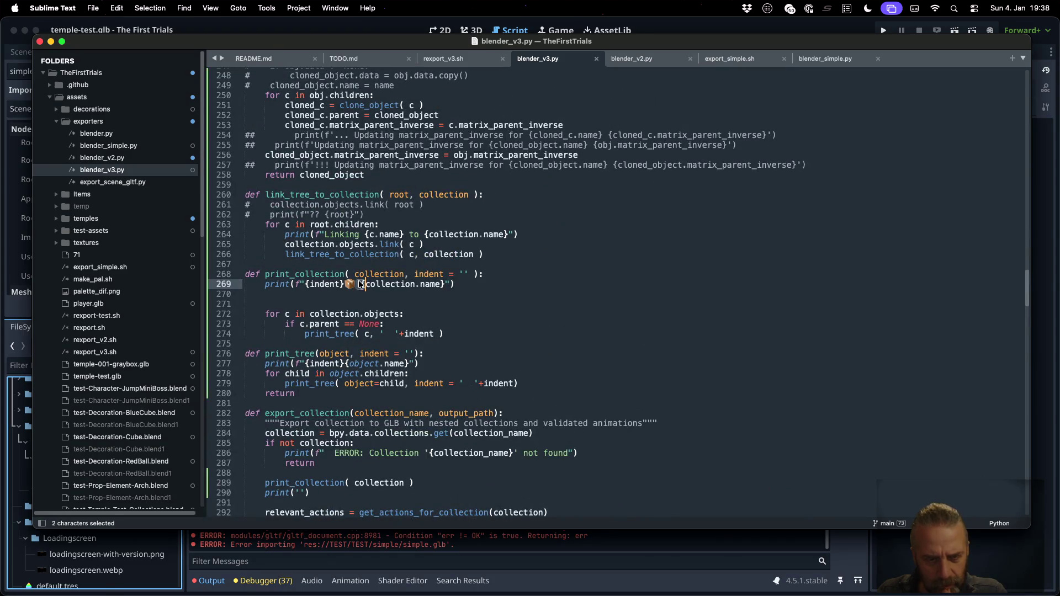
left_click_drag(416, 316, 249, 323)
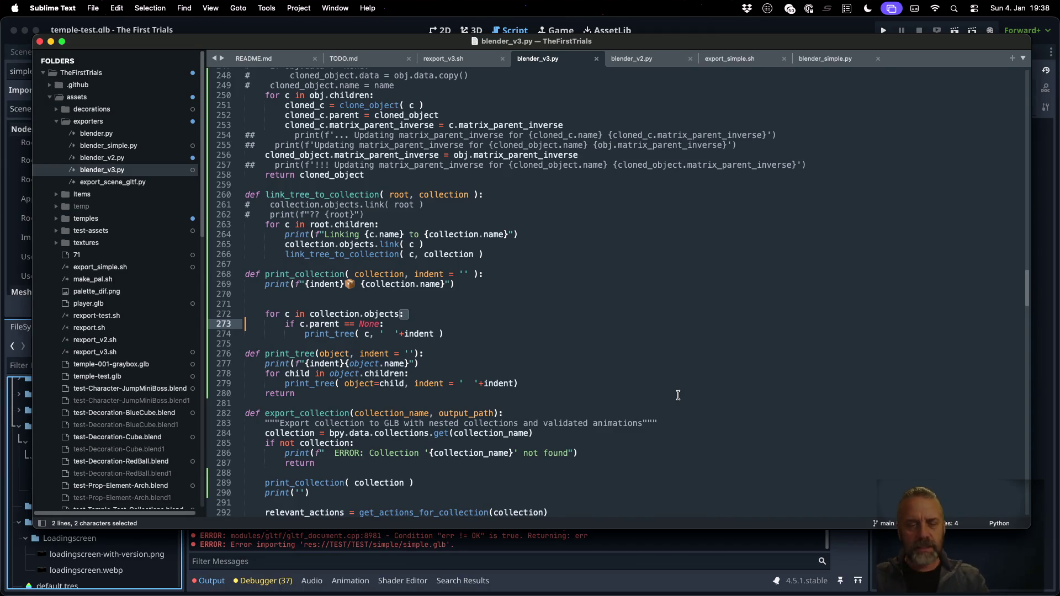
left_click(499, 309)
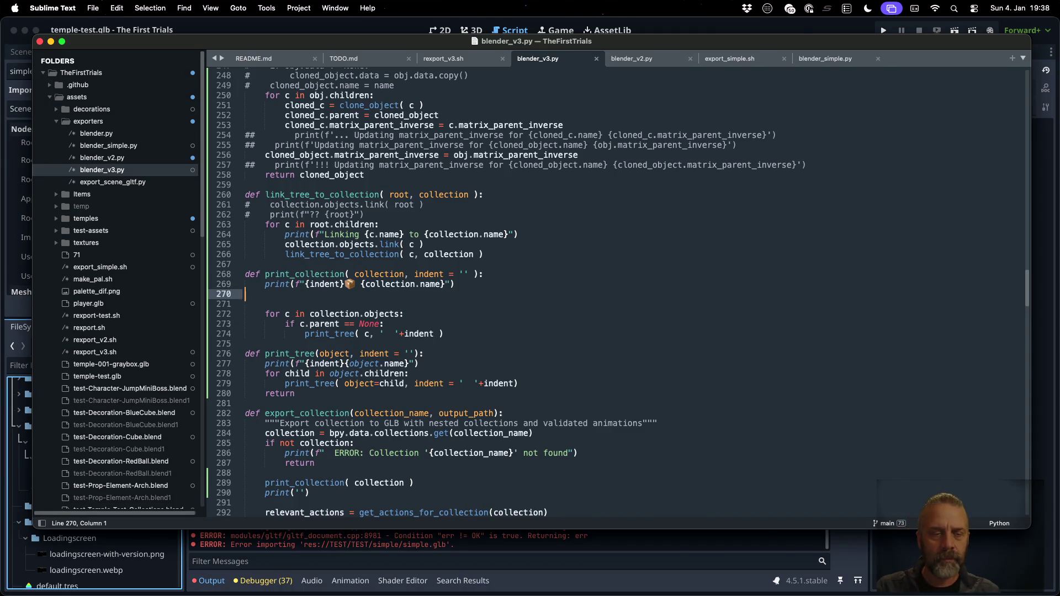
key("Return")
key("Up")
key("Tab")
type("for c i")
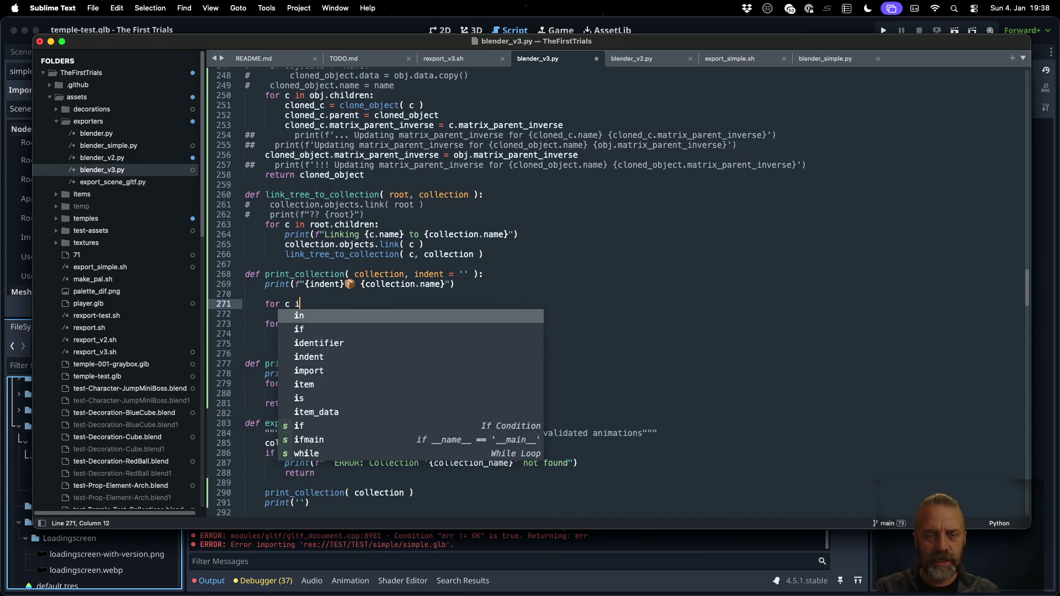
type("n collection.ch")
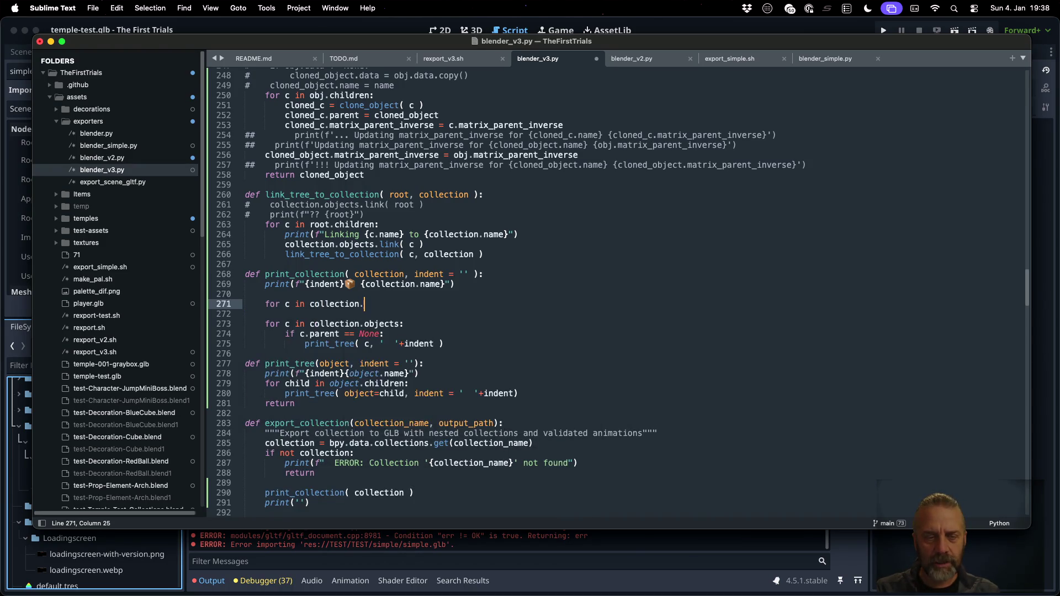
key("Return")
type(":")
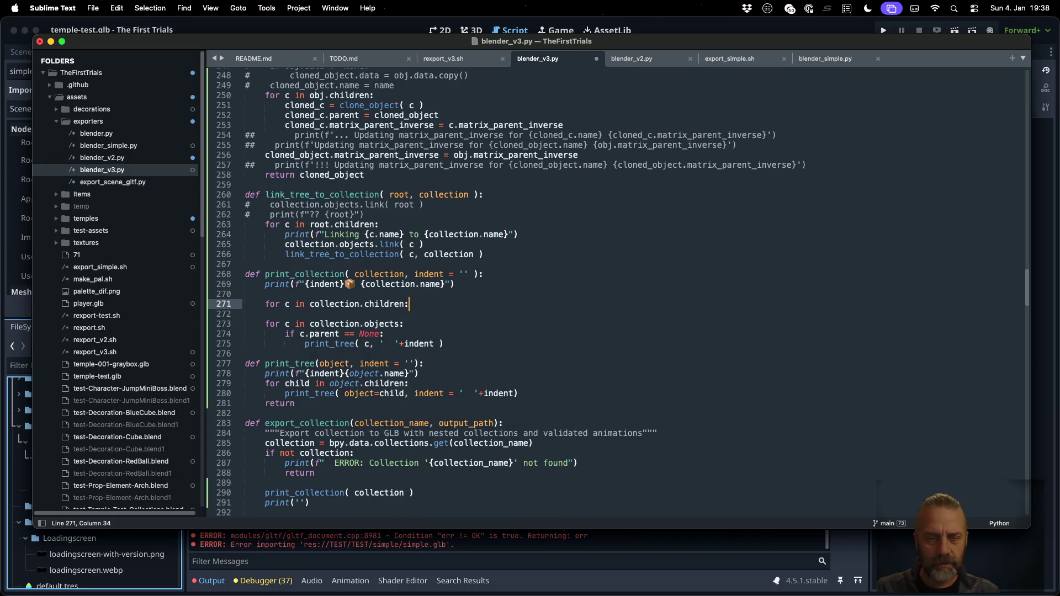
key("Return")
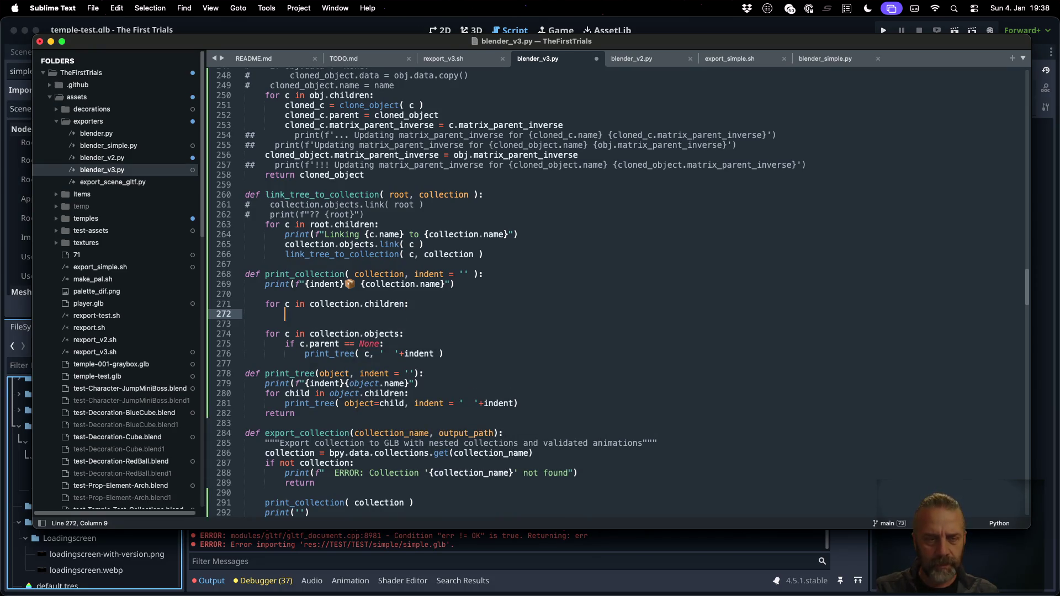
Step: Make the loop body call print_collection( c, ' '+indent ) and save the script
type("pri")
key("Down")
key("Down")
key("Return")
type("( c, ")
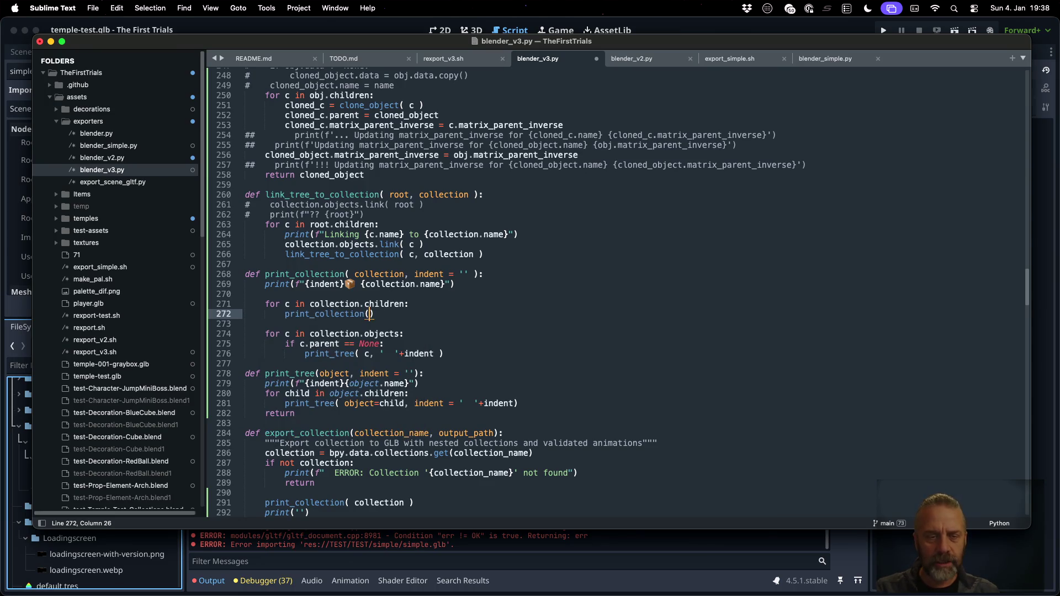
type("'  ")
type("'+i")
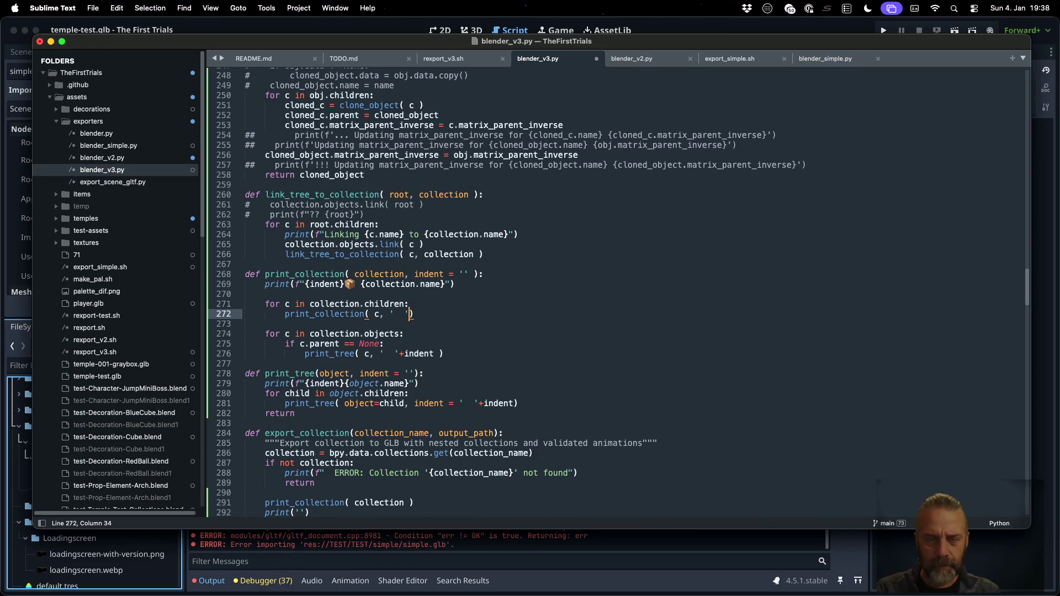
key("Return")
key("super+s")
Step: Clear the terminal and rerun the simple.blend re-export
key("super+Tab")
key("ctrl+l")
key("Up")
key("Return")
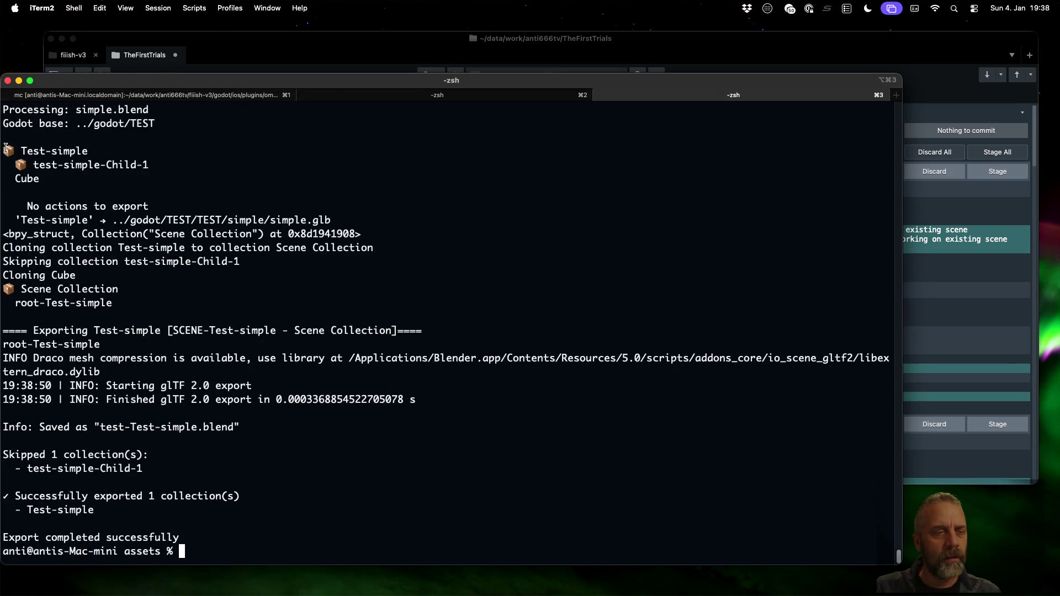
Step: Highlight the nested Test-simple collection tree and the 'Cloning Cube' line in the log
mouse_move(6, 149)
left_mouse_down()
mouse_move(70, 177)
mouse_move(250, 190)
left_mouse_up()
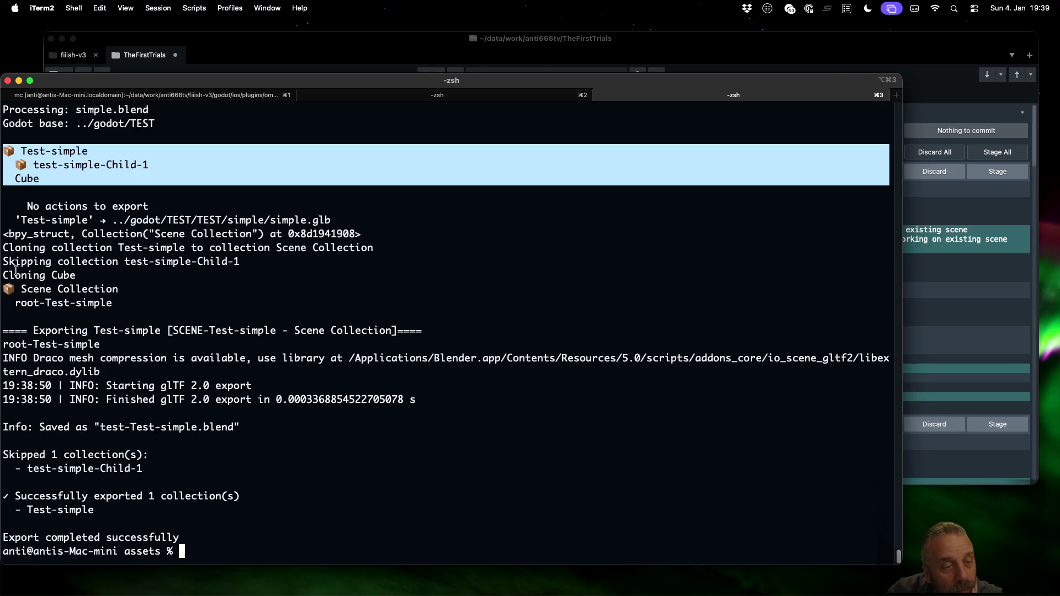
left_click_drag(2, 275, 78, 274)
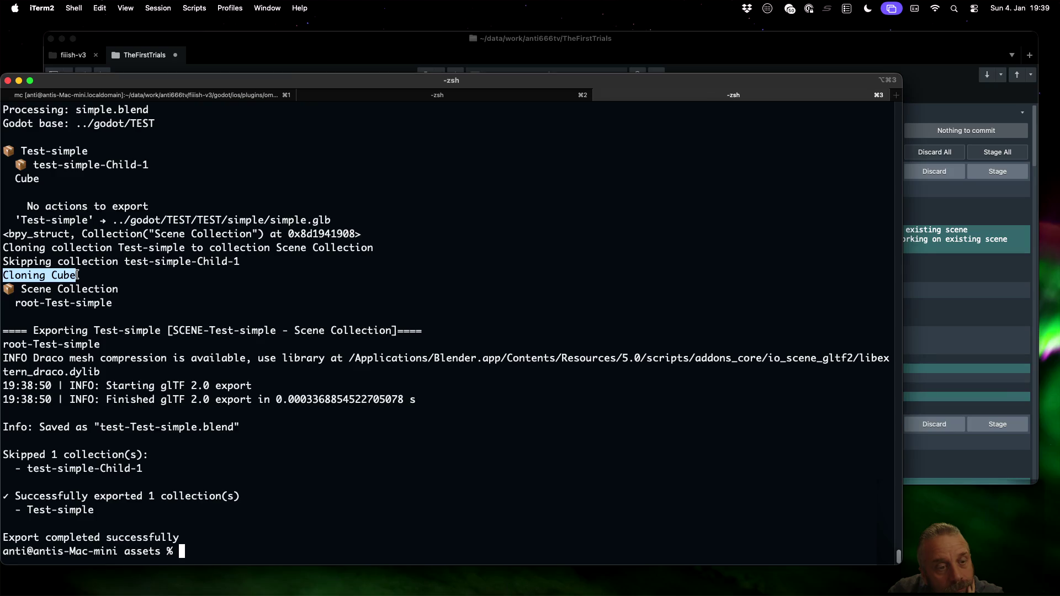
left_click(78, 274)
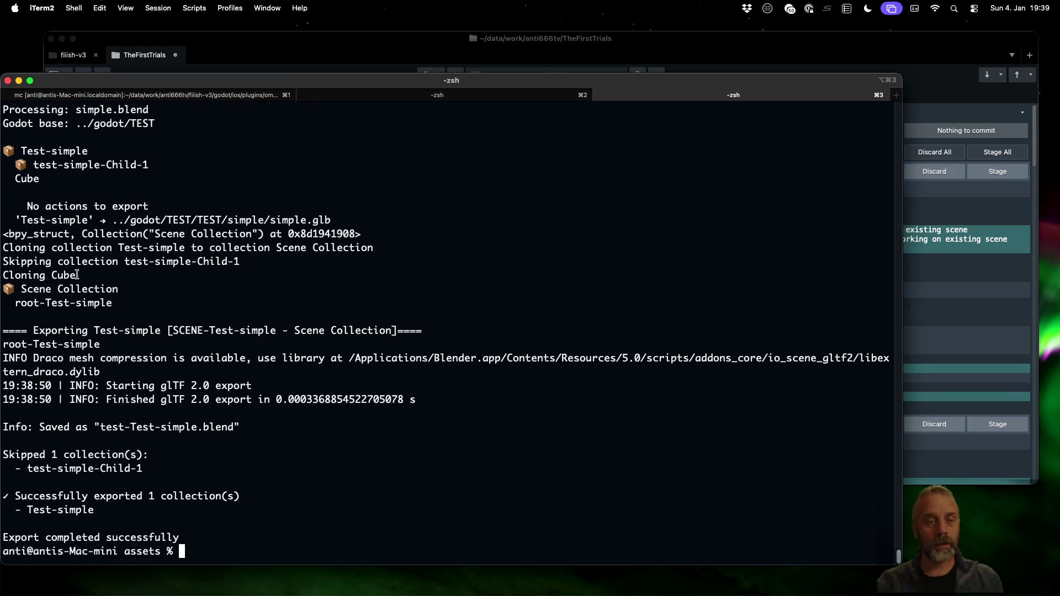
Step: Return to blender_v3.py at the new recursive print_collection line
key("ctrl+Left")
left_click(444, 313)
scroll(442, 312, "down", 1)
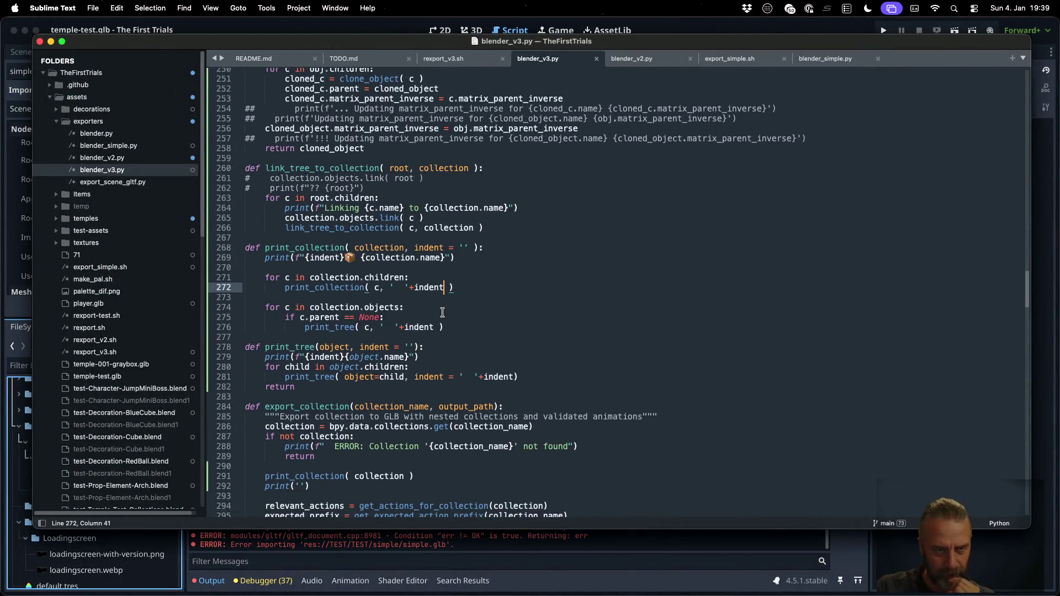
scroll(442, 313, "up", 10)
scroll(443, 313, "up", 1)
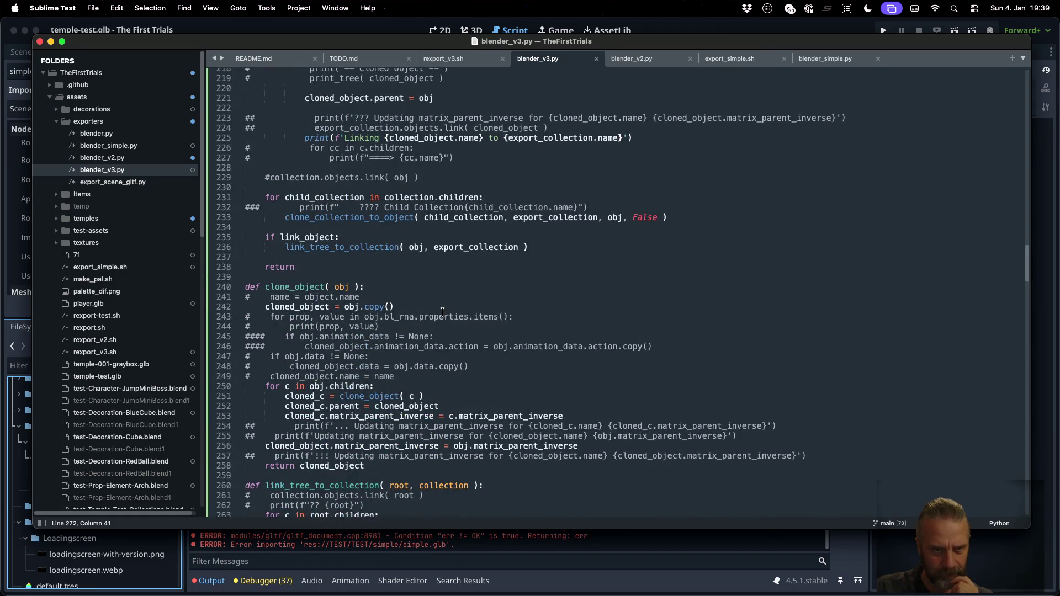
scroll(443, 312, "up", 8)
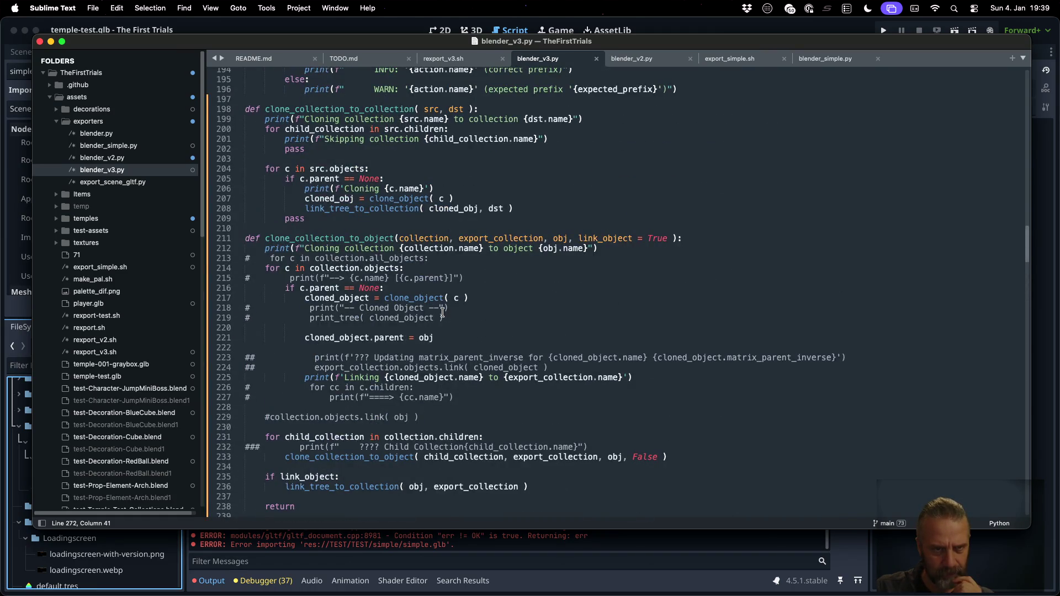
double_click(349, 189)
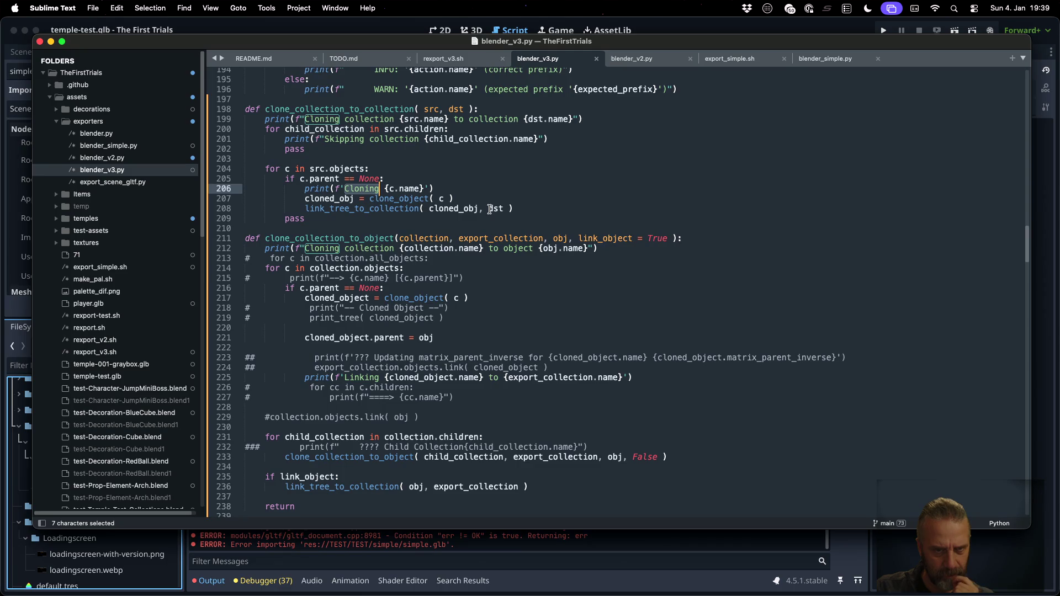
double_click(406, 210)
double_click(456, 210)
scroll(457, 293, "down", 15)
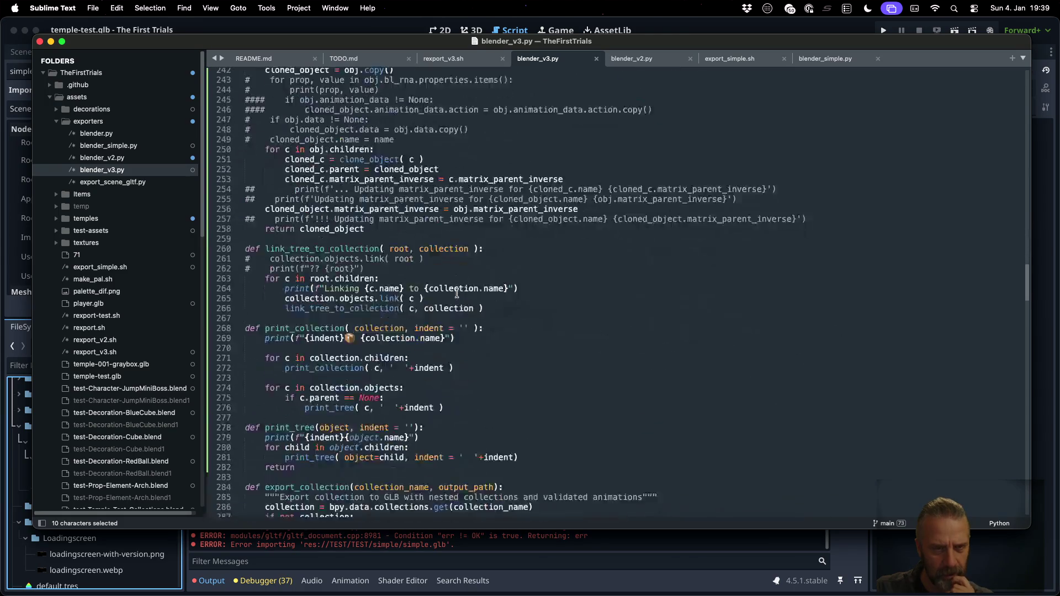
scroll(457, 293, "up", 15)
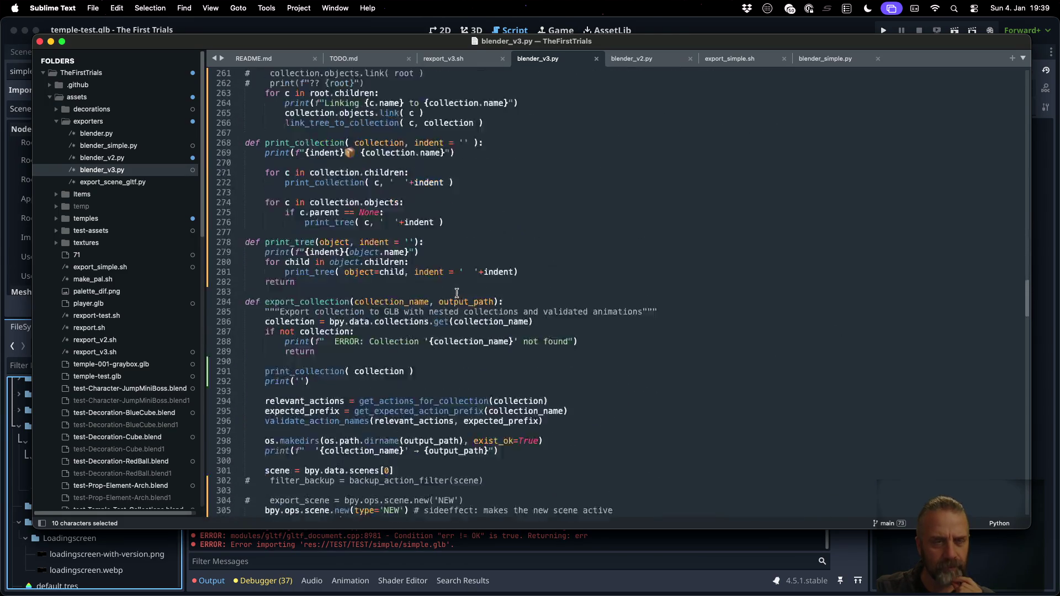
scroll(457, 293, "up", 4)
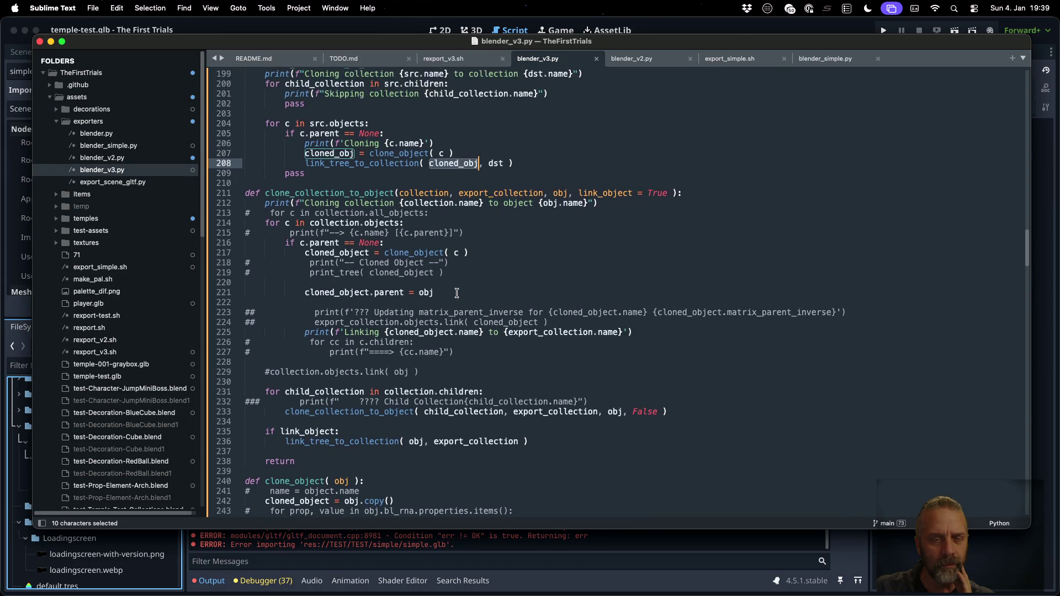
scroll(364, 425, "up", 3)
scroll(363, 425, "up", 3)
scroll(361, 359, "down", 12)
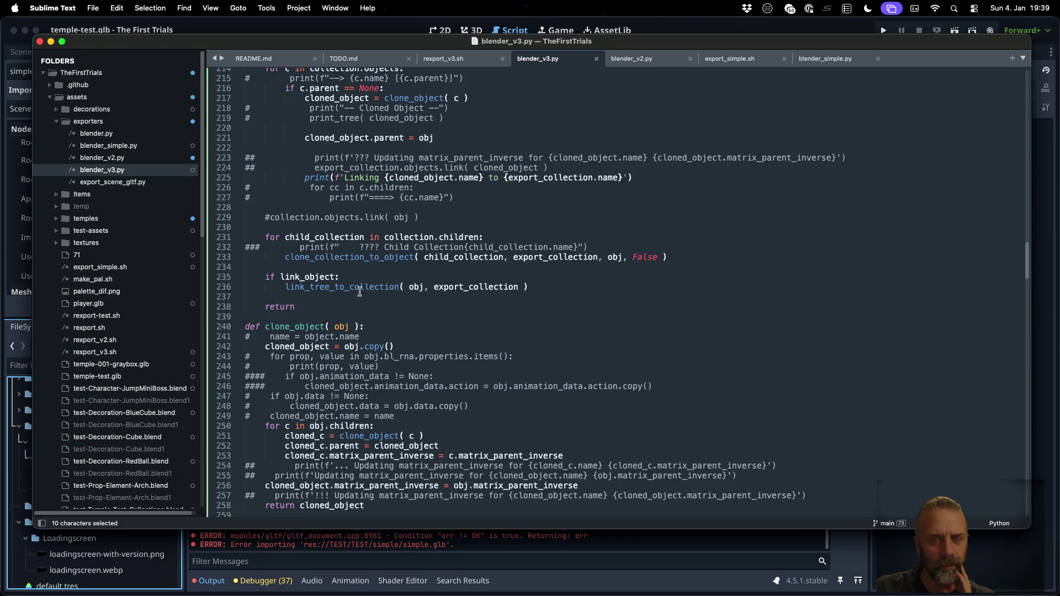
scroll(384, 200, "up", 1)
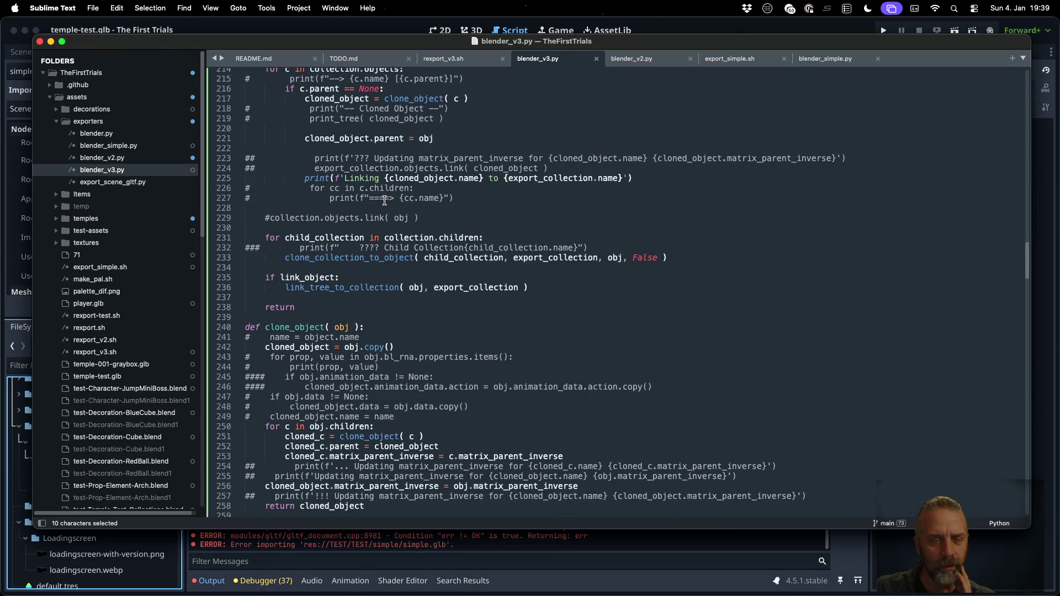
scroll(384, 200, "up", 6)
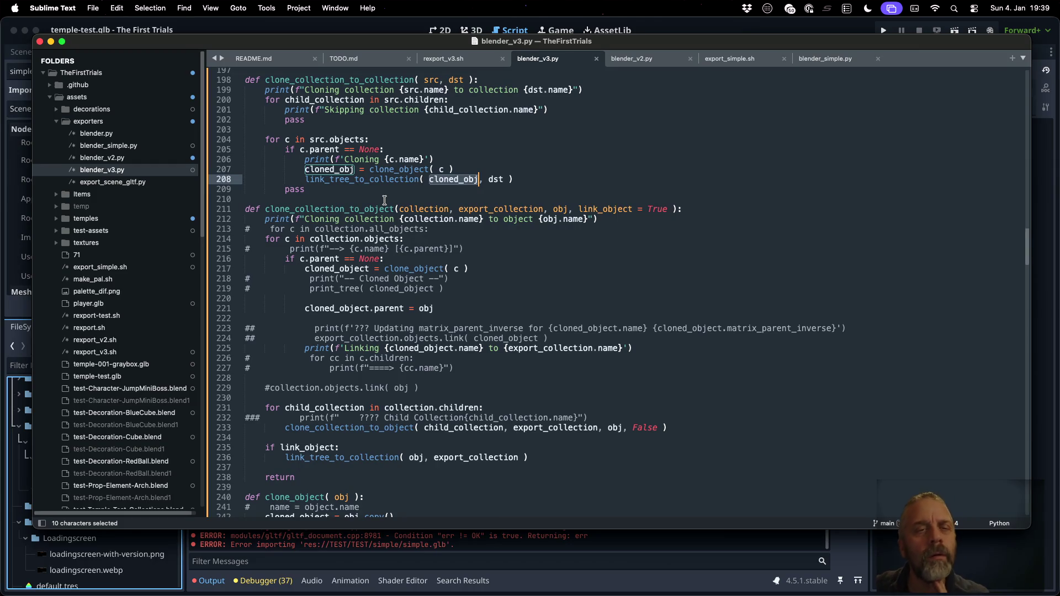
right_click(381, 187)
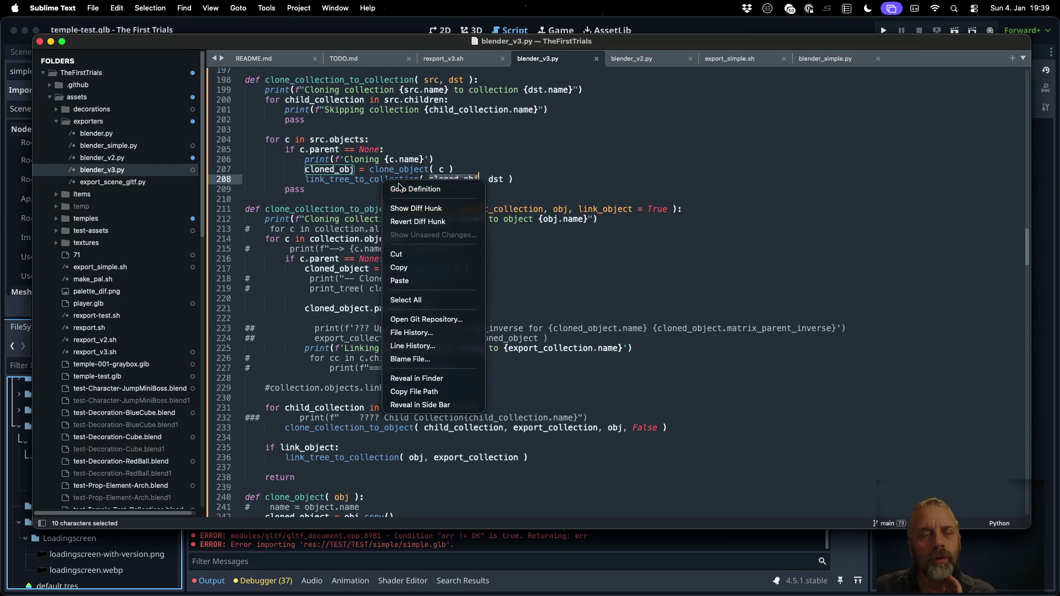
left_click(403, 189)
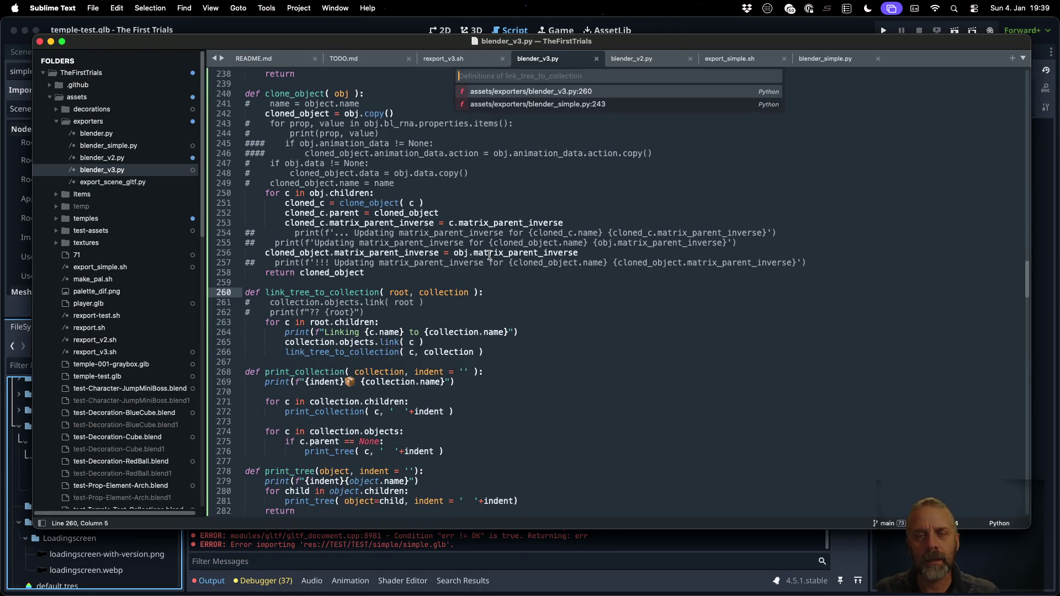
key("Escape")
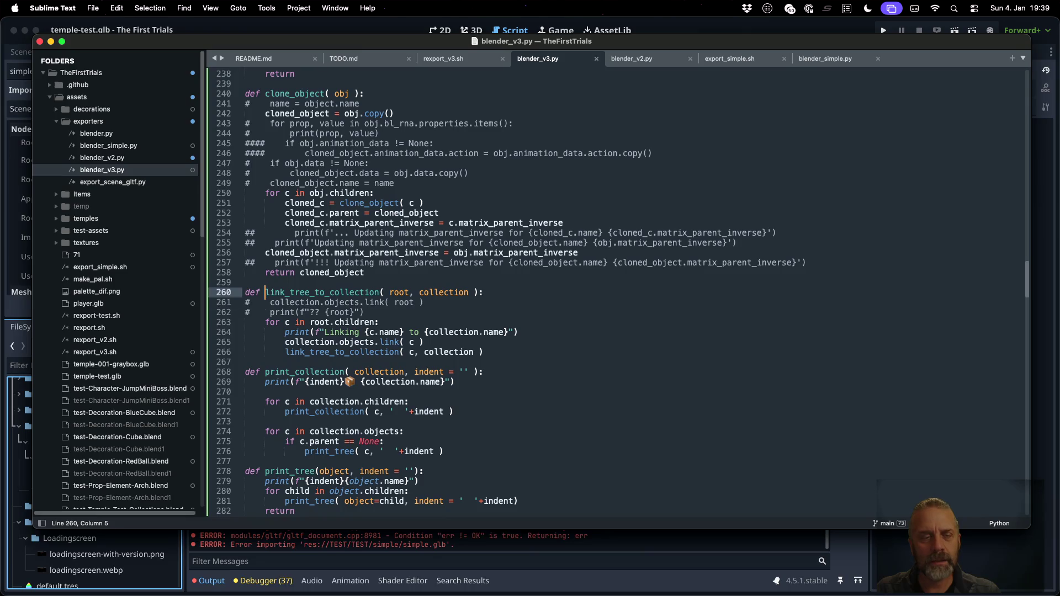
left_click(266, 302)
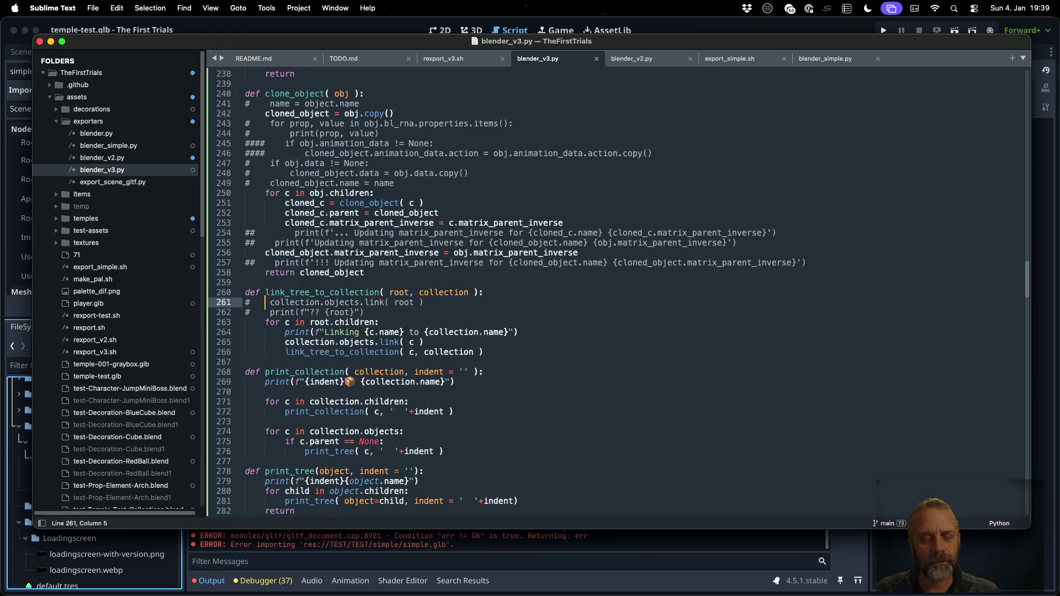
left_click(266, 312)
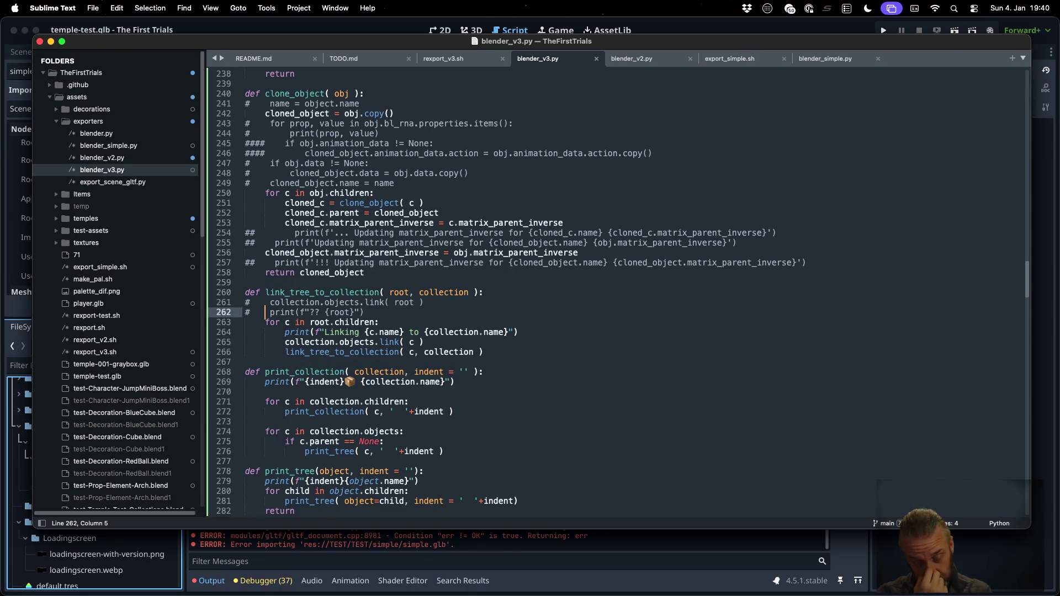
scroll(482, 236, "down", 20)
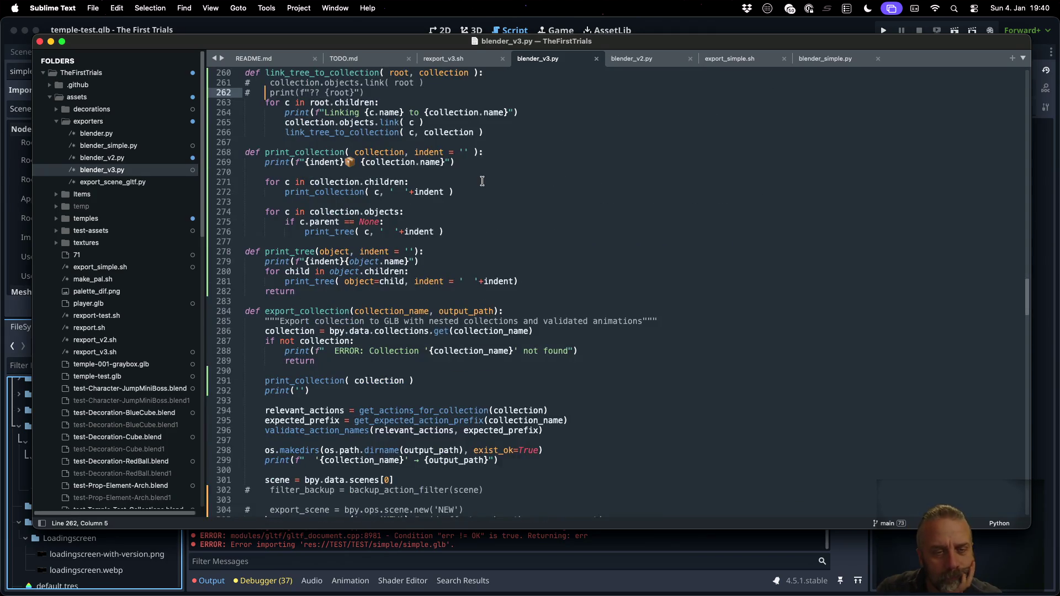
scroll(488, 241, "up", 20)
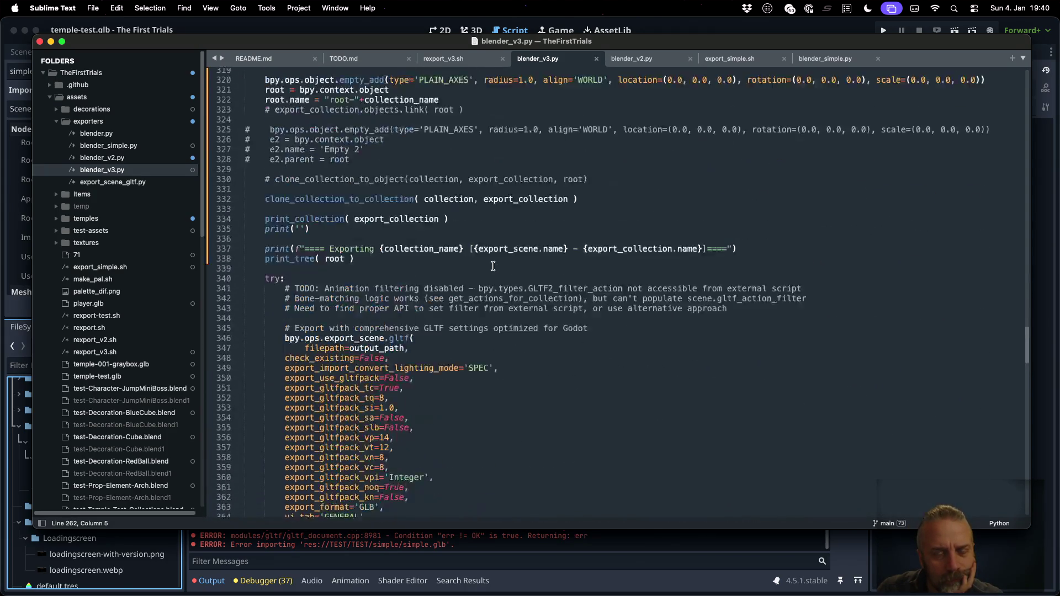
scroll(493, 267, "up", 15)
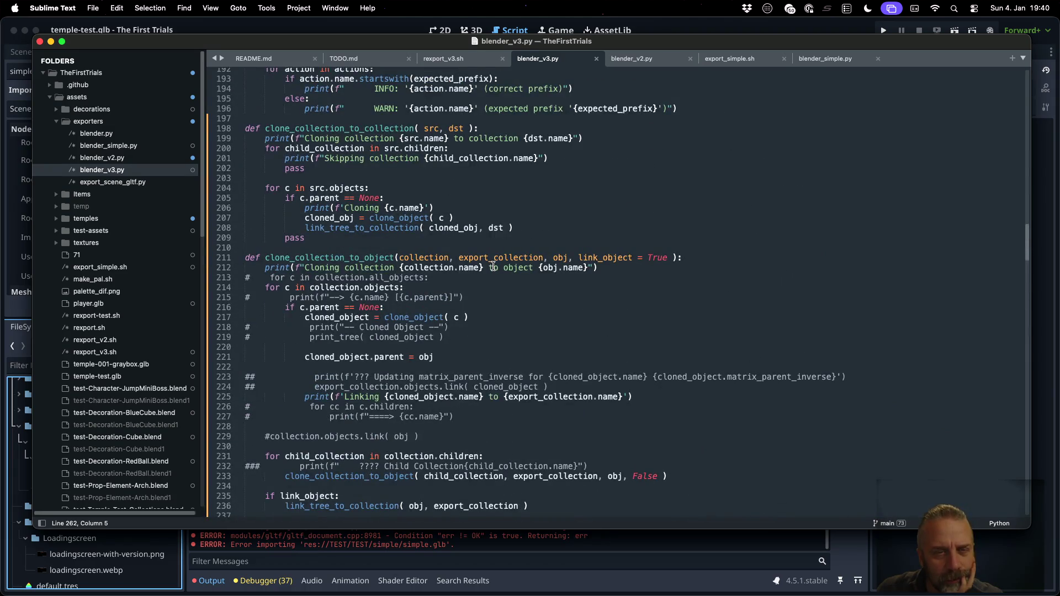
scroll(493, 266, "up", 7)
scroll(494, 267, "down", 7)
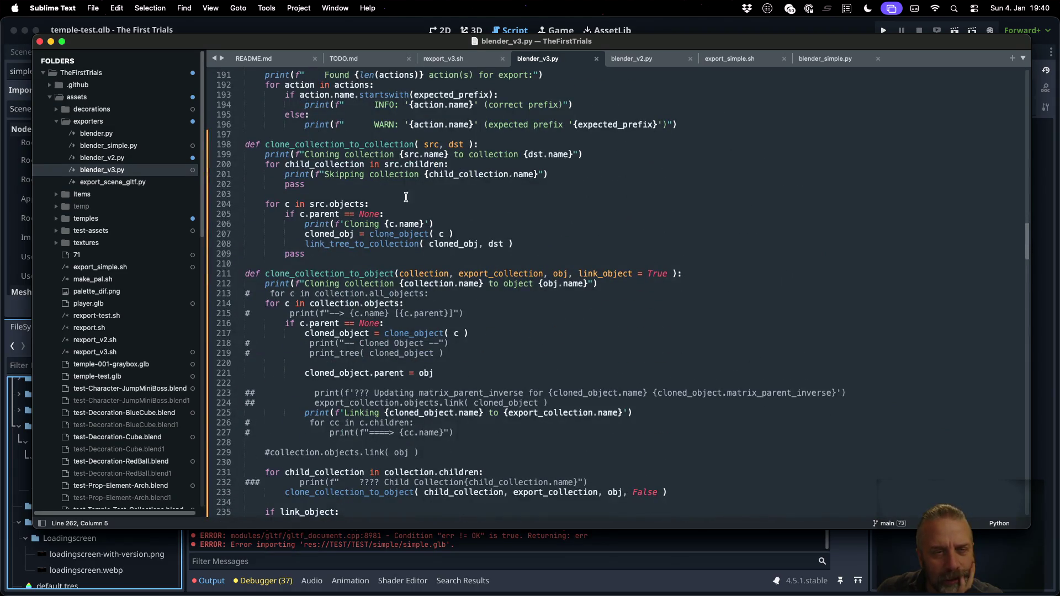
left_click(356, 135)
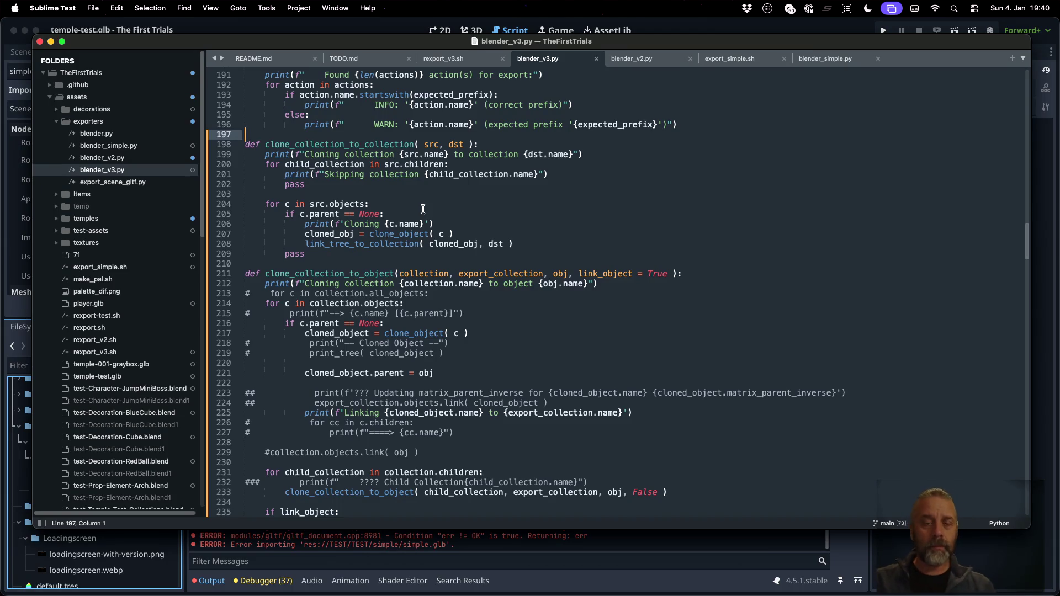
Step: Add dst.objects.link( cloned_object ) after the clone_object call on line 207 and save
left_click(470, 234)
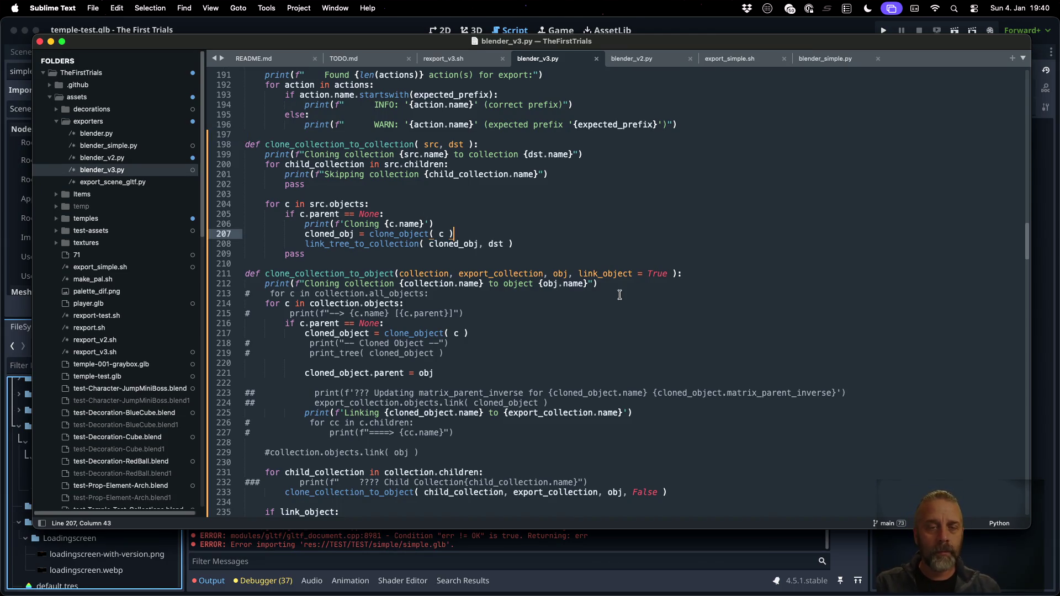
key("Return")
type("dst")
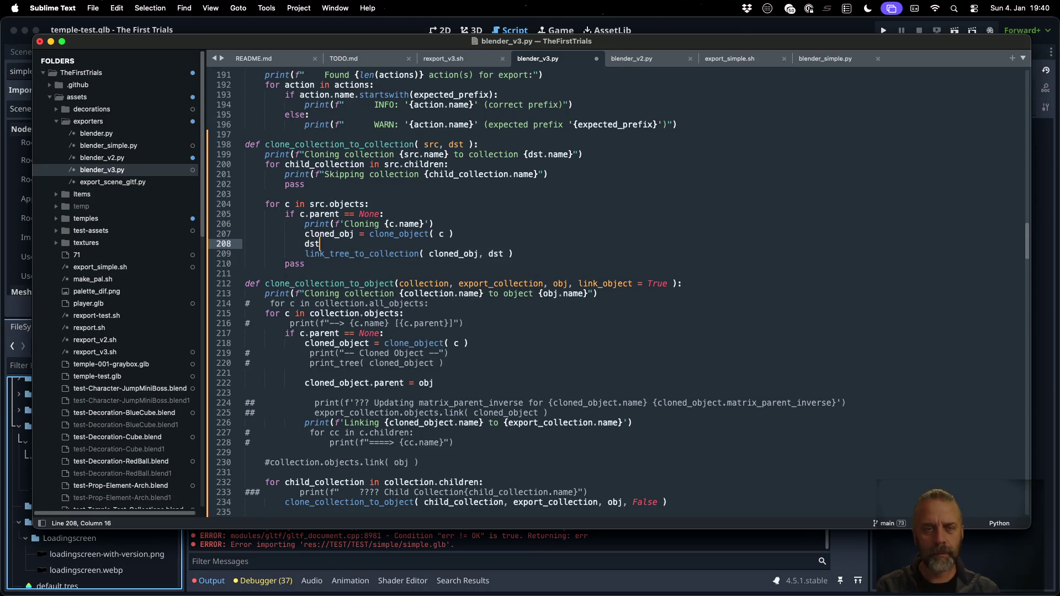
type(".objects.loi")
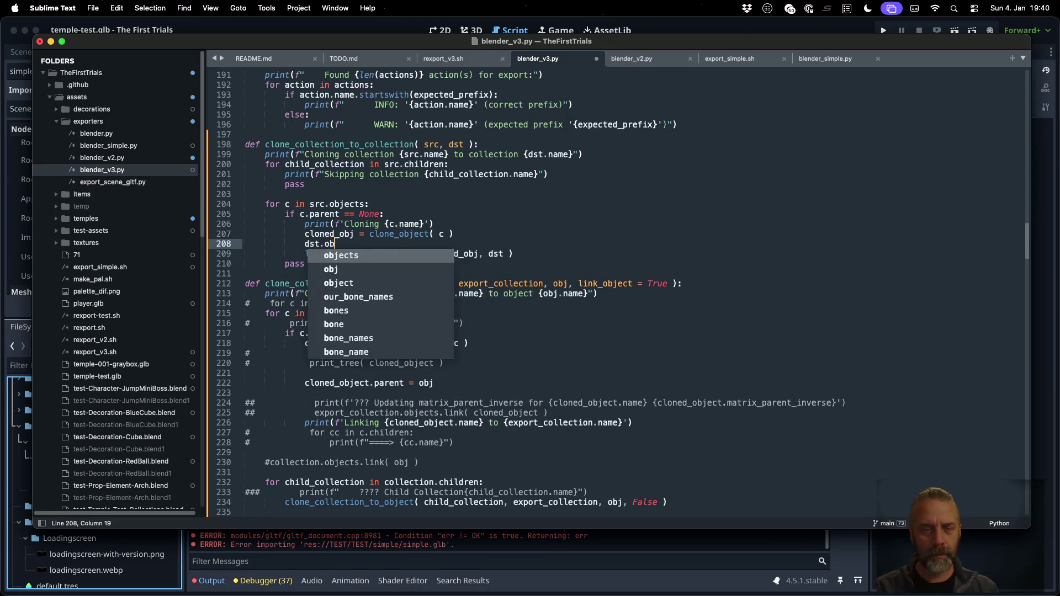
key("BackSpace")
key("BackSpace")
type("in")
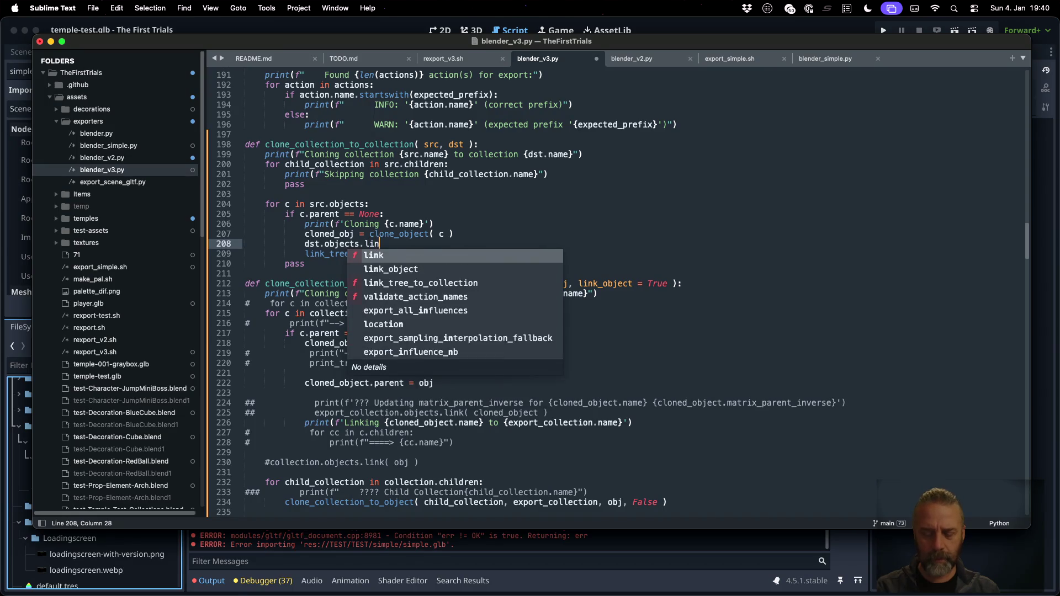
type("k( cl")
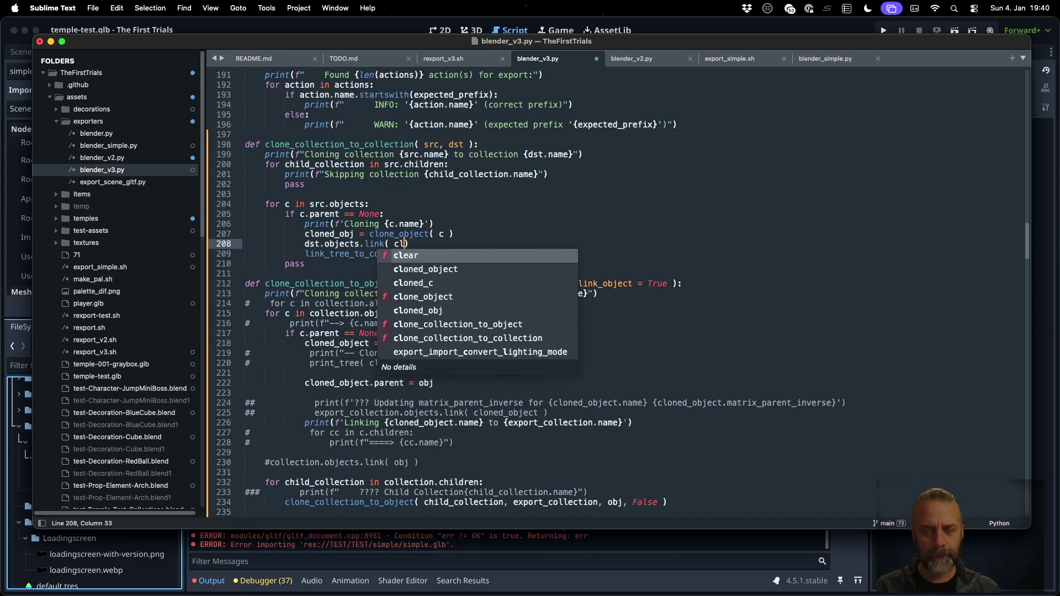
key("Down")
key("Return")
key("ctrl+s")
Step: Clear the terminal and rerun ./rexport_v3.sh
key("super+Tab")
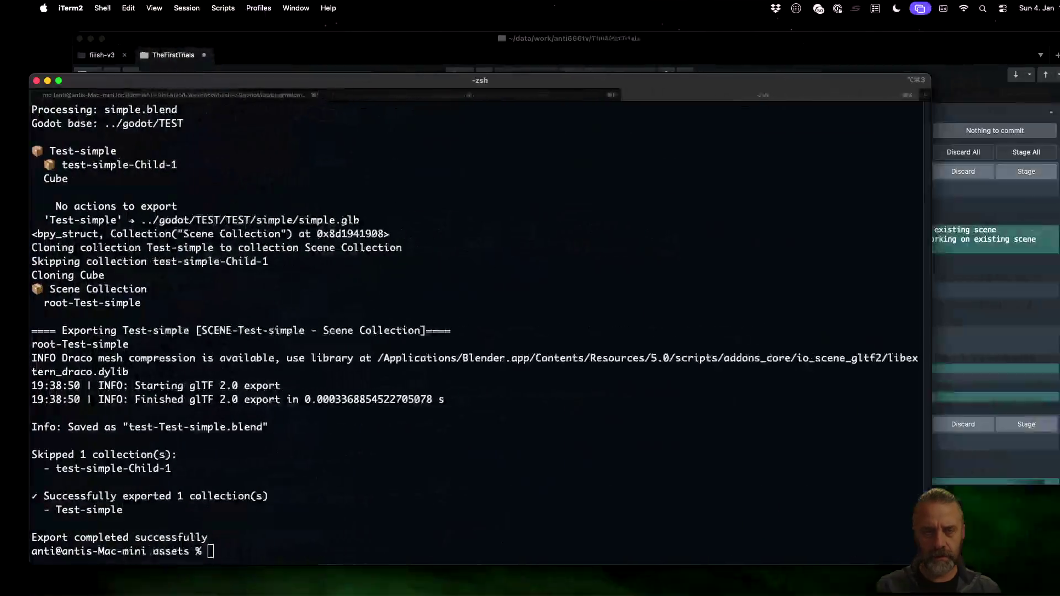
key("super+k")
key("Up")
key("Return")
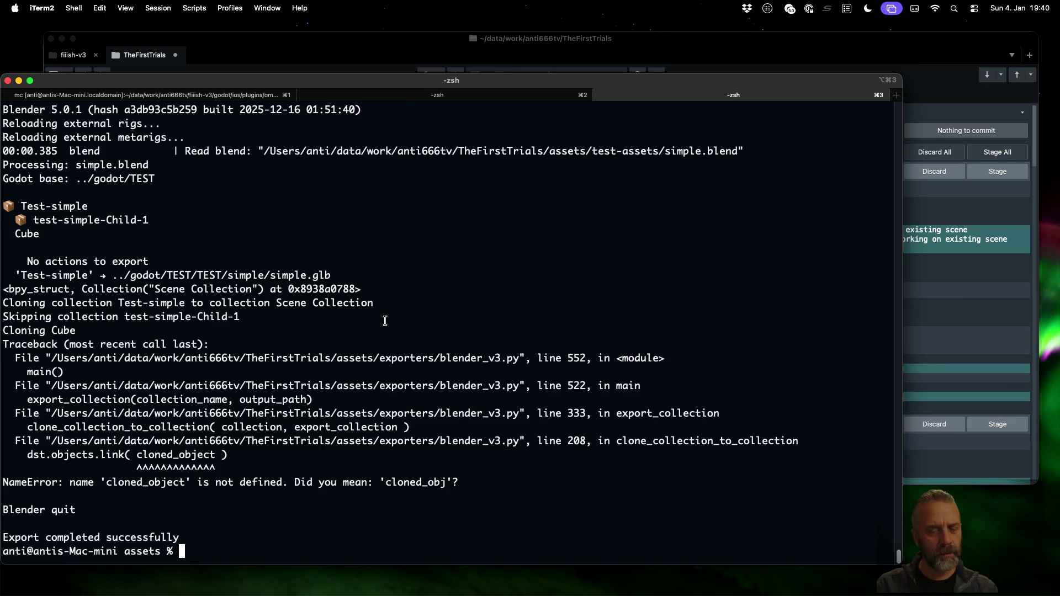
Step: Rename cloned_object to cloned_obj on line 208, save, and rerun the export
key("super+Tab")
key("Left")
key("BackSpace")
key("BackSpace")
key("BackSpace")
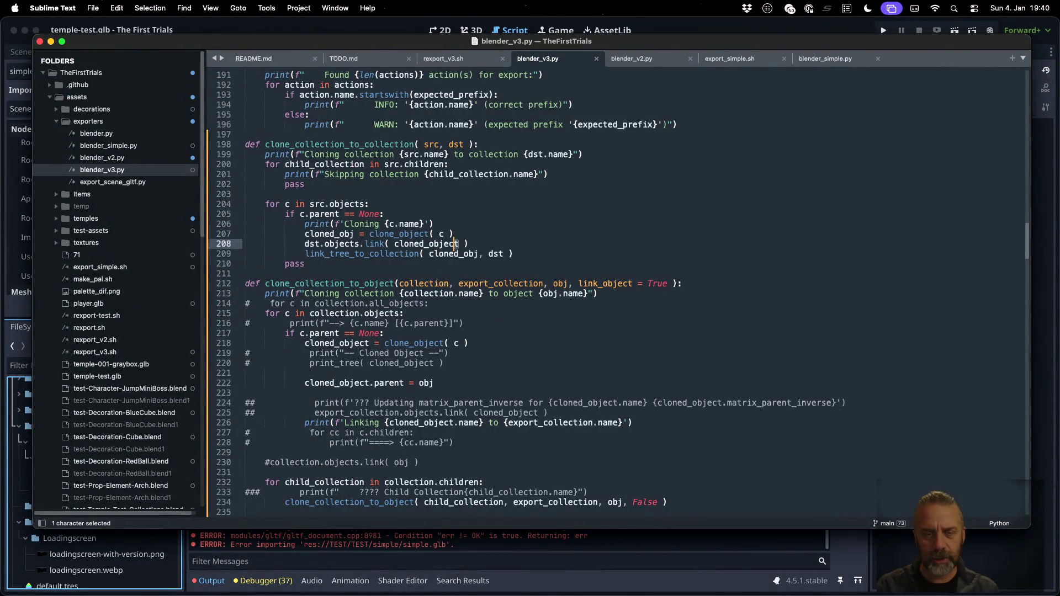
key("super+s")
key("super+Tab")
key("super+k")
key("Up")
key("Return")
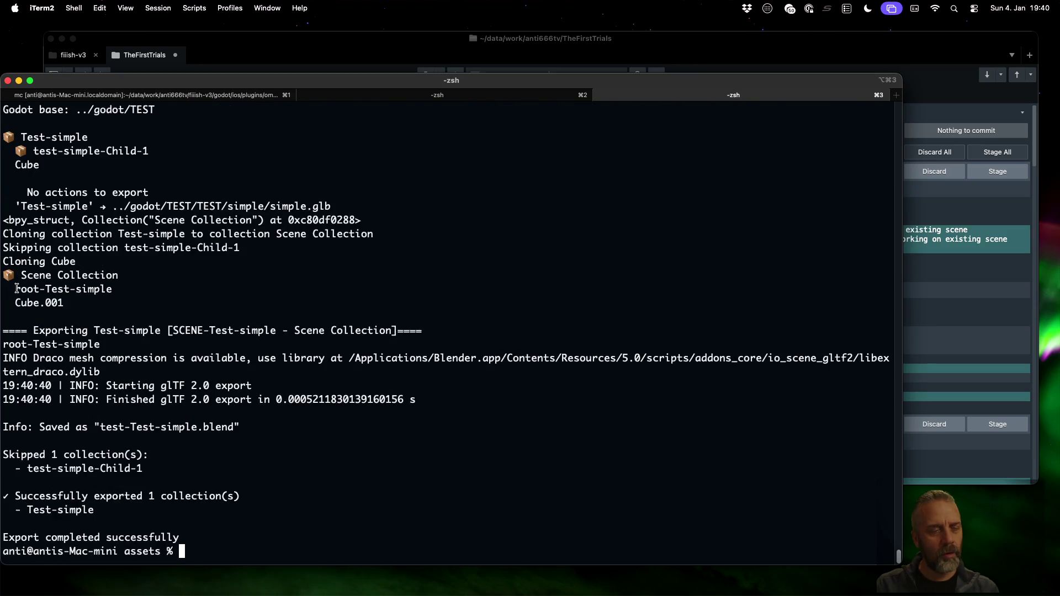
Step: Open test-Test-simple.blend in Blender from the terminal
key("Up")
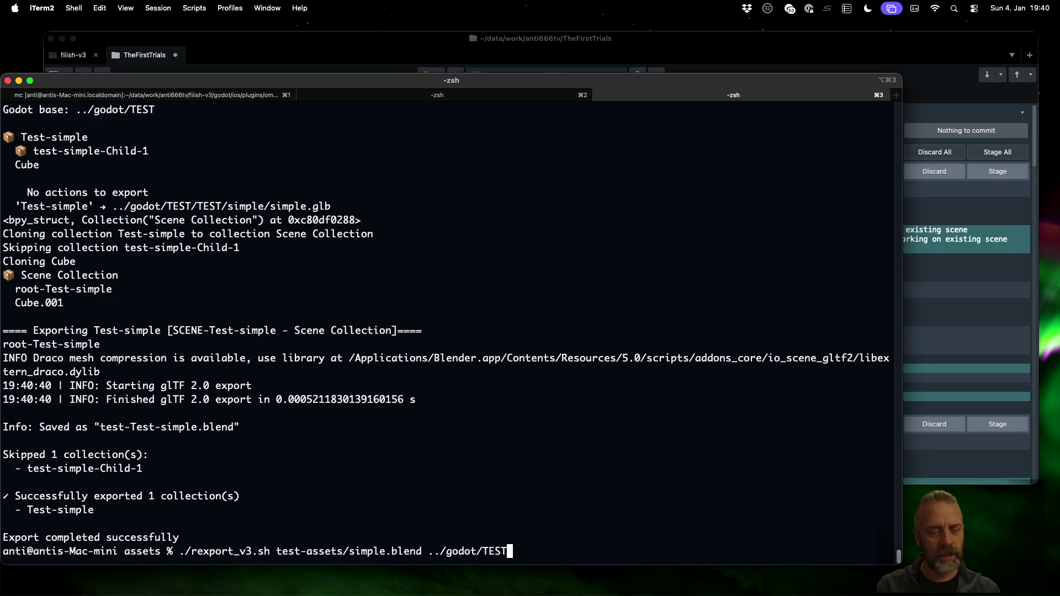
key("Up")
key("Return")
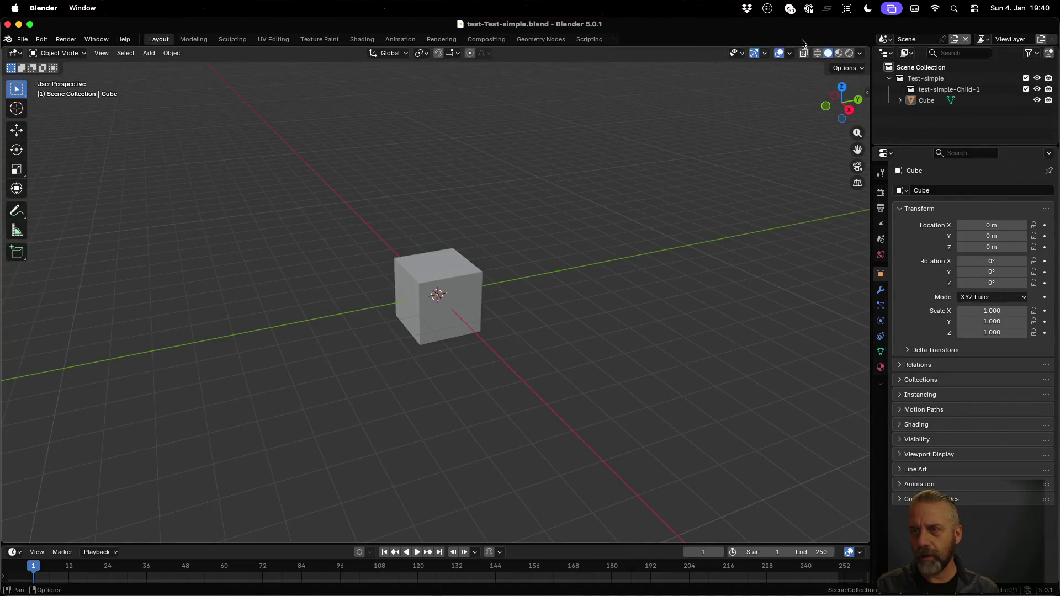
Step: Switch to the SCENE-Test-simple scene, inspect Cube.001 in the Outliner, then quit Blender
left_click(884, 38)
left_click(911, 66)
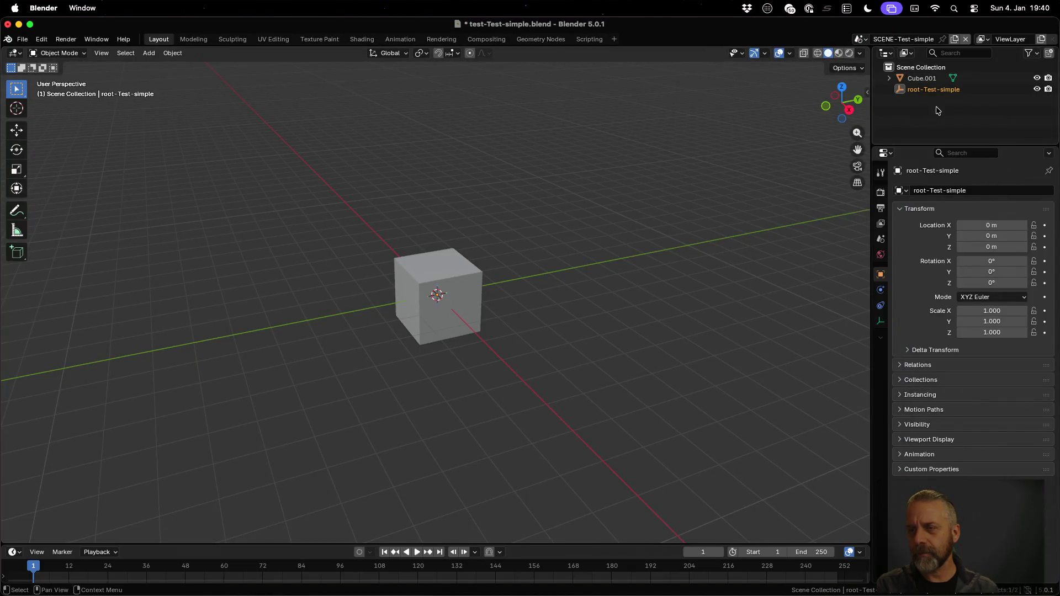
left_click(889, 78)
left_click(889, 79)
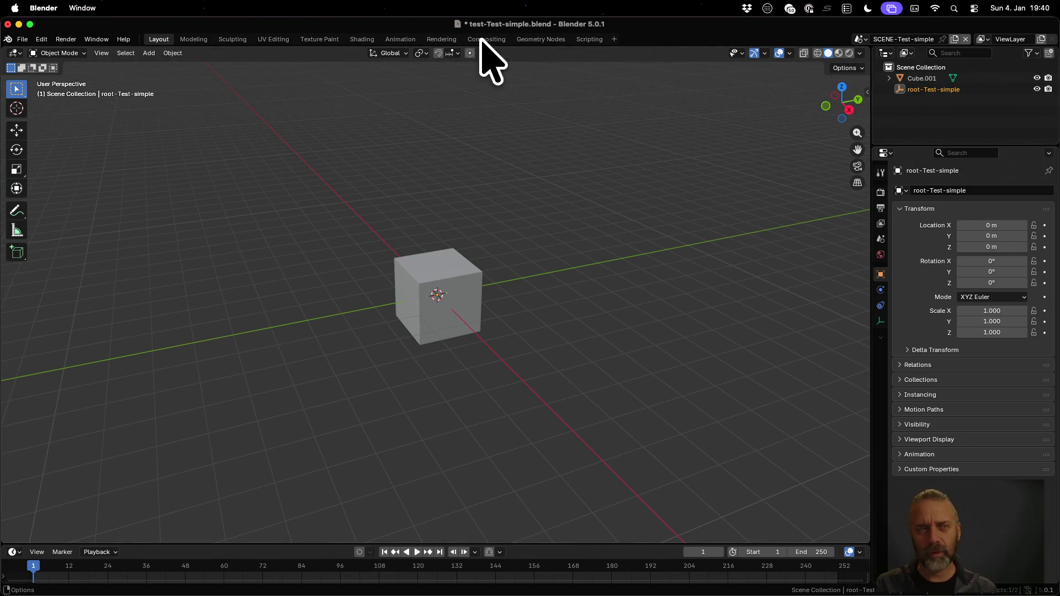
key("super+q")
left_click(494, 329)
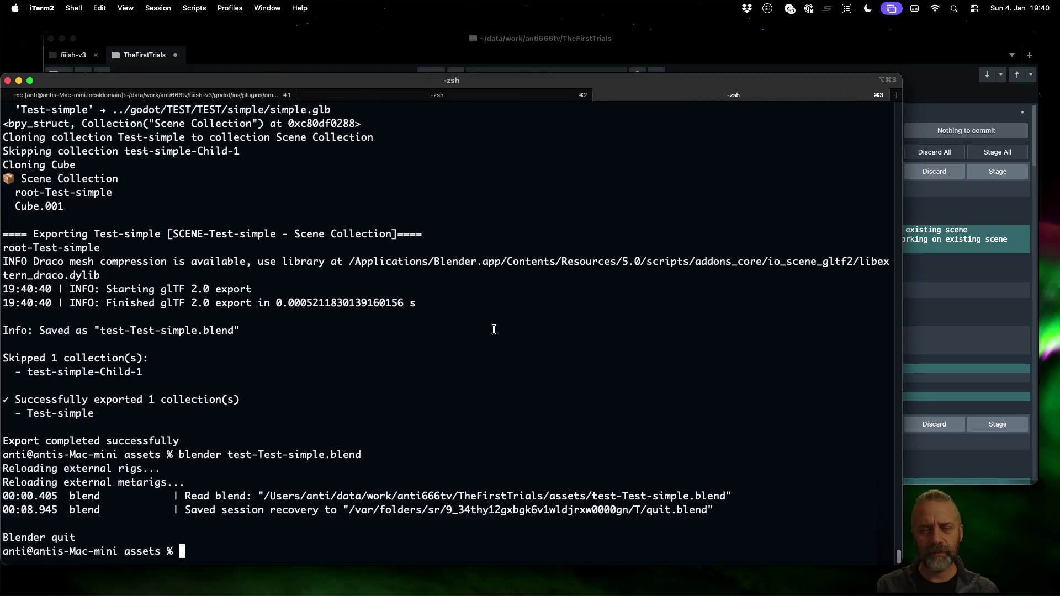
Step: Reimport simple.glb from Godot's FileSystem dock
key("super+Tab")
key("super+Tab")
key("Tab")
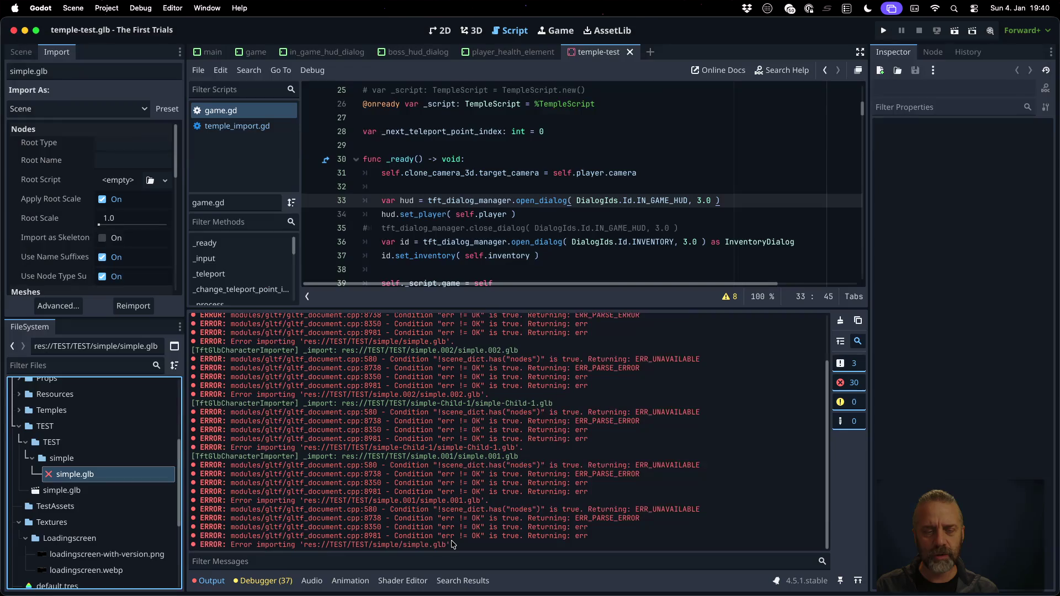
right_click(106, 479)
left_click(159, 543)
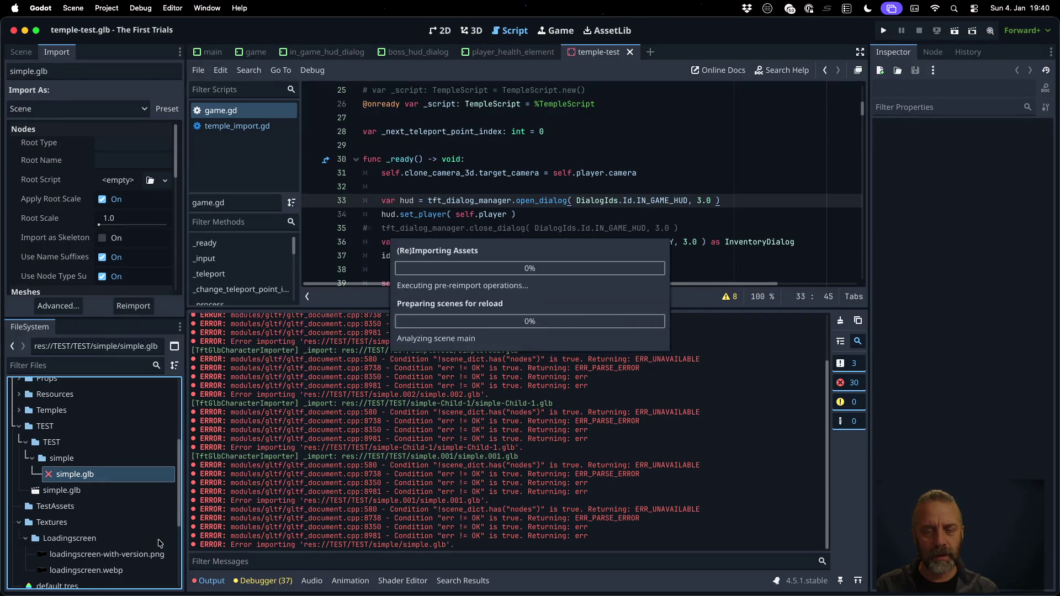
Step: Bring the blender_v3.py window back to the front via Mission Control
key("ctrl+Right")
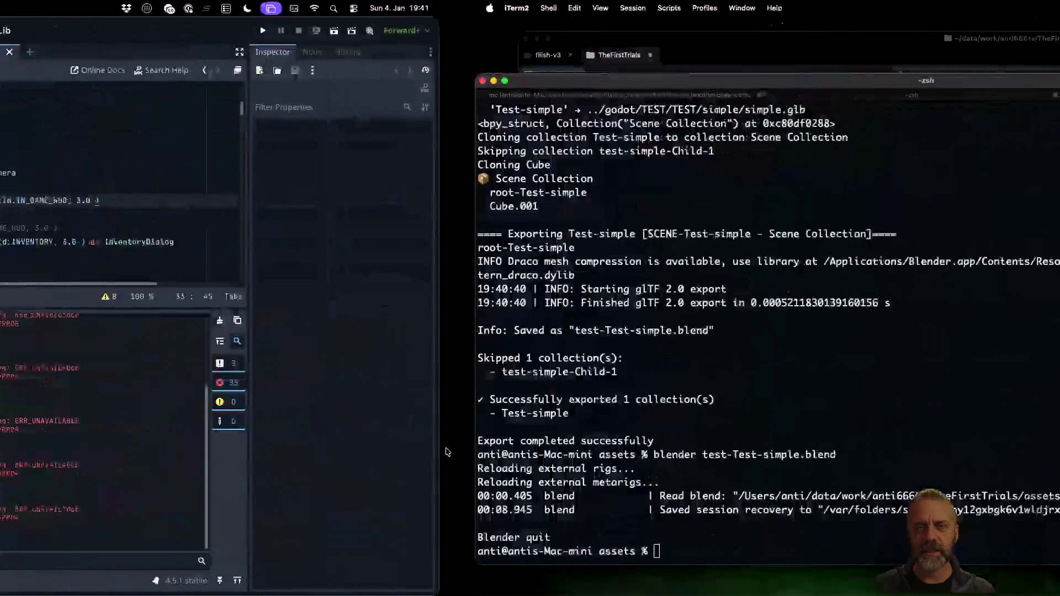
key("ctrl+Left")
key("ctrl+Up")
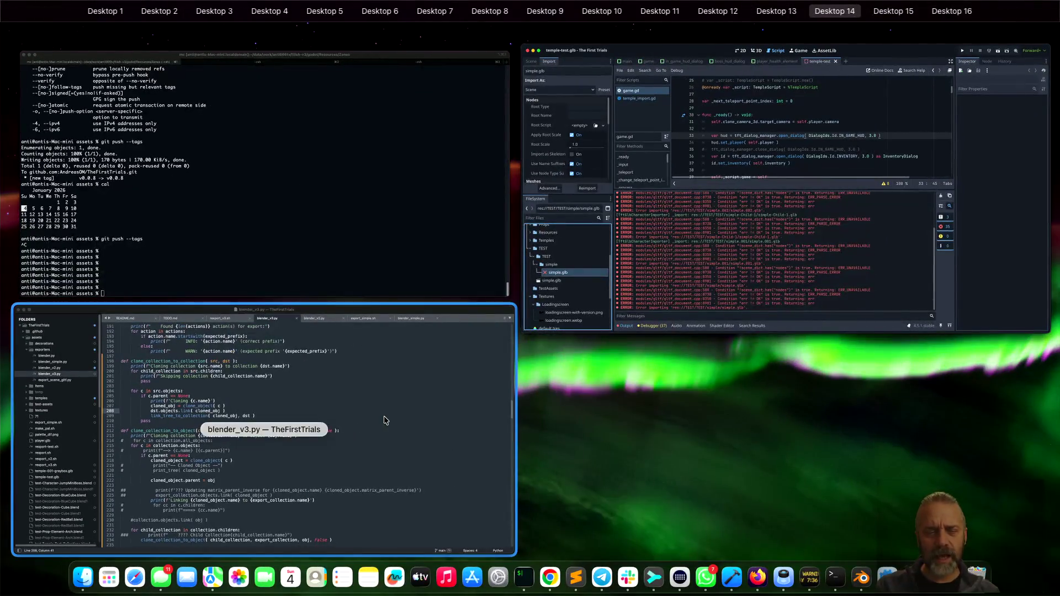
left_click(385, 422)
scroll(390, 365, "down", 3)
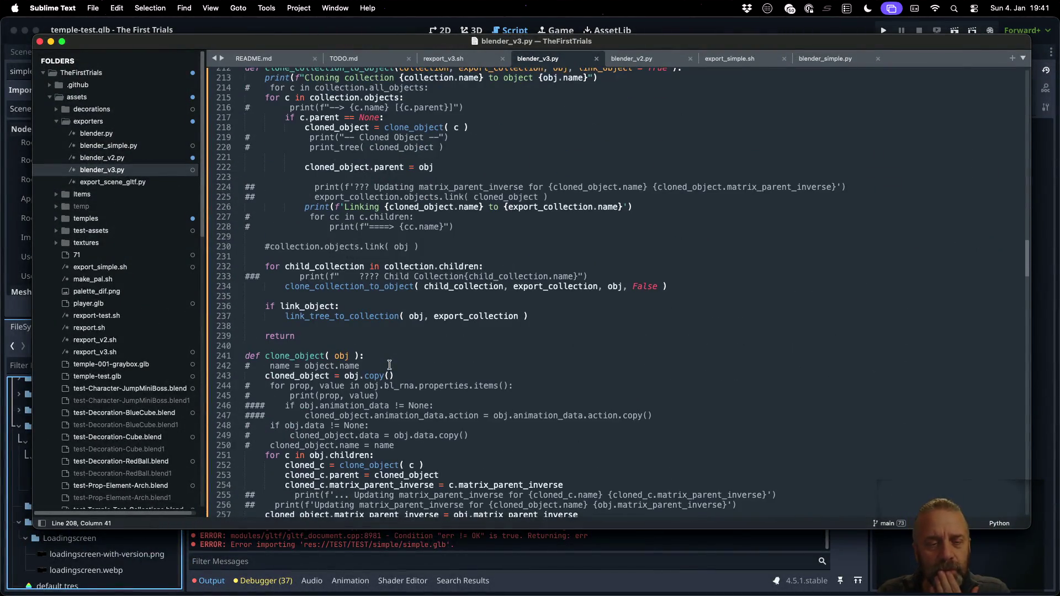
key("ctrl+Right")
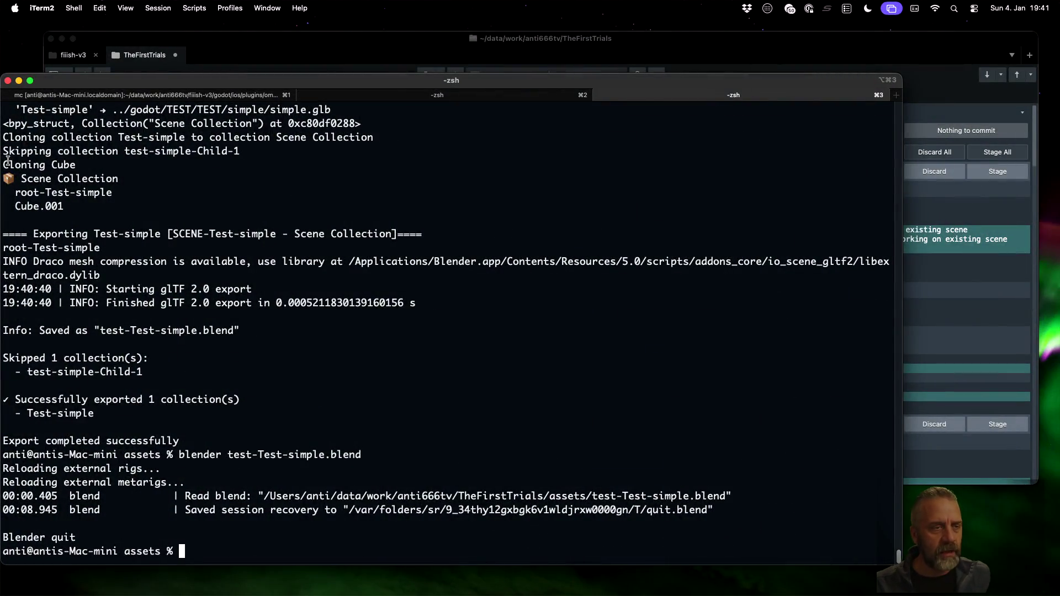
left_click_drag(16, 174, 120, 183)
scroll(208, 258, "up", 1)
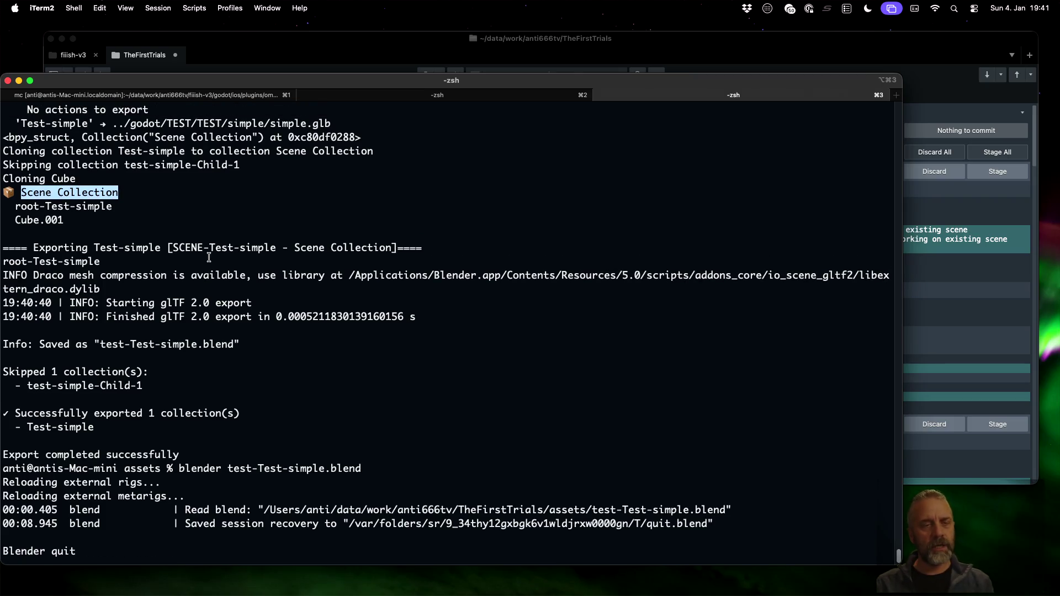
key("super+Tab")
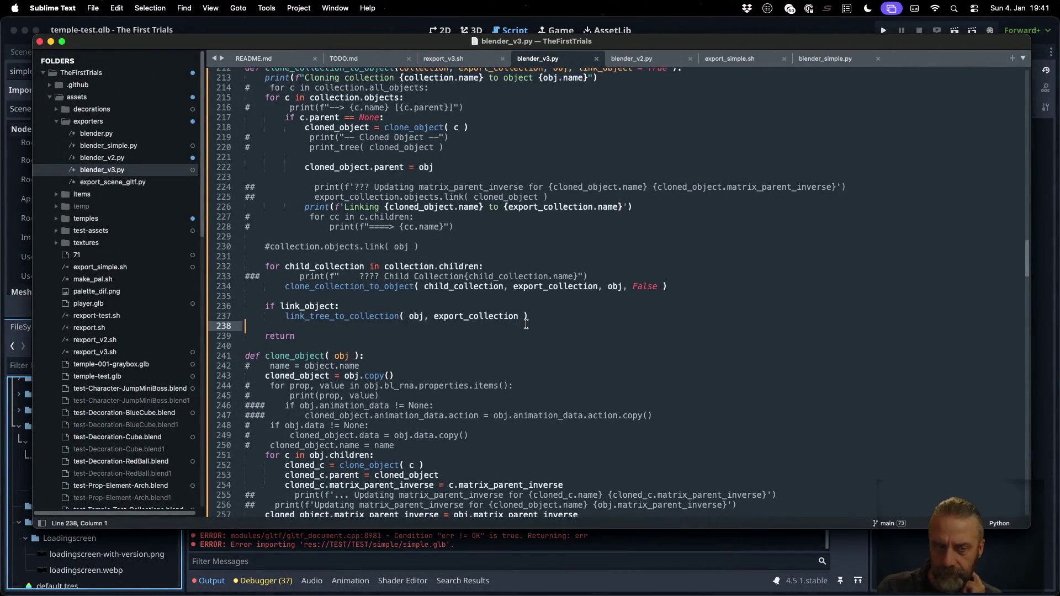
scroll(493, 176, "down", 20)
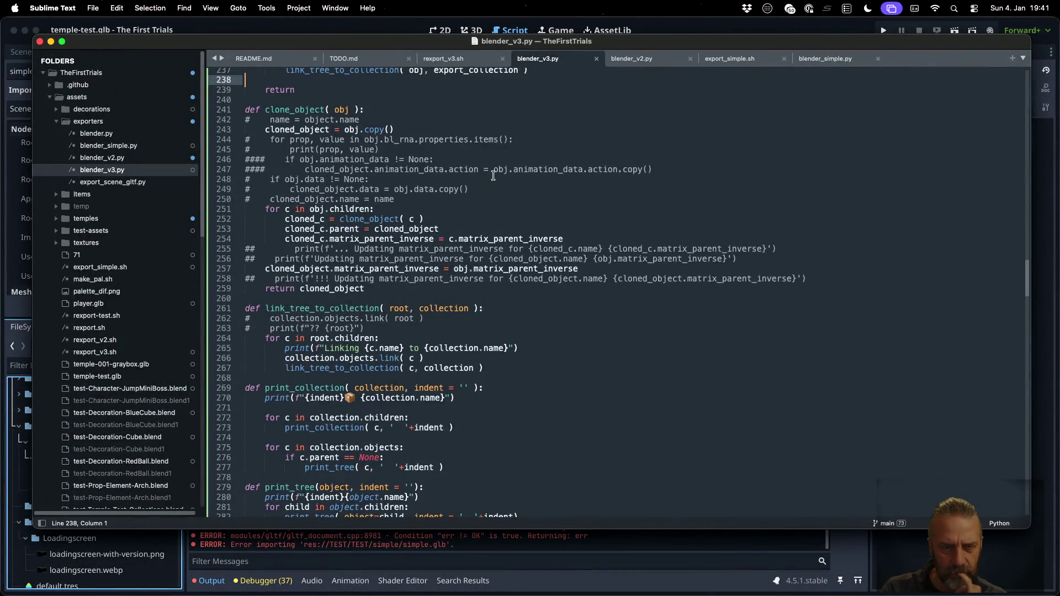
scroll(494, 175, "down", 8)
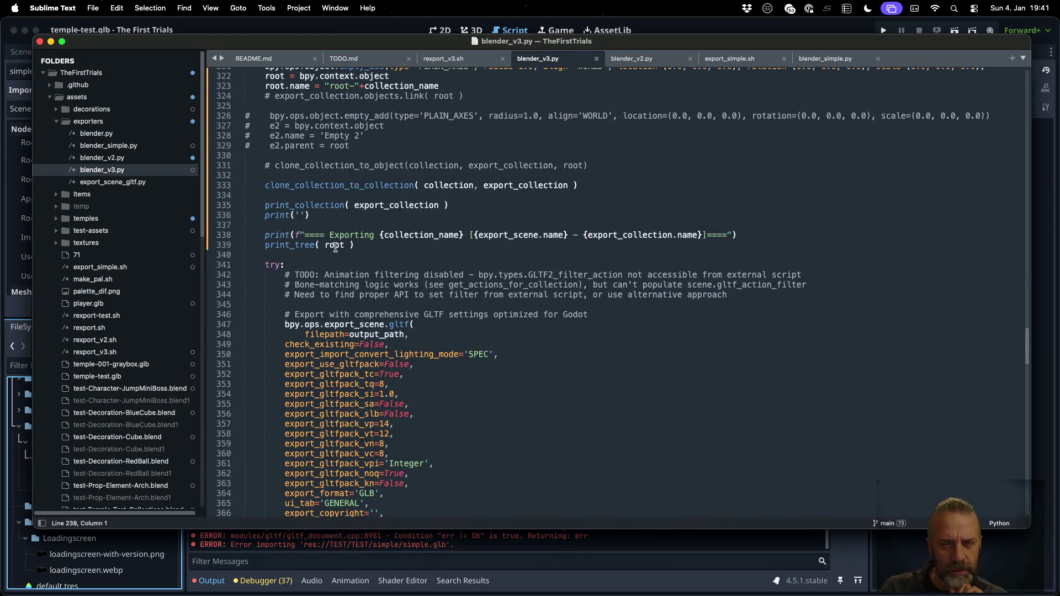
double_click(334, 245)
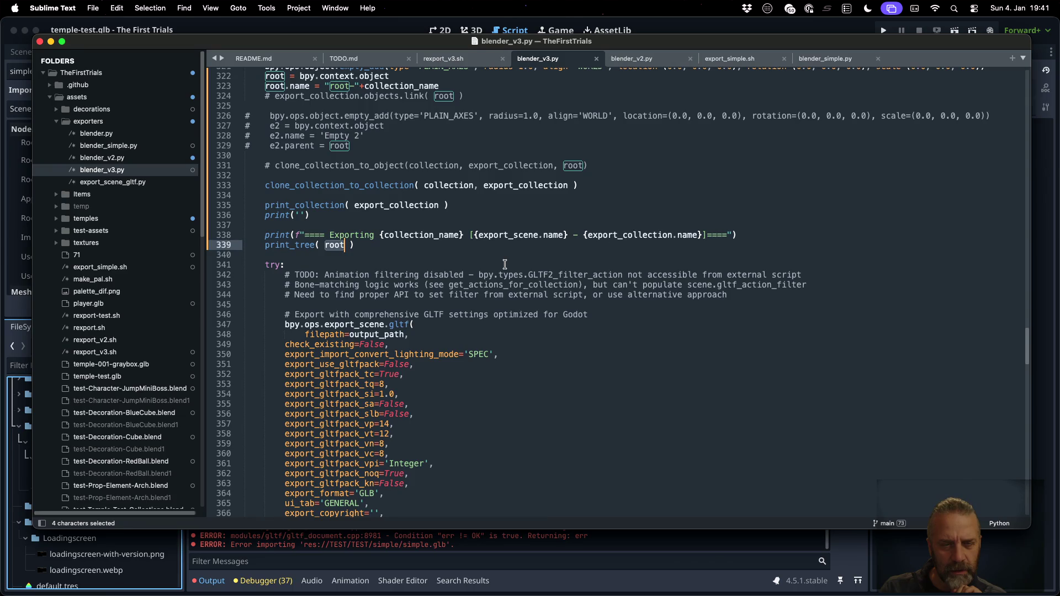
key("super+Tab")
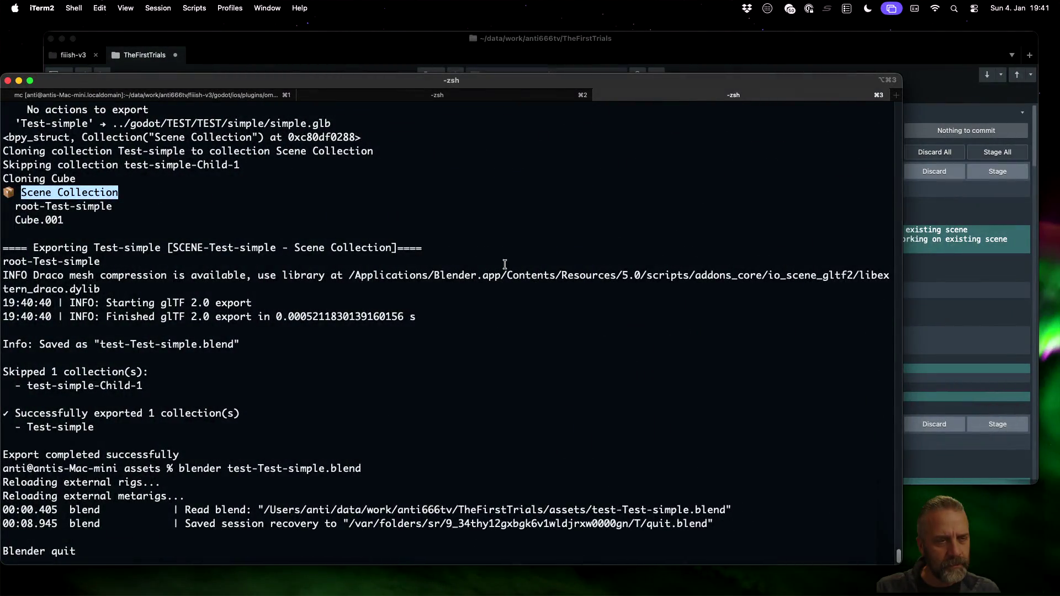
double_click(65, 266)
left_click(140, 244)
double_click(58, 179)
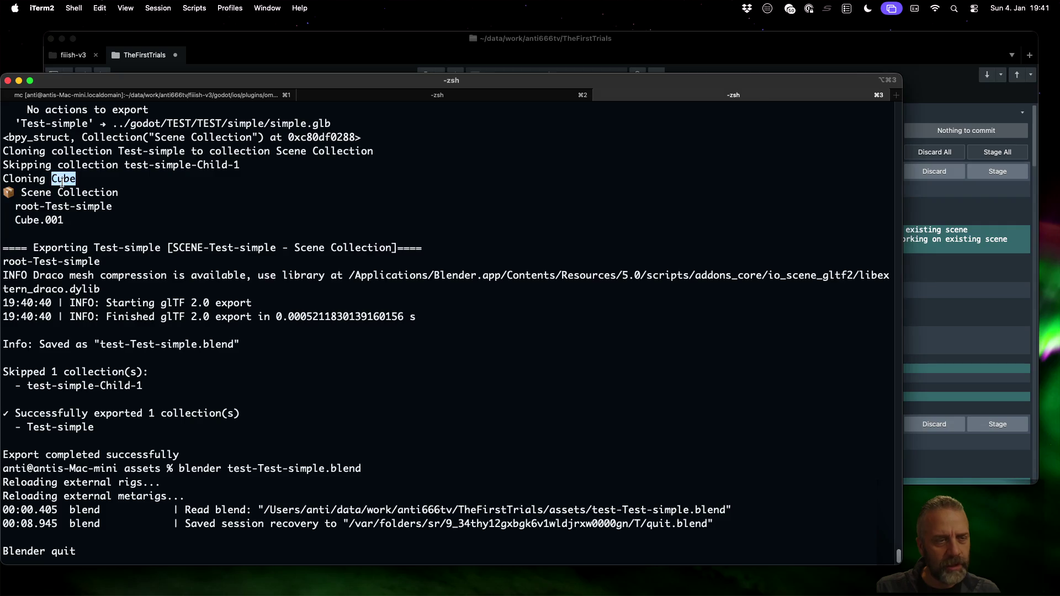
double_click(88, 192)
key("super+Tab")
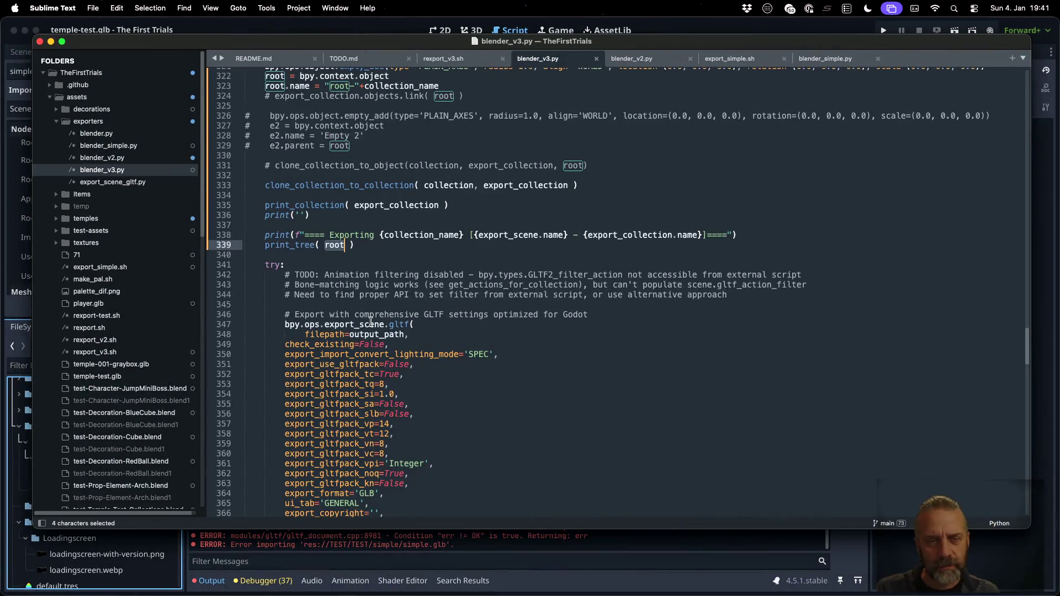
double_click(412, 205)
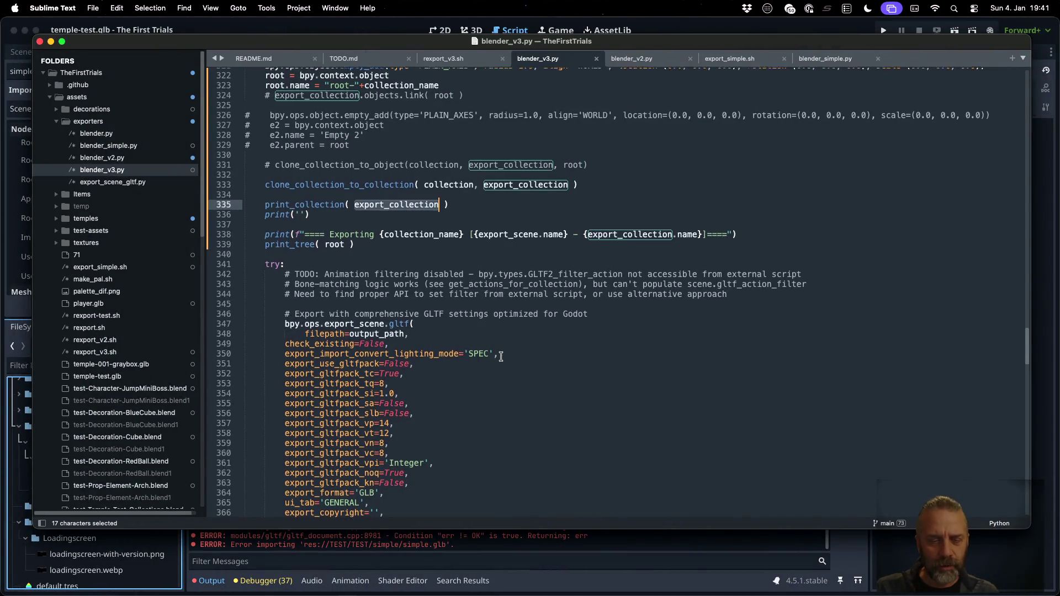
scroll(501, 356, "down", 10)
scroll(501, 357, "down", 5)
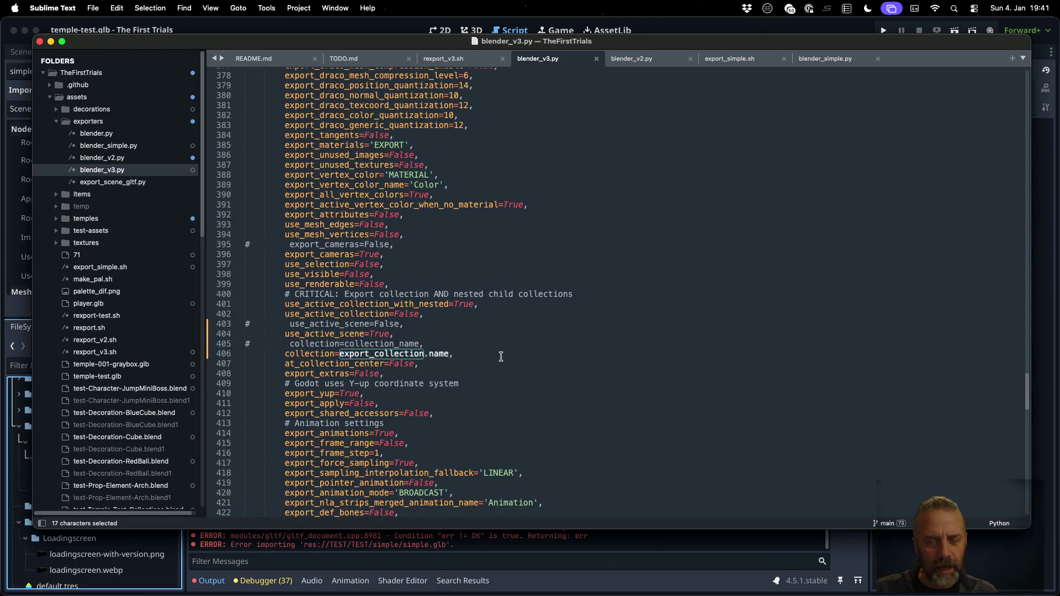
double_click(384, 353)
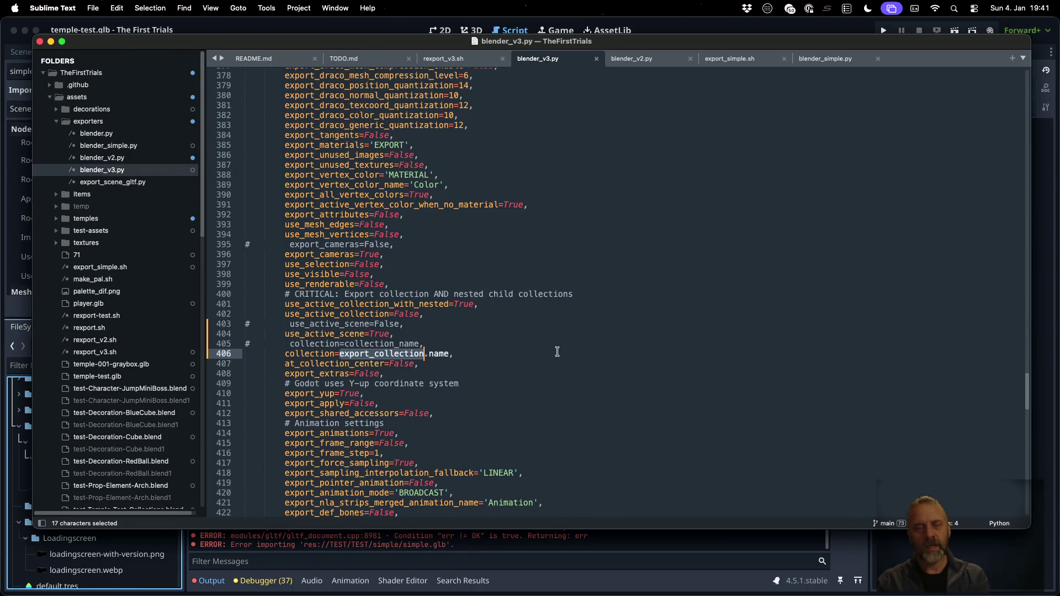
left_click(339, 333)
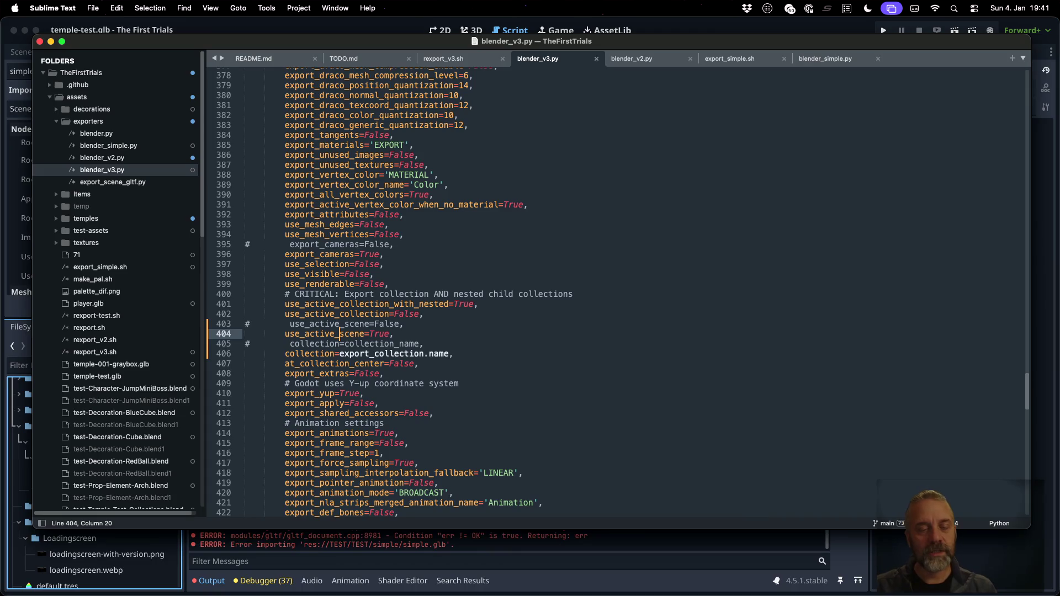
Step: Uncomment the use_active_scene=False line and comment out use_active_scene=True
key("Up")
key("Home")
key("Delete")
key("Down")
type("#")
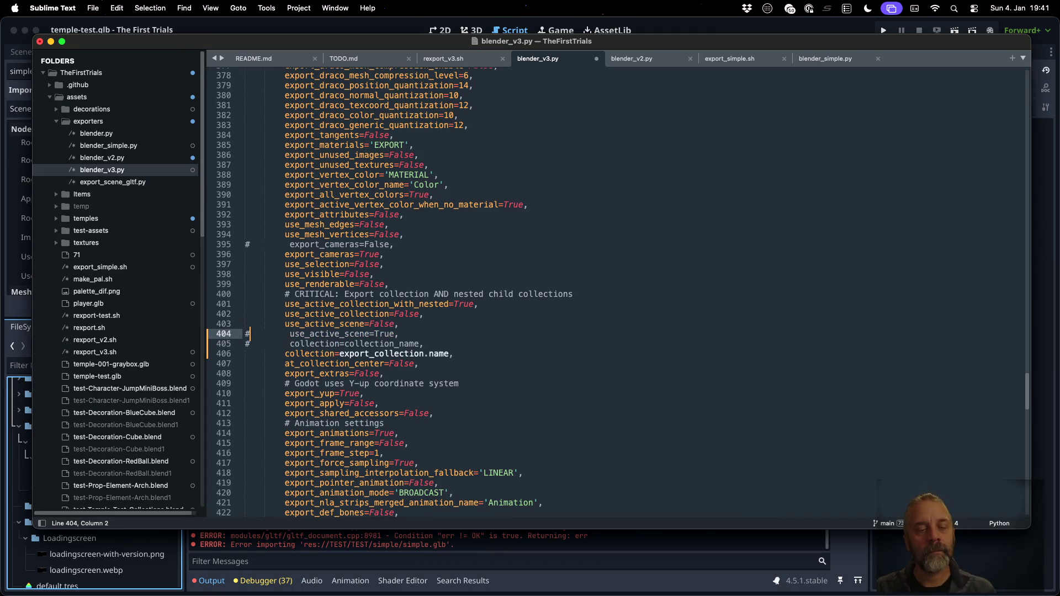
Step: Open and quit test-Test-simple.blend in Blender, then rerun ./rexport_v3.sh
key("super+Tab")
key("Up")
key("Return")
key("super+q")
key("Up")
key("Up")
key("Return")
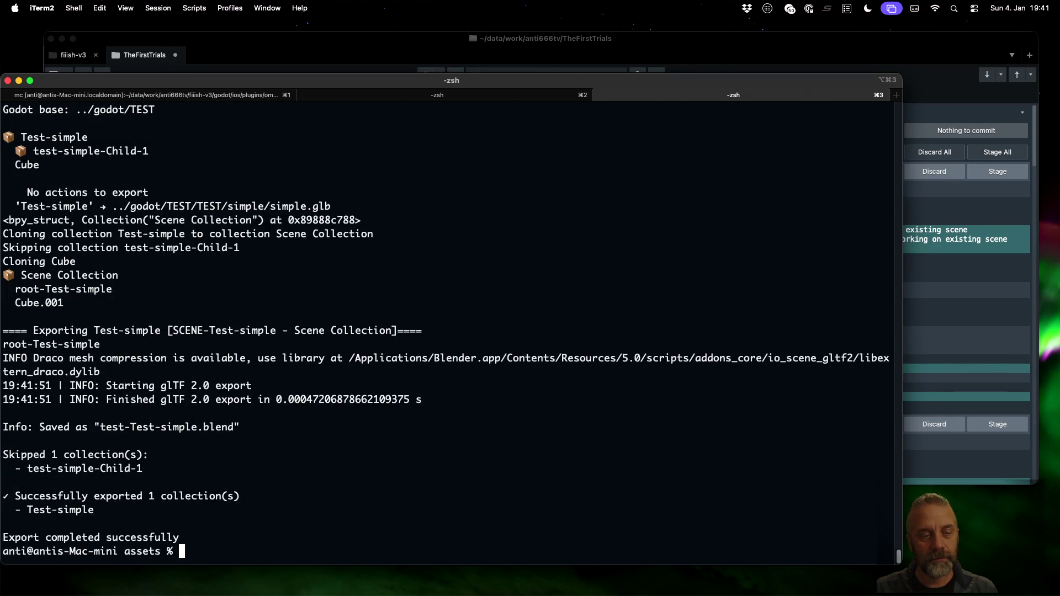
key("super+Tab")
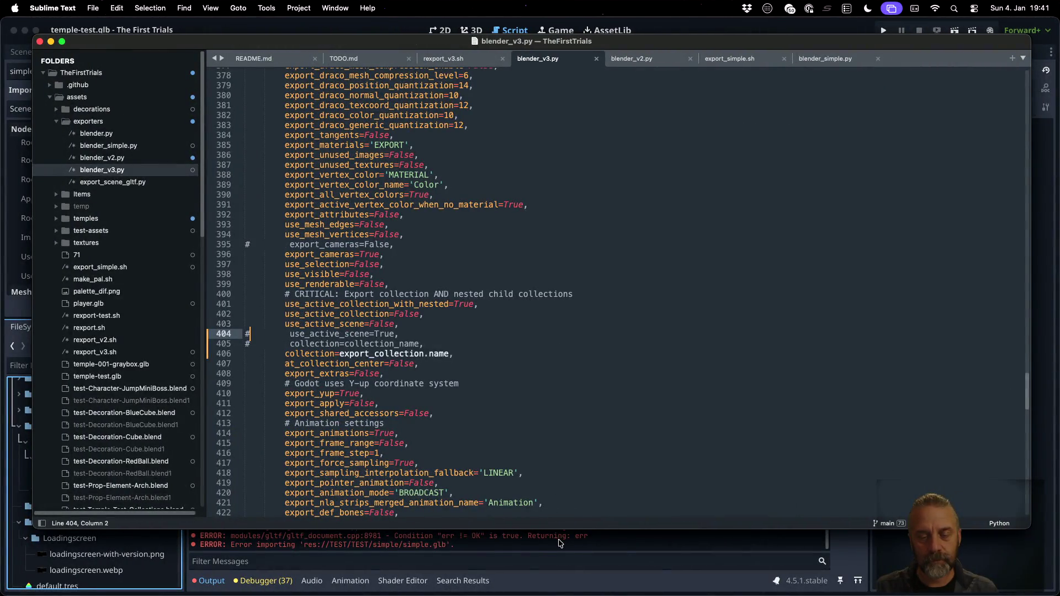
Step: Reimport simple.glb from Godot's FileSystem dock
left_click(559, 544)
right_click(73, 477)
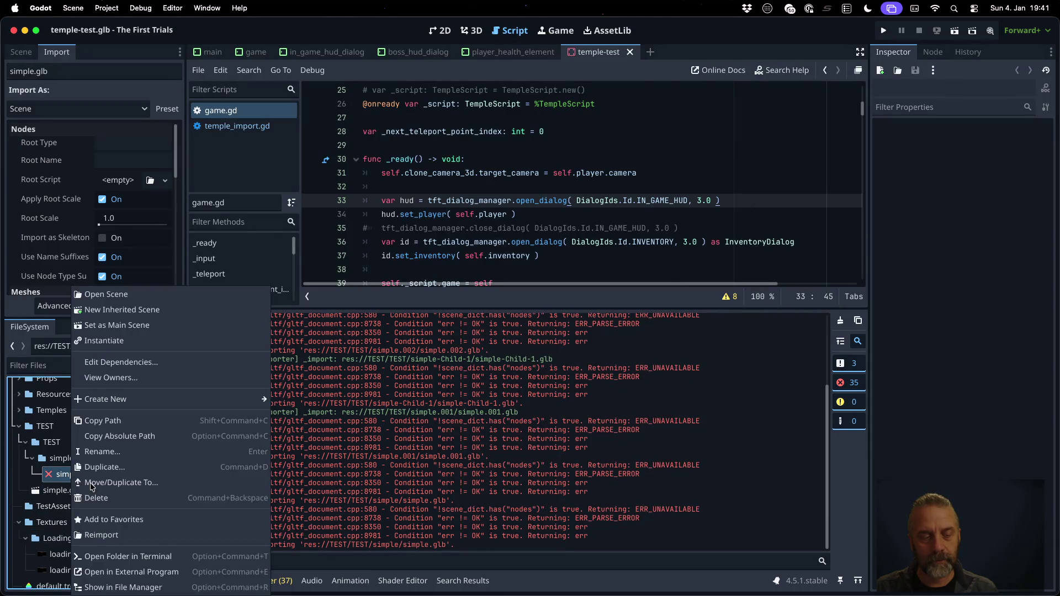
left_click(148, 535)
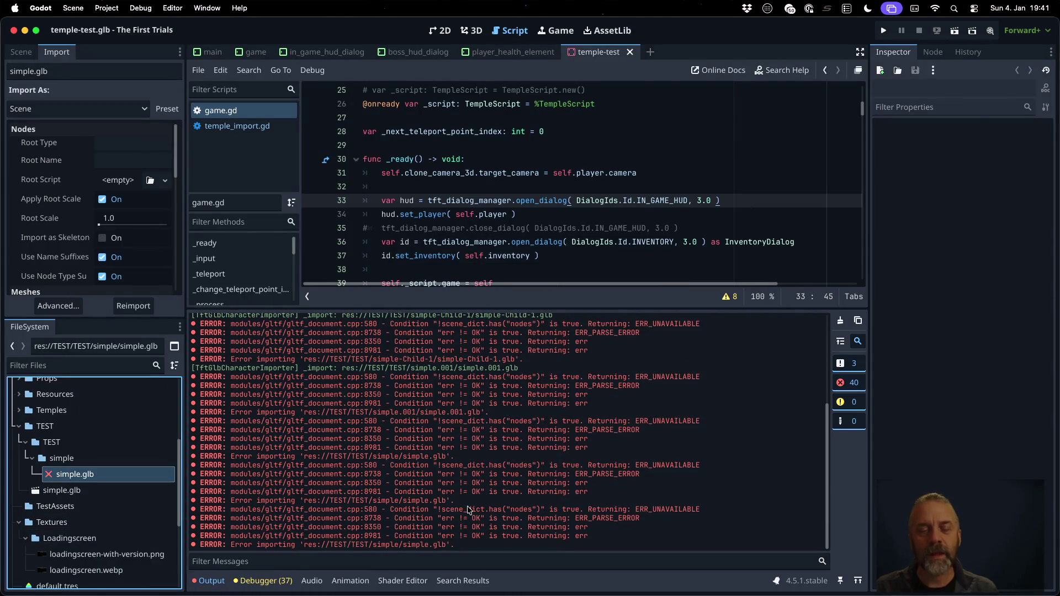
Step: Bring the blender_v3.py window forward via Mission Control
key("ctrl+Right")
key("ctrl+Left")
key("ctrl+Up")
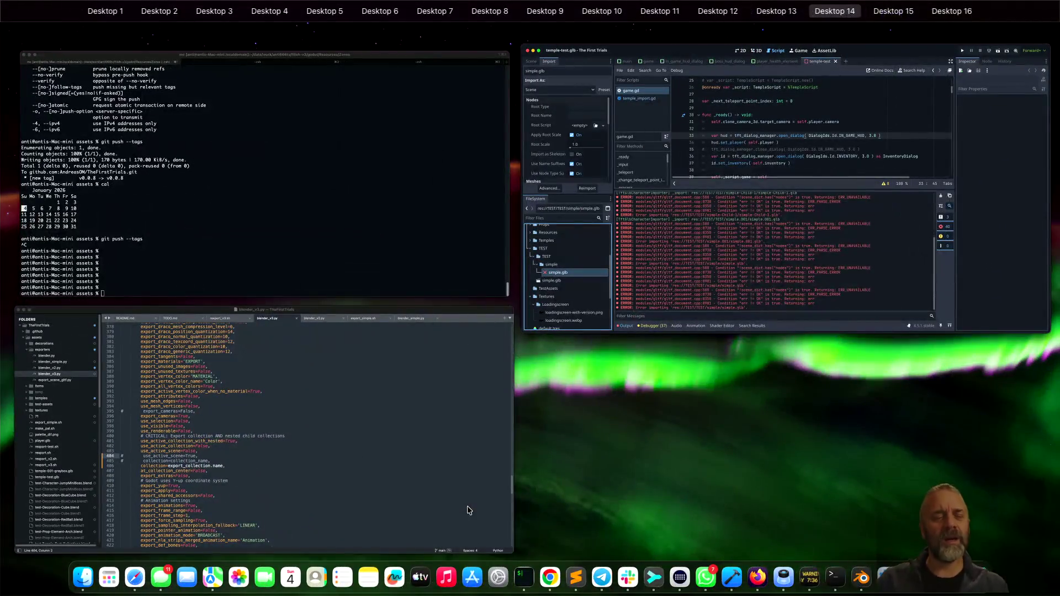
left_click(469, 511)
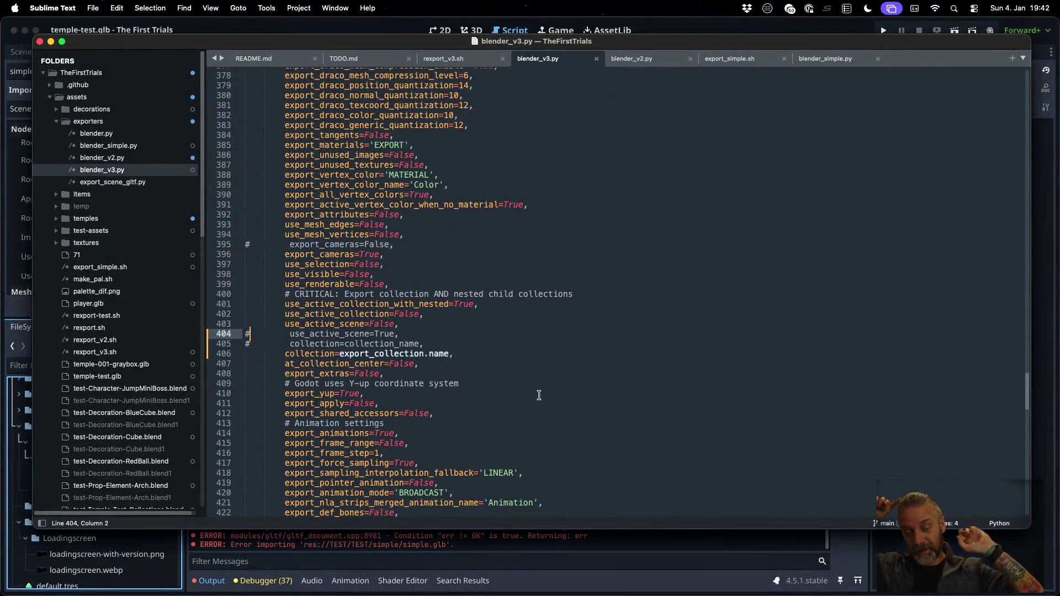
Step: Comment out collection=export_collection.name, save, and recall ./rexport_v3.sh in iTerm2
scroll(539, 396, "up", 5)
scroll(540, 395, "up", 10)
scroll(539, 395, "up", 2)
scroll(539, 396, "up", 1)
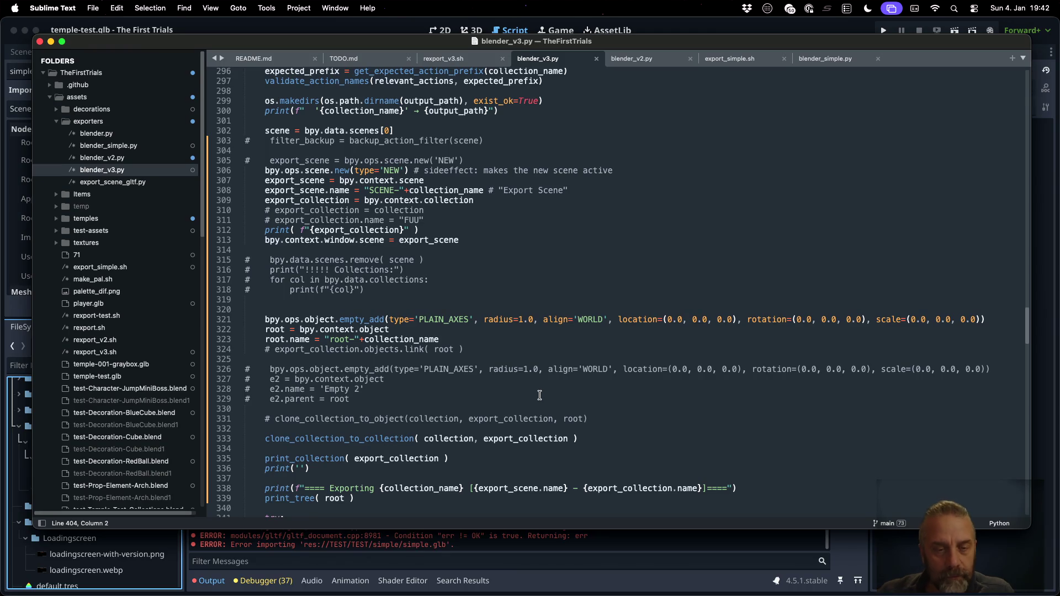
scroll(540, 395, "down", 15)
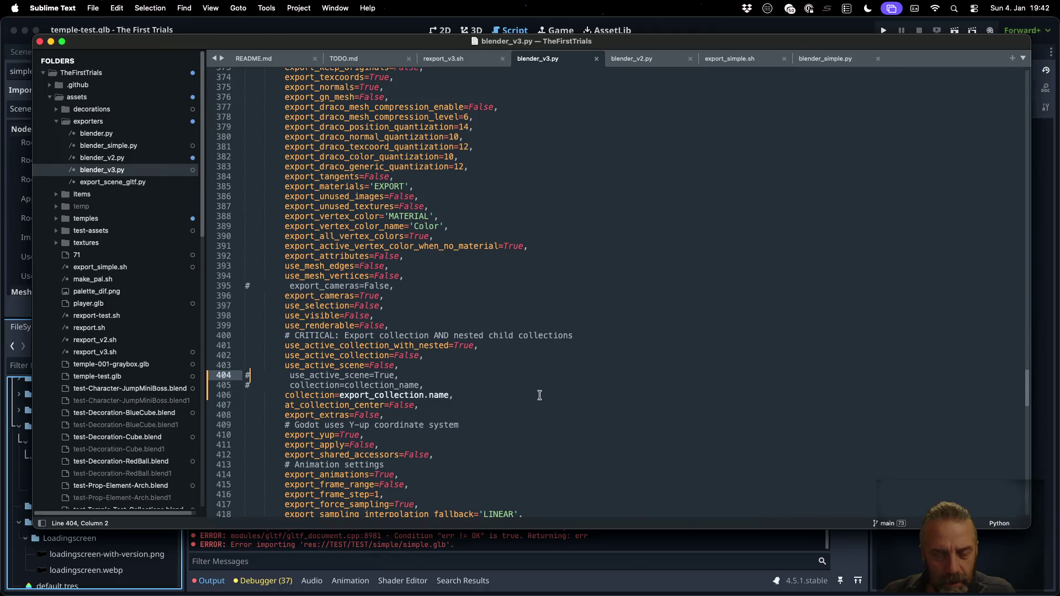
key("Down")
key("Down")
type("#")
key("super+s")
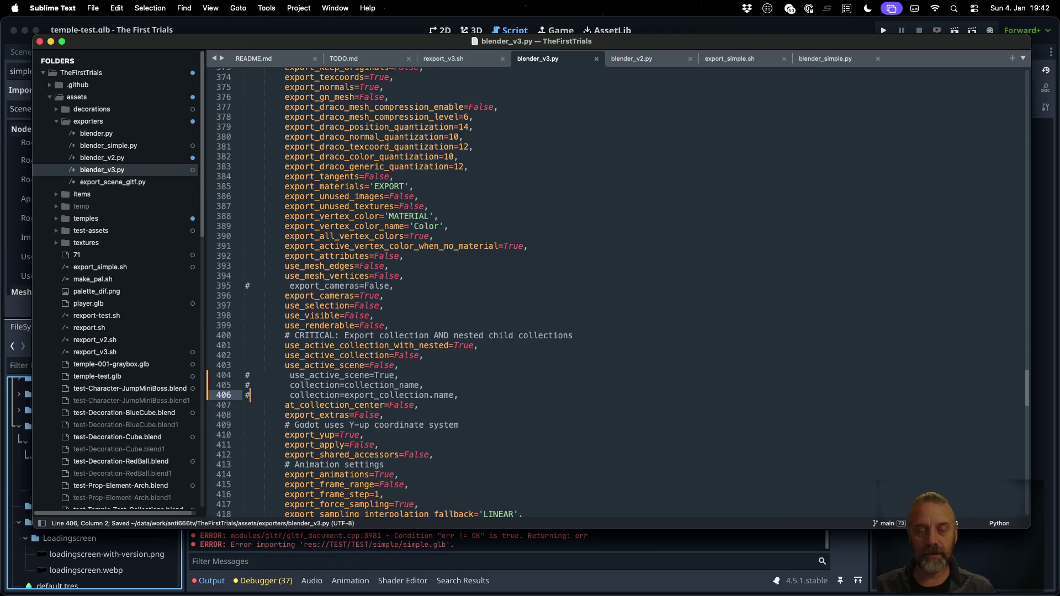
key("super+Tab")
key("Up")
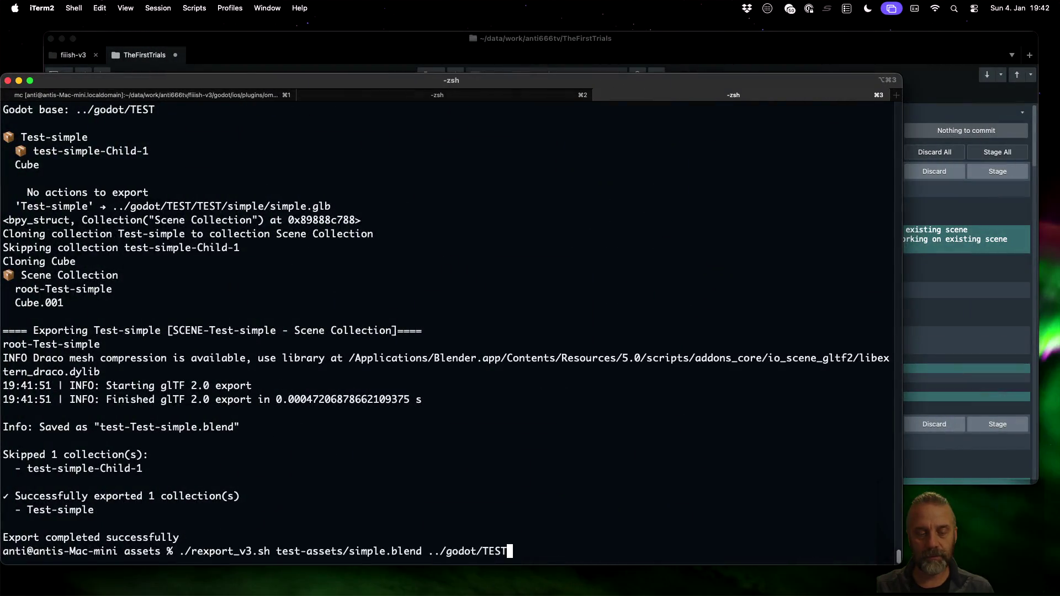
Step: Rerun the rexport_v3.sh export of simple.blend in iTerm2, then switch back to Godot
key("Return")
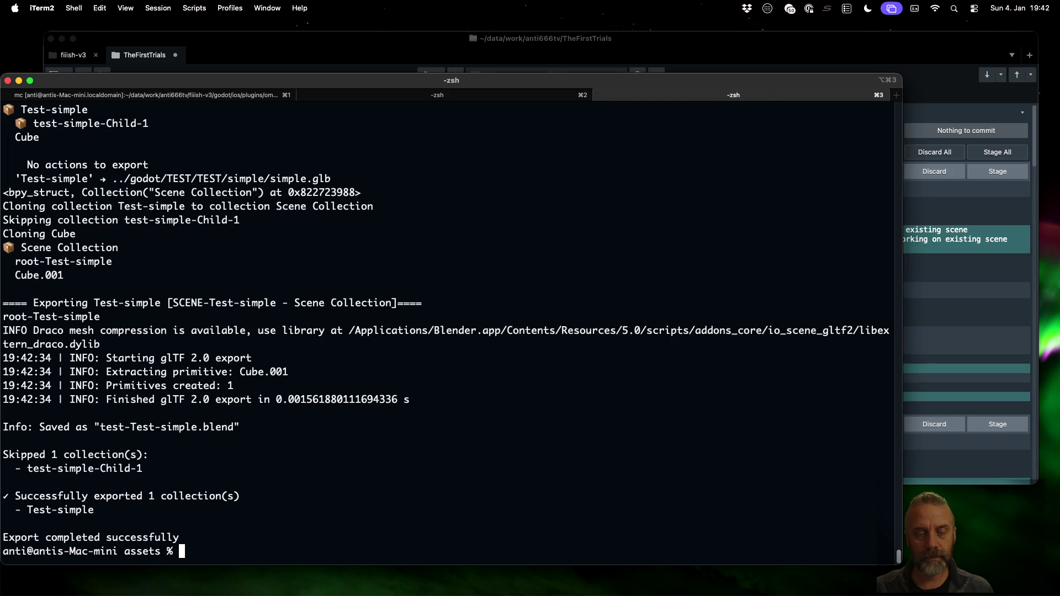
key("super+Tab")
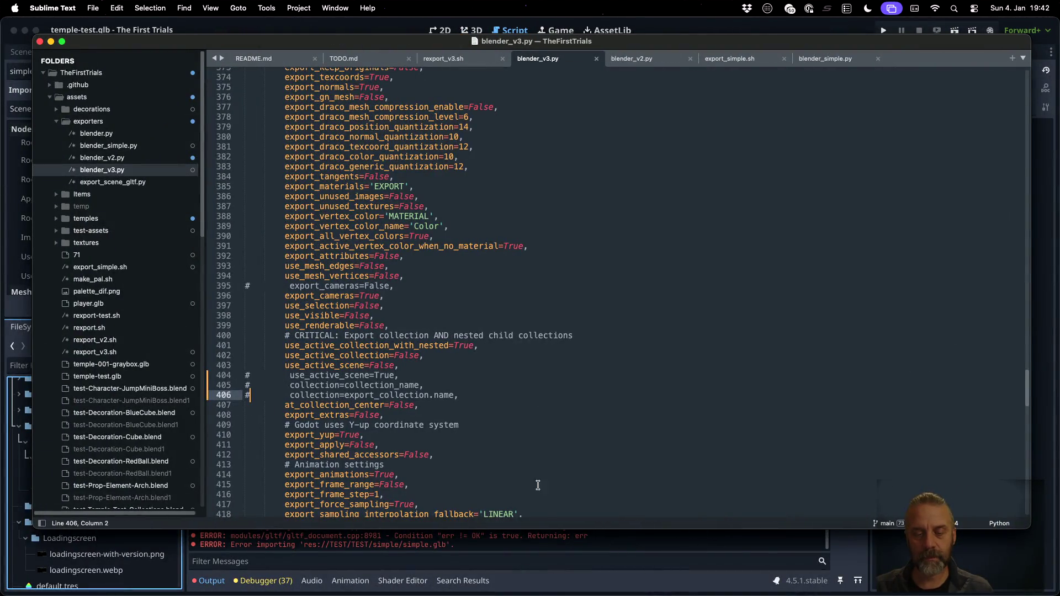
key("super+Tab")
key("Tab")
Step: Reimport simple.glb and open its Advanced Import Settings to view the Scene tree
right_click(154, 474)
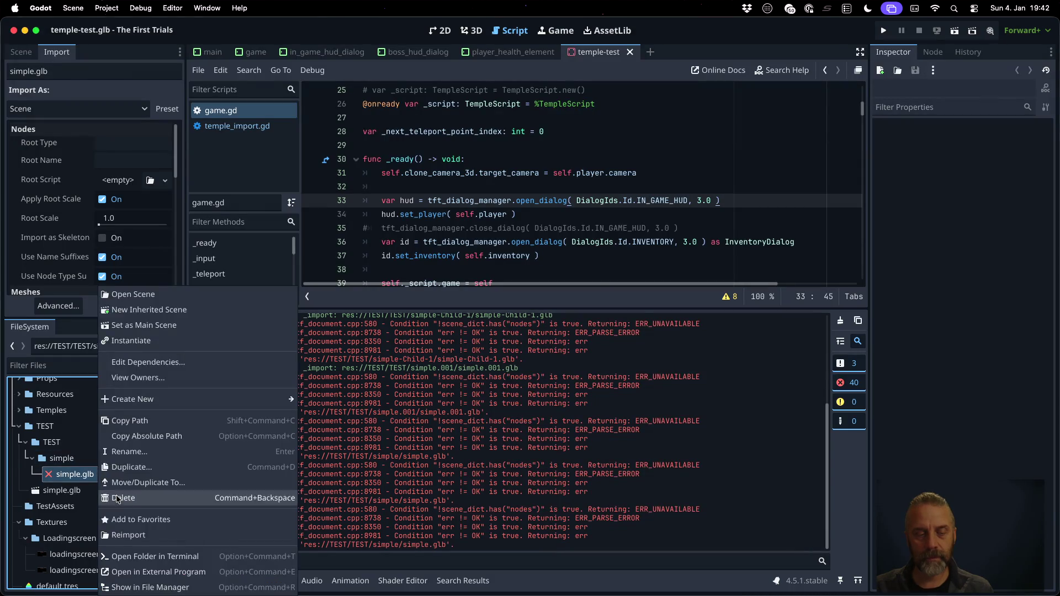
left_click(160, 534)
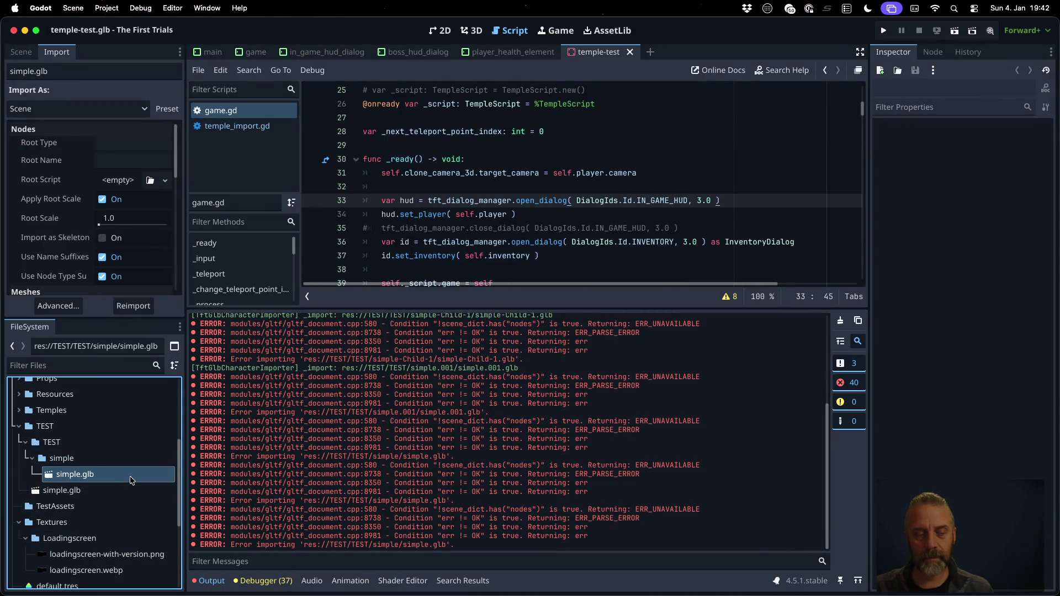
double_click(130, 478)
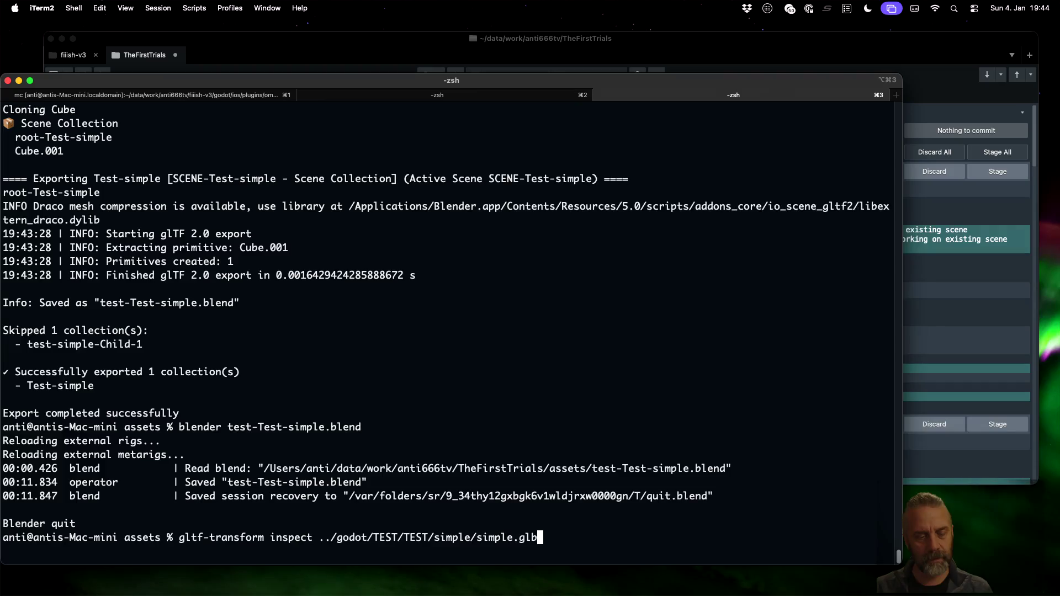
Step: Run gltf-transform inspect on simple.glb, checking its two scenes and the 24-vertex Cube.001 mesh
key("Return")
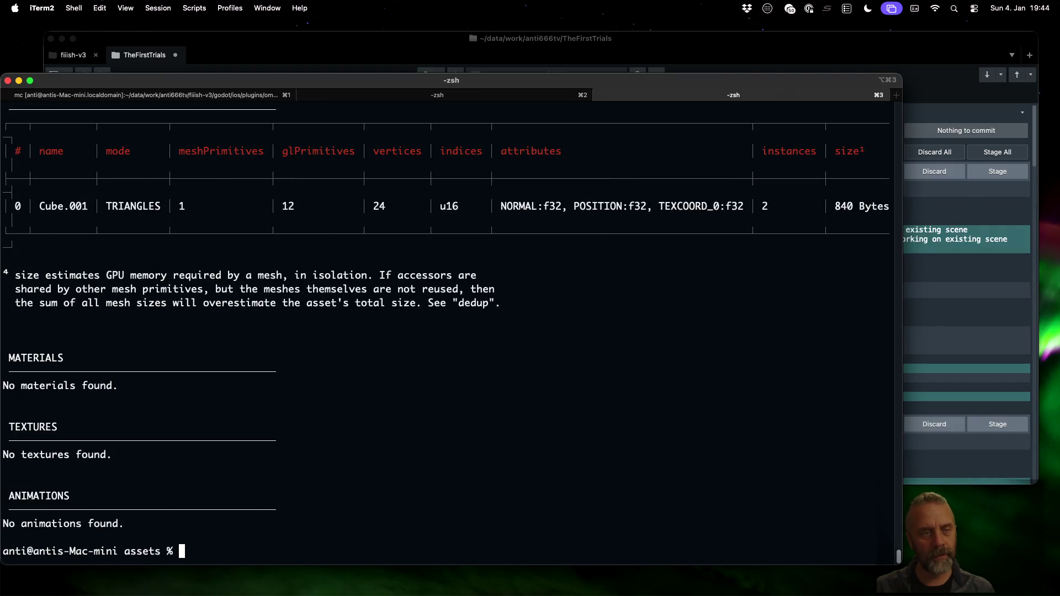
scroll(434, 333, "up", 5)
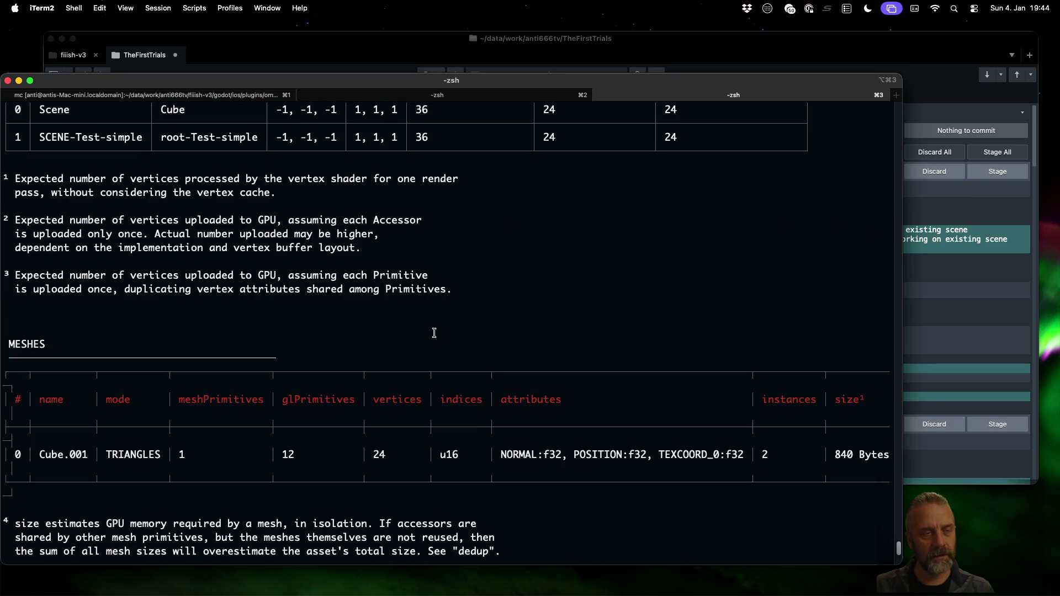
scroll(434, 333, "up", 7)
scroll(434, 333, "up", 4)
scroll(435, 326, "down", 8)
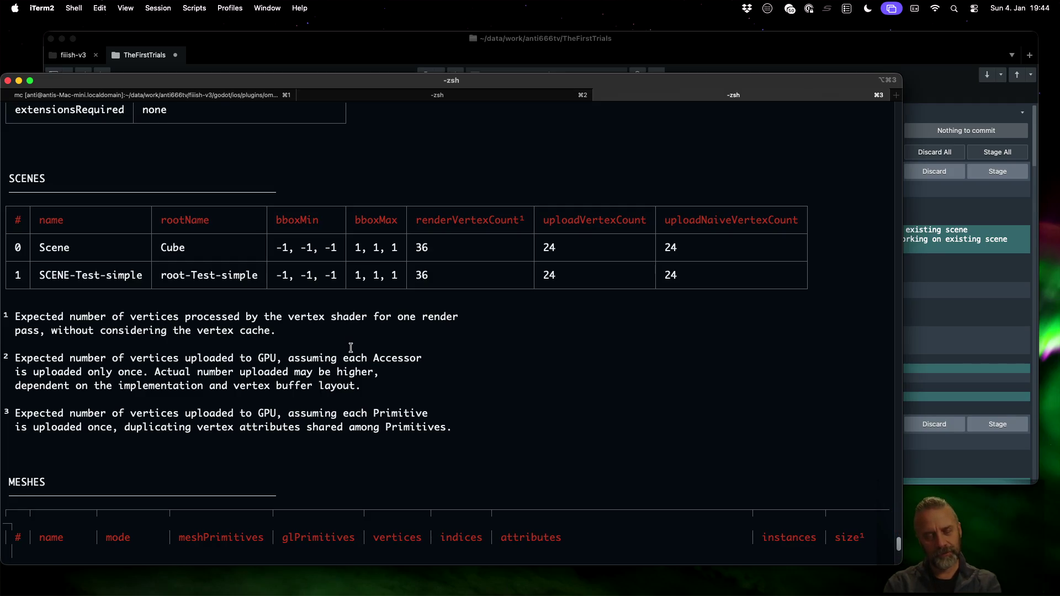
key("super+Tab")
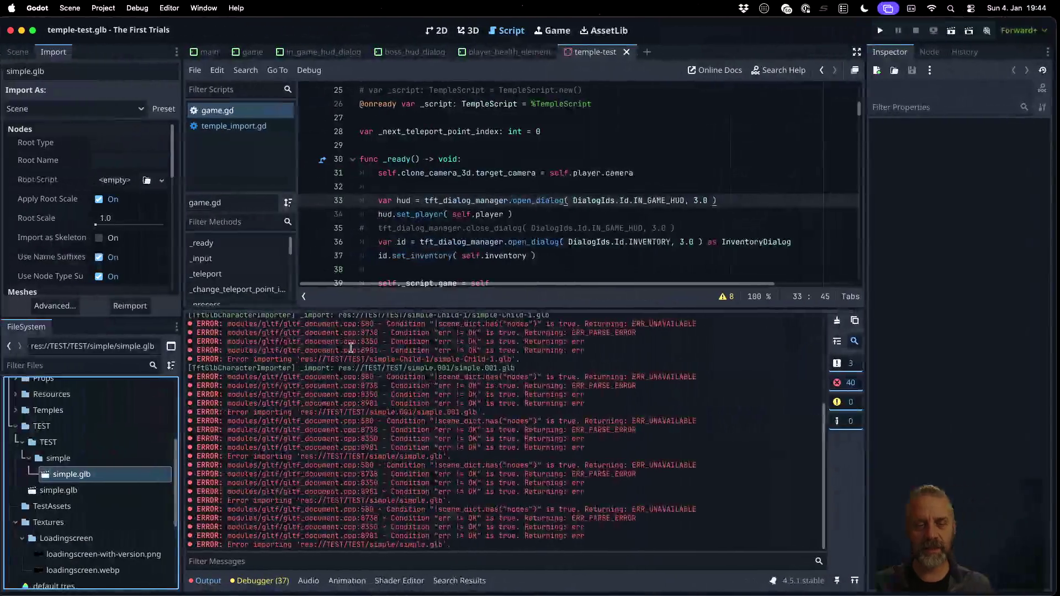
double_click(105, 474)
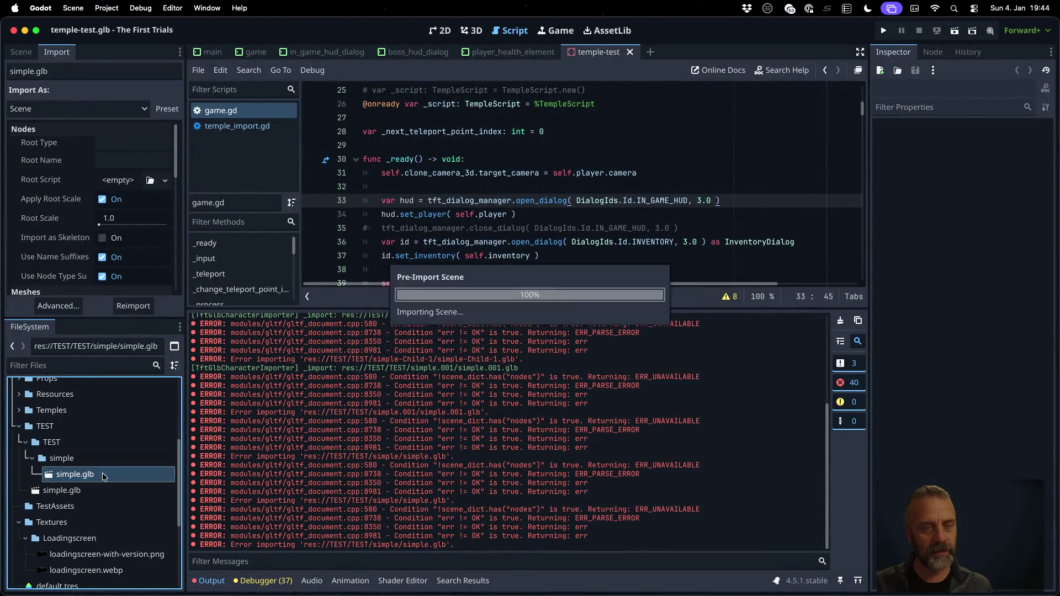
left_click(136, 160)
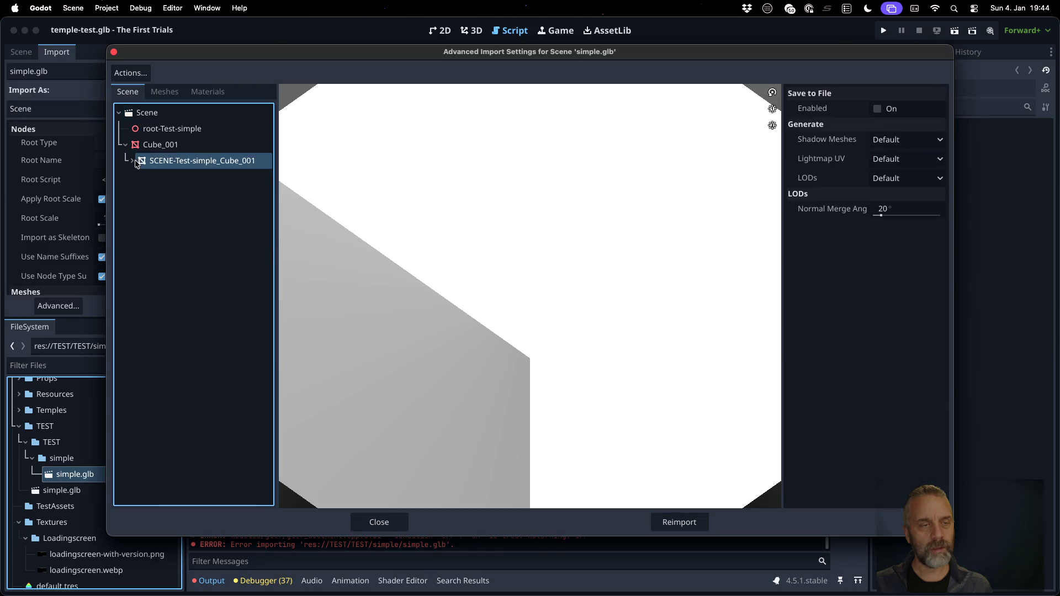
left_click(132, 161)
left_click(164, 144)
left_click(163, 160)
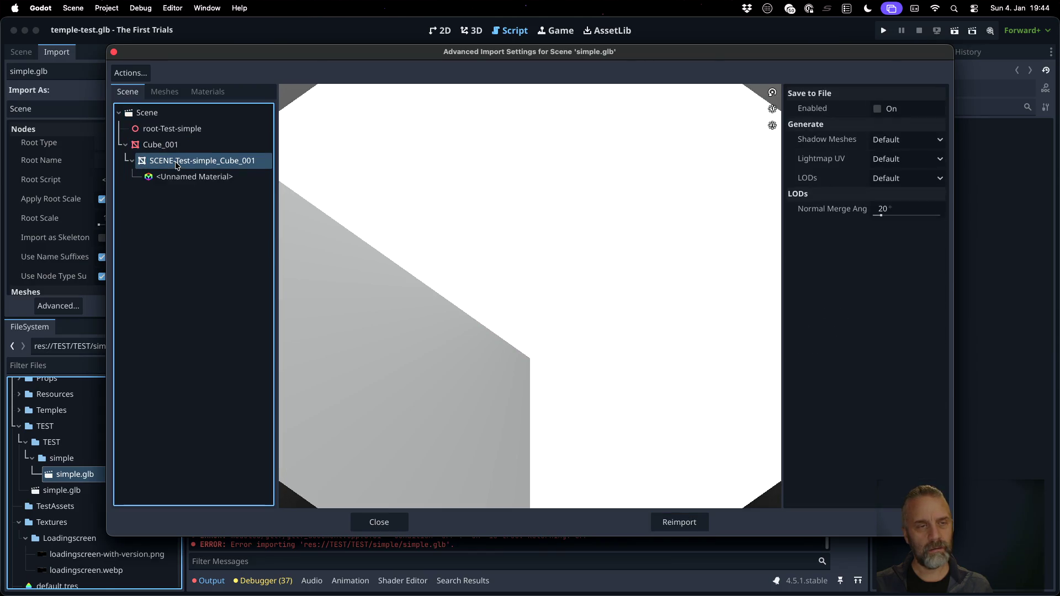
left_click(166, 112)
left_click(165, 129)
left_click(171, 161)
left_click(165, 92)
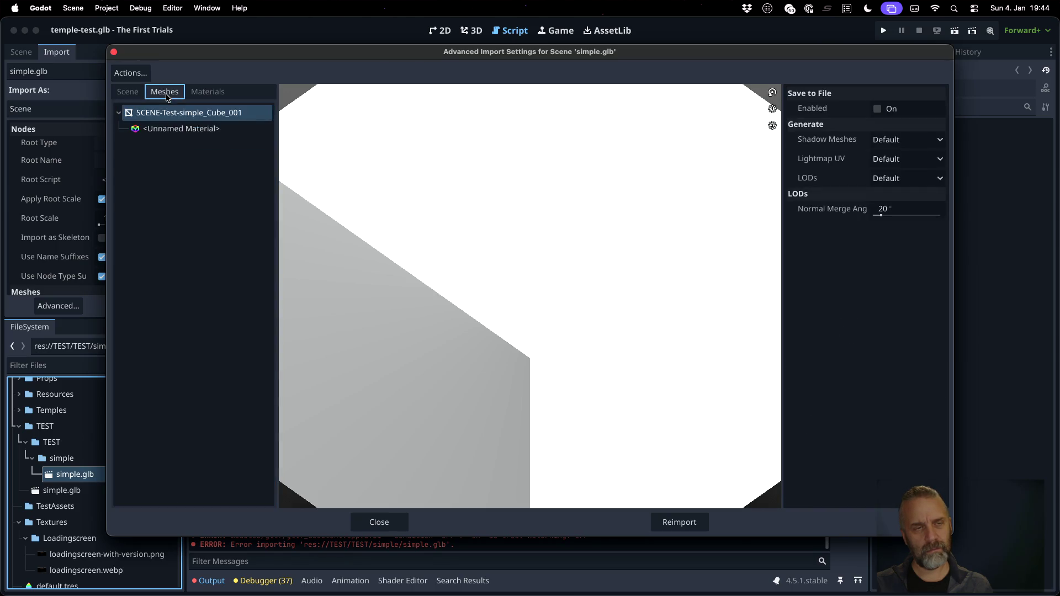
left_click(207, 92)
left_click(129, 93)
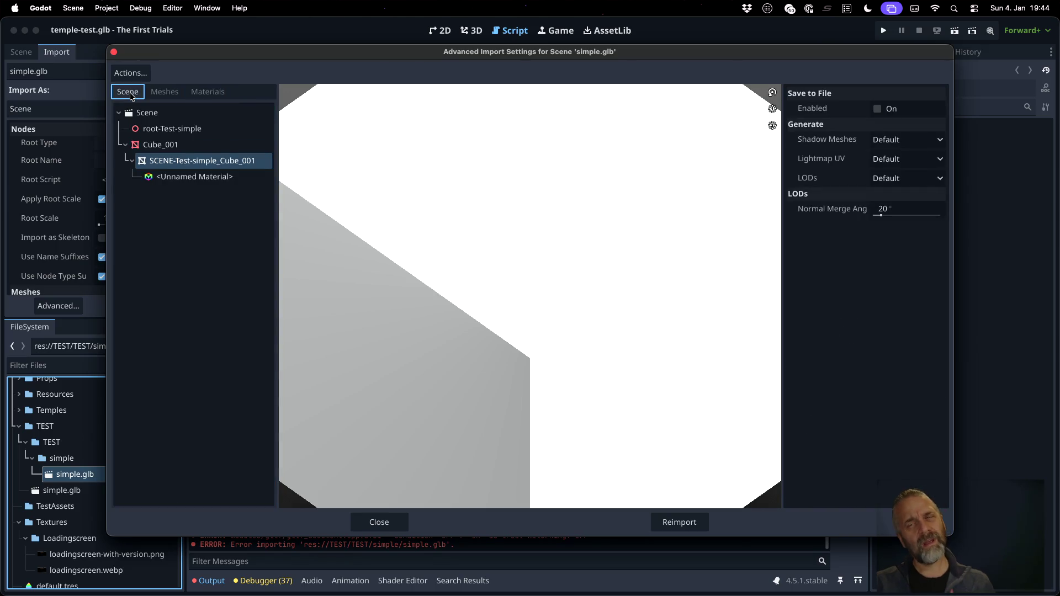
left_click(375, 522)
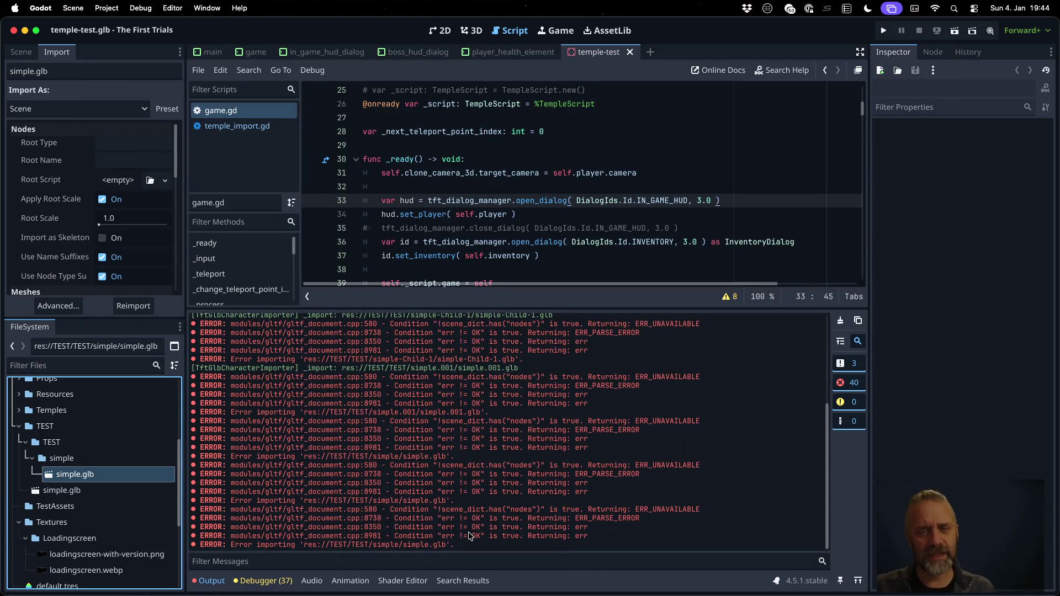
Step: Scroll through the previous gltf-transform inspection output in iTerm2
key("super+Tab")
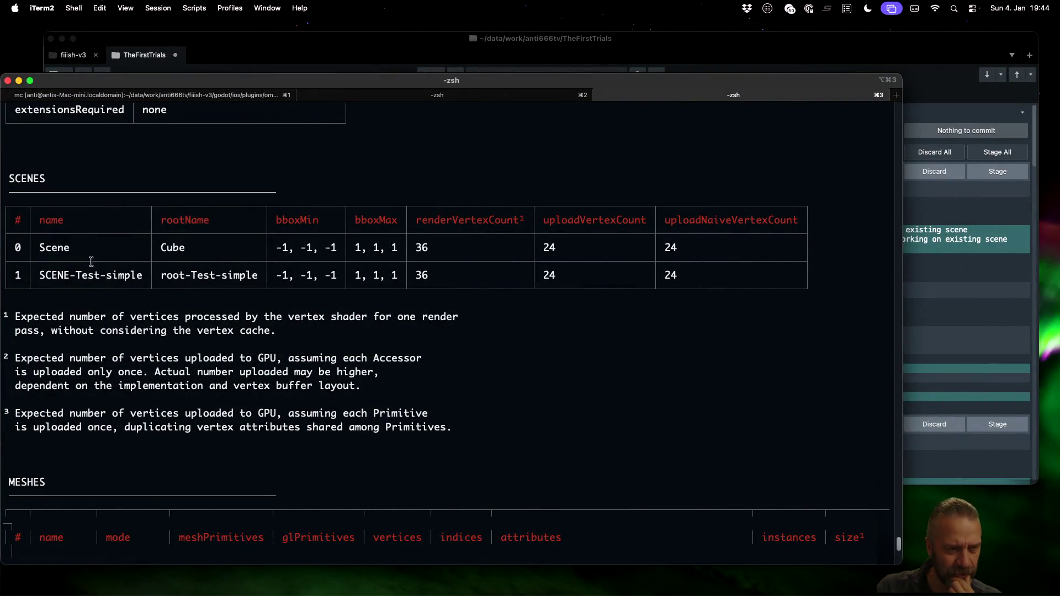
scroll(119, 294, "down", 1)
scroll(118, 294, "down", 4)
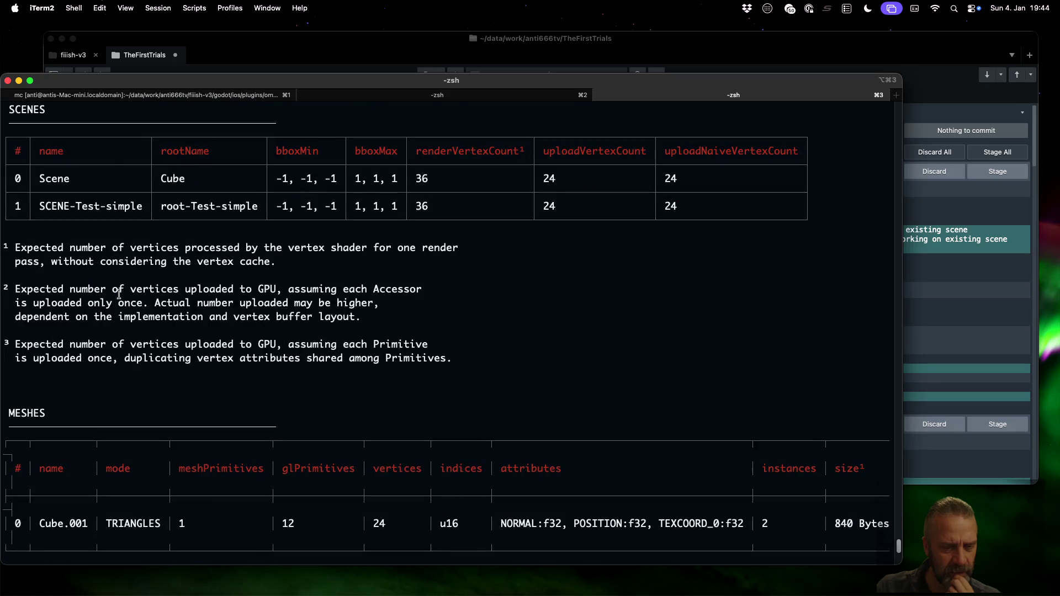
scroll(119, 294, "down", 10)
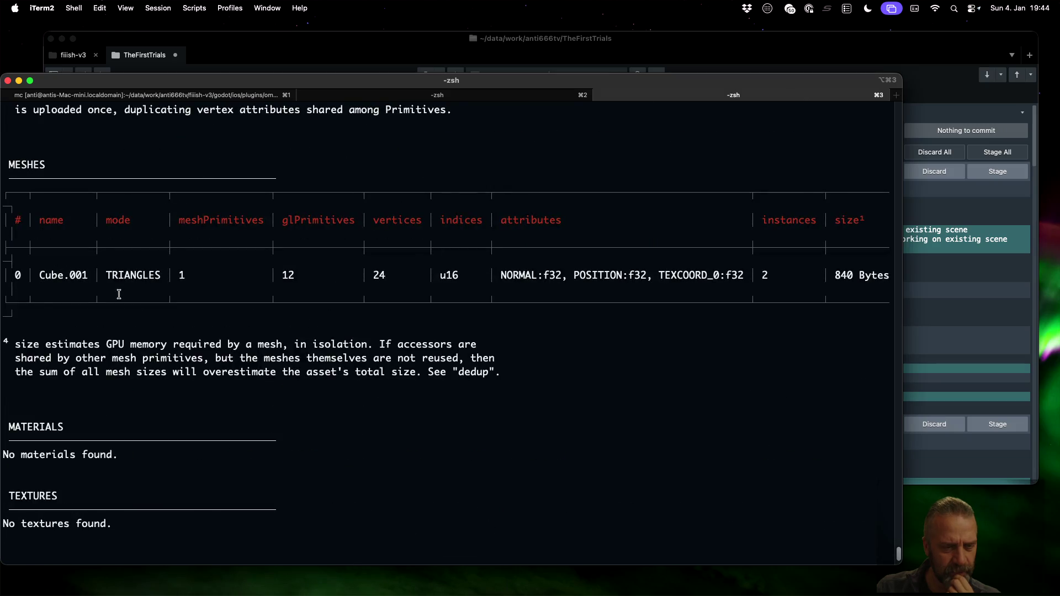
scroll(119, 294, "down", 5)
Step: Rerun ./rexport_v3.sh test-assets/simple.blend ../godot/TEST and mark the SCENE-Test-simple scene name
key("super+Tab")
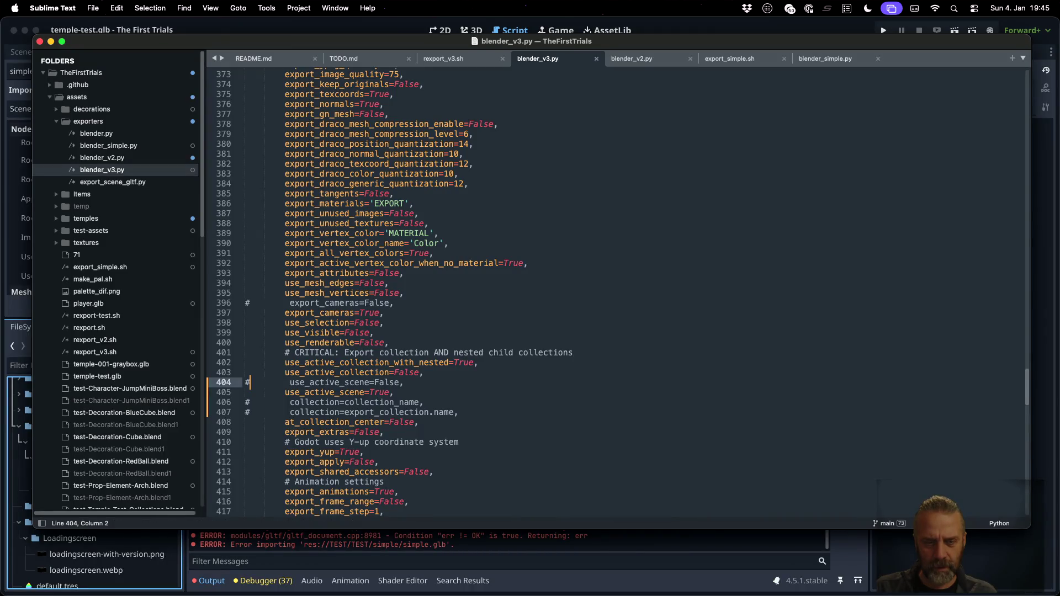
key("super+Tab")
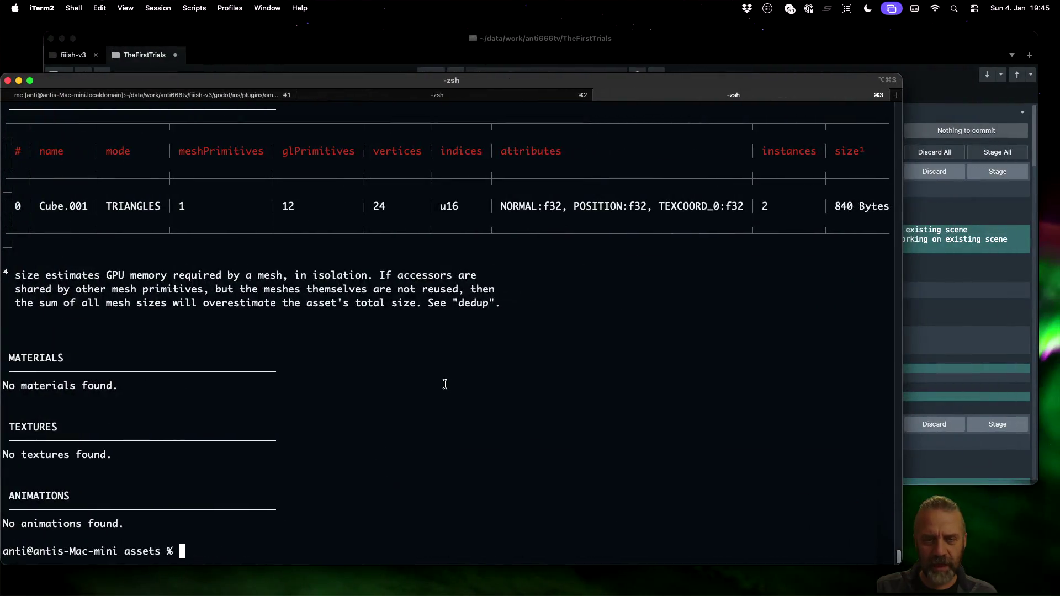
key("Up")
key("Up")
key("Up")
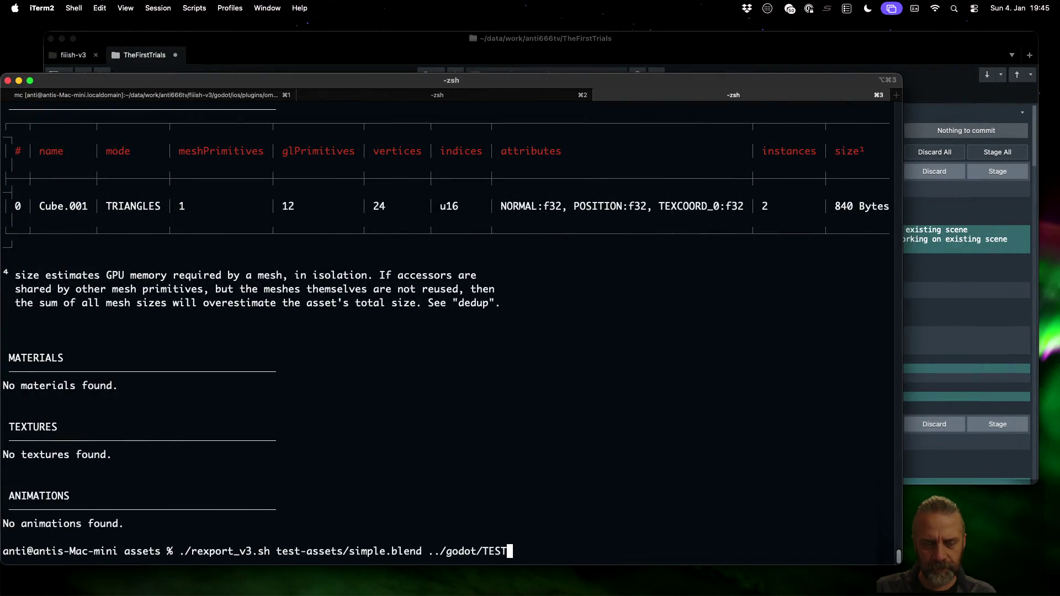
key("Return")
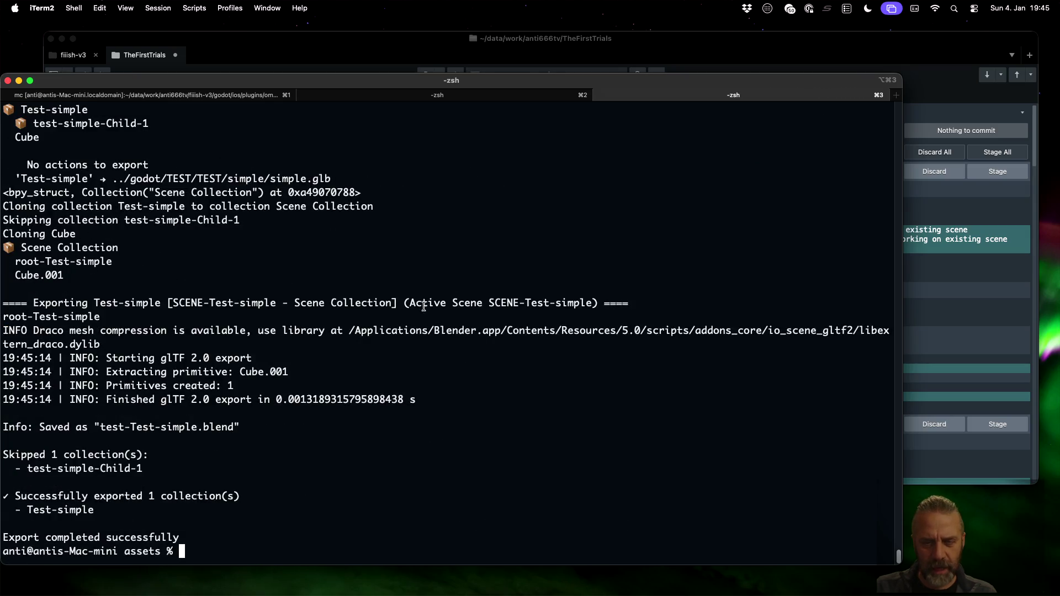
left_click_drag(489, 303, 595, 303)
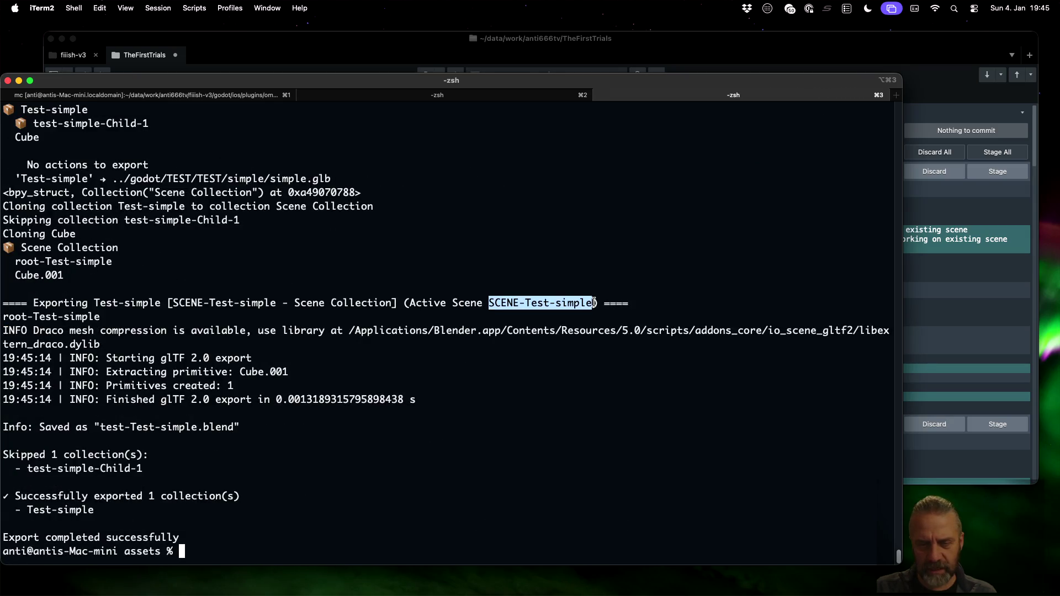
Step: Inspect ../godot/TEST/TEST/simple/simple.glb with gltf-transform, showing one scene and Cube.001
type("gltf-transform inspect ../godot/TEST/TEST/simple/simple.glb")
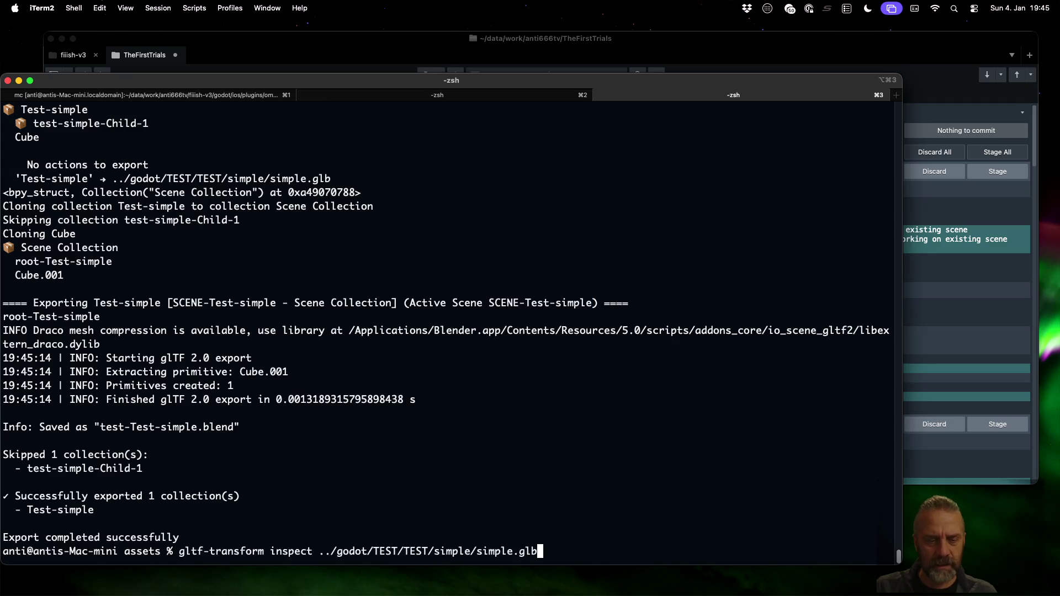
key("Return")
scroll(424, 347, "up", 10)
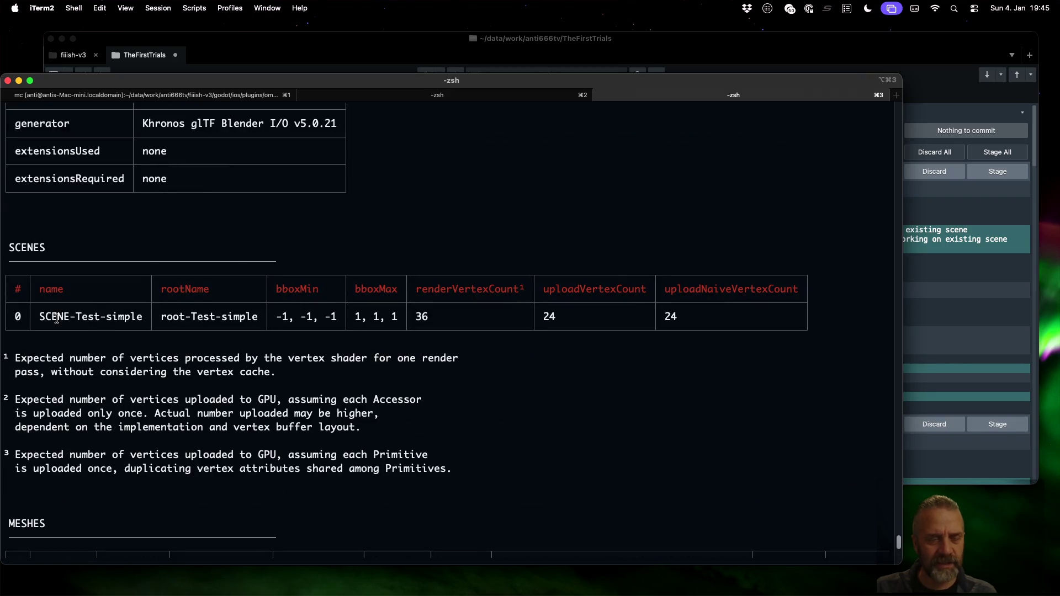
key("super+Tab")
key("super+Tab")
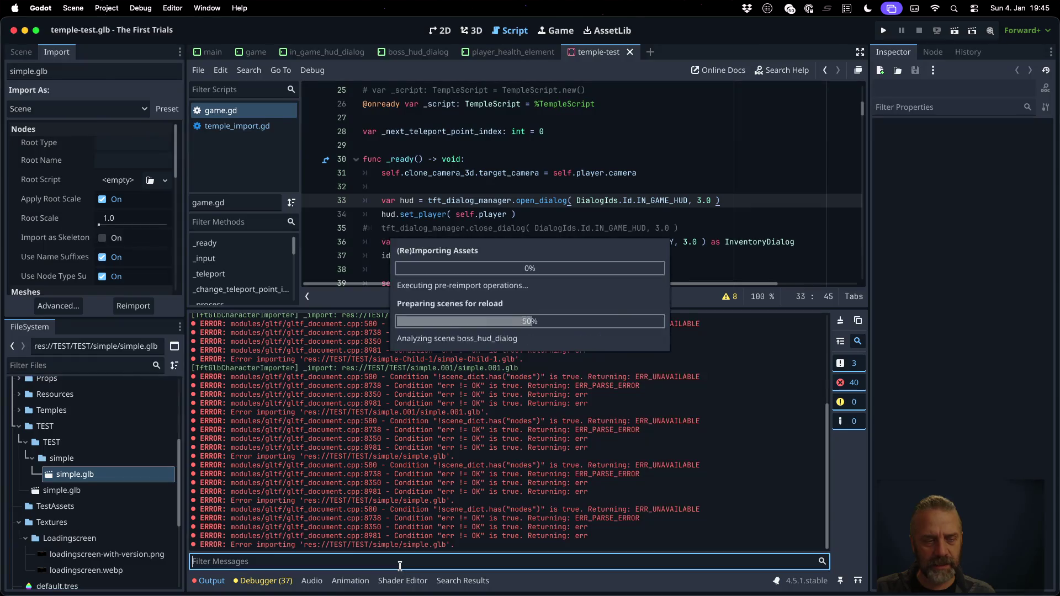
Step: Open the reimported simple.glb's Advanced Import Settings and inspect the SCENE-Test-simple_Cube_001 mesh and material
double_click(104, 477)
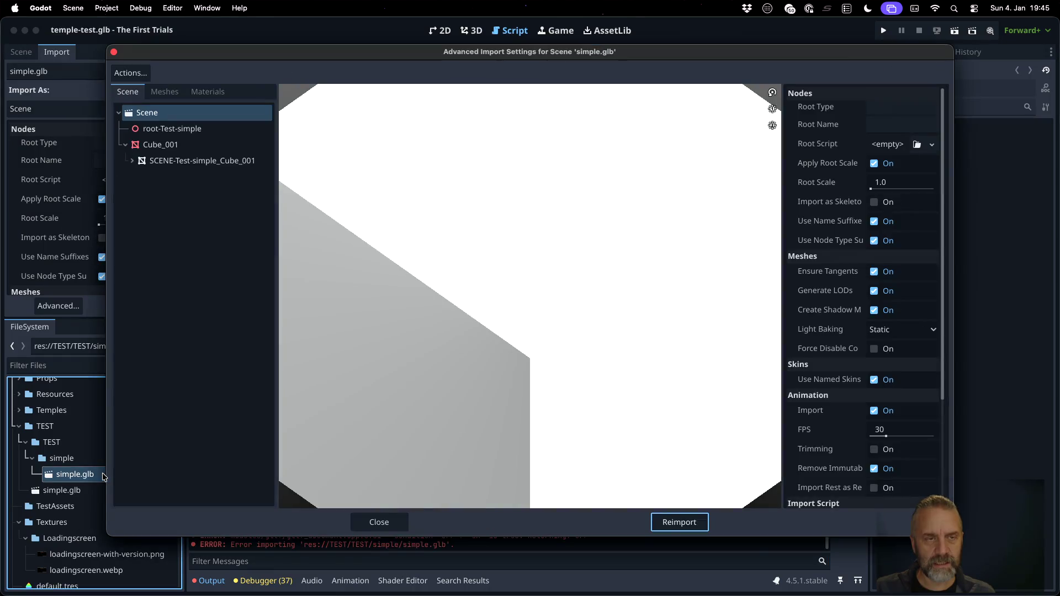
left_click(188, 164)
left_click(132, 161)
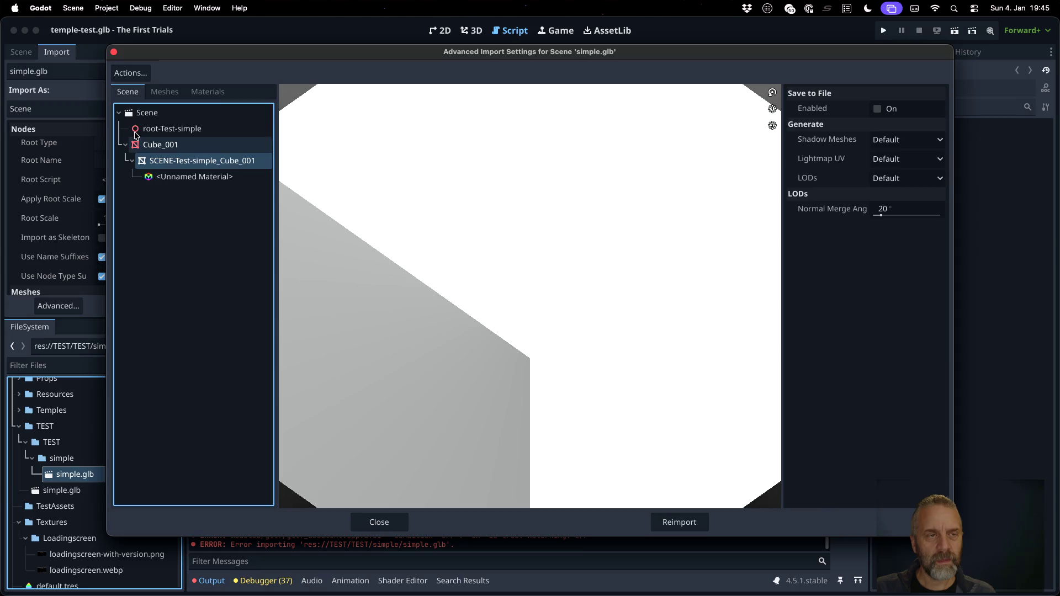
left_click(136, 114)
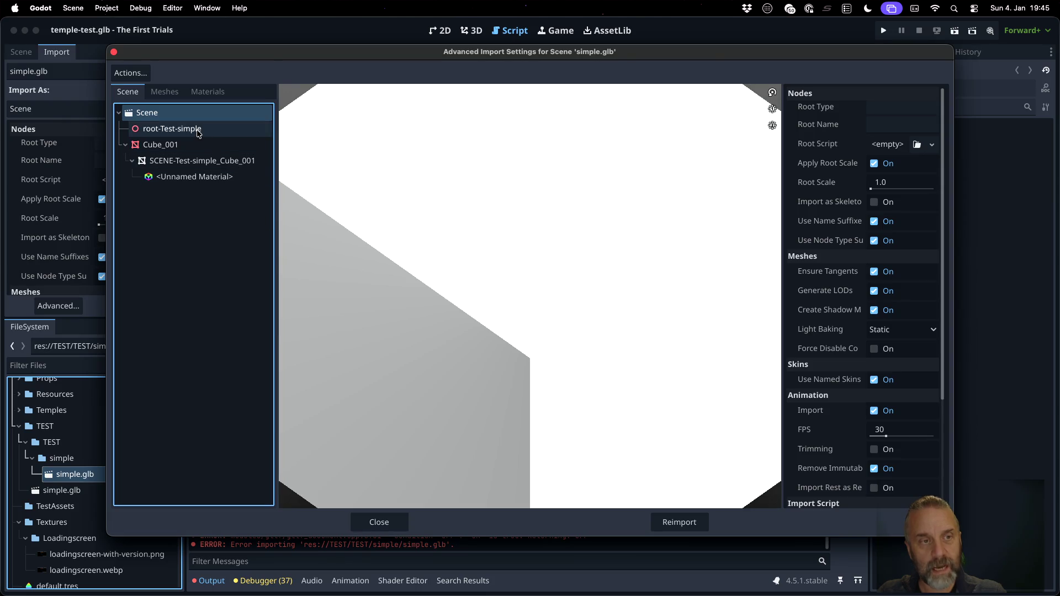
Step: Check the root-Test-simple and Cube_001 nodes, then open and close the older simple.glb's settings
left_click(176, 129)
left_click(177, 113)
left_click(163, 145)
left_click(166, 115)
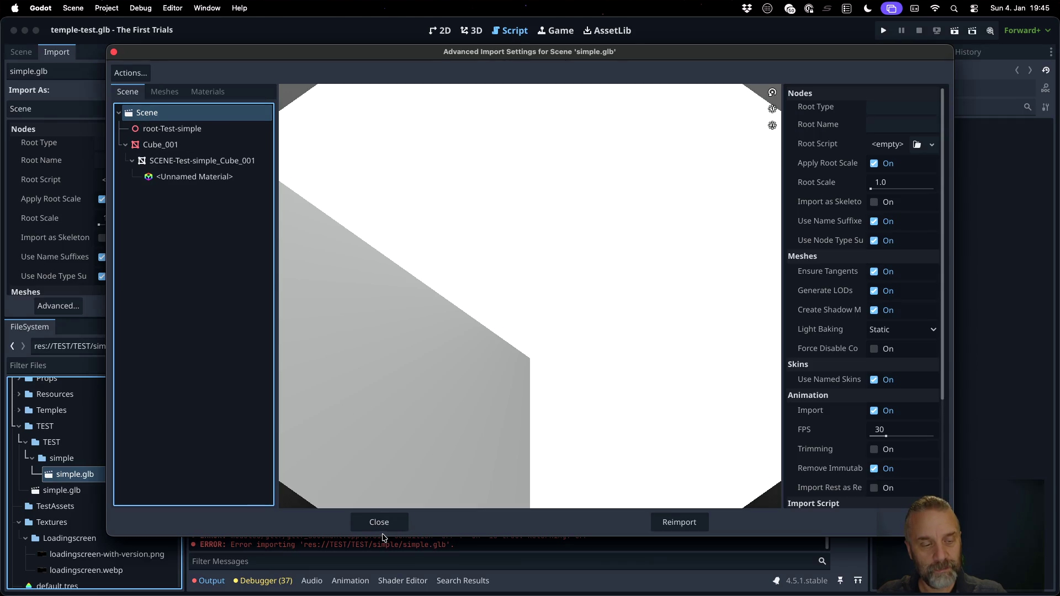
left_click(379, 522)
double_click(92, 493)
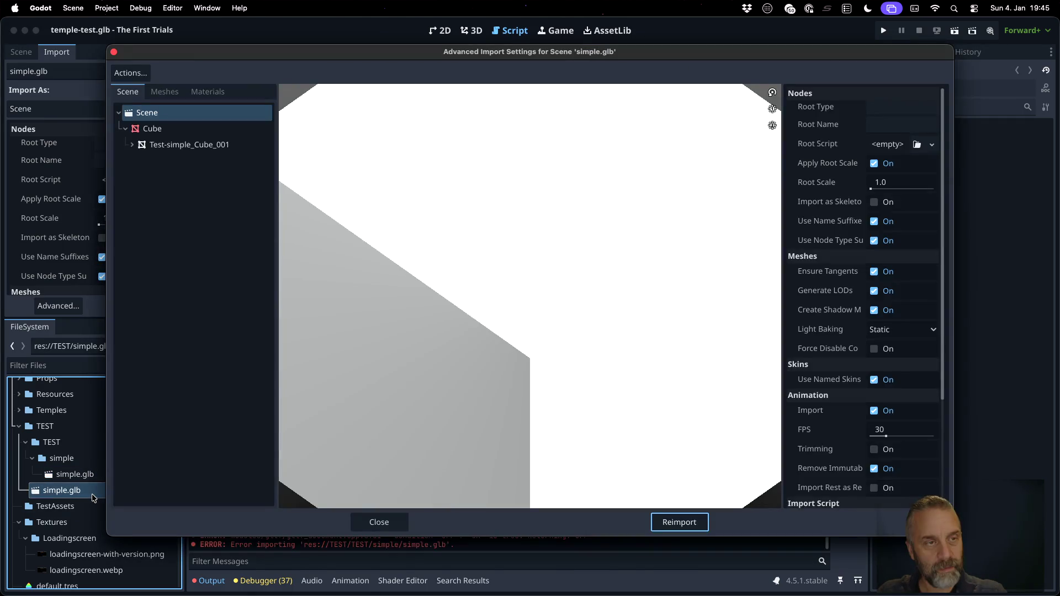
left_click(381, 528)
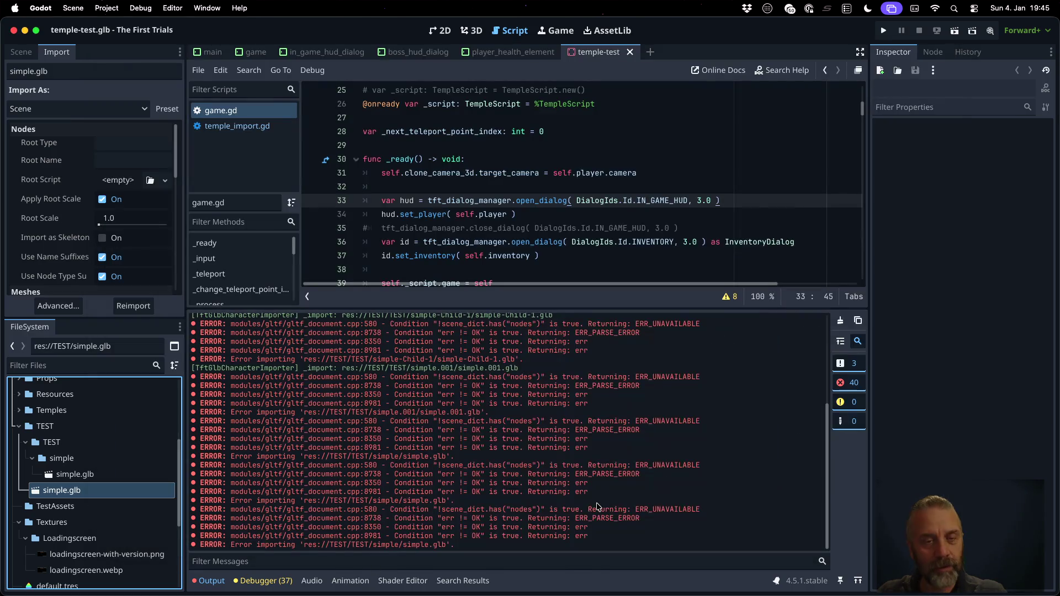
Step: Return to iTerm2 and scroll through the last inspect output
key("ctrl+Right")
scroll(480, 434, "up", 5)
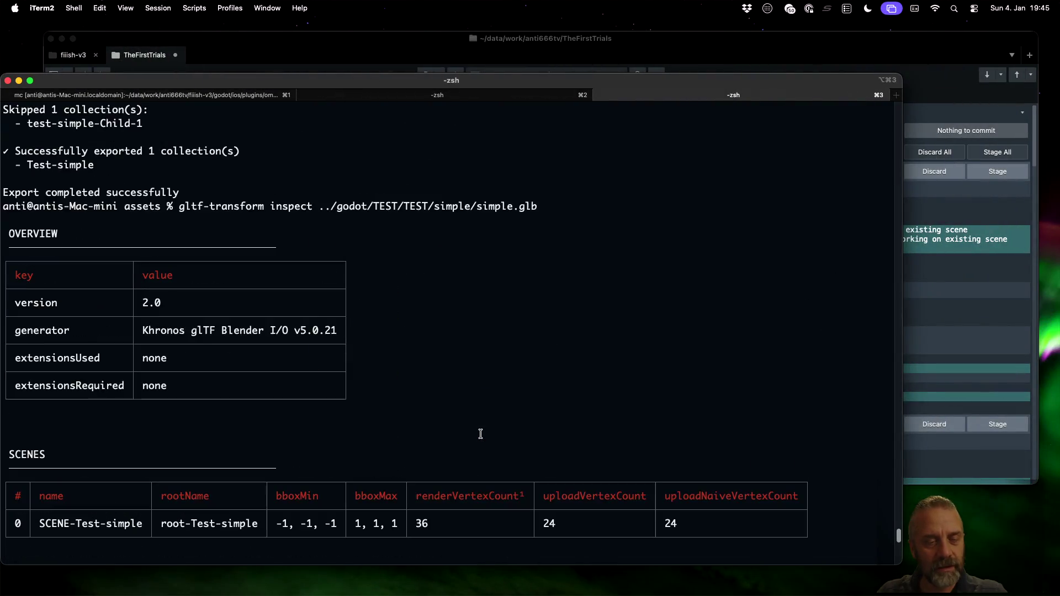
scroll(481, 434, "down", 2)
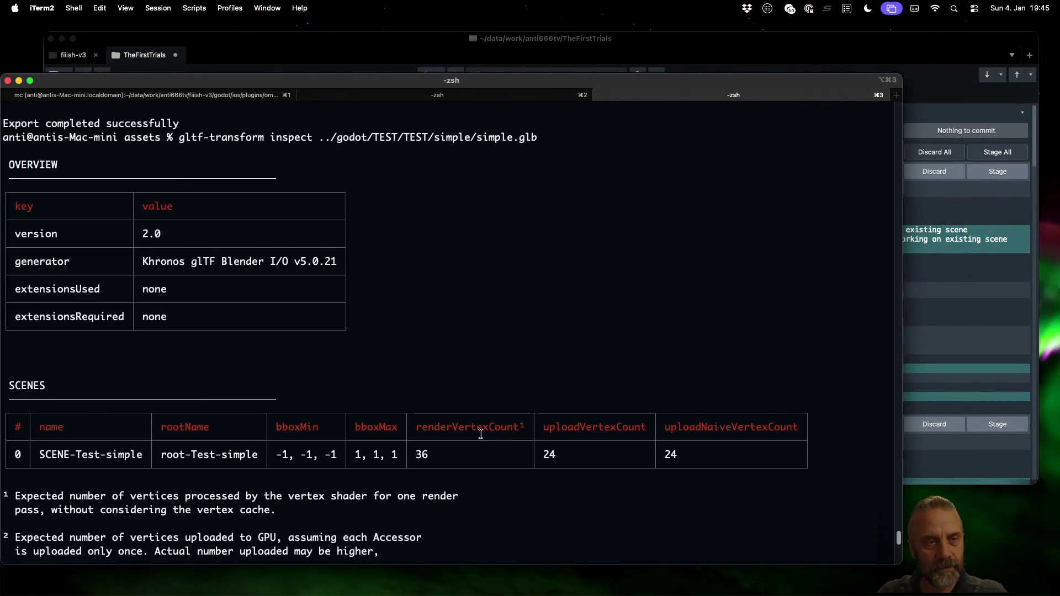
scroll(480, 434, "down", 15)
Step: Run gltf-transform inspect on Characters/JumpMiniBoss/character-JumpMiniBoss.glb
key("Up")
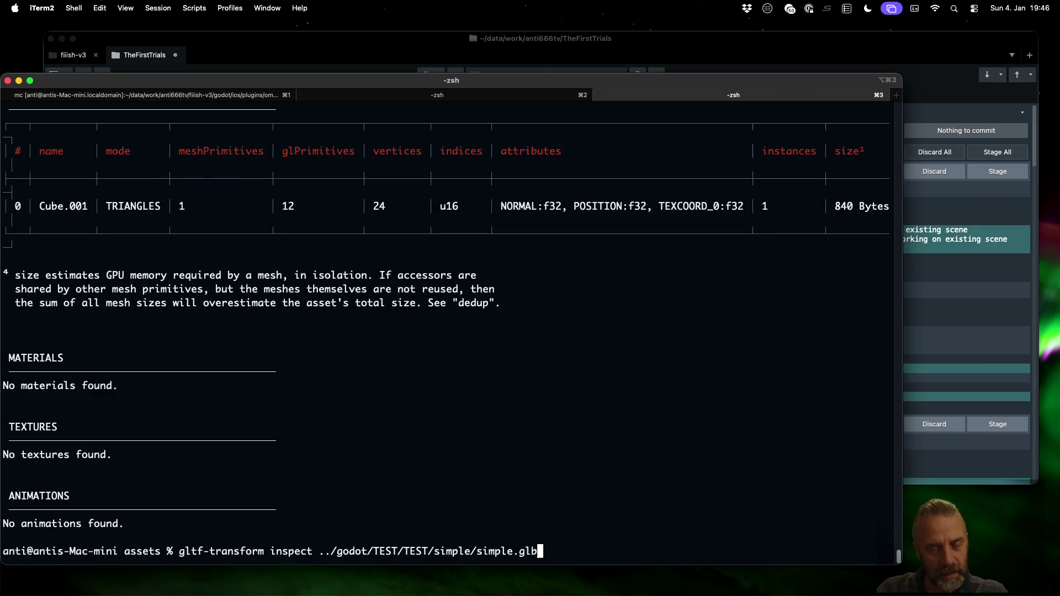
key("BackSpace")
key("BackSpace")
key("BackSpace")
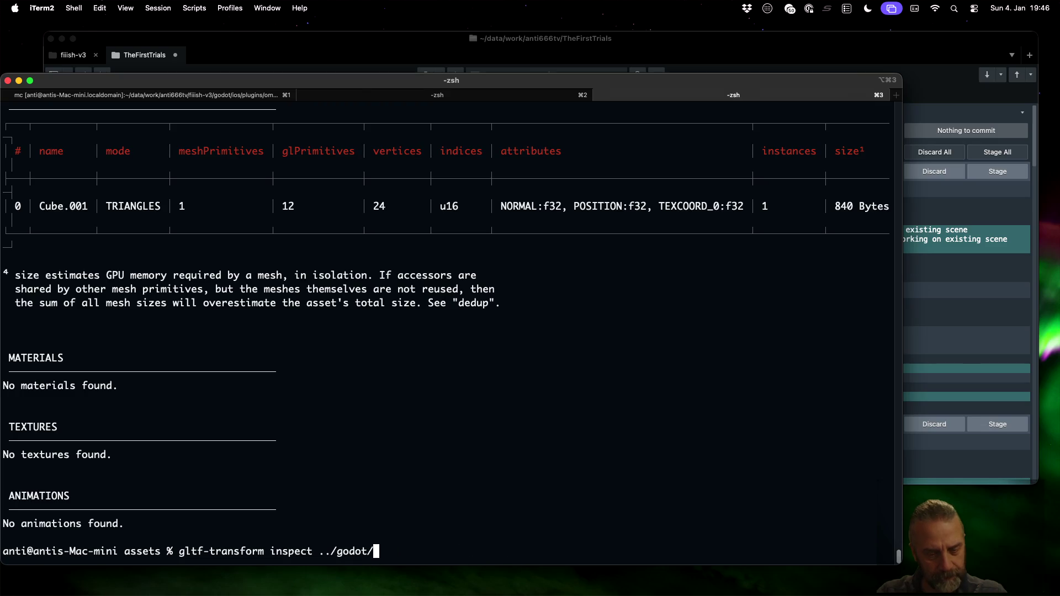
type("Ch")
key("BackSpace")
key("BackSpace")
type("Ch")
key("Tab")
key("Tab")
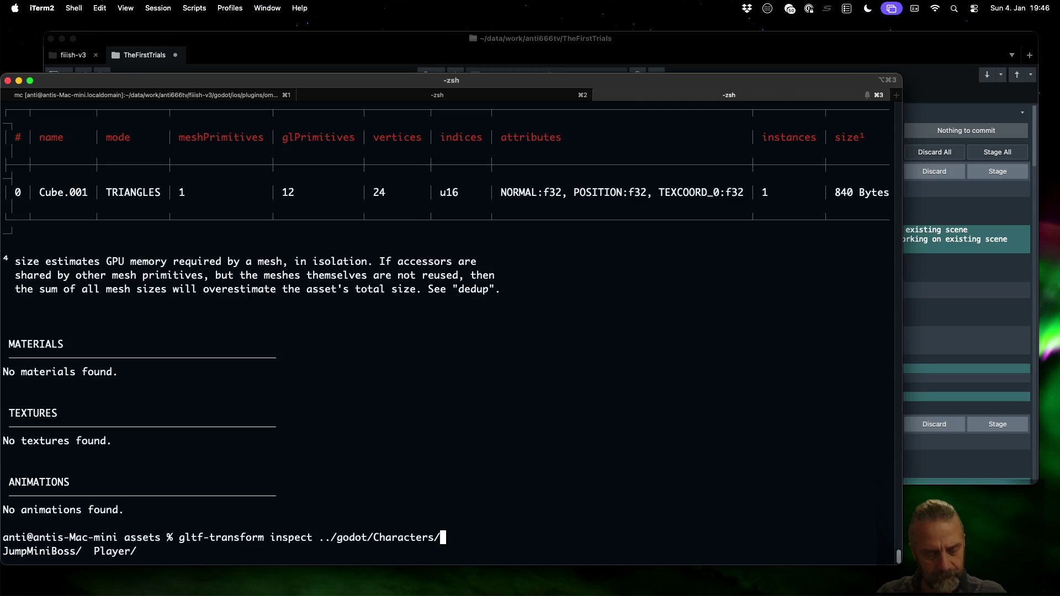
type("J")
key("Tab")
type("c")
key("Tab")
type(".glb")
key("Return")
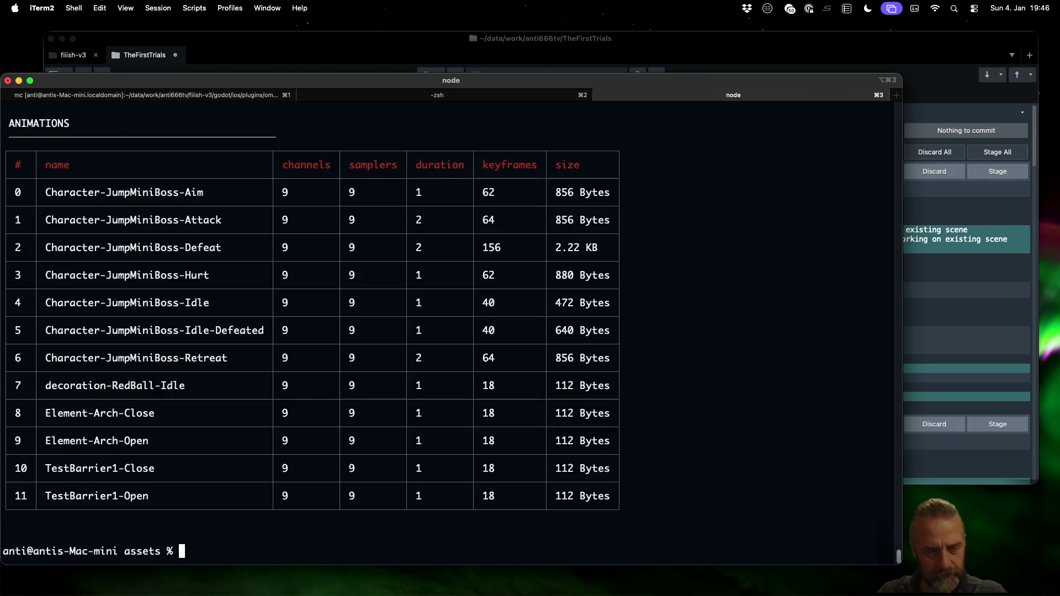
Step: Review the JumpMiniBoss mesh, SimplePalette material and 12 animations, selecting the Character-JumpMiniBoss scene name
scroll(392, 359, "up", 5)
scroll(383, 370, "up", 15)
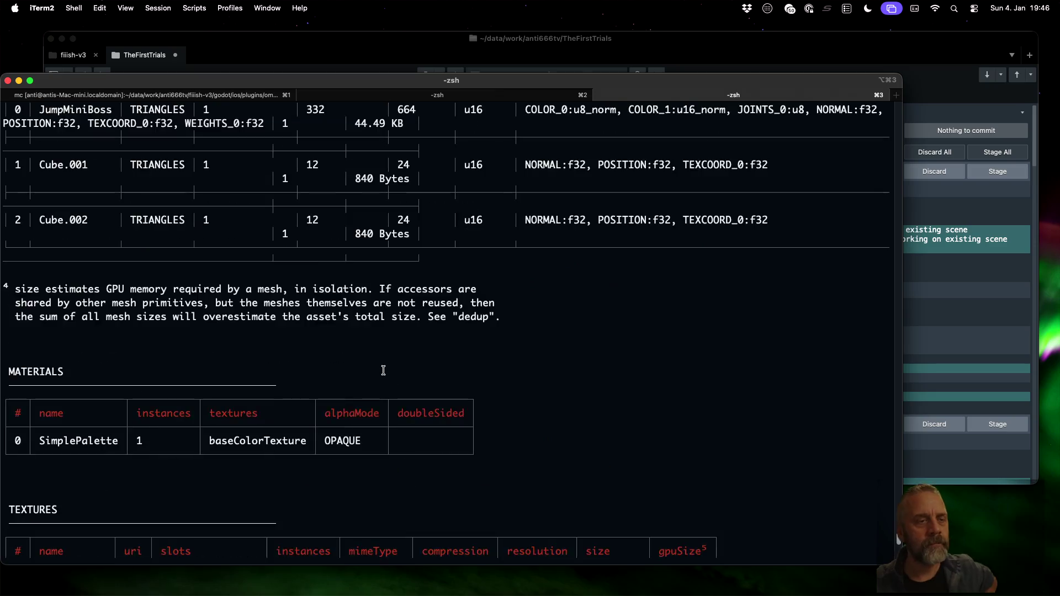
scroll(383, 370, "up", 10)
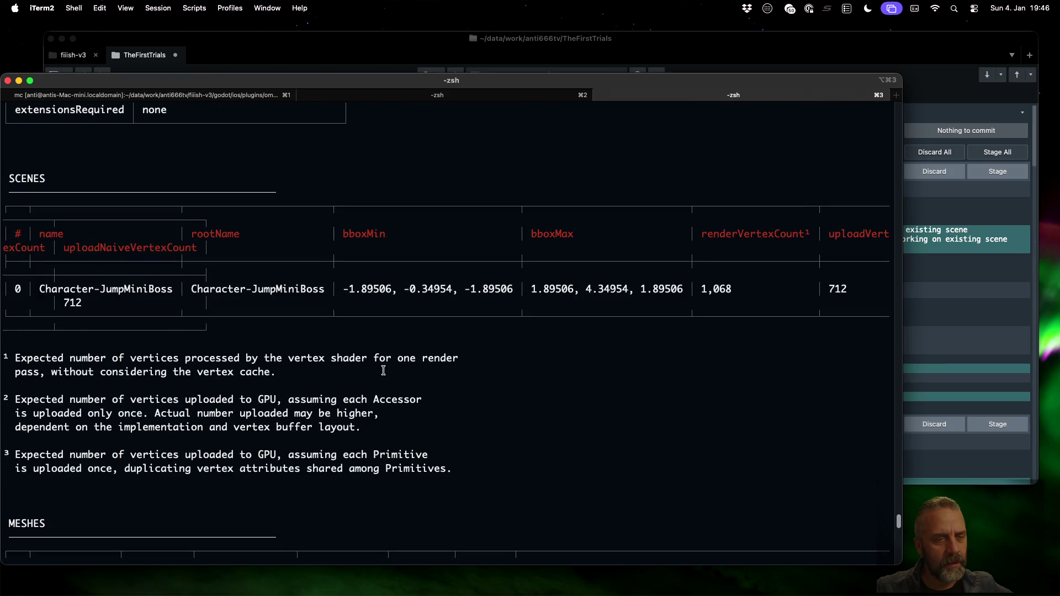
mouse_move(38, 286)
left_mouse_down()
mouse_move(149, 302)
mouse_move(173, 288)
left_mouse_up()
key("ctrl+Left")
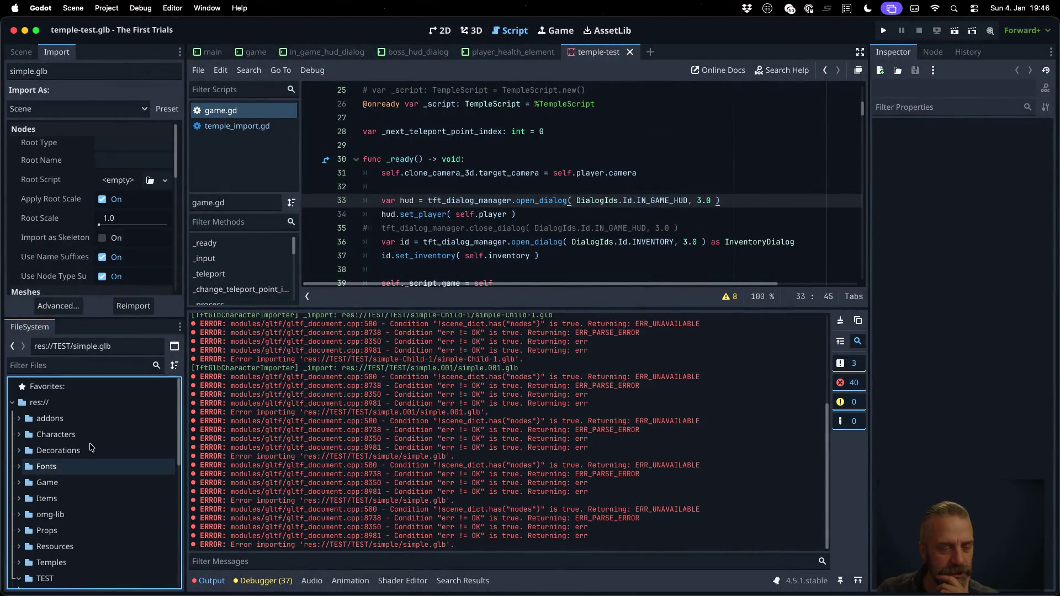
Step: From the game scene tree, open Character-JumpMiniBoss's own scene anyway and select the Character-JumpMiniBoss2 root
scroll(90, 448, "down", 3)
scroll(91, 447, "down", 5)
scroll(91, 448, "up", 3)
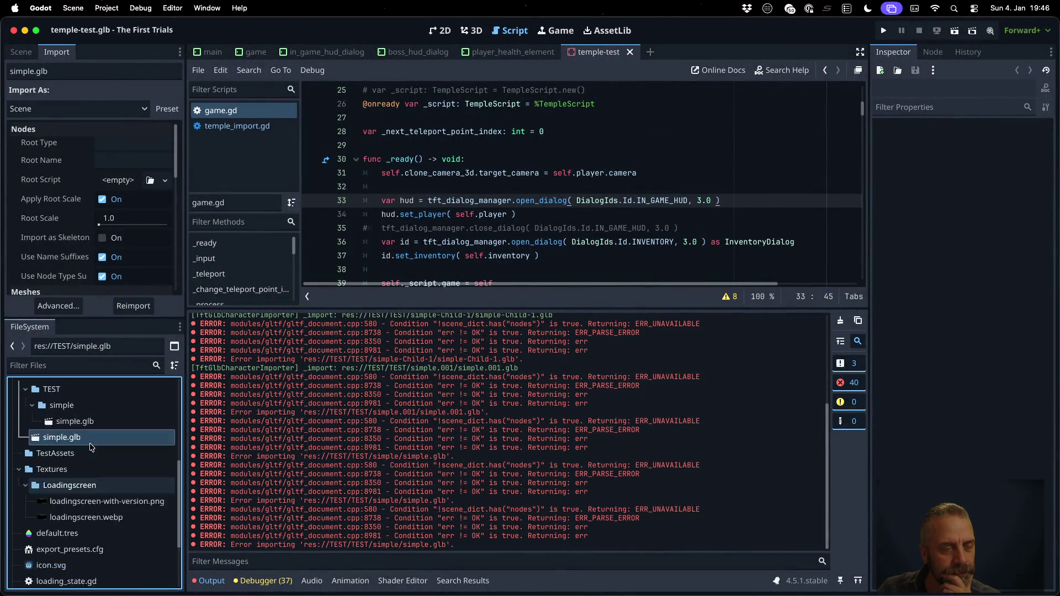
left_click(21, 52)
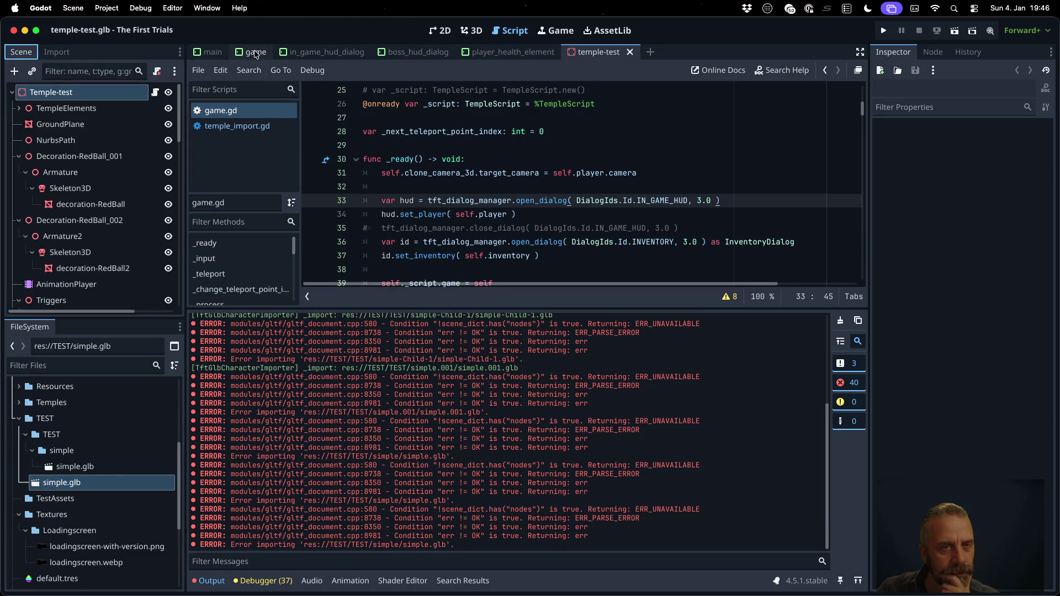
left_click(256, 53)
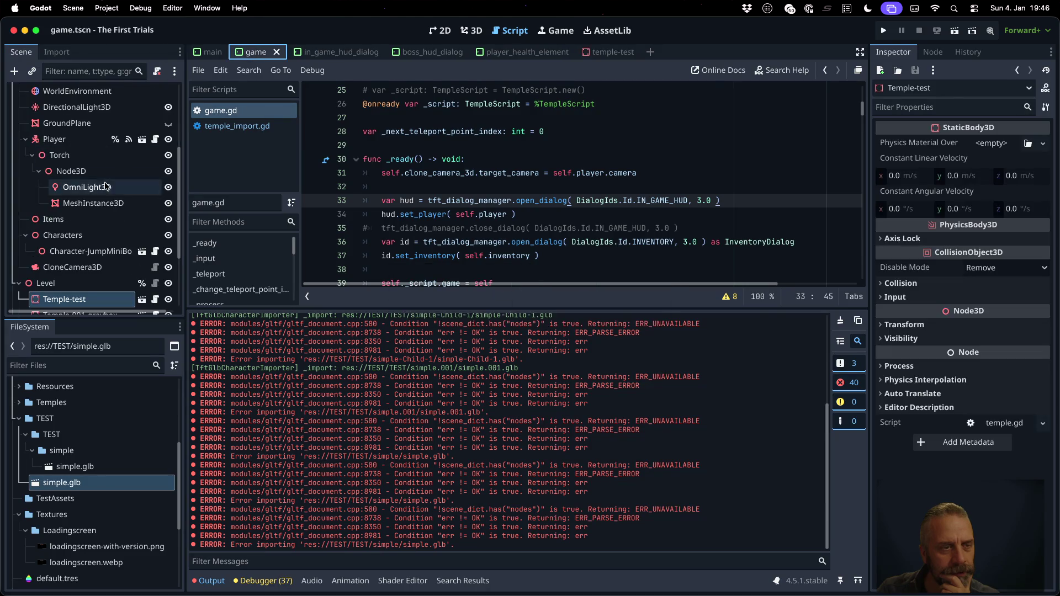
scroll(106, 227, "down", 5)
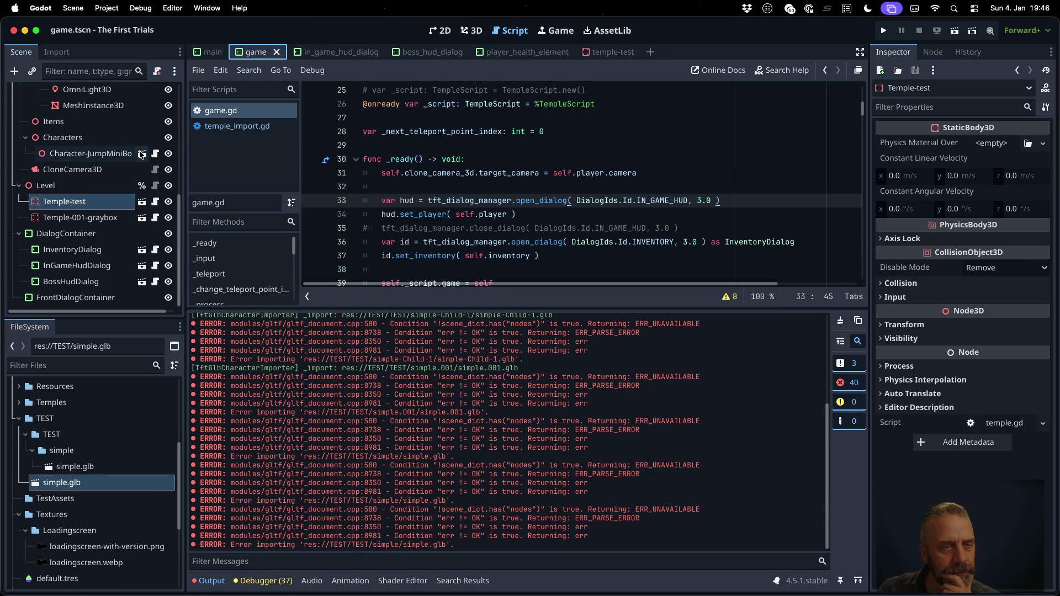
left_click(142, 154)
left_click(527, 316)
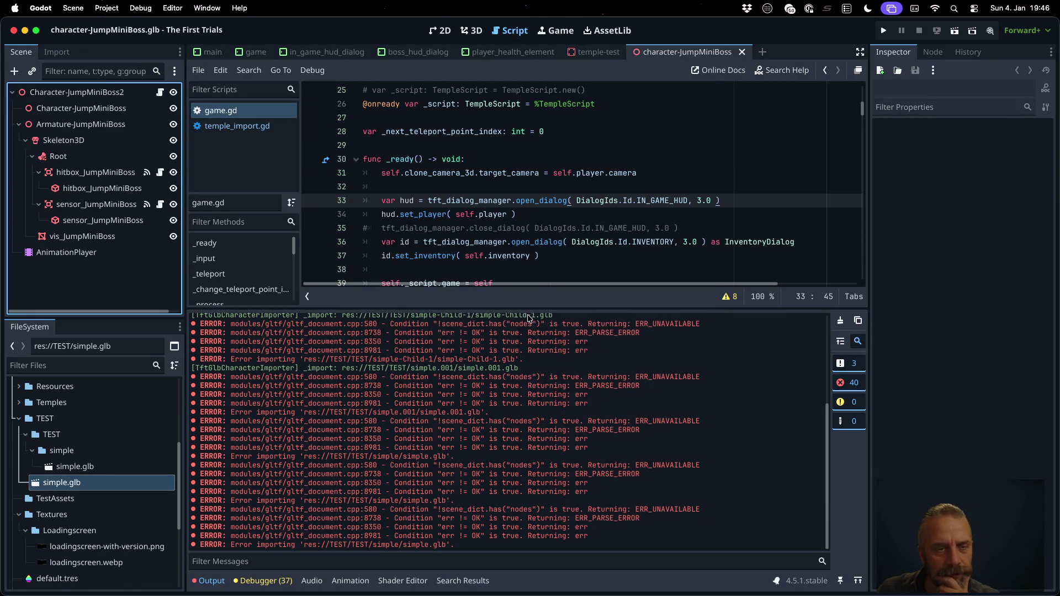
left_click(84, 97)
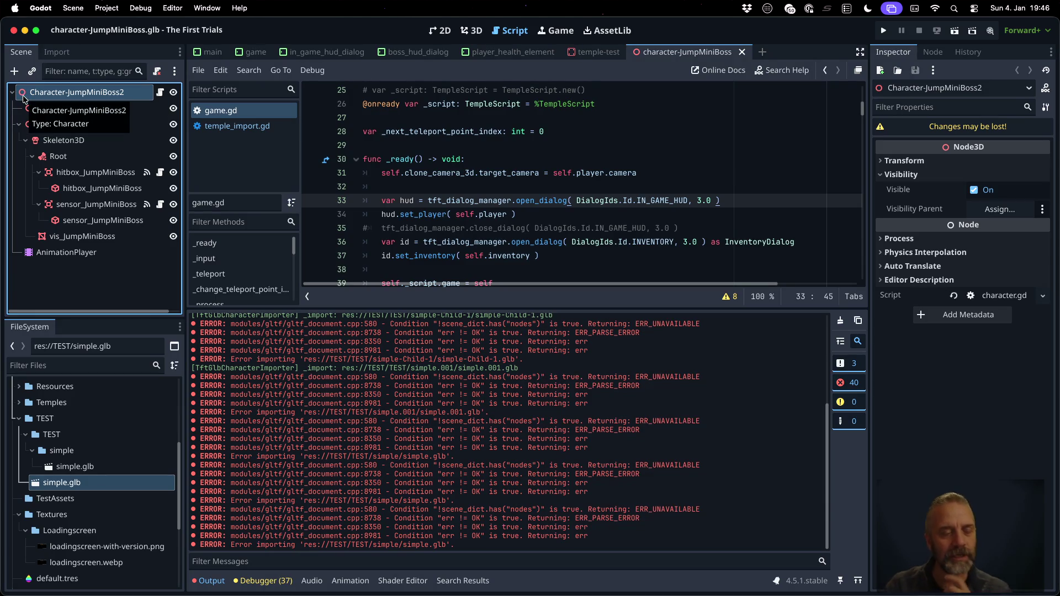
left_click(81, 366)
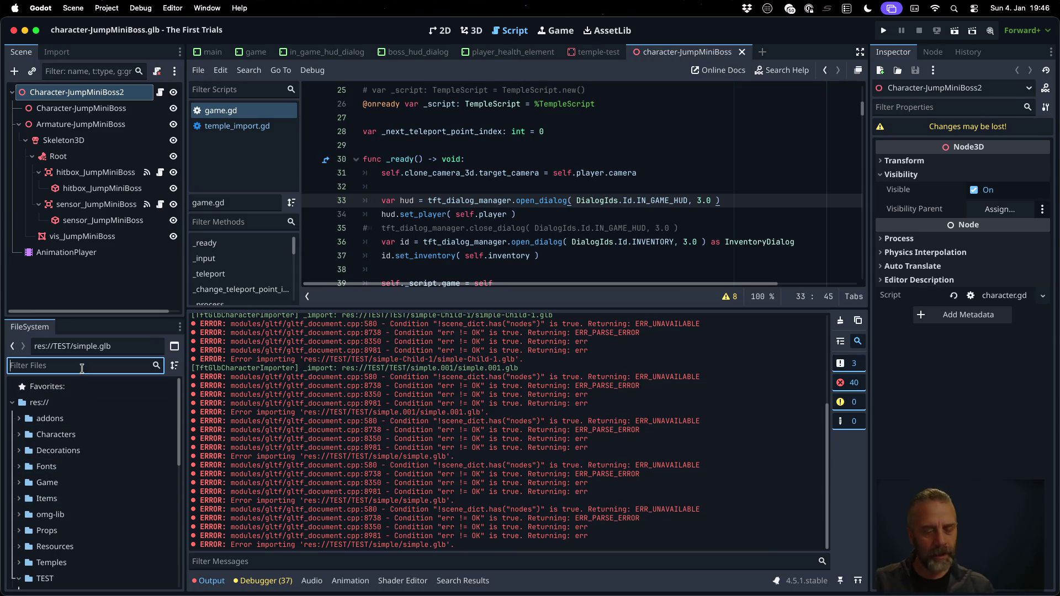
Step: Filter the FileSystem by 'Ju' and switch character-JumpMiniBoss.glb's Import As to Scene
type("Jump")
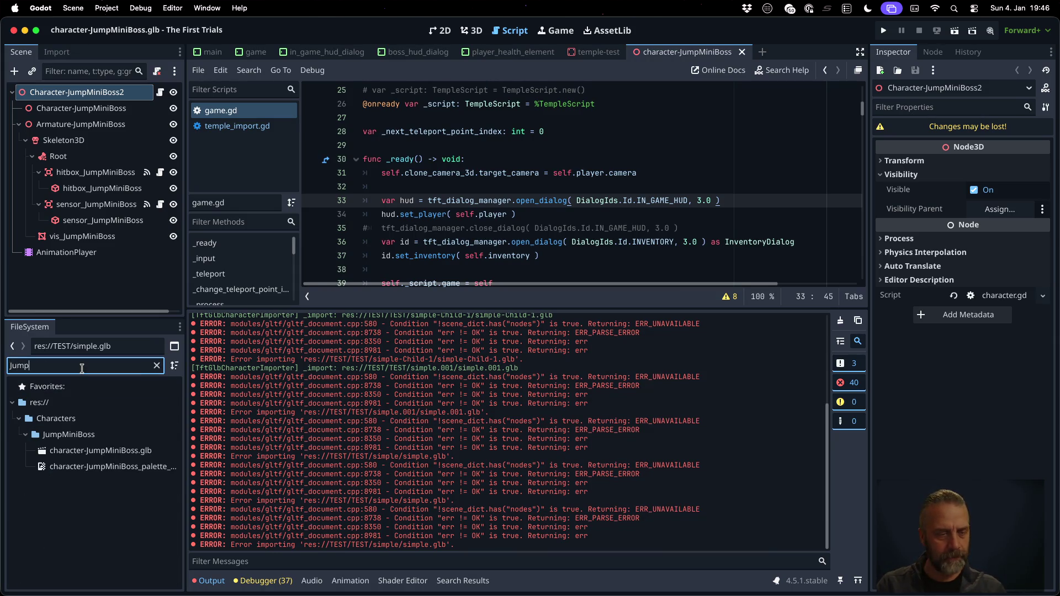
left_click(101, 450)
left_click(57, 52)
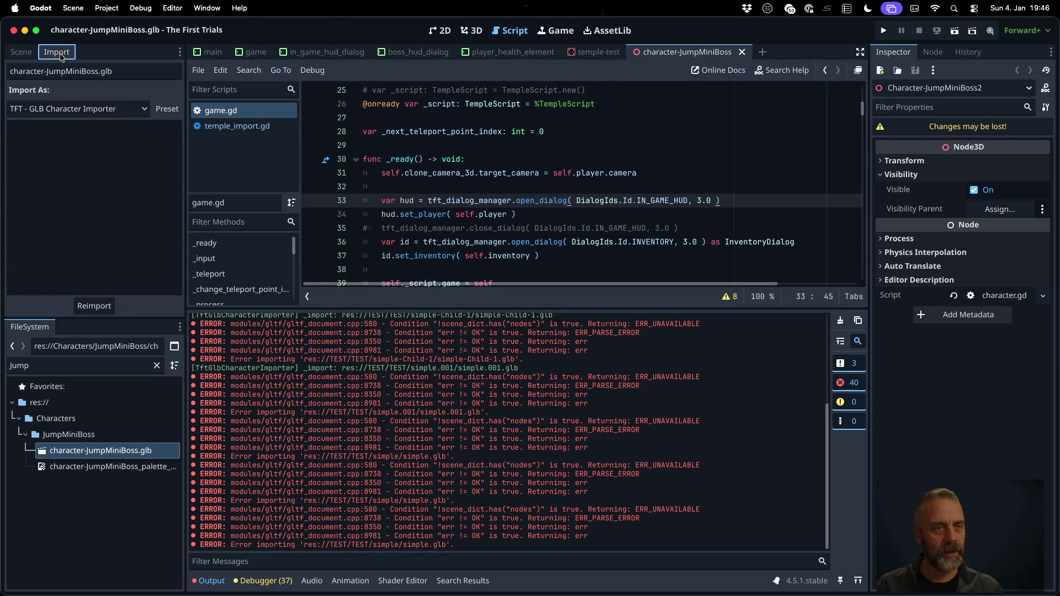
left_click(77, 109)
left_click(99, 141)
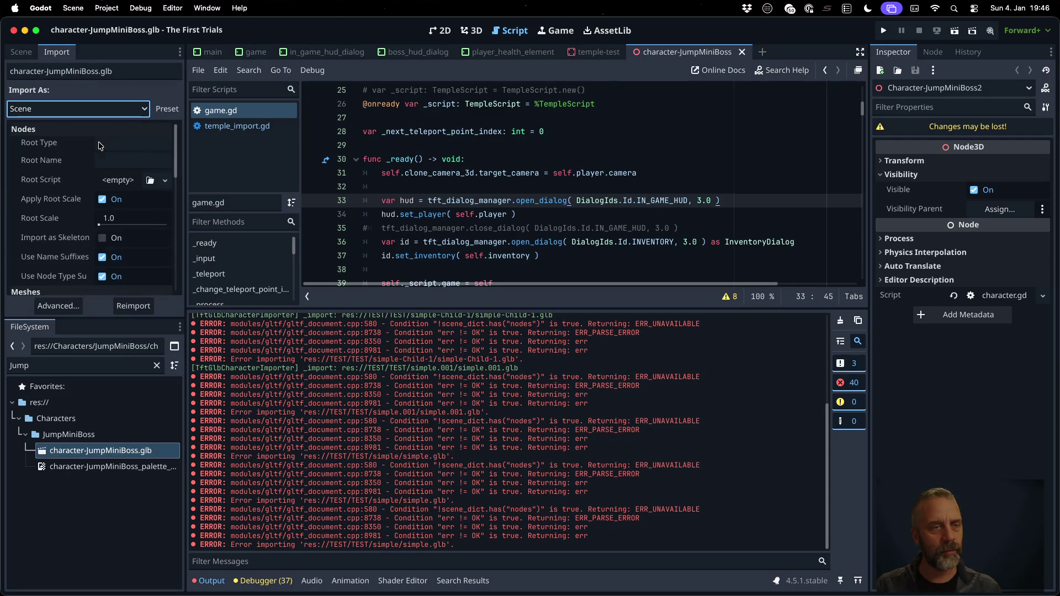
left_click(138, 306)
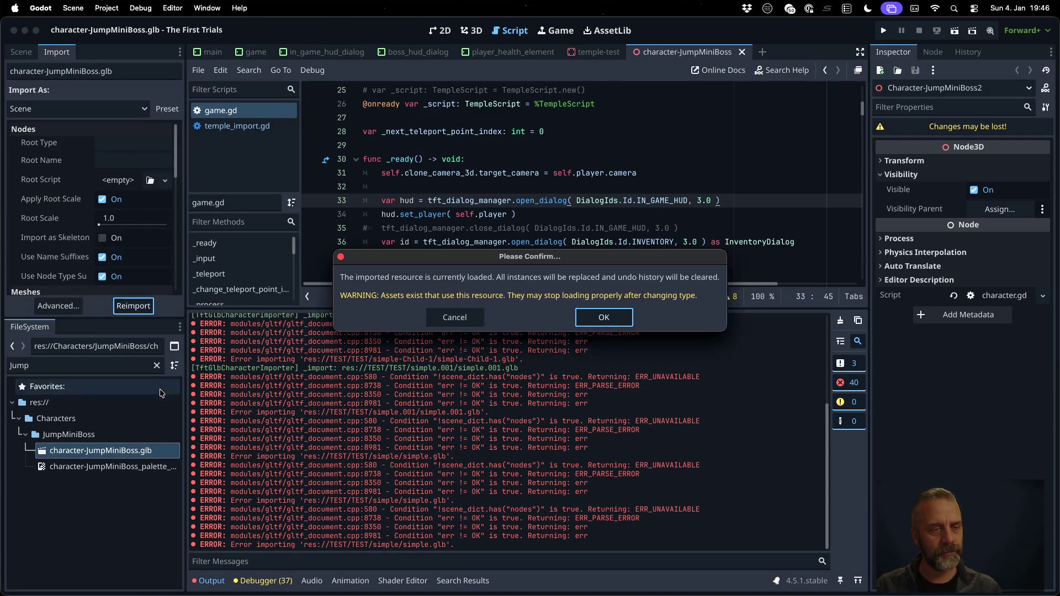
Step: Reimport character-JumpMiniBoss.glb, replacing the loaded instances, and open its Advanced Import Settings
left_click(454, 317)
double_click(123, 452)
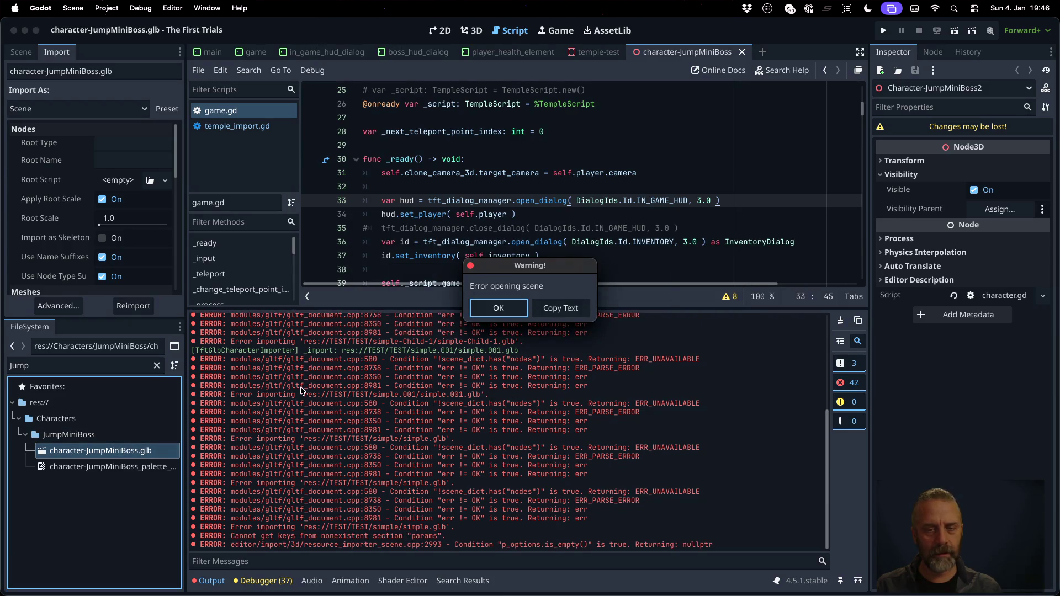
left_click(511, 310)
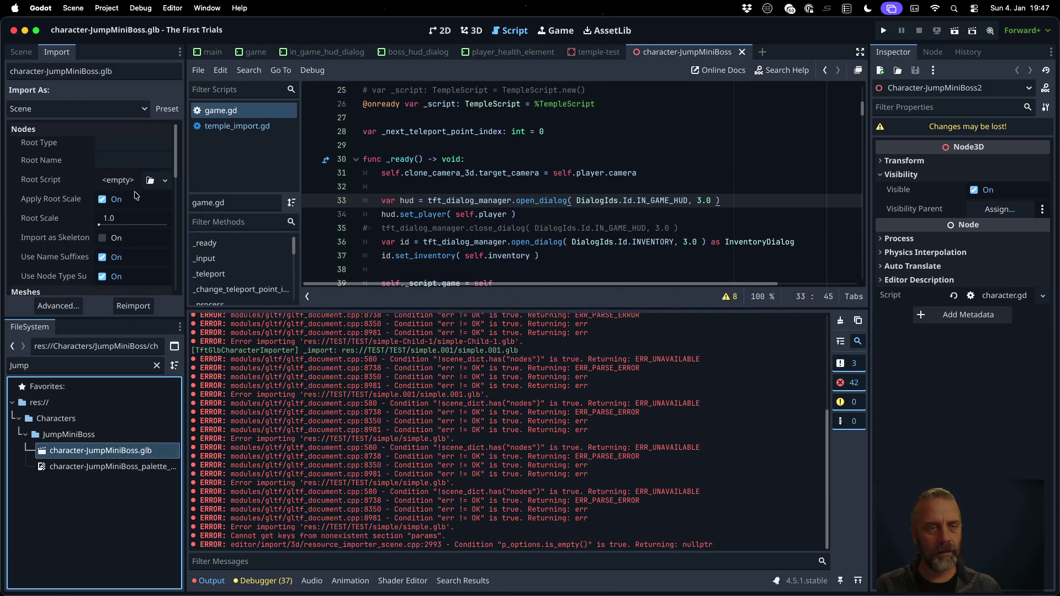
left_click(132, 305)
left_click(605, 315)
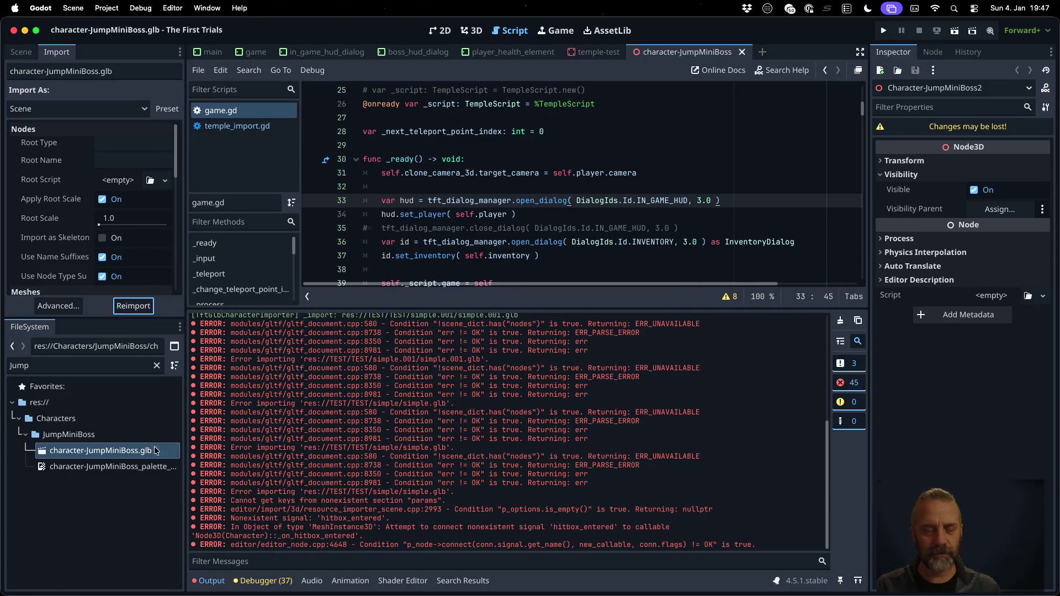
double_click(108, 451)
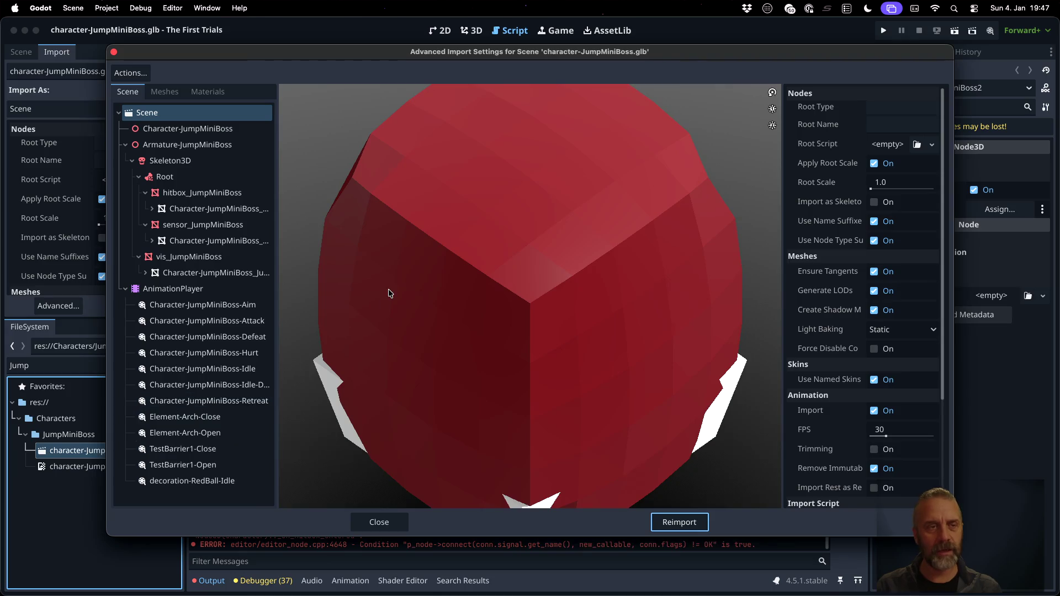
Step: Zoom and orbit the JumpMiniBoss preview to view its face, then close and show the Scene dock tree
scroll(389, 288, "down", 5)
scroll(389, 287, "up", 2)
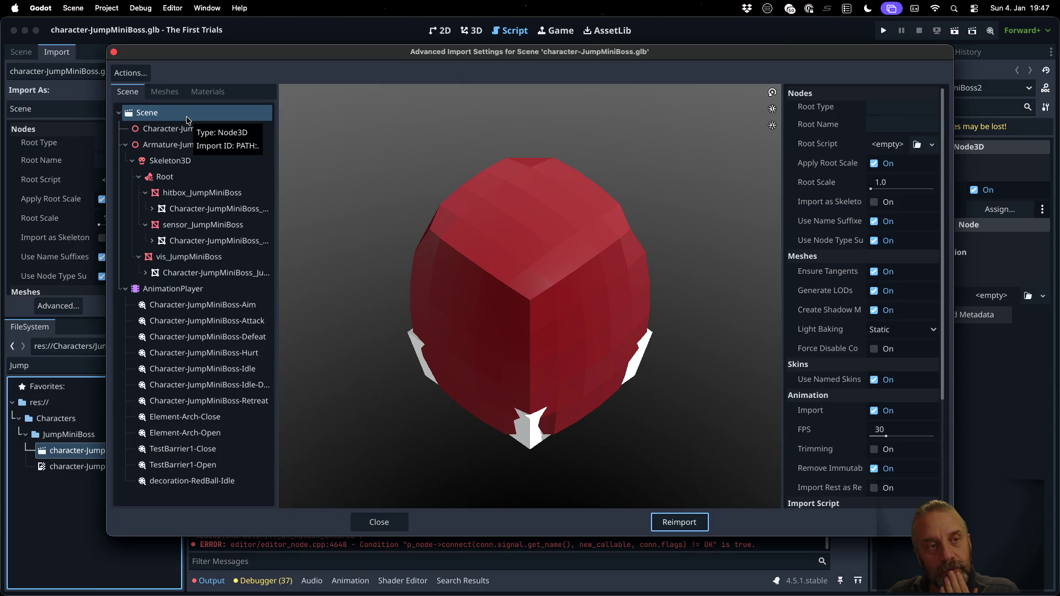
mouse_move(544, 299)
left_mouse_down()
mouse_move(426, 283)
mouse_move(381, 244)
mouse_move(439, 254)
mouse_move(408, 261)
left_mouse_up()
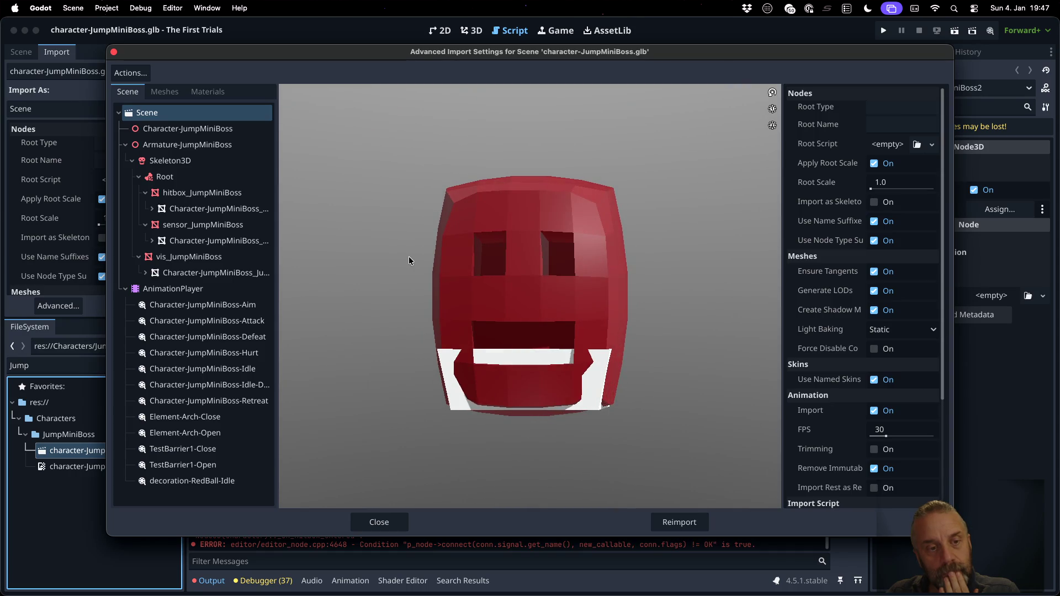
left_click(397, 518)
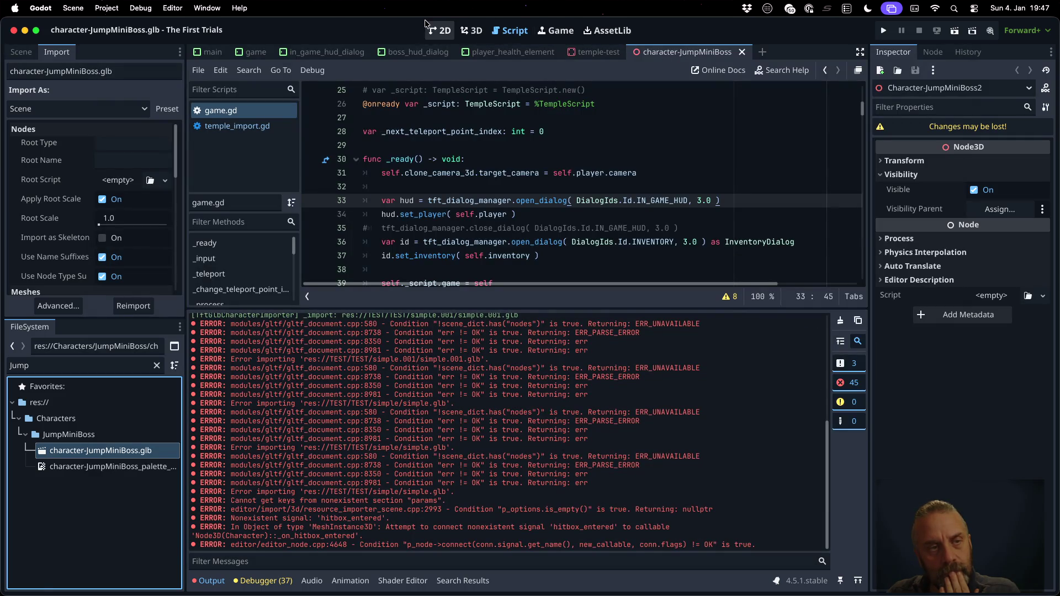
left_click(21, 52)
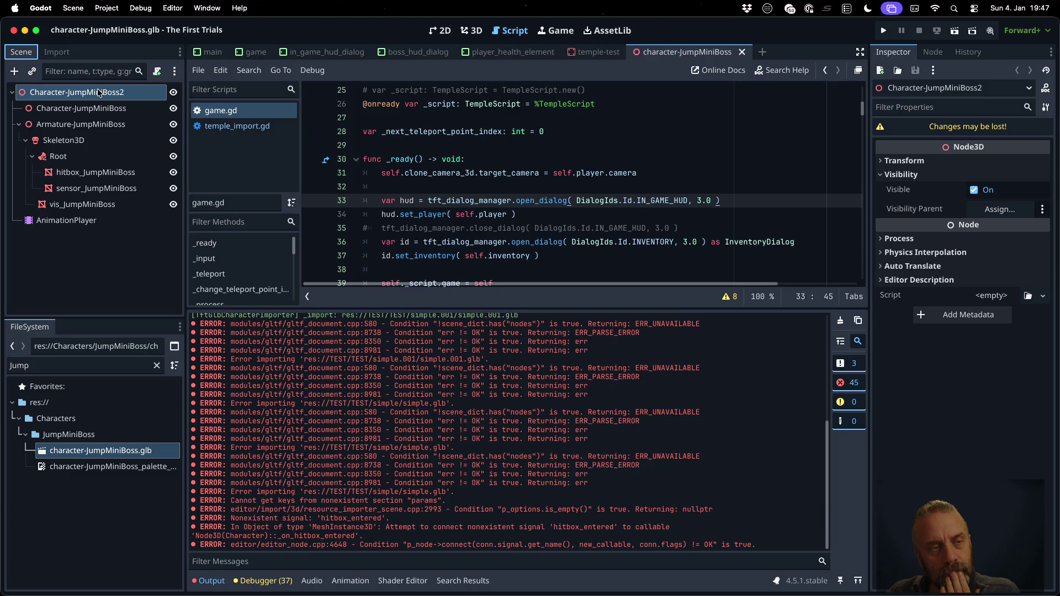
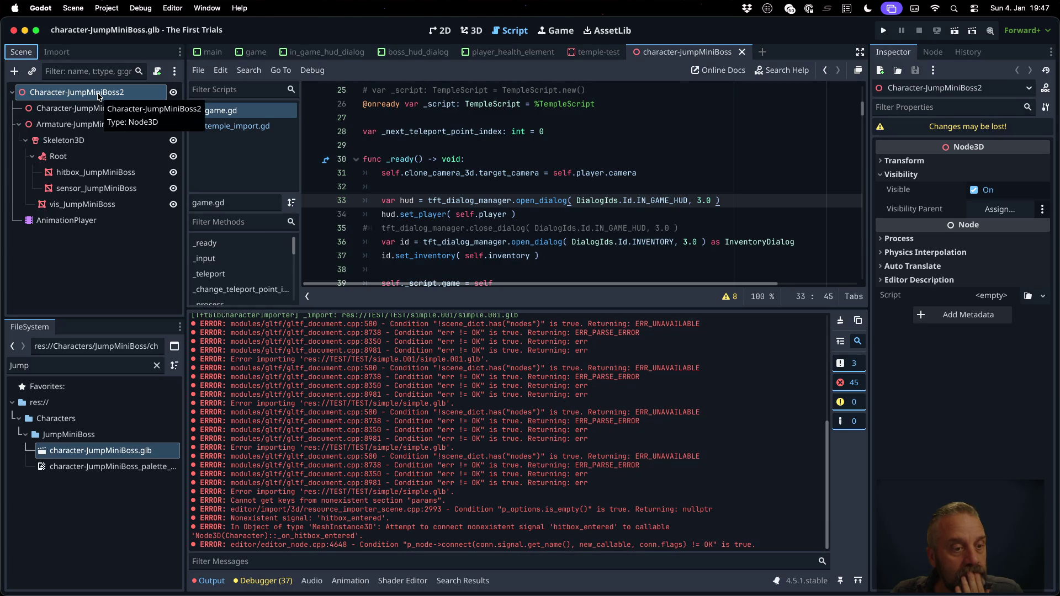
Step: Clear the FileSystem filter and instance simple.glb under Level in the game scene
left_click(157, 366)
left_click(252, 52)
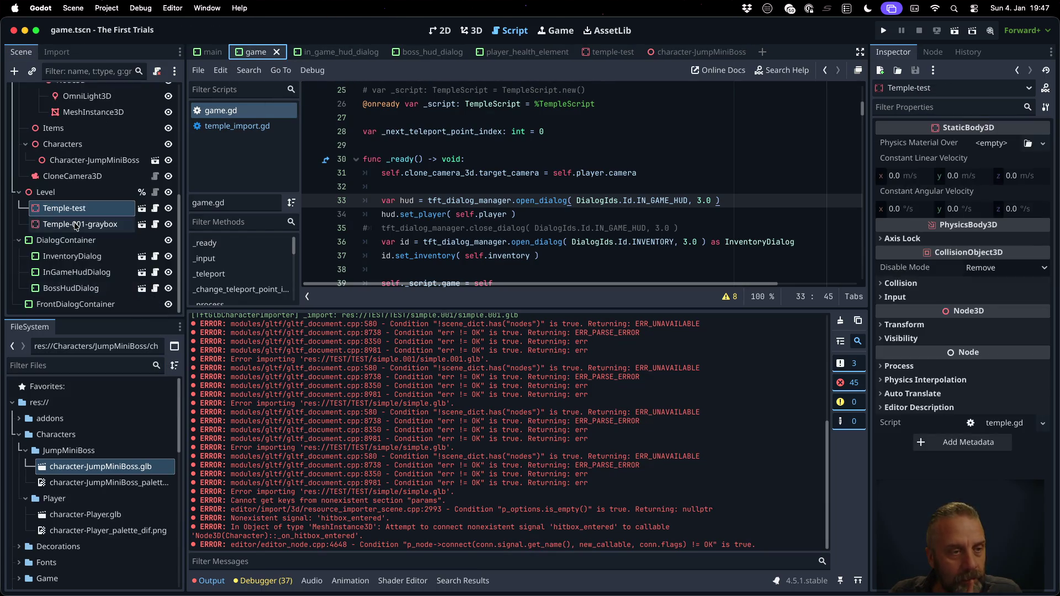
scroll(98, 506, "down", 5)
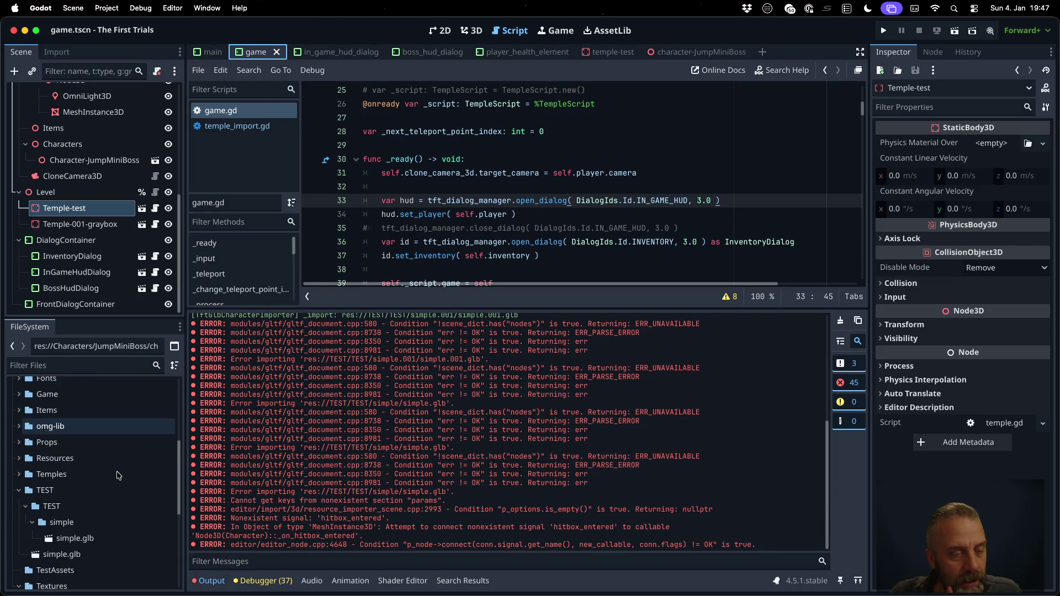
left_click_drag(77, 539, 61, 194)
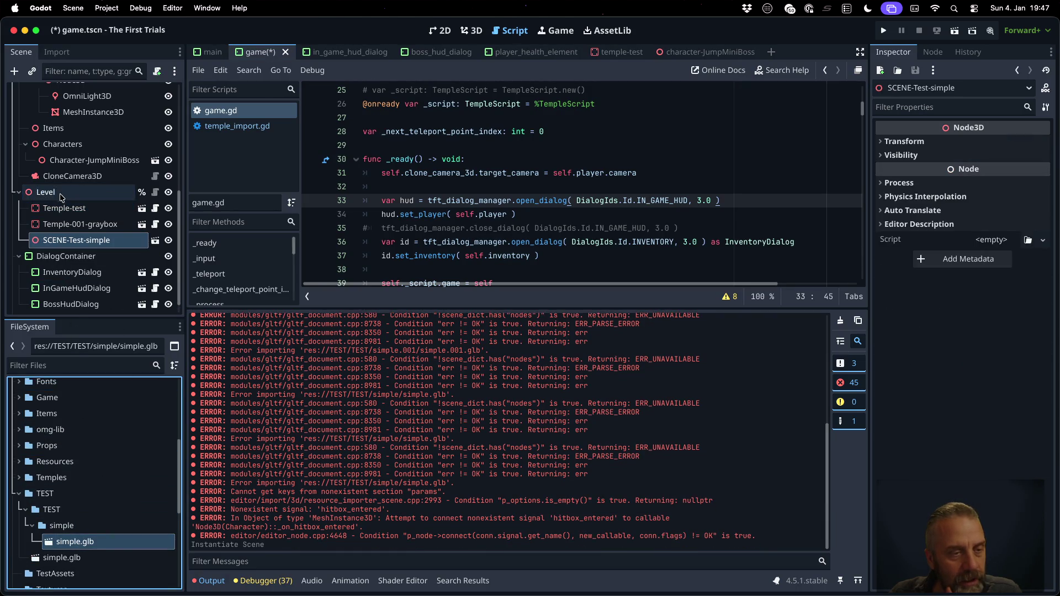
Step: Open simple.glb as its own scene and select the SCENE-Test-simple root node
left_click(156, 244)
left_click(529, 315)
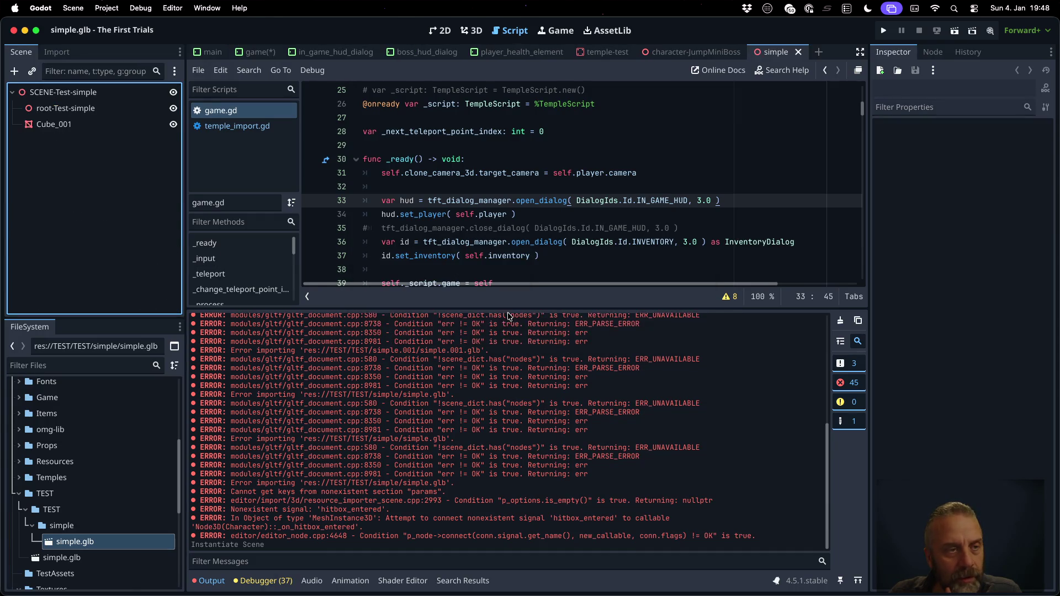
left_click(91, 94)
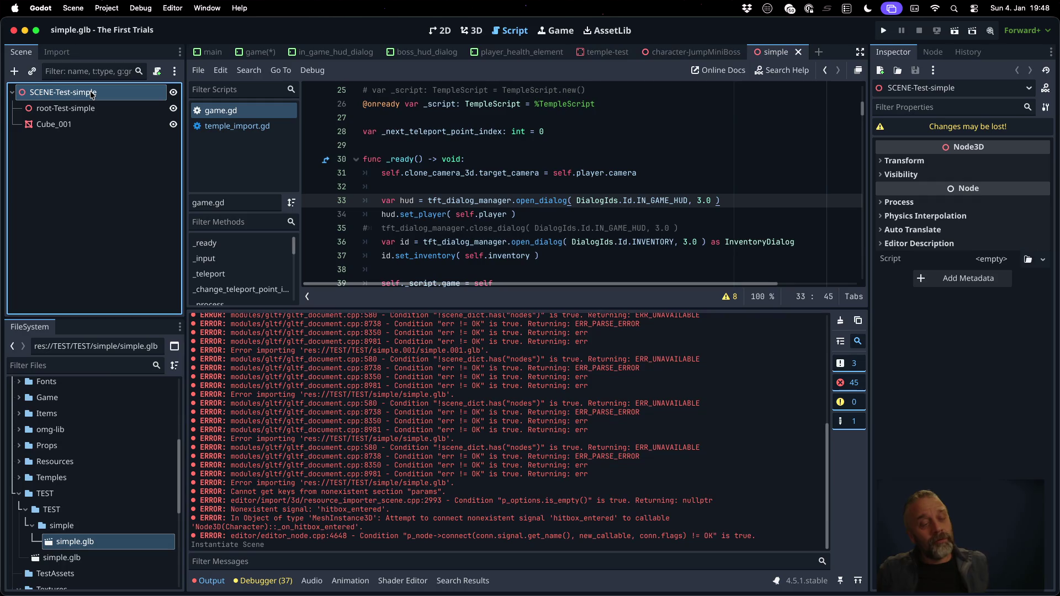
Step: In simple.glb's Advanced Import Settings, expand the tree and view SCENE-Test-simple_Cube_001's mesh options
double_click(136, 544)
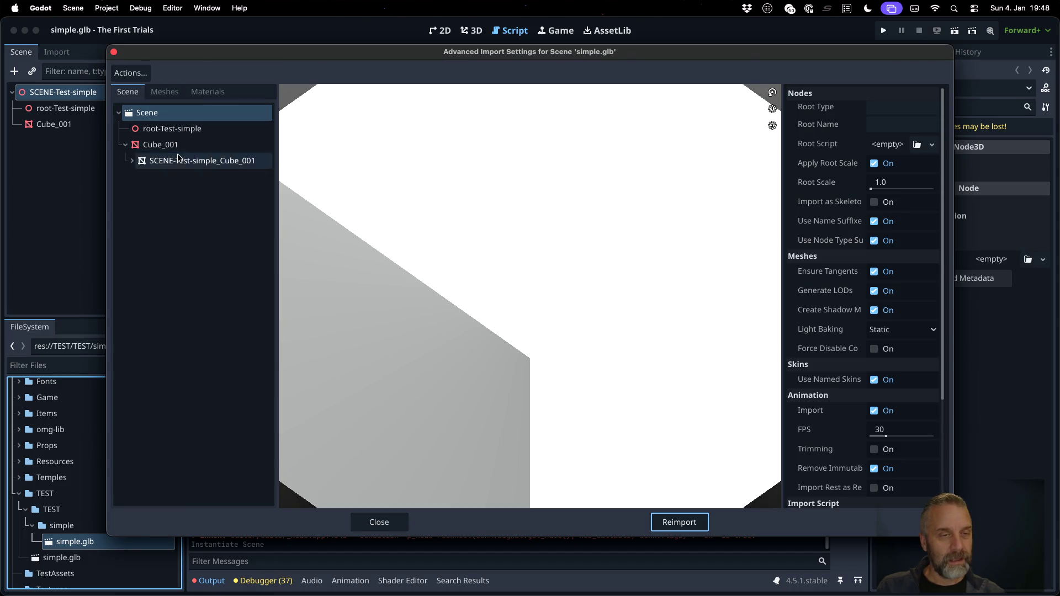
left_click(132, 161)
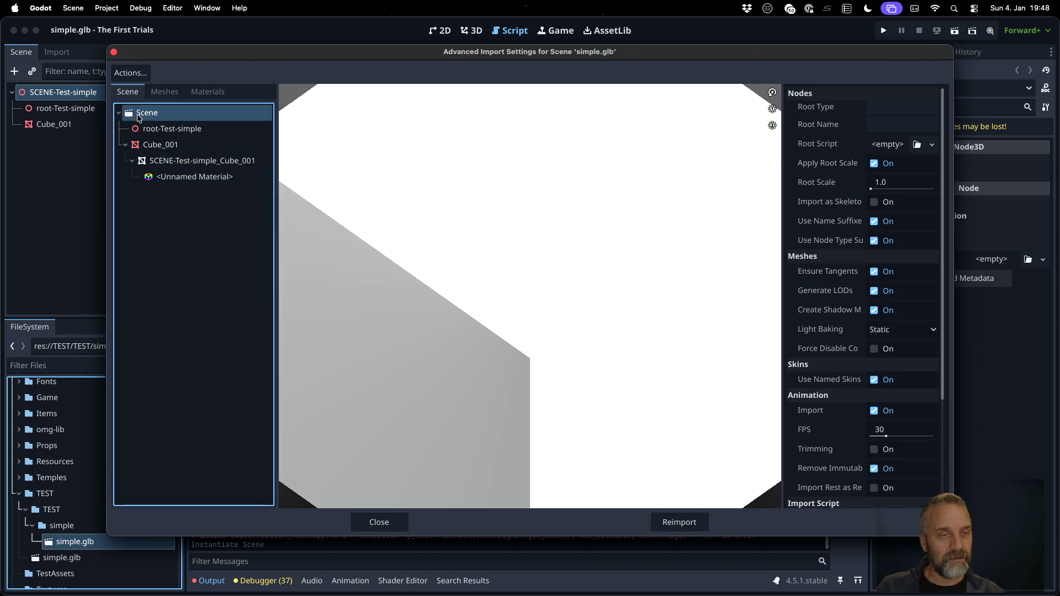
left_click(177, 161)
left_click(172, 129)
left_click(163, 144)
left_click(173, 129)
left_click(158, 112)
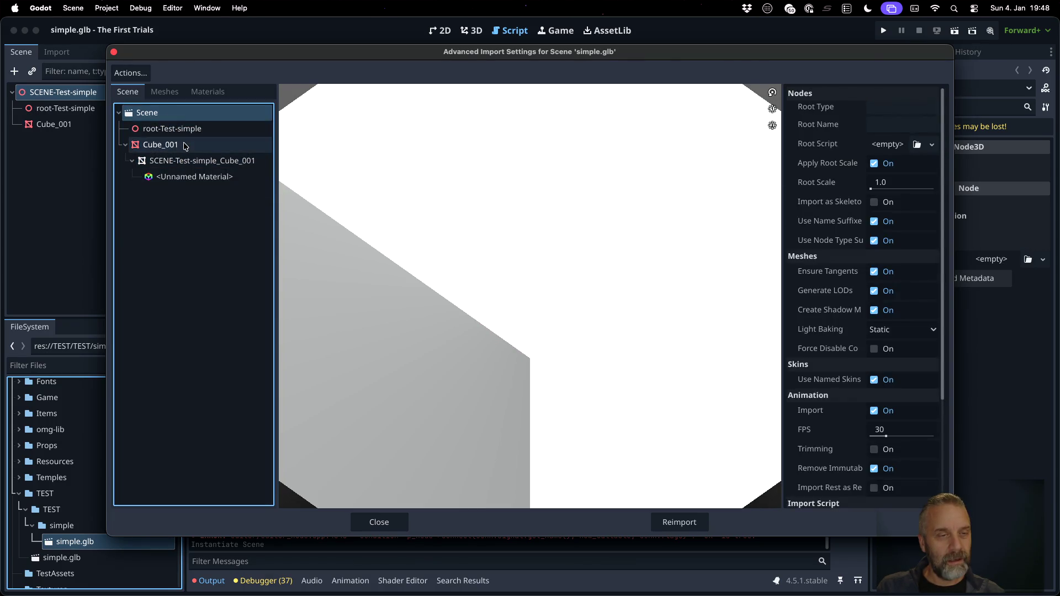
left_click(166, 145)
left_click(199, 164)
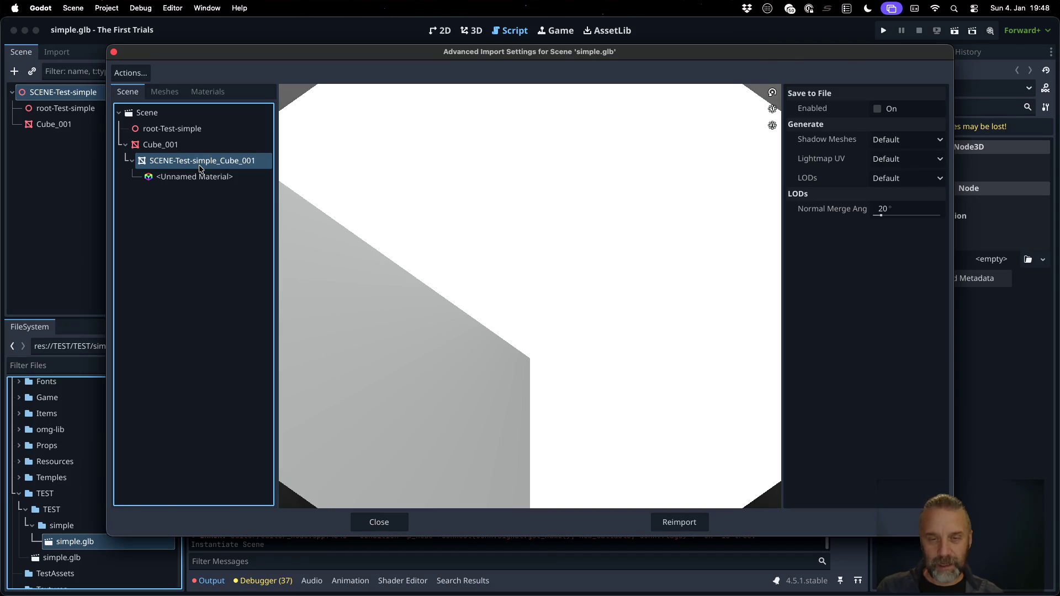
key("super+Tab")
Step: Rerun gltf-transform inspect on simple.glb to confirm one Cube.001 mesh, then close Godot's import settings
scroll(205, 188, "down", 5)
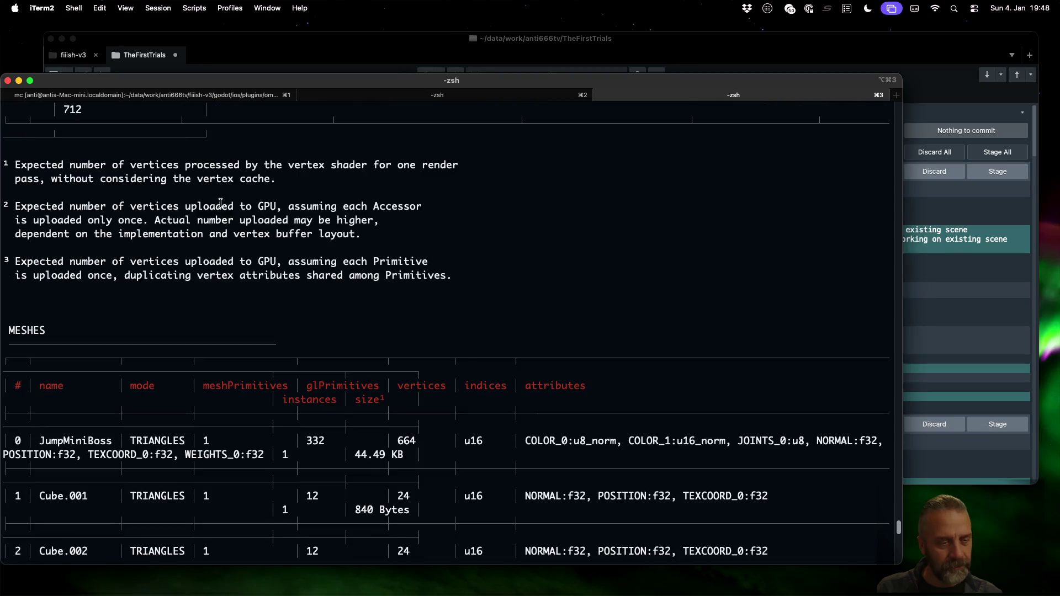
key("Up")
key("Up")
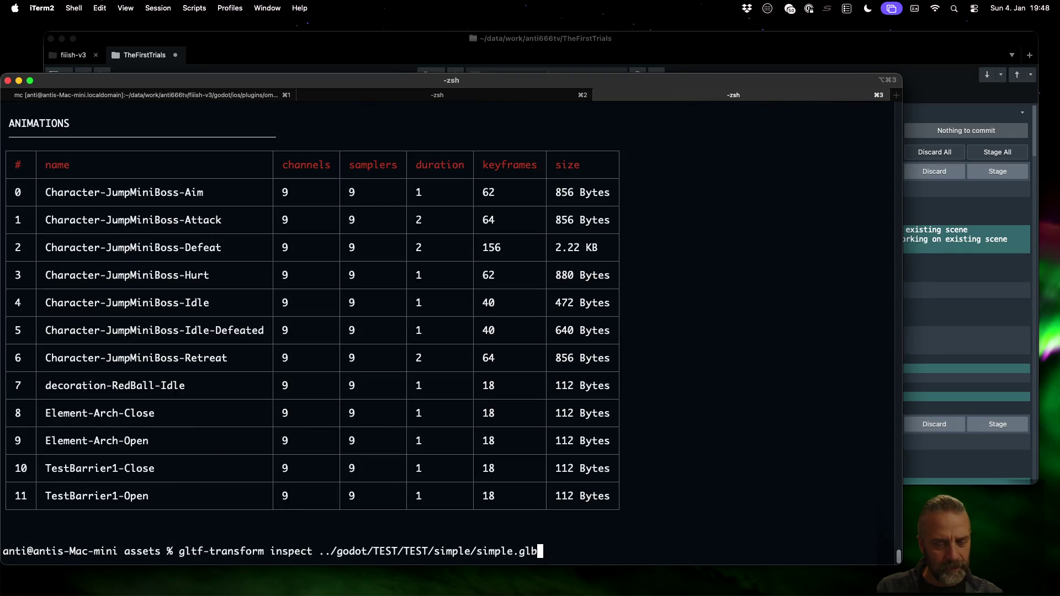
key("Return")
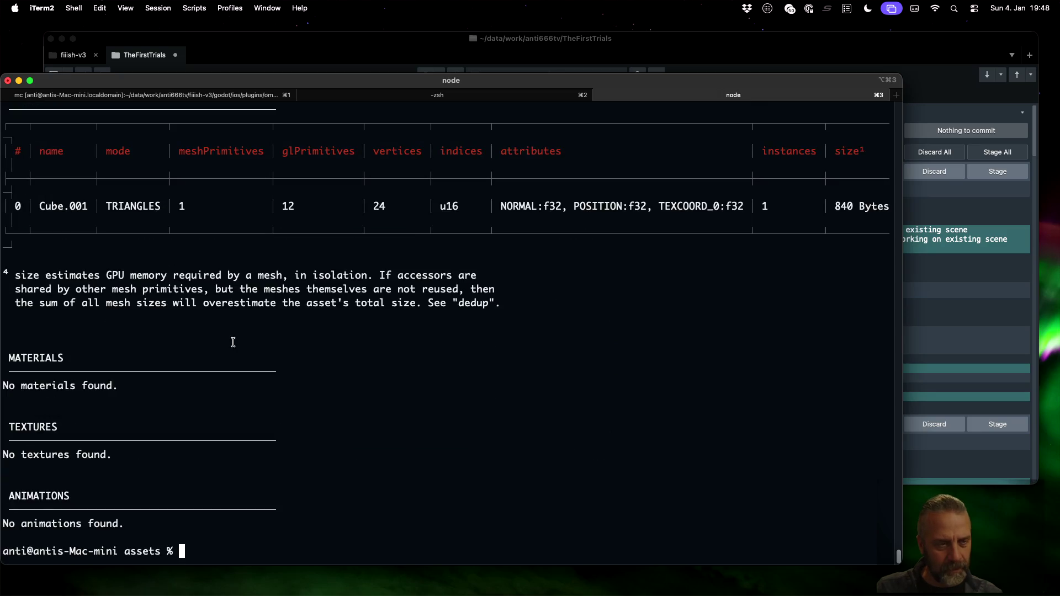
scroll(233, 348, "up", 3)
left_click_drag(36, 370, 92, 371)
scroll(384, 395, "up", 5)
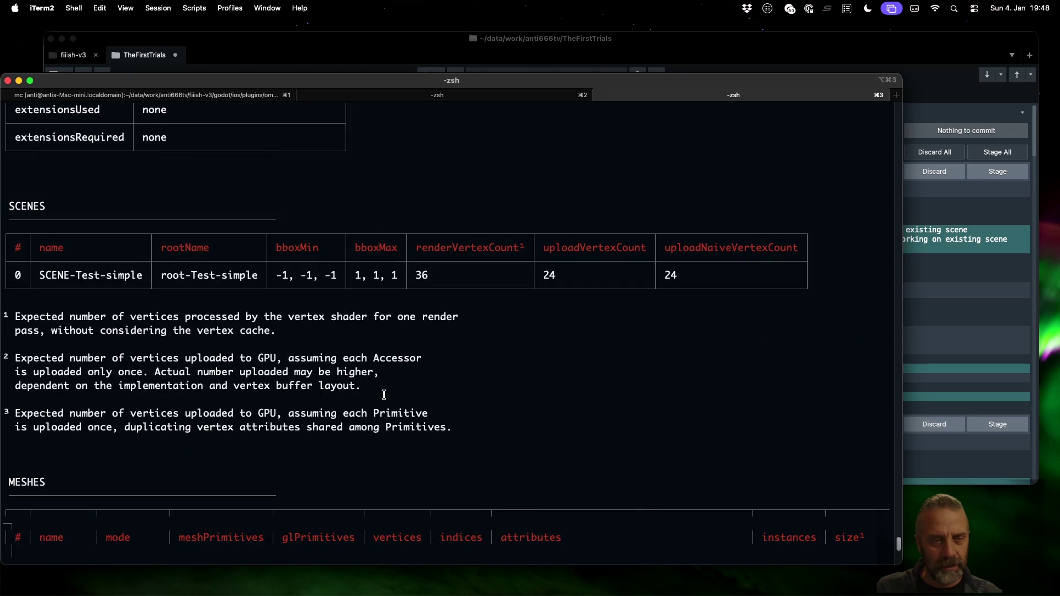
scroll(385, 395, "up", 3)
scroll(385, 394, "down", 7)
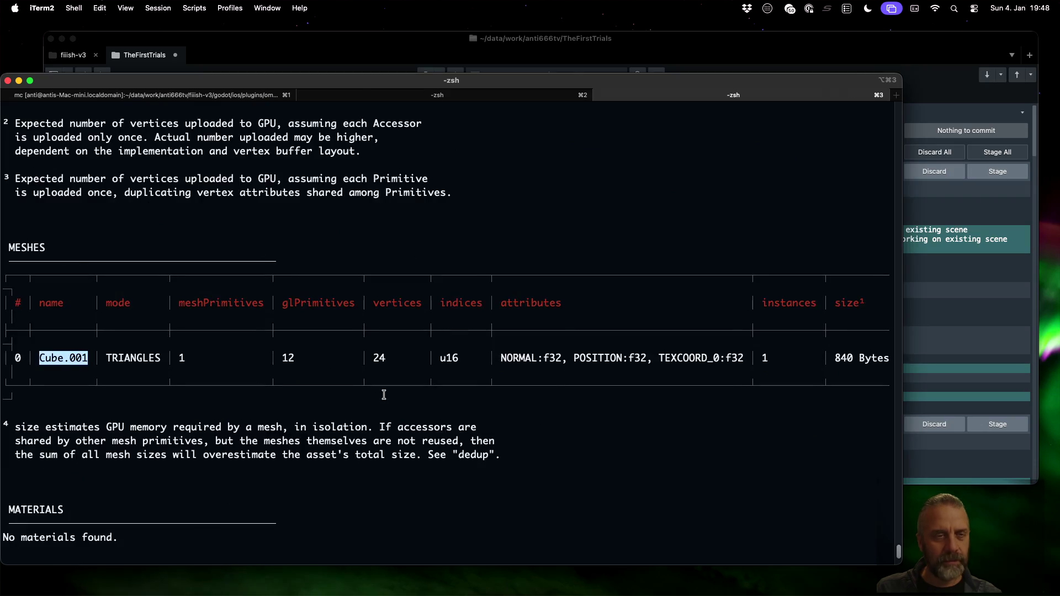
key("super+Tab")
left_click(386, 515)
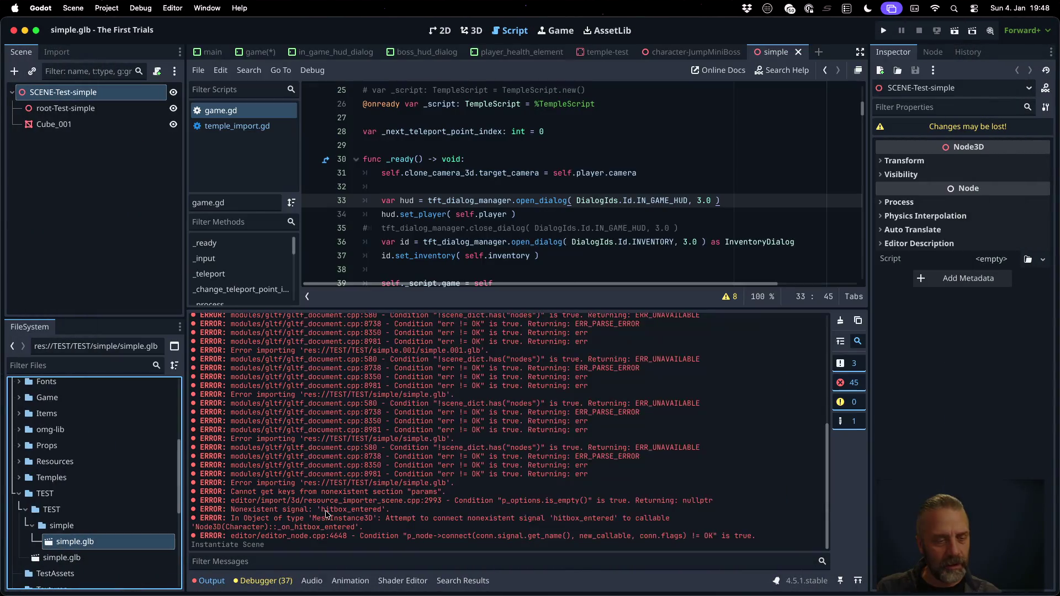
scroll(117, 457, "up", 5)
double_click(117, 456)
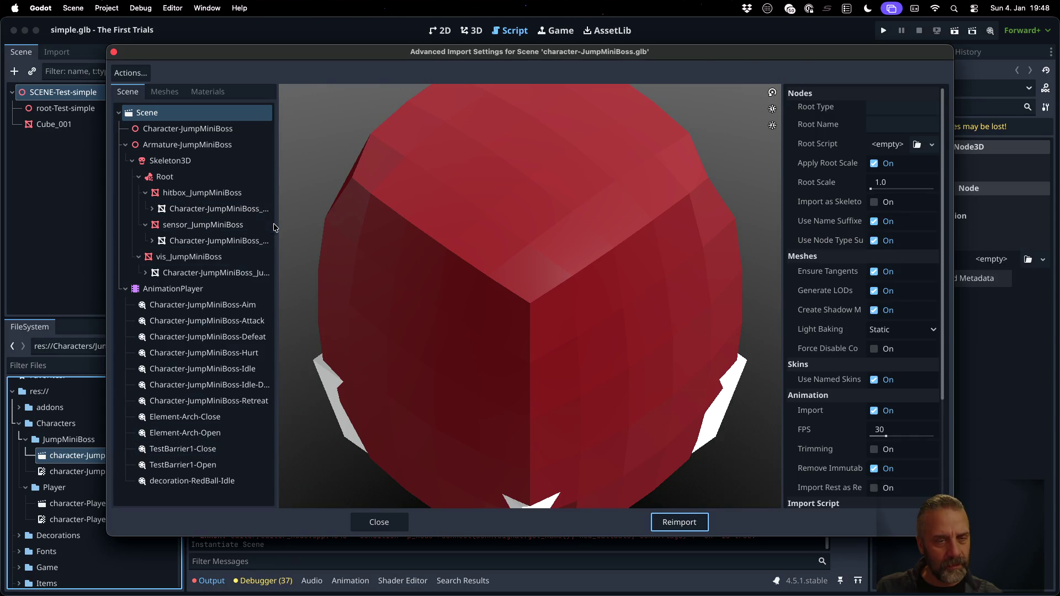
left_click_drag(278, 224, 463, 221)
left_click(250, 244)
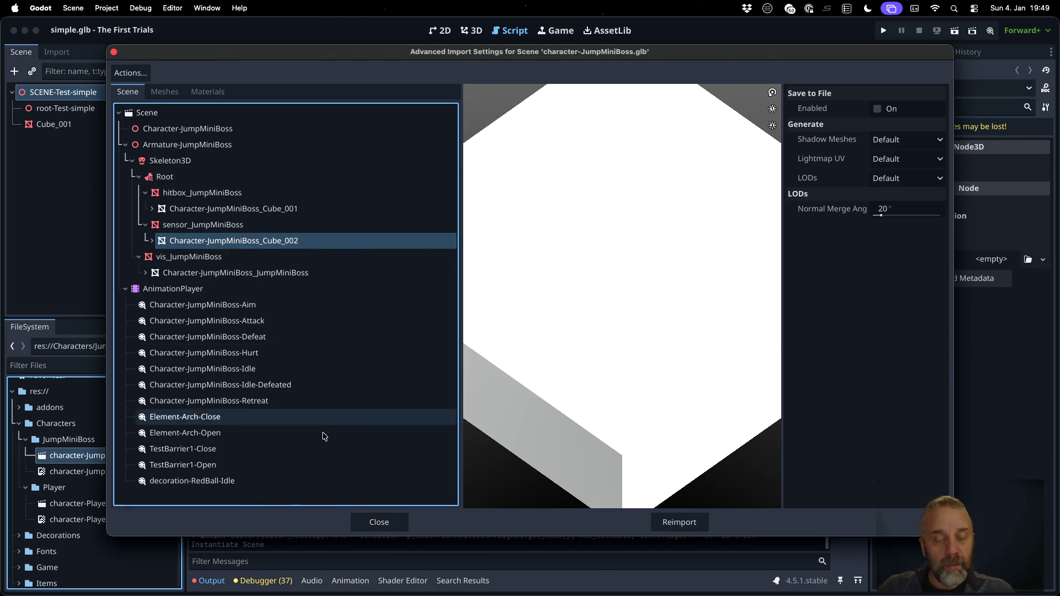
left_click(379, 522)
scroll(83, 447, "down", 10)
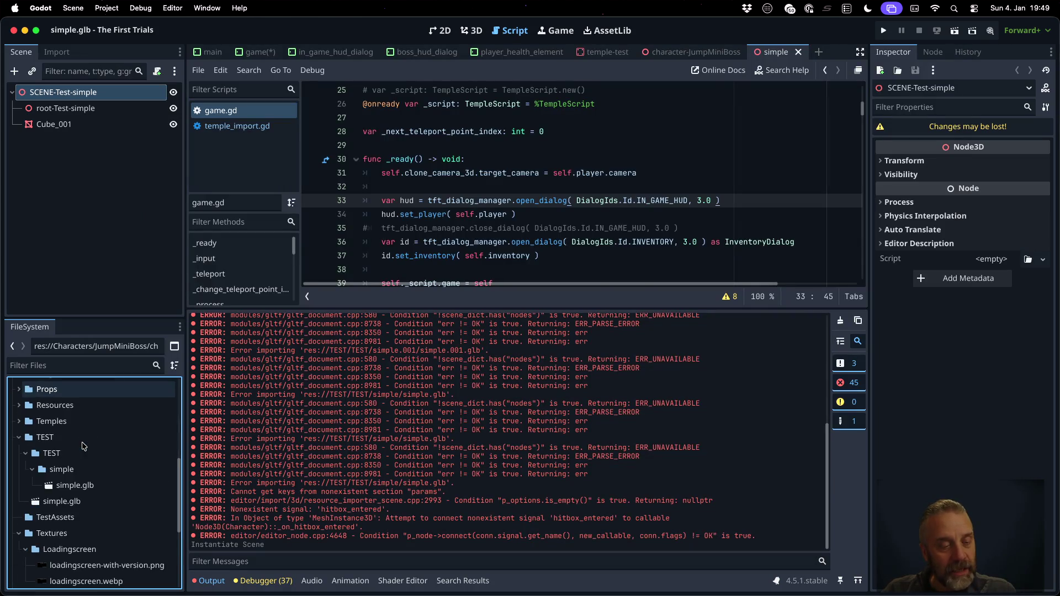
double_click(89, 486)
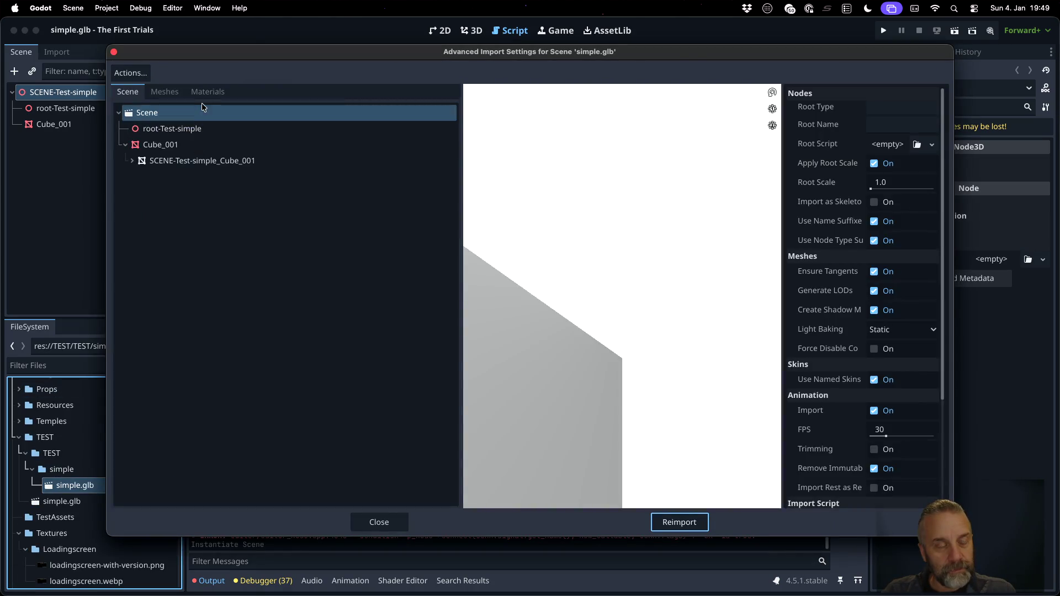
left_click(201, 159)
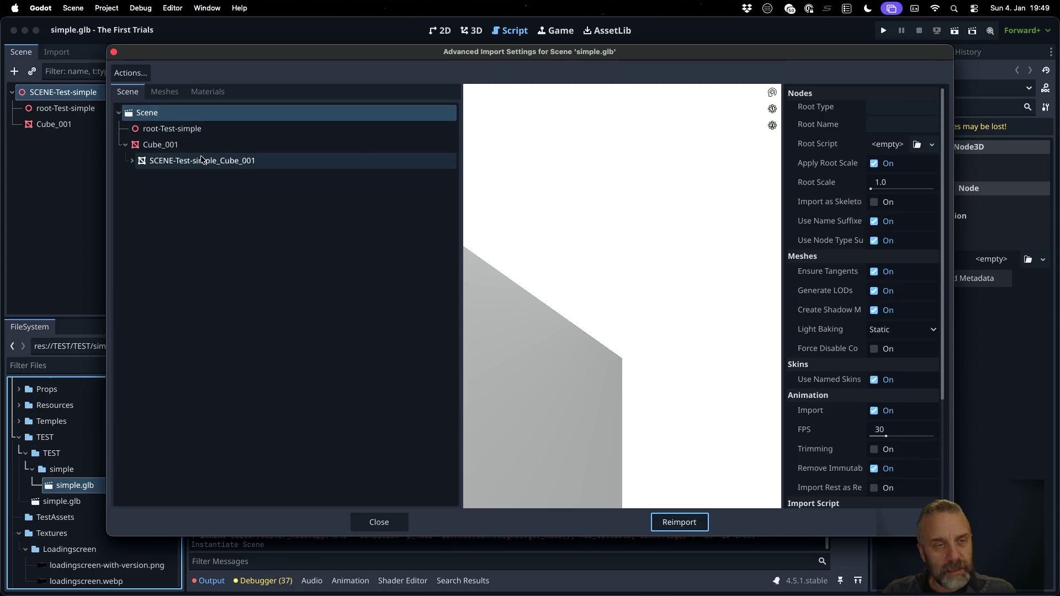
left_click(179, 117)
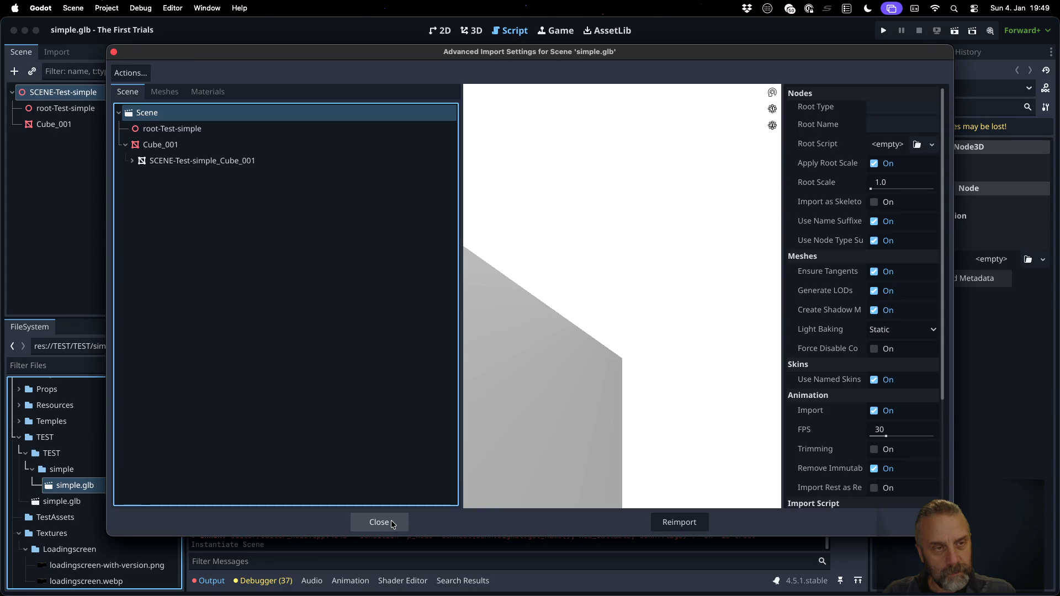
left_click(391, 520)
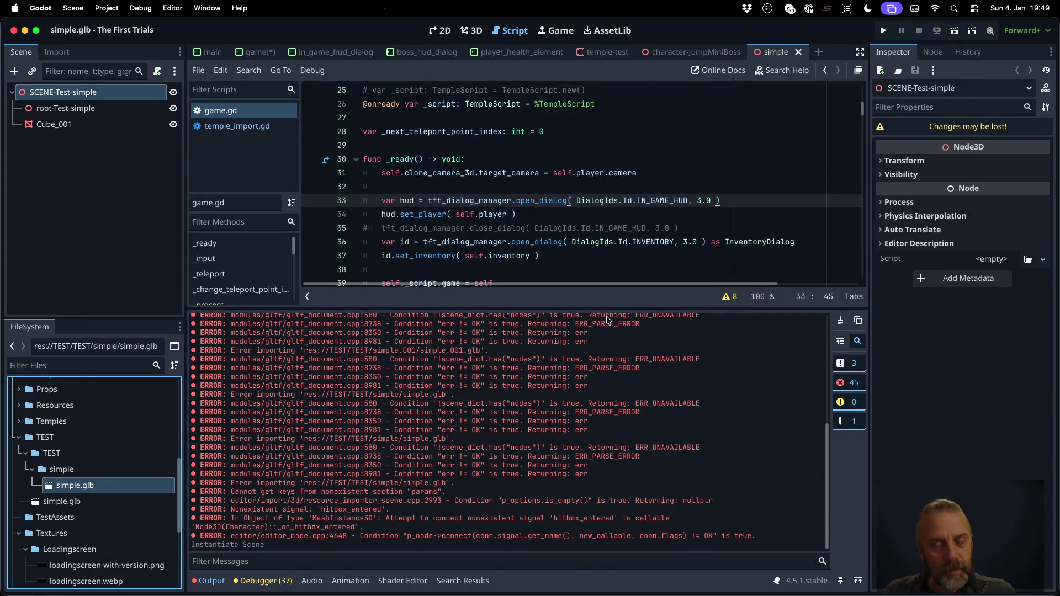
key("super+Tab")
key("super+Tab")
Step: Review the use_active_collection, use_active_scene and export_collection lines 403–407 in blender_v3.py
key("ctrl+Up")
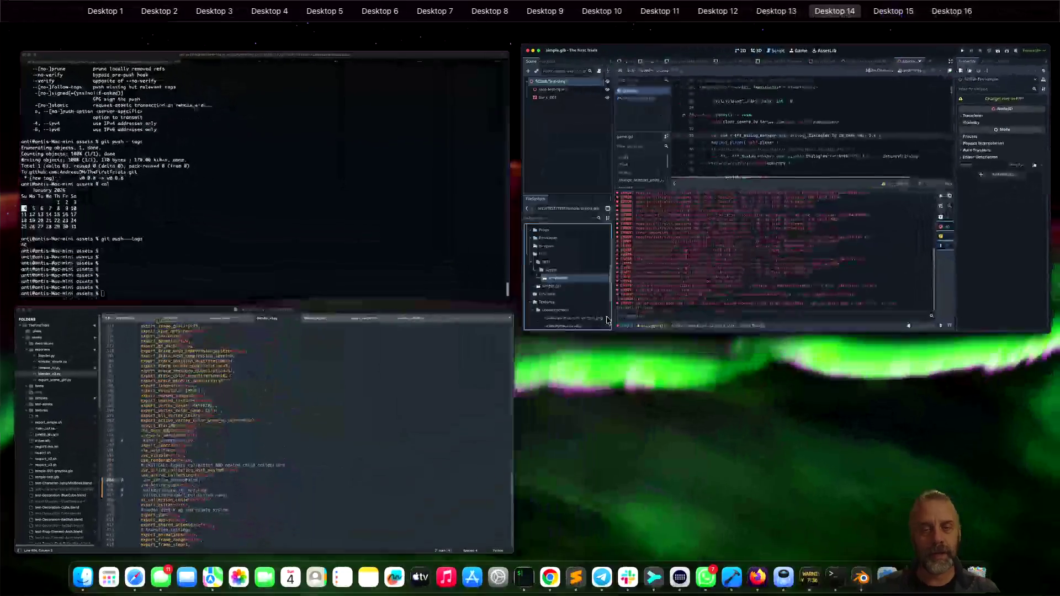
left_click(379, 307)
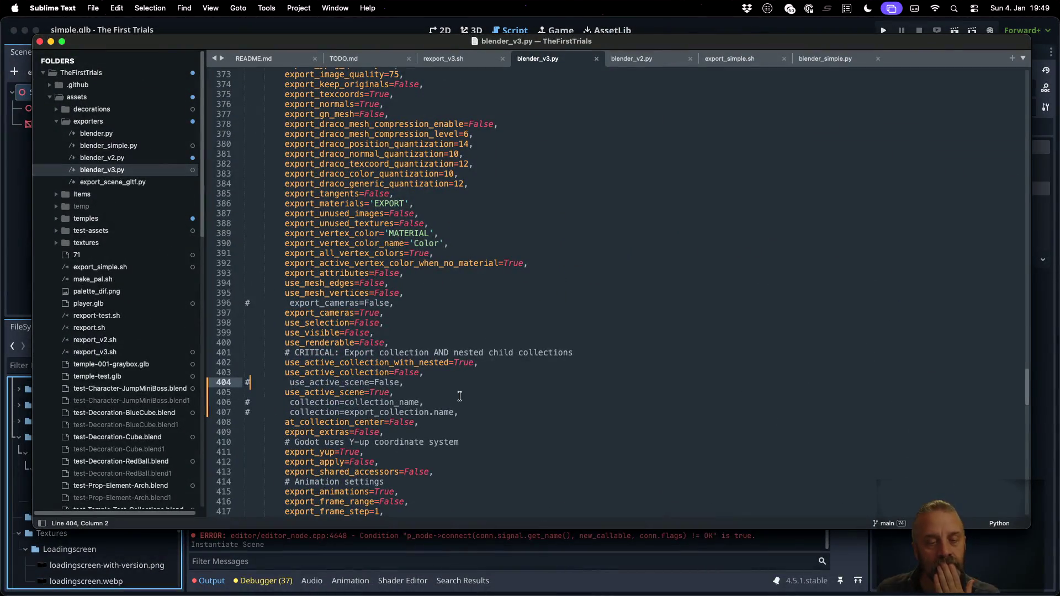
left_click(426, 374)
key("Down")
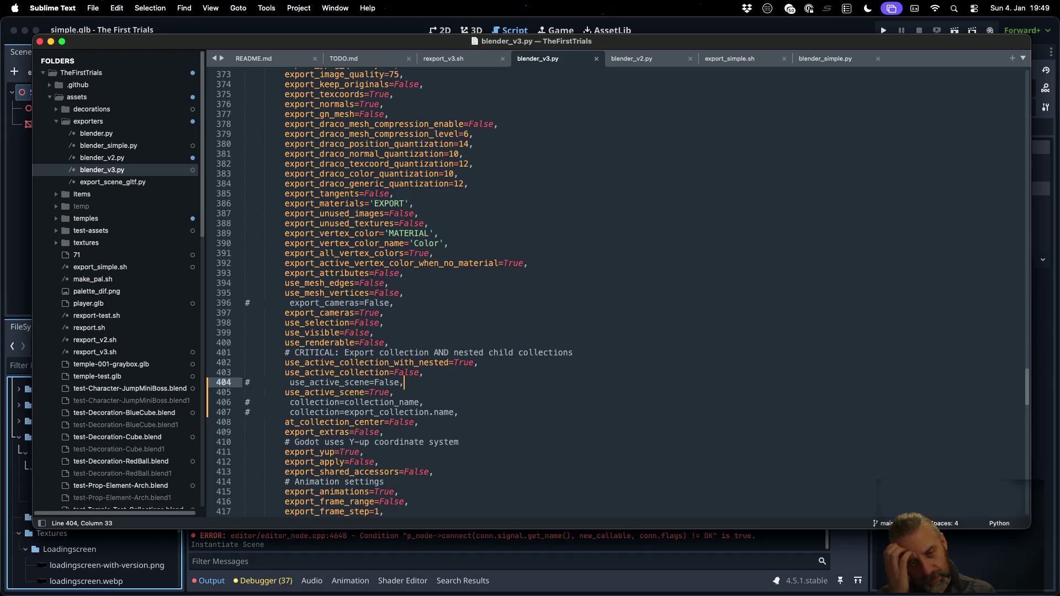
key("Down")
key("Down")
key("Down")
key("super+Left")
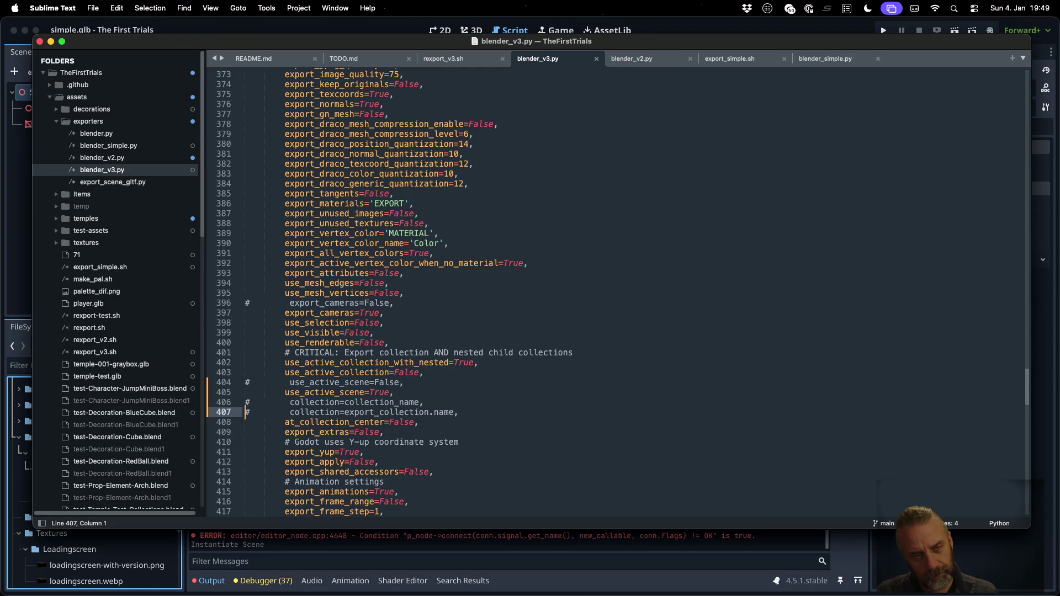
key("super+Tab")
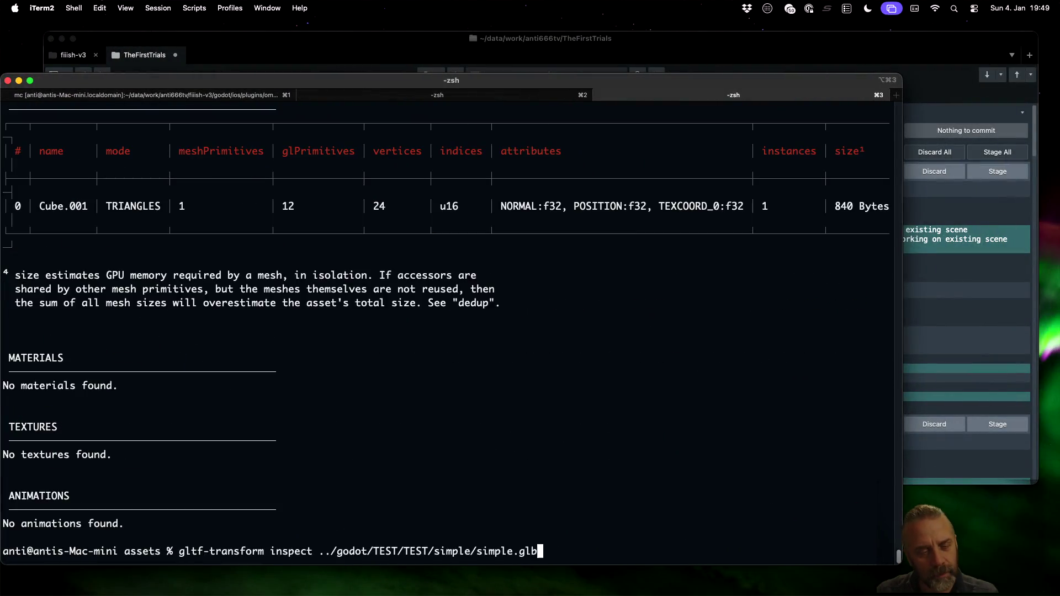
Step: Run ./rexport_v3.sh test-assets/simple.blend ../godot/TEST to re-export simple.blend
key("Up")
key("Down")
key("ctrl+r")
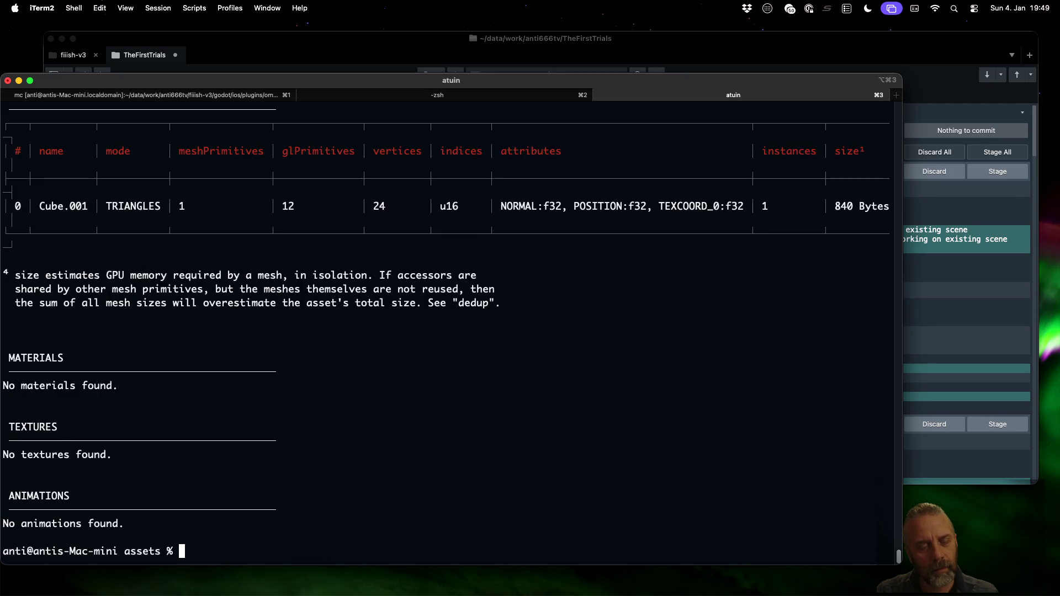
key("Up")
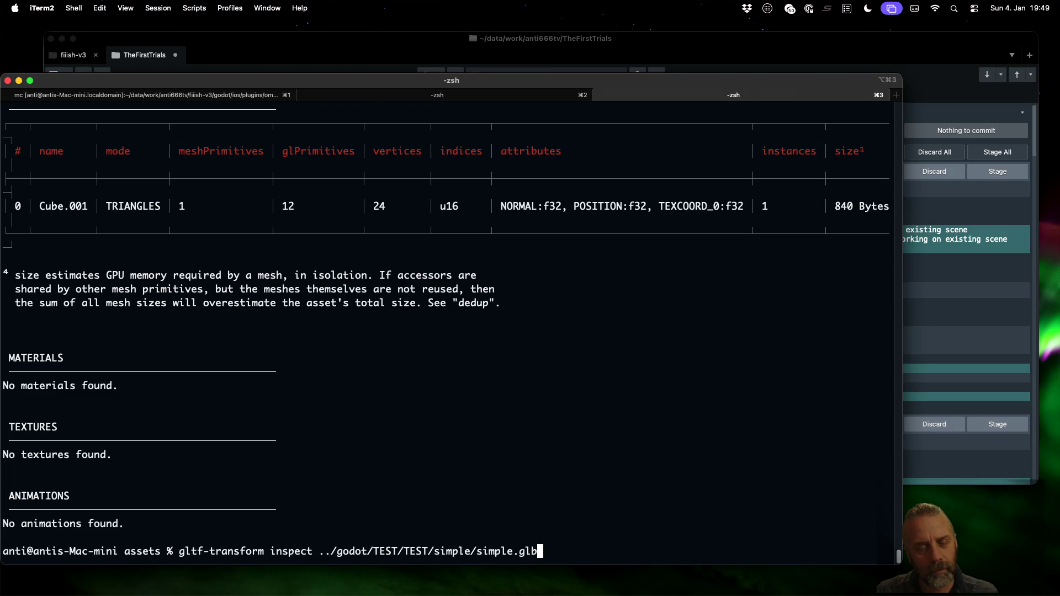
key("Up")
key("Up")
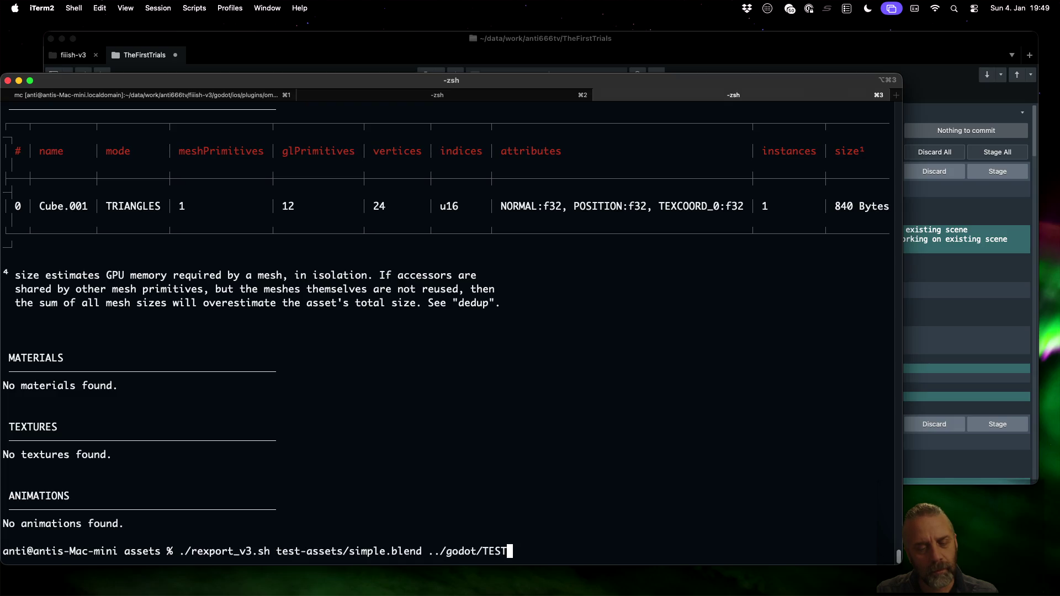
key("Return")
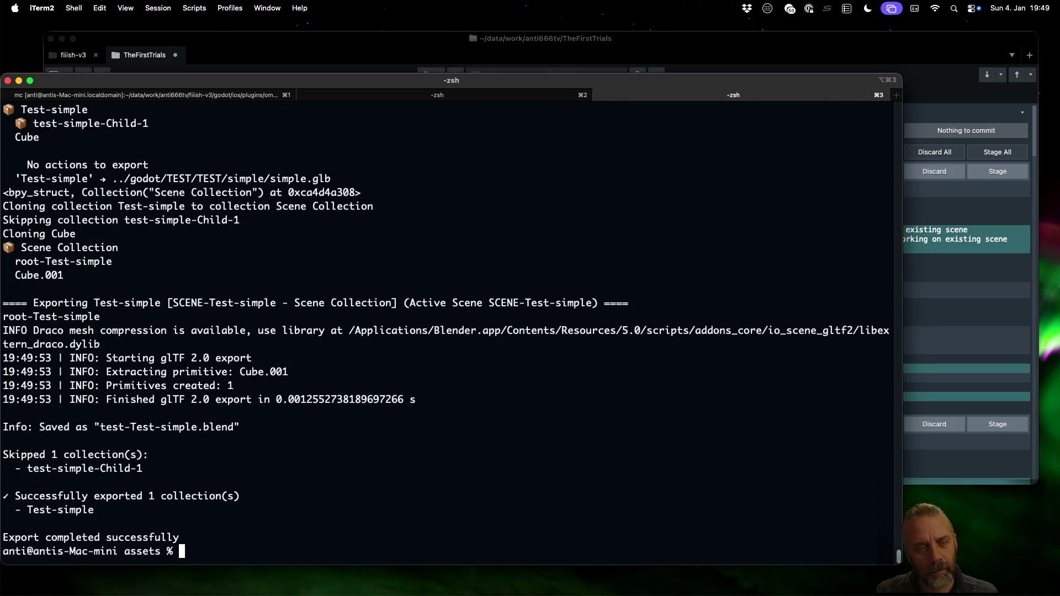
Step: Inspect the new simple.glb, which reports one 24-vertex Cube.001 mesh
key("Up")
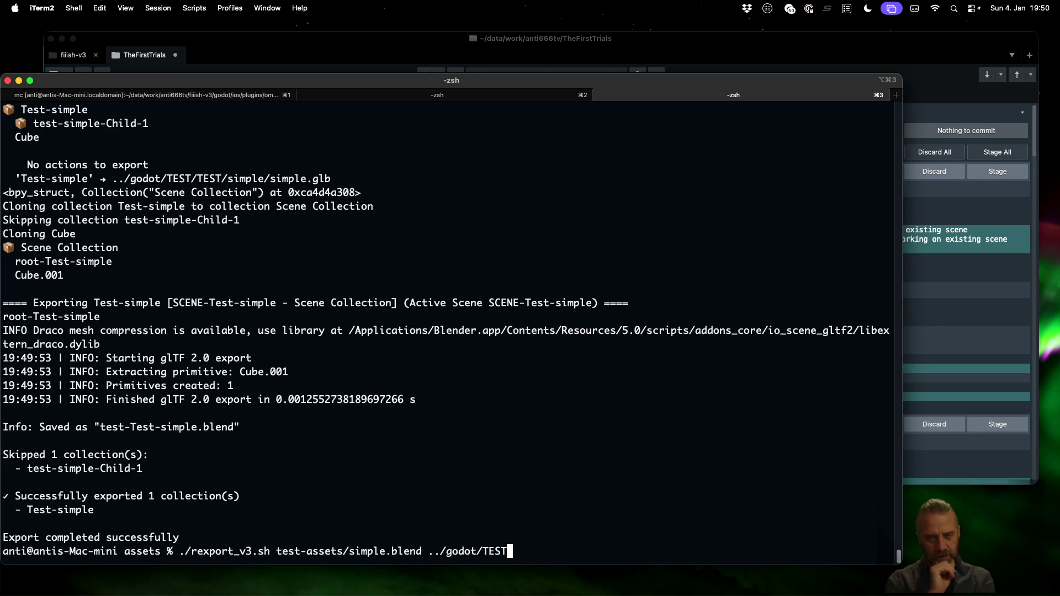
key("Up")
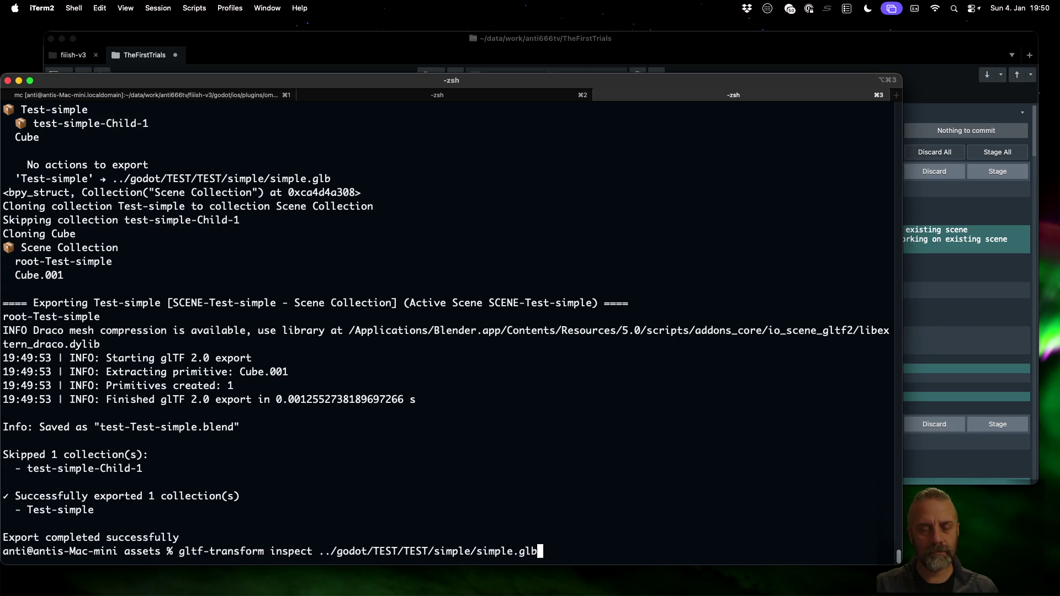
key("Return")
scroll(407, 317, "up", 5)
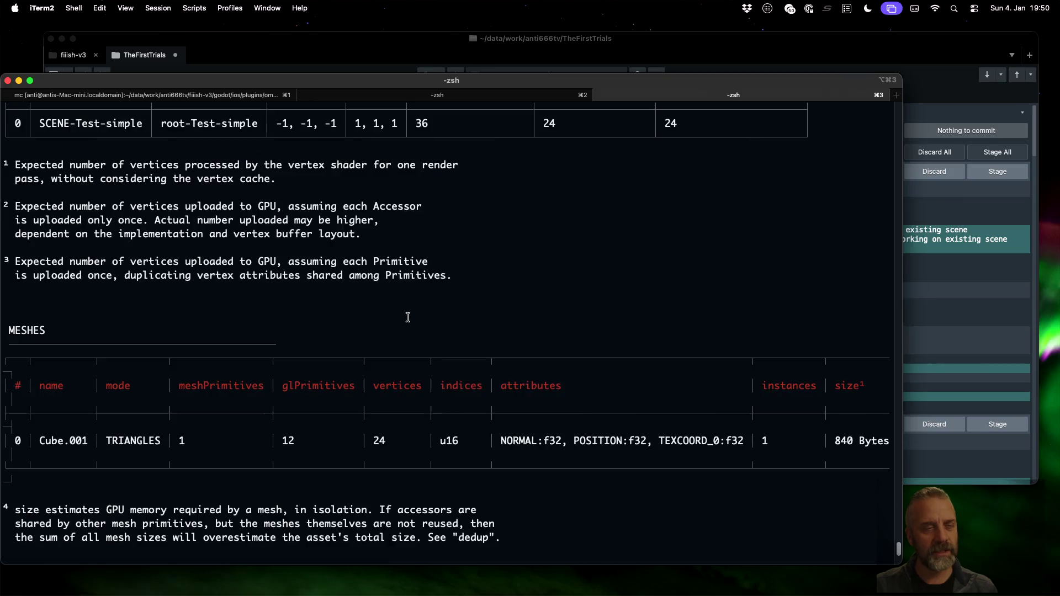
scroll(407, 318, "up", 4)
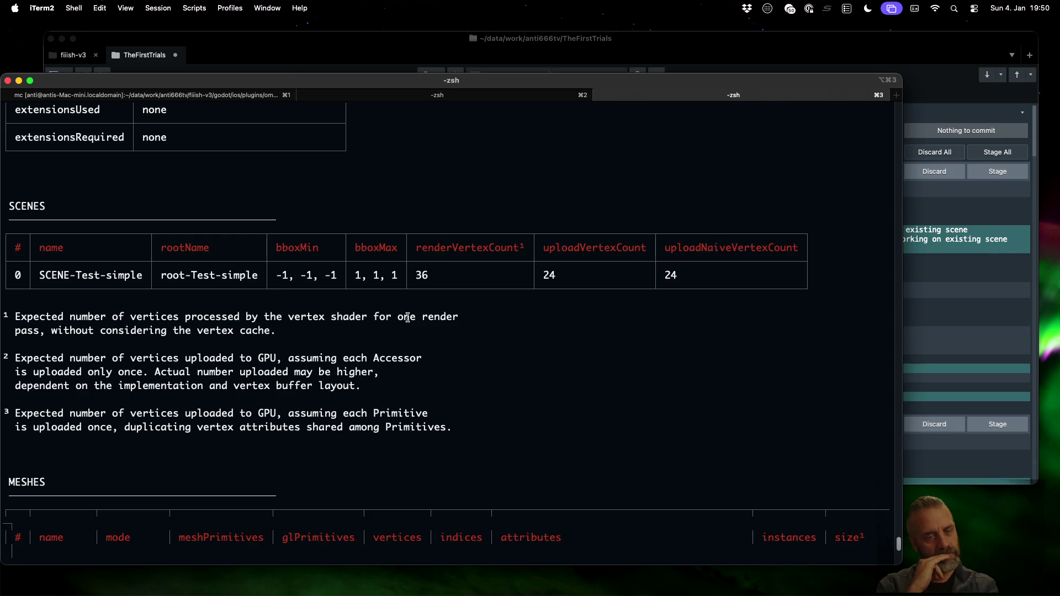
key("super+h")
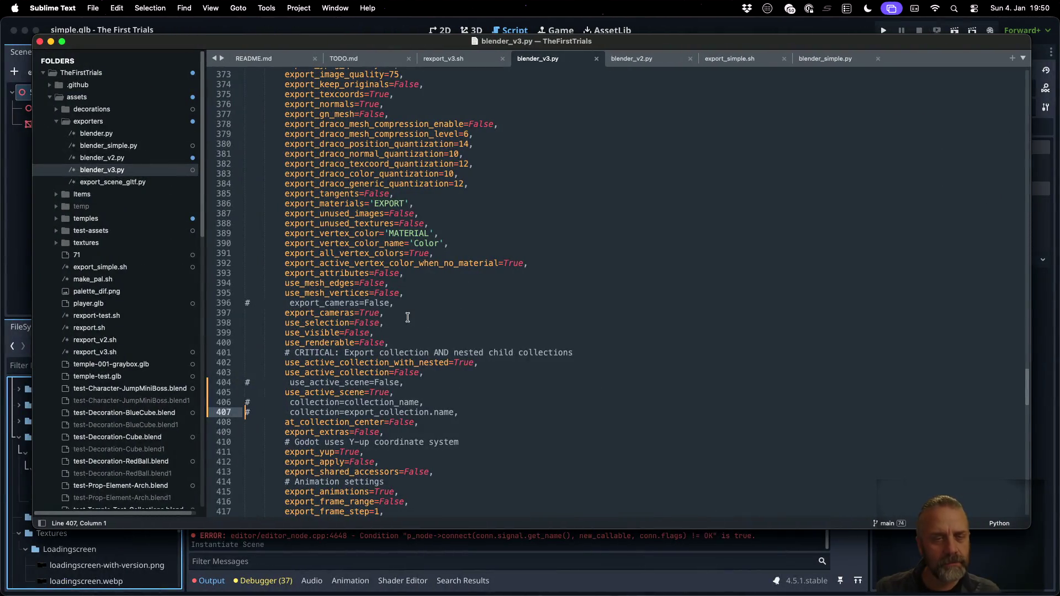
Step: Scroll through blender_v3.py's clone_collection_to_collection functions, then move to the Blender desktop
scroll(423, 255, "up", 15)
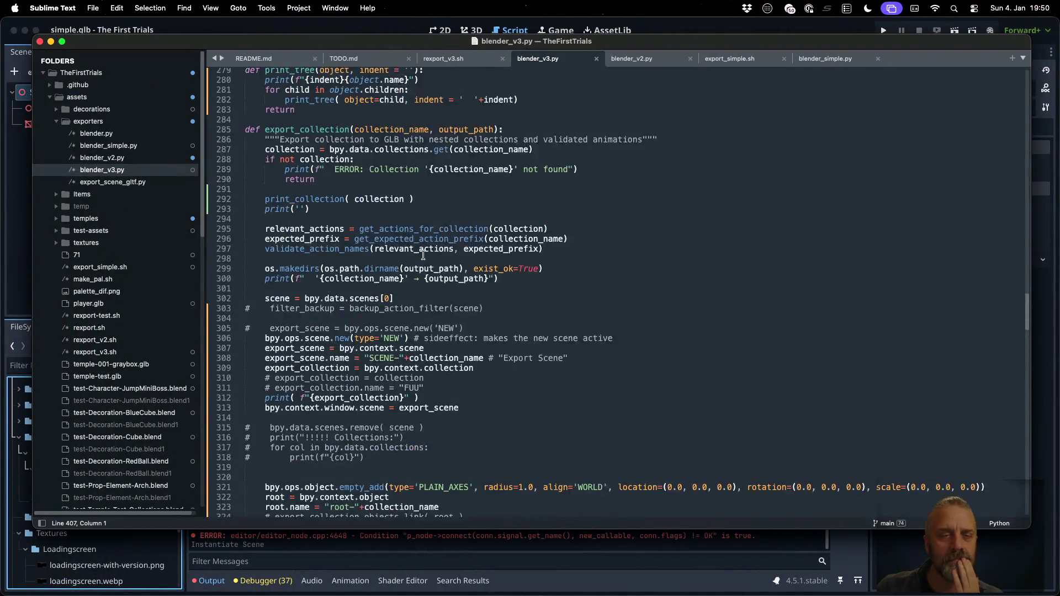
scroll(423, 254, "up", 5)
scroll(423, 255, "up", 4)
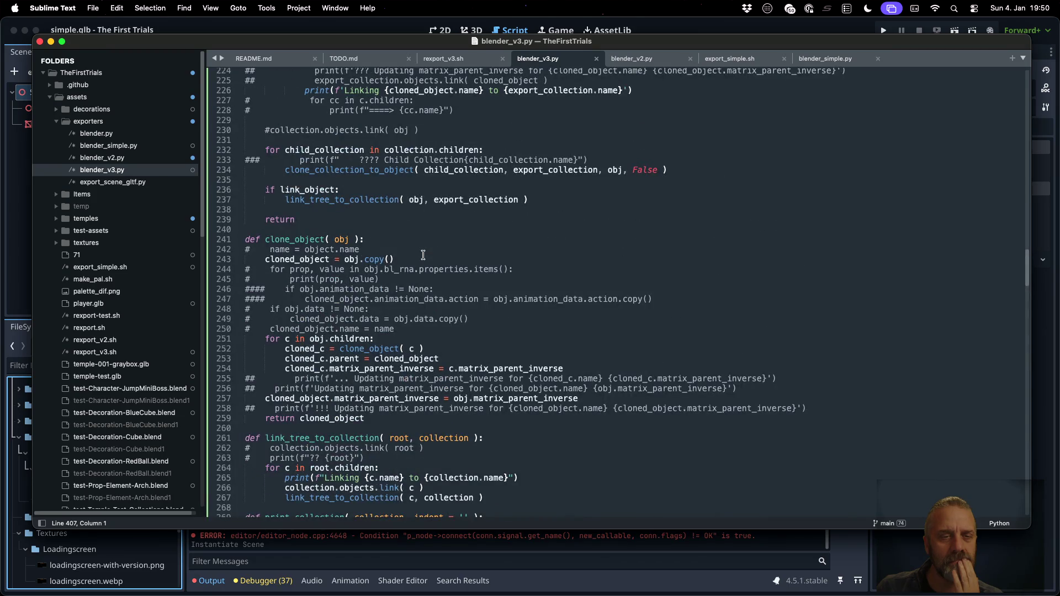
scroll(423, 254, "up", 5)
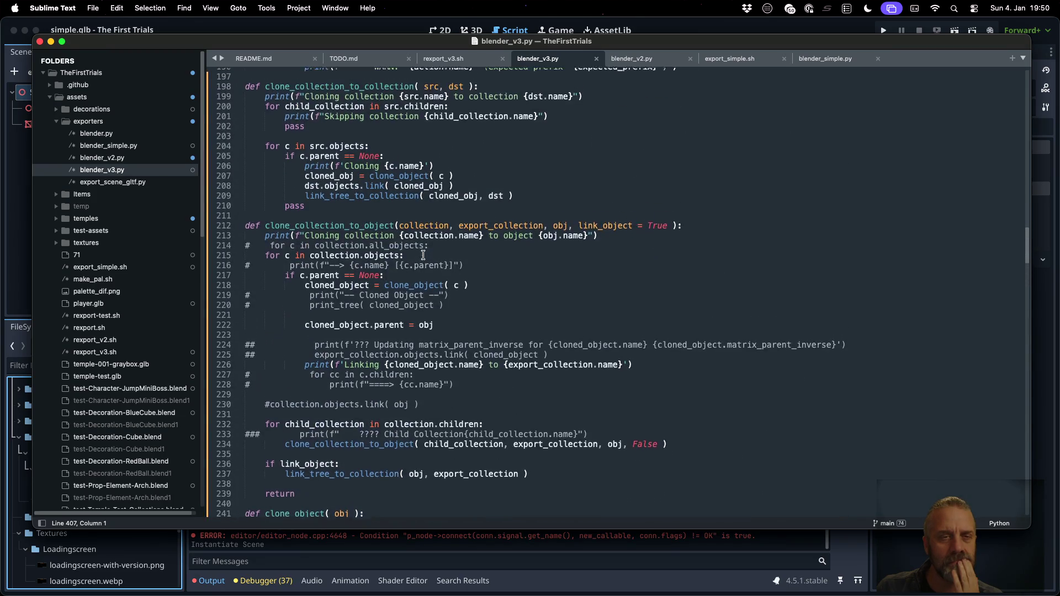
scroll(423, 255, "up", 1)
scroll(405, 201, "down", 3)
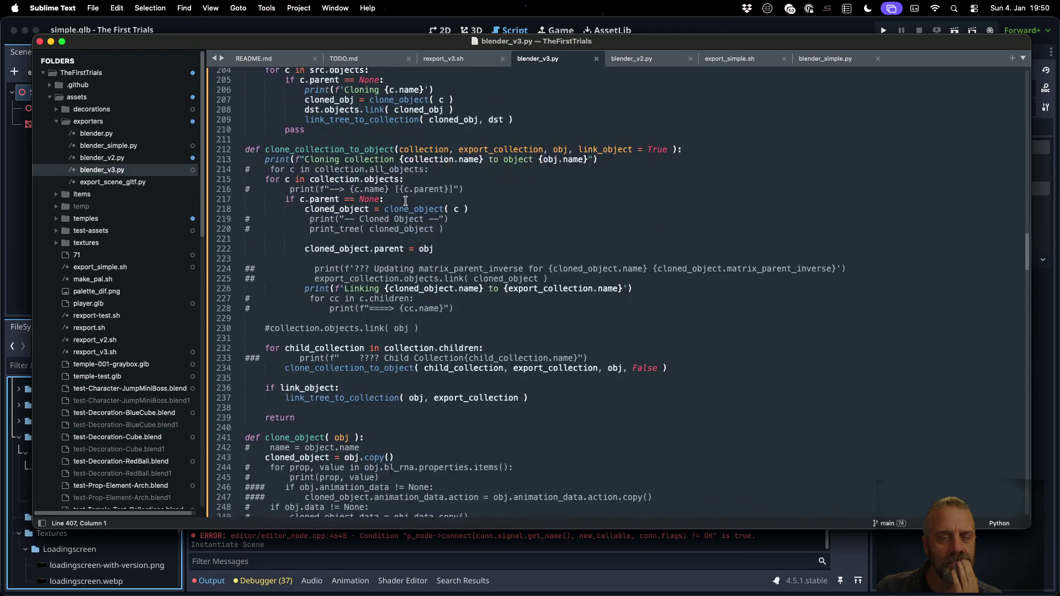
scroll(405, 201, "up", 3)
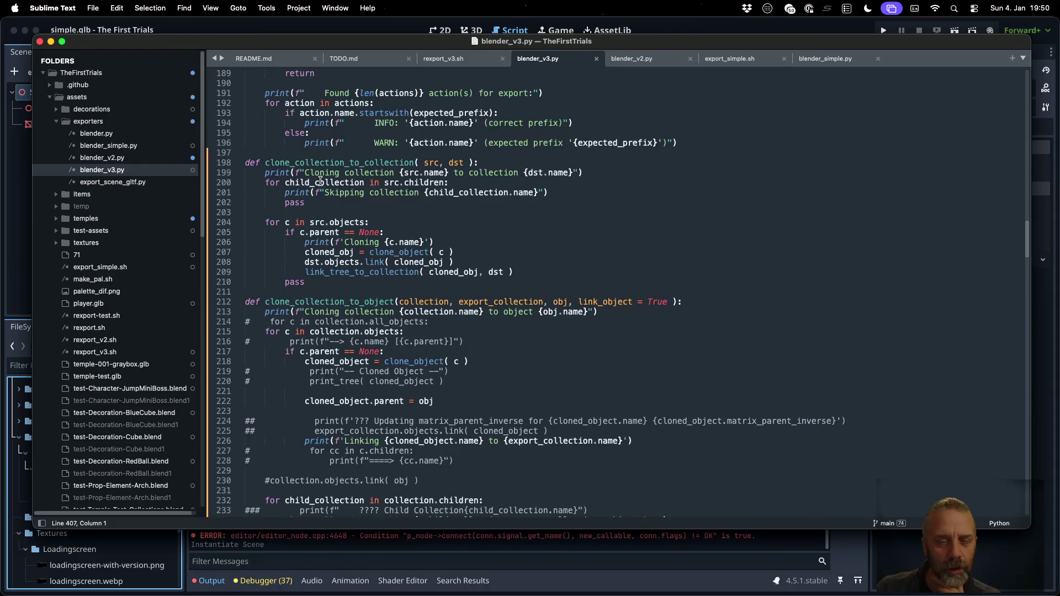
scroll(321, 181, "down", 1)
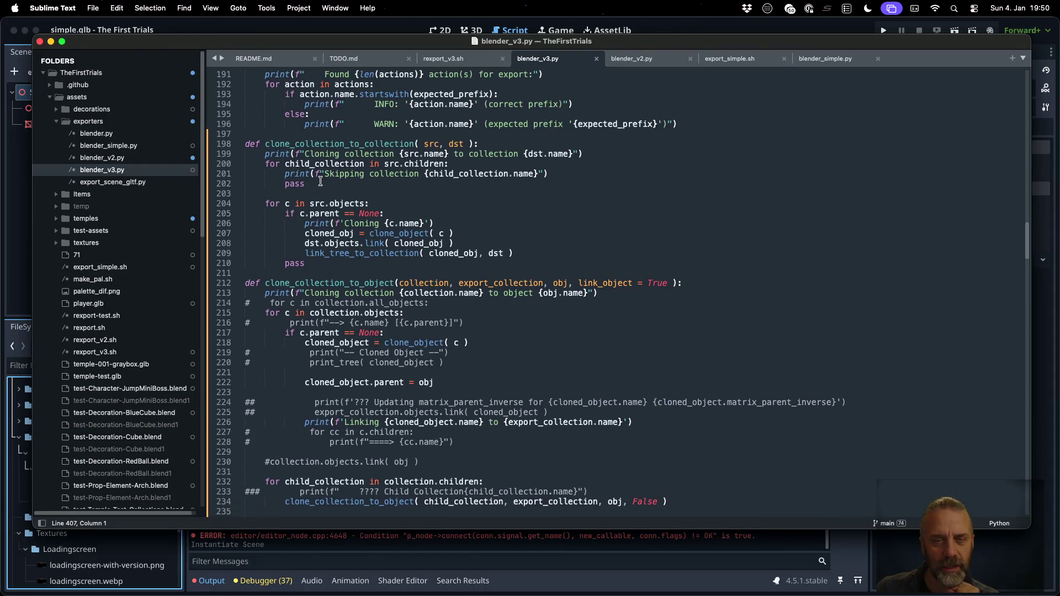
scroll(321, 181, "down", 1)
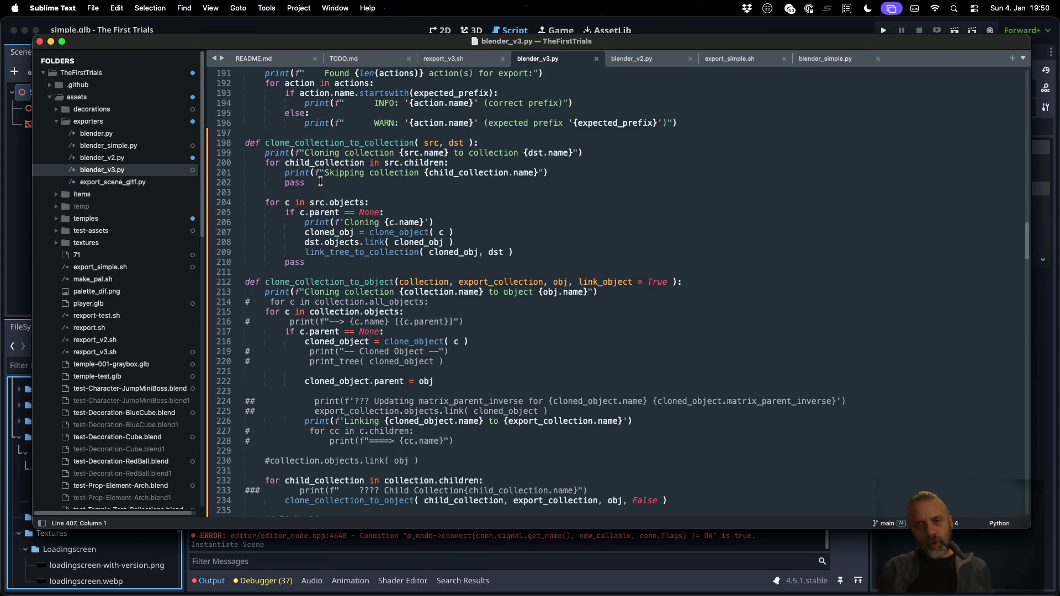
key("ctrl+Right")
key("ctrl+Right")
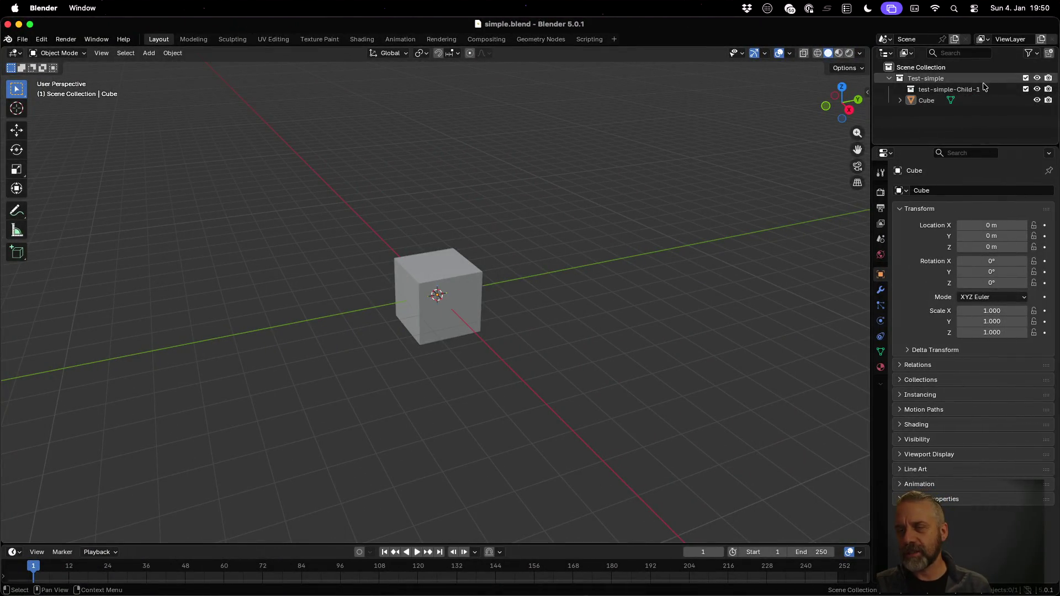
Step: Add a Cone mesh into the test-simple-Child-1 collection
left_click(951, 89)
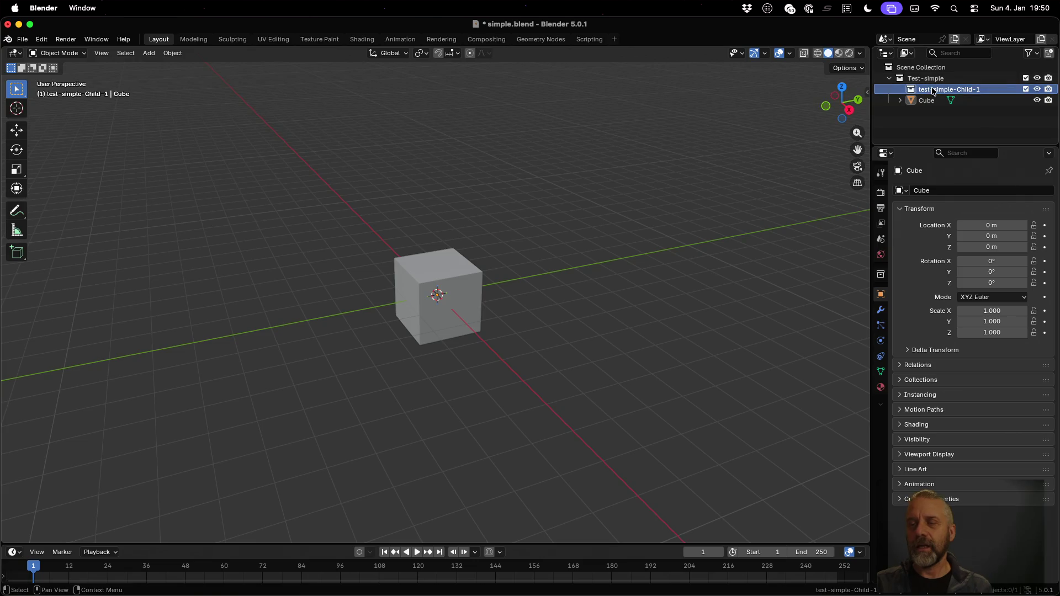
key("shift+a")
mouse_move(608, 247)
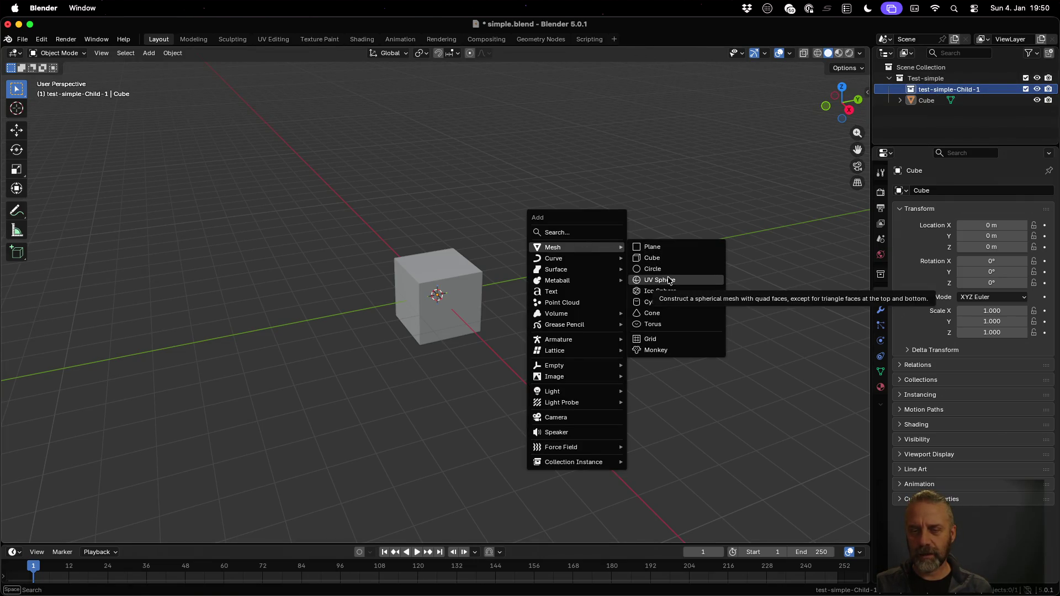
left_click(653, 313)
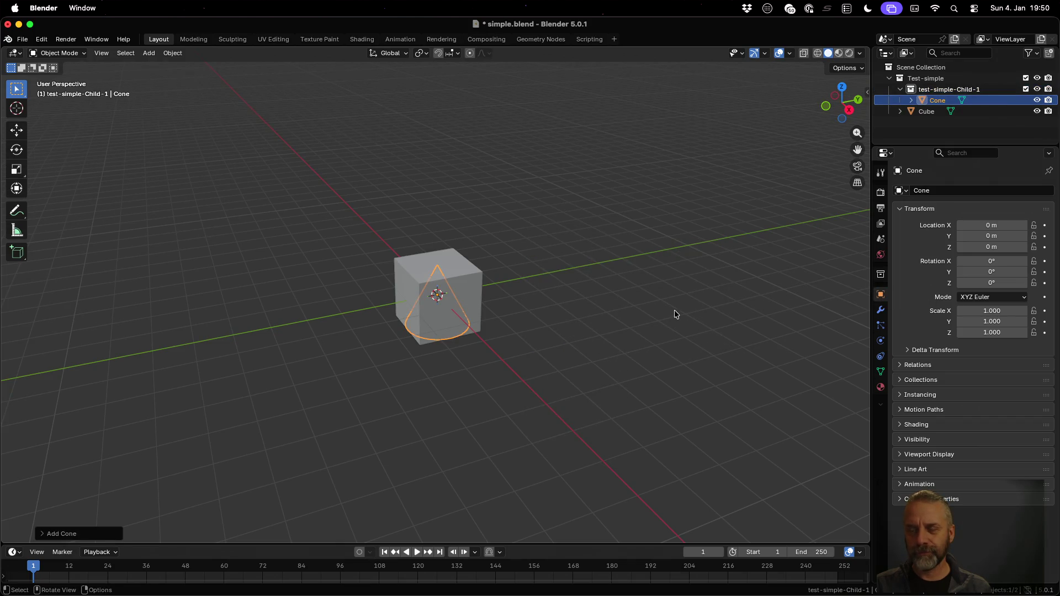
Step: Move the cone along Y beside the Cube and save simple.blend
key("g")
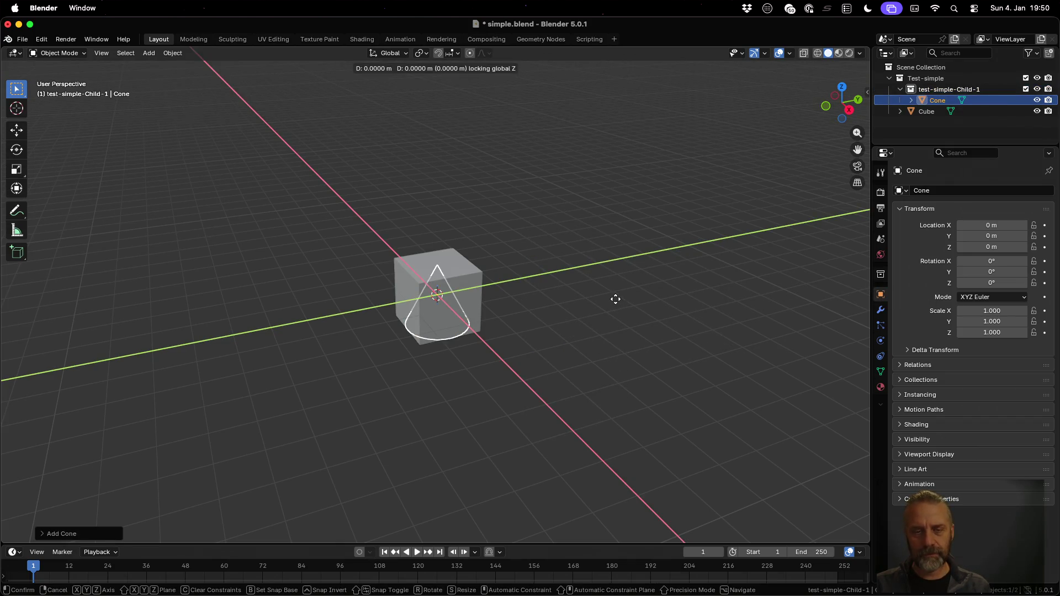
left_click(725, 273)
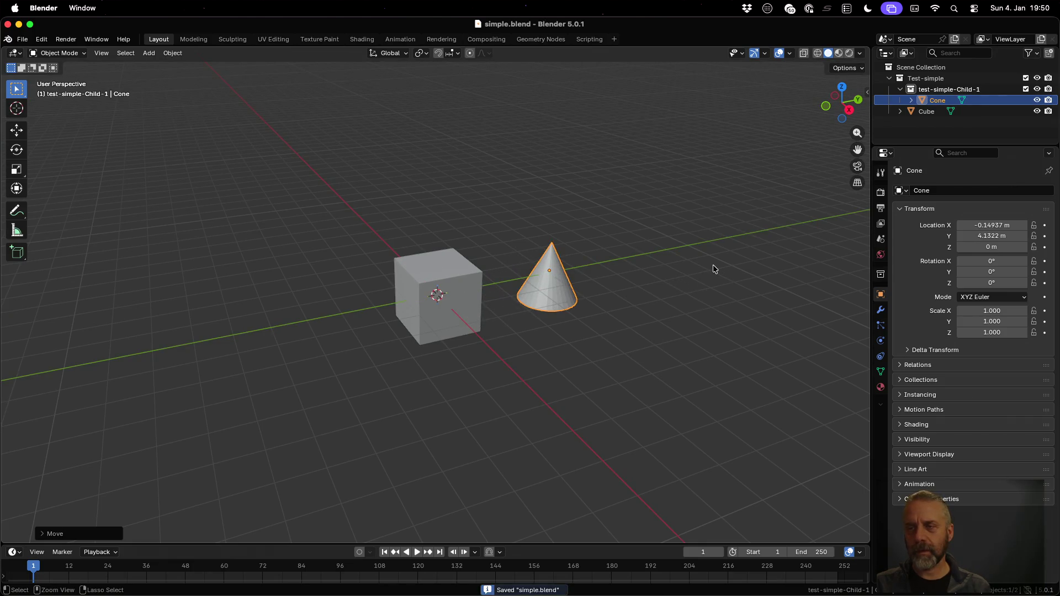
key("super+Tab")
key("Up")
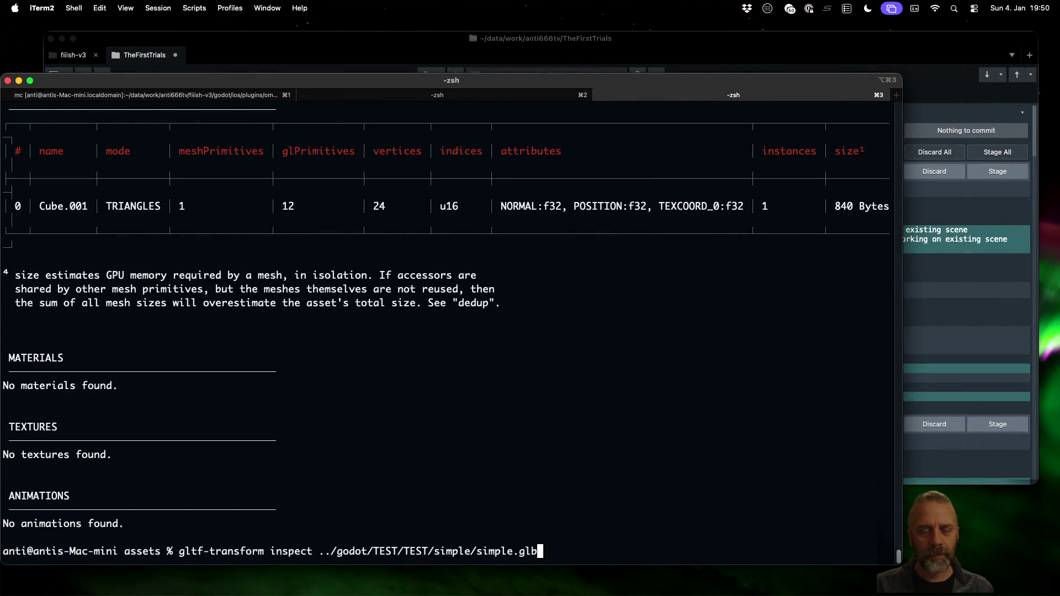
Step: Re-inspect simple.glb and rerun ./rexport_v3.sh test-assets/simple.blend ../godot/TEST to re-export it
key("Return")
key("Up")
key("Up")
key("Return")
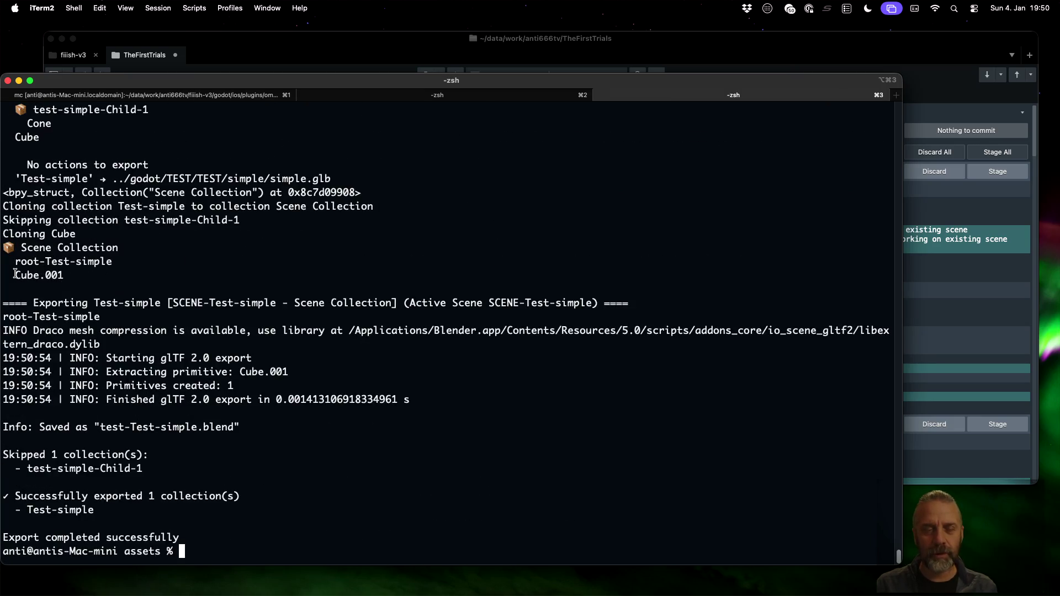
key("super+Tab")
left_click(525, 232)
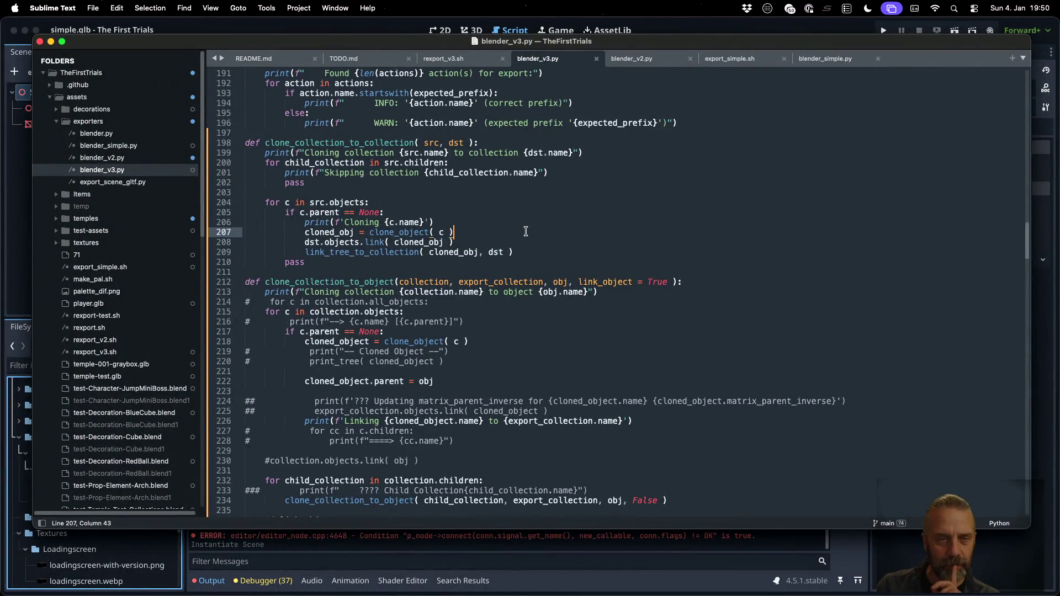
Step: Copy the root-empty creation lines 321–323 of blender_v3.py
scroll(526, 232, "down", 20)
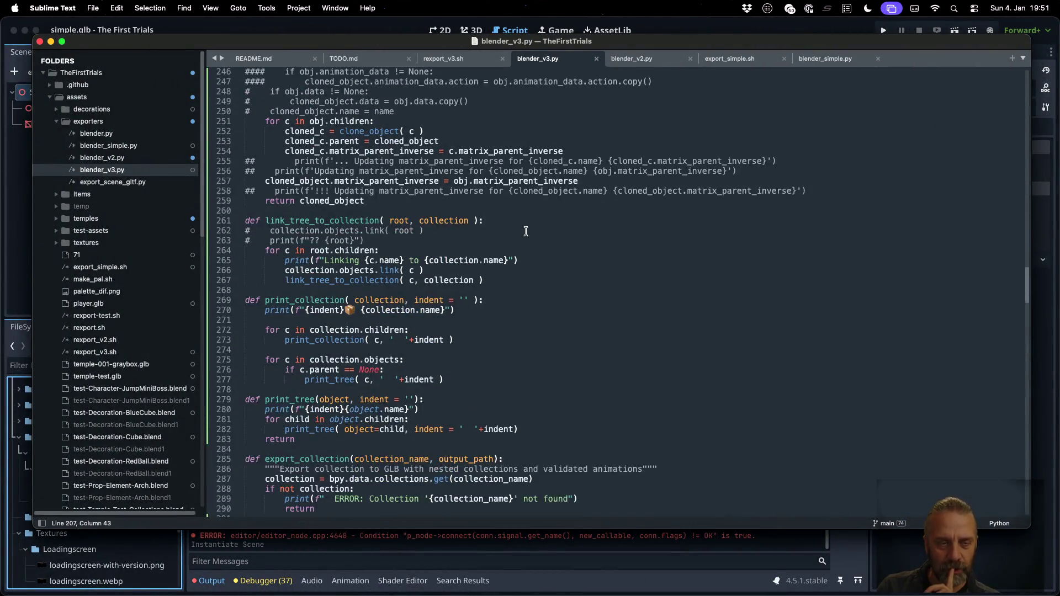
scroll(526, 231, "down", 5)
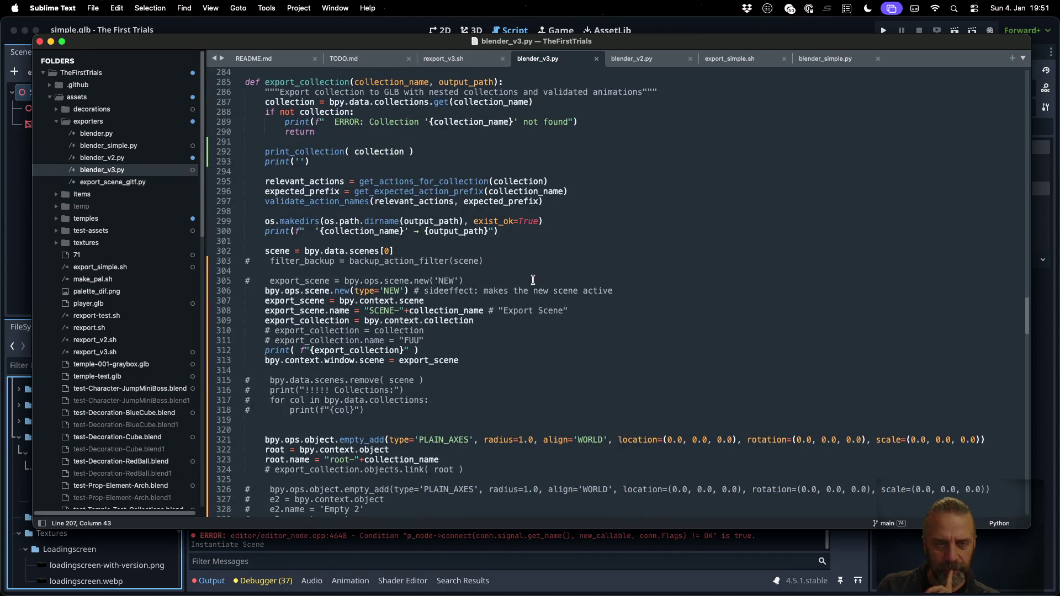
scroll(524, 267, "down", 3)
left_click(509, 355)
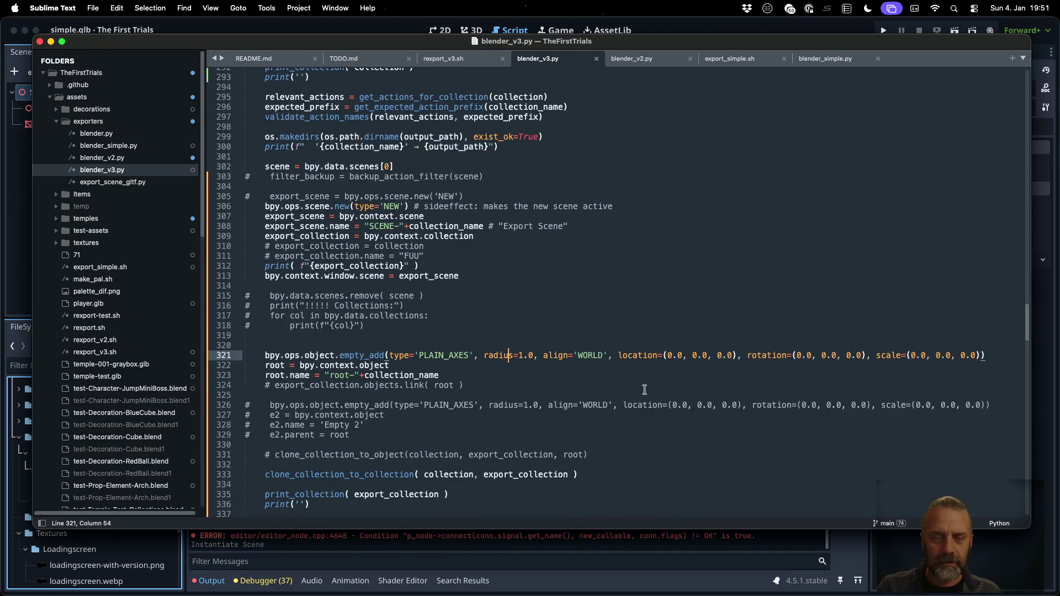
key("super+Left")
key("super+Left")
key("shift+Down")
key("shift+Down")
key("shift+Down")
key("super+c")
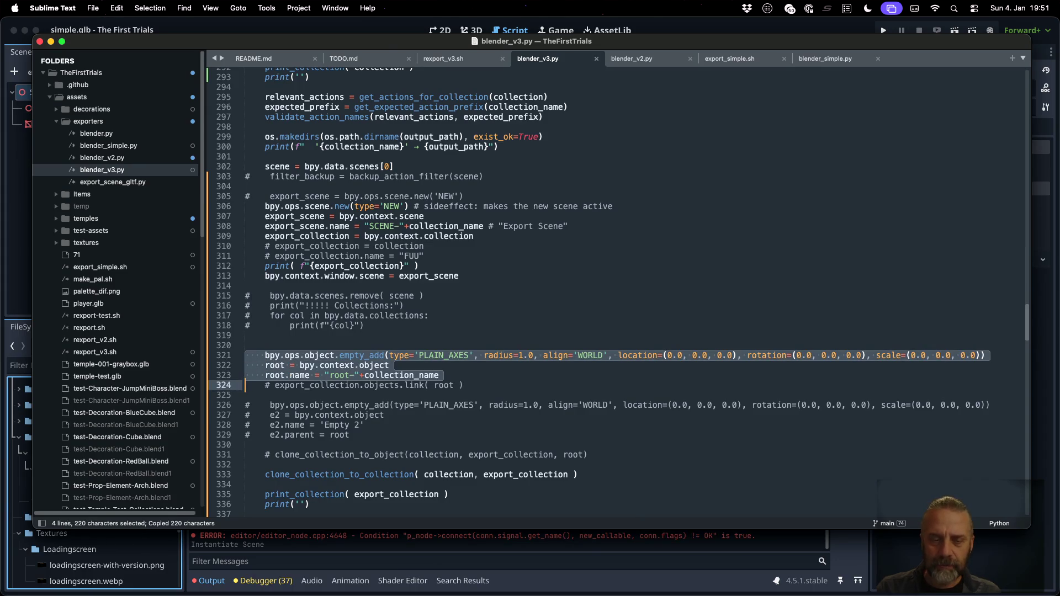
Step: Paste those three lines above pass at line 202 in clone_collection_to_collection
scroll(574, 369, "up", 20)
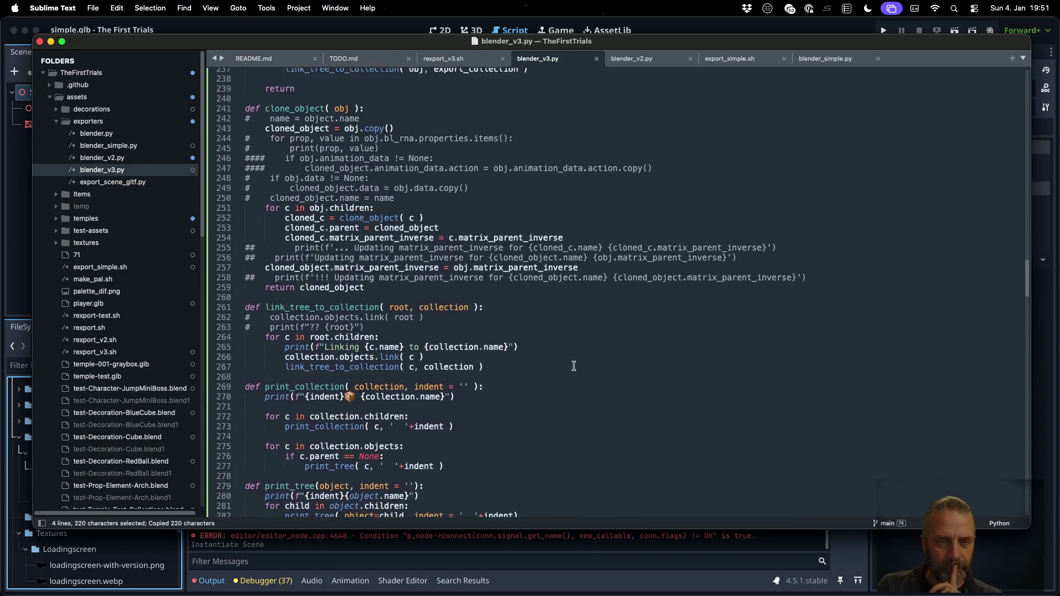
scroll(574, 366, "up", 5)
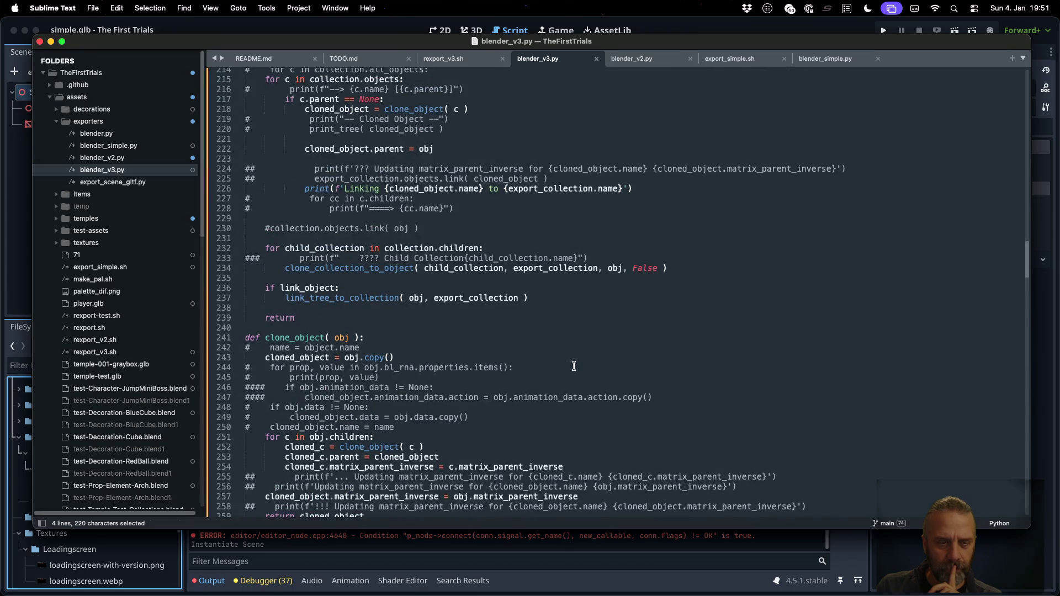
scroll(574, 366, "up", 5)
scroll(575, 366, "up", 4)
left_click(245, 262)
key("super+v")
key("shift+Up")
key("shift+Up")
key("shift+Up")
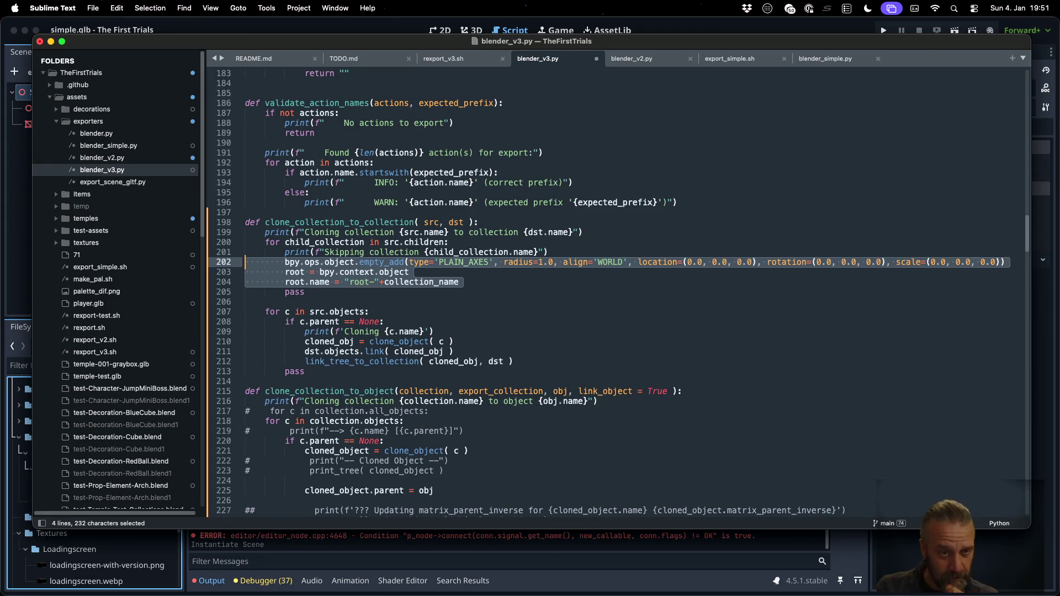
Step: Rename the pasted empty variable root to col_empty on line 203
key("Down")
key("Up")
key("Up")
key("Up")
key("shift+End")
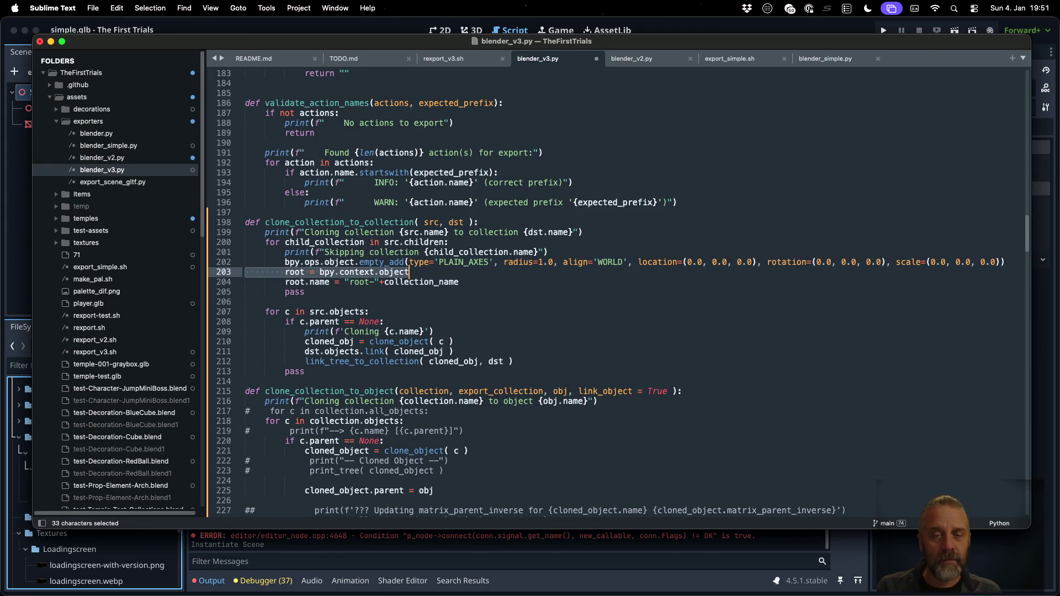
key("Right")
key("Left")
key("Left")
key("Left")
key("shift+Left")
key("shift+Left")
type("dsrt")
key("BackSpace")
key("BackSpace")
type("t_obj")
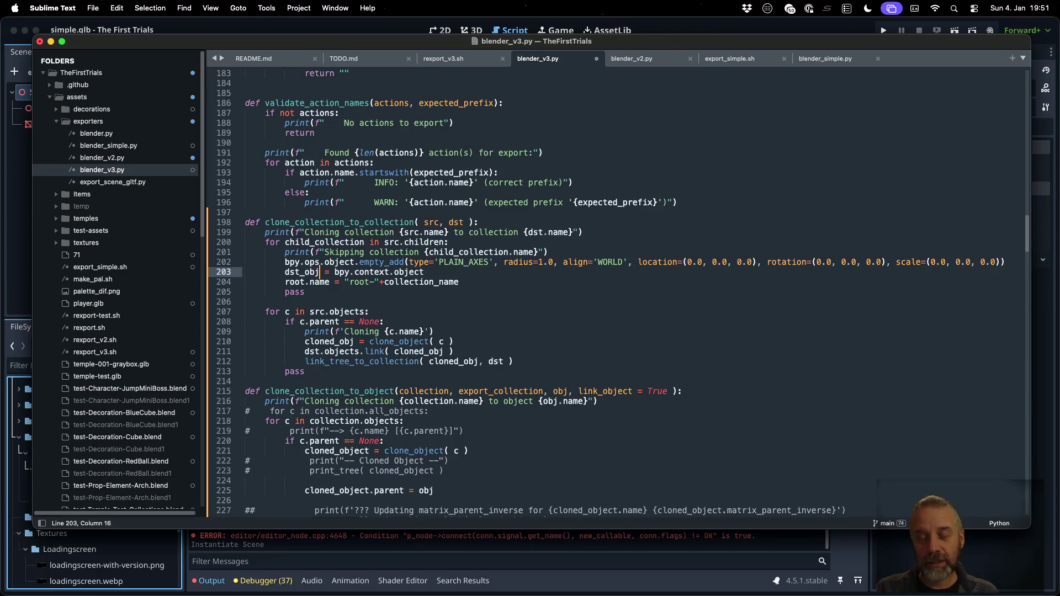
key("Left")
key("Left")
key("Left")
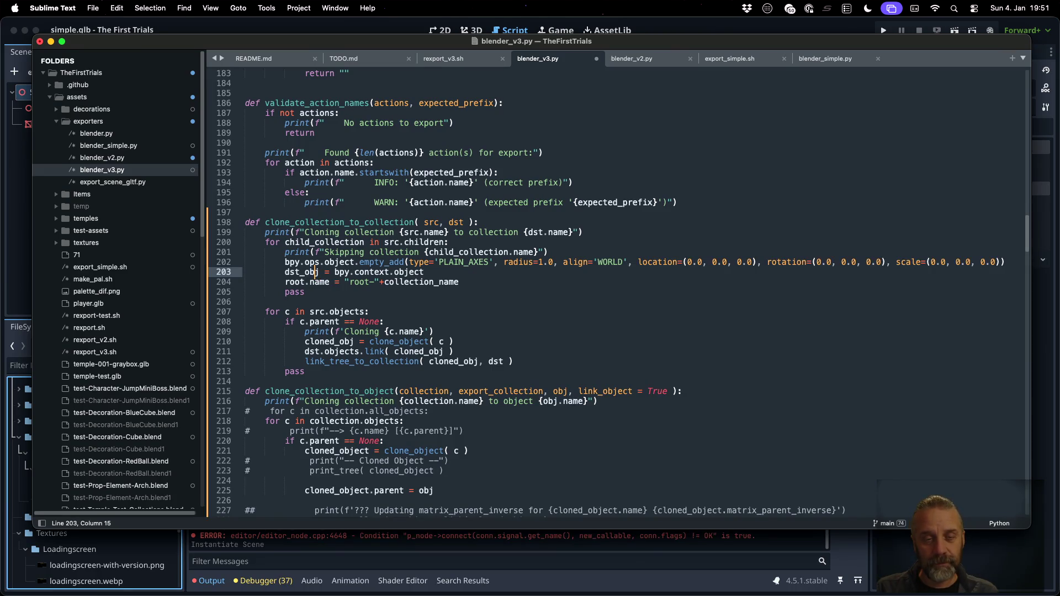
key("BackSpace")
key("BackSpace")
key("BackSpace")
type("coll")
key("BackSpace")
key("Right")
key("Right")
key("Right")
key("BackSpace")
key("BackSpace")
key("BackSpace")
type("_empoty")
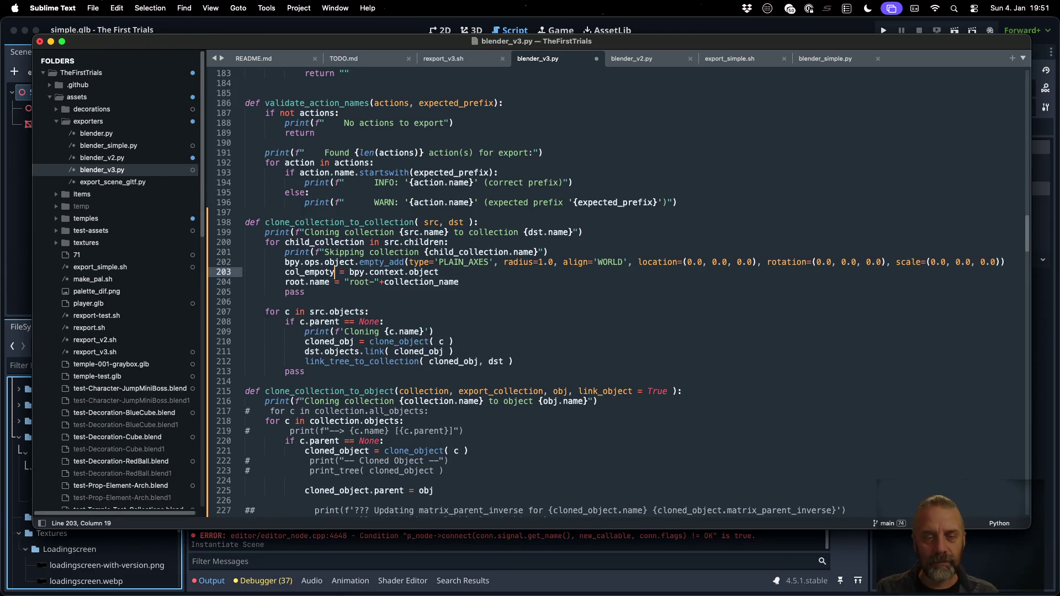
key("BackSpace")
key("BackSpace")
key("BackSpace")
type("pty")
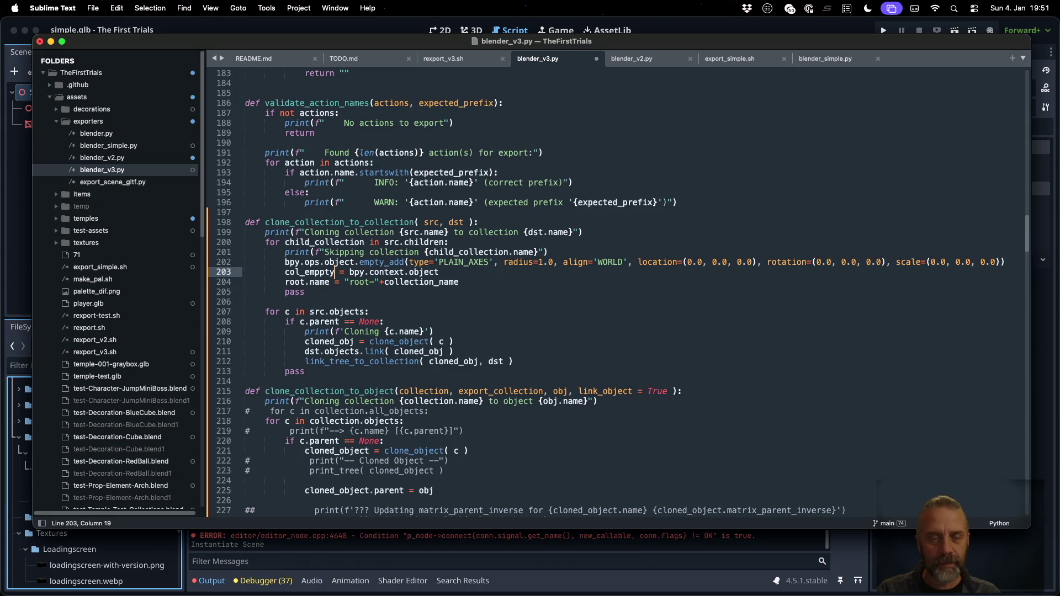
key("BackSpace")
key("BackSpace")
key("BackSpace")
type("ty")
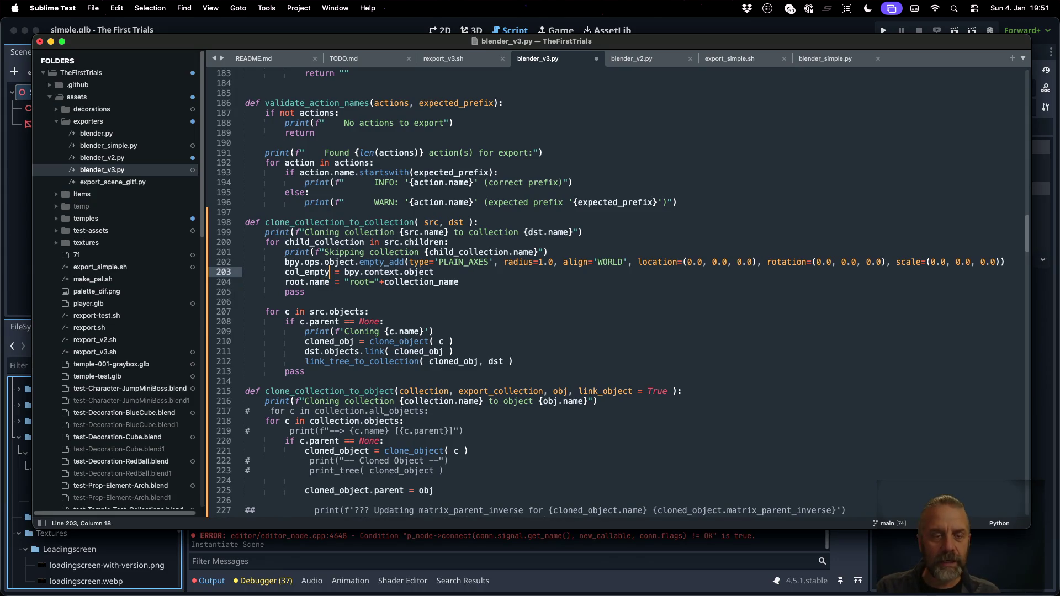
Step: Use col_empty on line 204 and set its name to child_collection.name
key("alt+shift+Left")
key("super+c")
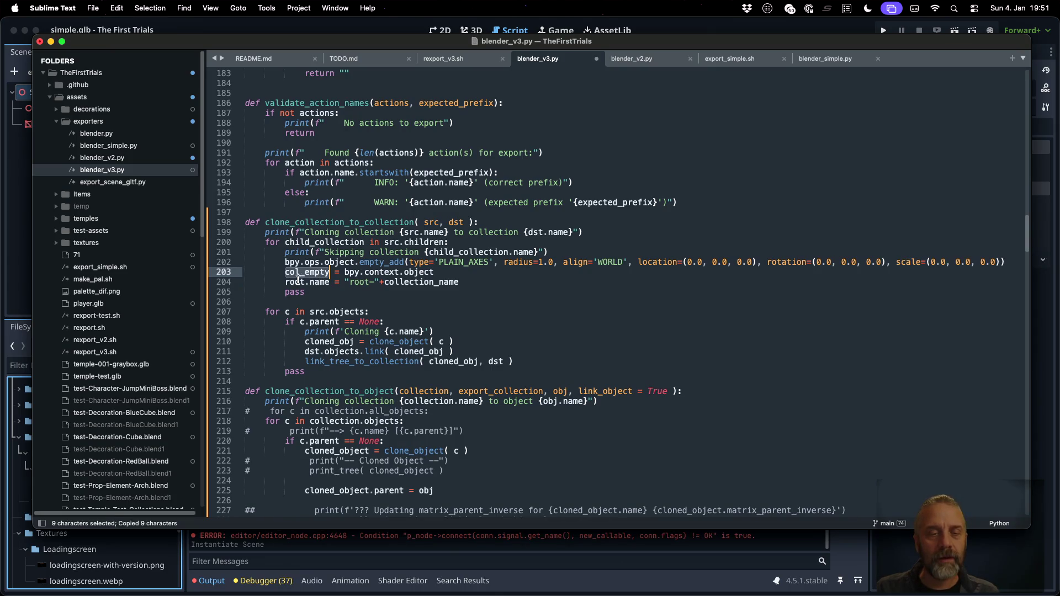
key("Down")
key("alt+shift+Right")
key("super+v")
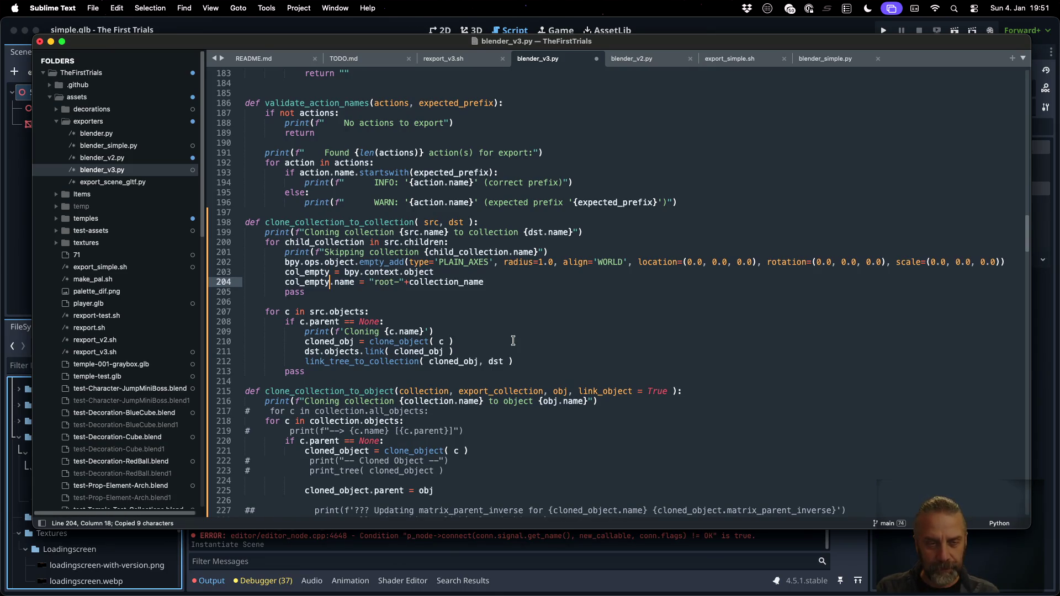
key("Right")
key("Right")
key("Right")
key("super+shift+Right")
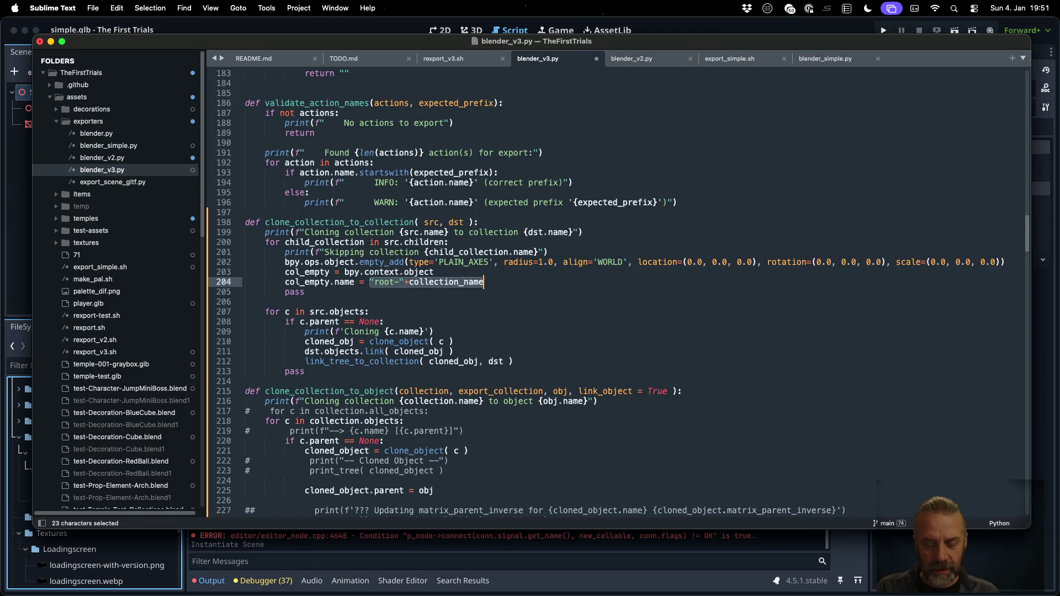
type("child_collection.name")
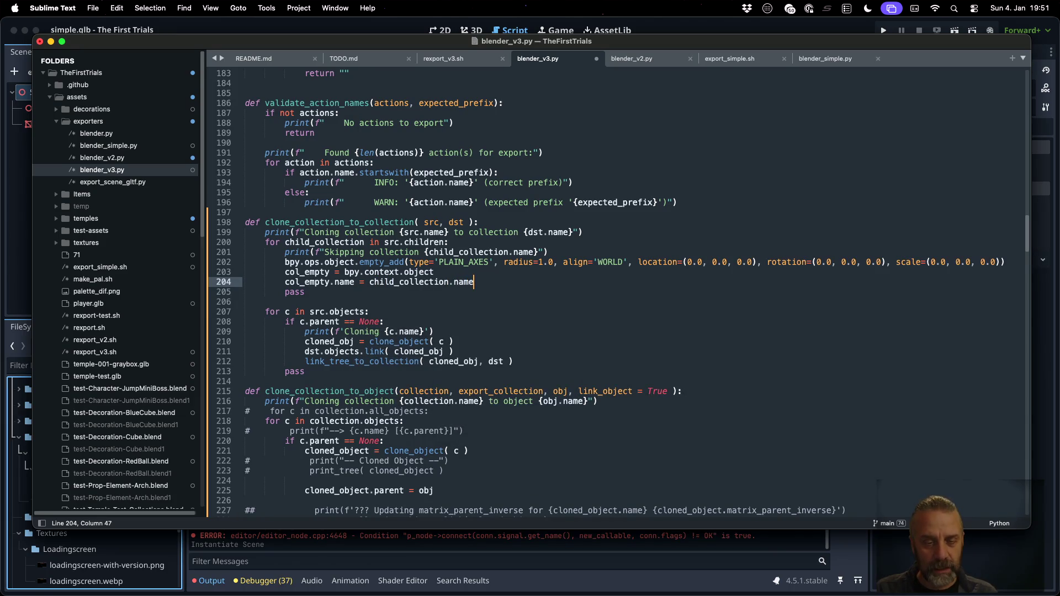
Step: Add dst.objects.link( col_empty ) and delete the leftover pass line
key("Return")
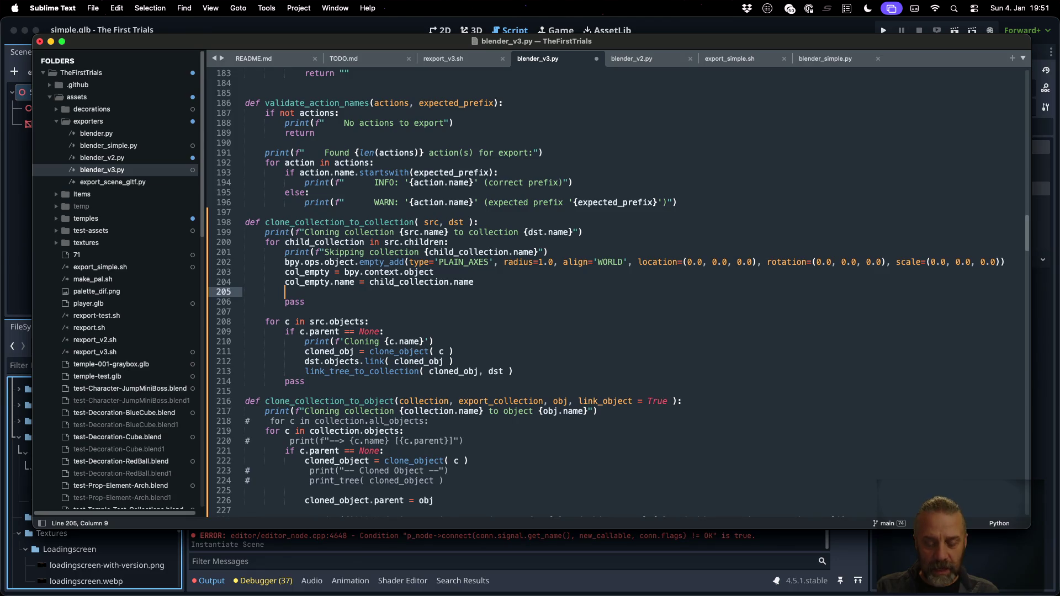
type("dst.")
key("Tab")
type(".lin")
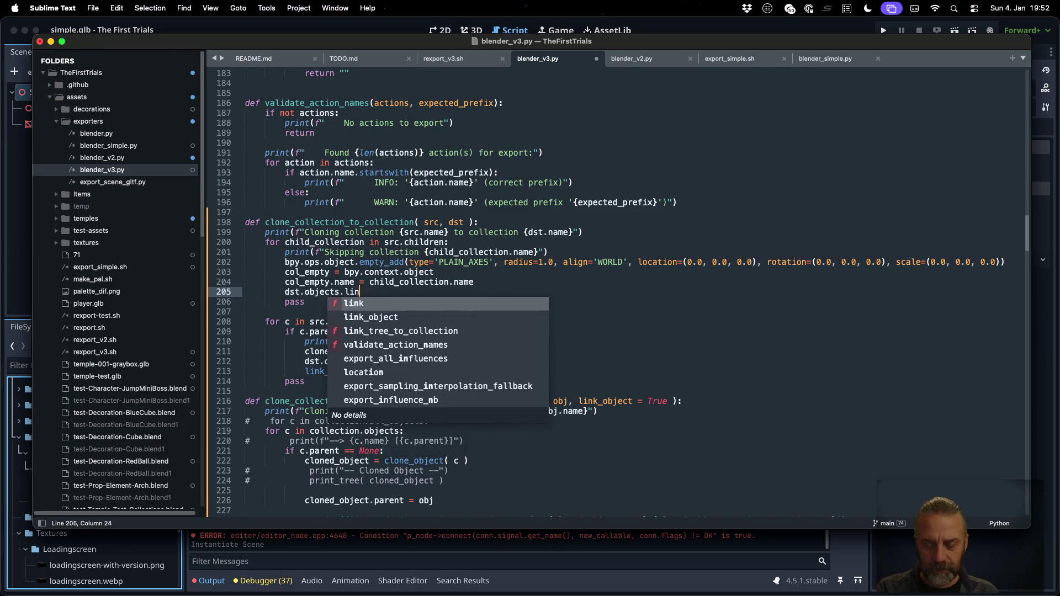
key("Tab")
type("( ")
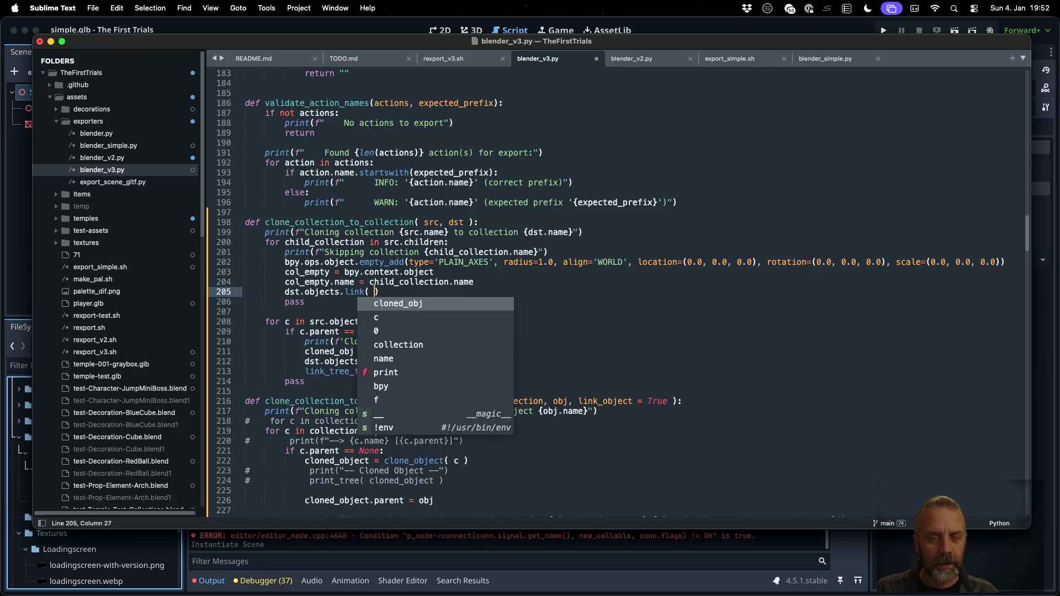
type("col")
key("Tab")
key("Down")
key("Home")
key("Home")
key("shift+Down")
key("BackSpace")
key("super+Tab")
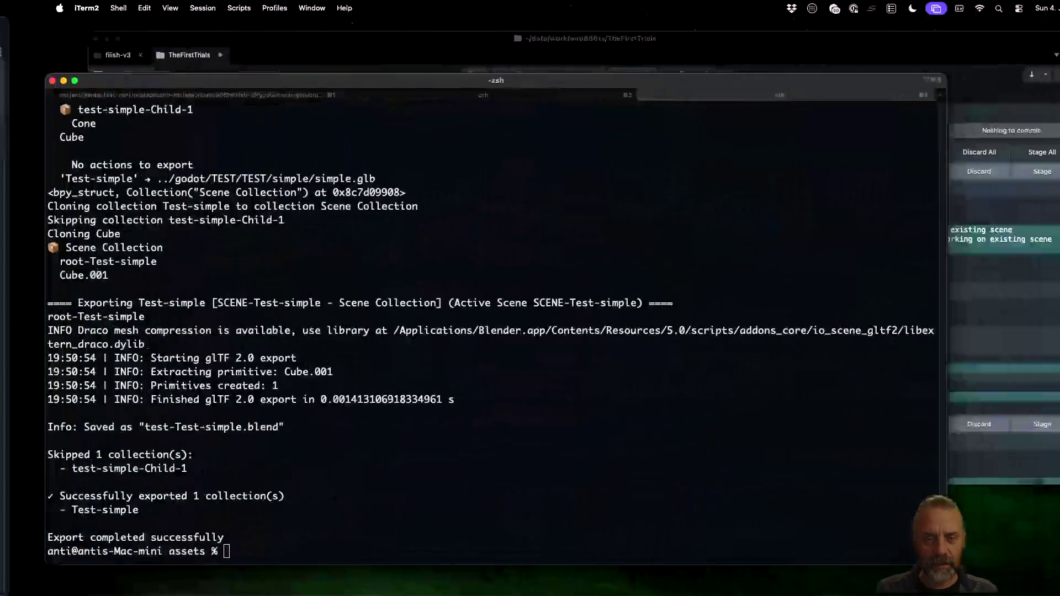
Step: Rerun the simple.blend export and read the 'test-simple-Child-1 already in Scene Collection' RuntimeError
key("super+k")
key("Up")
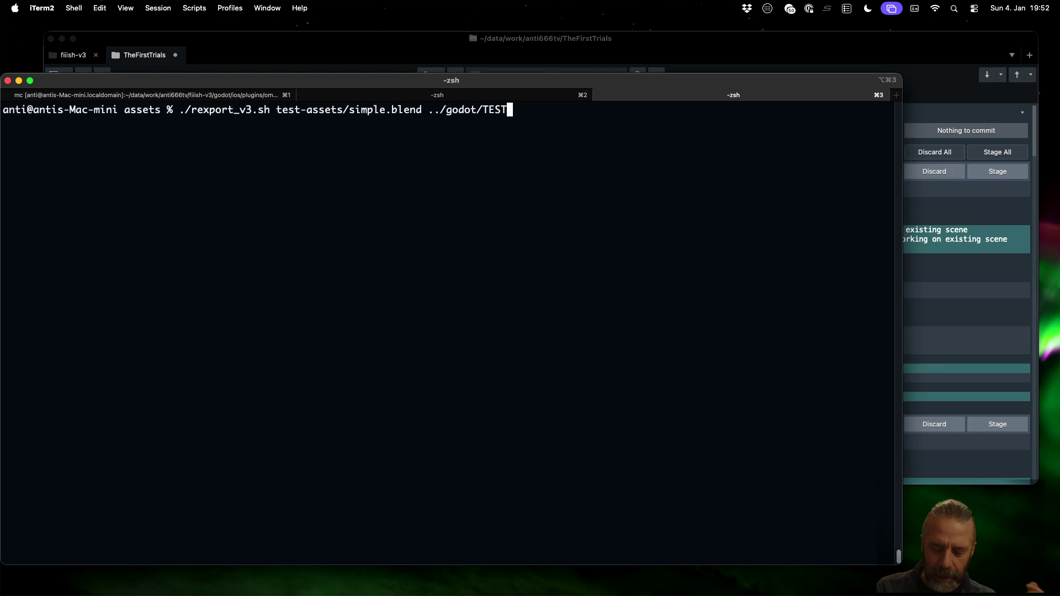
key("Return")
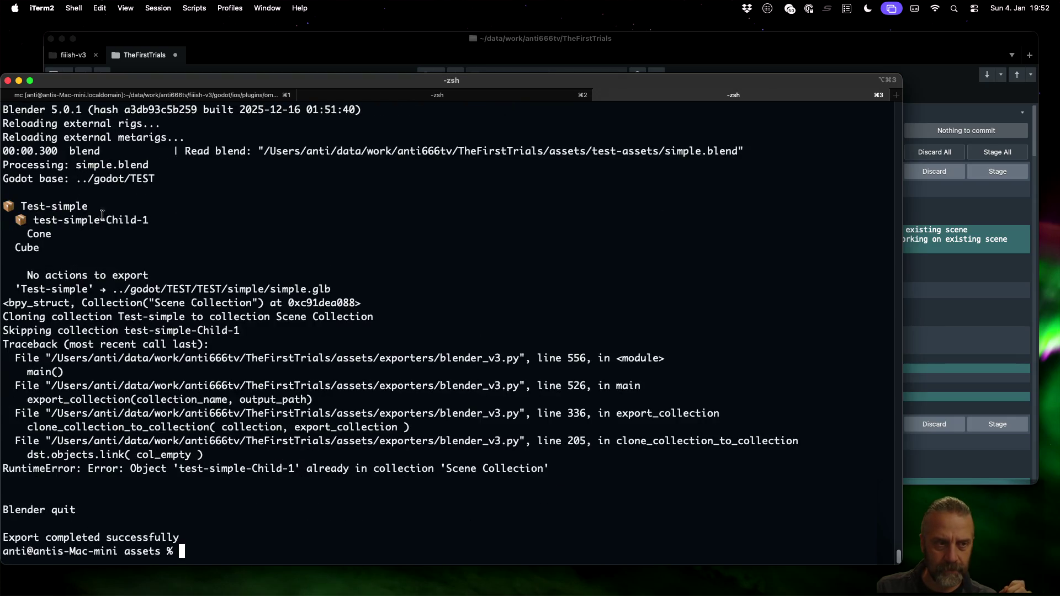
scroll(145, 250, "up", 3)
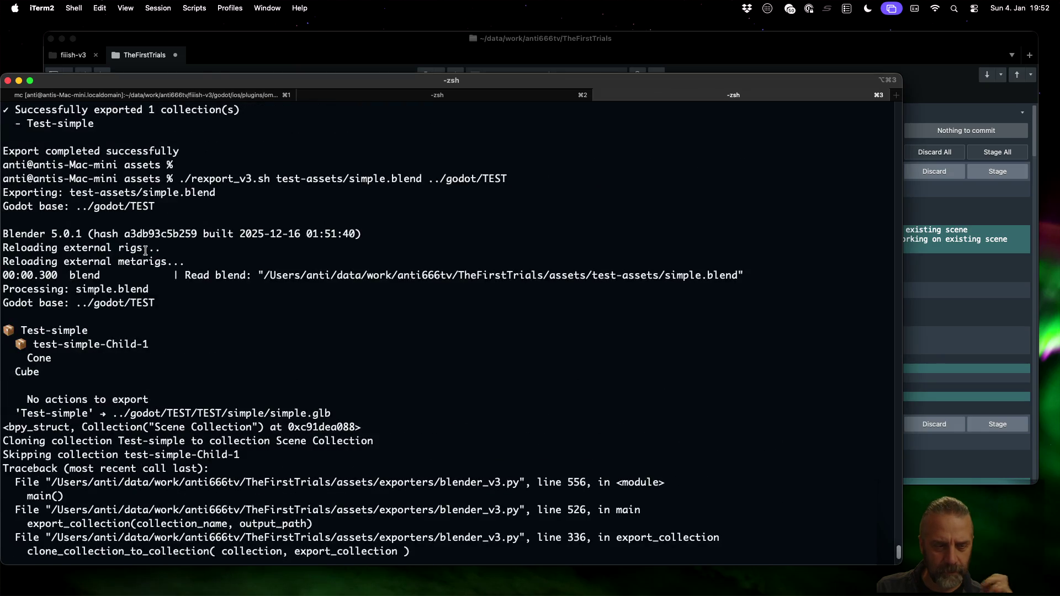
scroll(146, 250, "down", 3)
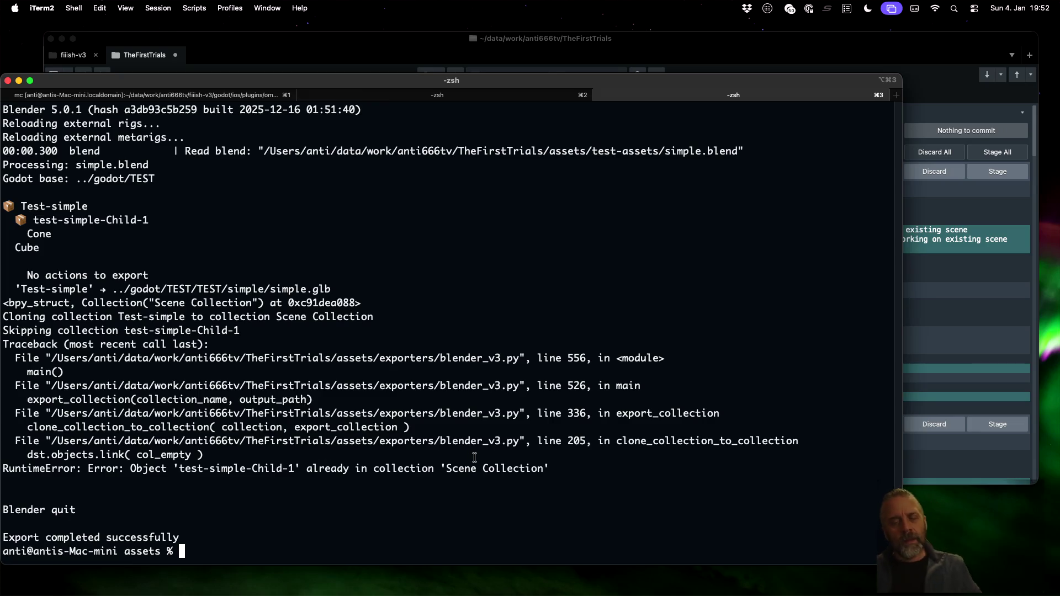
key("ctrl+Left")
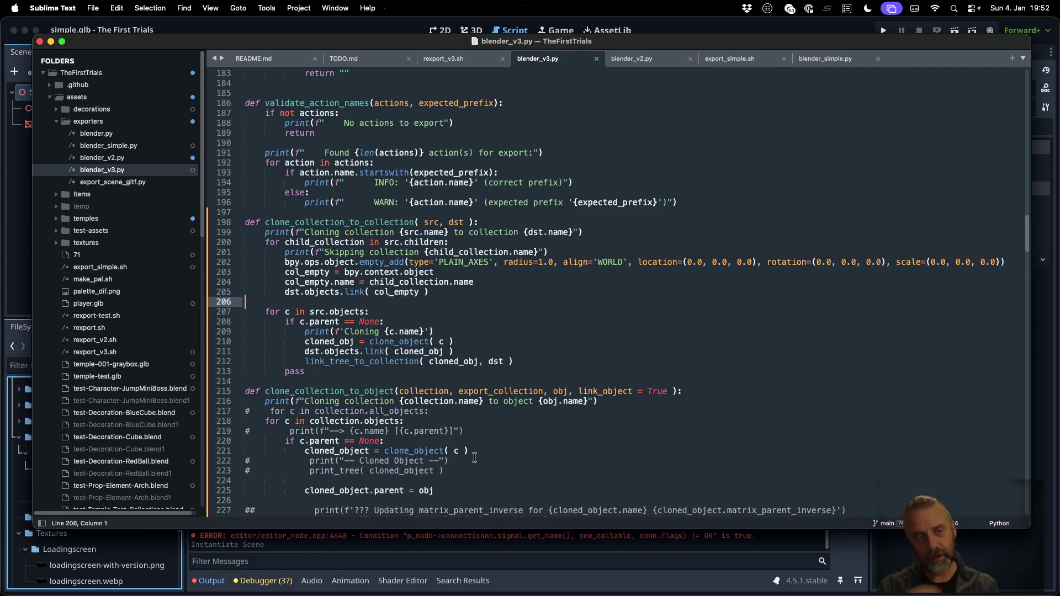
Step: Comment out the dst.objects.link col_empty line in blender_v3.py and save
key("Up")
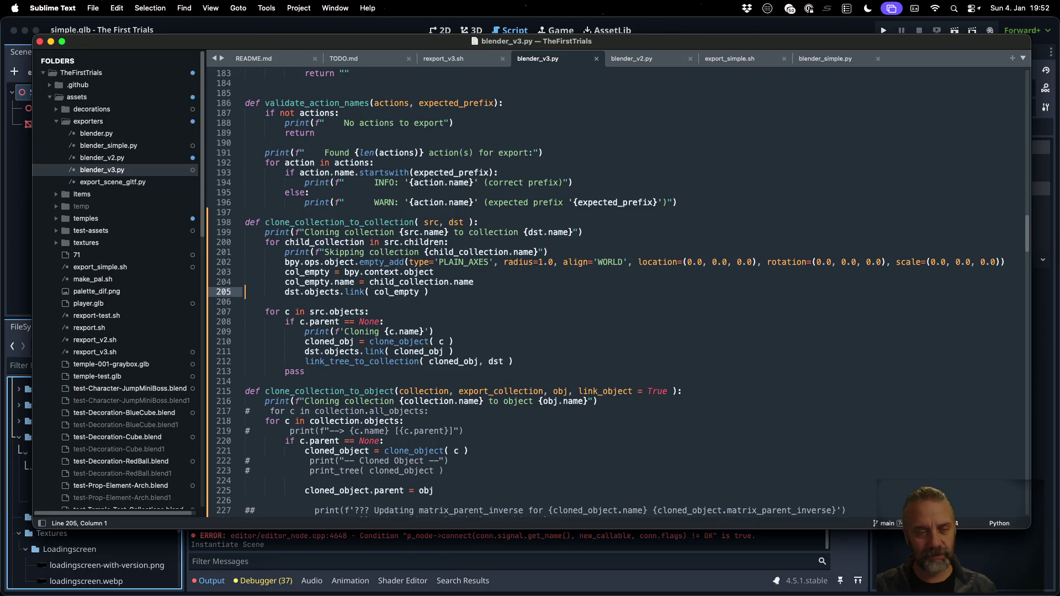
key("super+slash")
key("super+s")
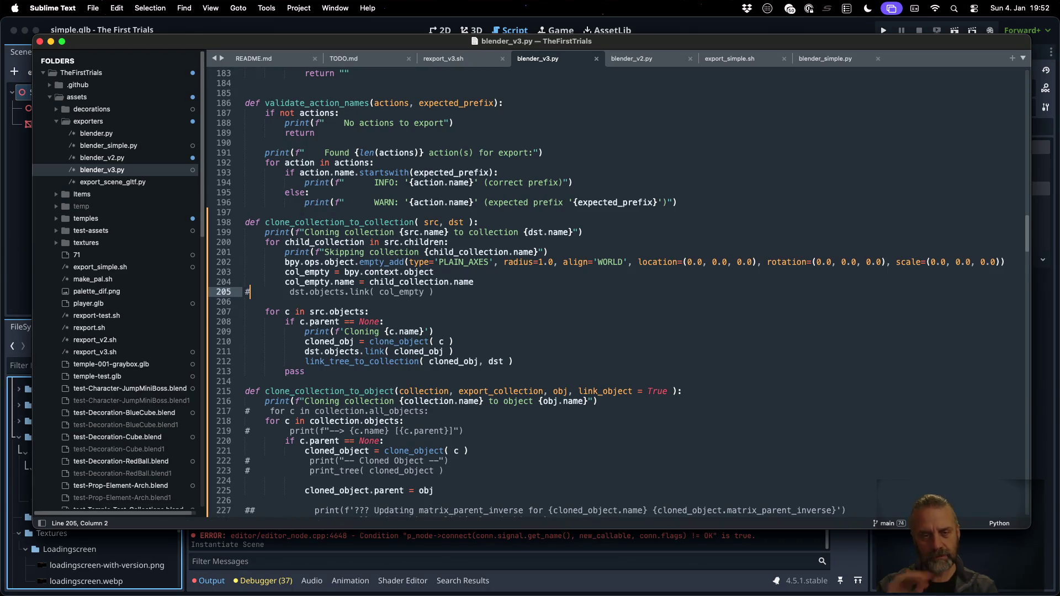
Step: Rerun ./rexport_v3.sh test-assets/simple.blend ../godot/TEST in iTerm2
key("super+Tab")
key("Up")
key("Return")
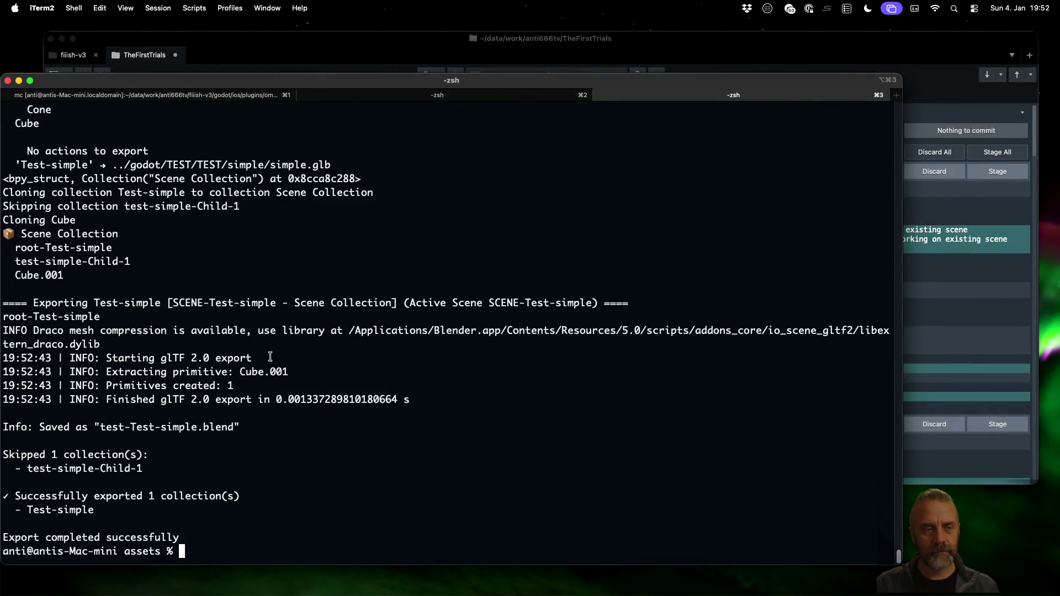
Step: Run gltf-transform inspect on simple.glb, confirming one 24-vertex Cube.001 in SCENE-Test-simple
triple_click(12, 257)
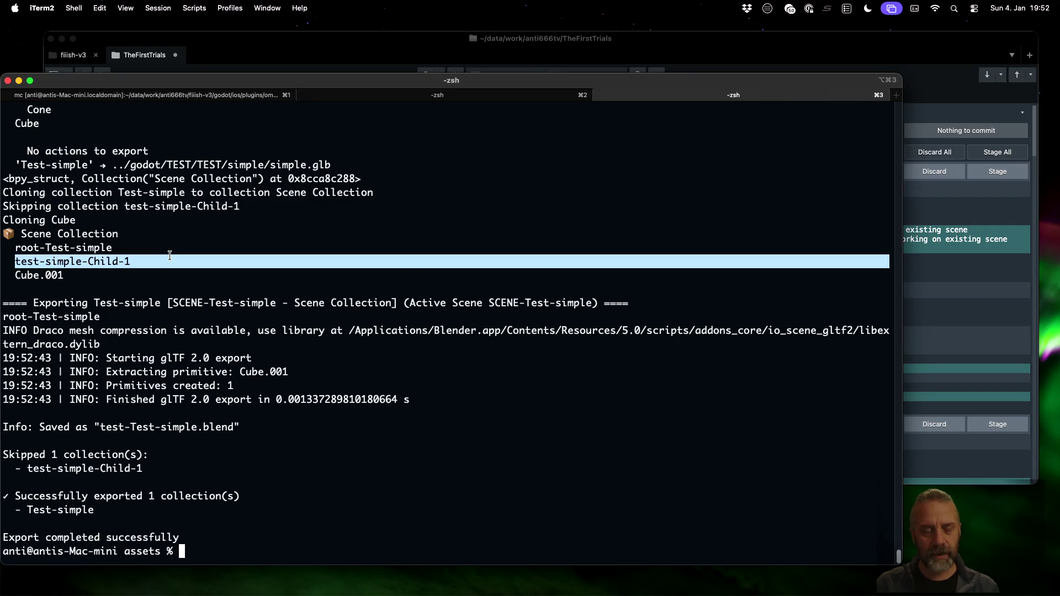
key("Up")
key("Up")
key("Return")
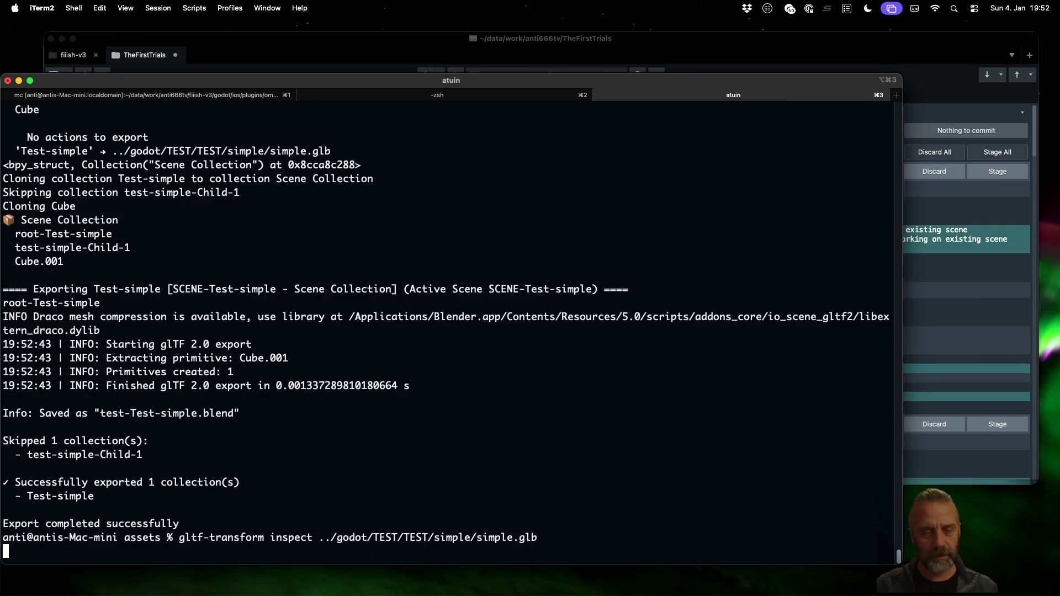
scroll(185, 299, "up", 10)
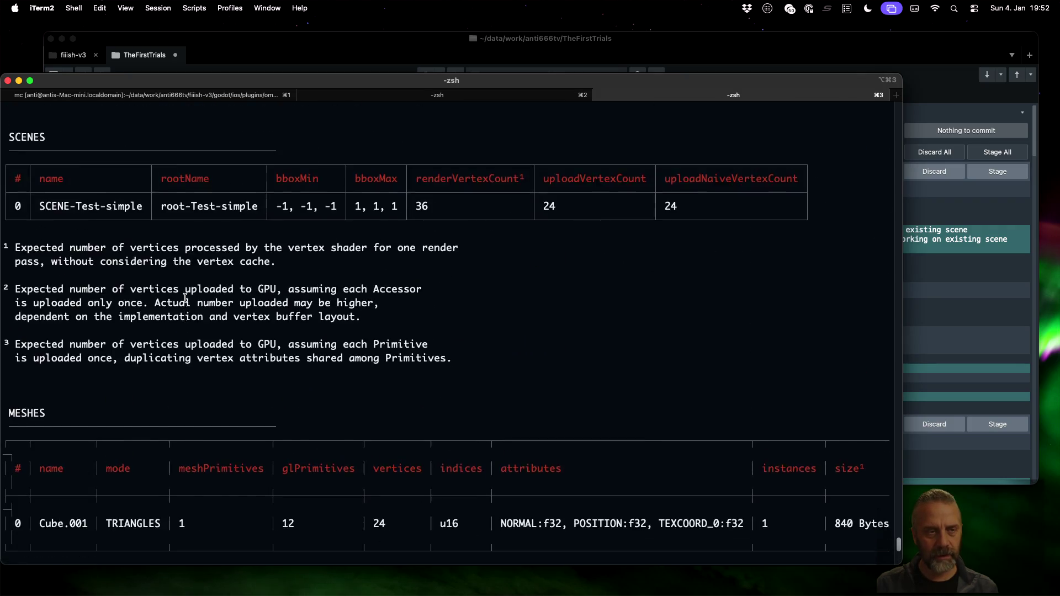
scroll(185, 298, "up", 3)
key("super+Tab")
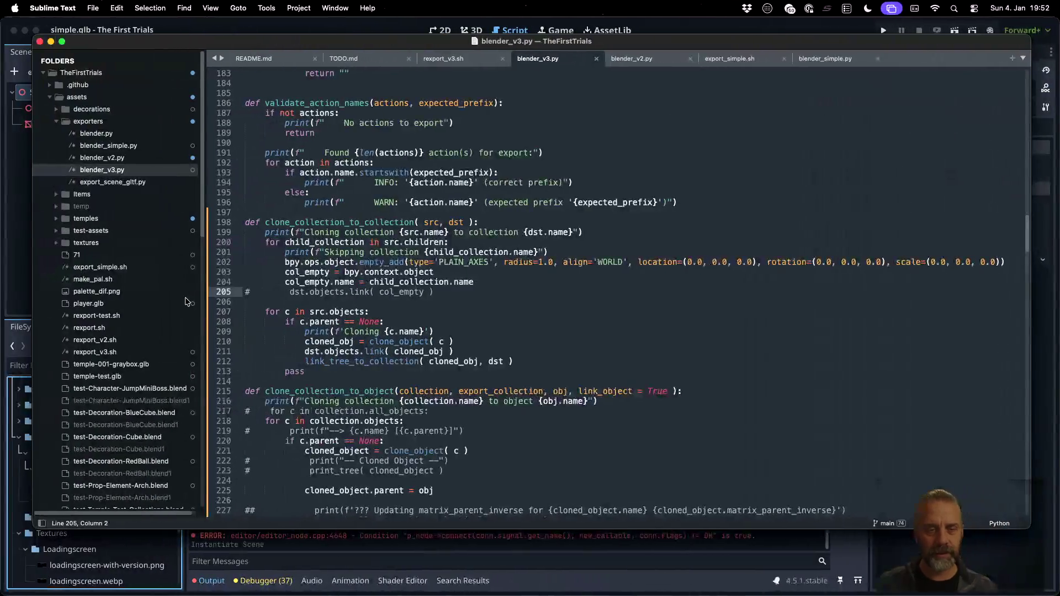
key("super+Tab")
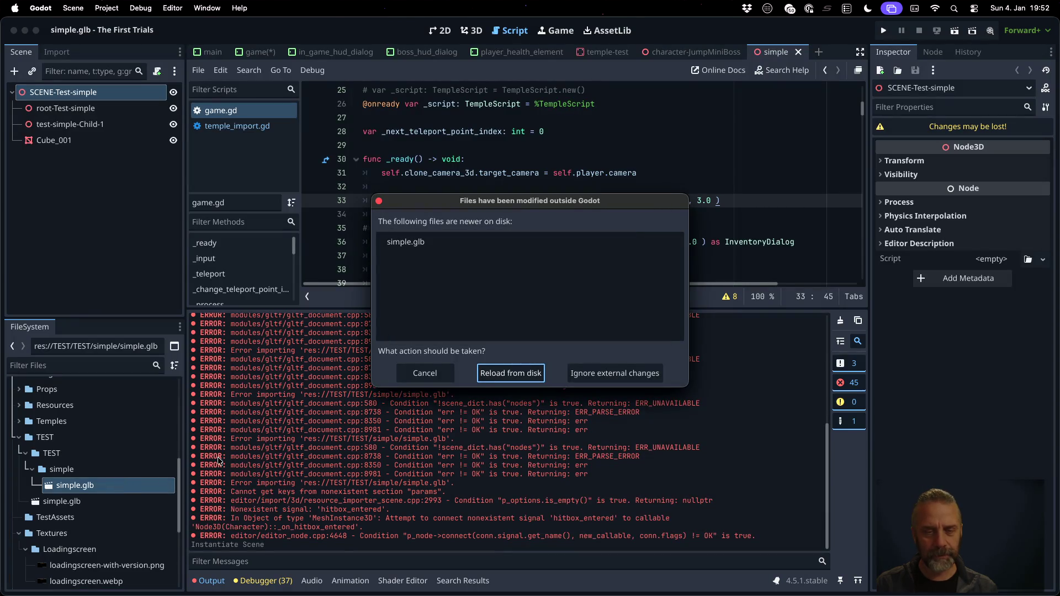
Step: Accept the on-disk change and review test-simple-Child-1 in simple.glb's Advanced Import Settings
key("Return")
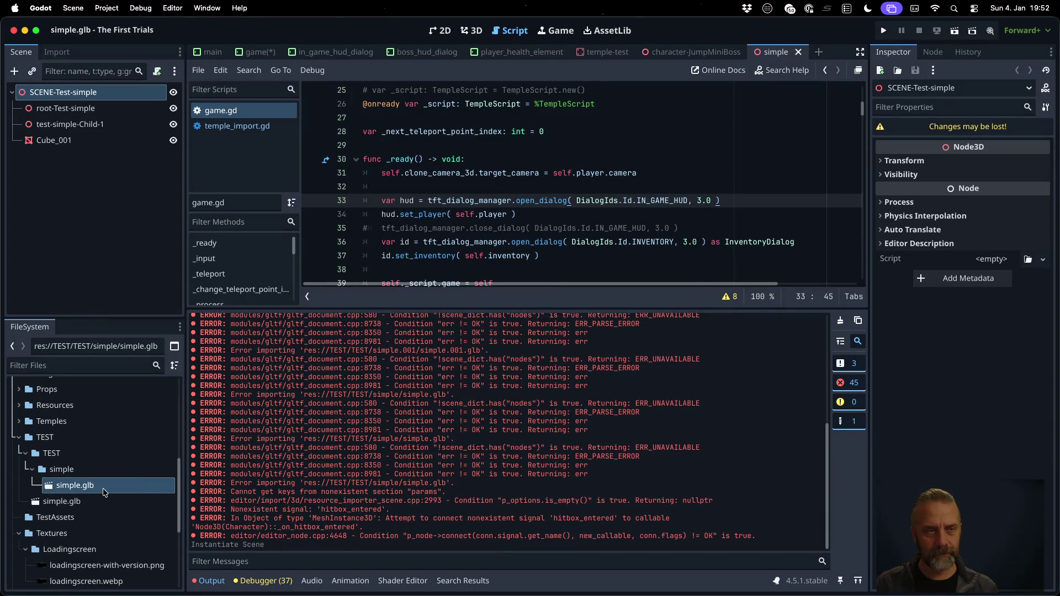
left_click(107, 124)
double_click(132, 483)
left_click(215, 143)
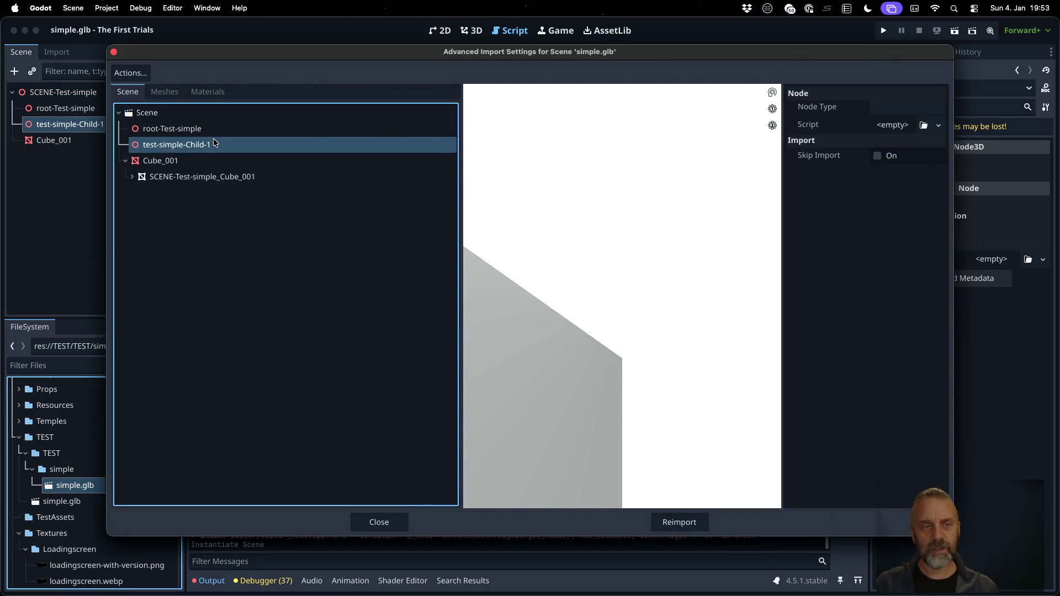
left_click(378, 522)
Step: Bring the blender_v3.py Sublime Text window to the front via Mission Control
key("super+Tab")
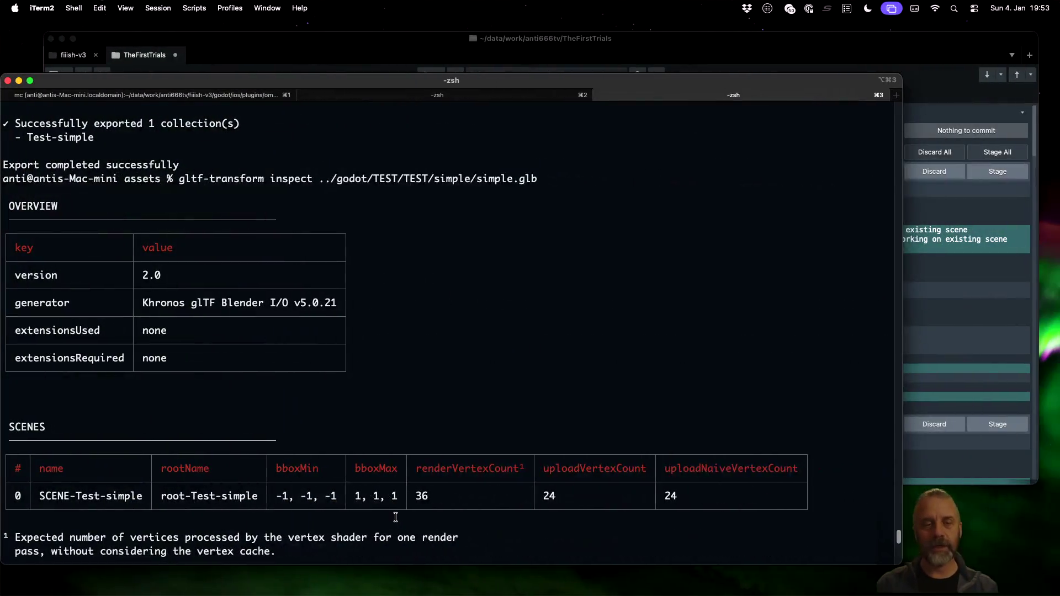
key("super+Tab")
key("ctrl+Up")
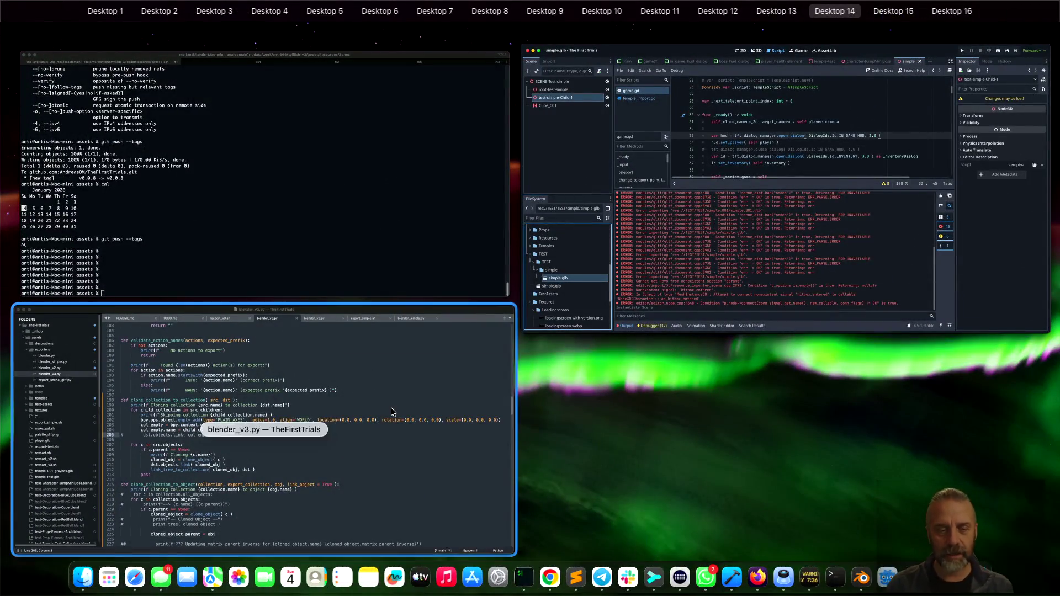
left_click(391, 407)
scroll(471, 330, "down", 6)
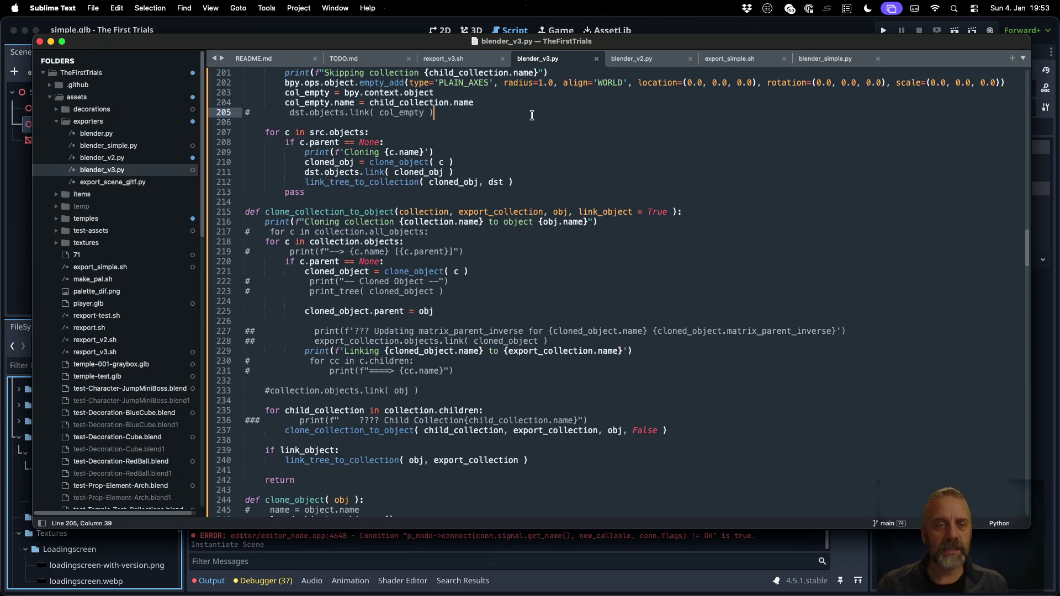
Step: Start a new line after line 205 with a clone_collection_to_object( call
key("super+Return")
type("clone")
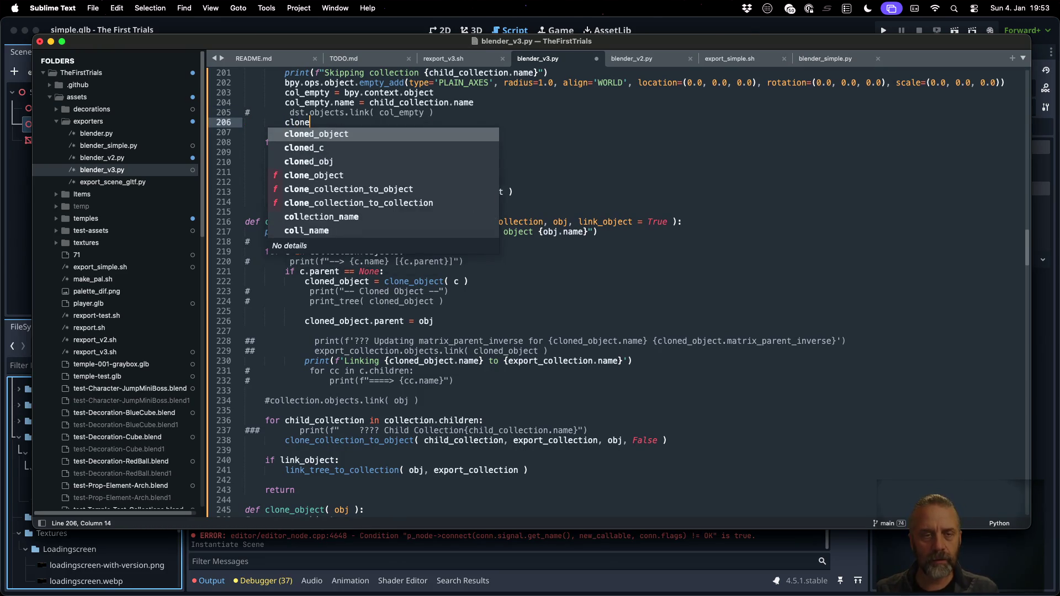
key("Down")
key("Down")
key("Down")
key("Up")
key("Return")
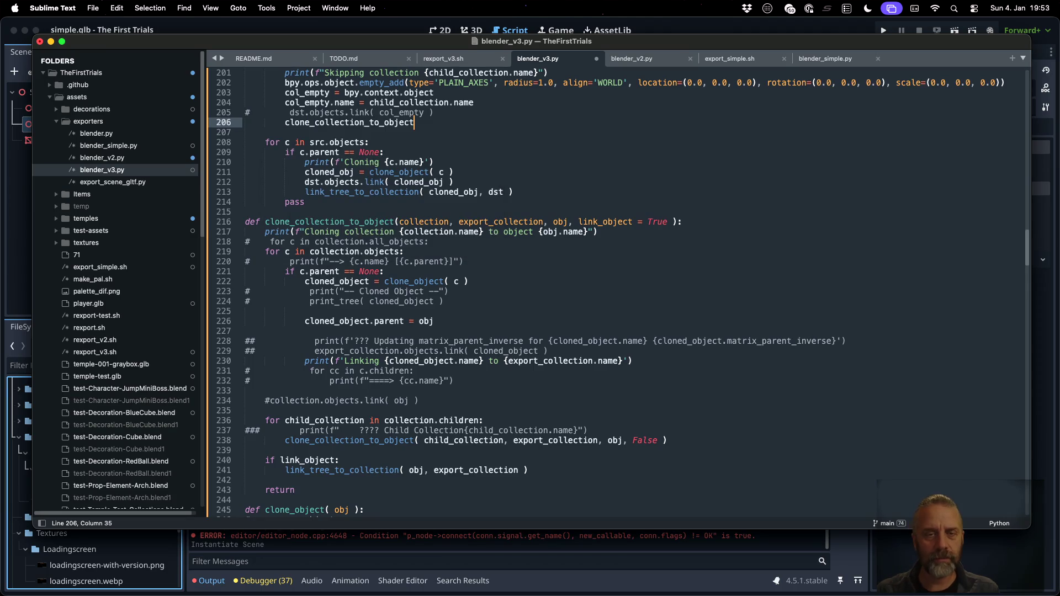
type("(")
key("Escape")
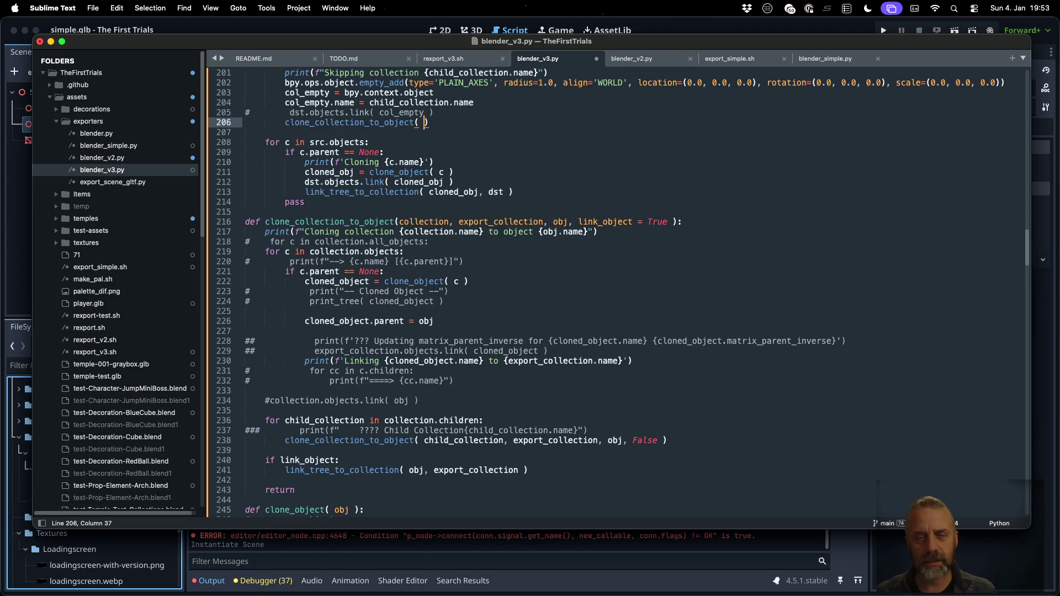
scroll(603, 293, "up", 3)
Step: Fill in the arguments child_collection, dst, col_empty, True and save blender_v3.py
type("src,")
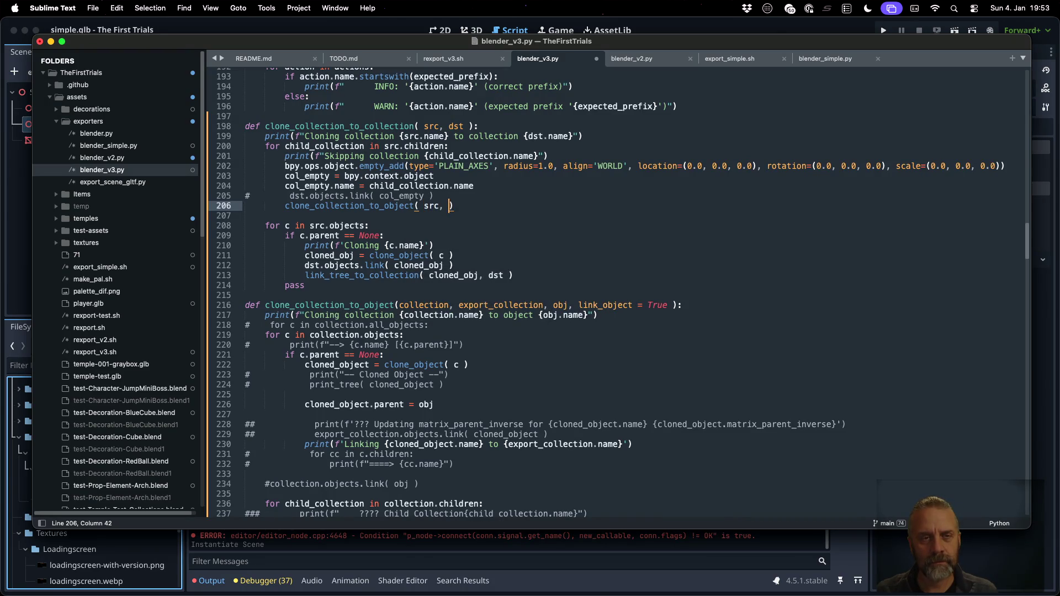
key("Left")
key("BackSpace")
key("BackSpace")
key("BackSpace")
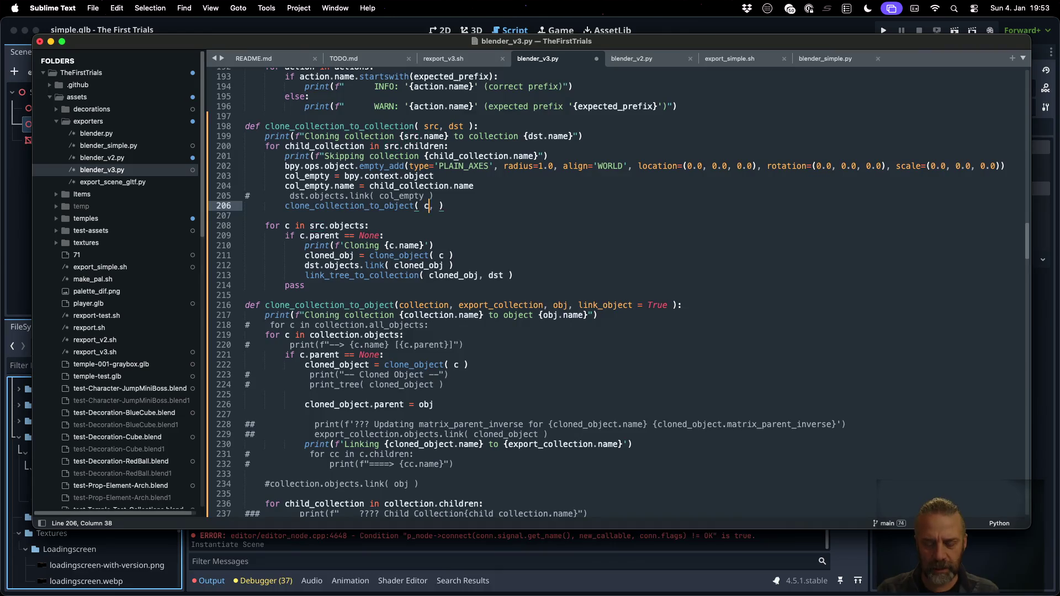
type("child")
key("Tab")
key("Right")
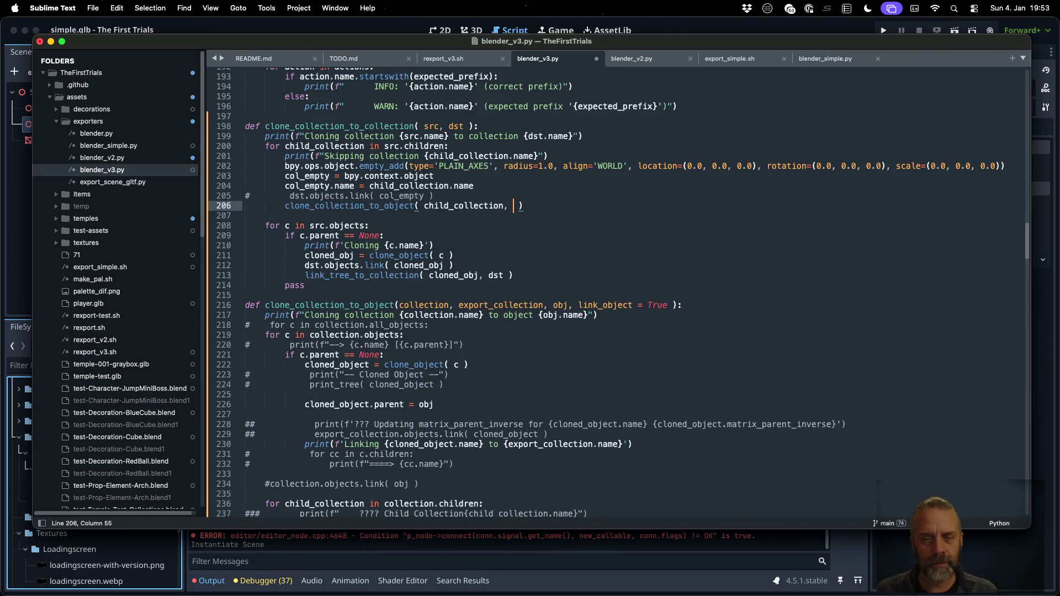
type("dst")
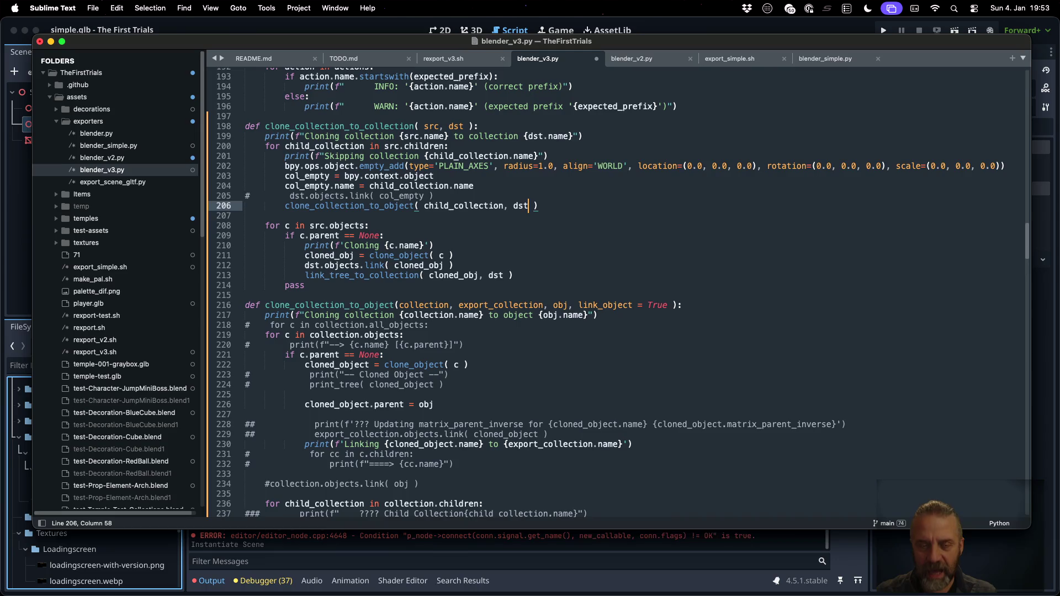
type(", col")
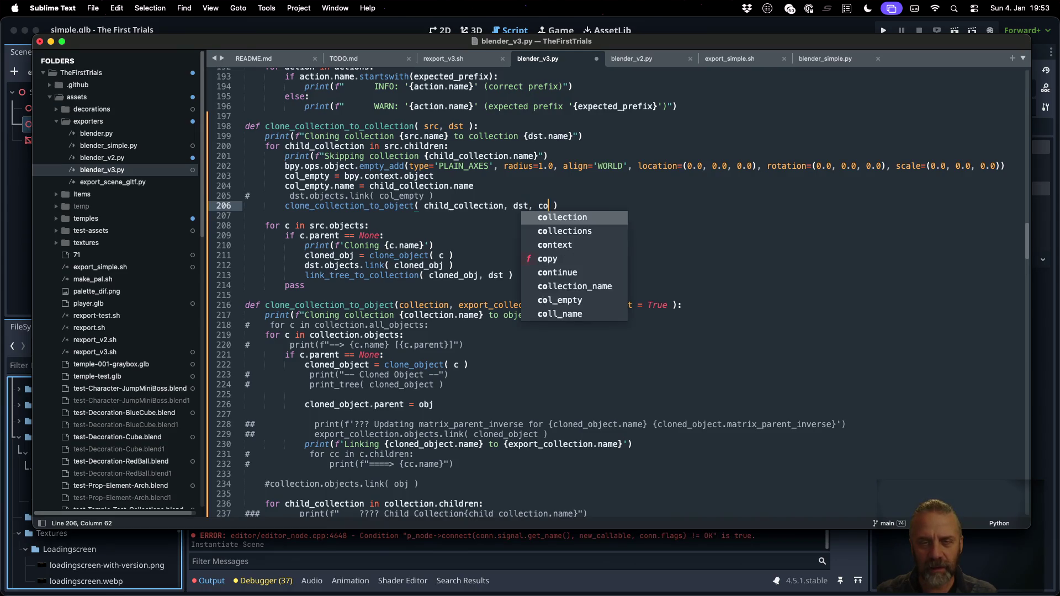
key("Down")
key("Down")
key("Return")
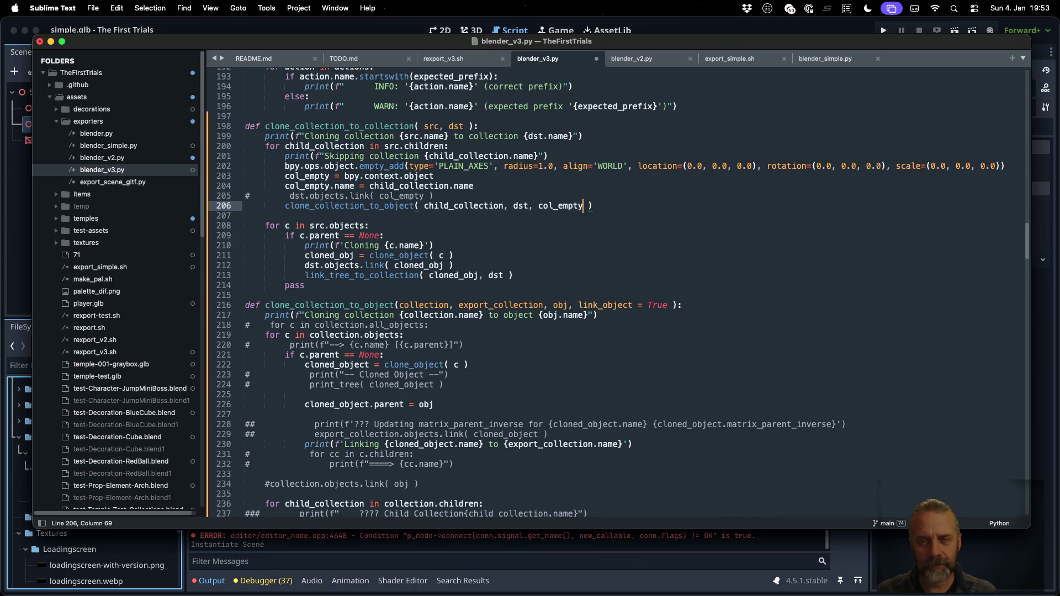
type(", True")
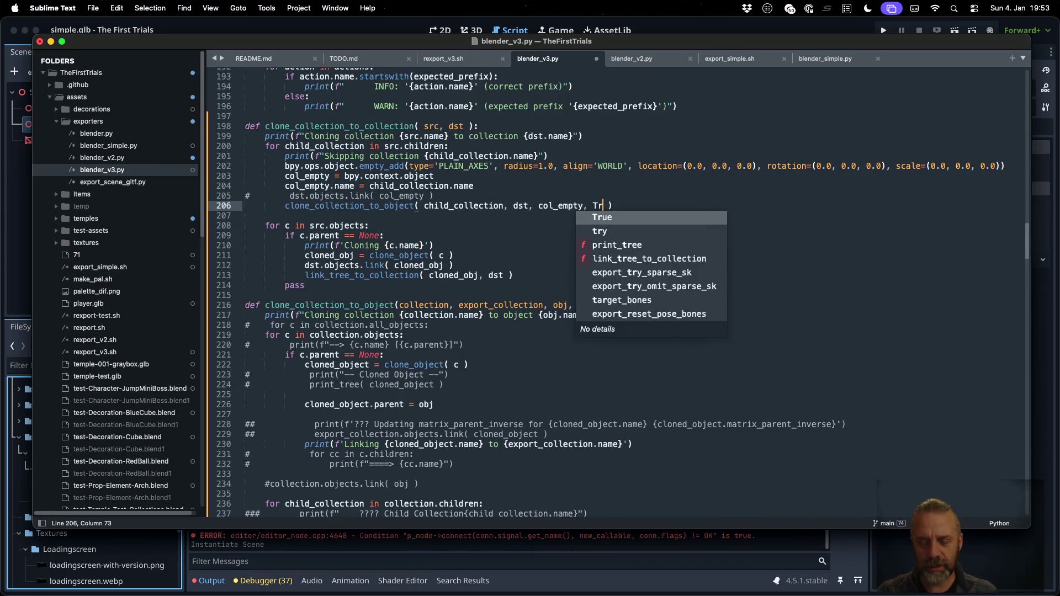
key("Escape")
key("super+s")
key("super+Tab")
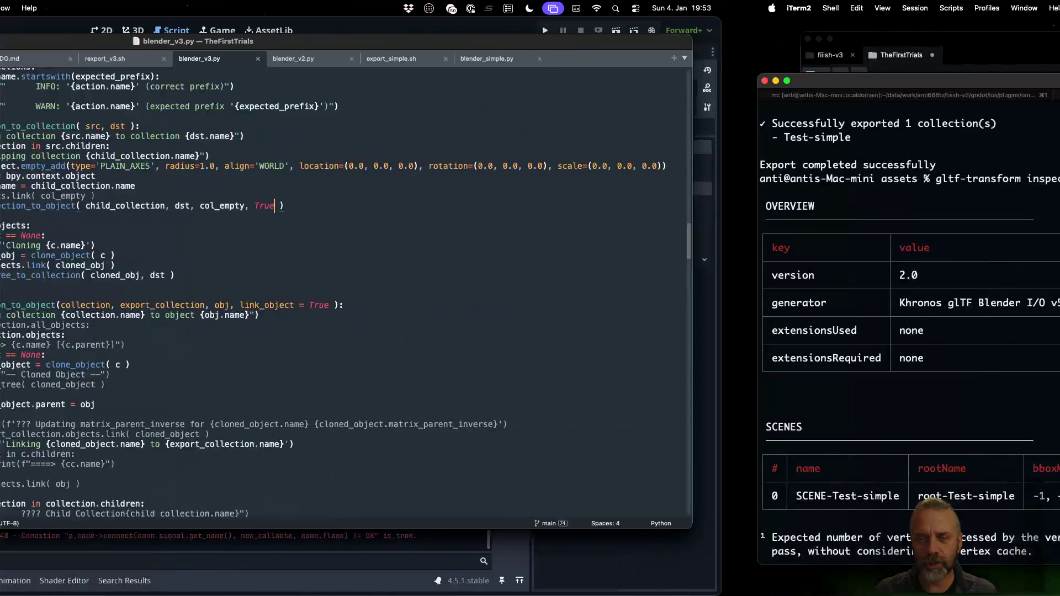
Step: Clear the terminal and rerun the ./rexport_v3.sh export
key("ctrl+l")
key("Up")
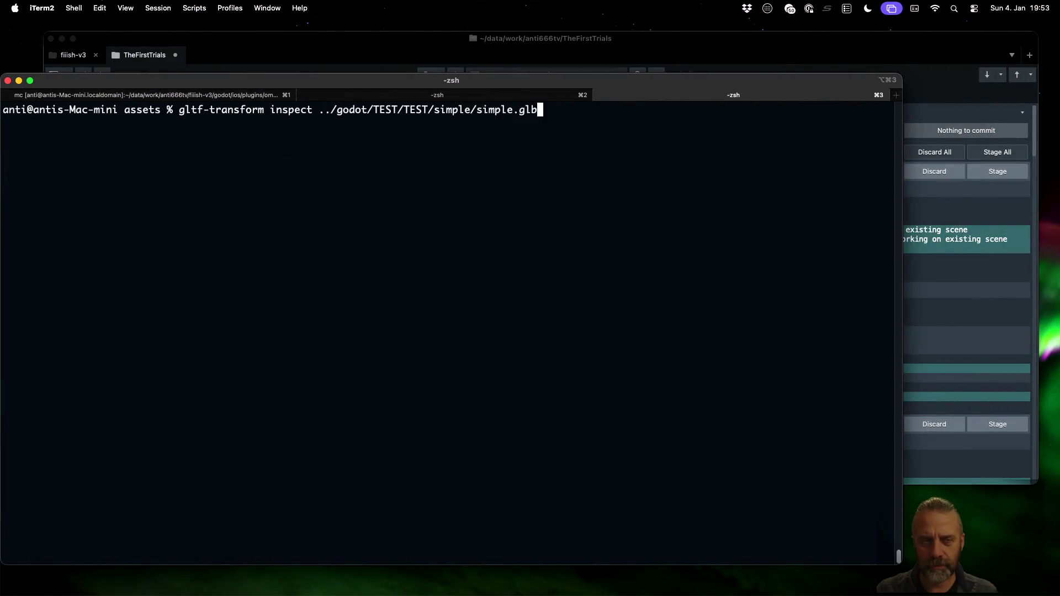
key("Up")
key("Return")
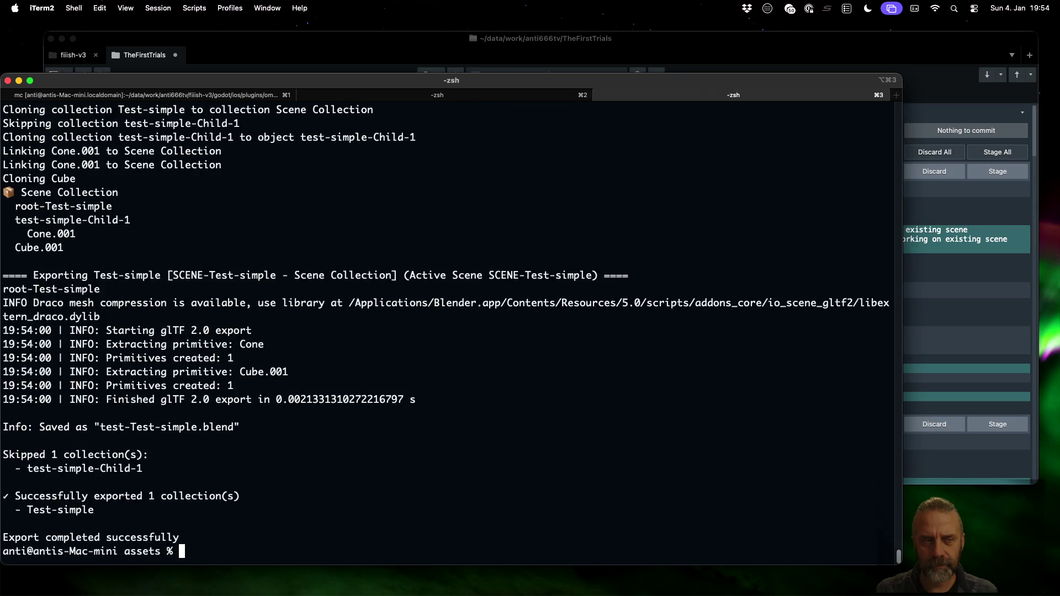
Step: Check the Cone.001, test-simple-Child-1 and Scene Collection output lines against the Blender scene
triple_click(29, 231)
left_click(19, 217)
left_click_drag(20, 217, 131, 219)
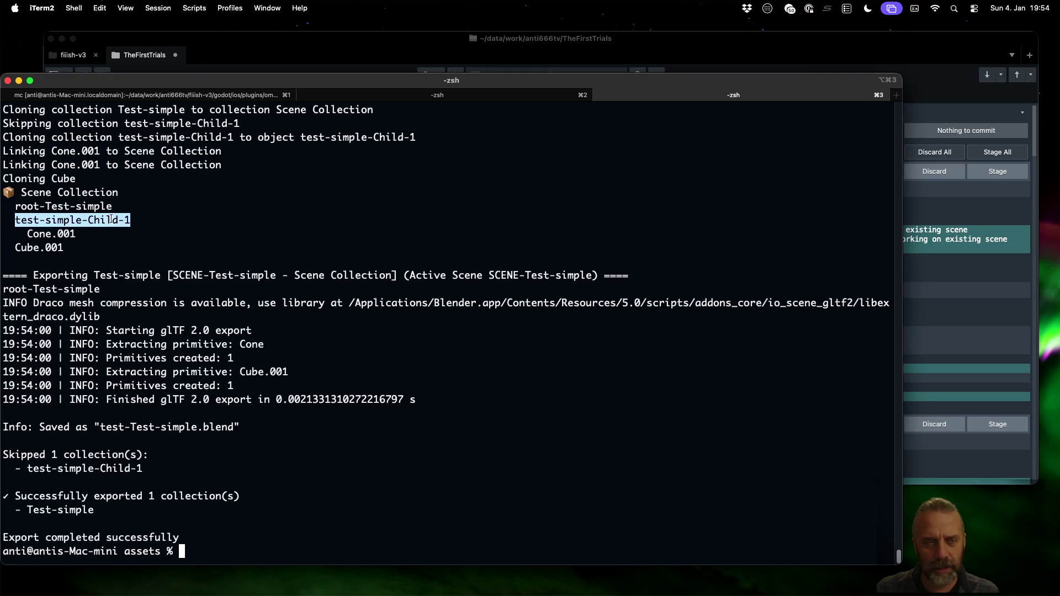
left_click(73, 213)
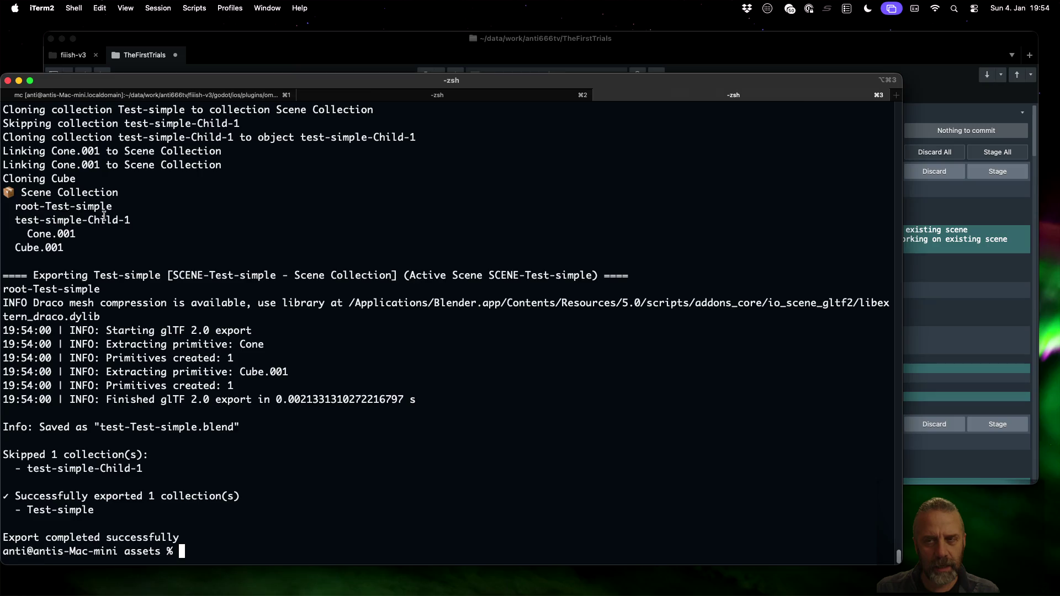
key("ctrl+Right")
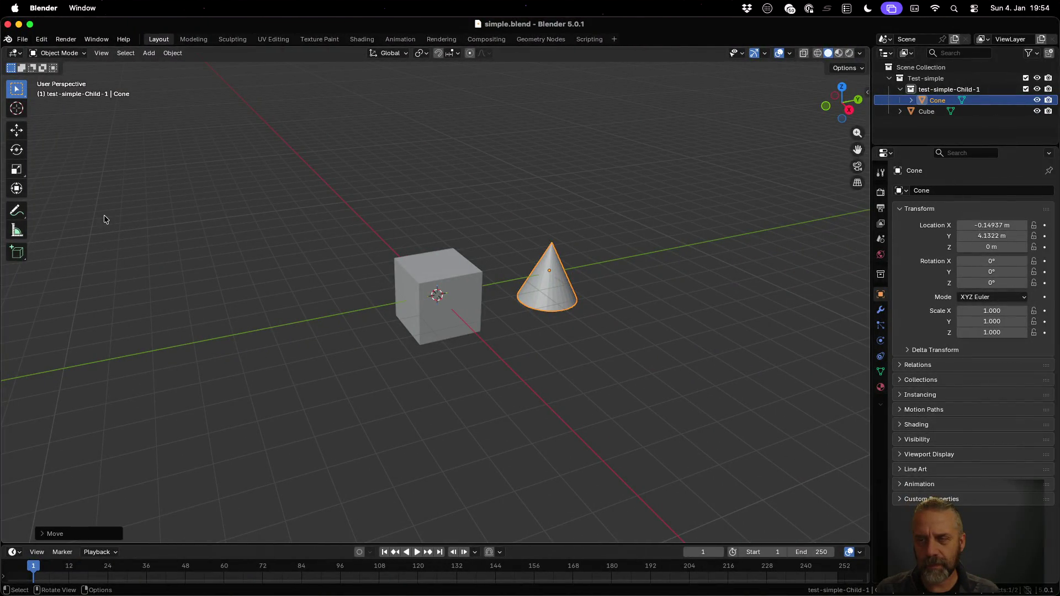
key("ctrl+Left")
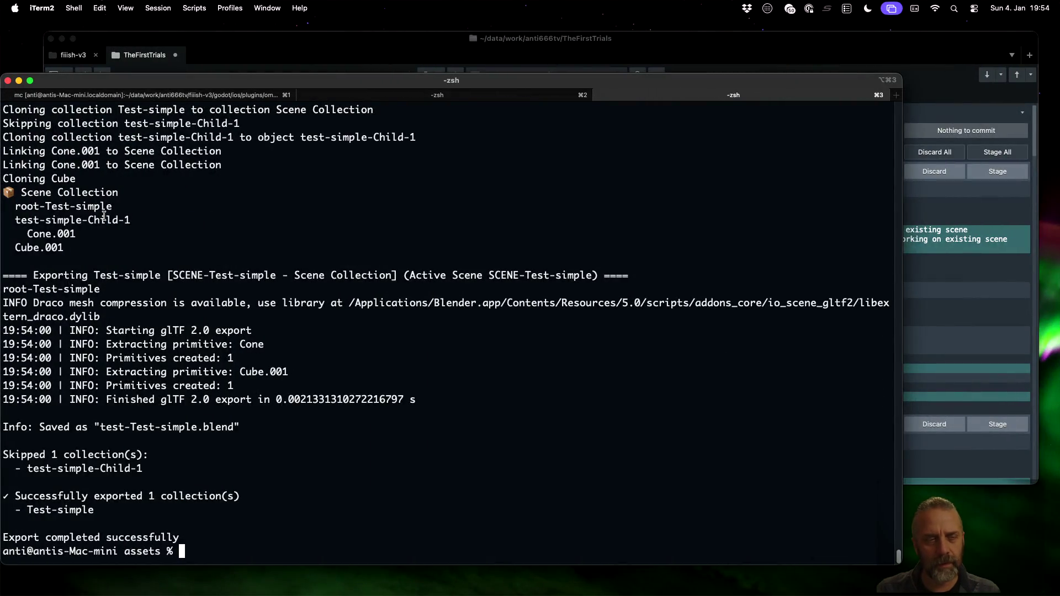
left_click_drag(22, 193, 118, 191)
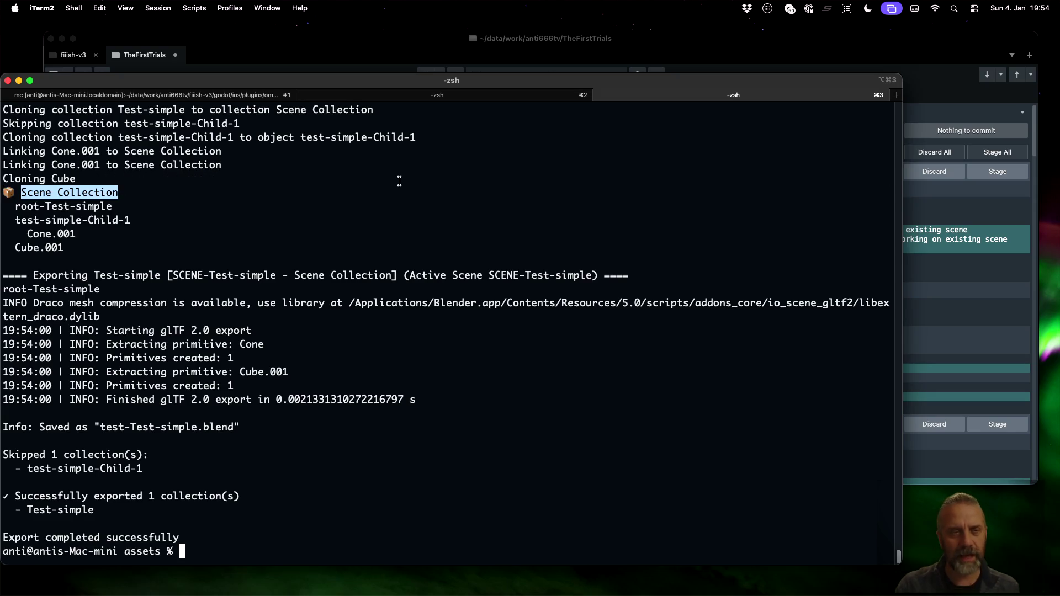
key("ctrl+Right")
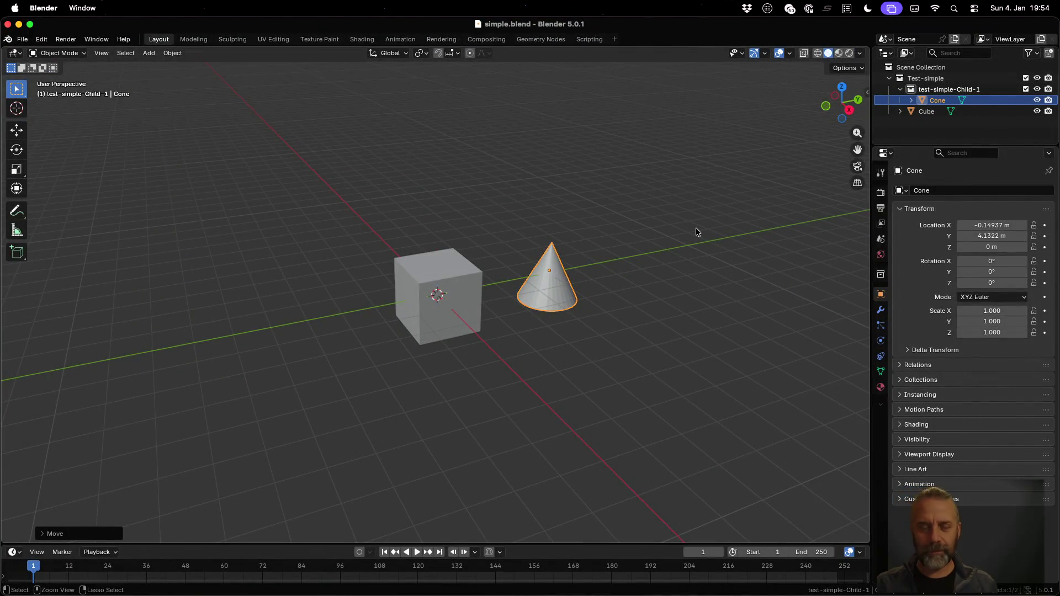
key("ctrl+Left")
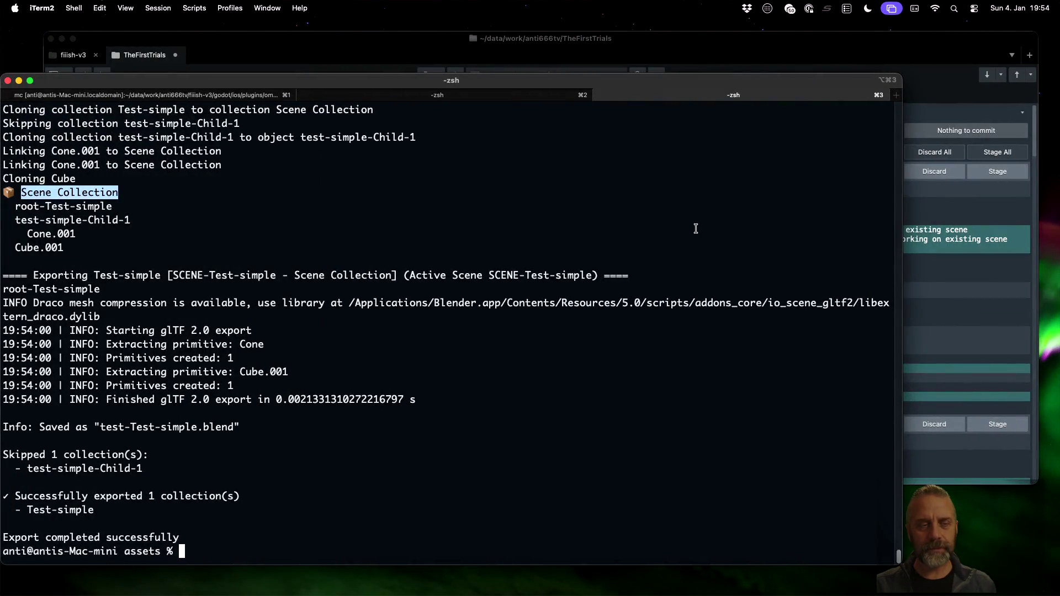
key("ctrl+Left")
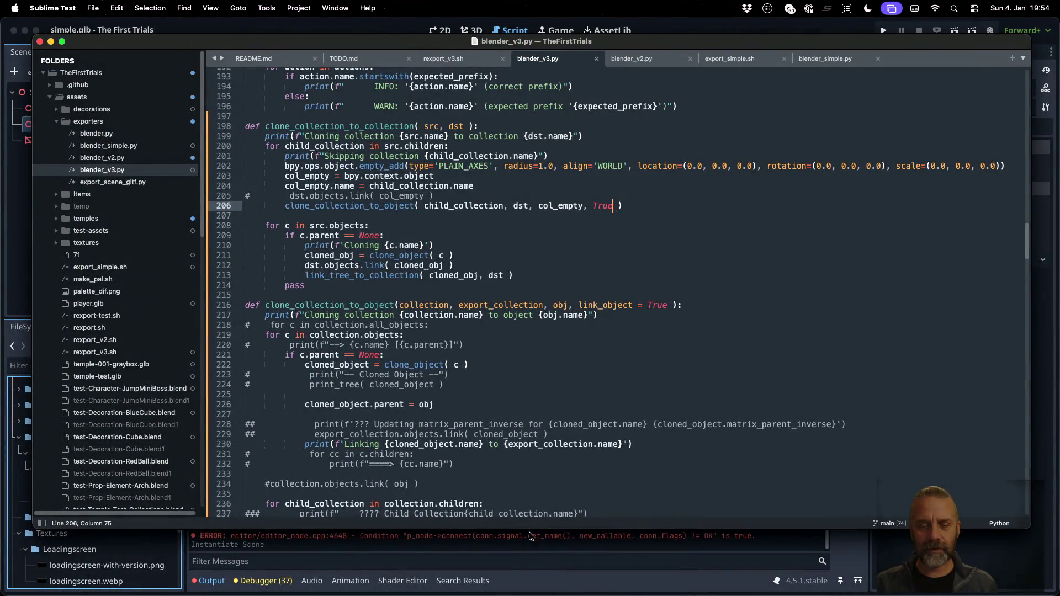
Step: Reload simple.glb in Godot and inspect root-Test-simple, test-simple-Child-1 and Cube_001 import options
left_click(529, 562)
left_click(527, 371)
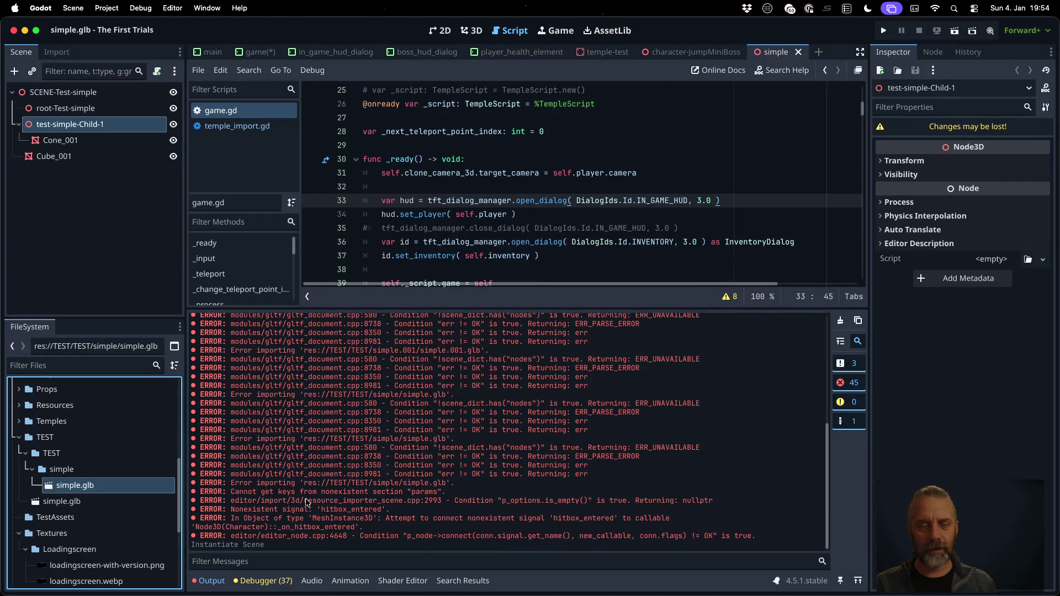
double_click(88, 488)
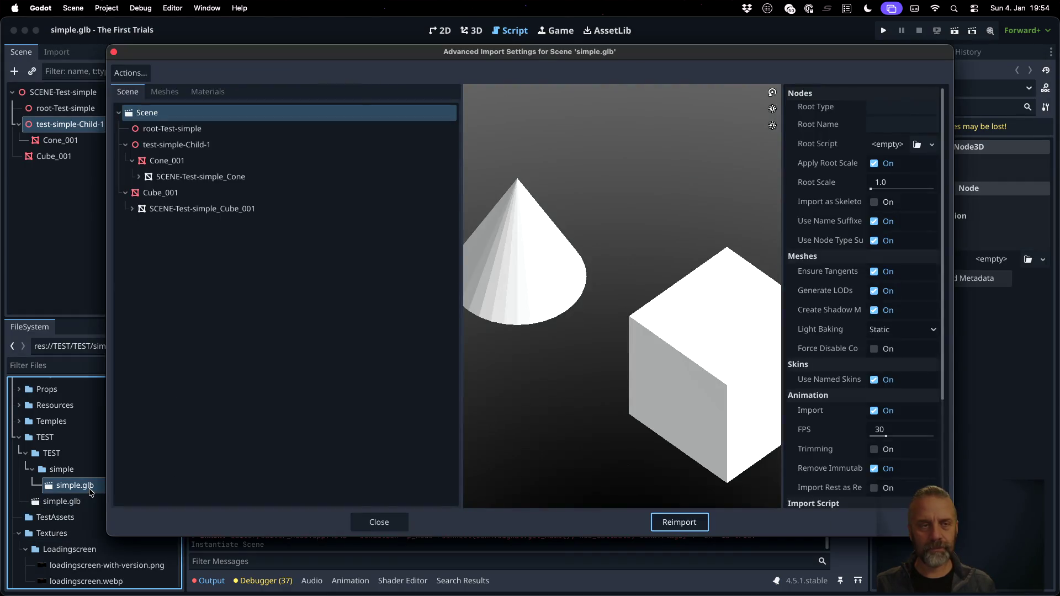
left_click(197, 131)
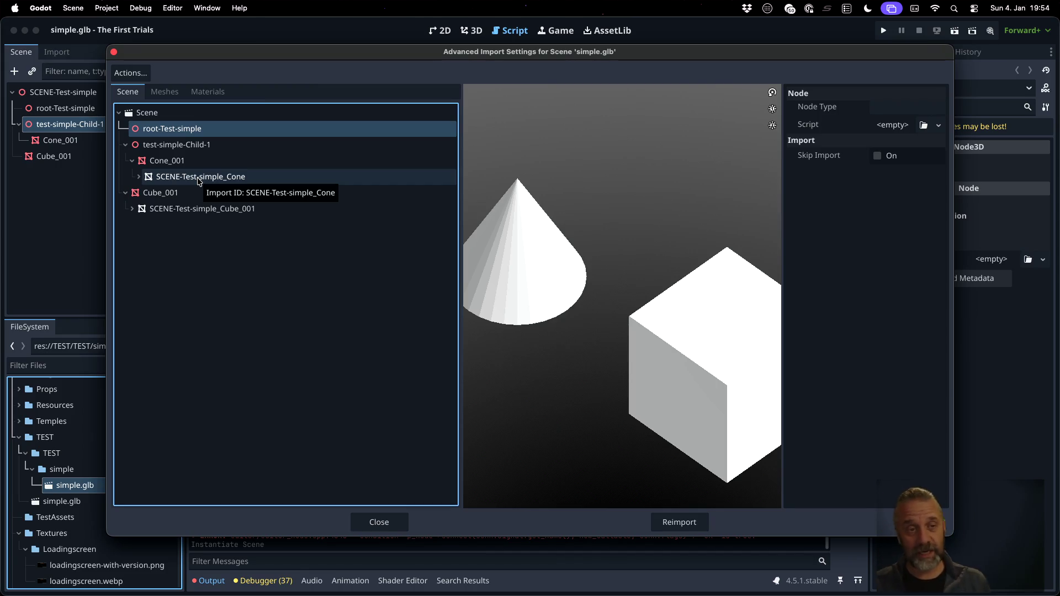
left_click(180, 143)
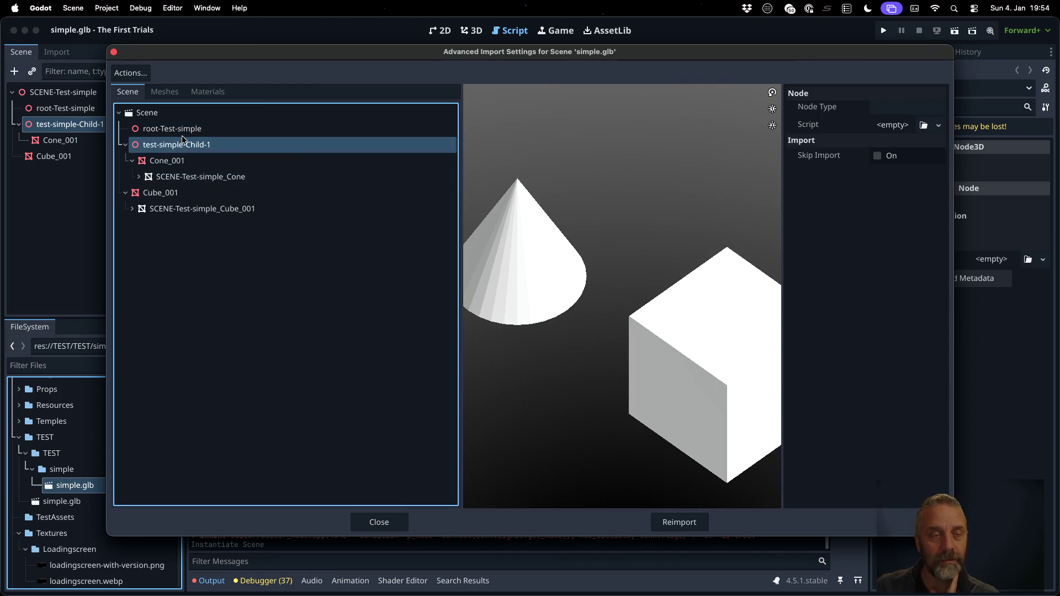
left_click(161, 192)
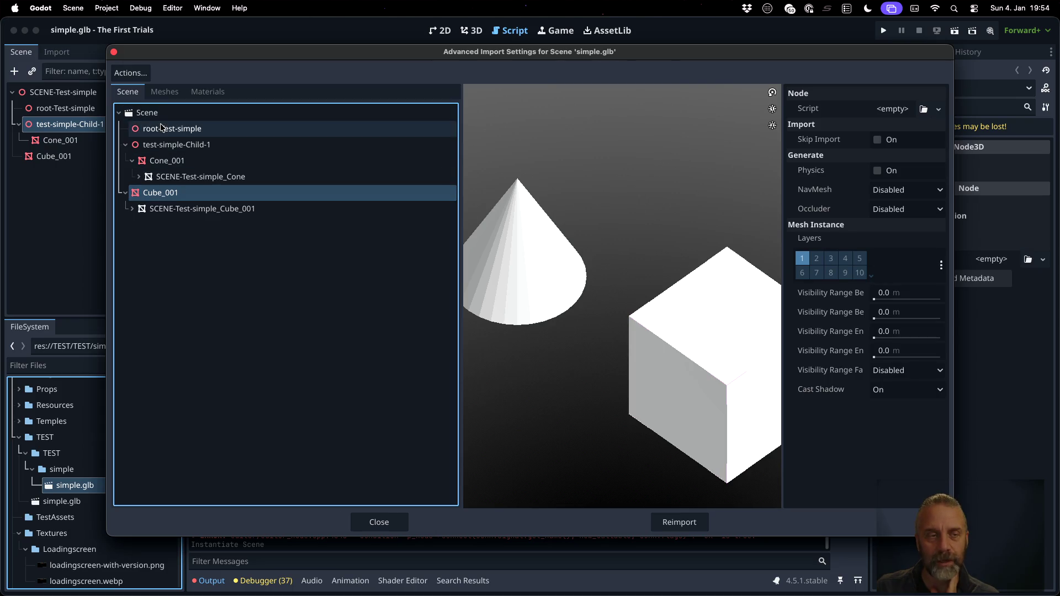
left_click(164, 129)
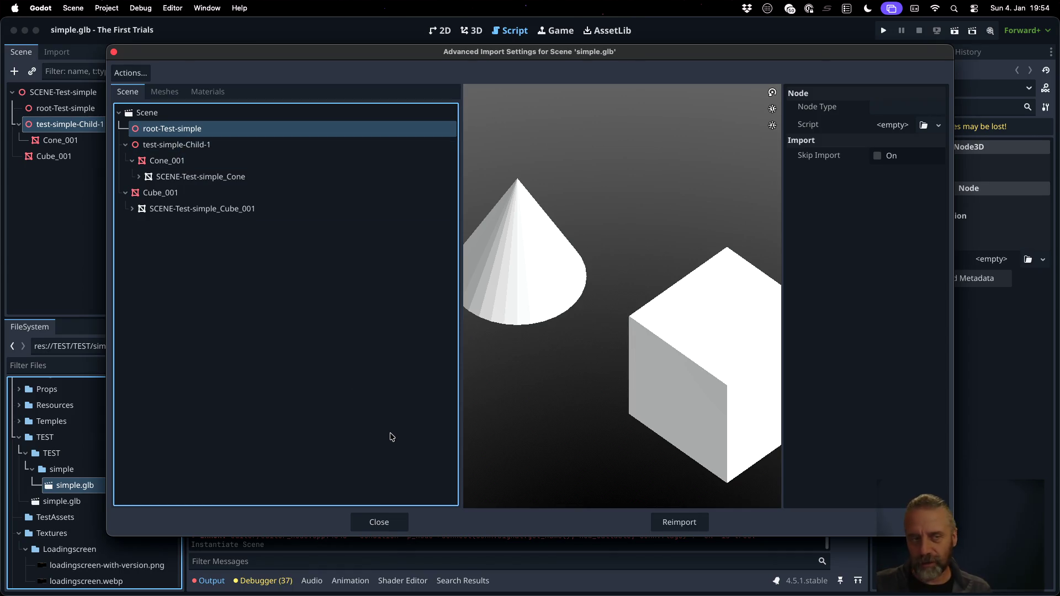
left_click(389, 519)
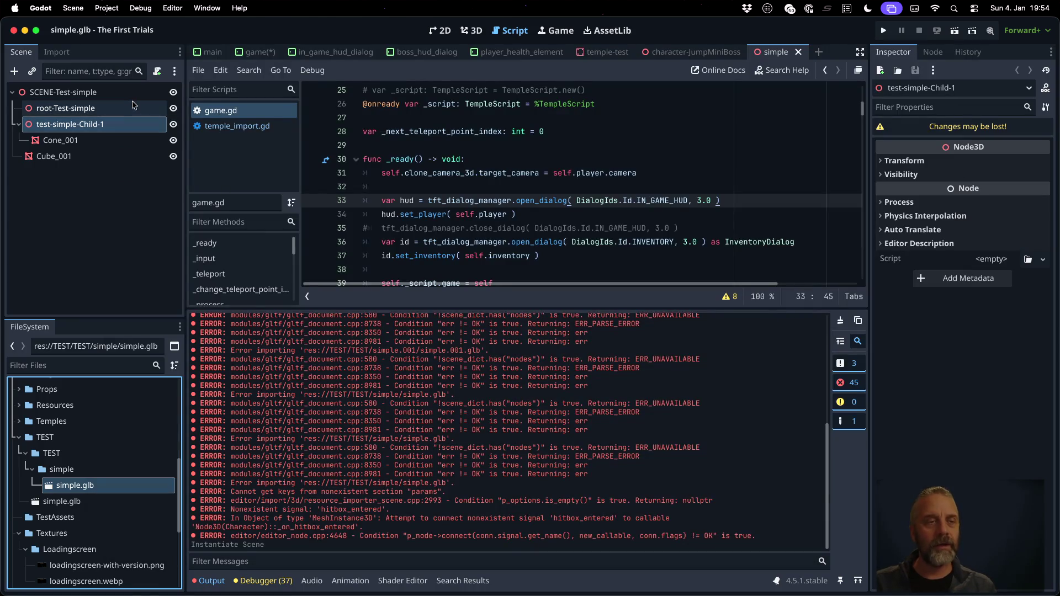
Step: Open the instanced simple scene from the game scene, then return to blender_v3.py
left_click(254, 52)
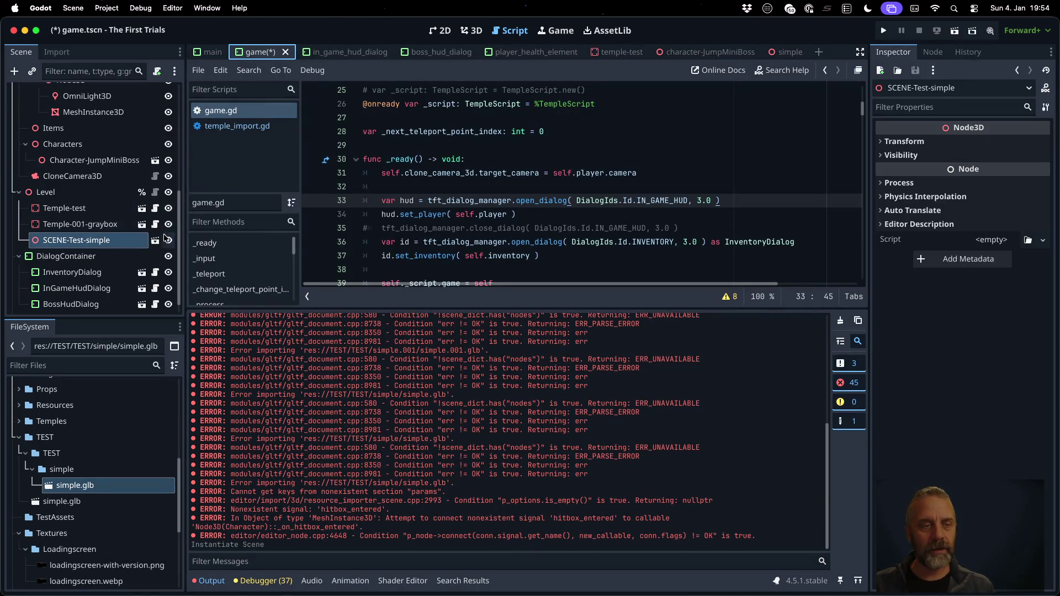
left_click(155, 241)
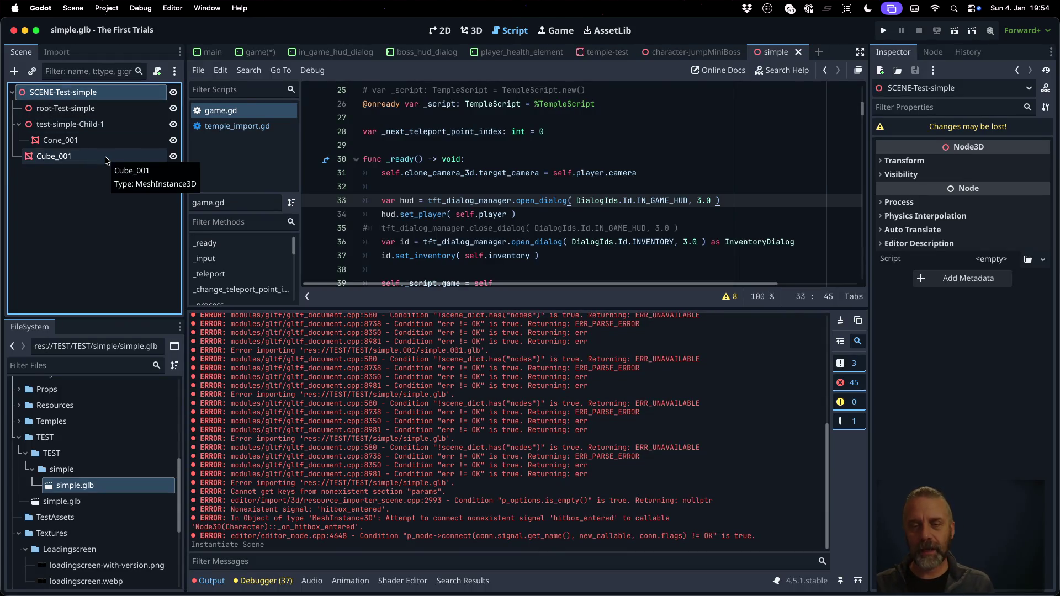
key("ctrl+Right")
key("ctrl+Left")
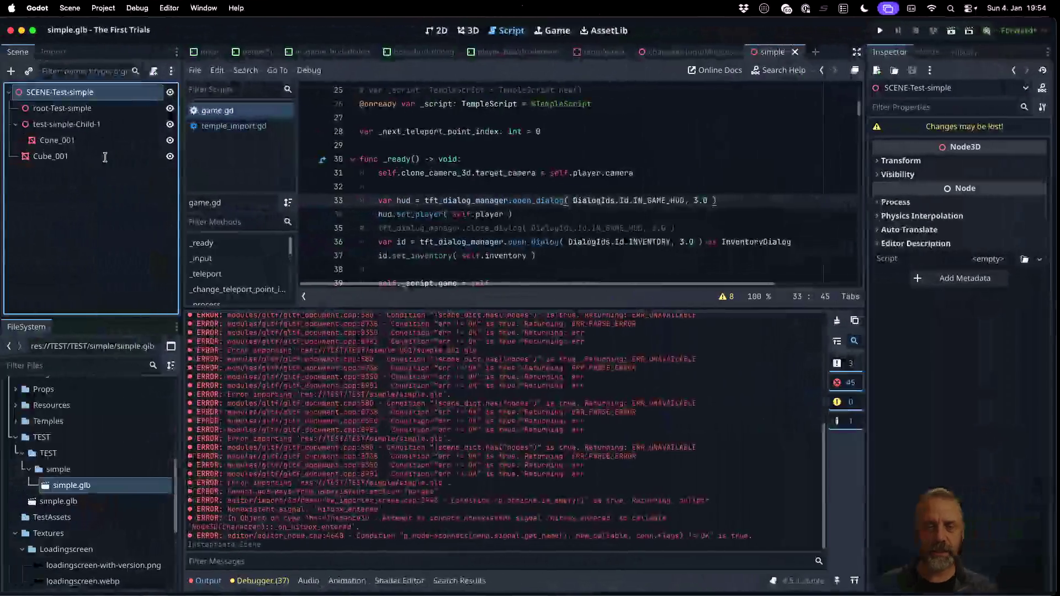
key("ctrl+Up")
left_click(467, 366)
scroll(467, 365, "down", 15)
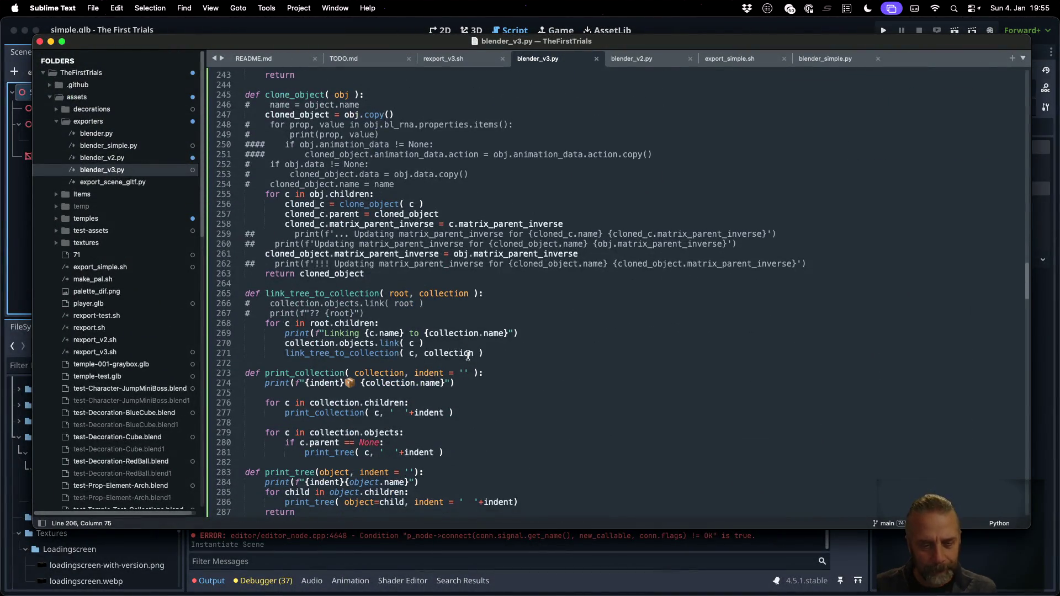
Step: Delete "SCENE-"+ before collection_name on line 312 of blender_v3.py
scroll(469, 355, "down", 20)
scroll(468, 355, "down", 6)
scroll(468, 355, "up", 7)
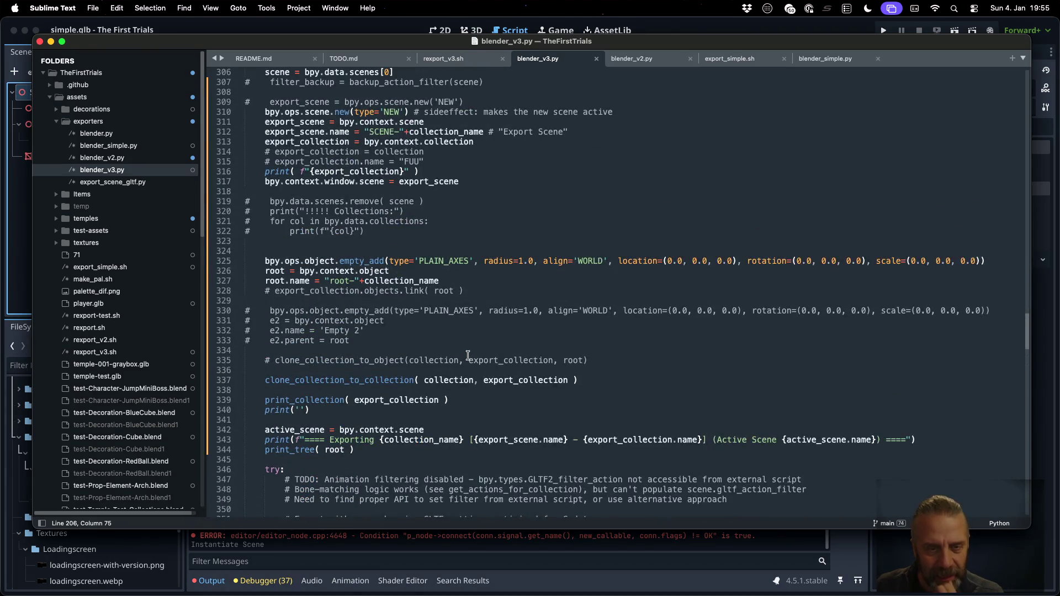
scroll(468, 355, "up", 3)
left_click(410, 228)
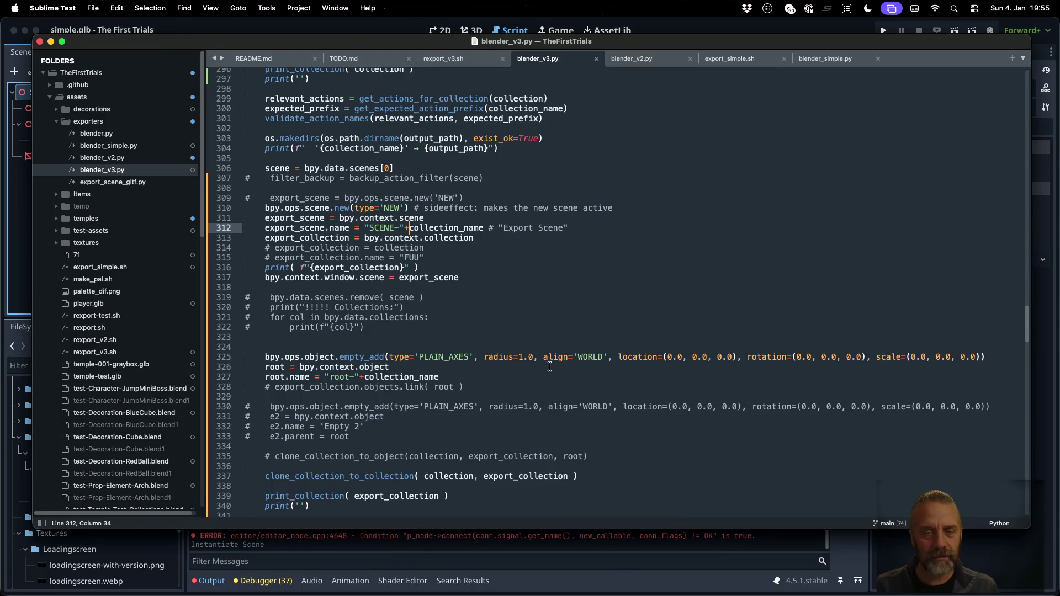
key("BackSpace")
key("BackSpace")
key("BackSpace")
left_click(523, 227)
Step: Remove the trailing Export Scene comment, save, and rerun the simple.blend export
key("BackSpace")
key("BackSpace")
key("BackSpace")
key("ctrl+s")
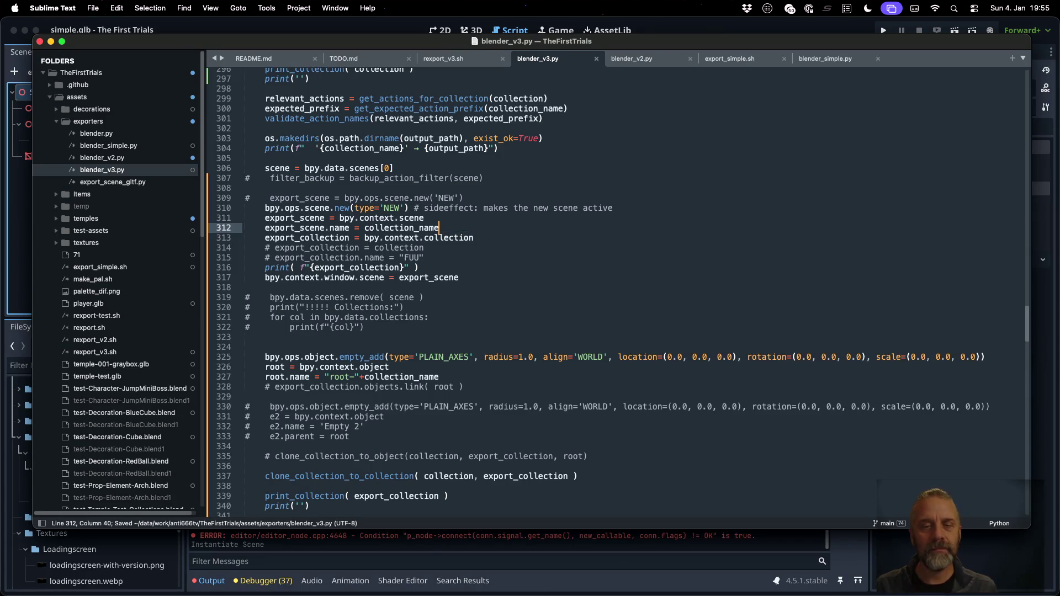
key("super+Tab")
key("Up")
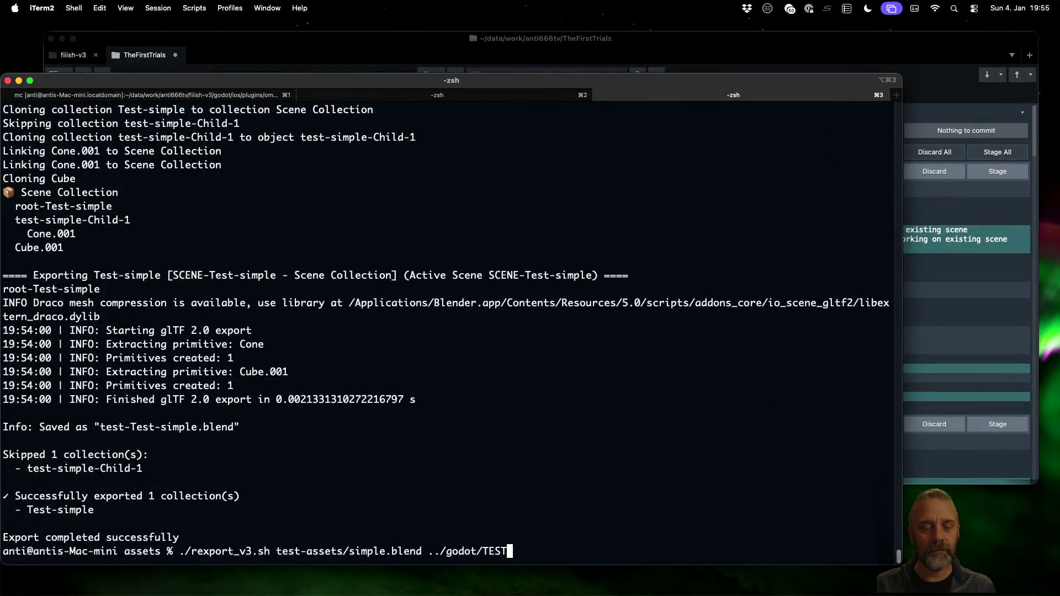
key("Return")
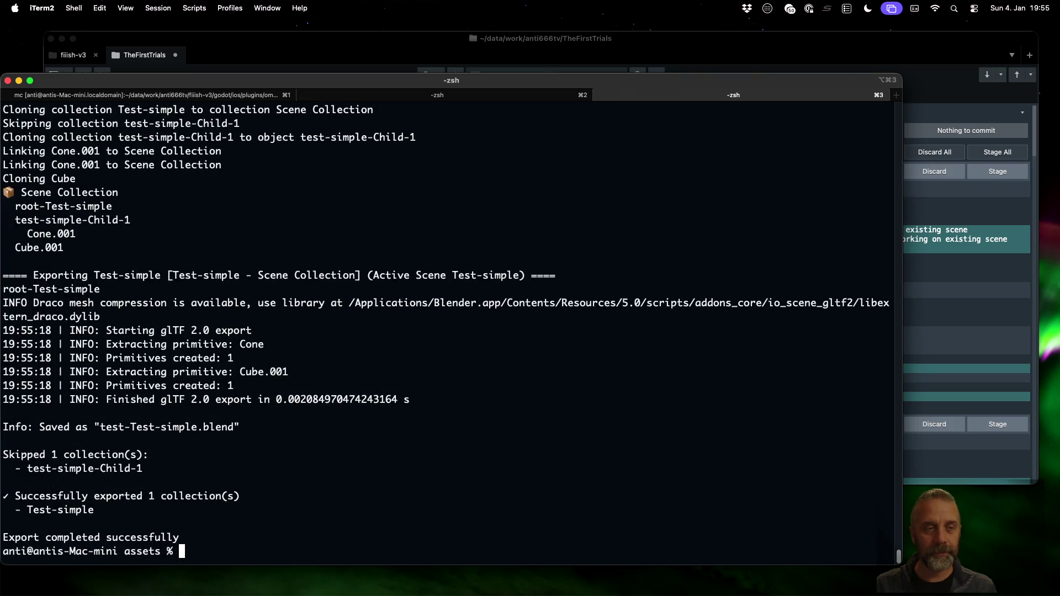
Step: Reload the changed simple.glb files from disk in Godot
key("super+Tab")
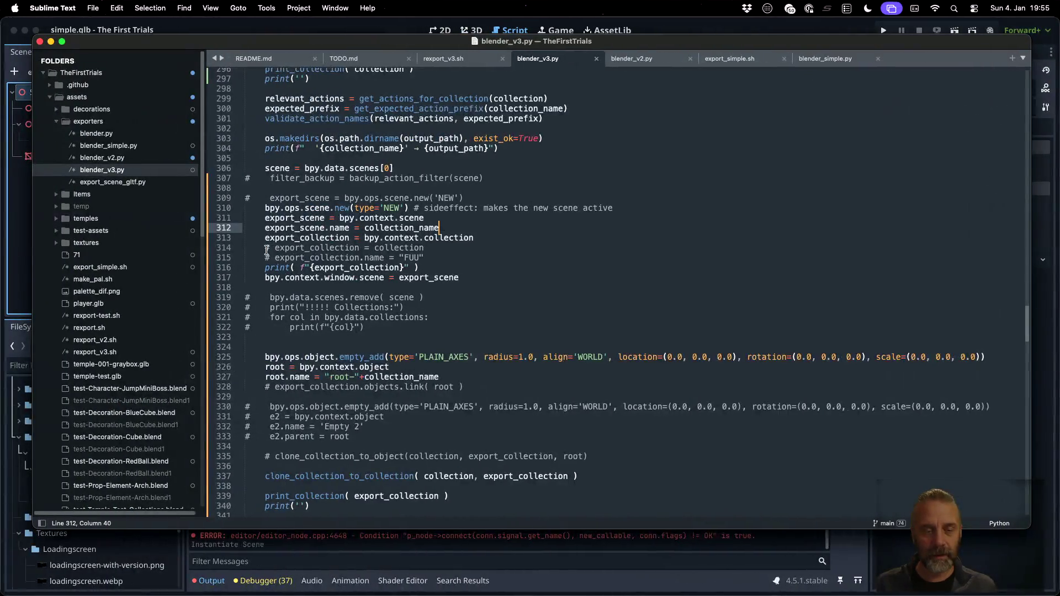
left_click(419, 551)
left_click(510, 373)
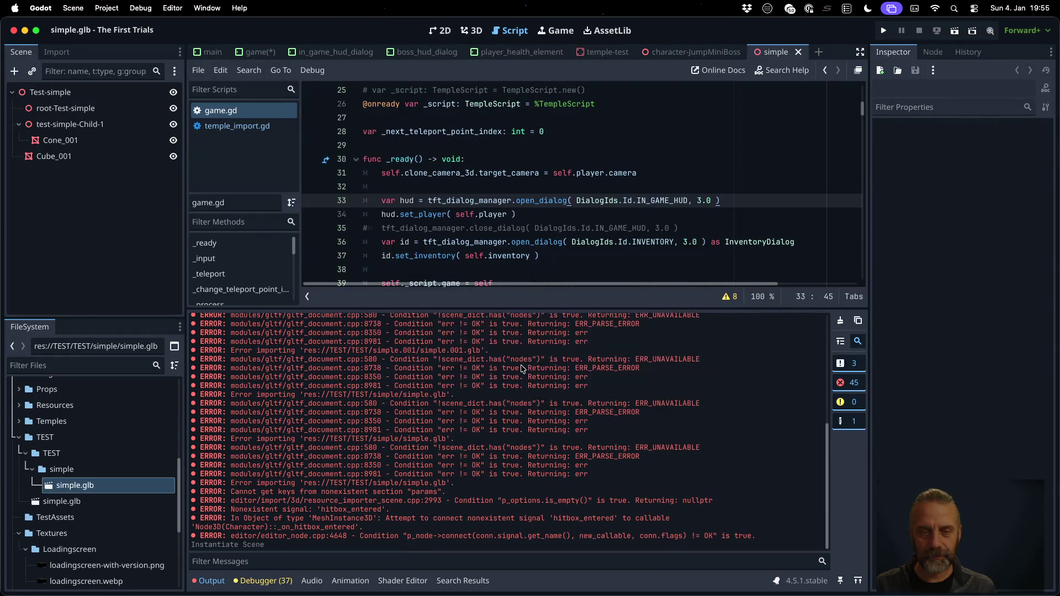
Step: Inspect the Test-simple_Cone mesh in simple.glb's import settings and compare with Blender
double_click(106, 485)
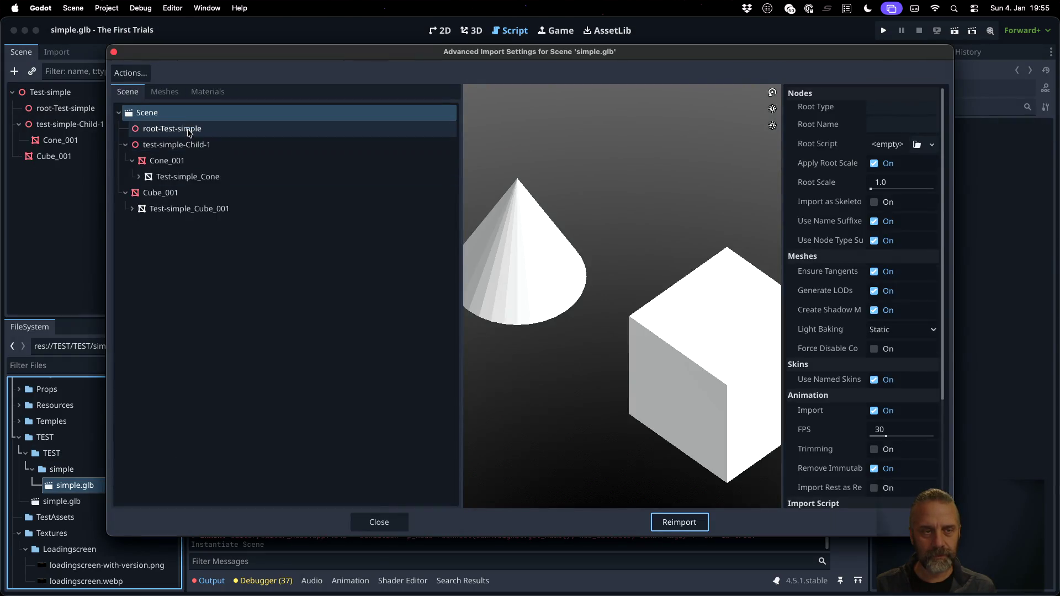
left_click(204, 182)
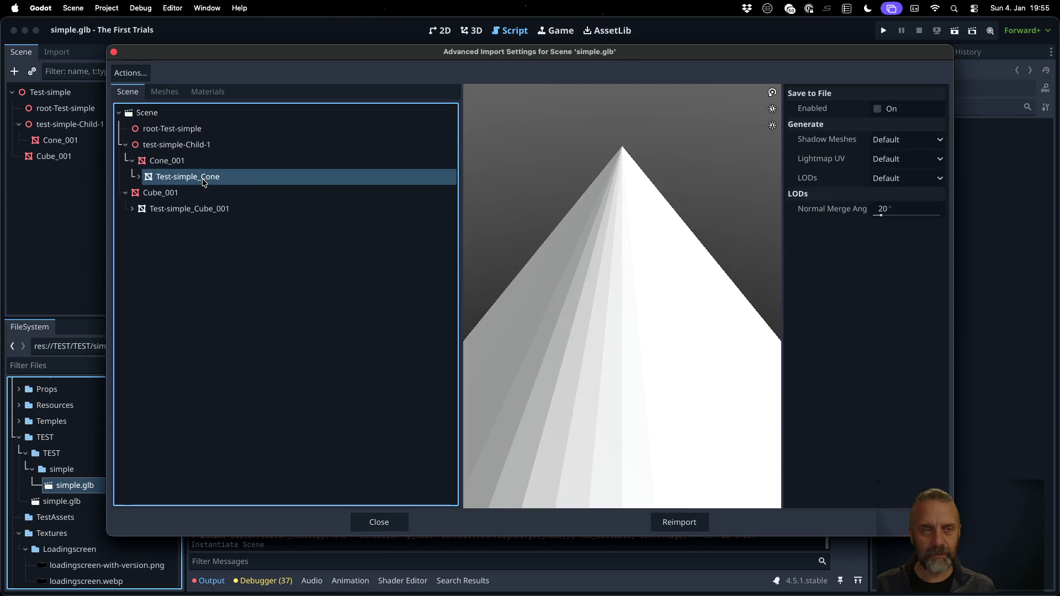
left_click(379, 521)
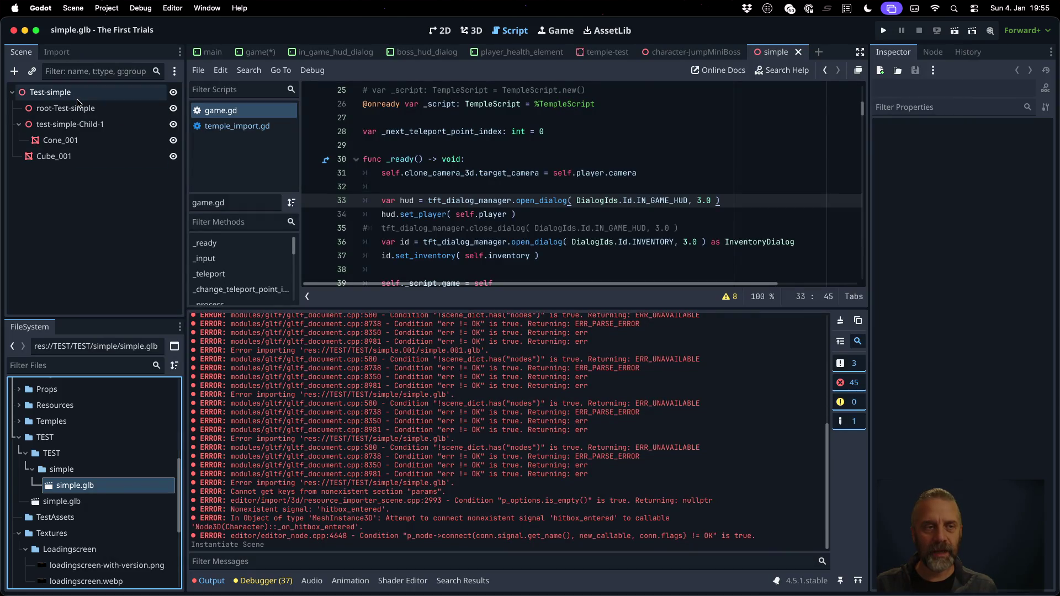
left_click(60, 95)
key("ctrl+Right")
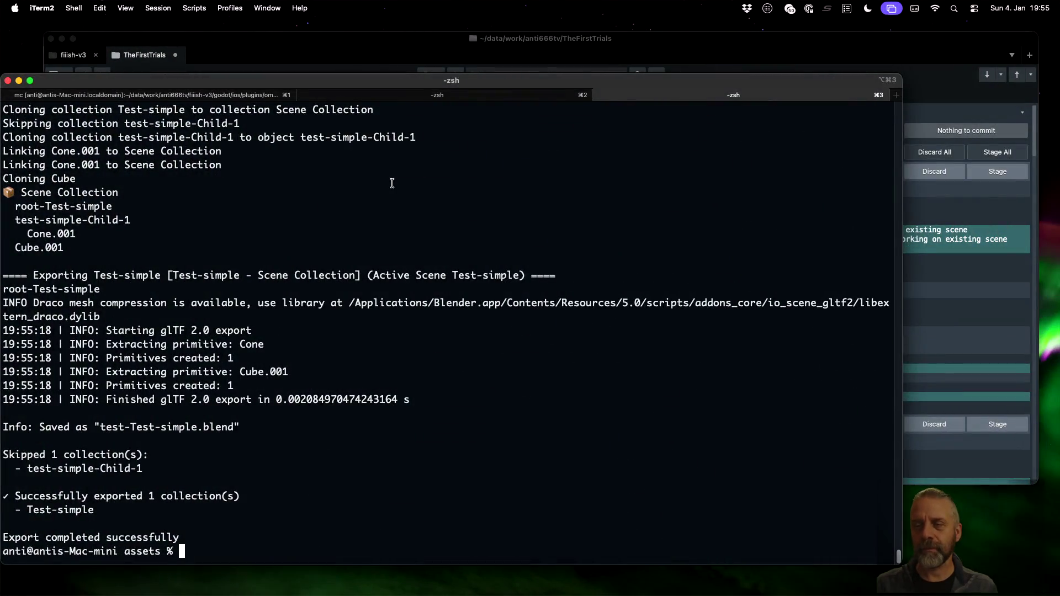
key("ctrl+Right")
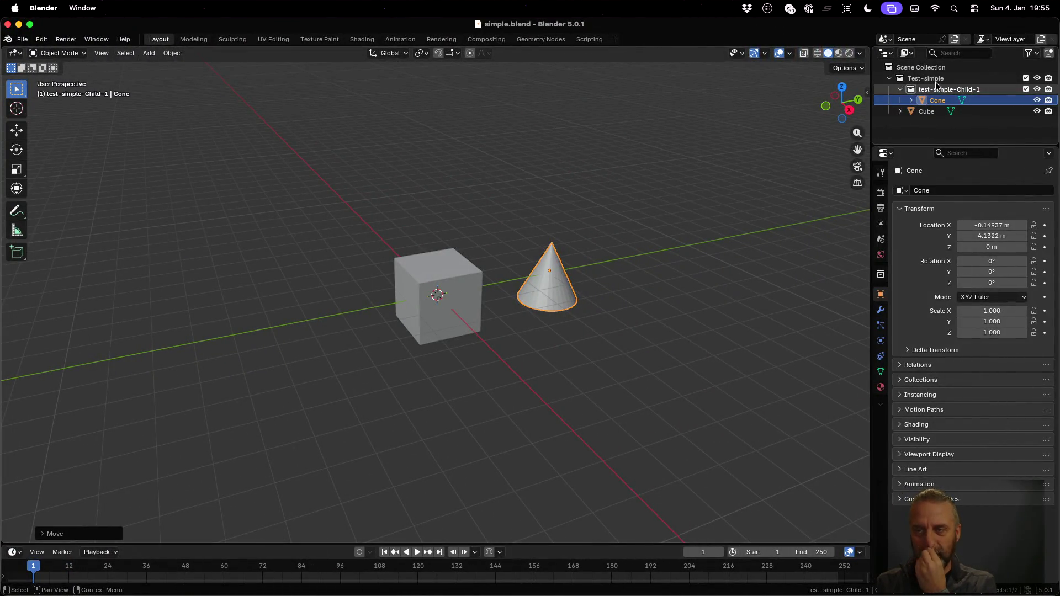
key("ctrl+Left")
key("ctrl+Left")
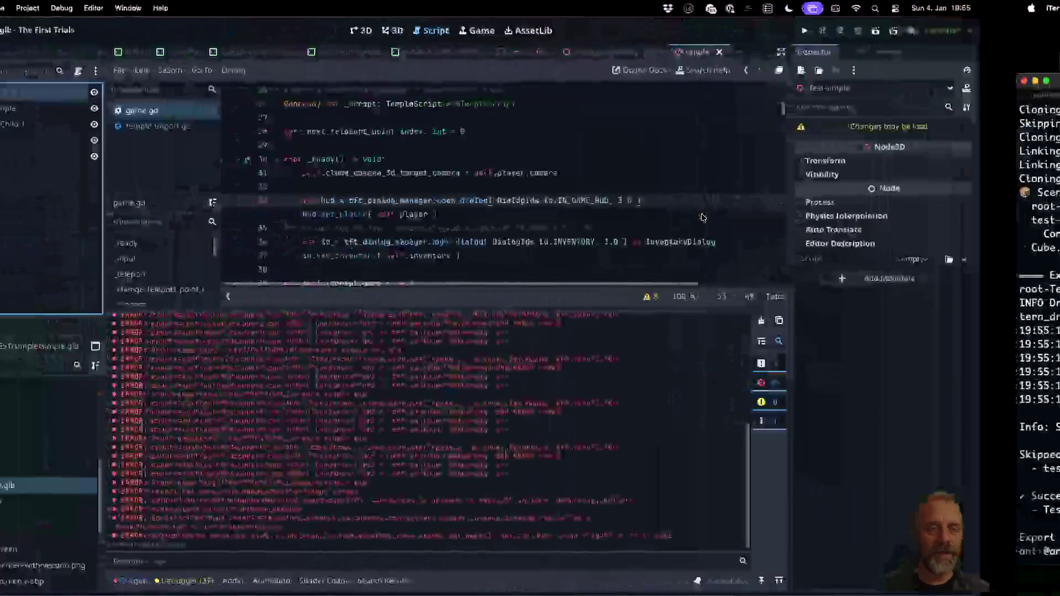
Step: Select Cone_001 and orbit the 3D viewport to view the cone and cube
left_click(83, 124)
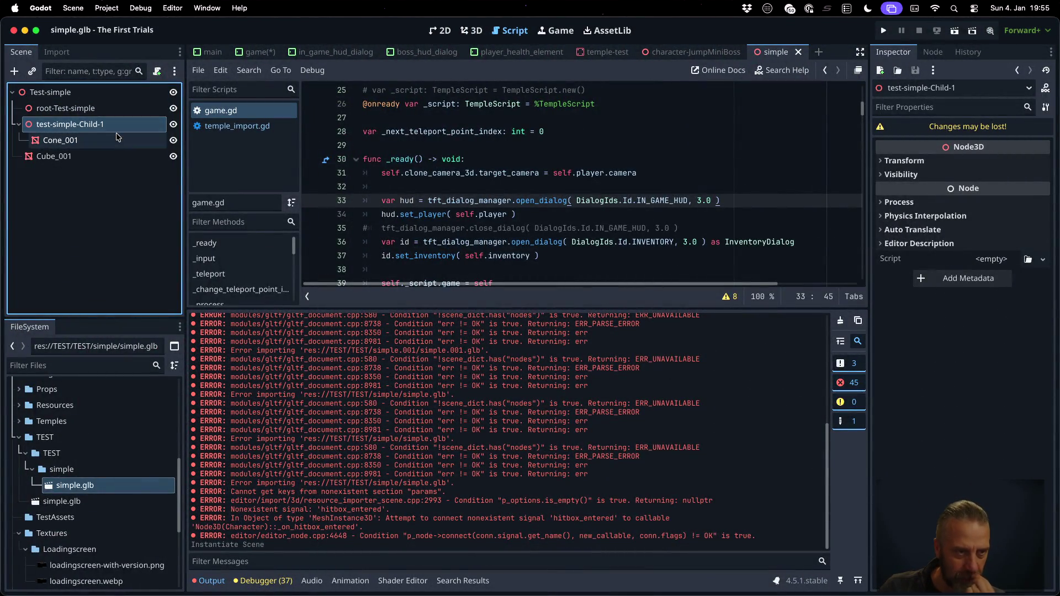
left_click(117, 139)
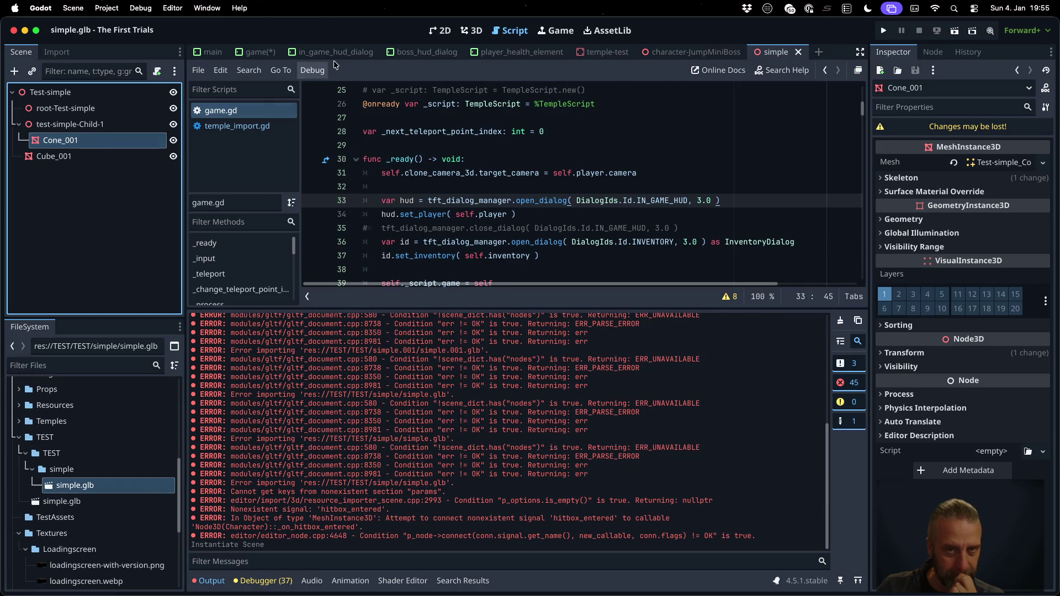
left_click(473, 31)
scroll(614, 201, "up", 2)
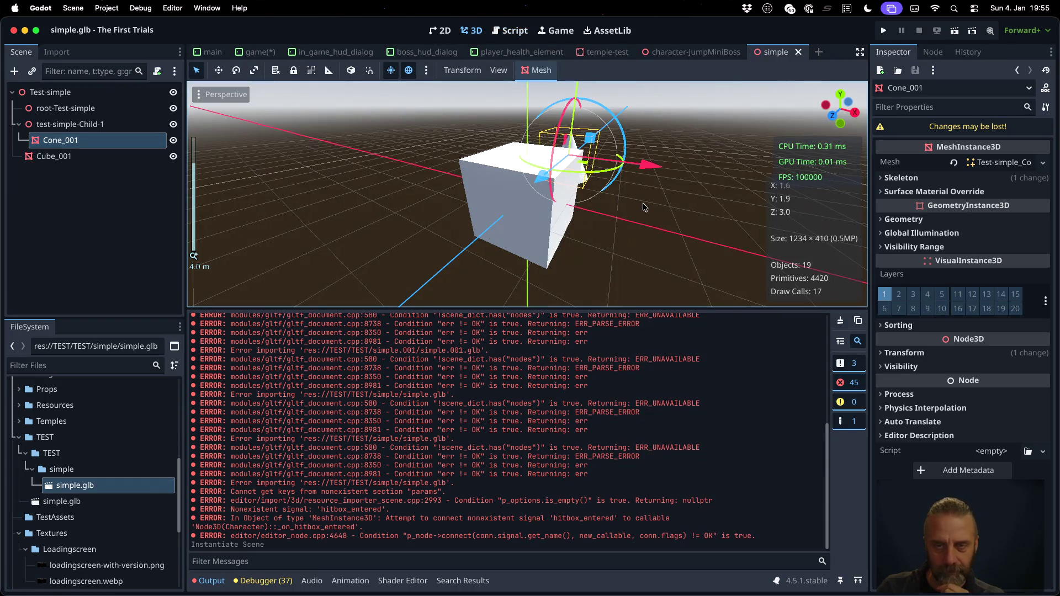
scroll(538, 200, "left", 5)
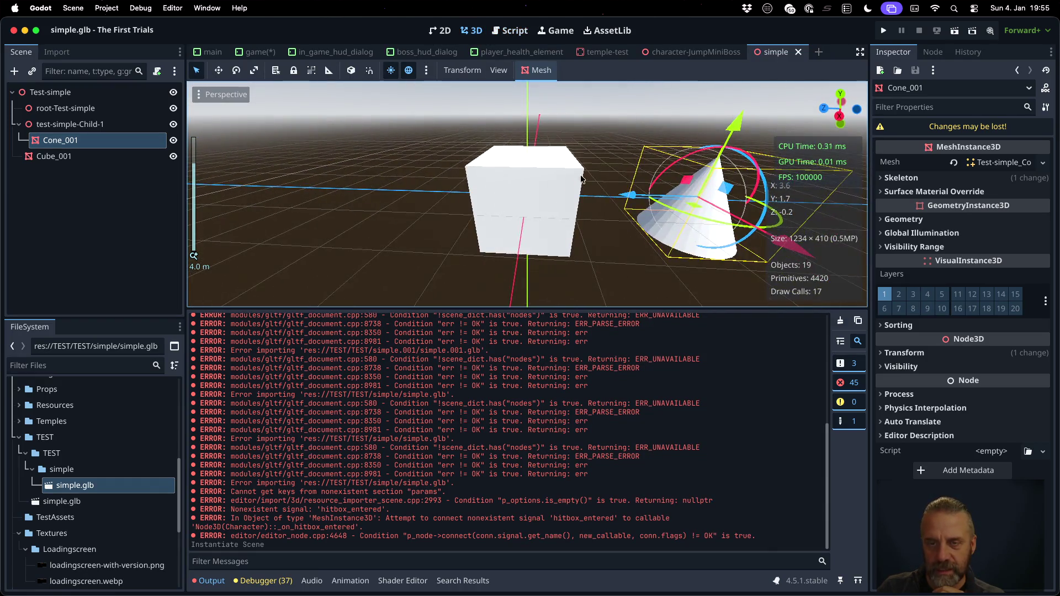
scroll(552, 182, "down", 3)
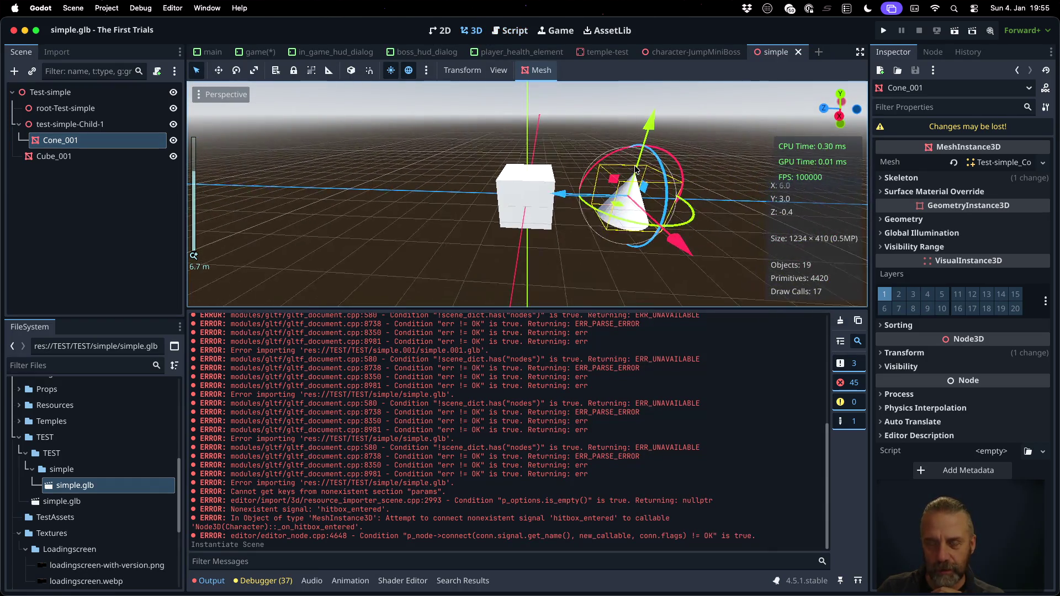
scroll(469, 177, "left", 5)
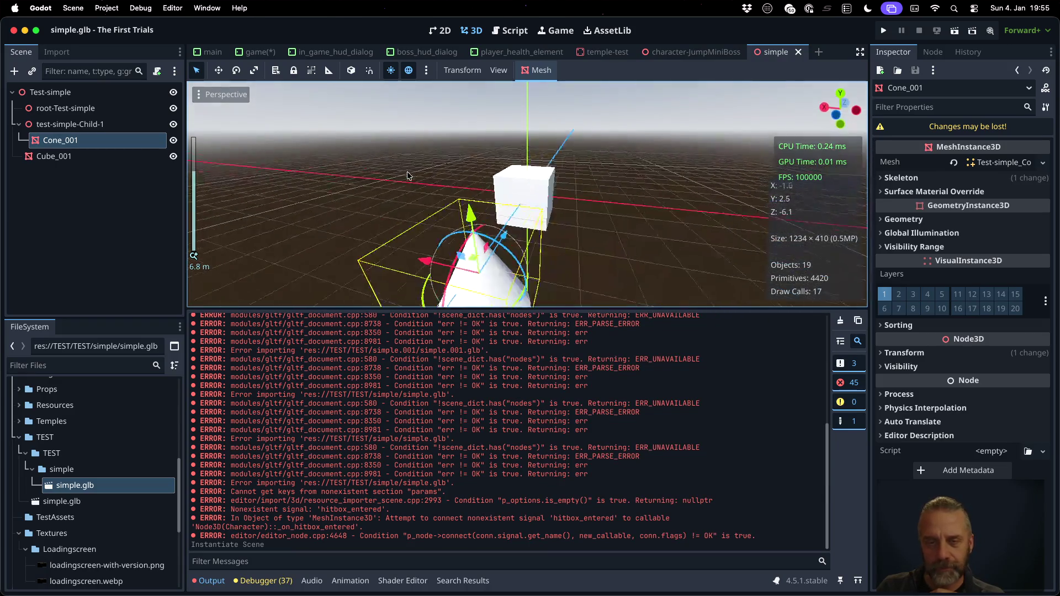
scroll(408, 176, "left", 5)
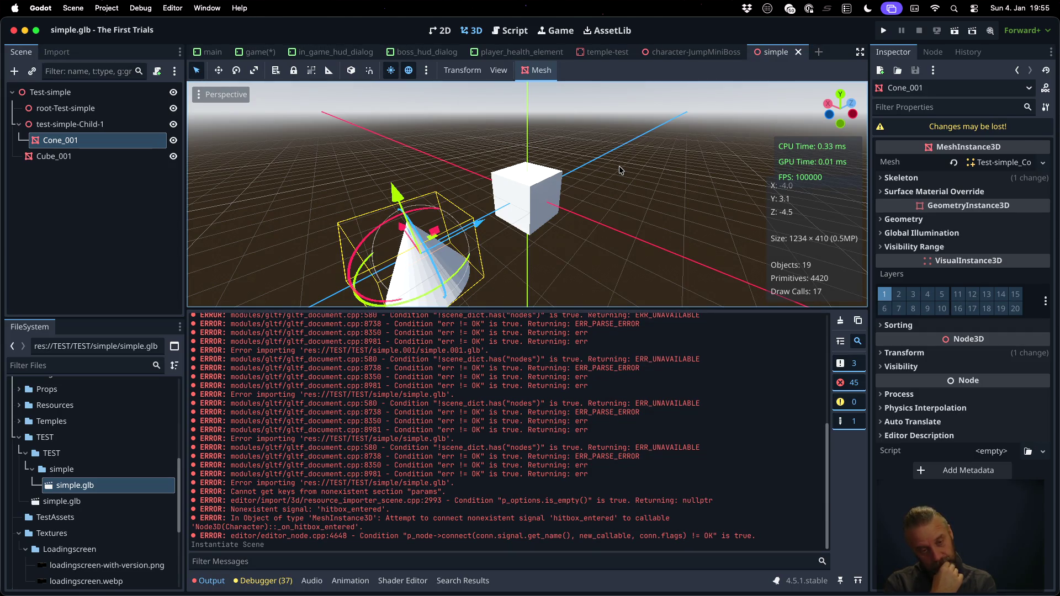
key("super+Tab")
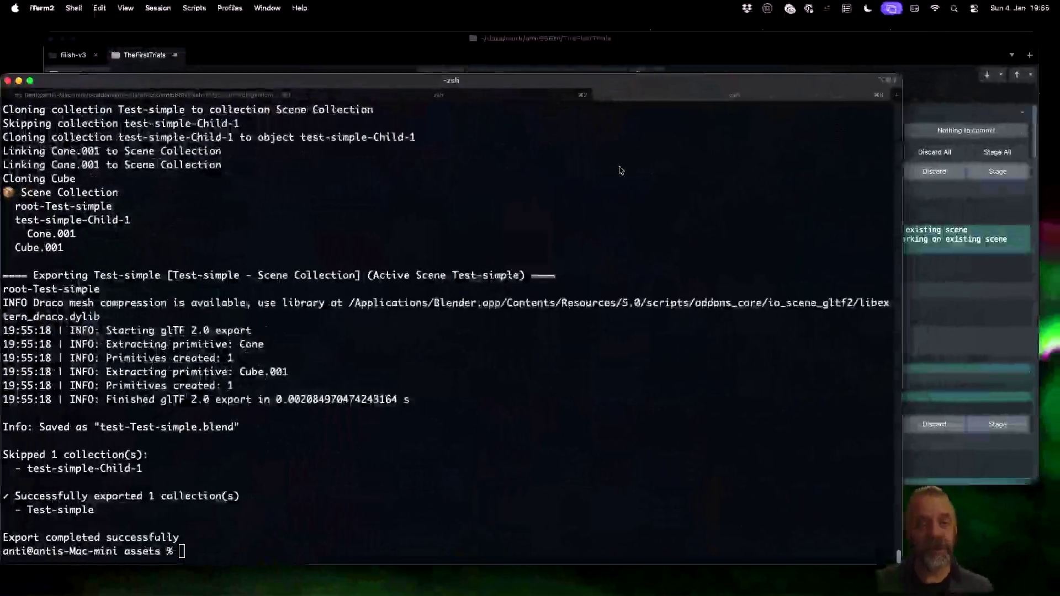
Step: Rerun rexport_v3.sh on temples/test/temple-test.blend, exporting into the temp folder instead of ../godot/TEST
key("Up")
key("Left")
key("Left")
key("Left")
key("BackSpace")
key("BackSpace")
key("BackSpace")
key("BackSpace")
key("BackSpace")
key("BackSpace")
type("Te")
key("BackSpace")
key("BackSpace")
type("temp")
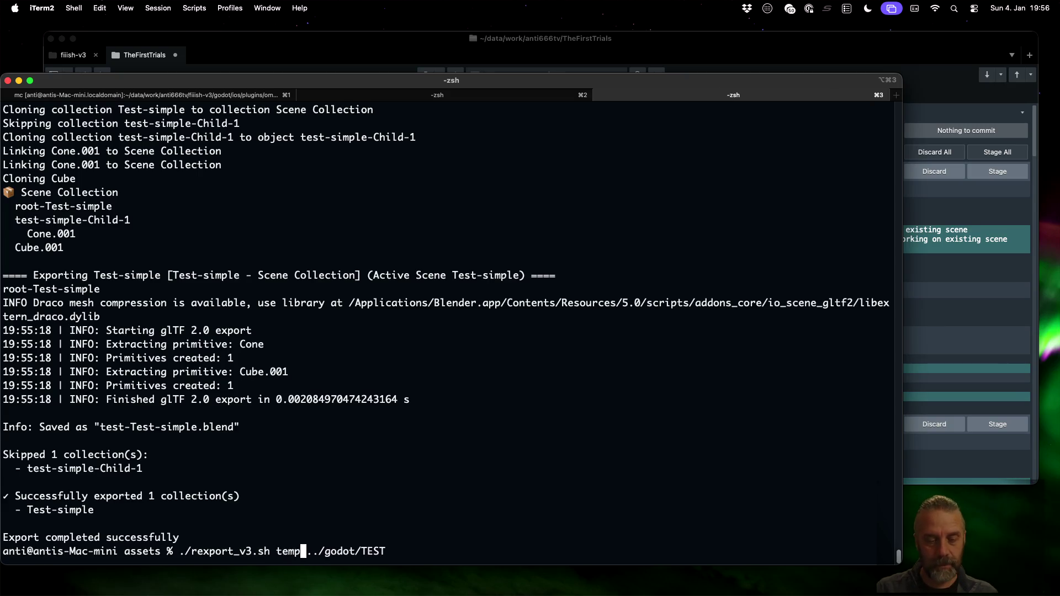
key("Tab")
key("Tab")
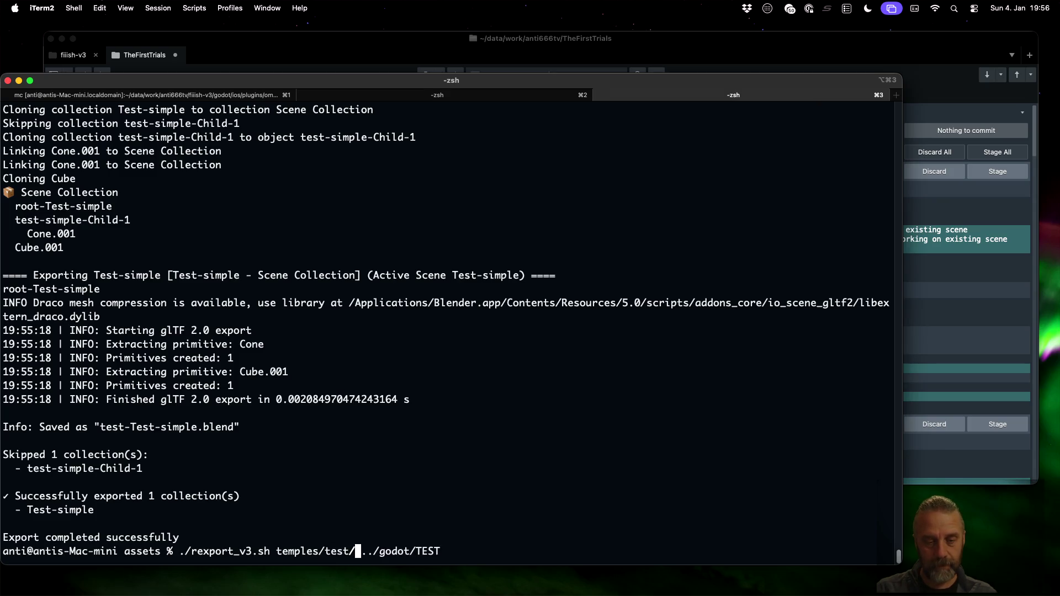
key("Tab")
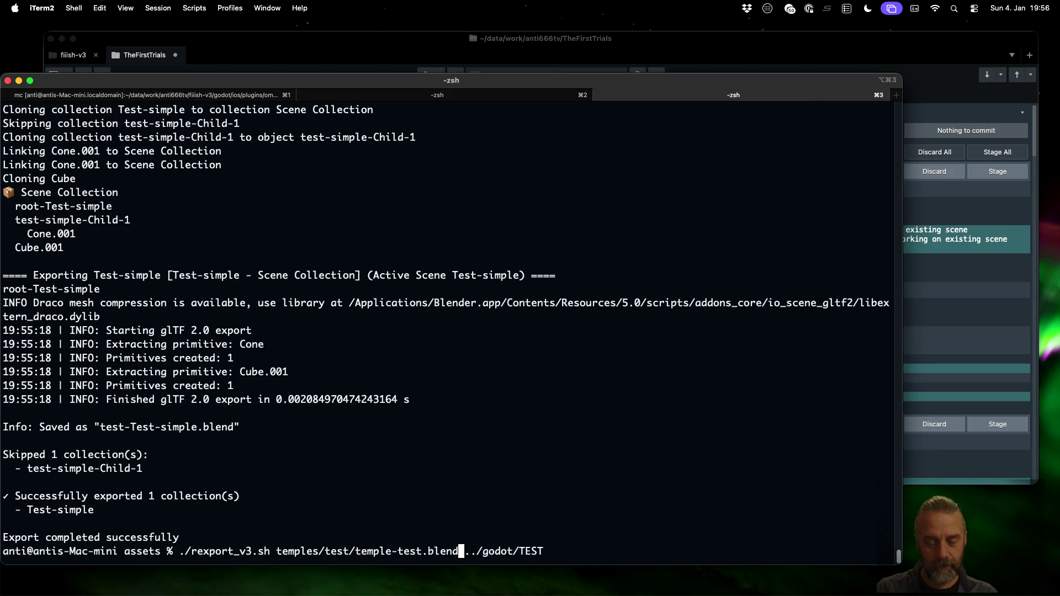
key("End")
key("BackSpace")
key("BackSpace")
key("BackSpace")
type("temp")
key("Return")
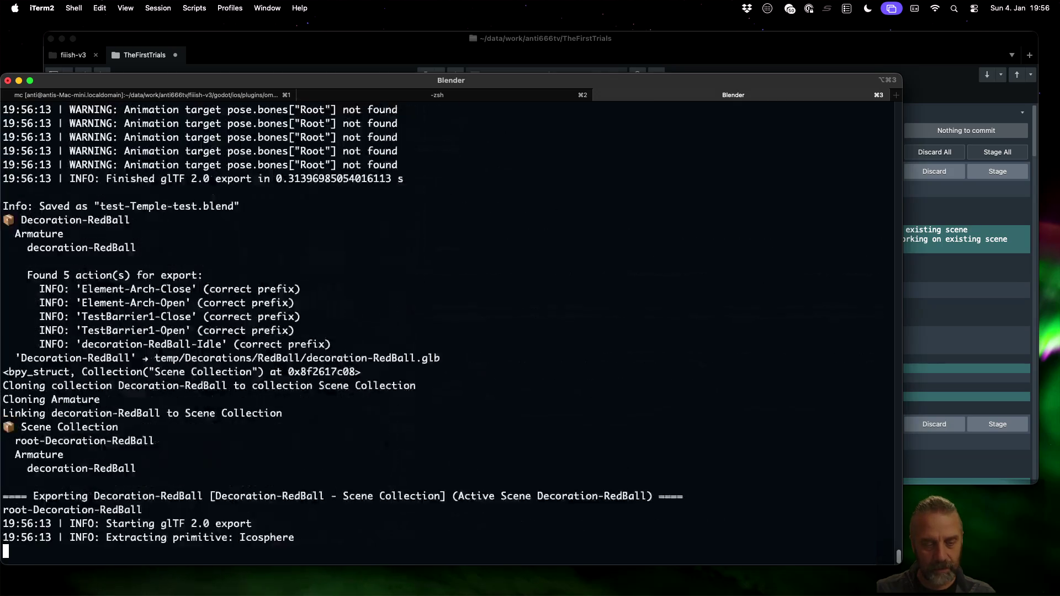
Step: Review the export output: four collections exported, 16 skipped; then begin a blender test command
scroll(462, 263, "up", 10)
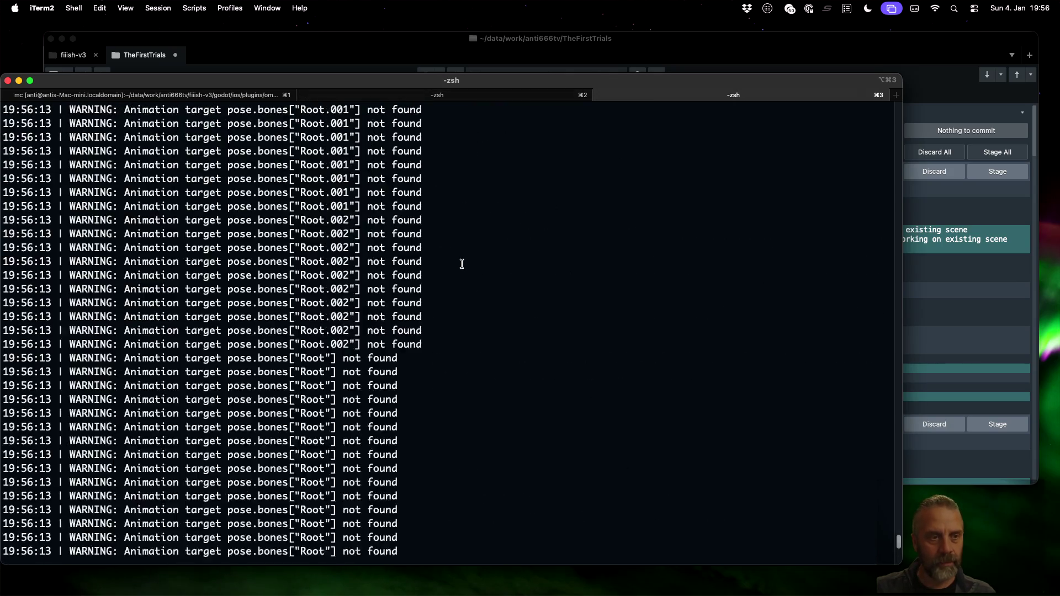
scroll(466, 308, "up", 8)
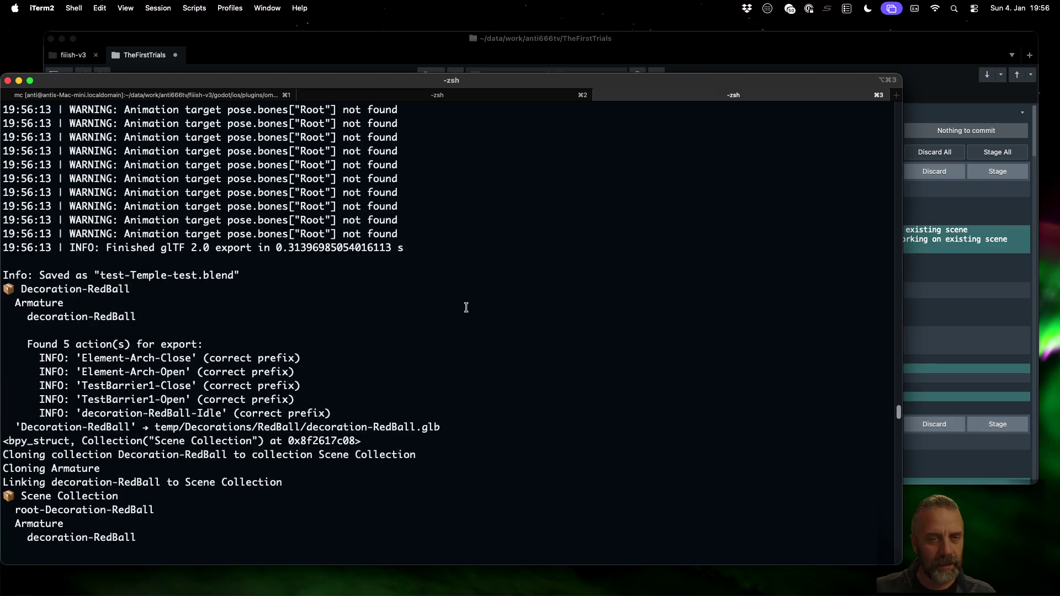
scroll(467, 307, "down", 6)
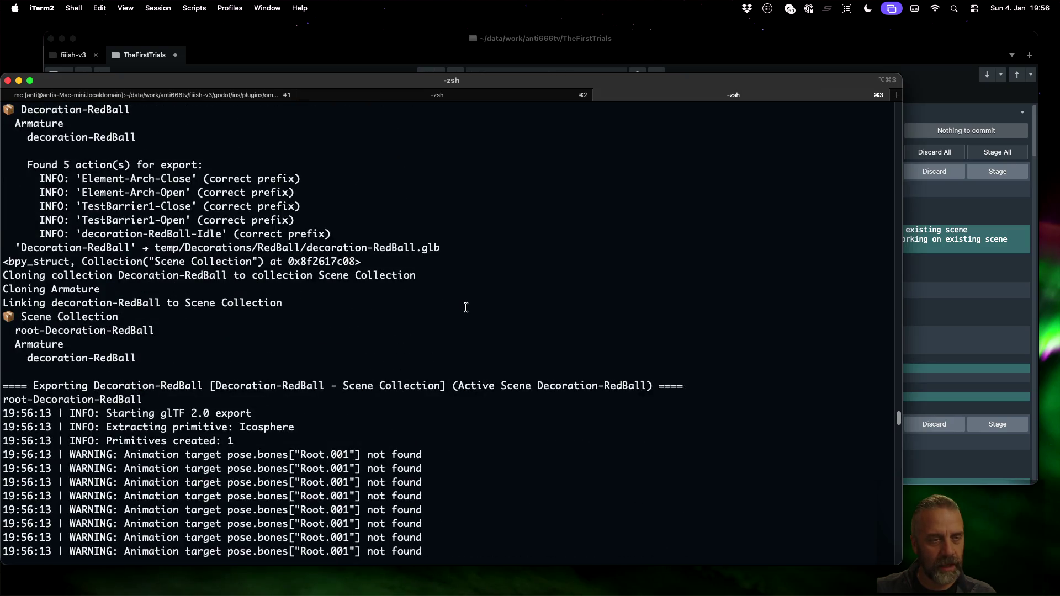
scroll(466, 308, "up", 5)
scroll(141, 191, "up", 15)
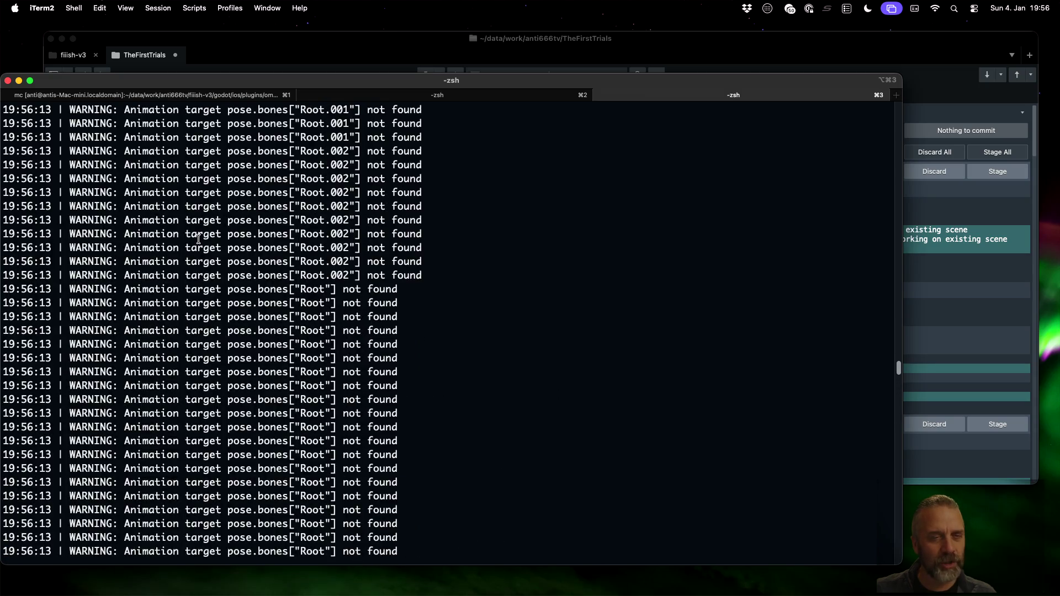
scroll(204, 244, "down", 8)
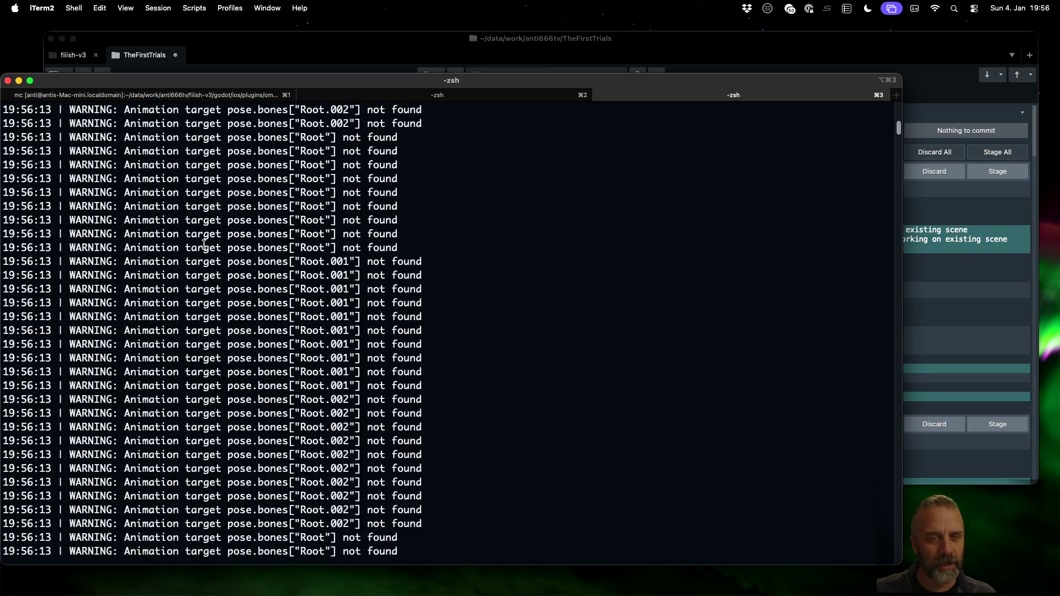
scroll(205, 250, "down", 20)
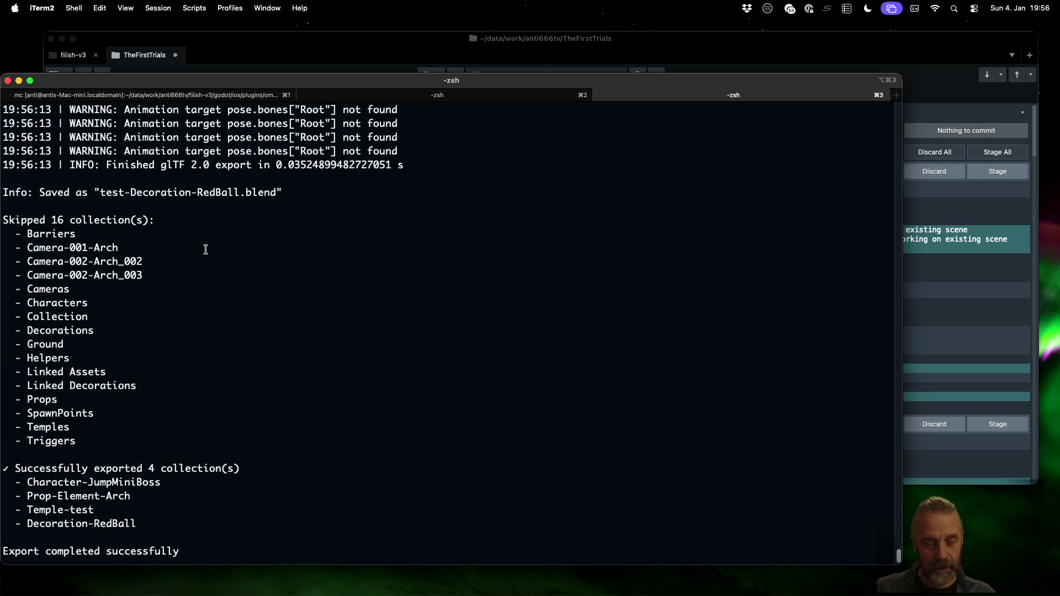
type("blender ")
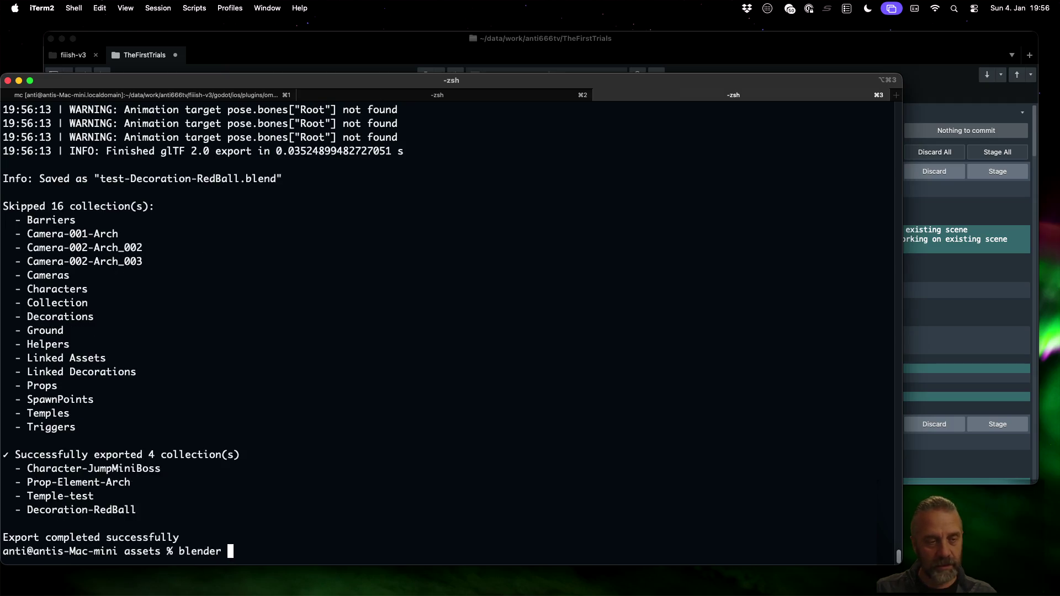
type("test")
Step: Abandon the half-typed blender command and list the folder's files with ls
key("Tab")
type("-")
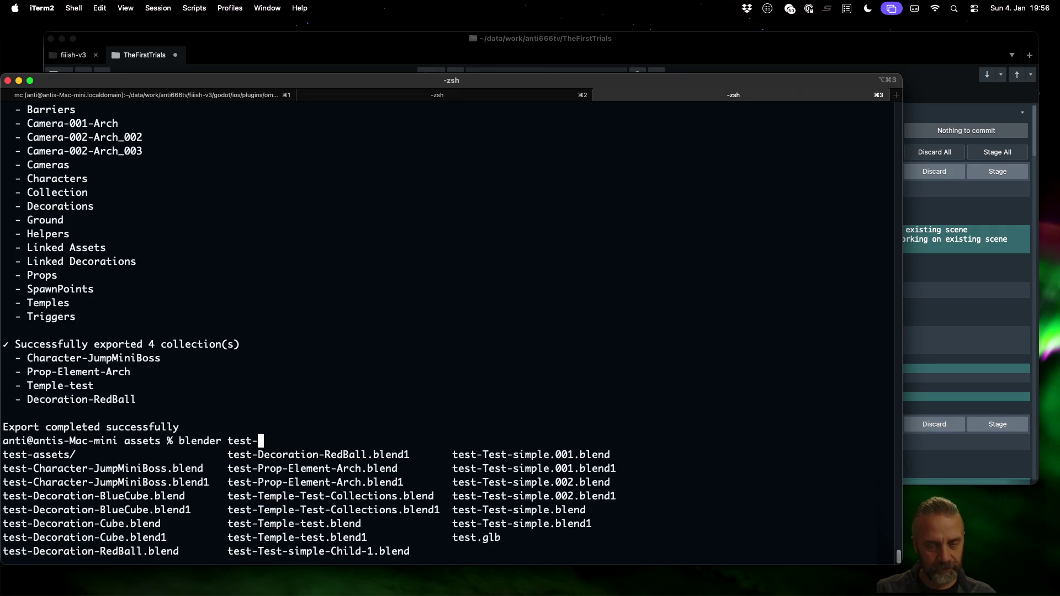
key("ctrl+c")
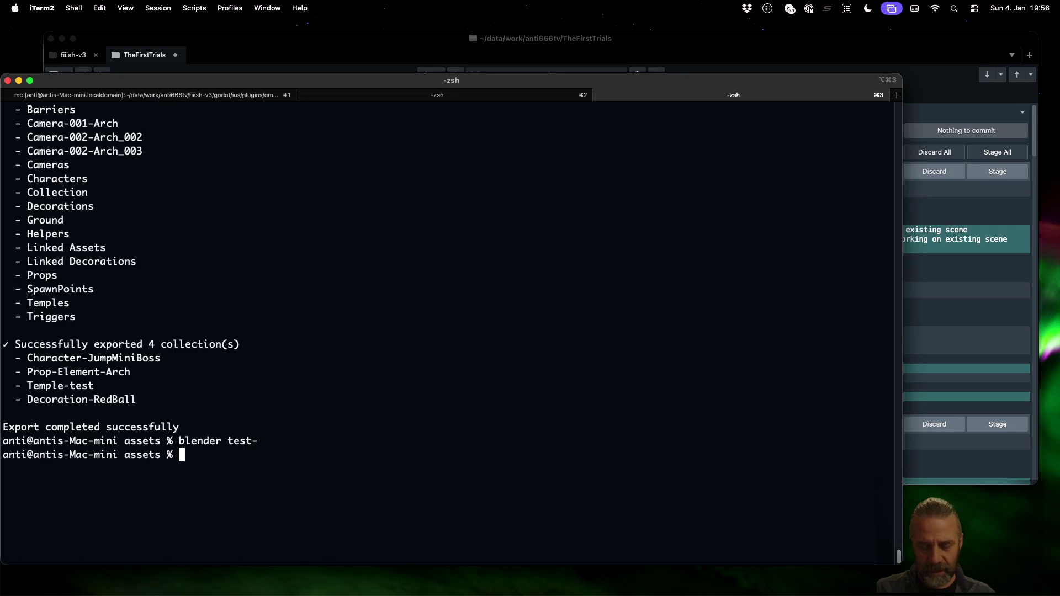
key("BackSpace")
key("BackSpace")
key("BackSpace")
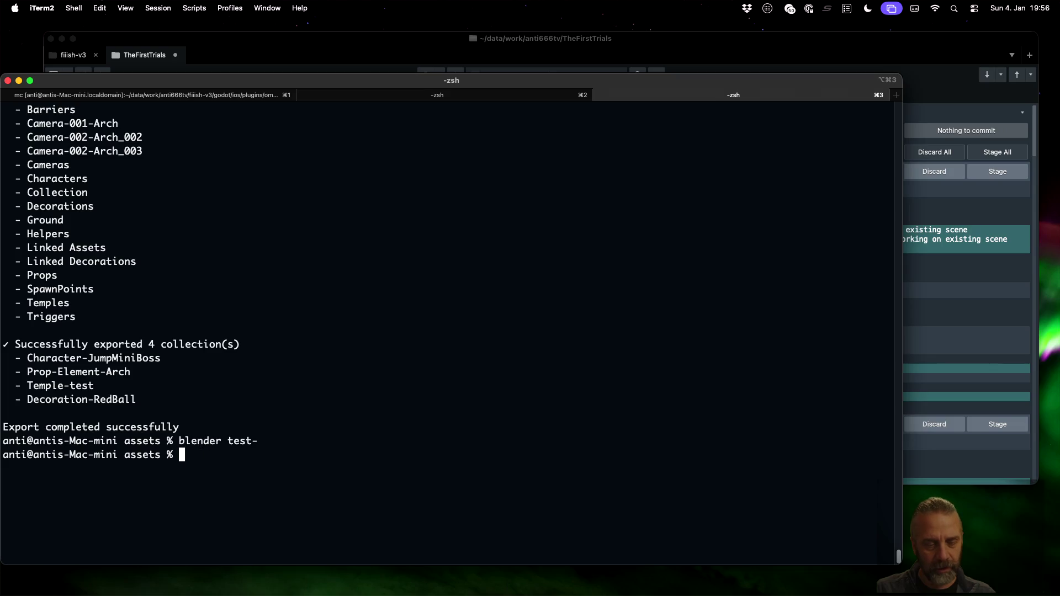
type("ls")
key("Return")
Step: Delete the test*.blend and test*.blend1 files and list what remains
type("te")
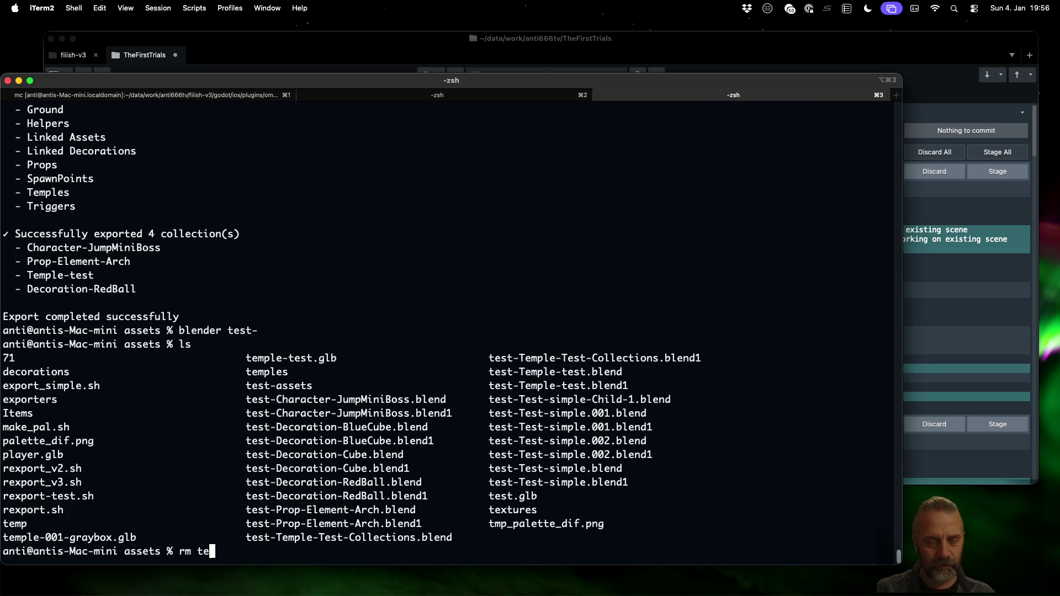
type("st*.ble")
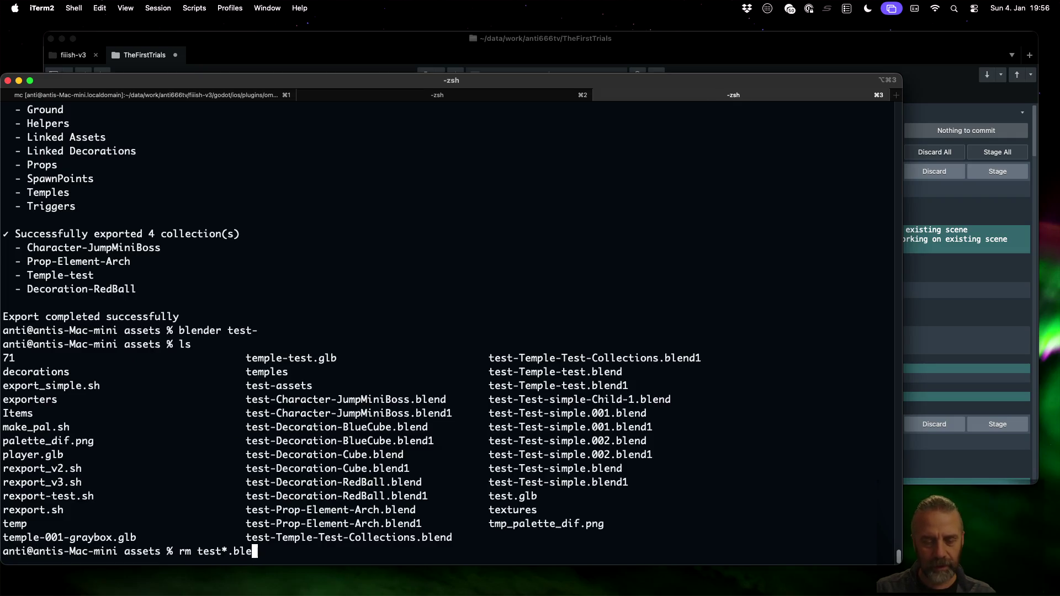
key("Return")
key("Up")
type("1")
key("Return")
type("ls")
key("Return")
Step: Rerun the temple-test export into temp and list the folder with eza -l
key("Up")
key("Up")
key("Up")
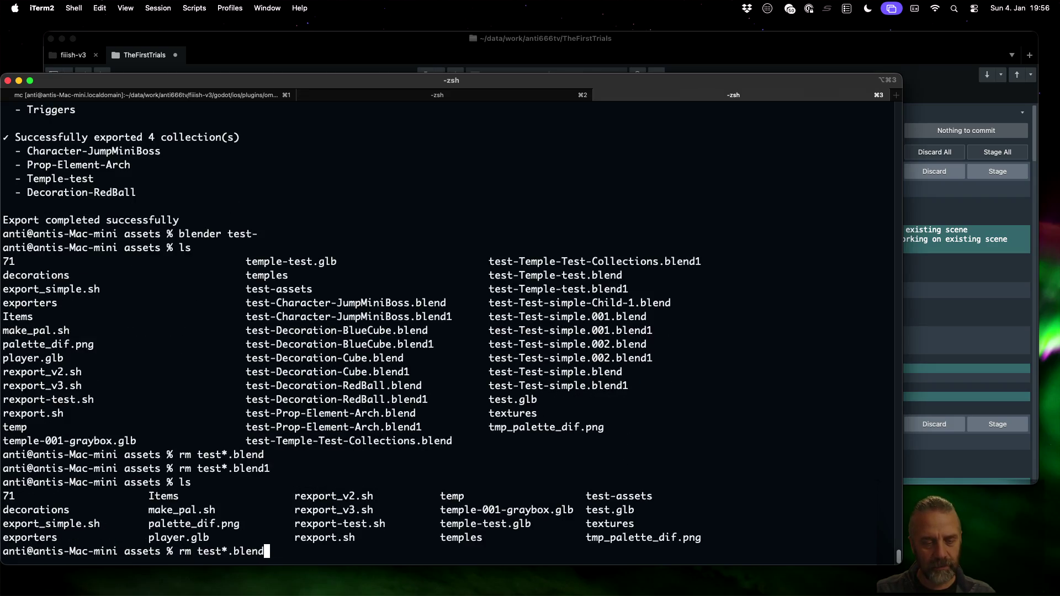
key("Up")
key("Up")
key("Up")
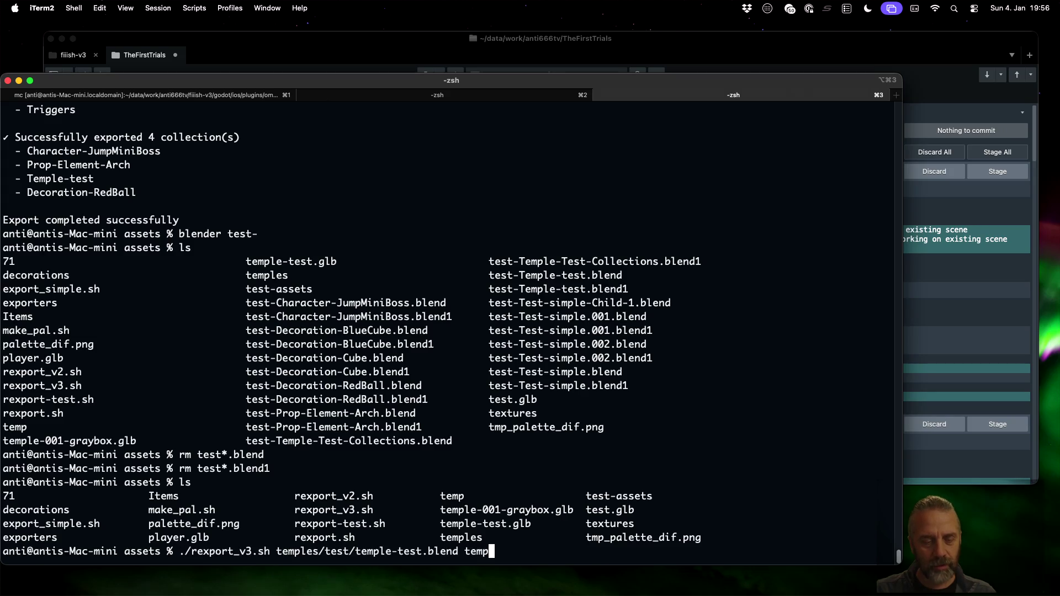
key("Return")
type("eza -l")
key("Return")
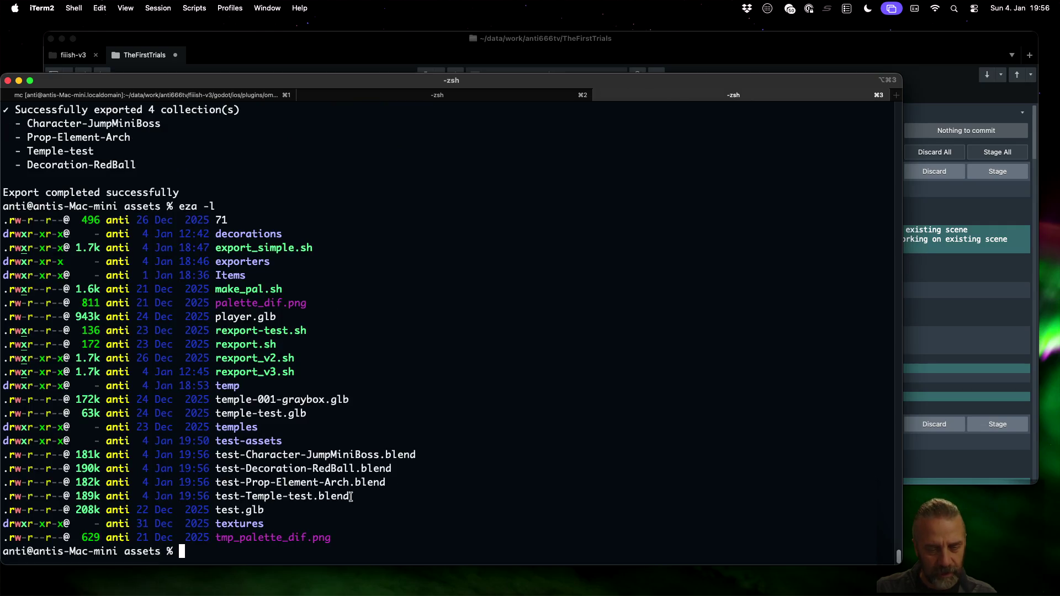
Step: Open test-Temple-test.blend in Blender from the terminal
type("blend")
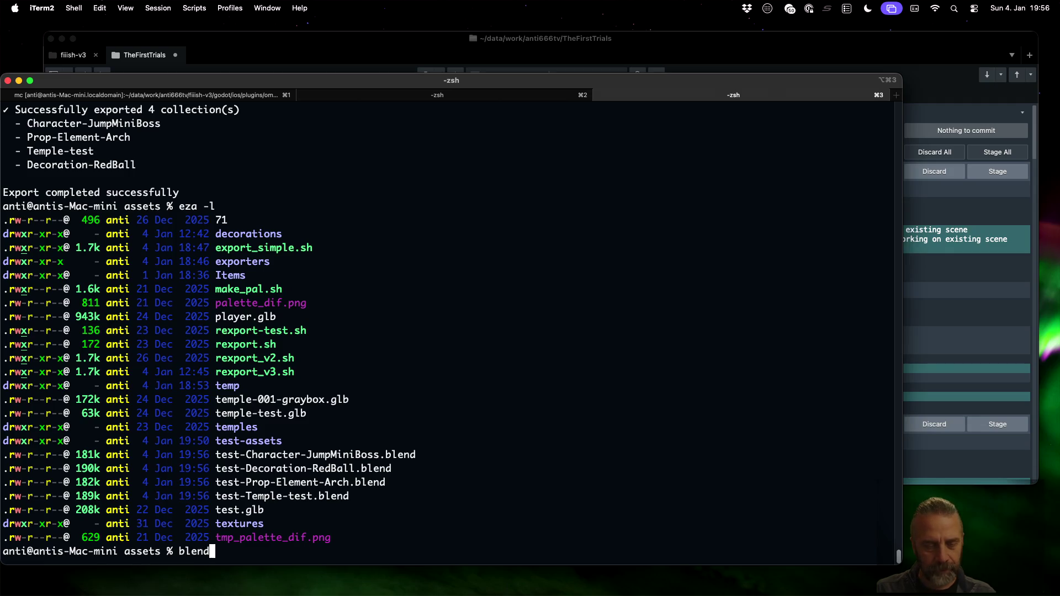
type("er test-Te")
key("Tab")
key("Return")
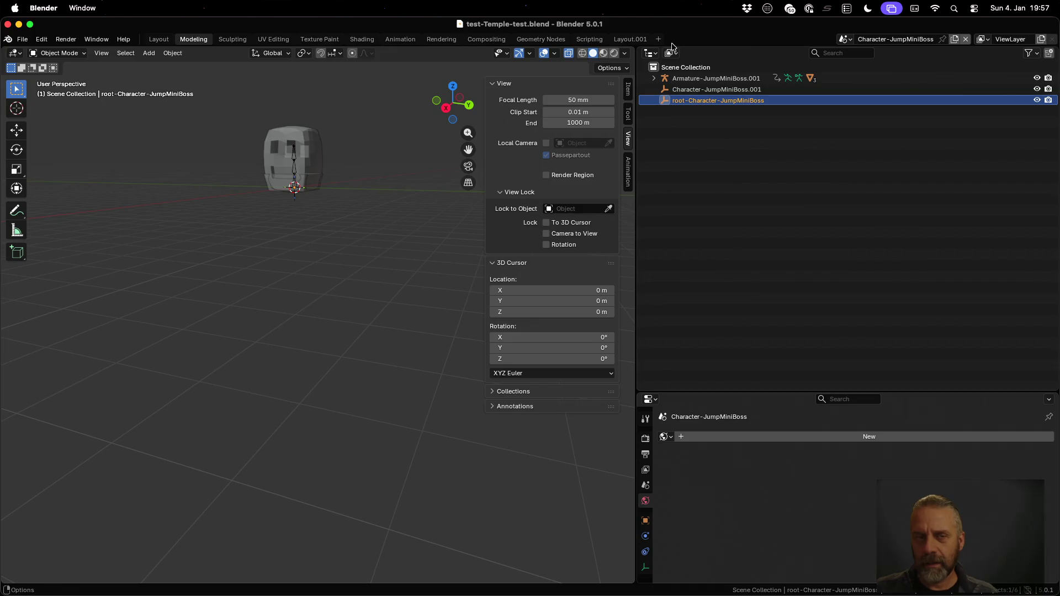
Step: Switch to the Temple-test scene, zoom over its layout, then quit Blender with Don't Save
left_click(844, 37)
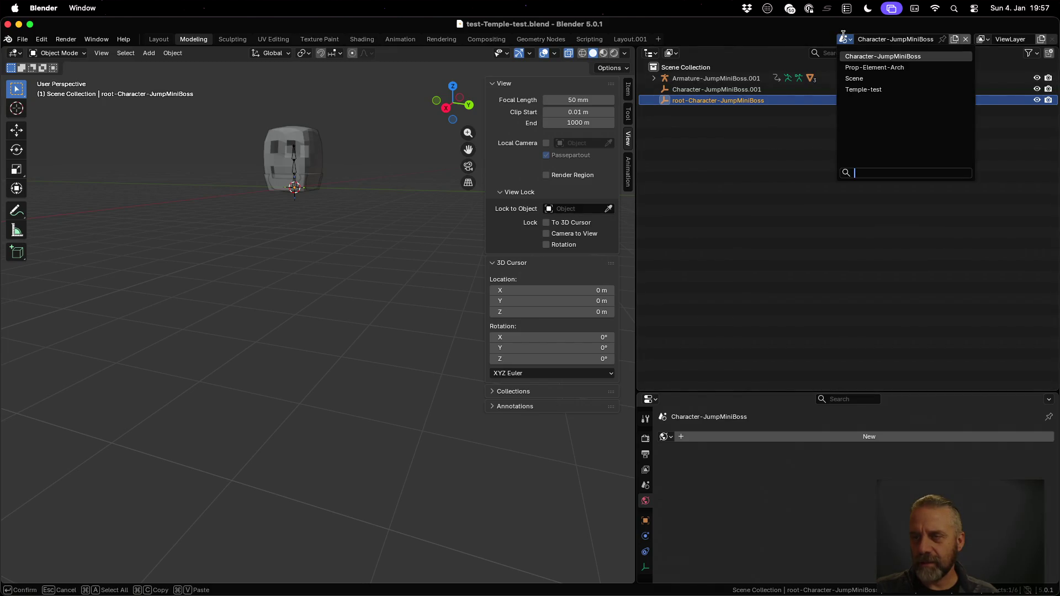
left_click(877, 89)
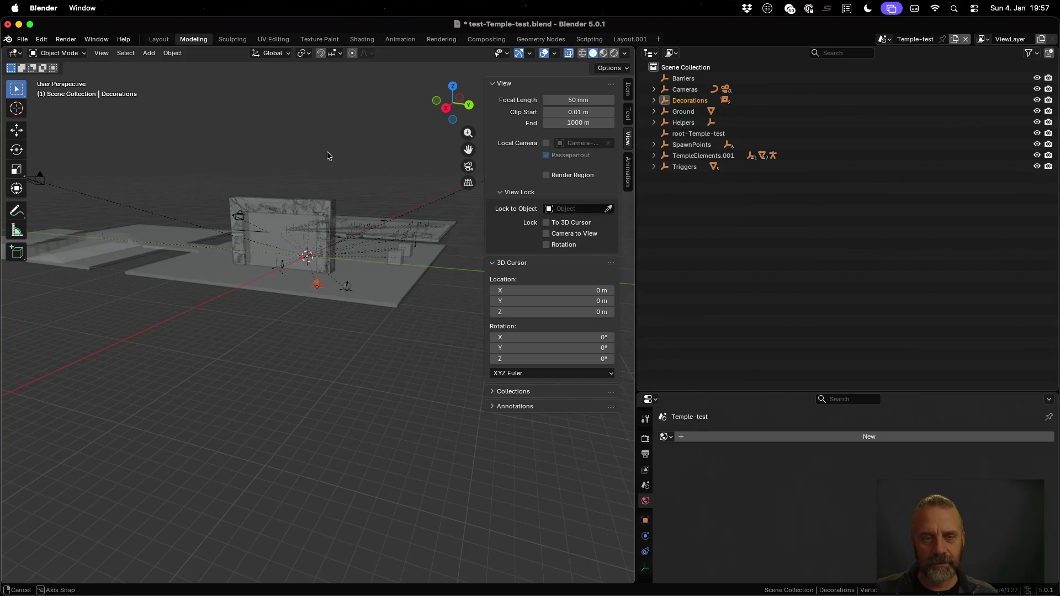
scroll(332, 171, "down", 10)
scroll(316, 175, "down", 3)
scroll(323, 217, "up", 8)
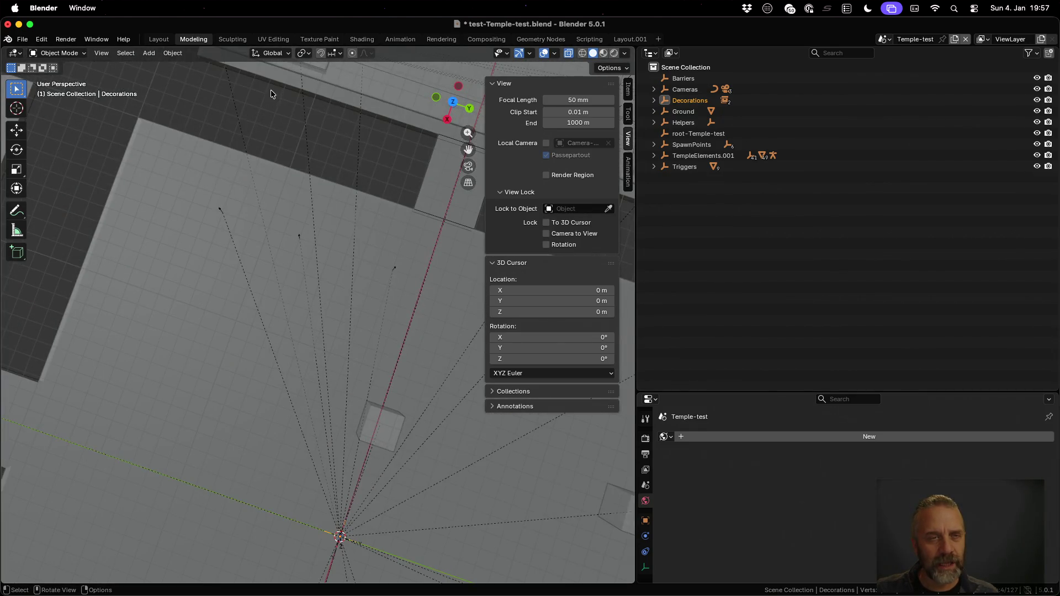
scroll(301, 214, "down", 5)
scroll(331, 234, "up", 5)
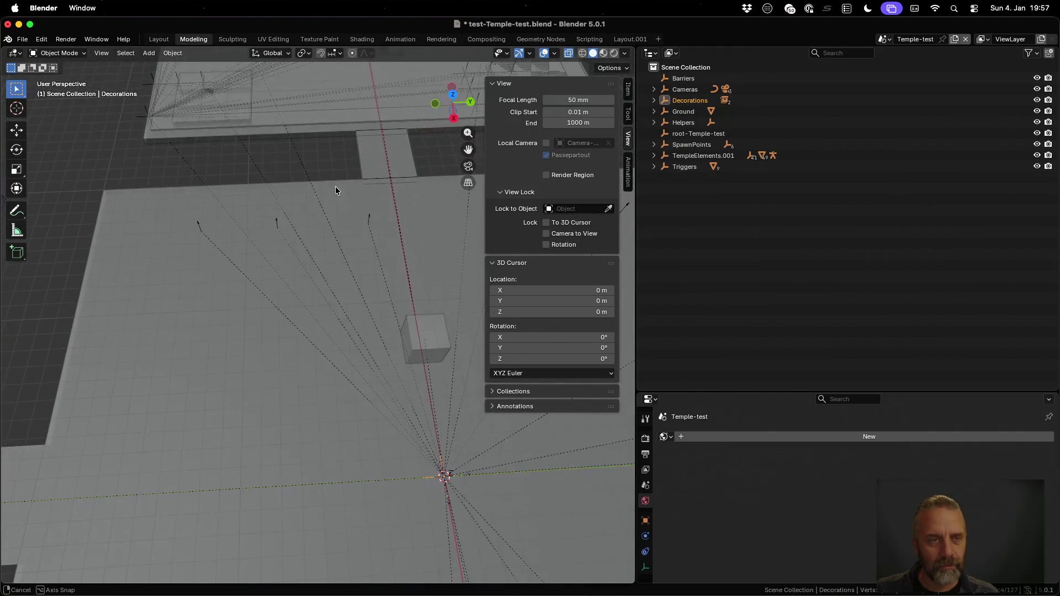
scroll(279, 290, "down", 5)
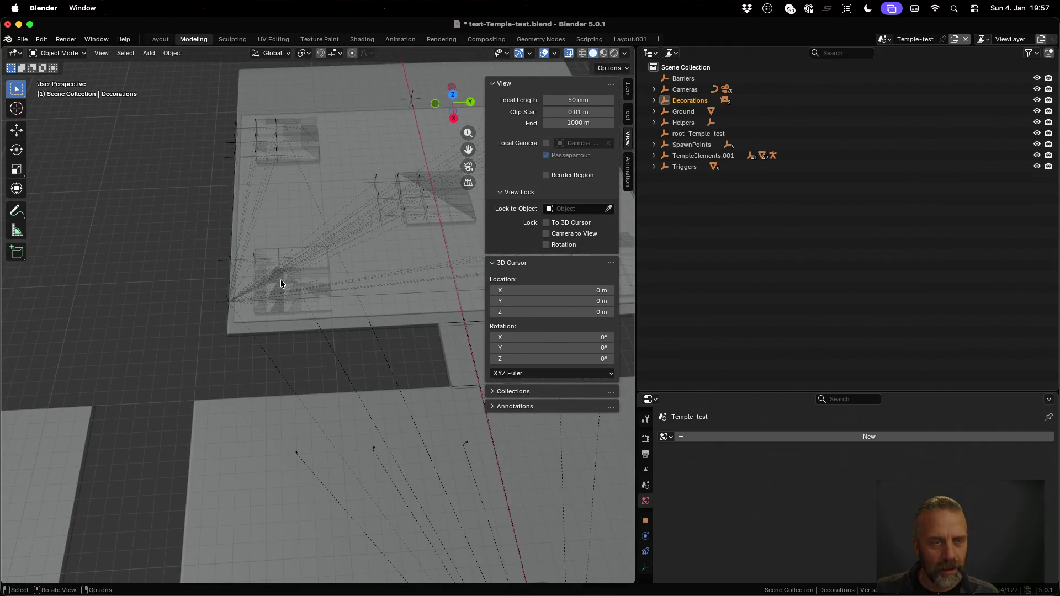
key("super+q")
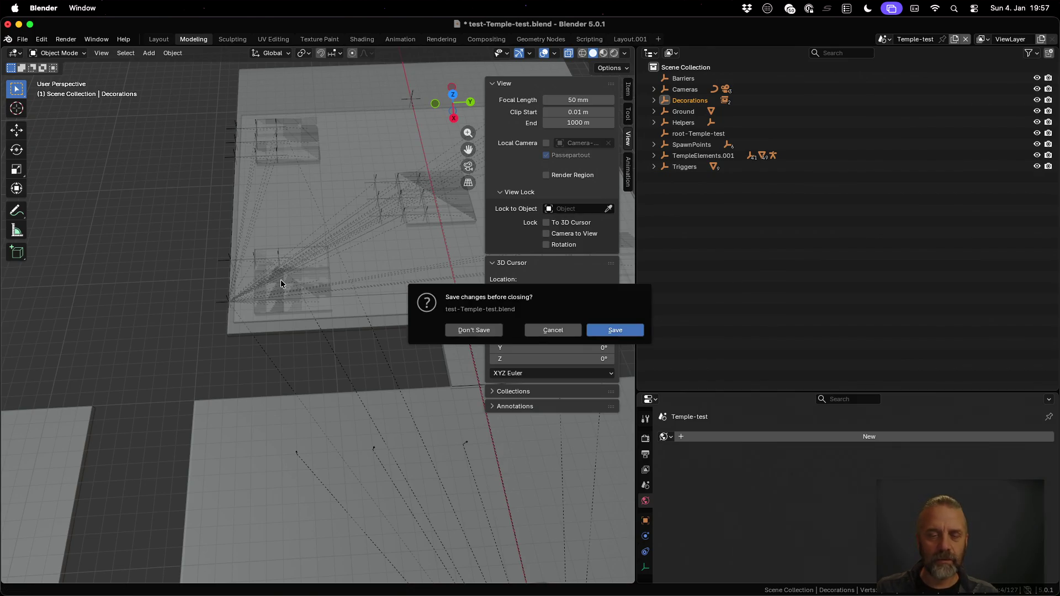
left_click(491, 330)
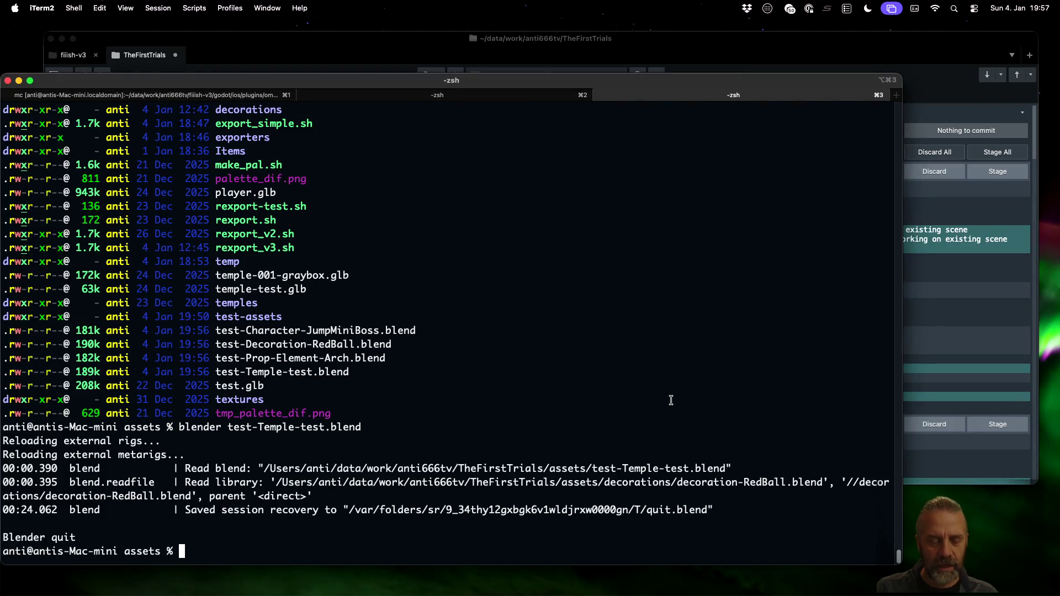
Step: Start a cp command with source temp/Temples/test/temple-test.glb
type("cp temp")
key("Tab")
type("/")
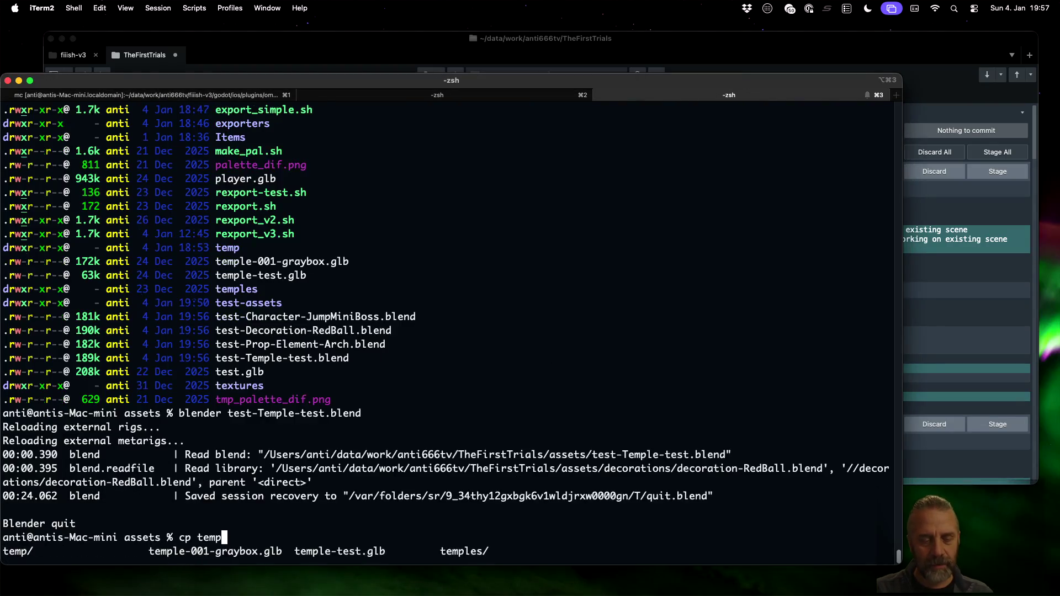
key("Tab")
key("BackSpace")
key("BackSpace")
key("BackSpace")
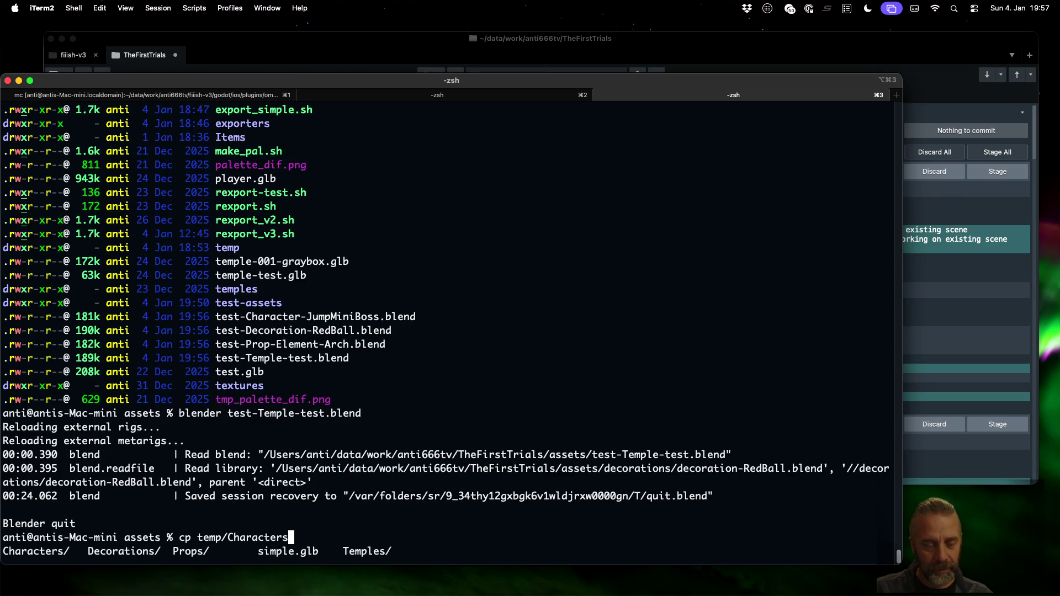
type("/Temp")
key("Tab")
key("Tab")
key("Tab")
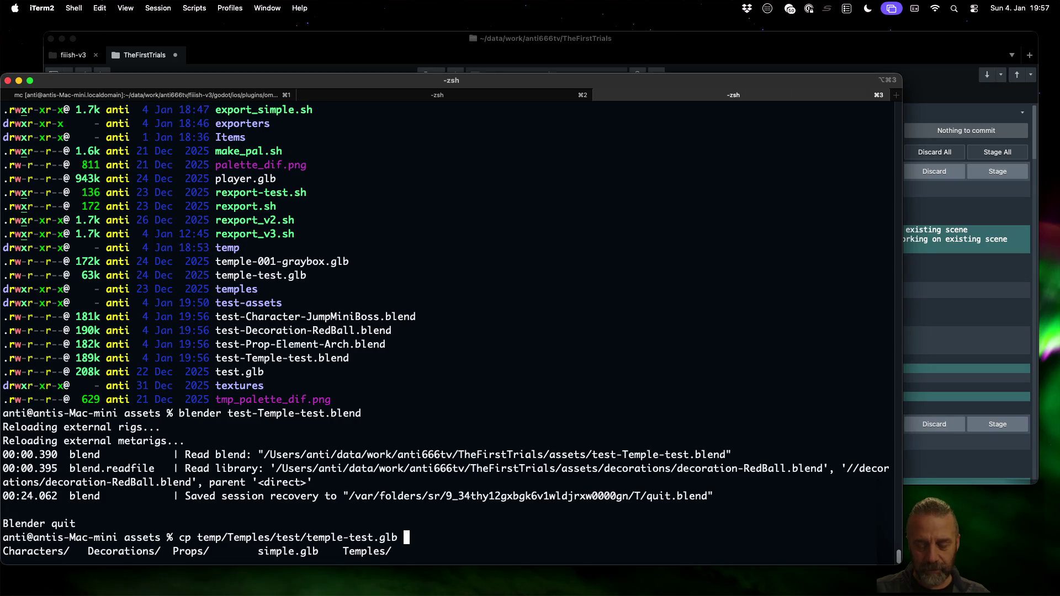
Step: Copy it to ../godot/Temples/test/temple-test.glb and switch over to Godot
type("../godot/Tem")
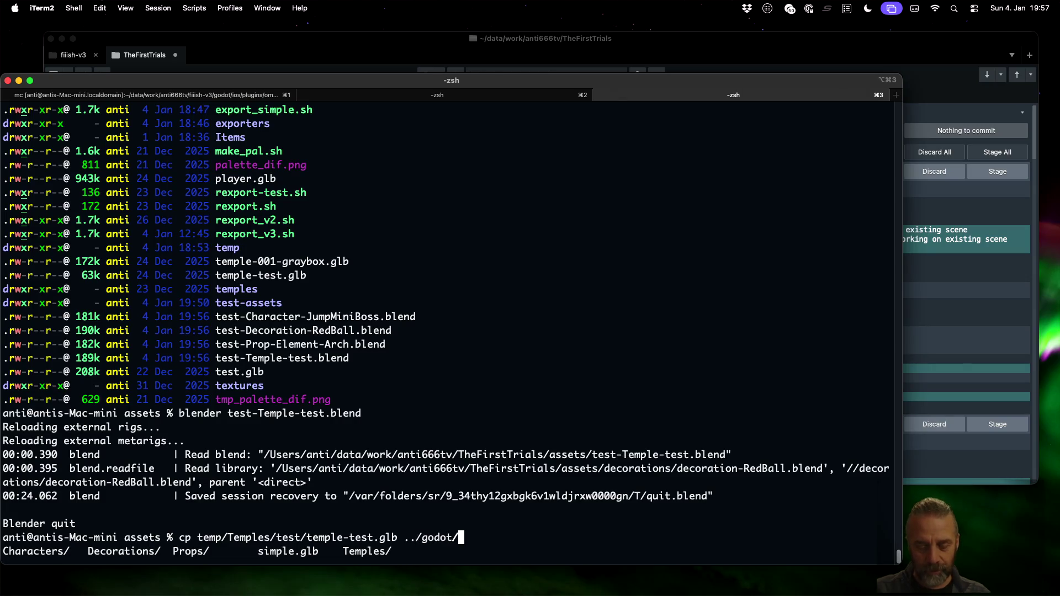
key("Tab")
key("Tab")
type("test")
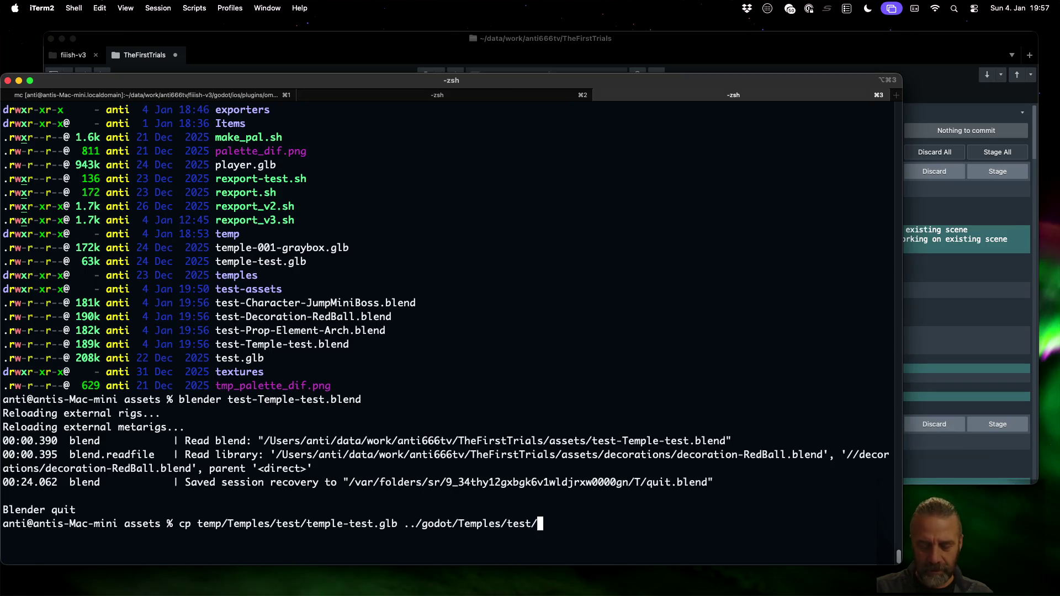
key("Tab")
key("BackSpace")
type(".")
key("Tab")
type("glb")
key("Return")
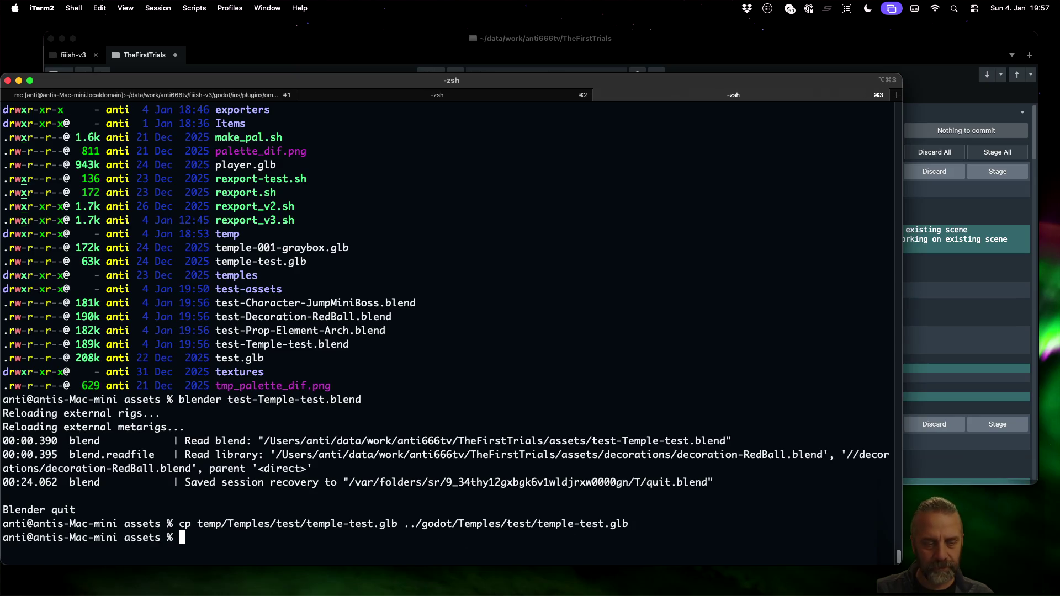
key("ctrl+Left")
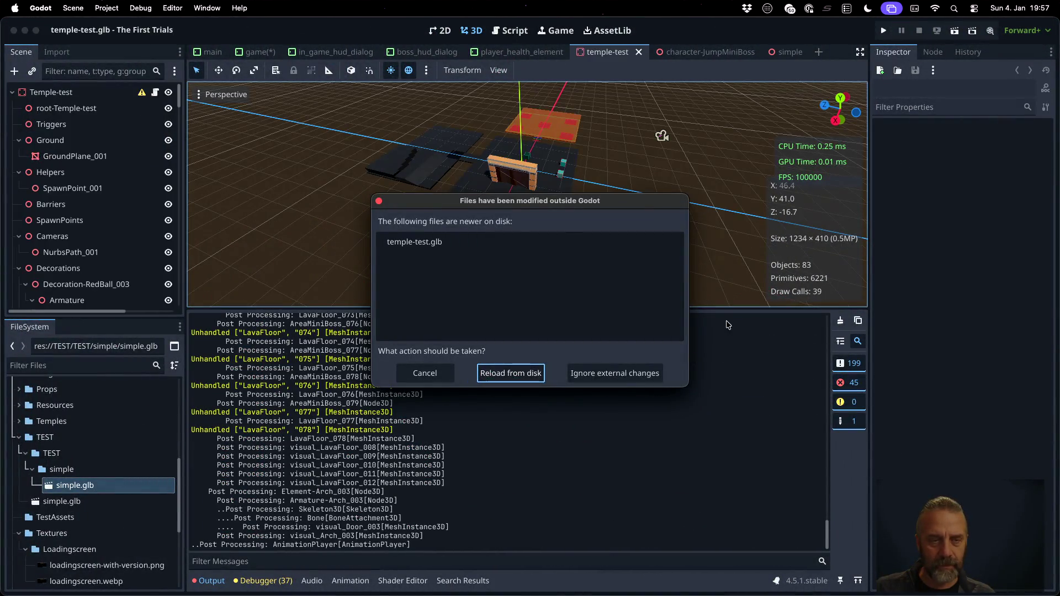
Step: Reload temple-test.glb from disk, select GroundPlane_001 in the Scene dock, then return to iTerm2
left_click(517, 372)
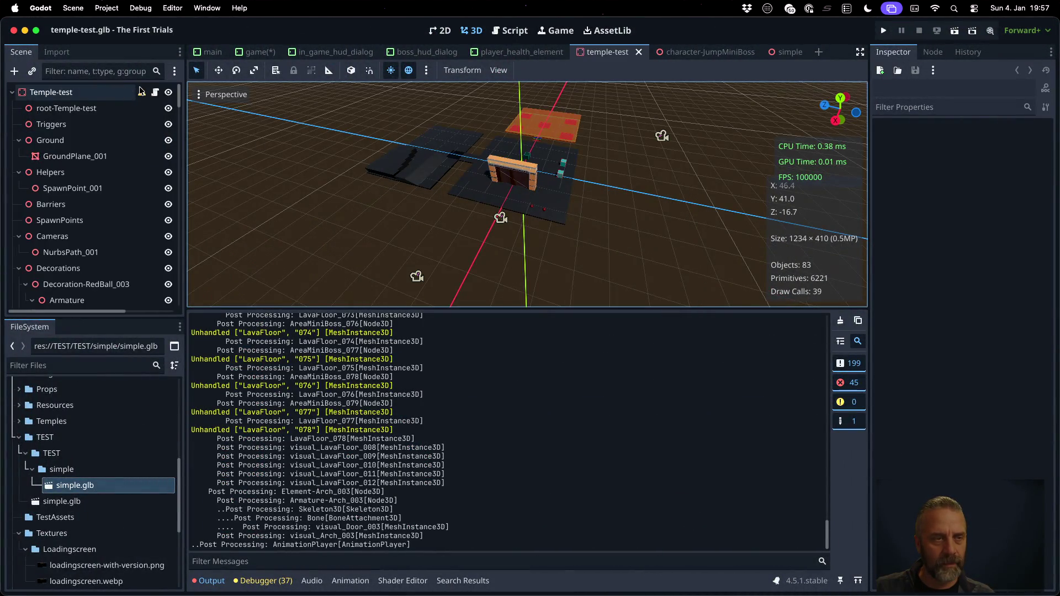
mouse_move(143, 94)
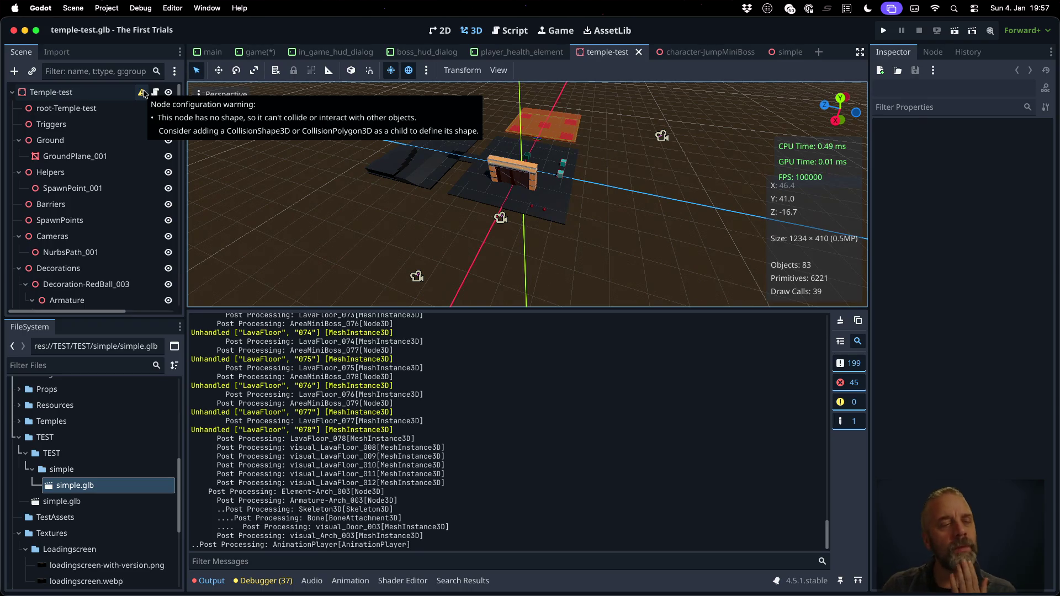
left_click(108, 157)
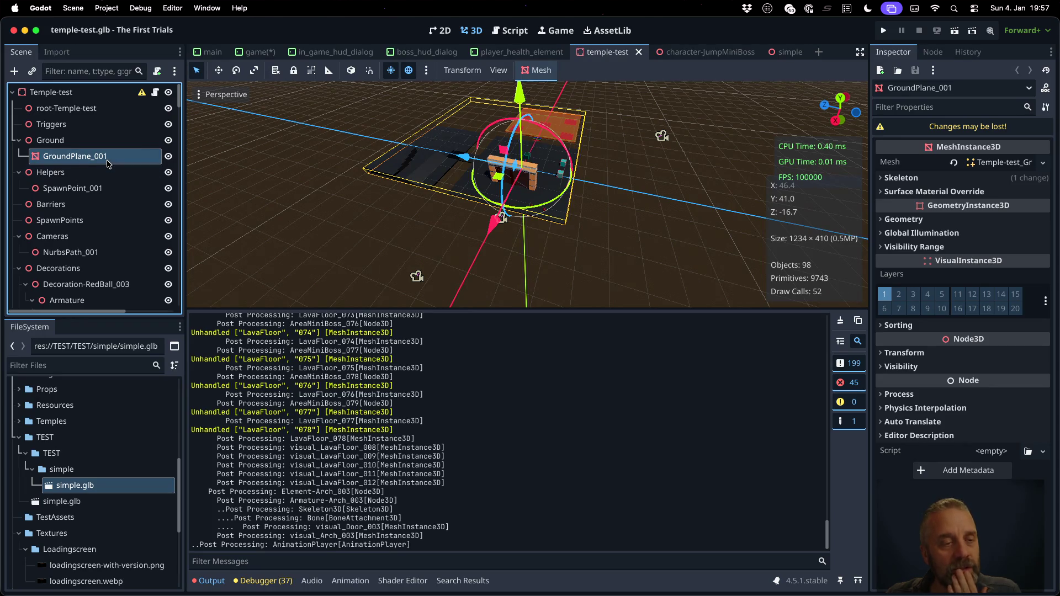
key("super+Tab")
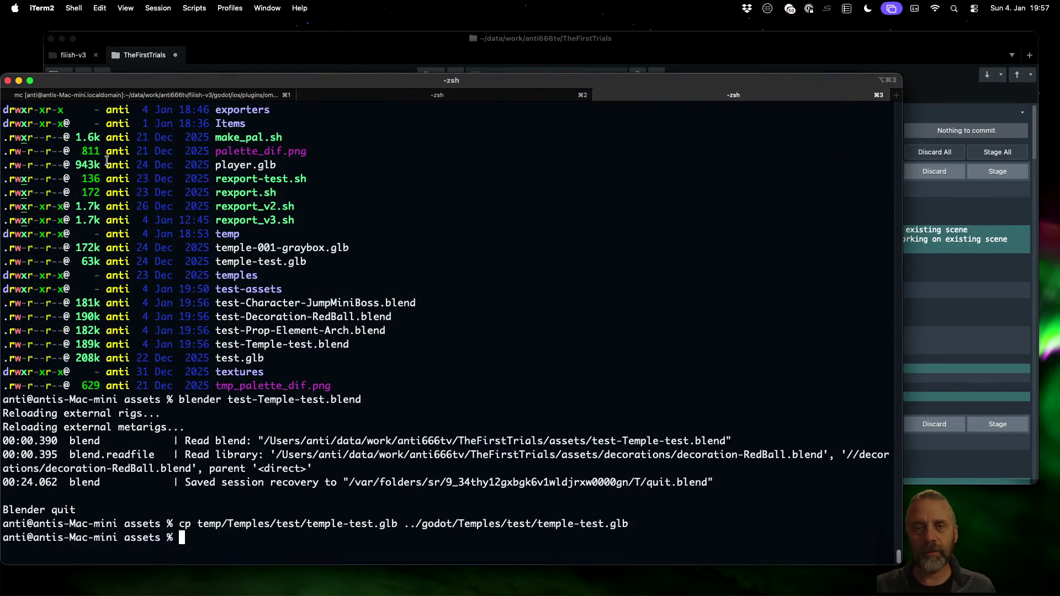
Step: Rerun the blender test-Temple-test.blend command from history
key("ctrl+Right")
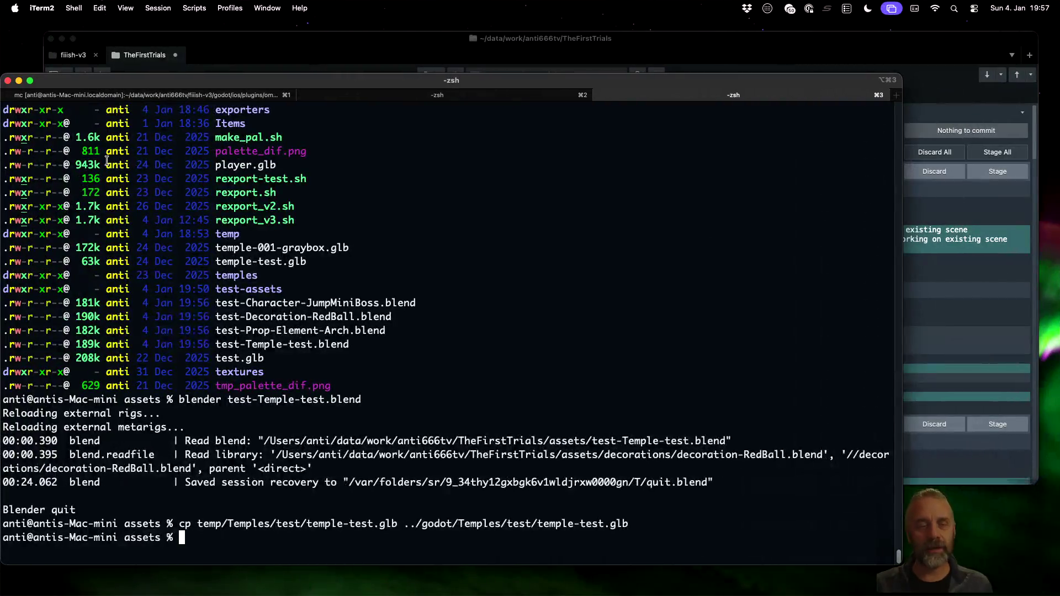
key("Up")
key("Up")
type("\\")
key("Return")
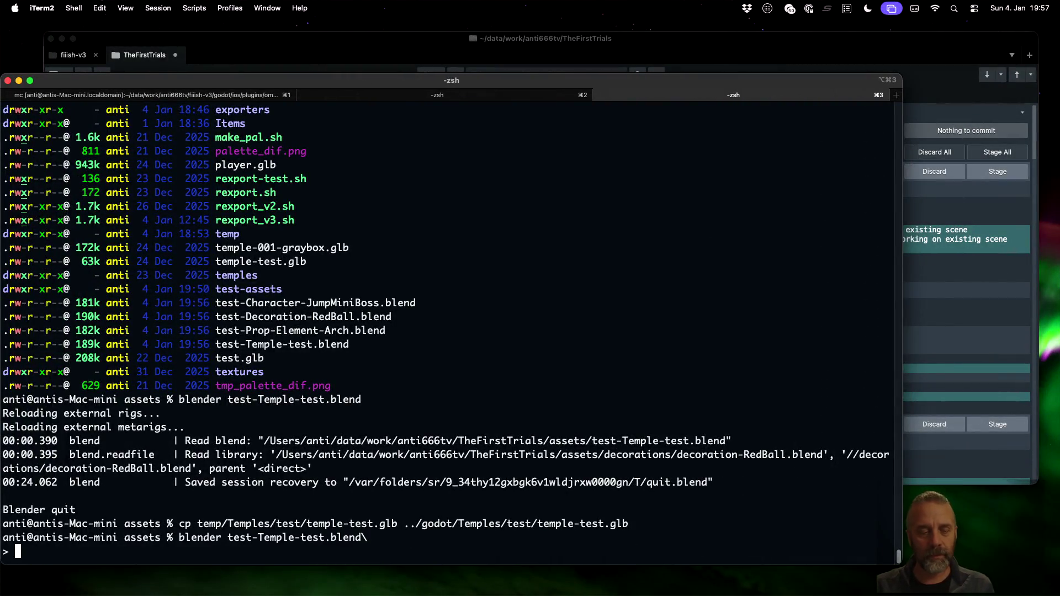
key("Return")
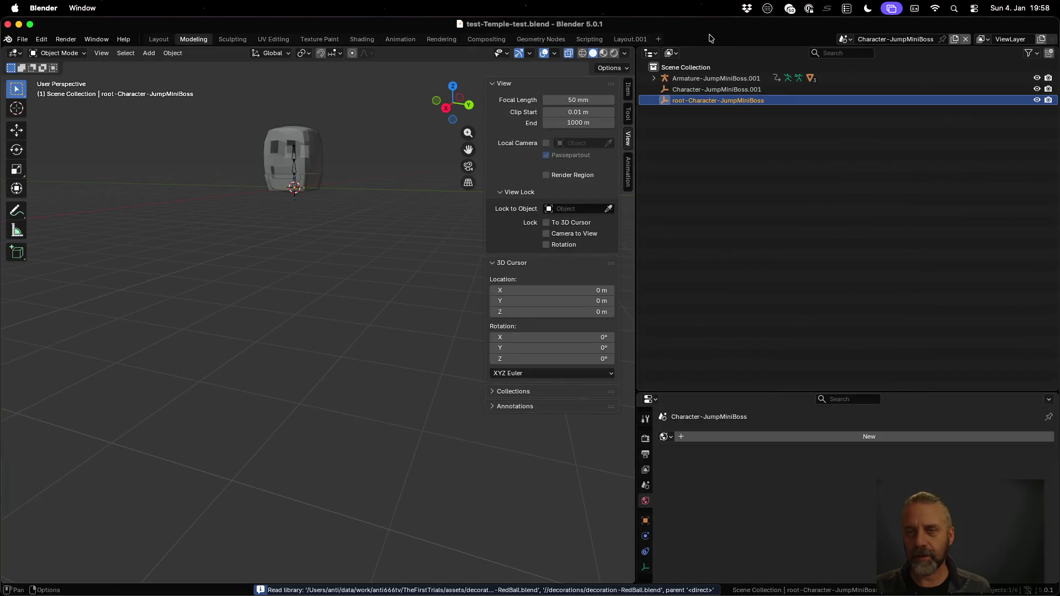
Step: Switch to the scene named Scene and select GroundPlane in its Ground collection
left_click(845, 40)
left_click(860, 79)
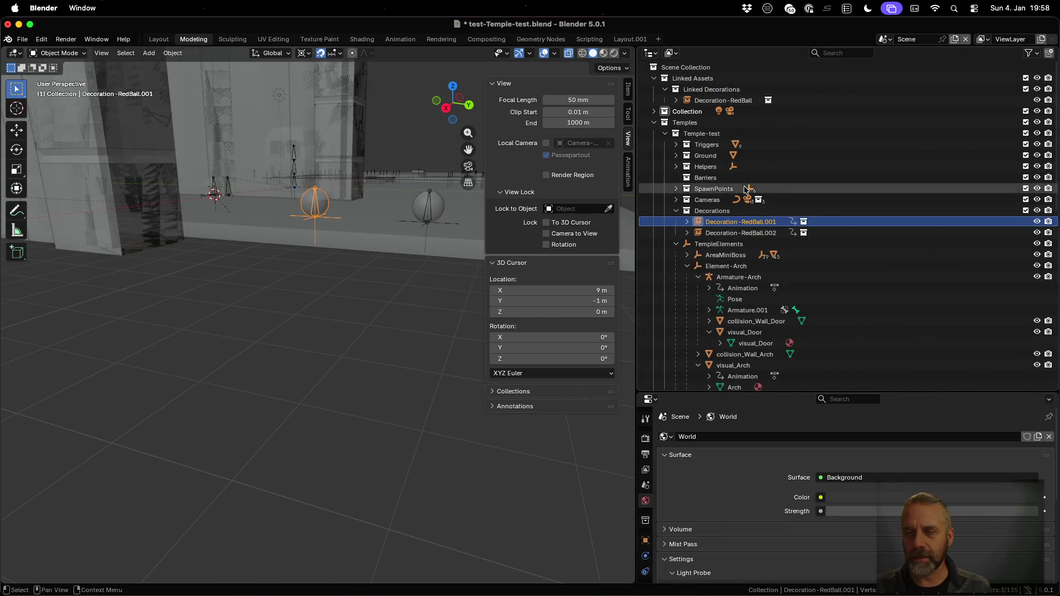
left_click(677, 157)
left_click(713, 168)
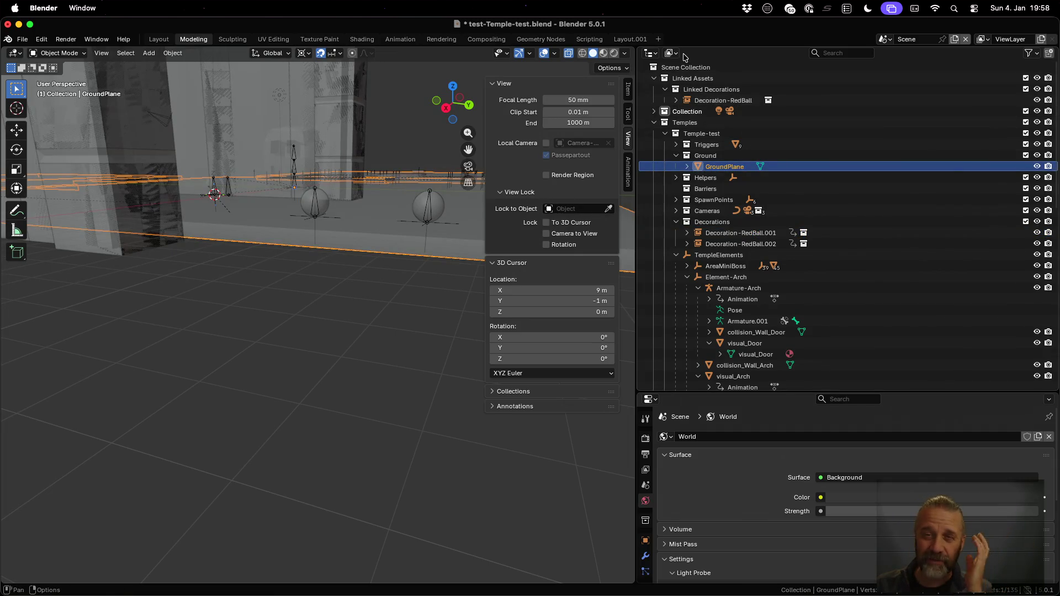
Step: Switch to Temple-test, select GroundPlane.001 under Ground, and quit Blender without saving
left_click(886, 39)
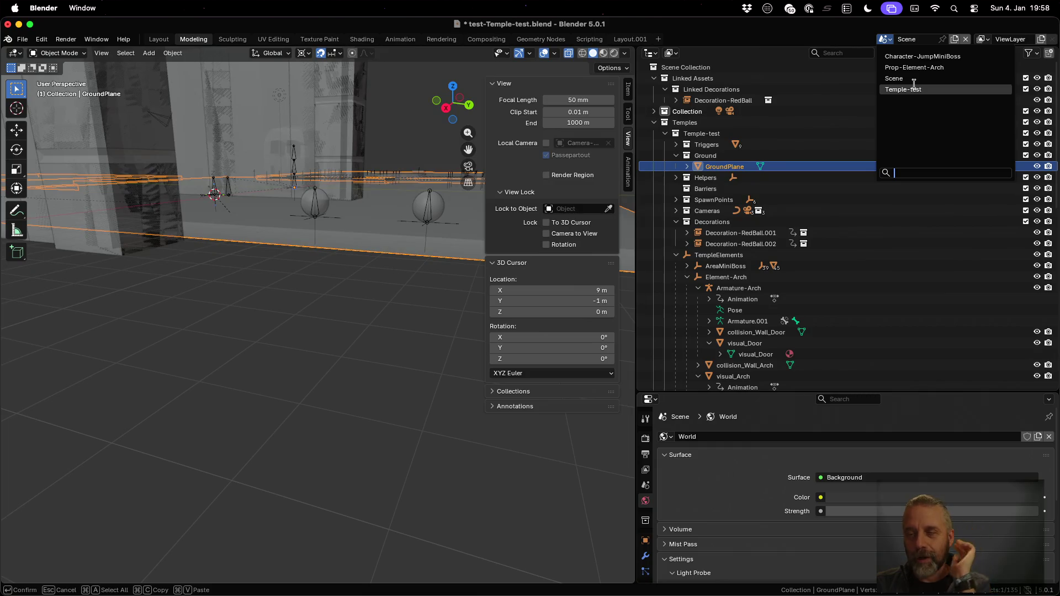
left_click(914, 86)
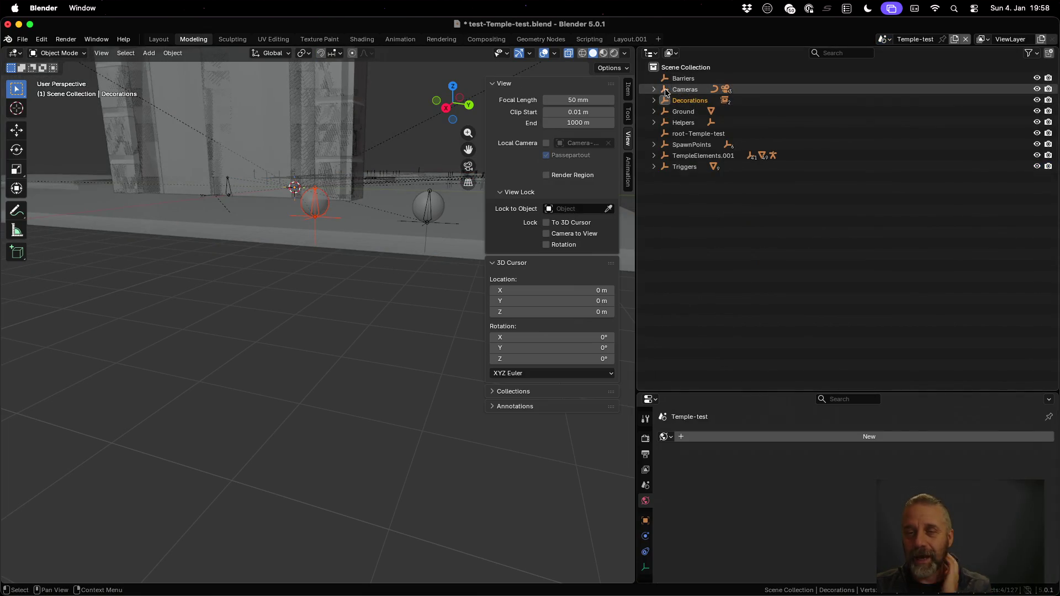
left_click(653, 111)
left_click(692, 121)
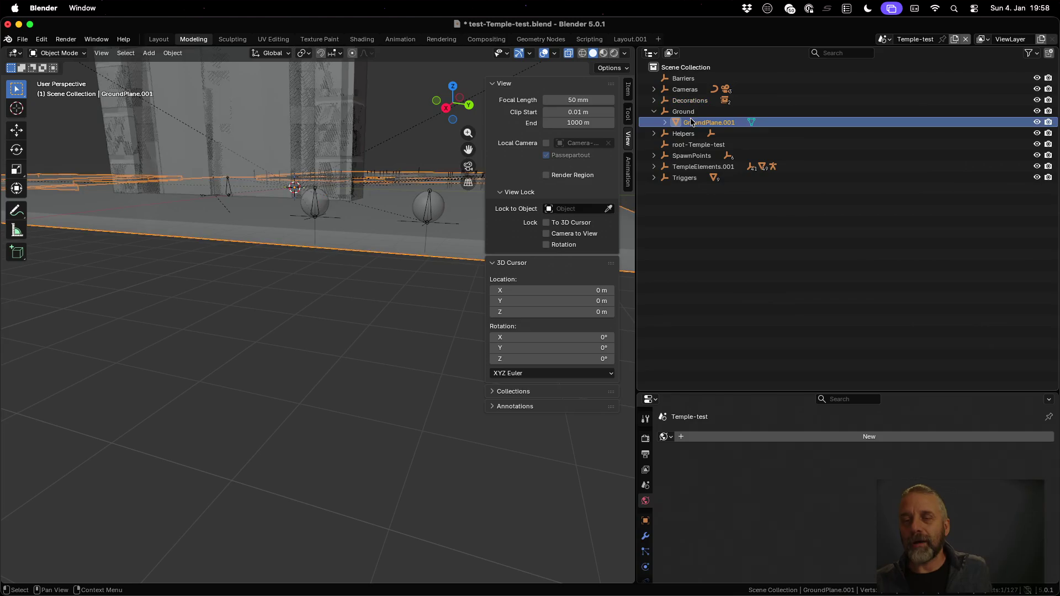
key("super+q")
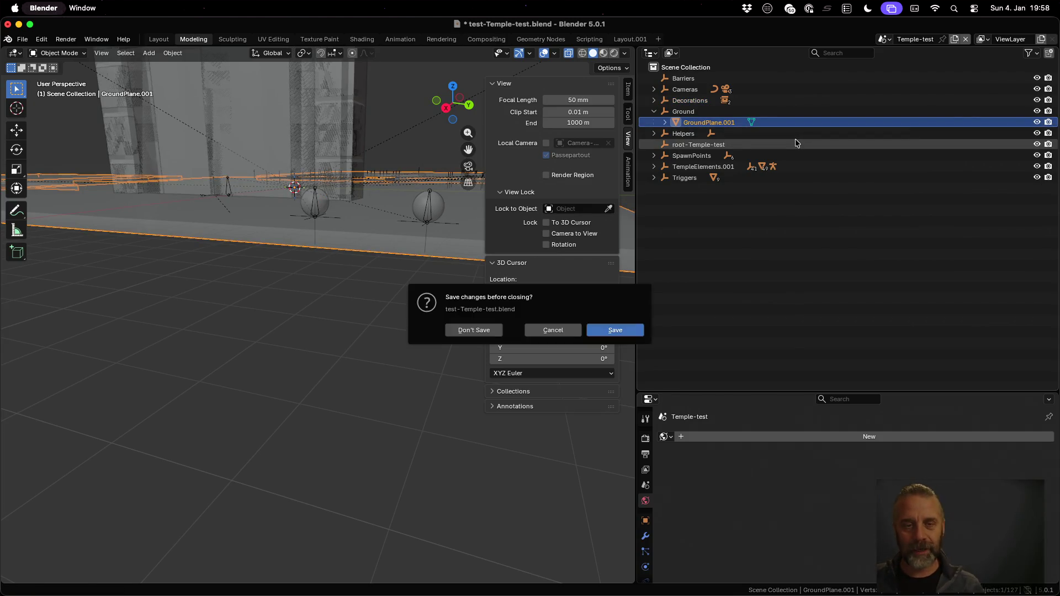
left_click(472, 330)
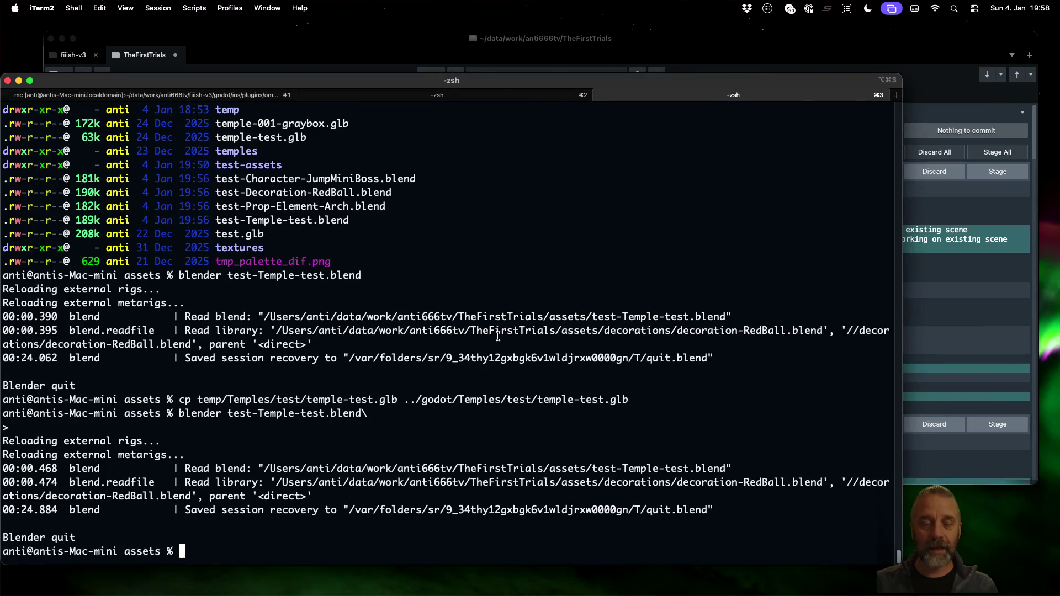
Step: Rerun gltf-transform inspect on temp/Temples/test/temple-test.glb
key("Up")
key("Up")
key("Up")
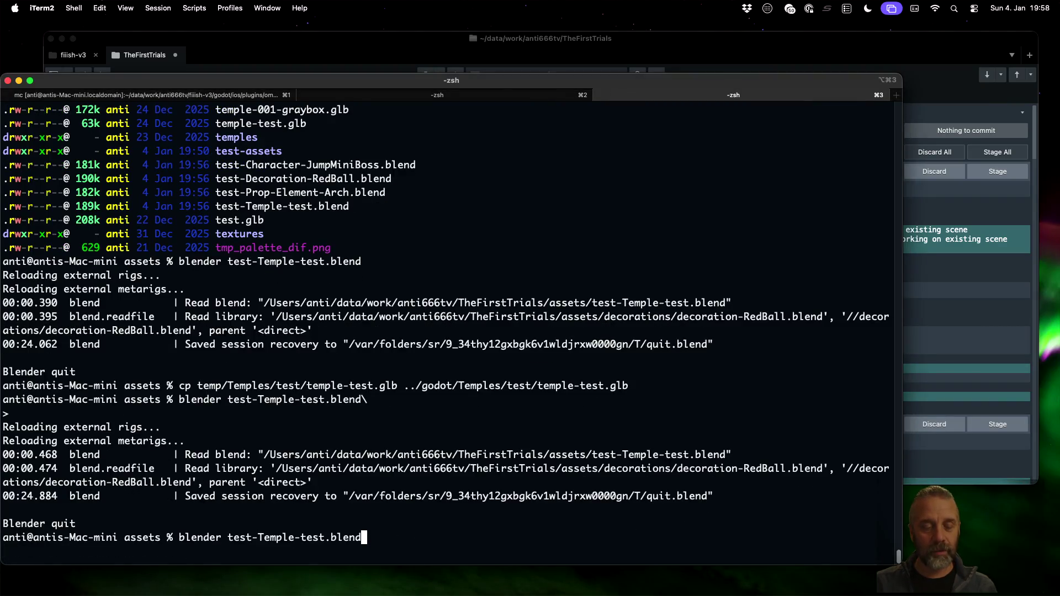
key("Up")
key("Up")
key("Up")
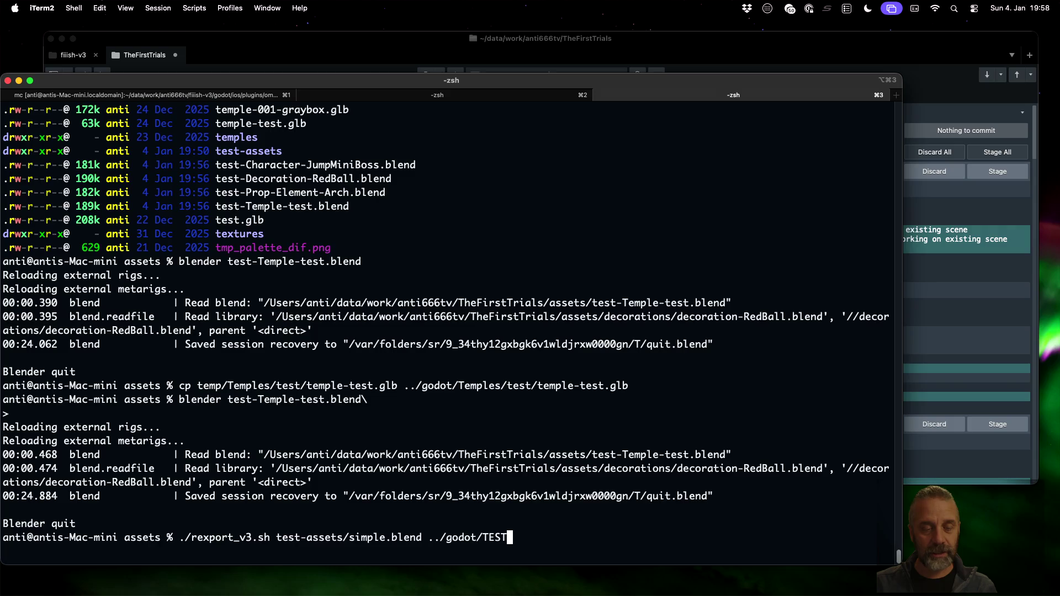
key("Up")
key("BackSpace")
key("BackSpace")
key("BackSpace")
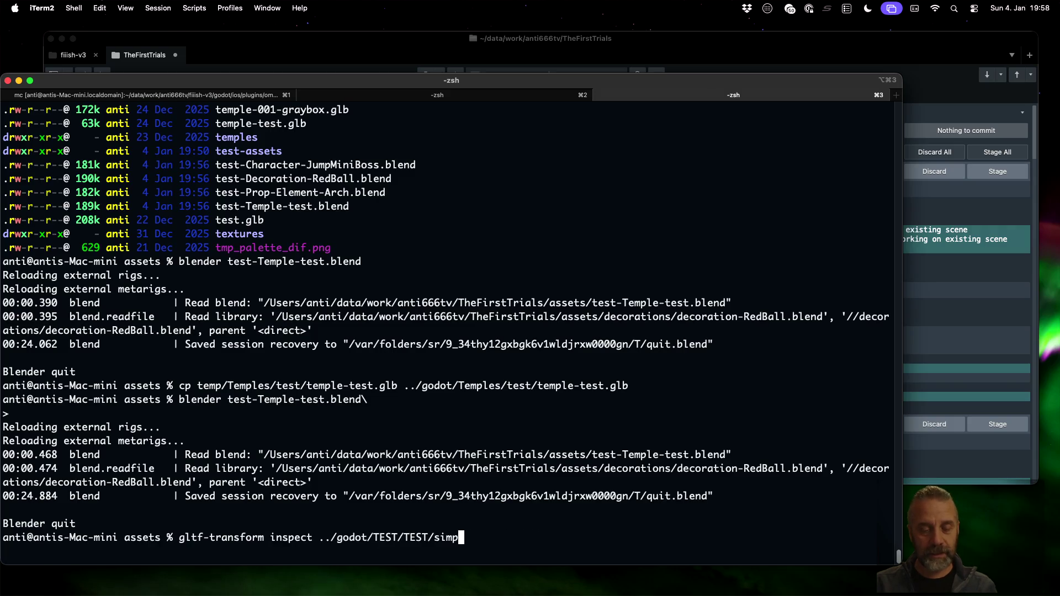
type("emp")
key("Tab")
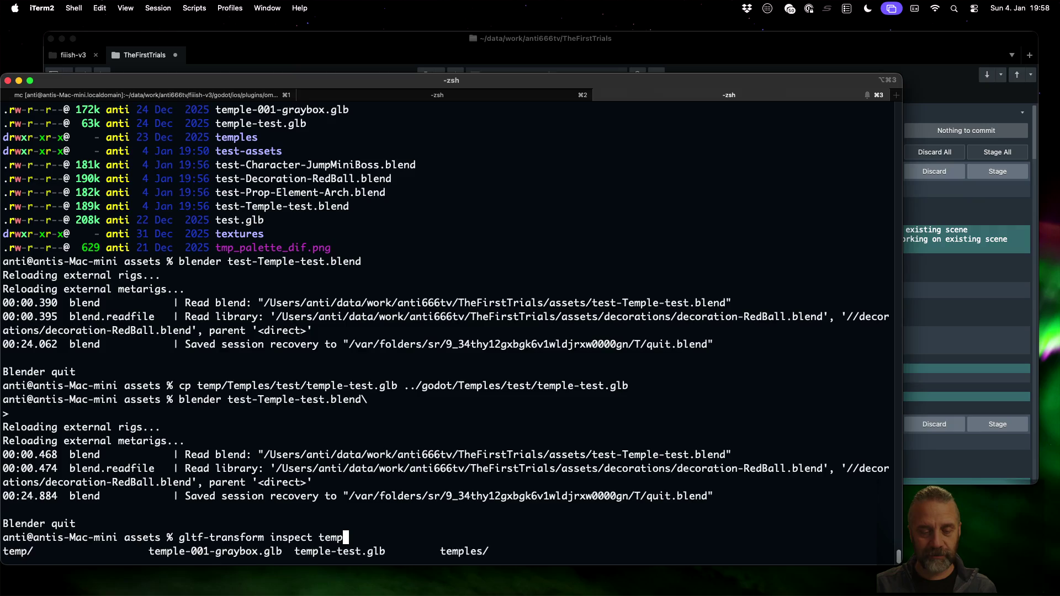
type("/t")
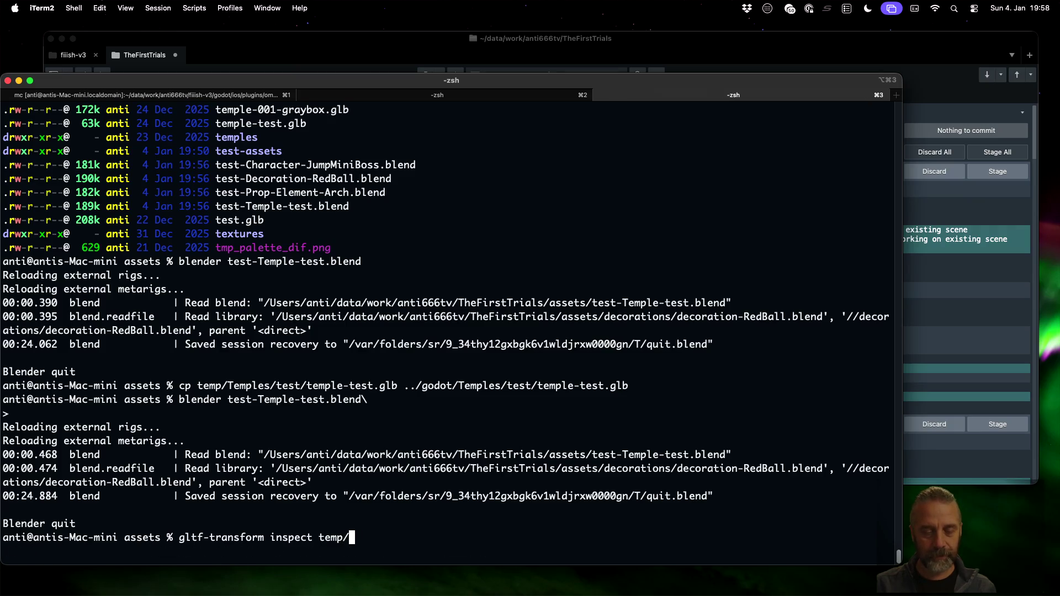
key("BackSpace")
key("Tab")
type("Temples/test/")
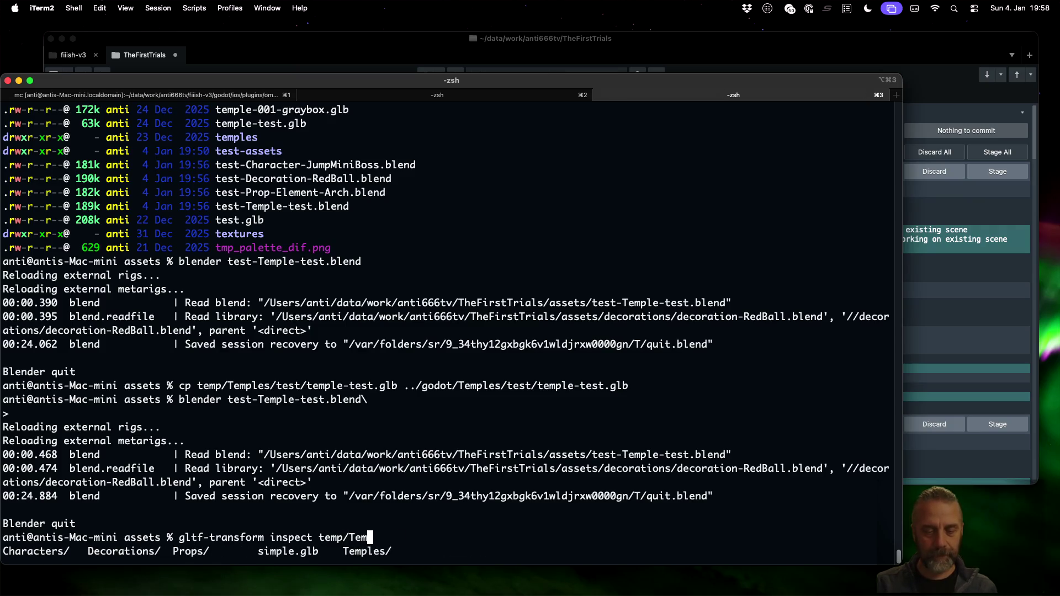
key("Tab")
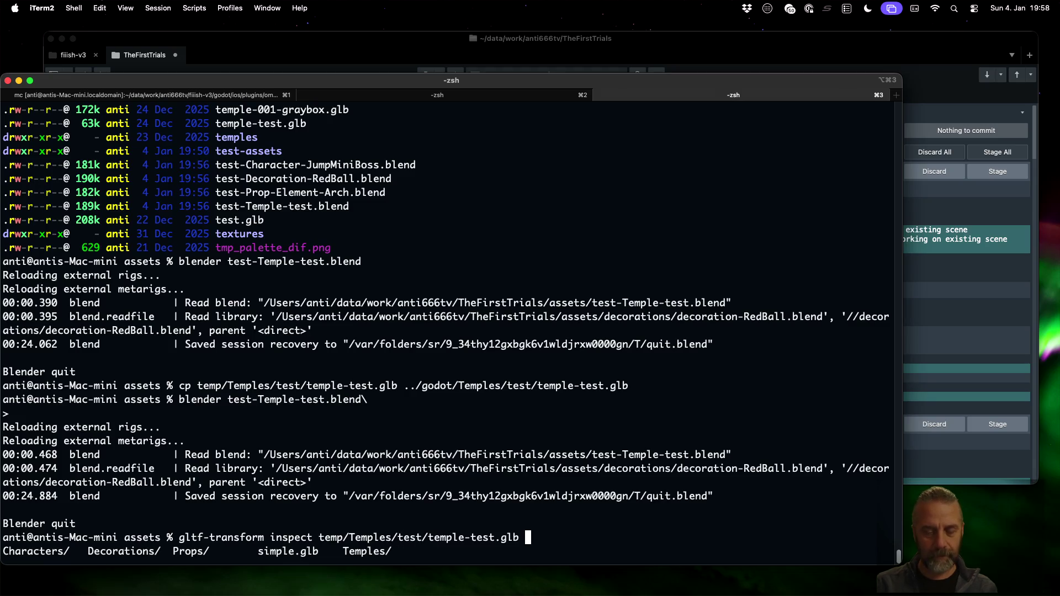
key("Return")
scroll(379, 263, "up", 15)
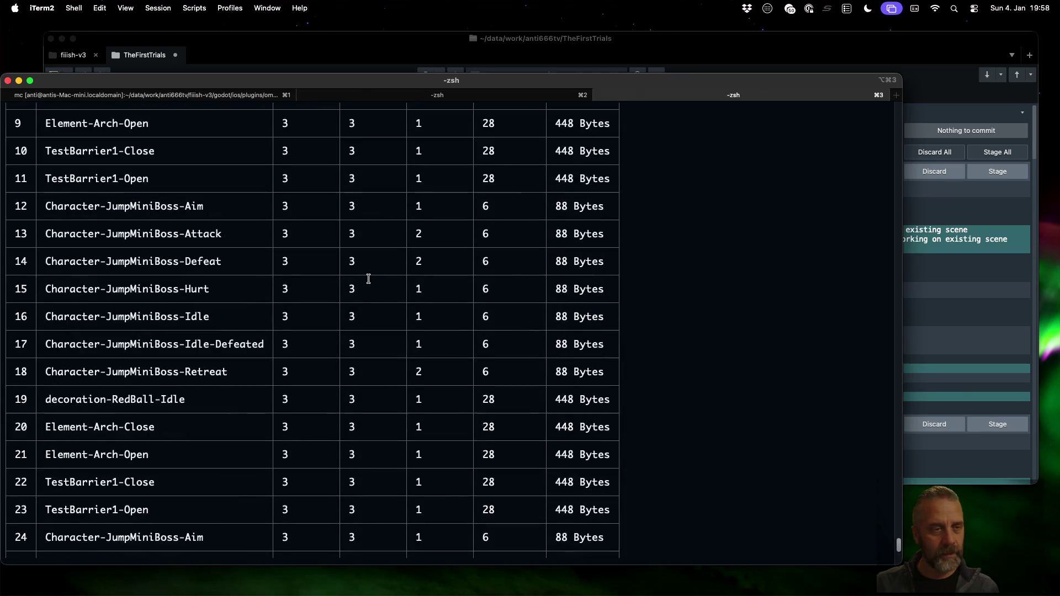
Step: Highlight the Temple-test scene and the GroundPlane mesh names in the inspect report
scroll(334, 335, "up", 20)
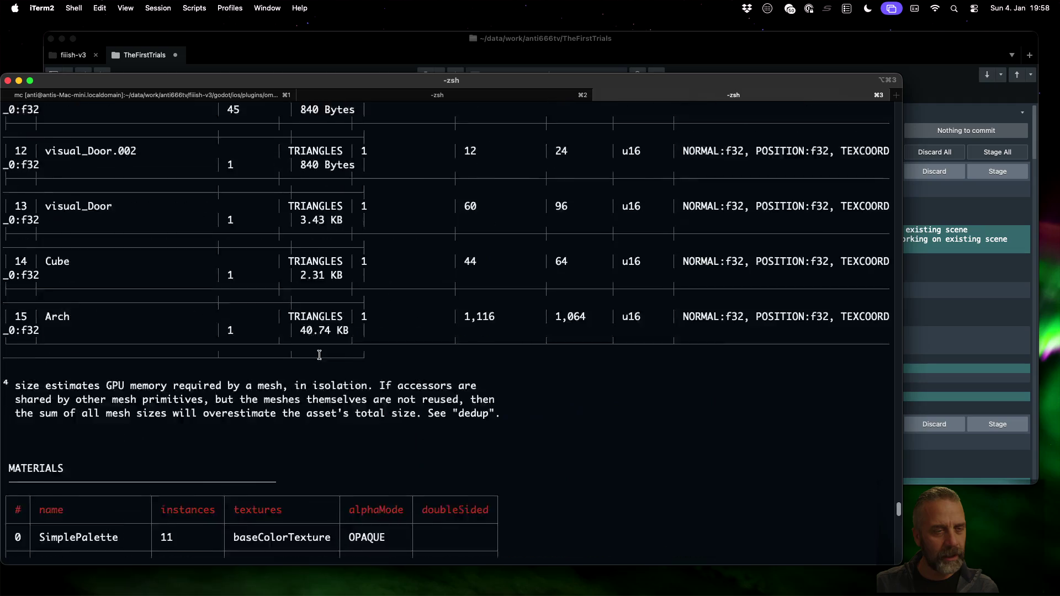
scroll(319, 355, "up", 10)
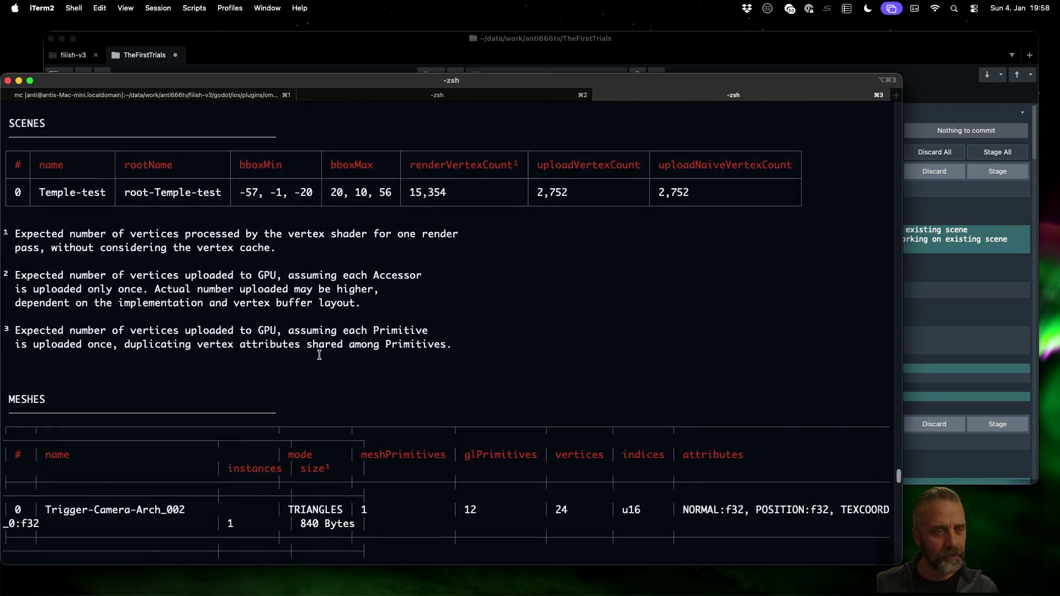
scroll(319, 355, "up", 5)
scroll(215, 323, "down", 3)
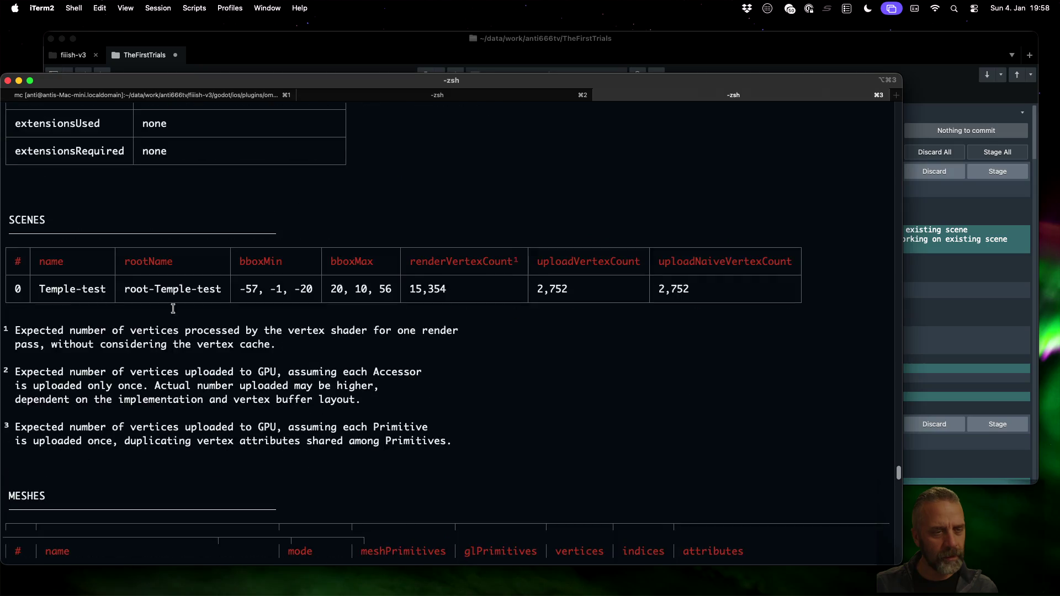
double_click(88, 288)
scroll(233, 344, "down", 10)
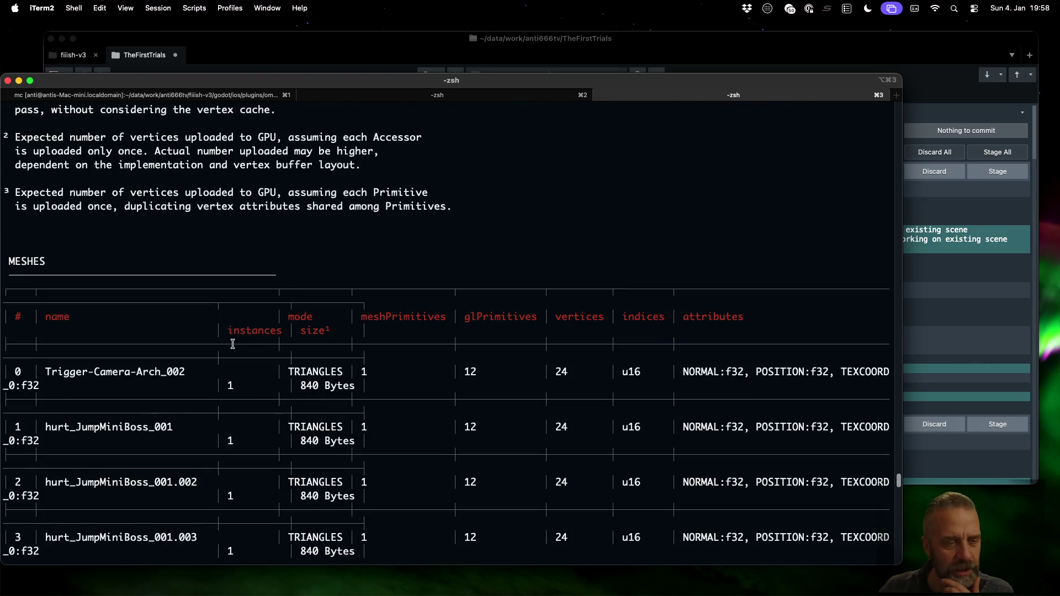
scroll(233, 344, "down", 6)
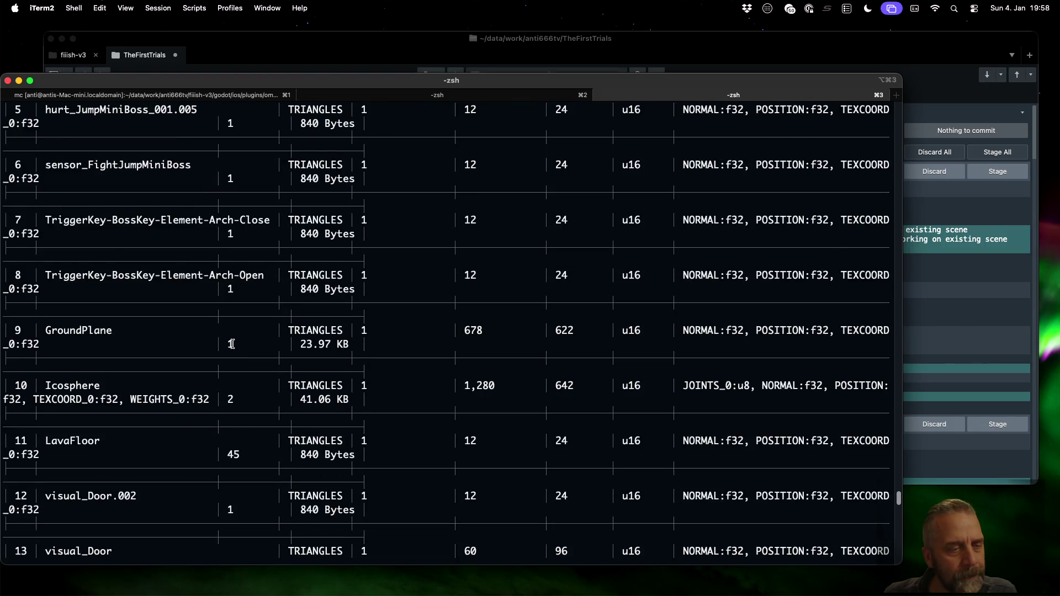
double_click(88, 303)
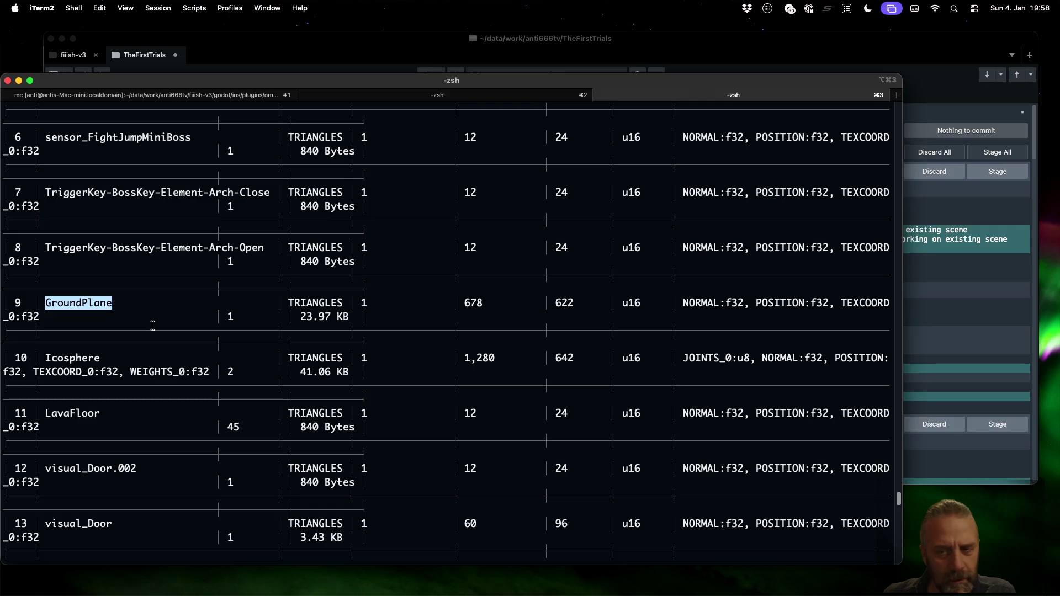
Step: Read through the rest of the animation, mesh and scene tables, then return to Godot
scroll(152, 325, "up", 4)
scroll(152, 326, "up", 4)
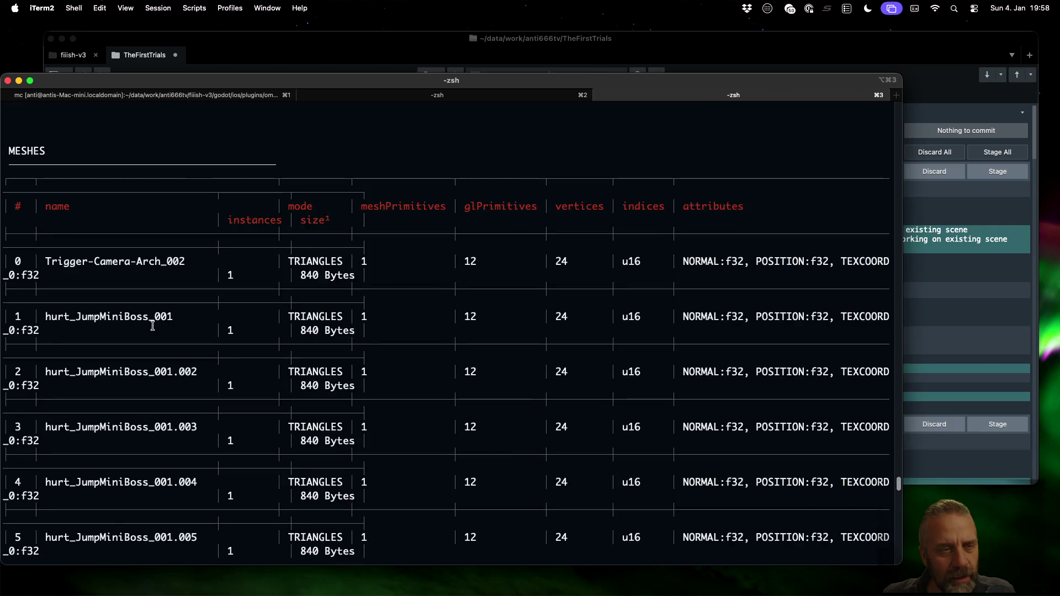
scroll(152, 326, "up", 3)
scroll(153, 326, "down", 17)
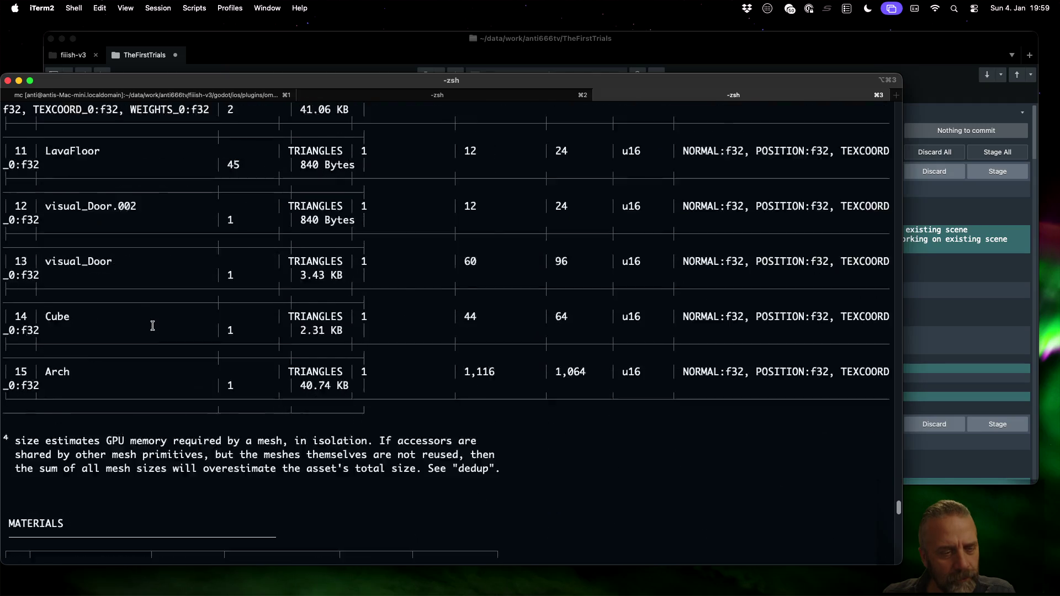
scroll(153, 326, "down", 3)
scroll(153, 326, "down", 20)
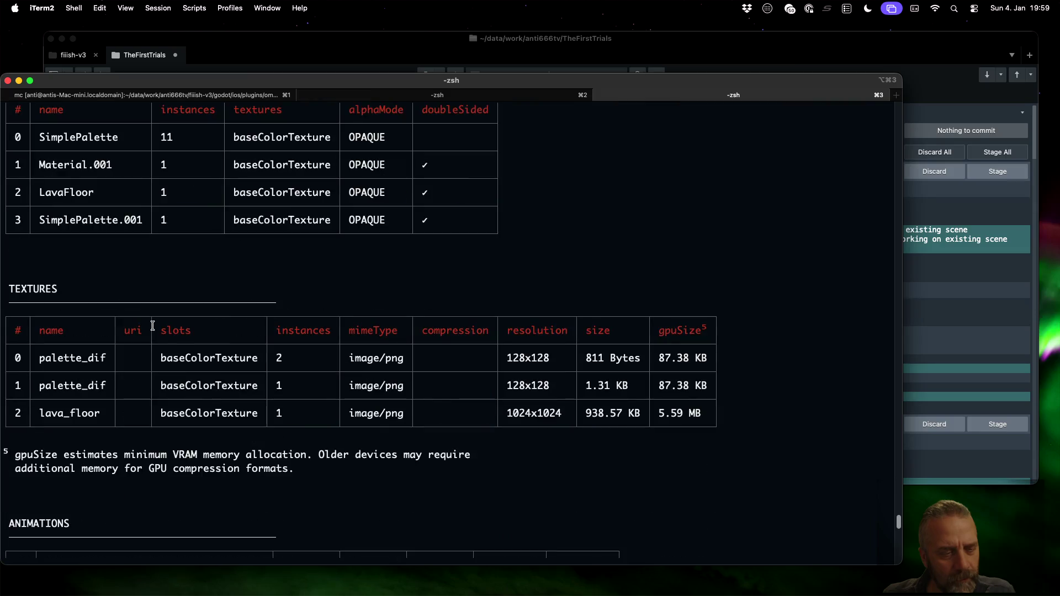
scroll(152, 326, "down", 1)
scroll(152, 325, "up", 5)
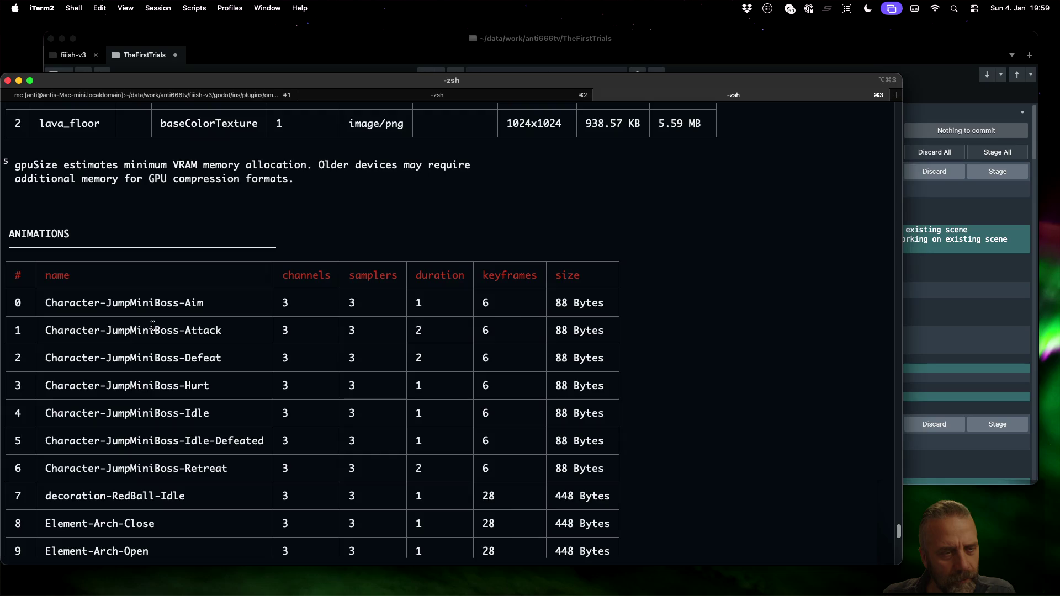
scroll(153, 326, "down", 15)
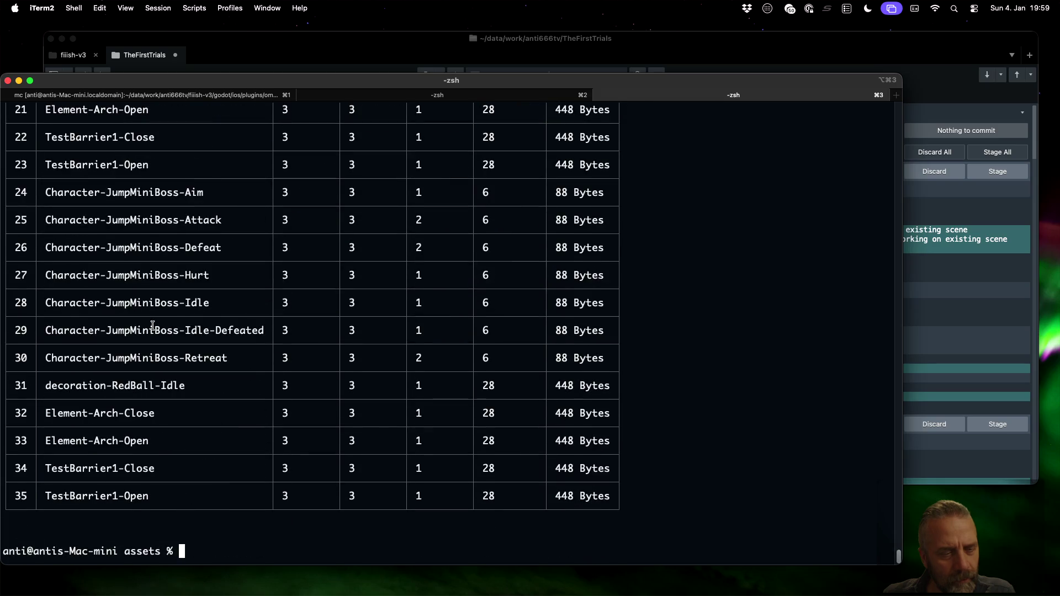
scroll(153, 326, "up", 20)
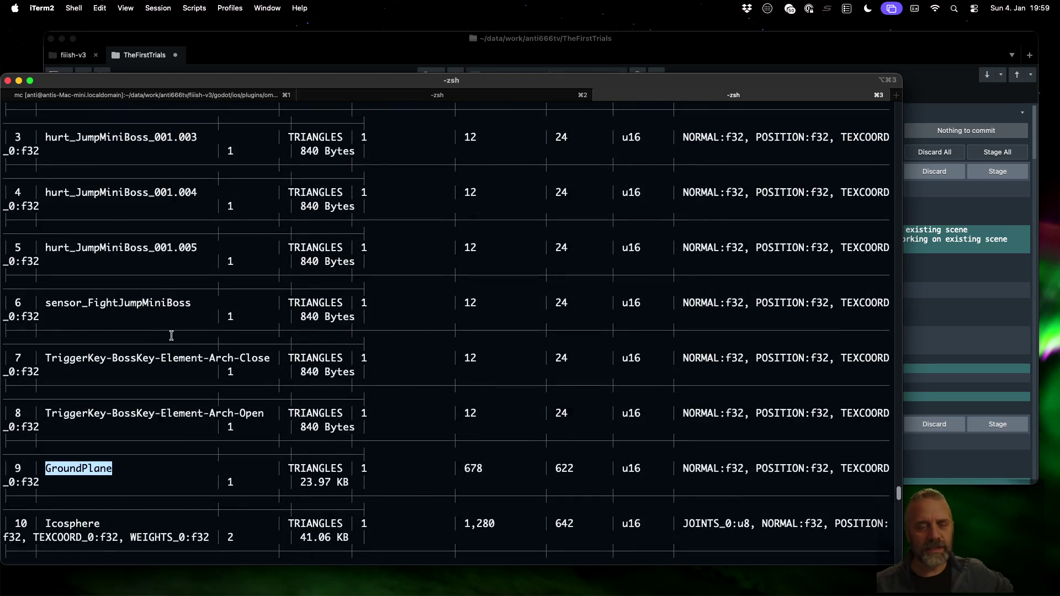
scroll(171, 353, "up", 10)
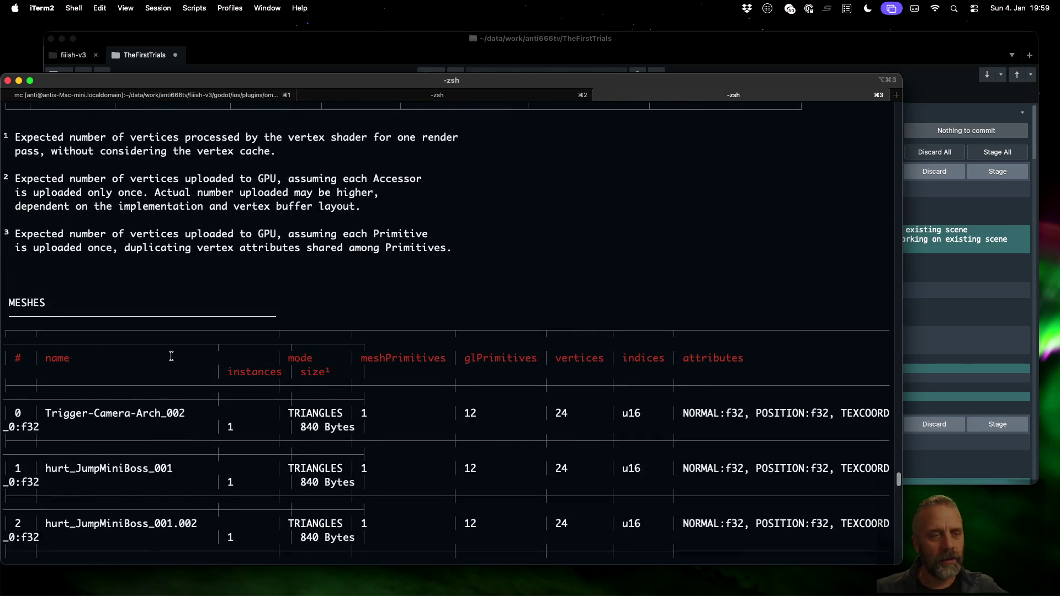
scroll(171, 356, "down", 20)
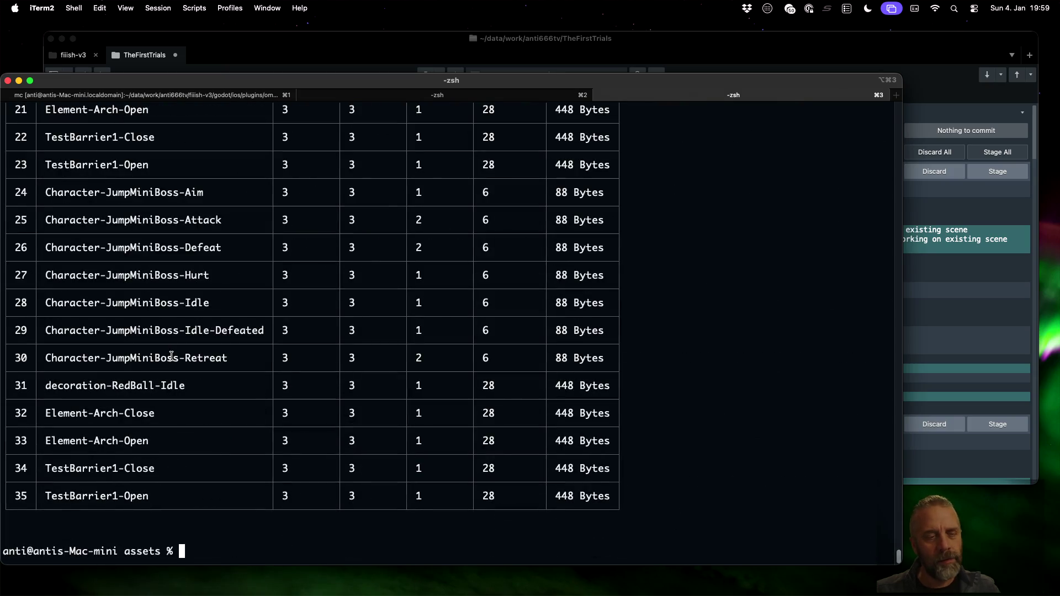
key("super+Tab")
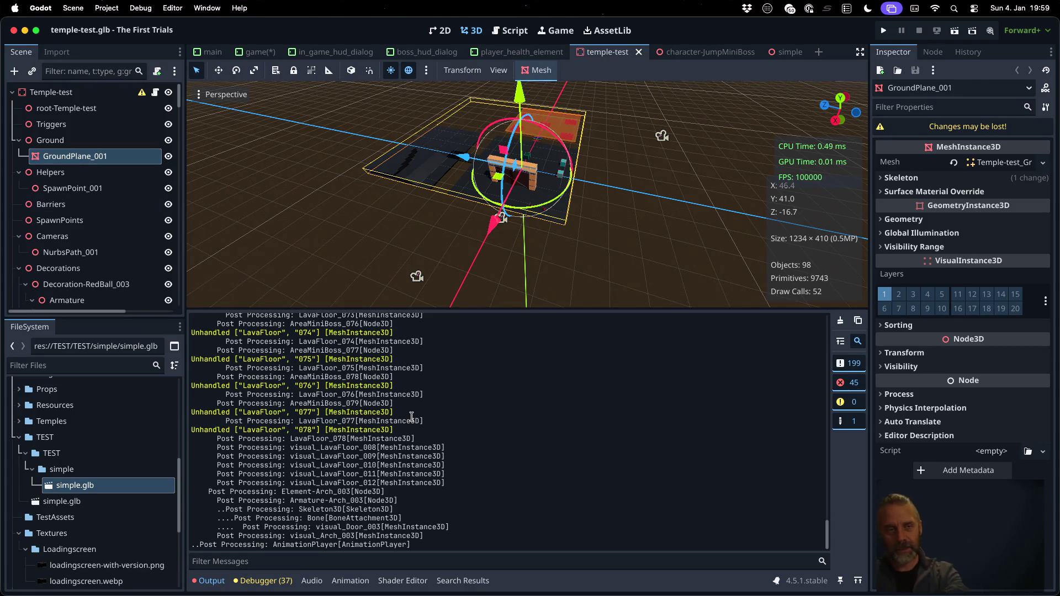
Step: Open temple_import.gd and search for 'und' to review the GroundPlane match
key("shift+alt+o")
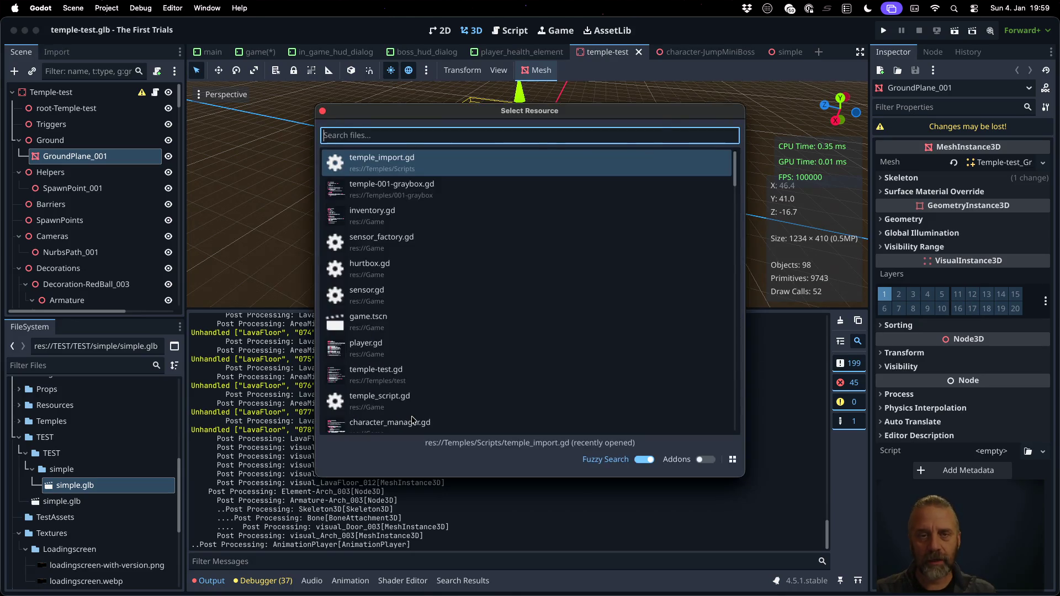
key("Return")
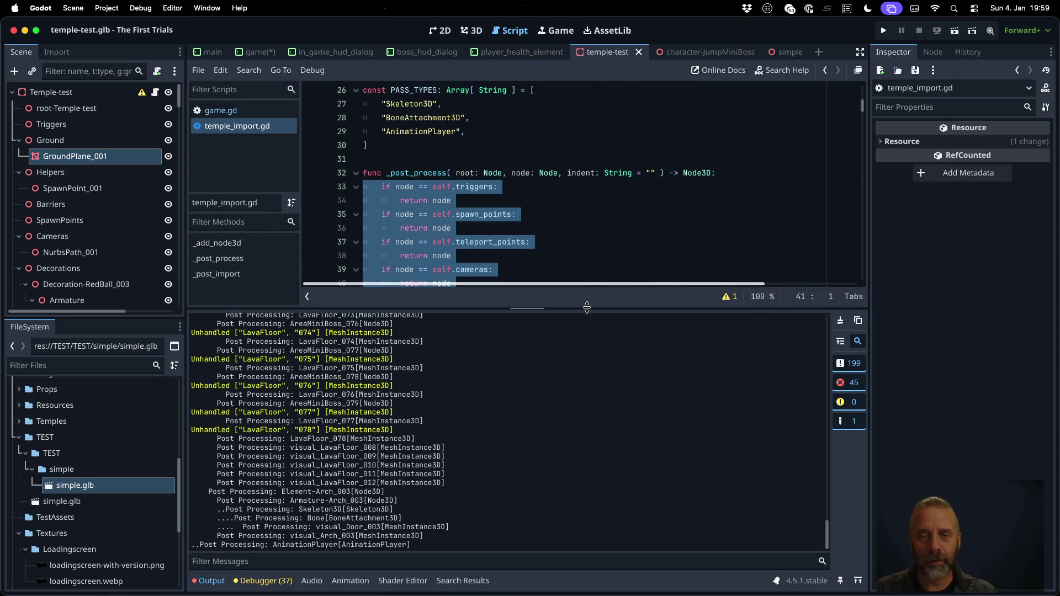
left_click(528, 190)
key("ctrl+f")
type("und")
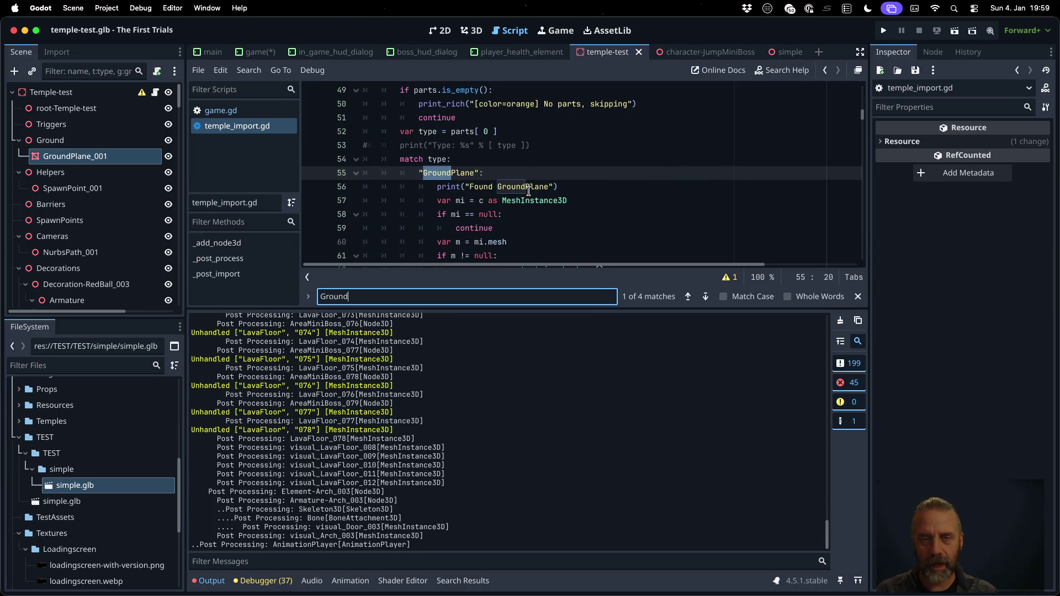
left_click(453, 172)
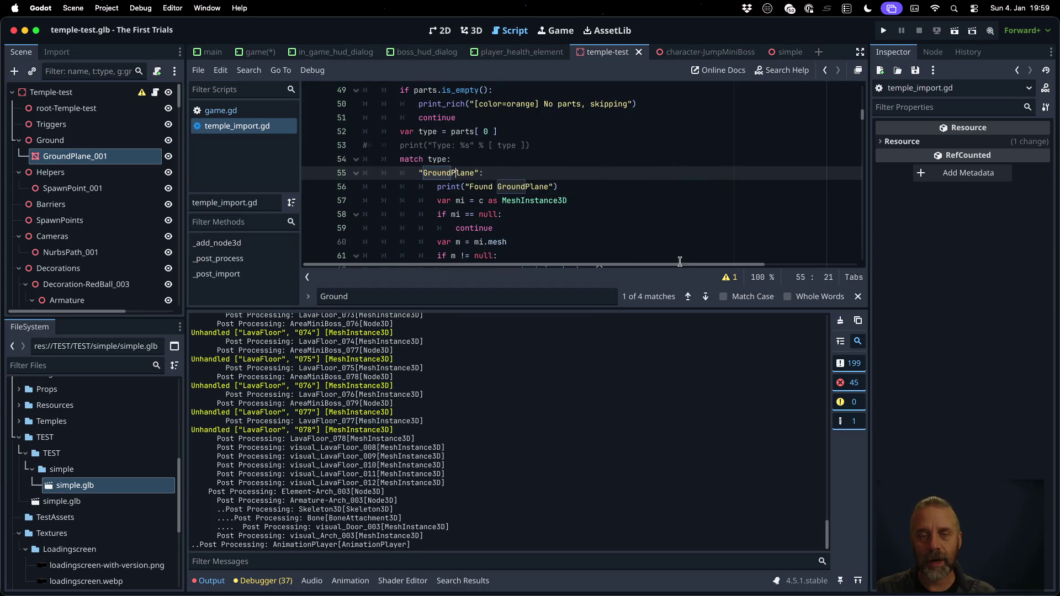
left_click_drag(565, 307, 564, 448)
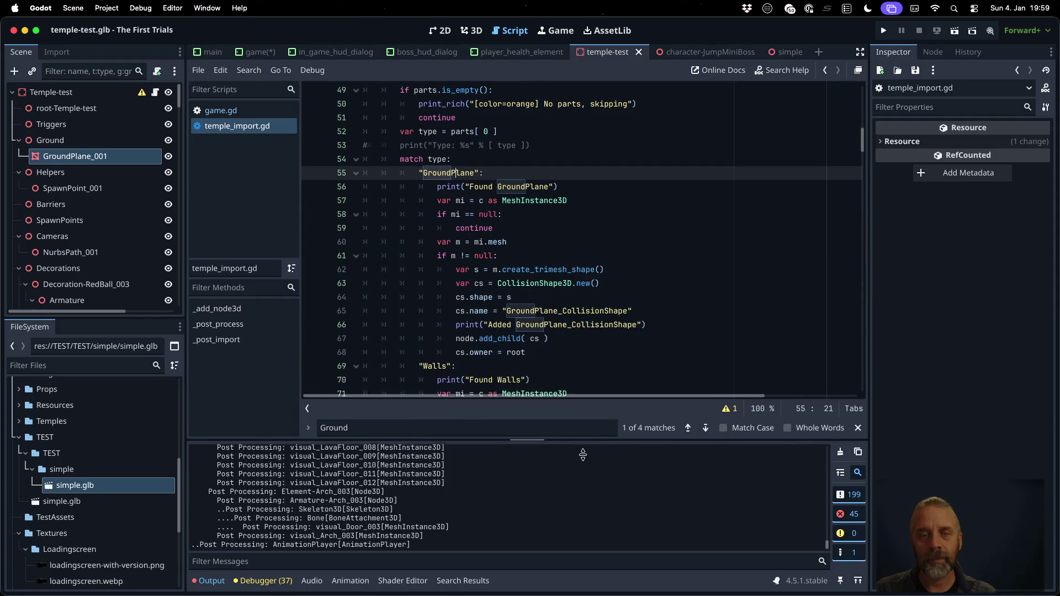
left_click(542, 123)
scroll(557, 215, "up", 4)
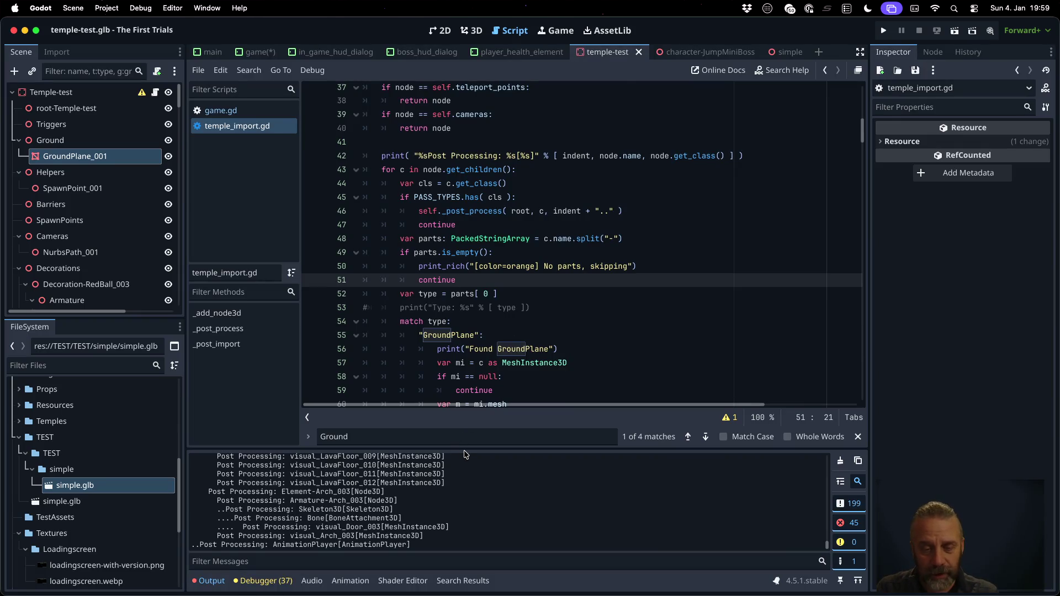
Step: Enlarge the Output panel and clear its log
left_click_drag(465, 448, 462, 332)
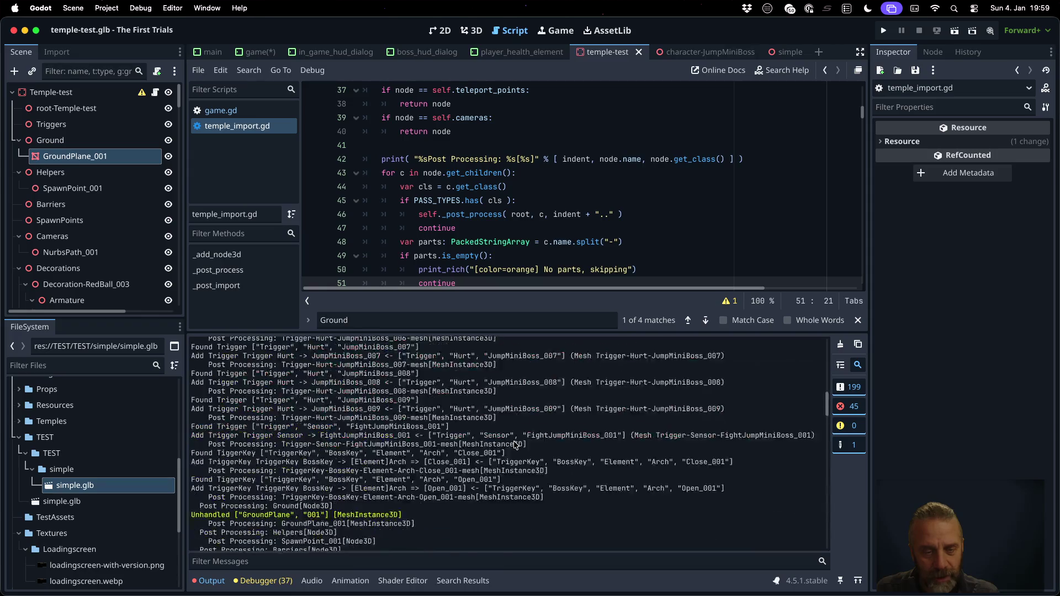
key("super+alt+k")
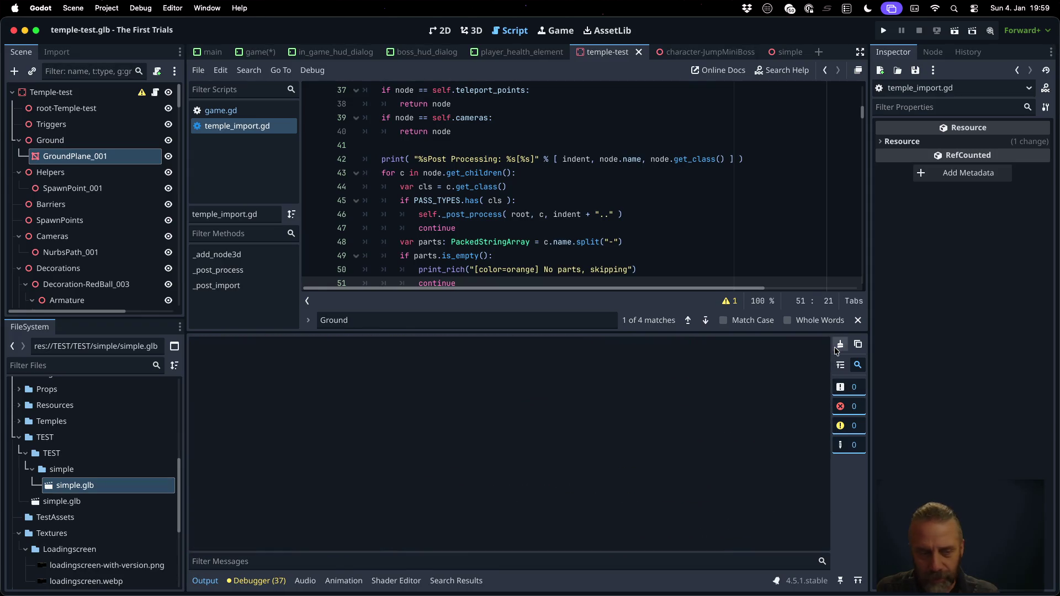
scroll(113, 489, "down", 3)
scroll(97, 493, "up", 6)
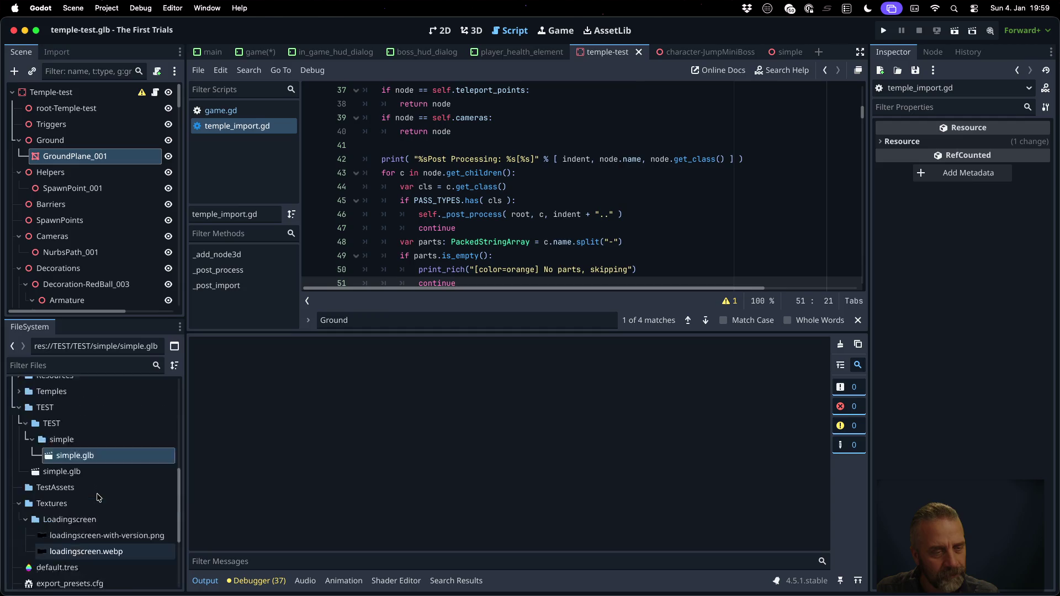
Step: Reimport temple-test.glb from the Temples/test folder in the FileSystem dock
left_click(20, 503)
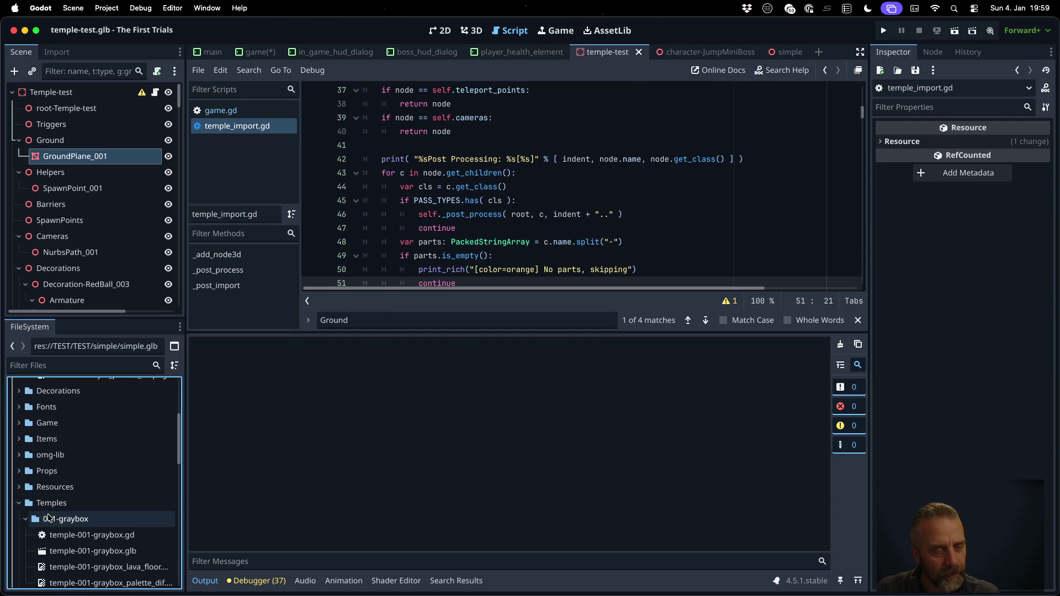
left_click(25, 520)
left_click(25, 552)
scroll(34, 530, "down", 3)
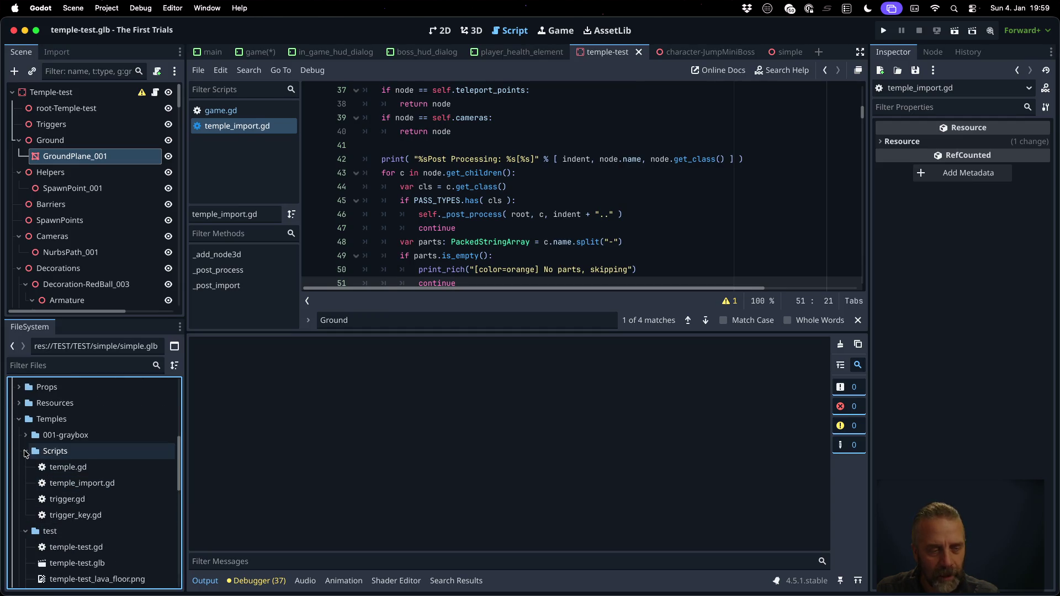
right_click(100, 499)
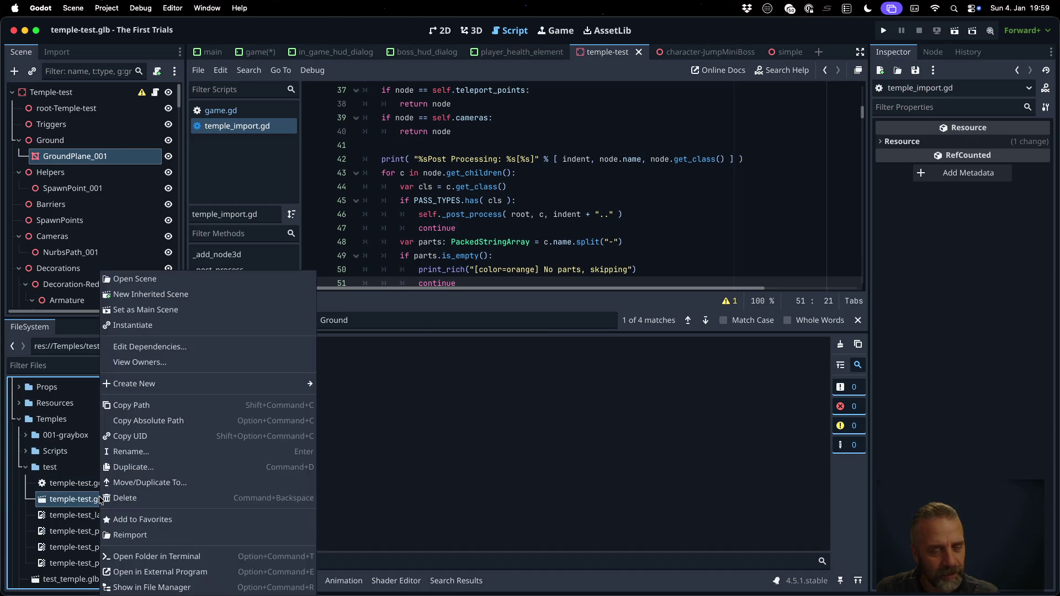
left_click(162, 541)
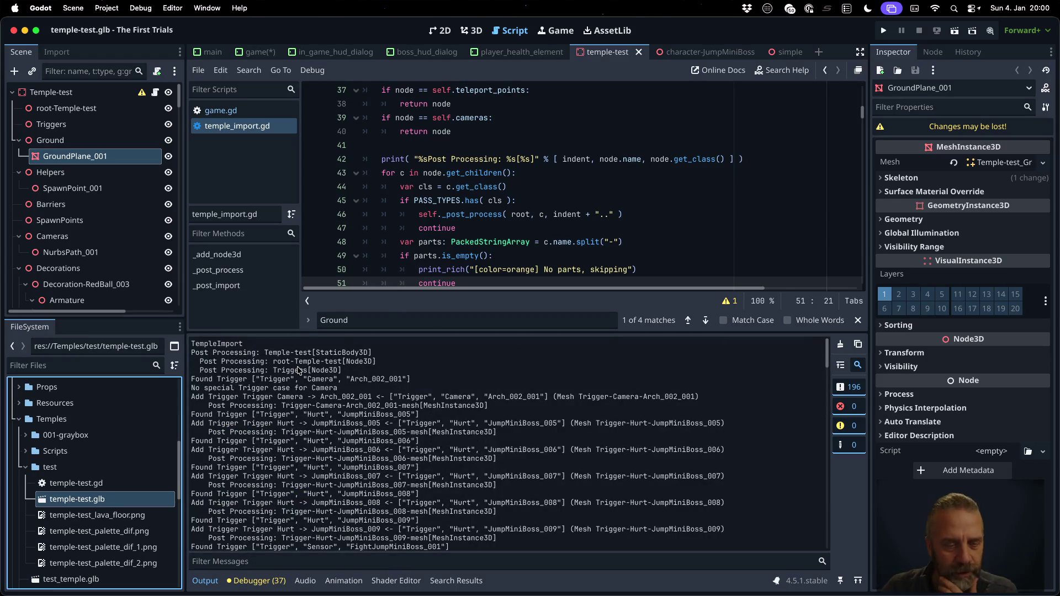
Step: Select GroundPlane in the Unhandled log line, enlarge the editor, and scroll down temple_import.gd
scroll(294, 366, "down", 5)
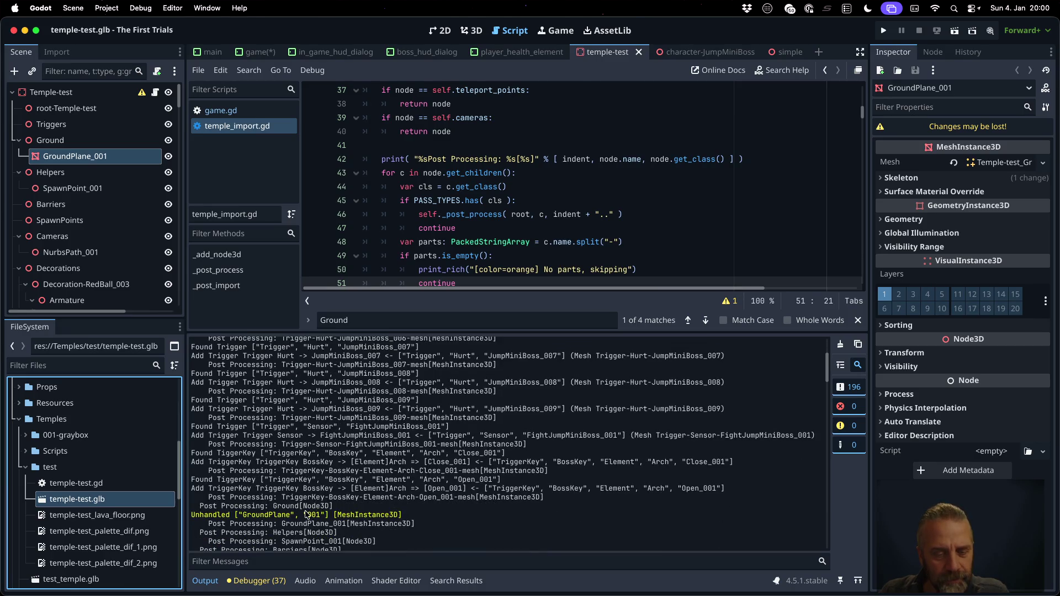
left_click_drag(243, 516, 290, 513)
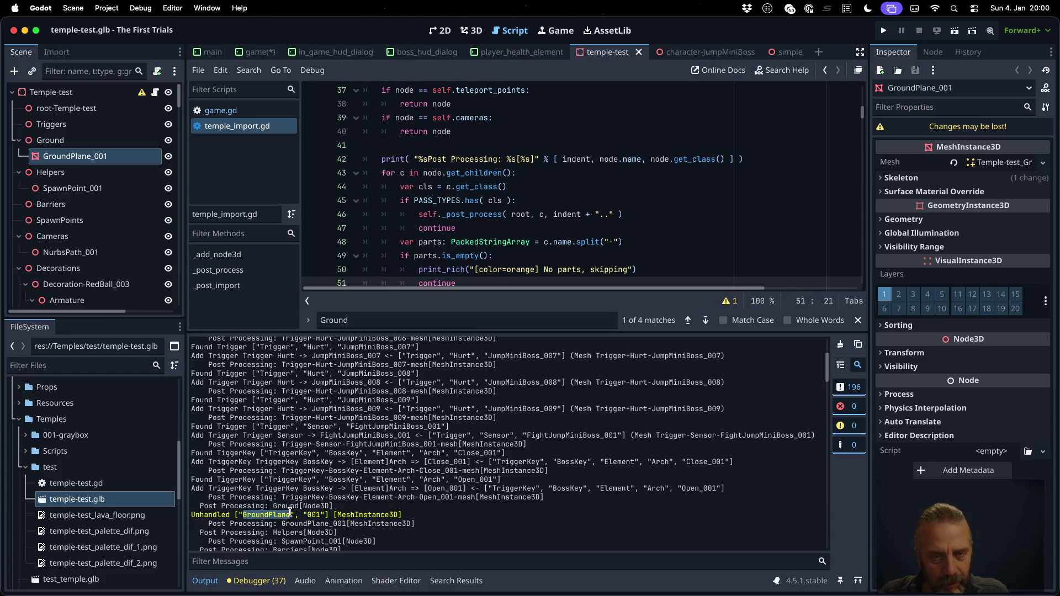
mouse_move(474, 332)
left_mouse_down()
mouse_move(489, 421)
mouse_move(475, 329)
left_mouse_up()
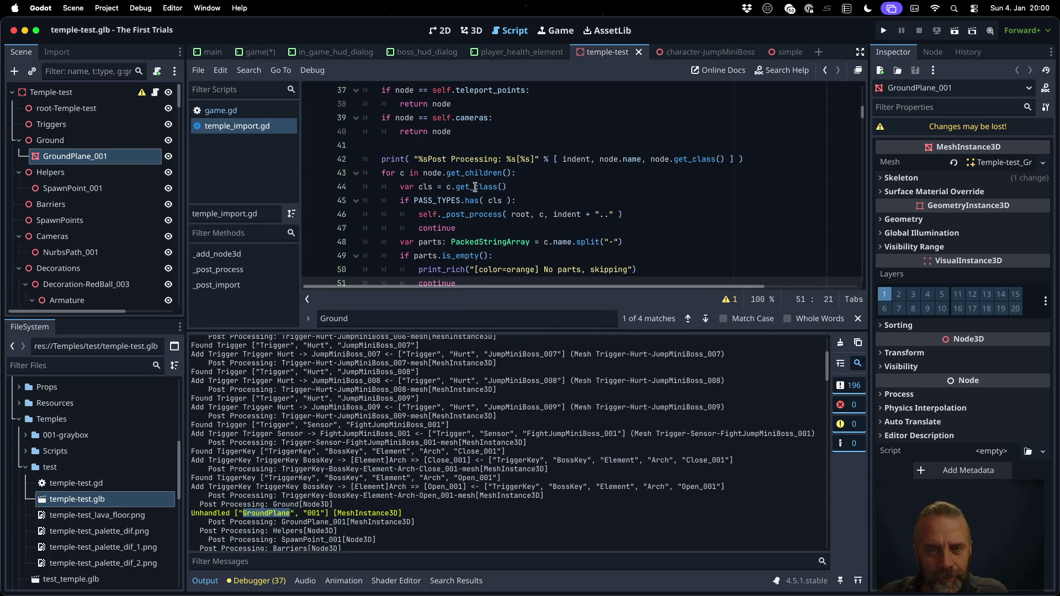
scroll(475, 187, "down", 14)
scroll(475, 187, "down", 20)
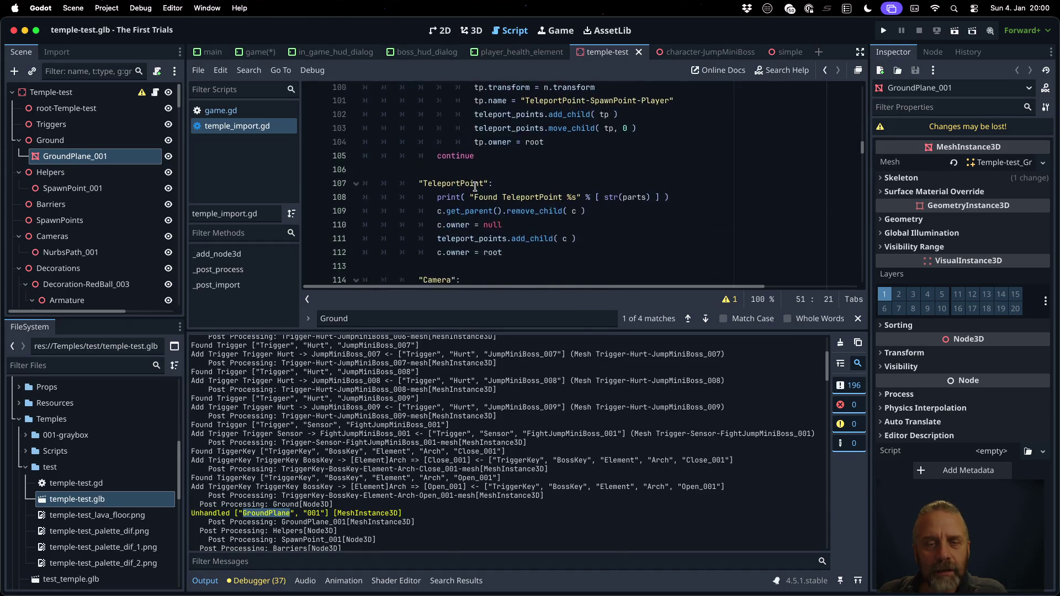
scroll(475, 188, "down", 15)
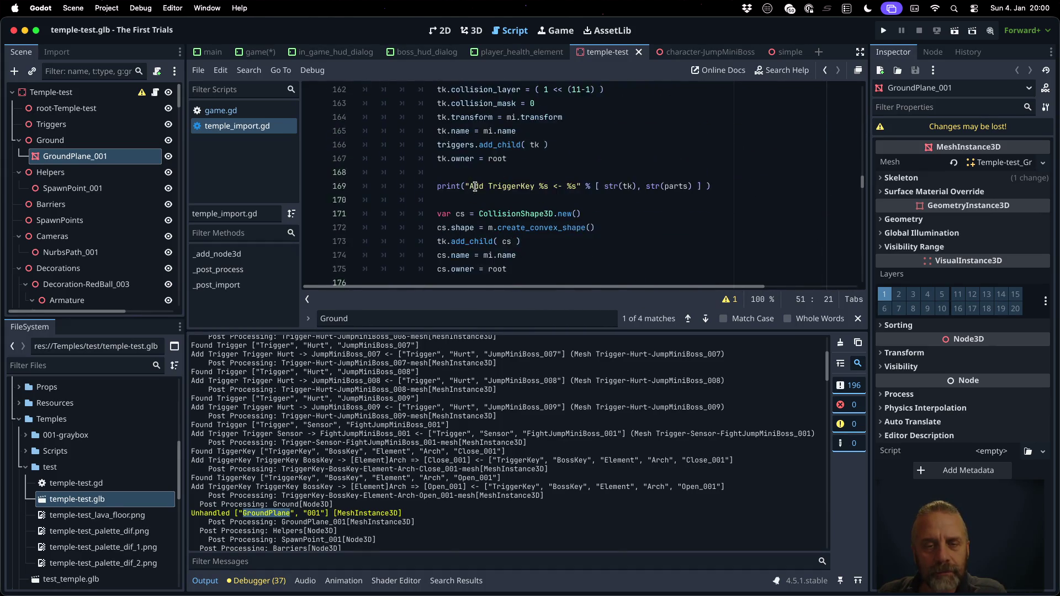
scroll(475, 187, "down", 17)
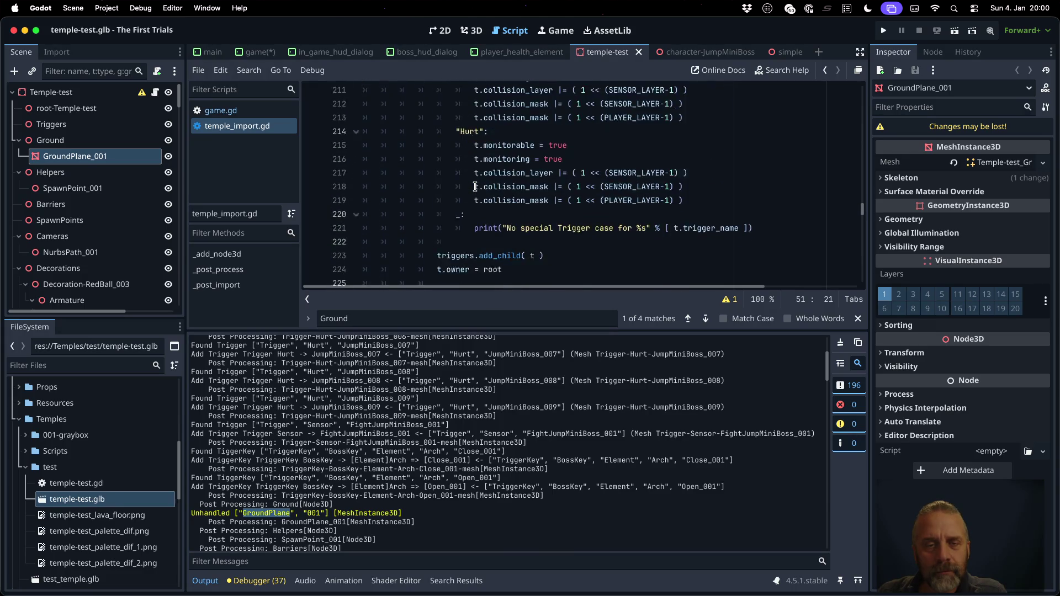
scroll(475, 188, "down", 12)
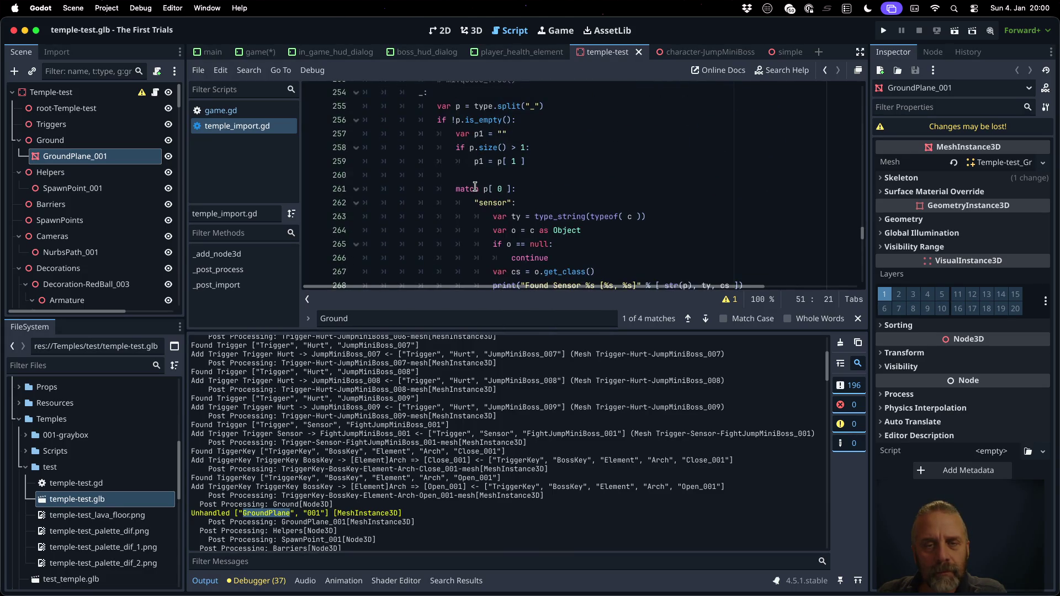
scroll(474, 187, "down", 11)
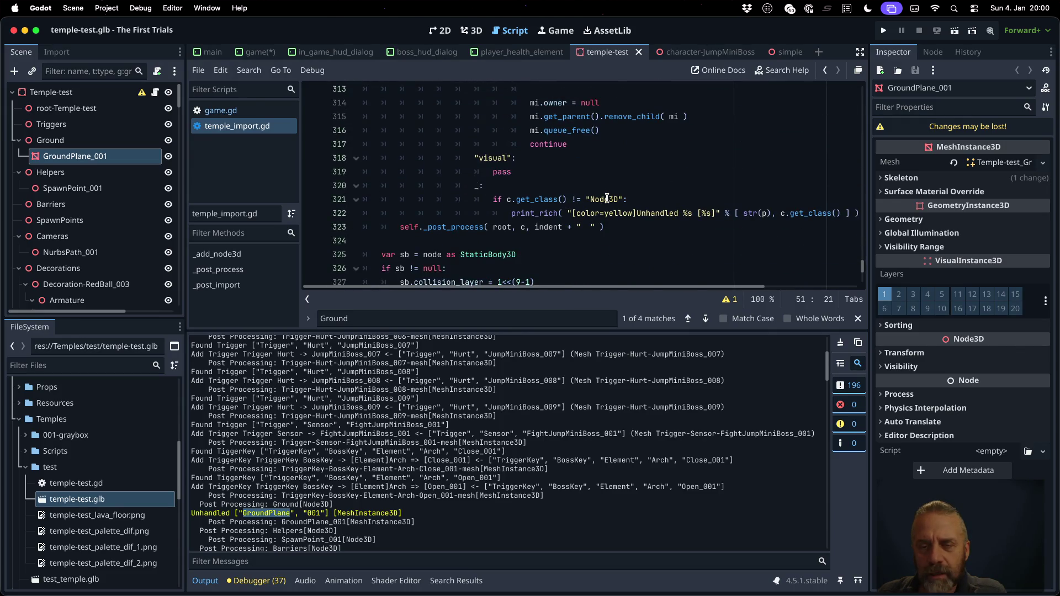
Step: Highlight the Unhandled print message and the matched type variable, then close the Ground search
double_click(657, 213)
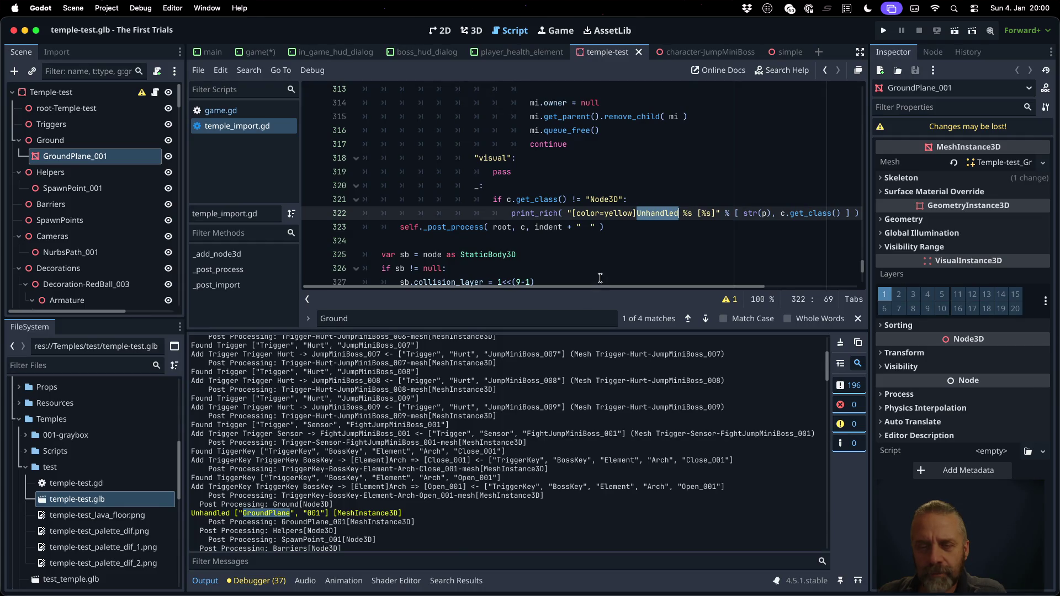
left_click_drag(585, 329, 585, 445)
scroll(523, 218, "up", 10)
scroll(523, 219, "up", 20)
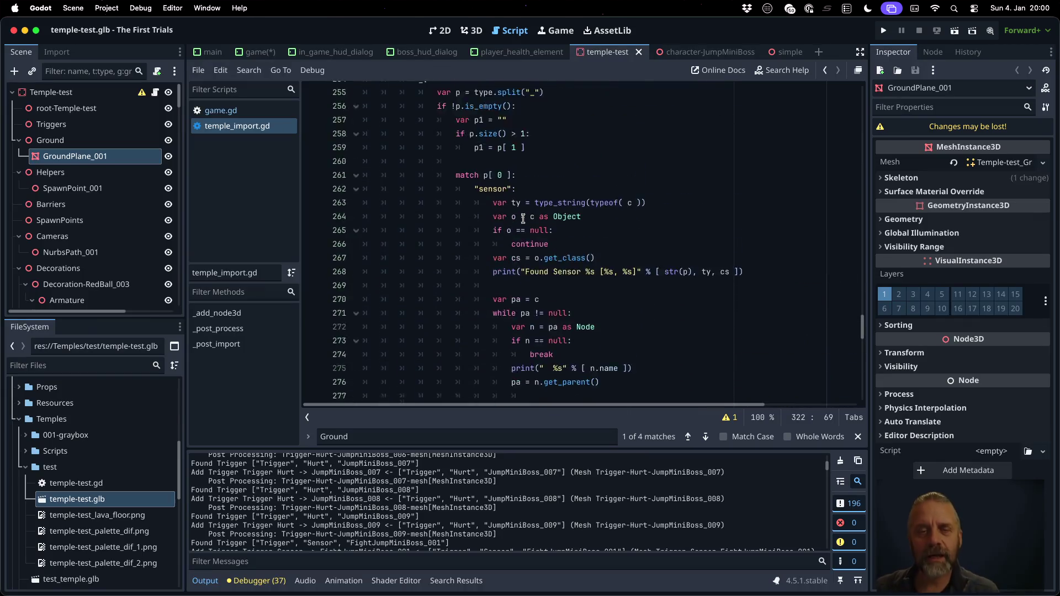
scroll(523, 219, "up", 20)
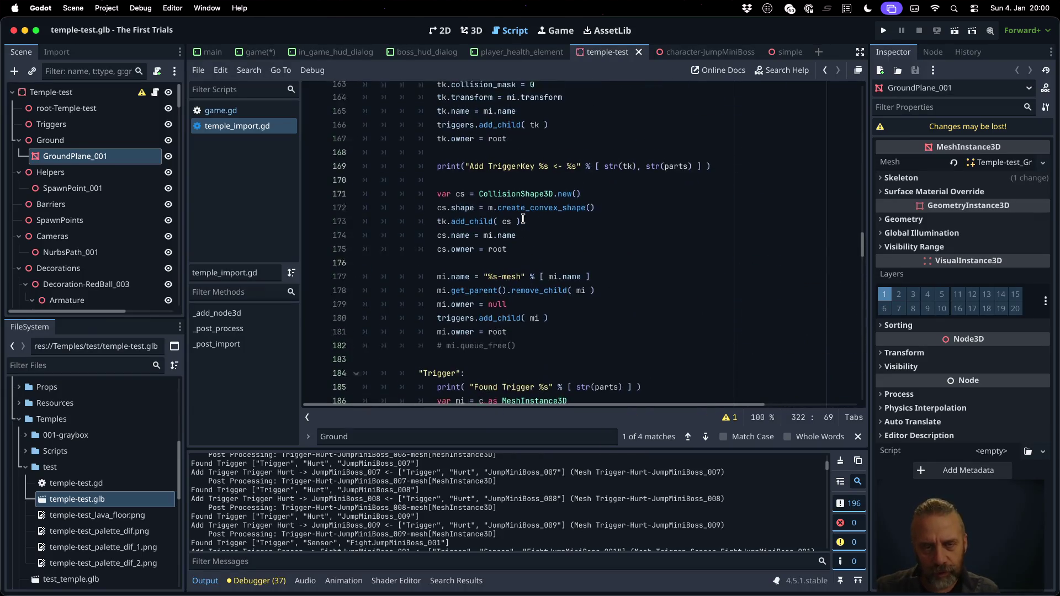
scroll(522, 219, "up", 14)
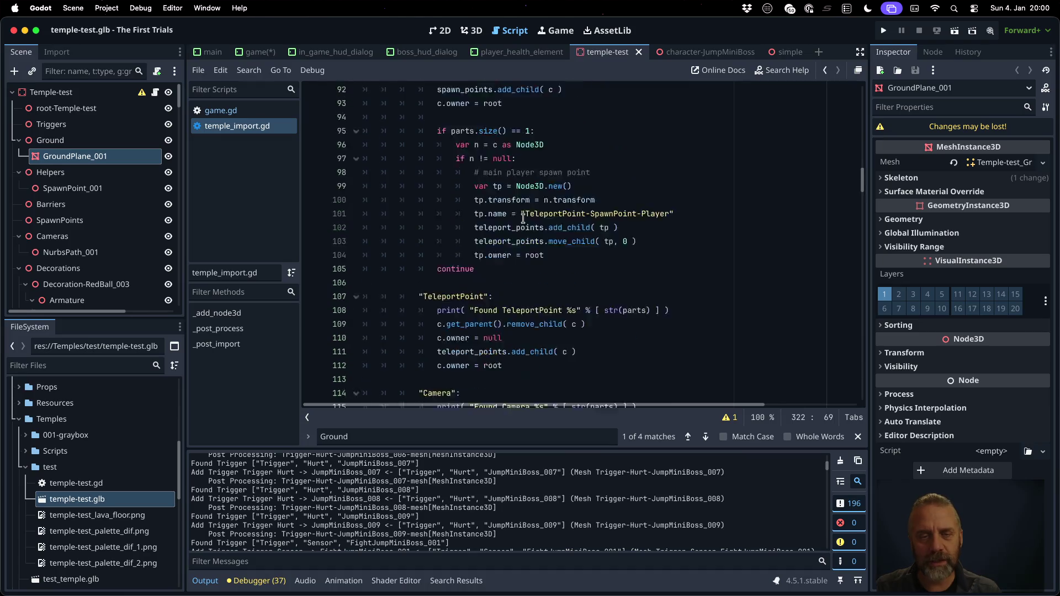
scroll(497, 173, "up", 5)
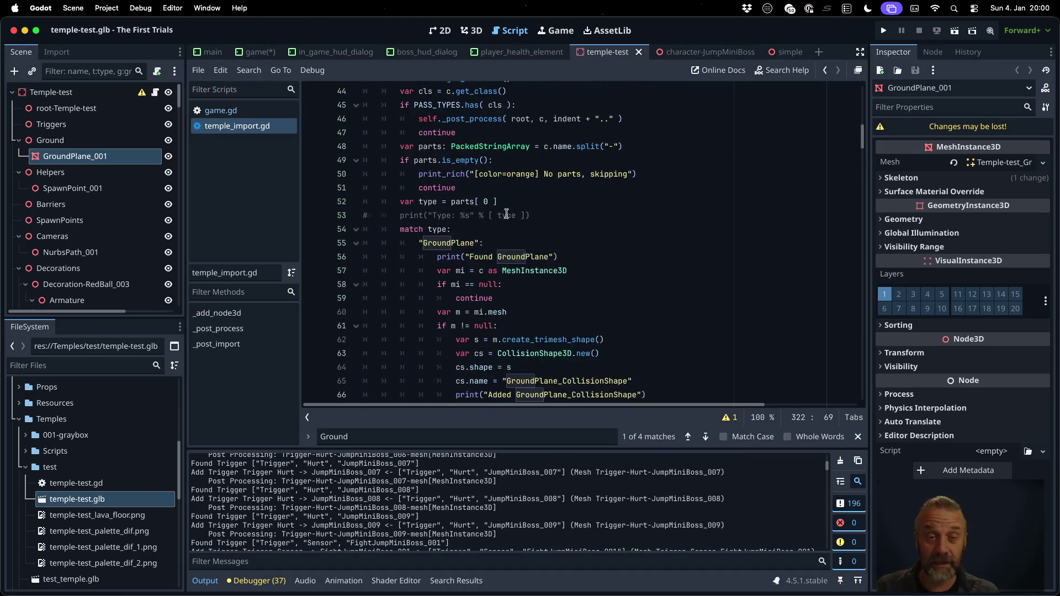
double_click(434, 230)
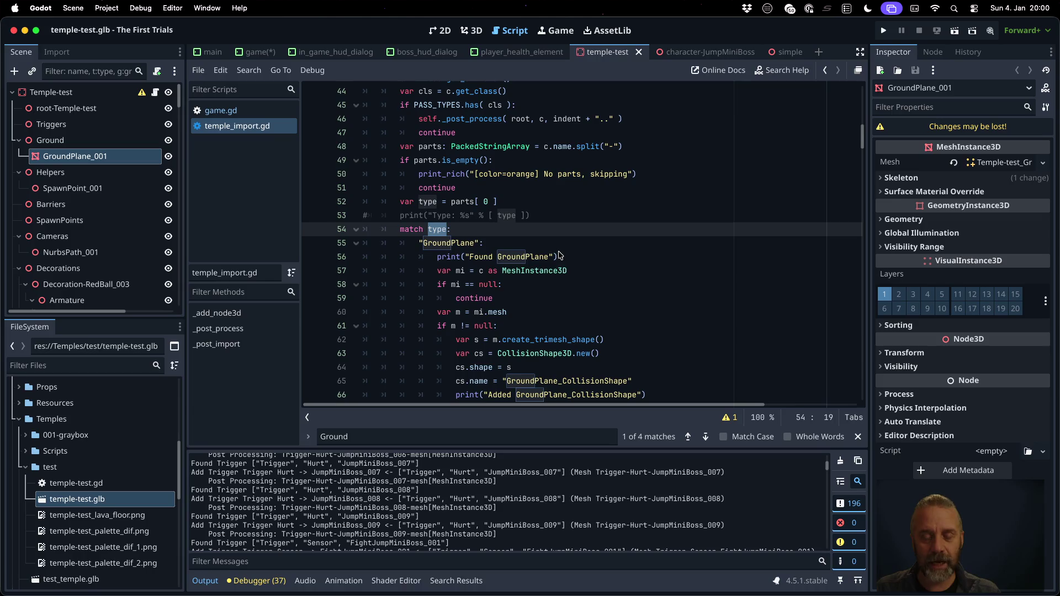
key("Escape")
scroll(535, 269, "down", 20)
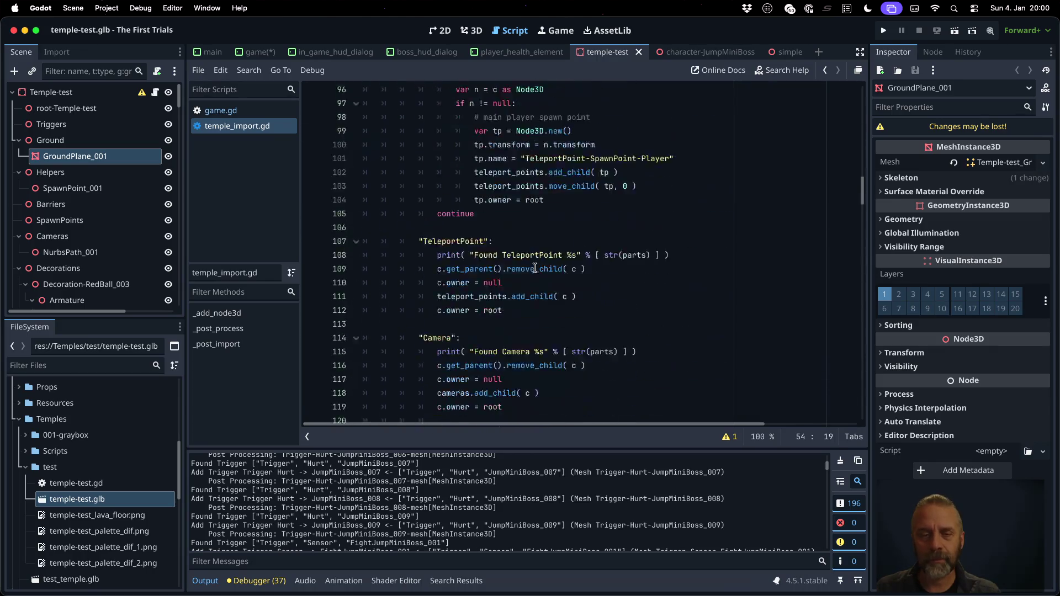
scroll(534, 268, "down", 20)
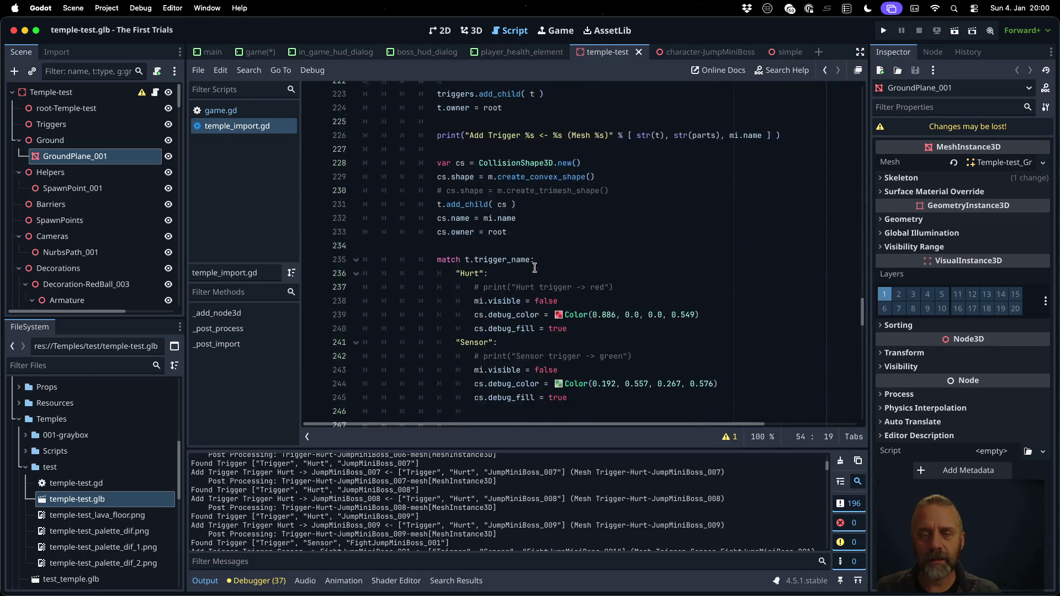
scroll(535, 268, "down", 18)
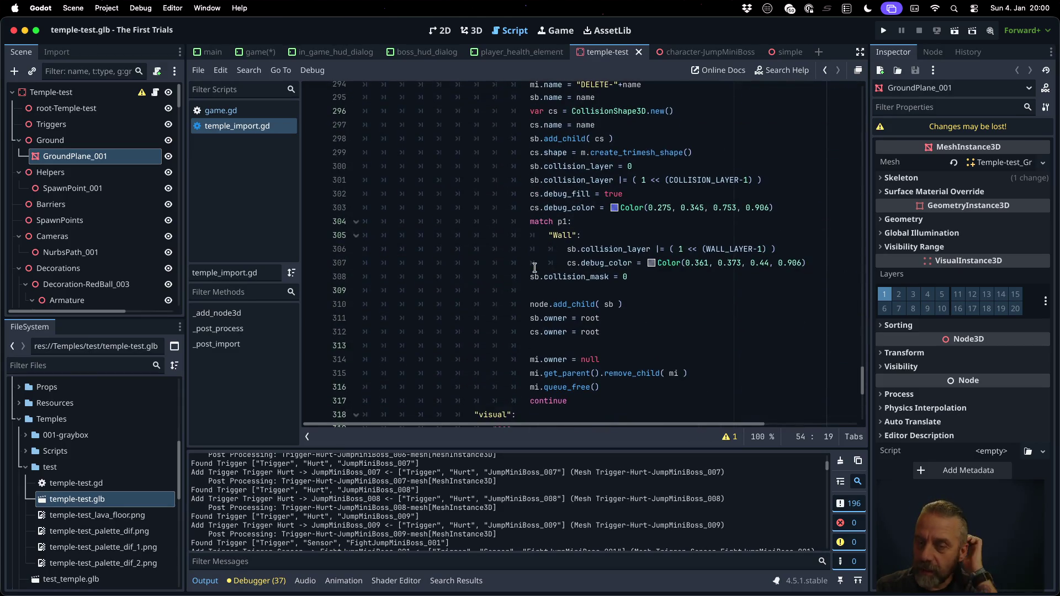
scroll(535, 269, "down", 7)
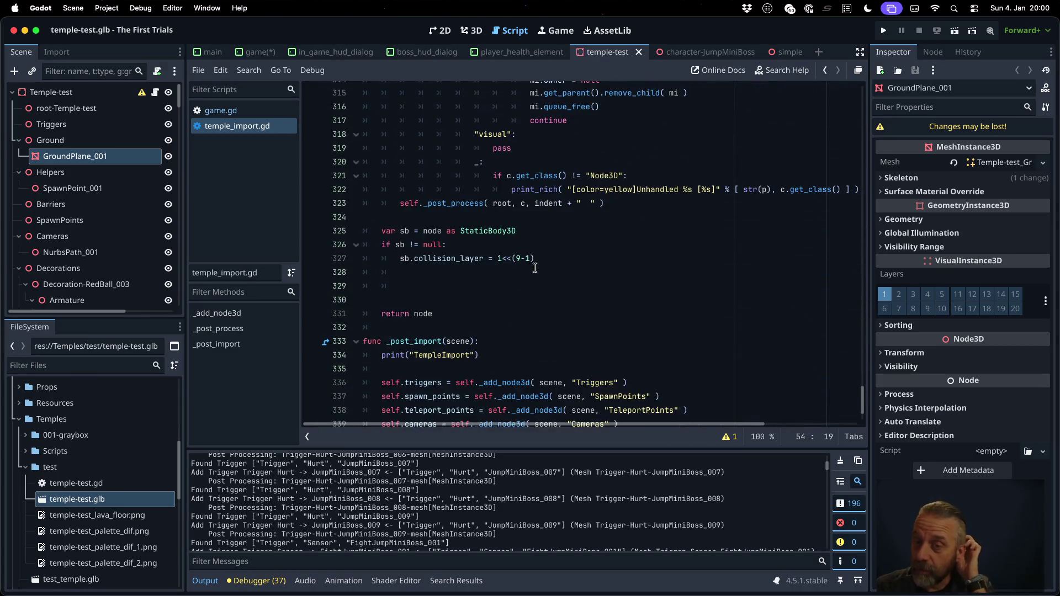
Step: Insert '%s -> type,' into the Unhandled print_rich on line 322 and save the script
left_click(701, 190)
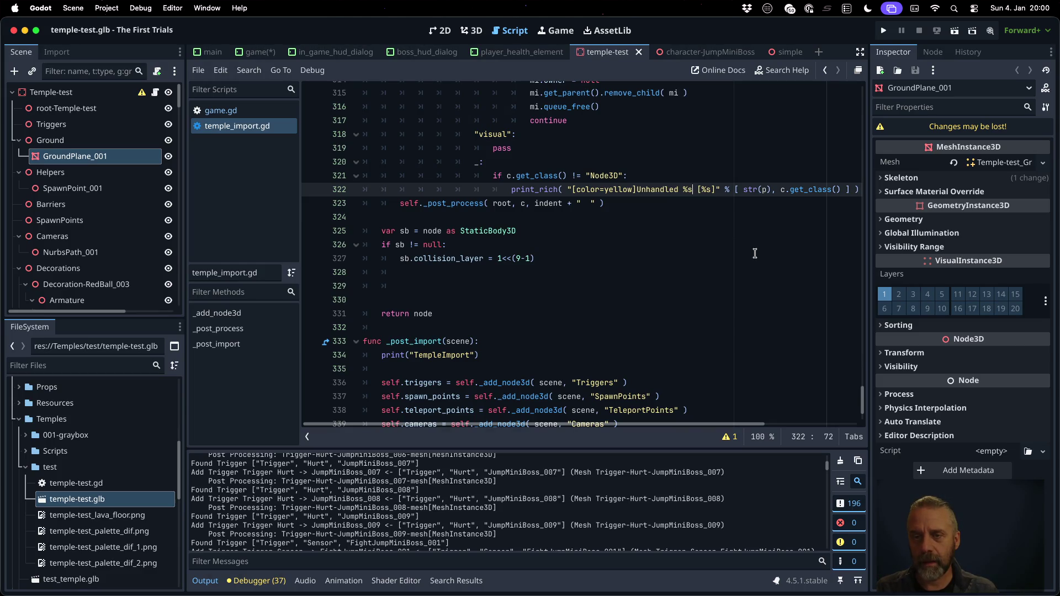
type("%s -> %s ")
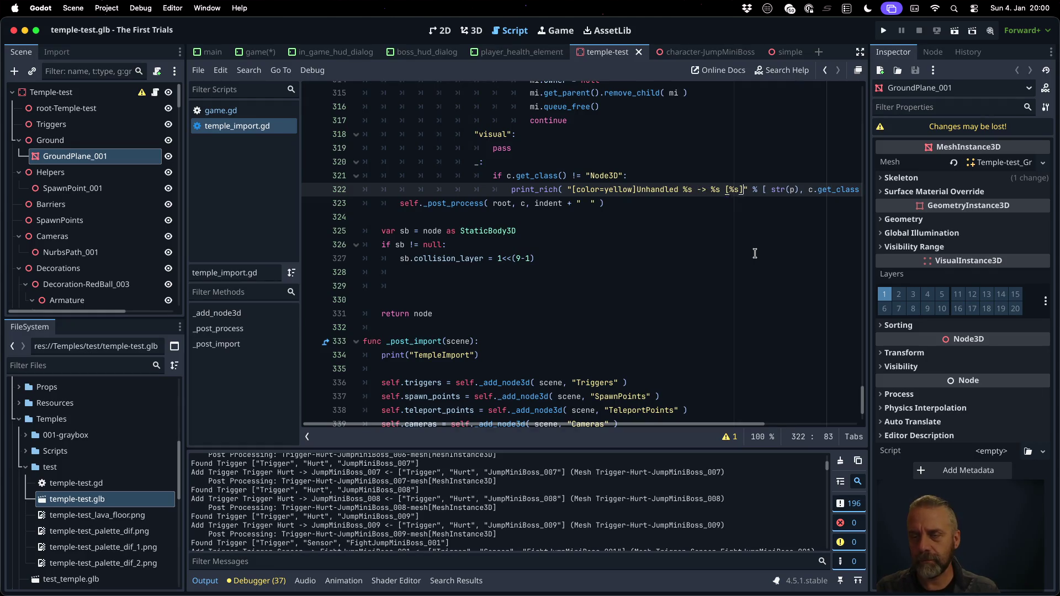
type("type,")
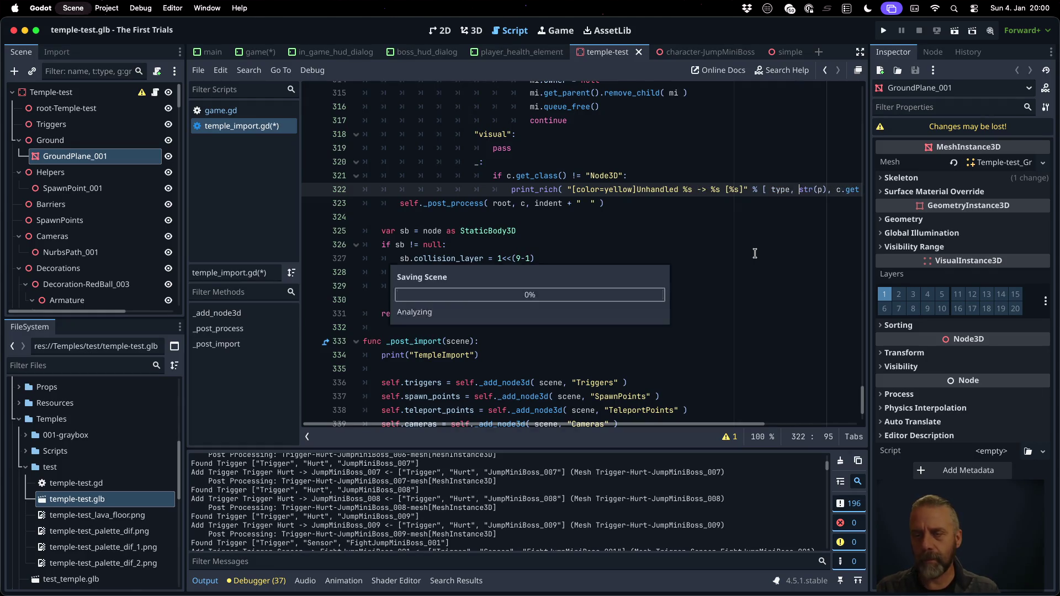
key("Return")
key("Escape")
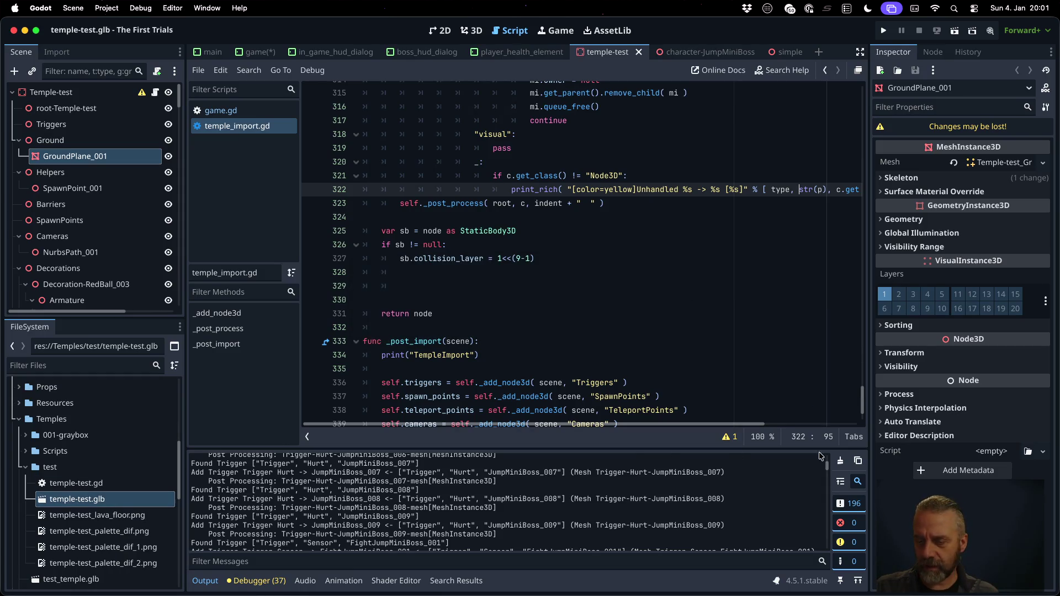
Step: Clear the Output log, reimport temple-test.glb, and enlarge the log to read the new output
left_click(841, 461)
right_click(103, 503)
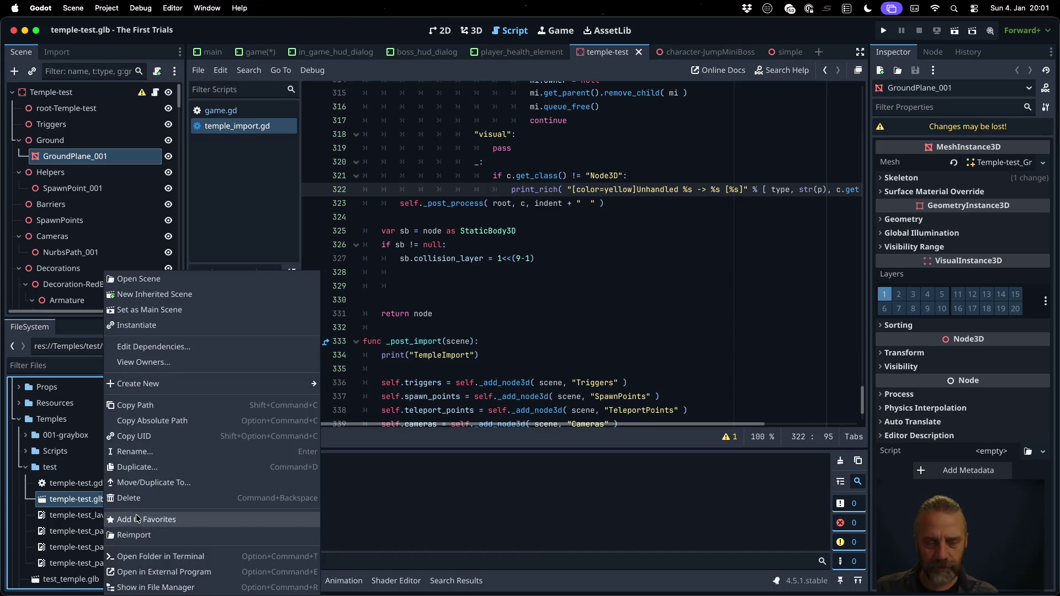
left_click(133, 534)
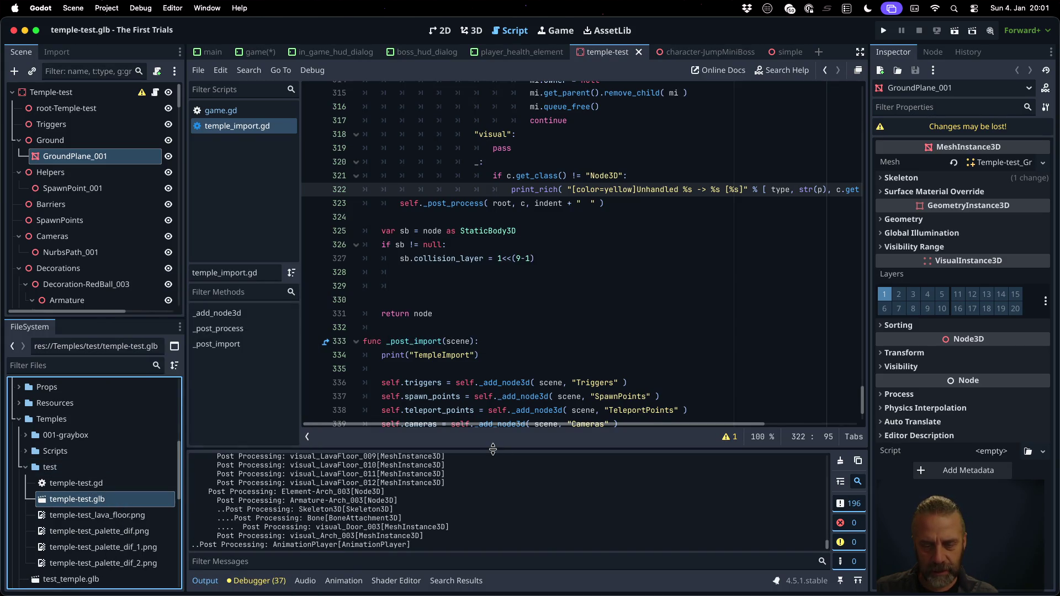
left_click_drag(493, 447, 494, 334)
scroll(510, 430, "up", 10)
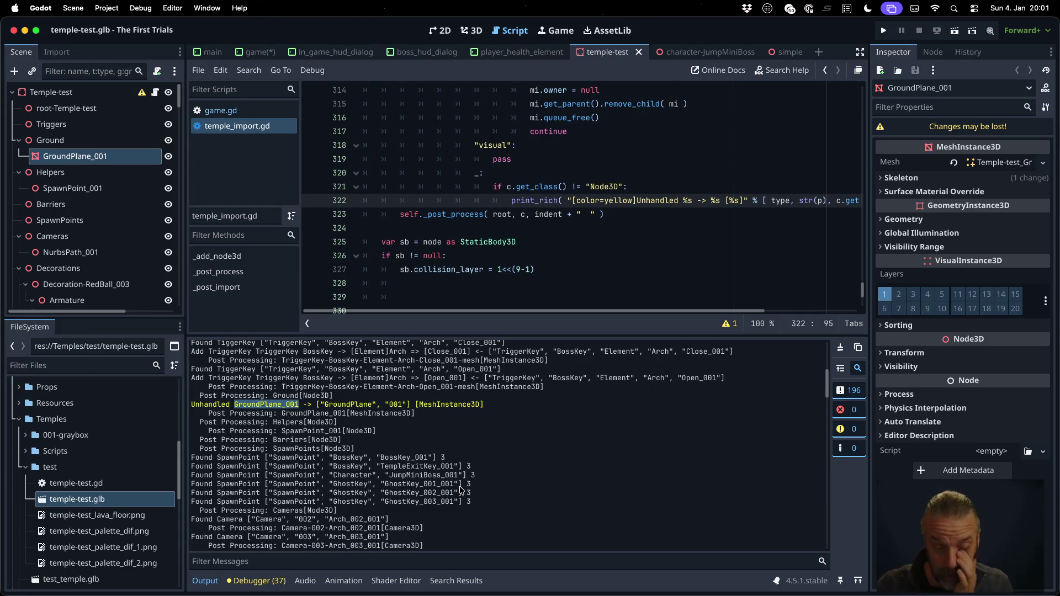
Step: Return the caret to the script and drag the Output splitter down to enlarge the code area
left_click(580, 269)
scroll(526, 266, "up", 15)
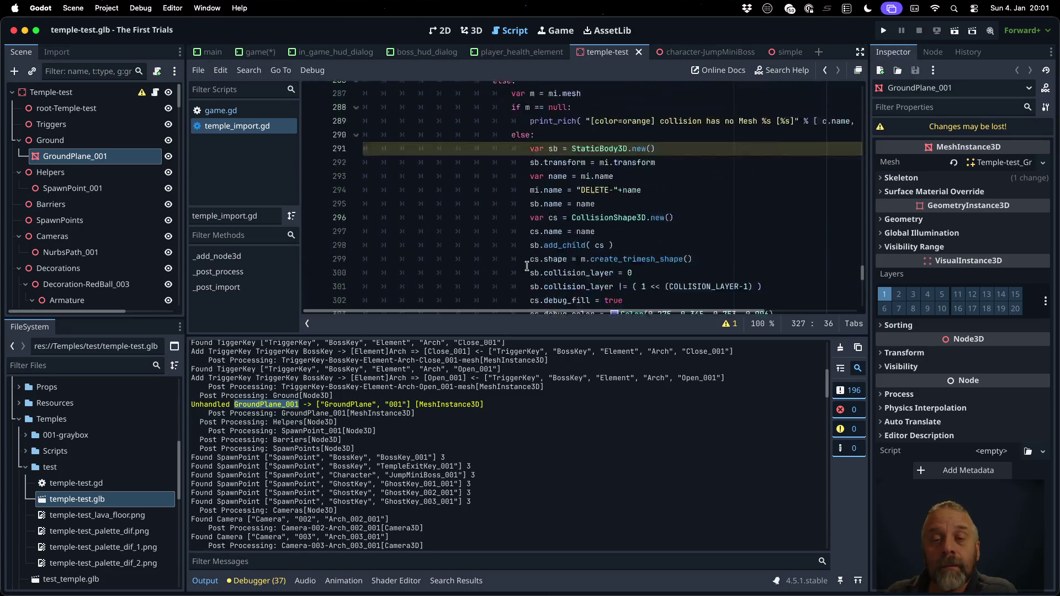
scroll(526, 267, "up", 3)
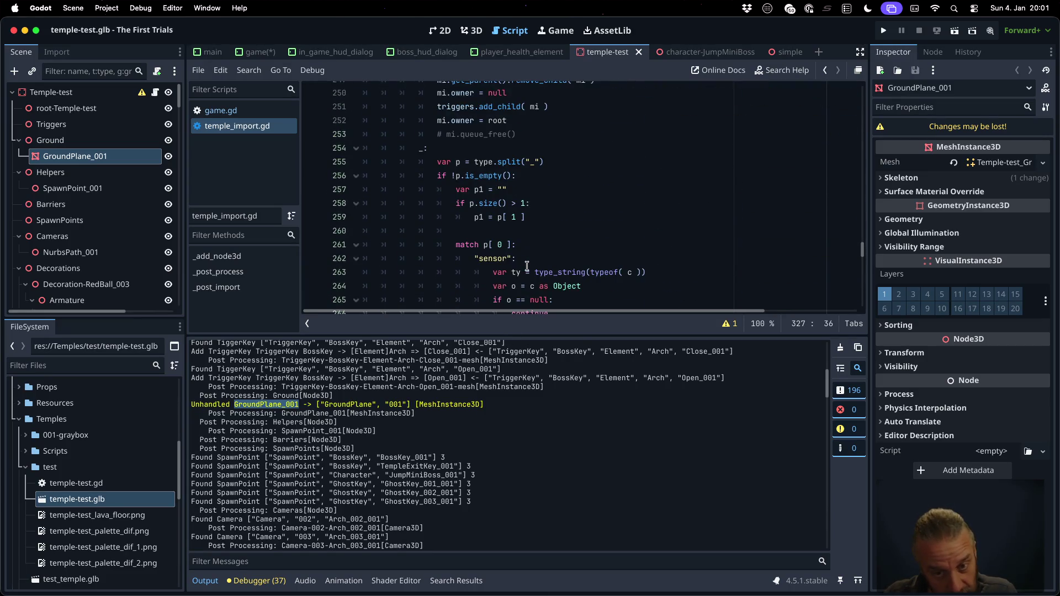
scroll(527, 267, "down", 1)
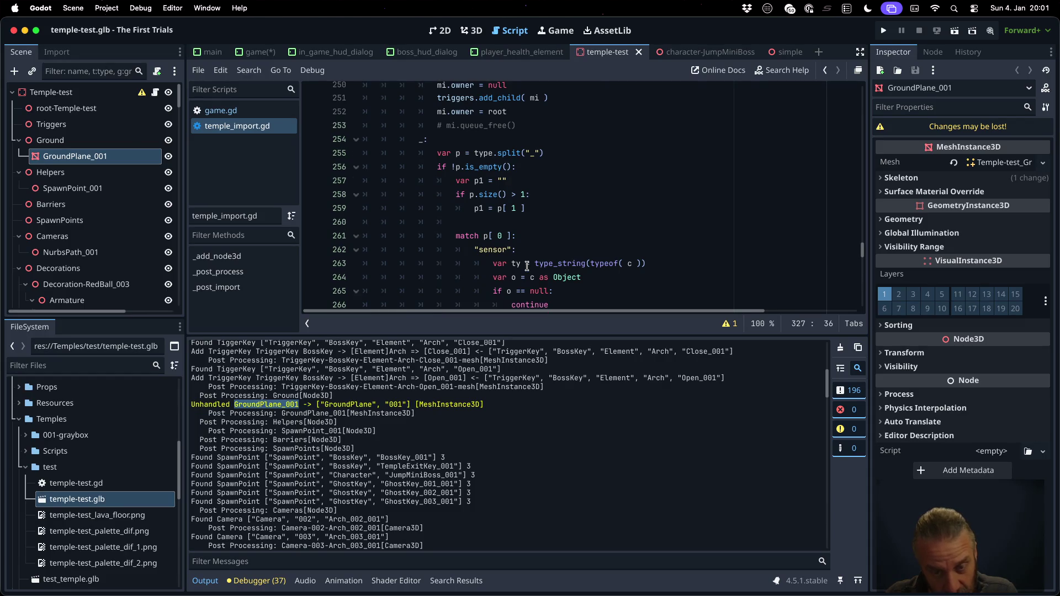
scroll(527, 266, "down", 1)
scroll(526, 266, "down", 1)
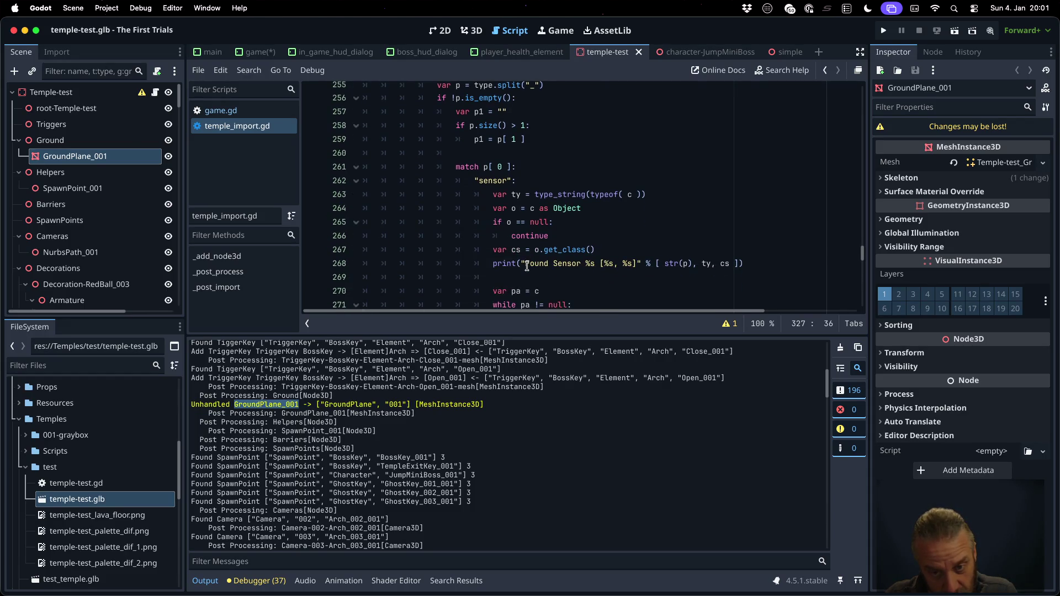
mouse_move(550, 336)
left_mouse_down()
mouse_move(550, 326)
mouse_move(550, 449)
left_mouse_up()
Step: Scroll up from the sensor case and place the caret on the GroundPlane case at line 55
left_click(555, 185)
scroll(577, 241, "up", 4)
scroll(577, 241, "up", 14)
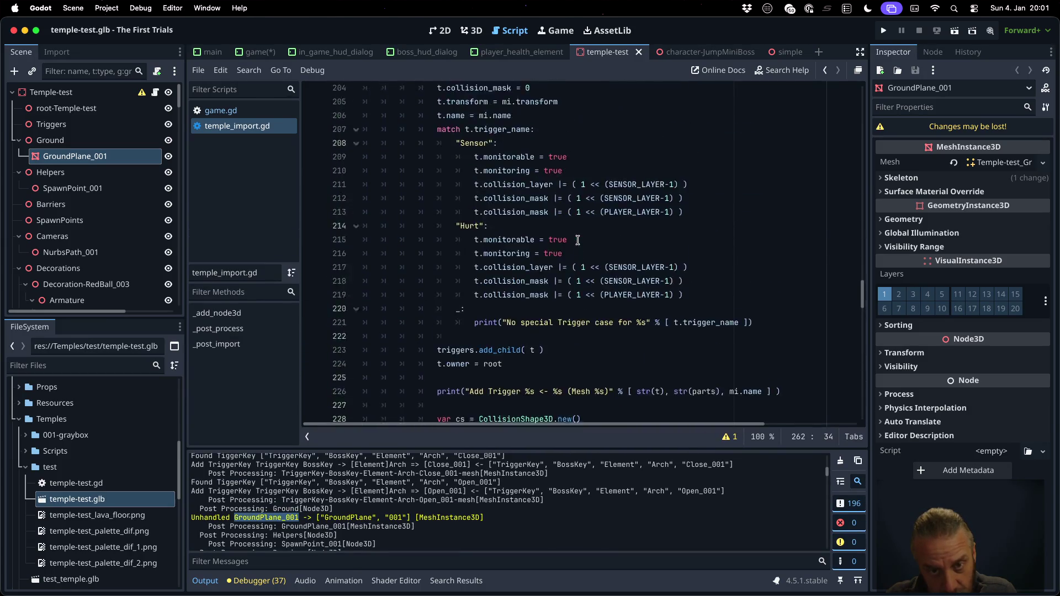
scroll(578, 241, "up", 20)
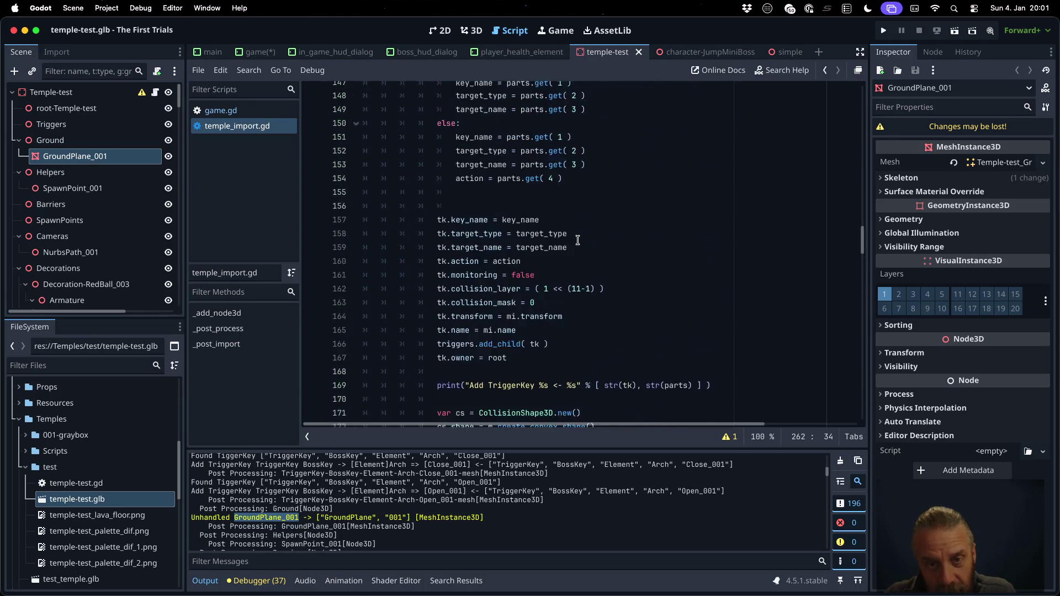
scroll(577, 241, "up", 16)
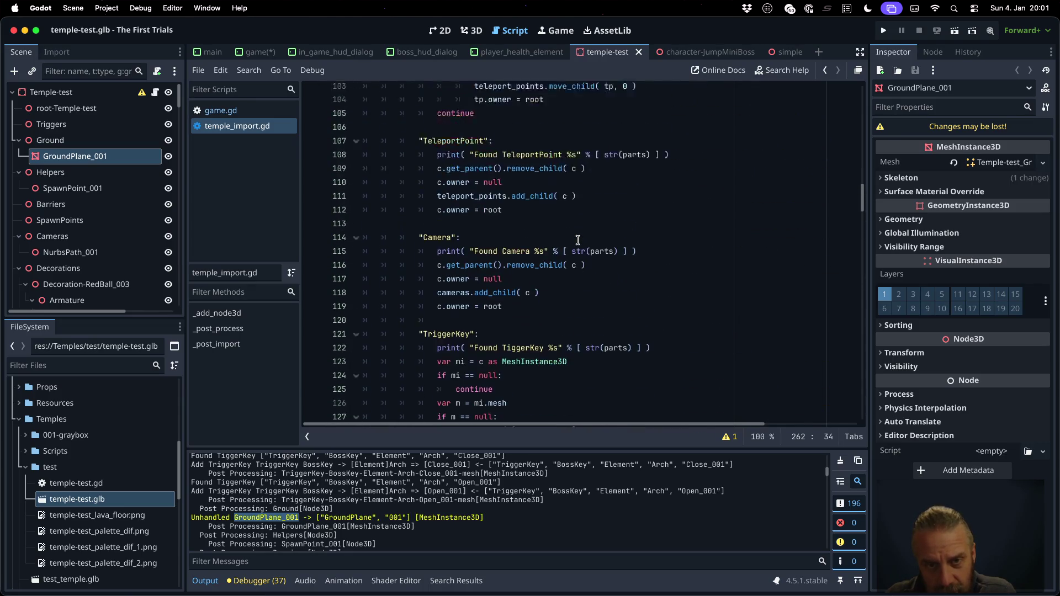
scroll(578, 241, "up", 9)
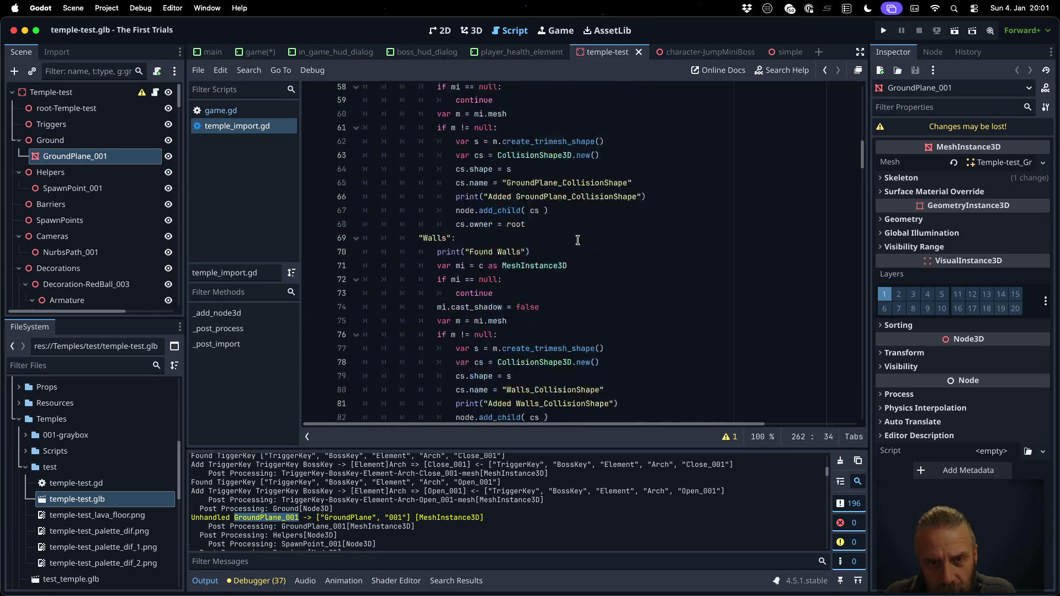
left_click(532, 161)
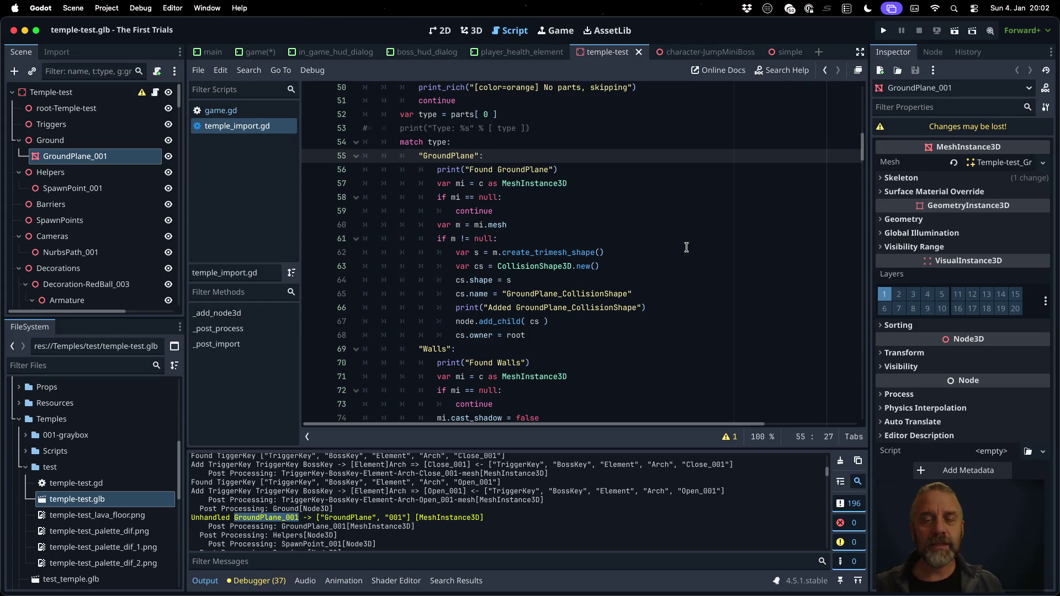
Step: Duplicate the GroundPlane pattern line 55 and position the caret to turn the copy into GroundPlane_001
key("shift+Down")
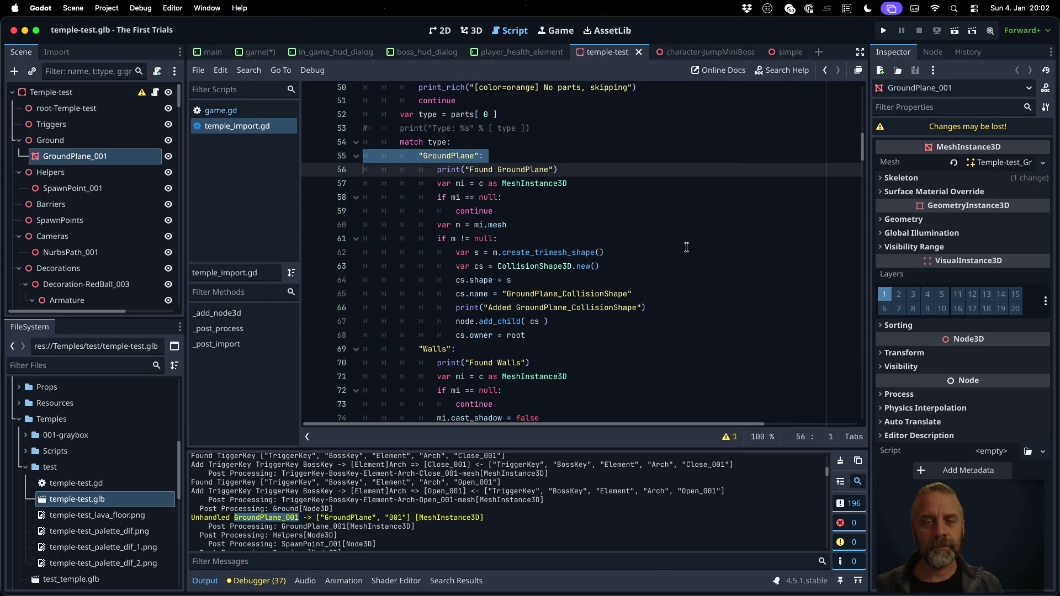
key("ctrl+shift+d")
key("Up")
key("Up")
key("Down")
key("End")
key("Left")
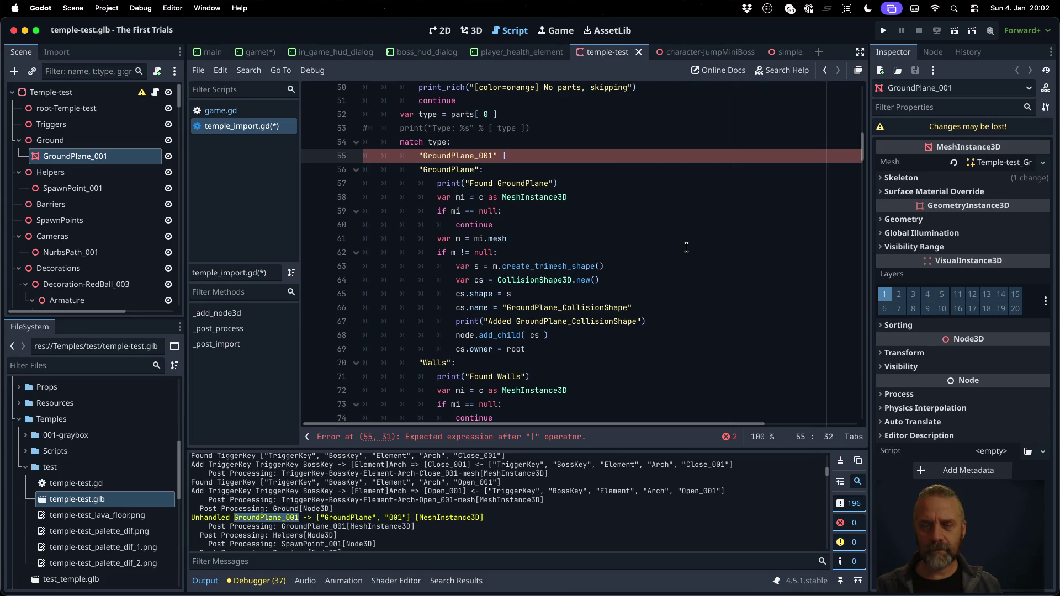
key("super+Tab")
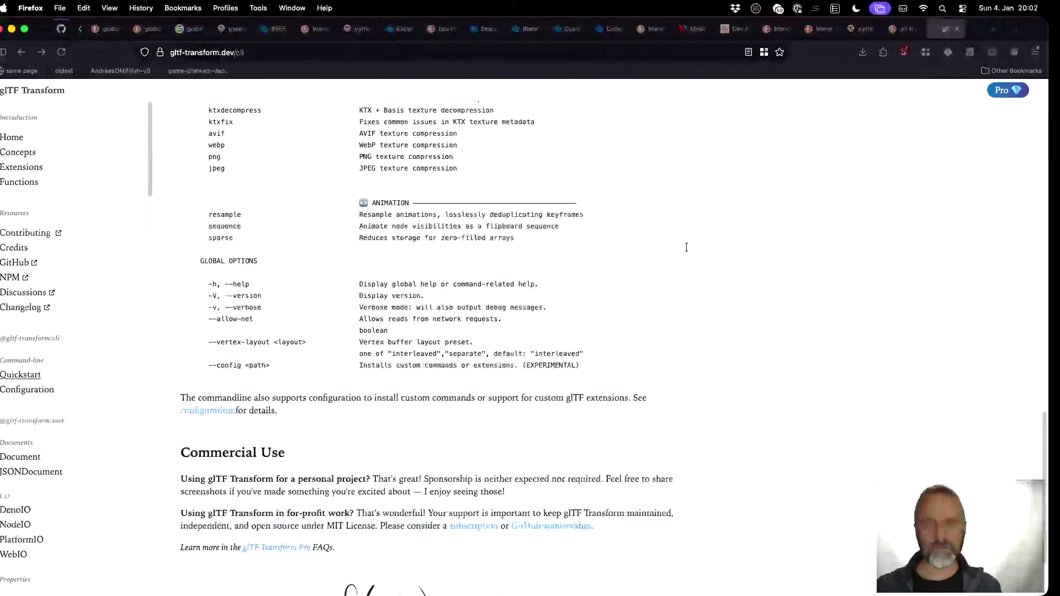
Step: Search DuckDuckGo in a new Firefox tab for 'gdscript match multiple'
key("super+t")
type("gdscreip")
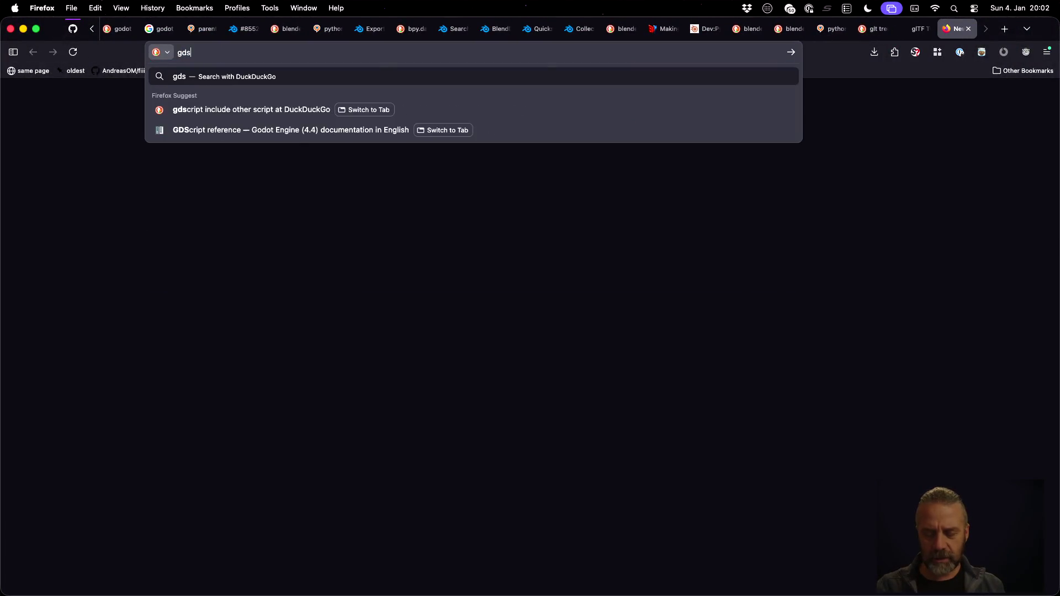
key("BackSpace")
key("BackSpace")
key("BackSpace")
type("ipt match m")
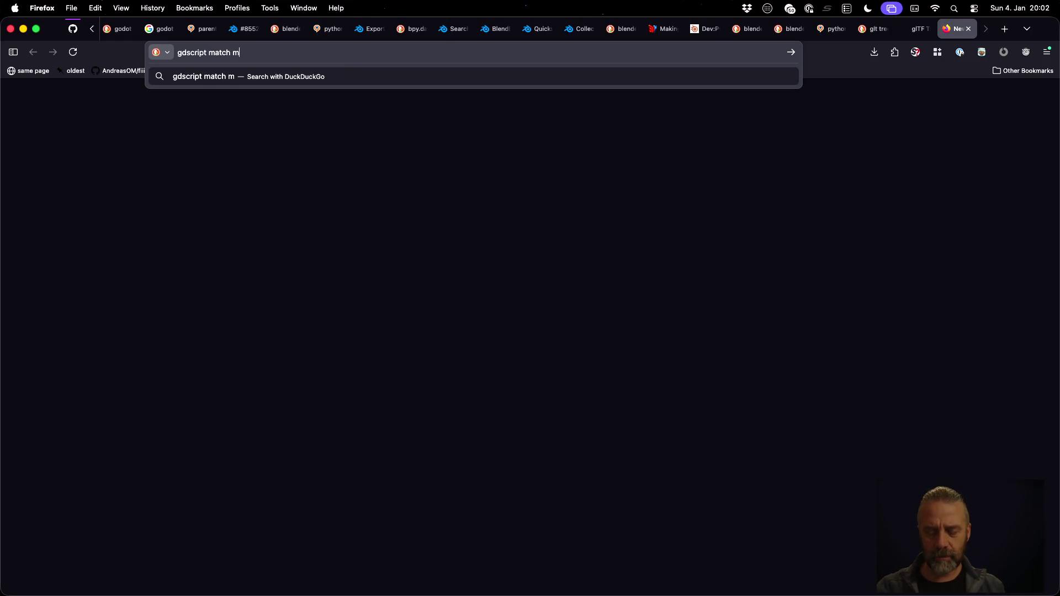
type("ultiple")
key("Return")
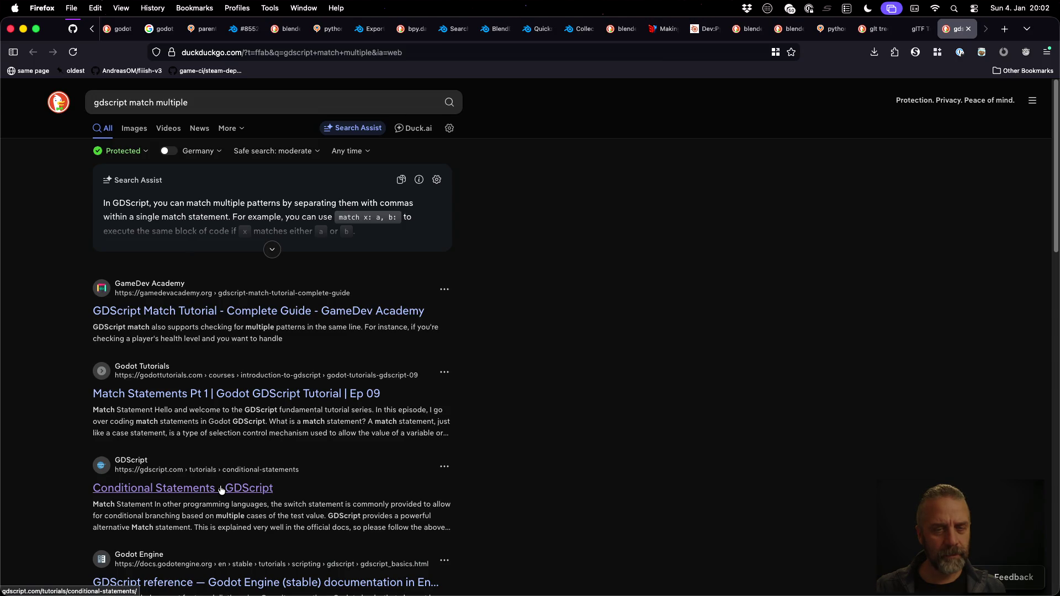
key("super+Tab")
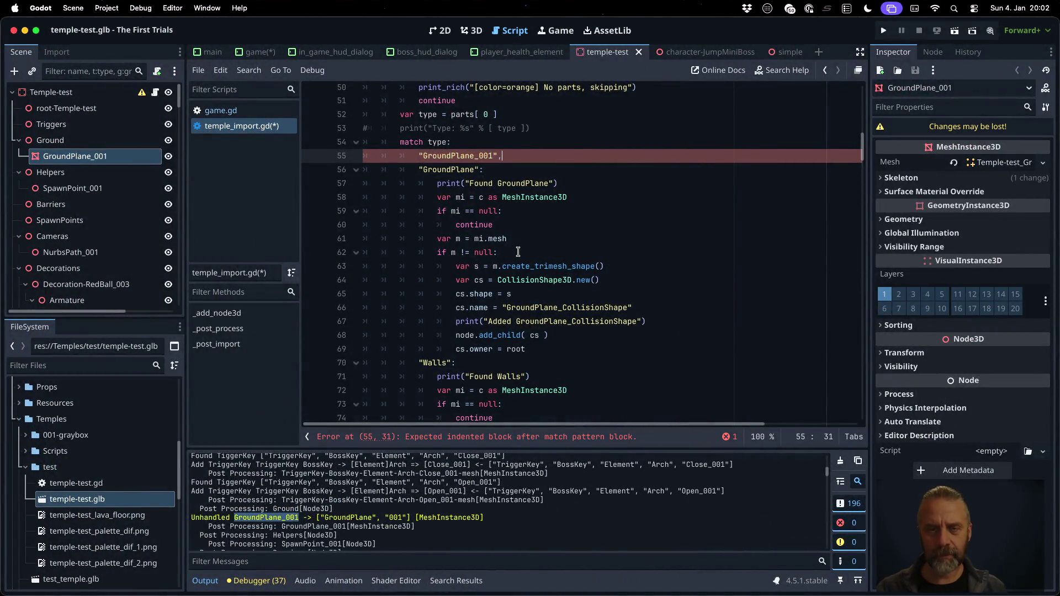
Step: Make "GroundPlane_001" and "GroundPlane" comma-separated patterns of one match case and save
key("Escape")
key("BackSpace")
key("BackSpace")
key("BackSpace")
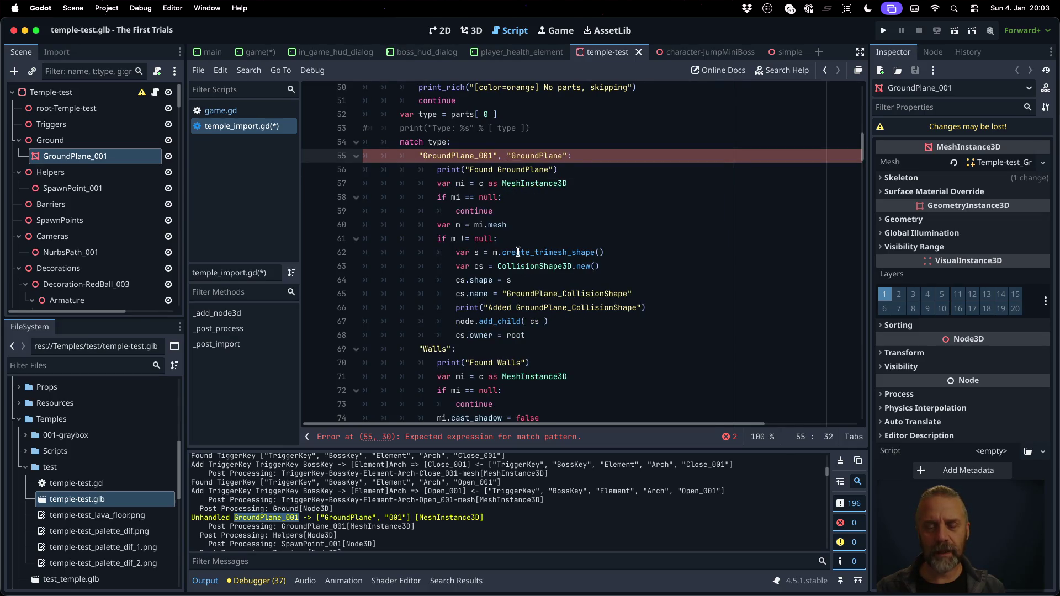
key("Escape")
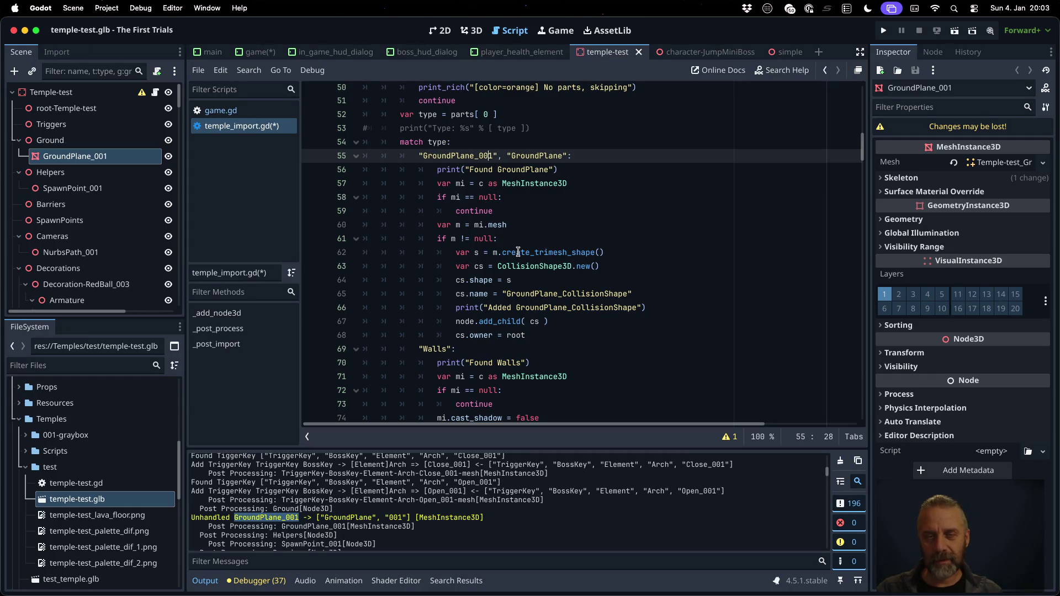
key("Return")
key("ctrl+s")
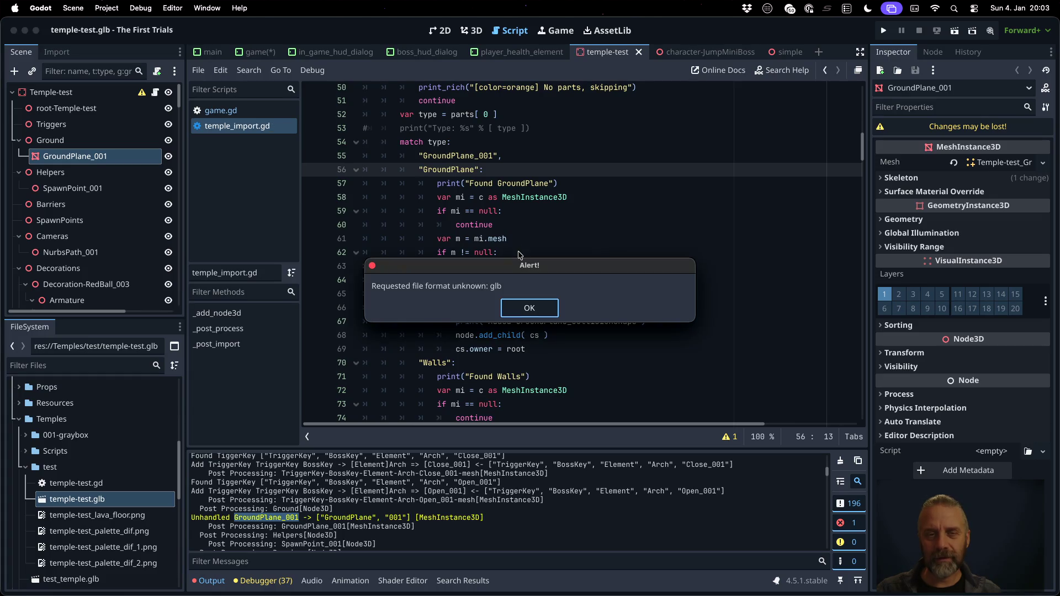
key("Return")
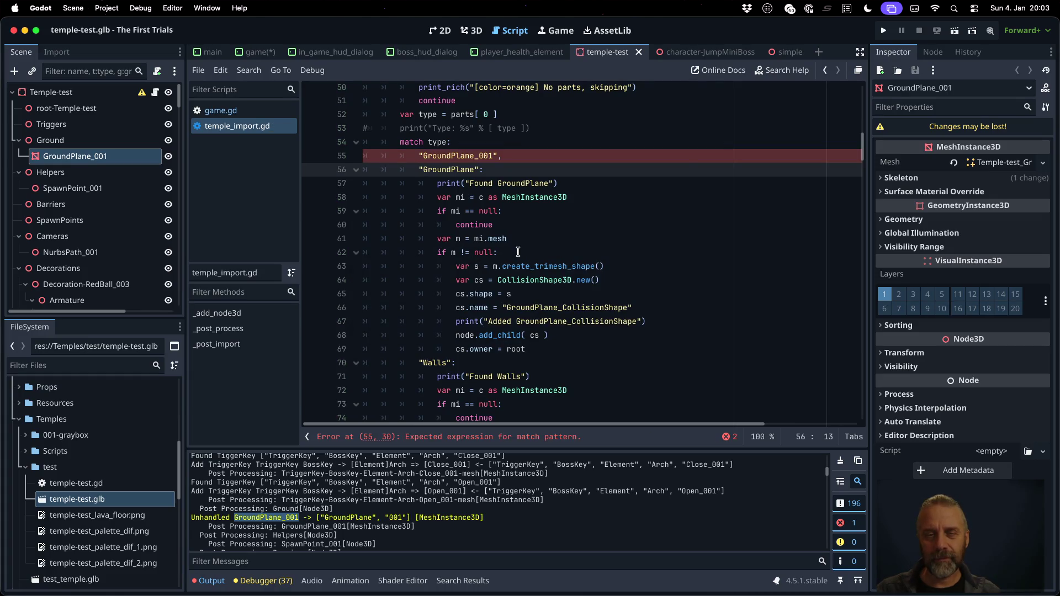
Step: Add a trailing \ after "GroundPlane_001", so the case continues onto the GroundPlane line, and save
key("Up")
key("End")
type("\\")
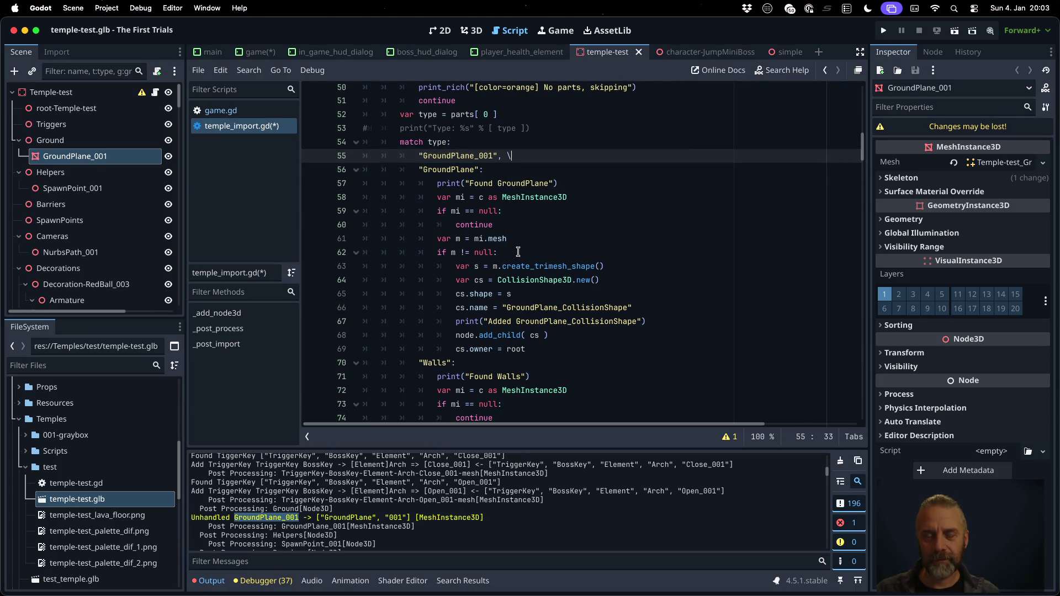
key("Down")
key("ctrl+s")
key("Return")
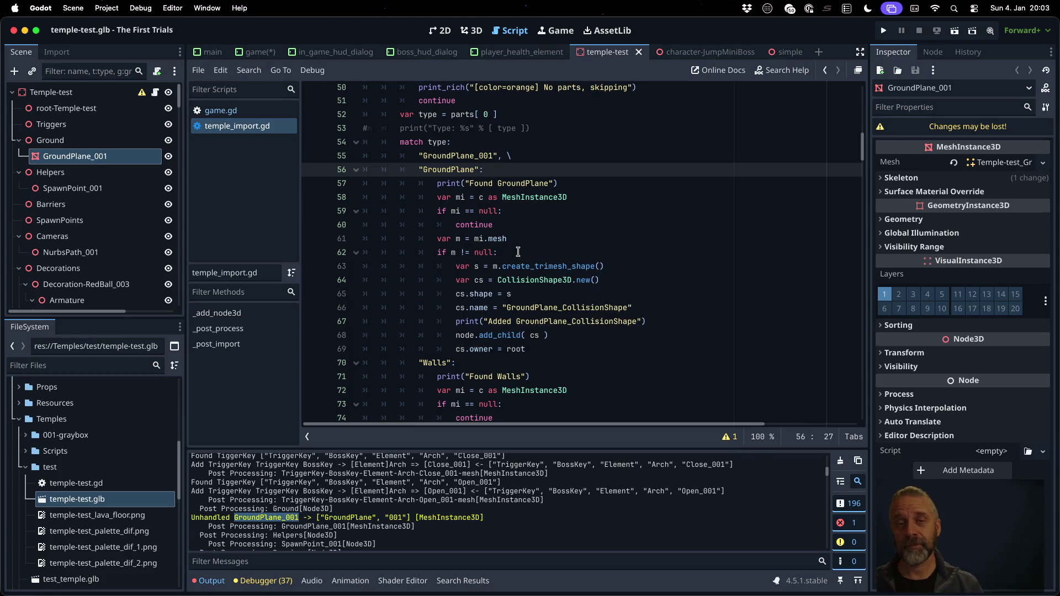
right_click(94, 500)
Step: Reimport temple-test.glb and inspect Ground, GroundPlane_001 and the new GroundPlane_CollisionShape in the Scene dock
left_click(164, 532)
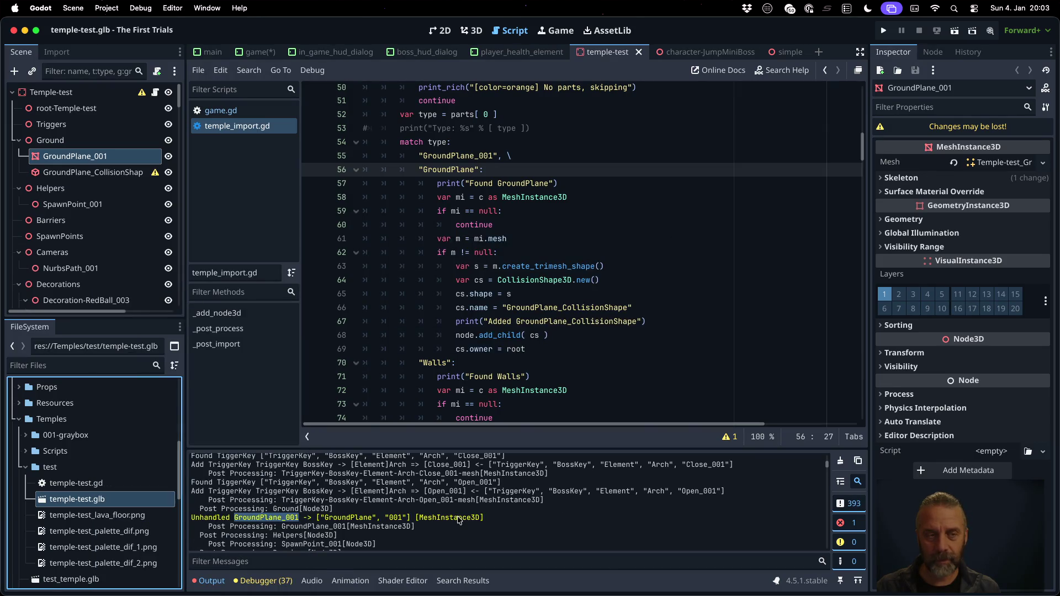
scroll(458, 520, "down", 10)
scroll(457, 519, "down", 10)
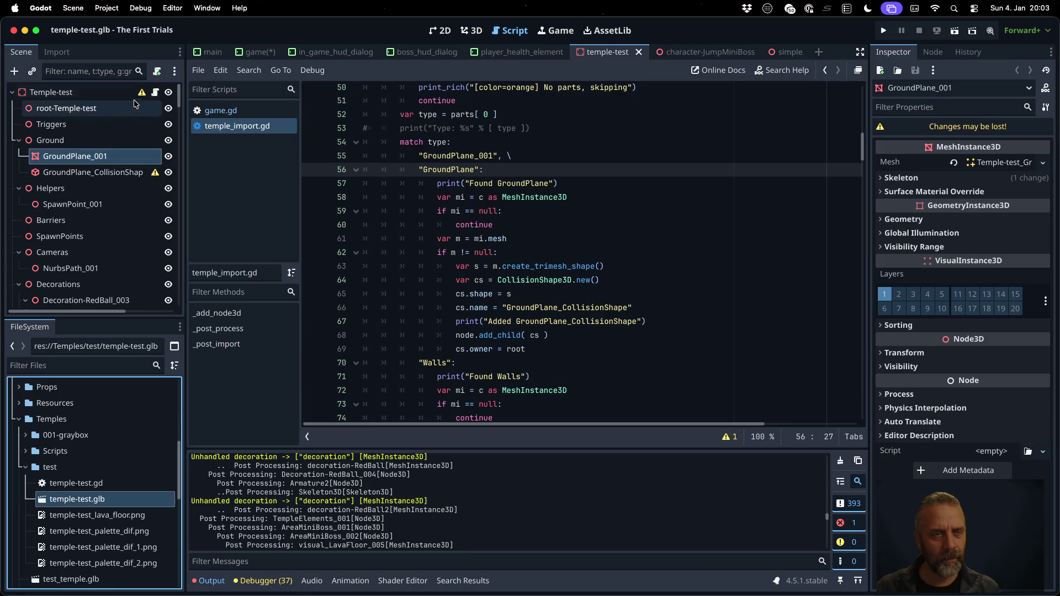
mouse_move(142, 97)
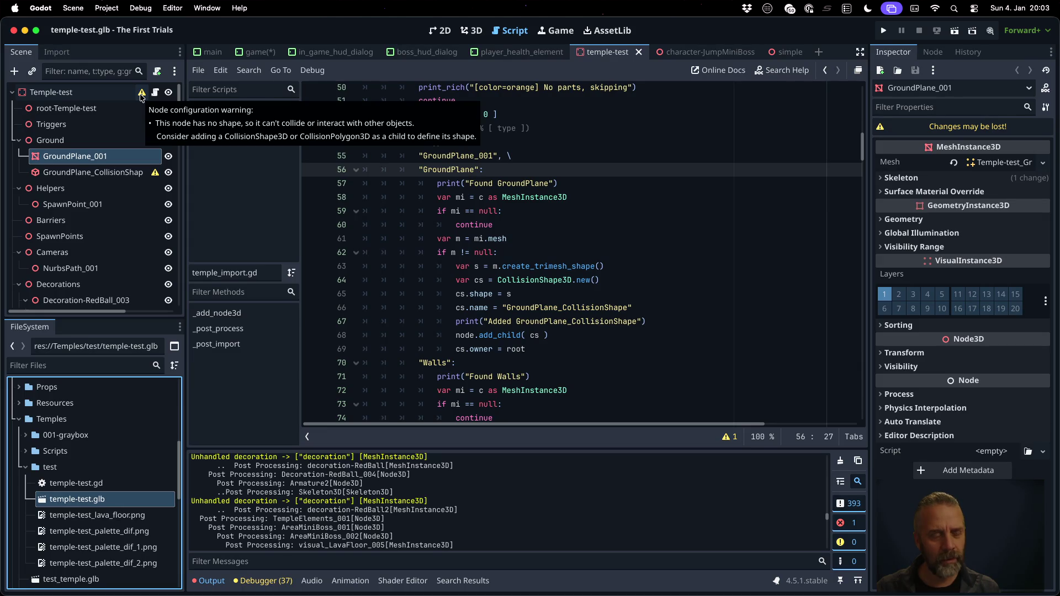
left_click(95, 141)
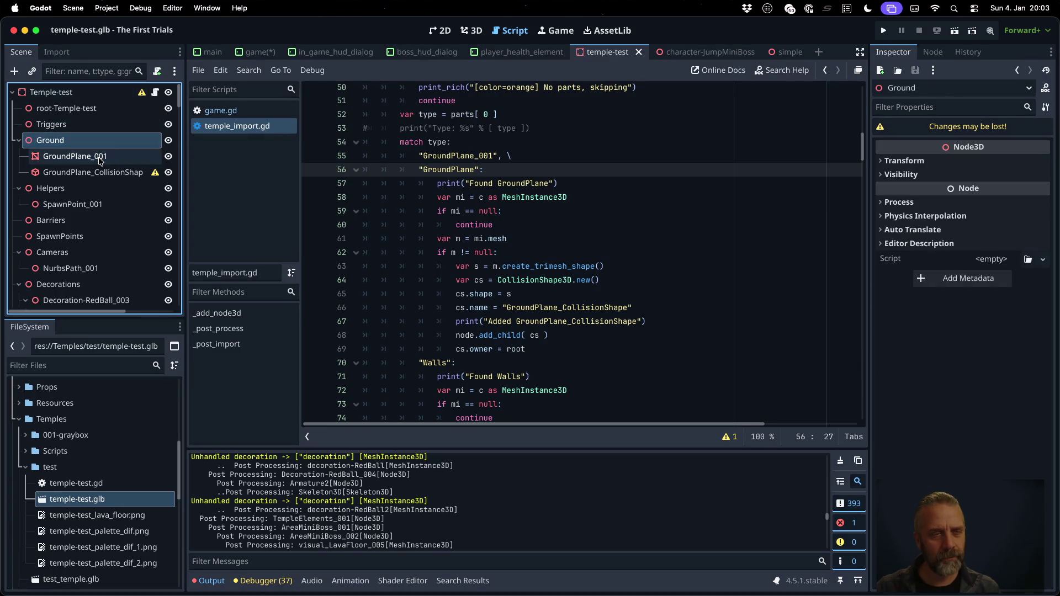
left_click(101, 159)
left_click(102, 173)
left_click(91, 157)
left_click(83, 143)
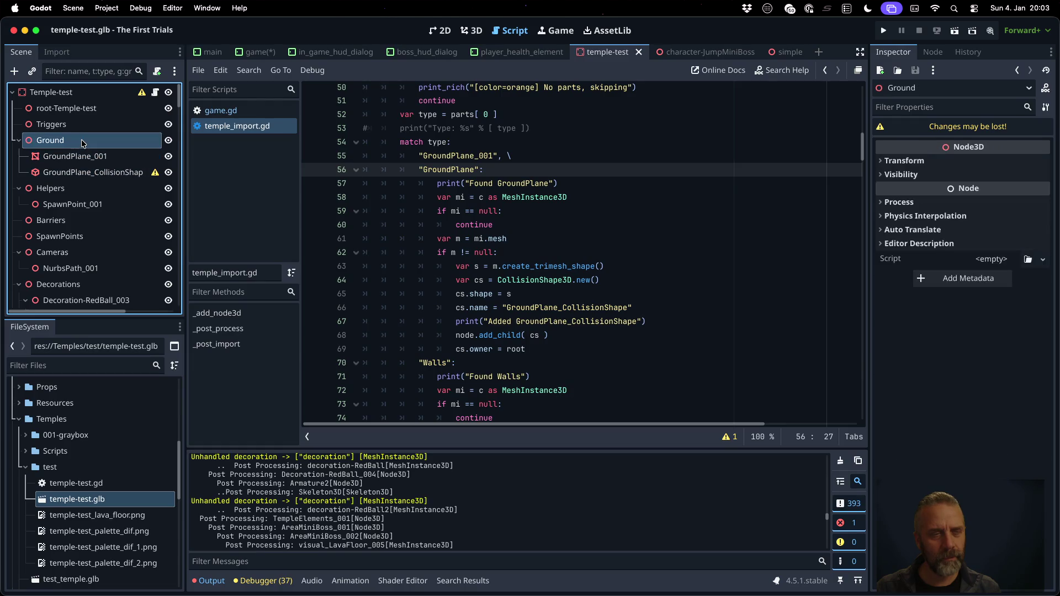
Step: Move GroundPlane_CollisionShape out of Ground to sit directly under the Temple-test root
scroll(101, 184, "down", 2)
scroll(101, 183, "up", 2)
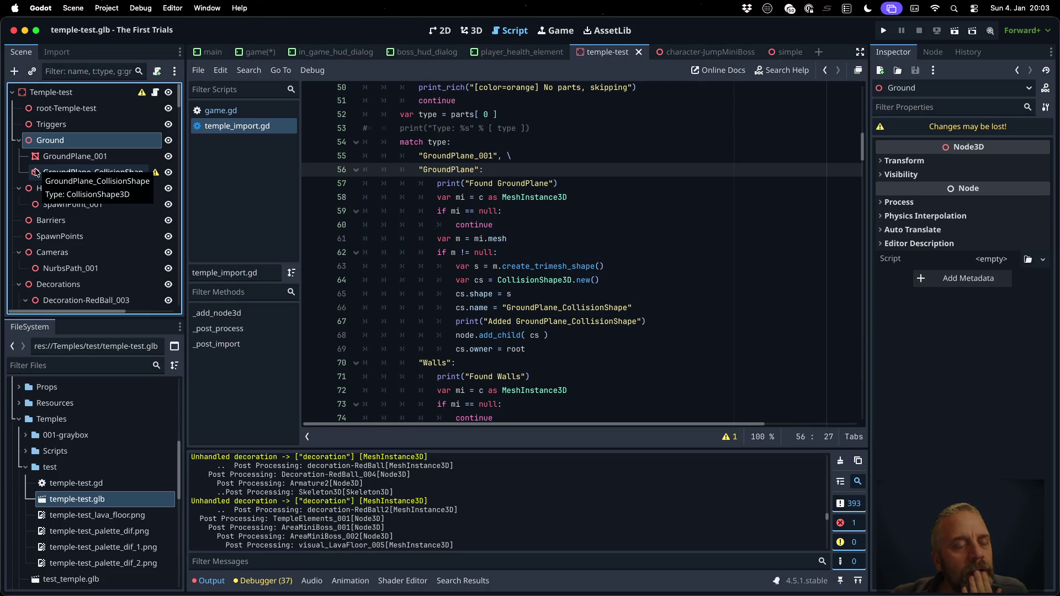
mouse_move(157, 176)
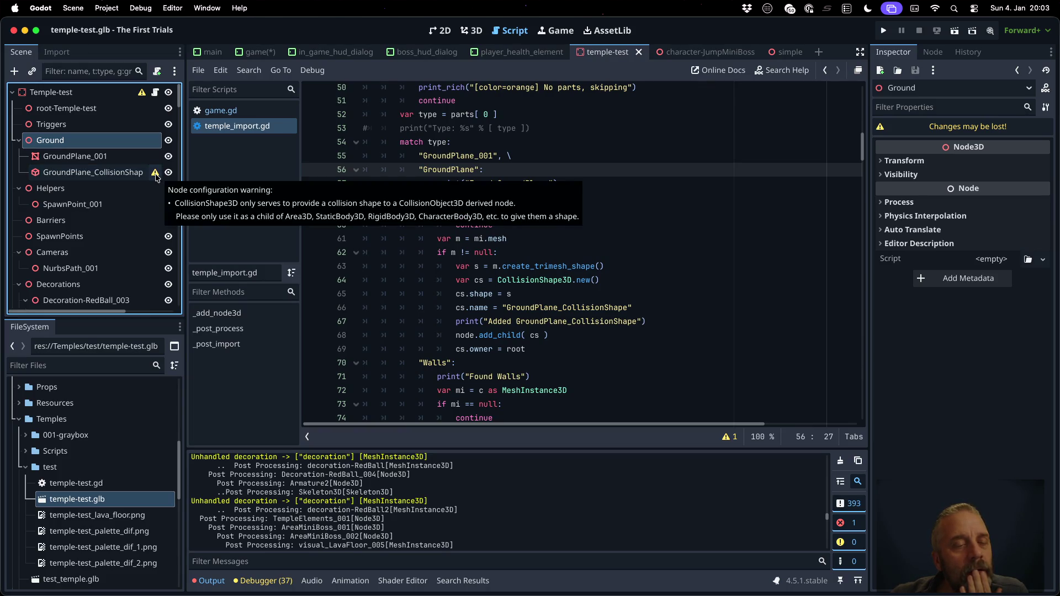
left_click_drag(110, 173, 69, 102)
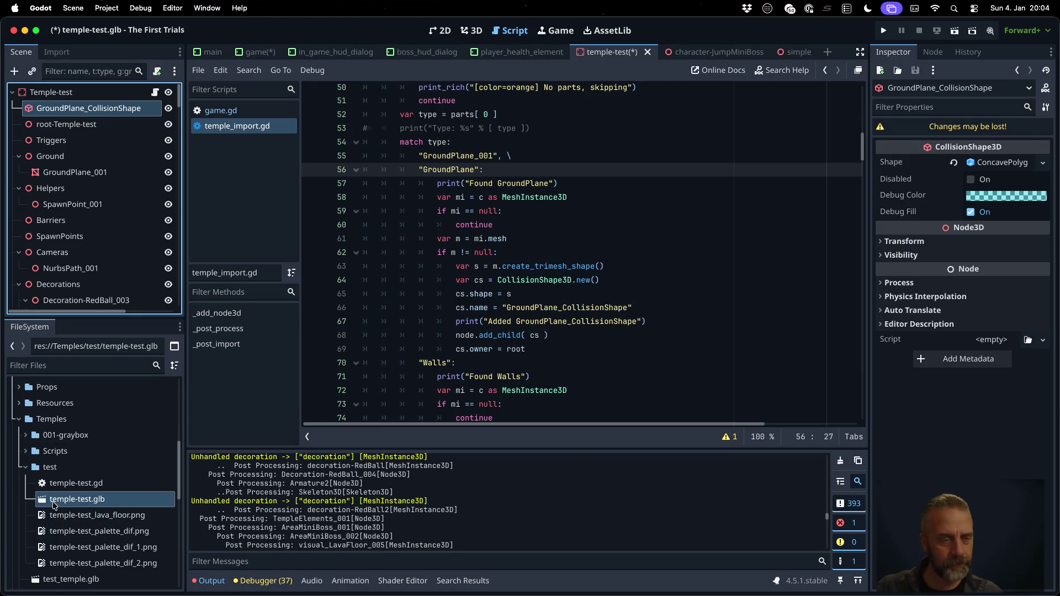
Step: Open Advanced Import Settings for temple-test.glb and collapse the Triggers branch
double_click(77, 499)
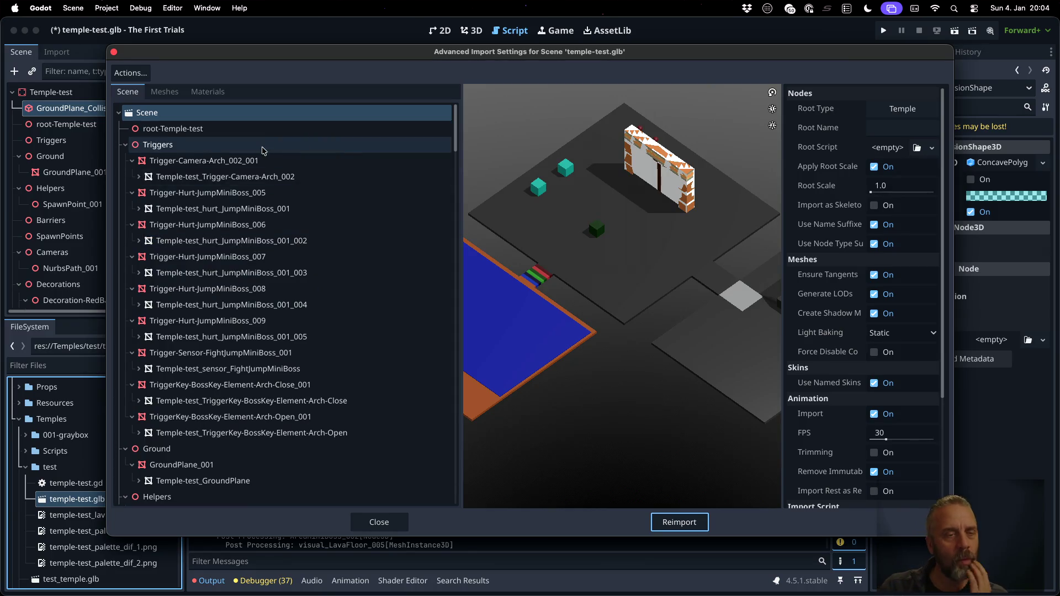
left_click(125, 145)
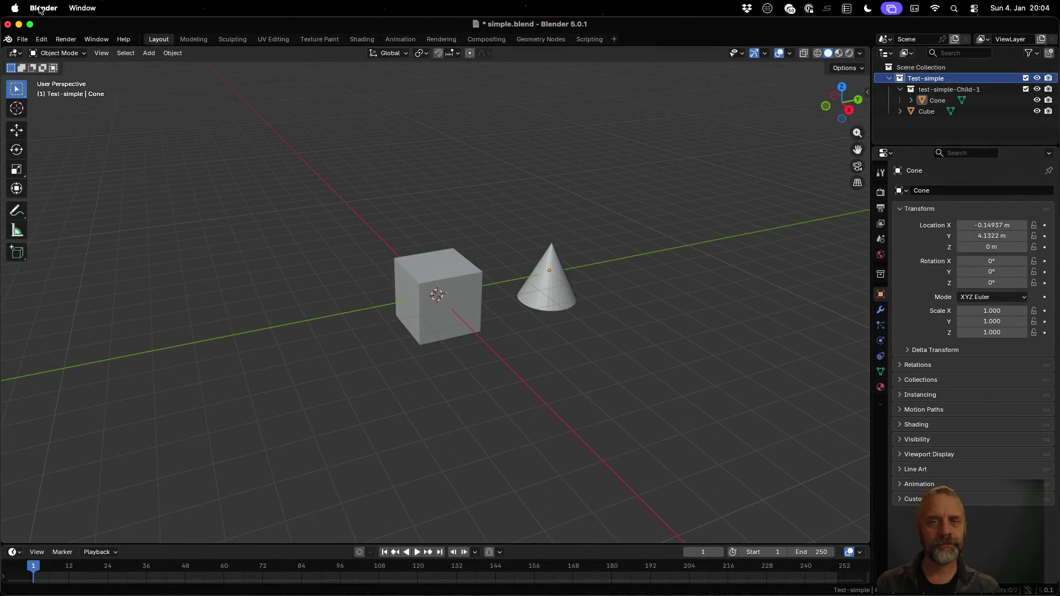
Step: Open recent temple-test.blend without saving simple.blend, then expand and select the Ground collection
left_click(22, 39)
mouse_move(61, 73)
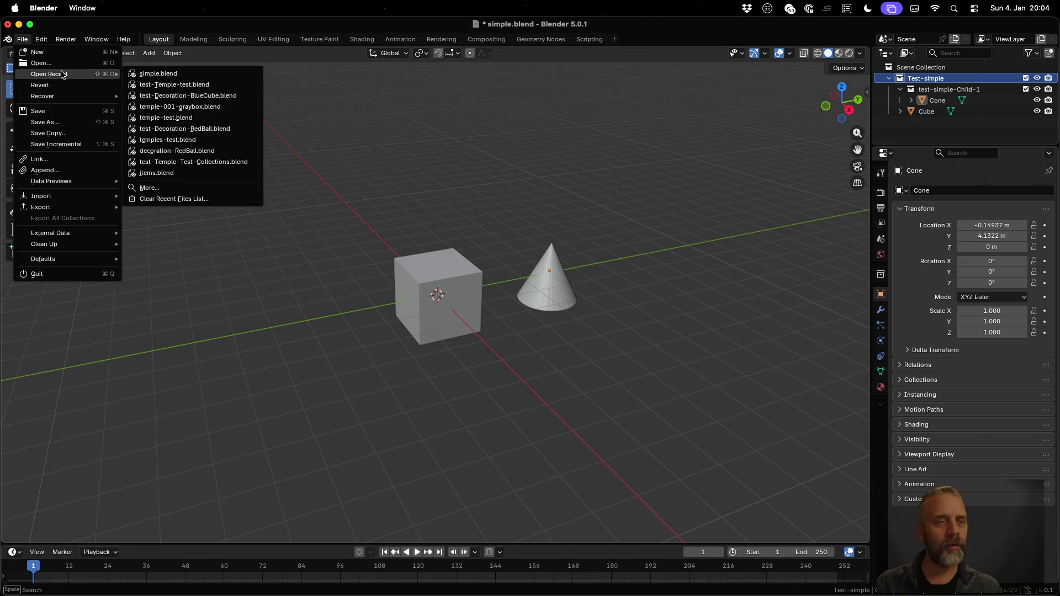
left_click(205, 123)
left_click(502, 331)
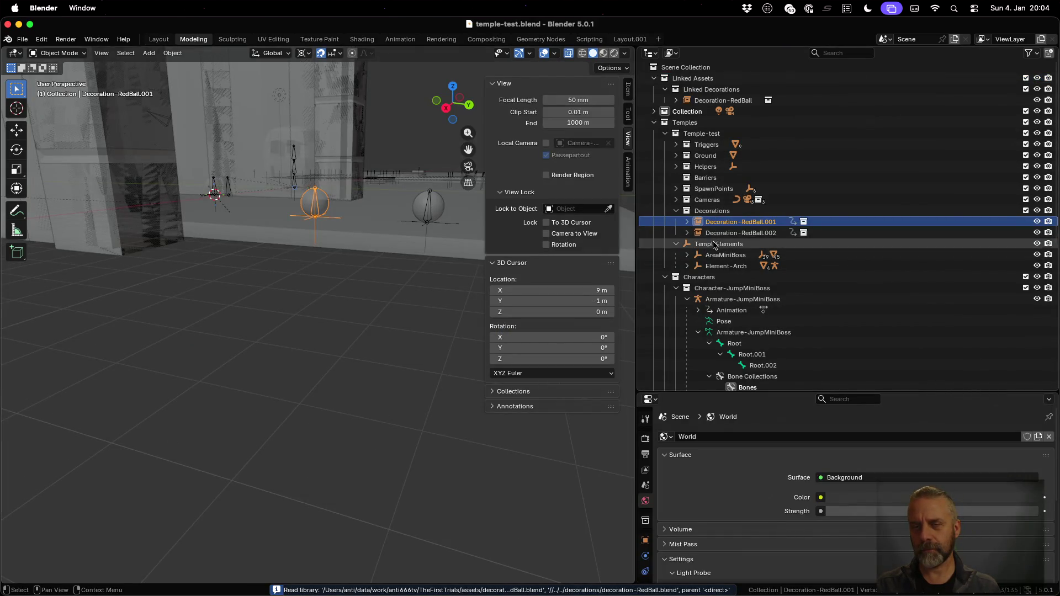
left_click(677, 156)
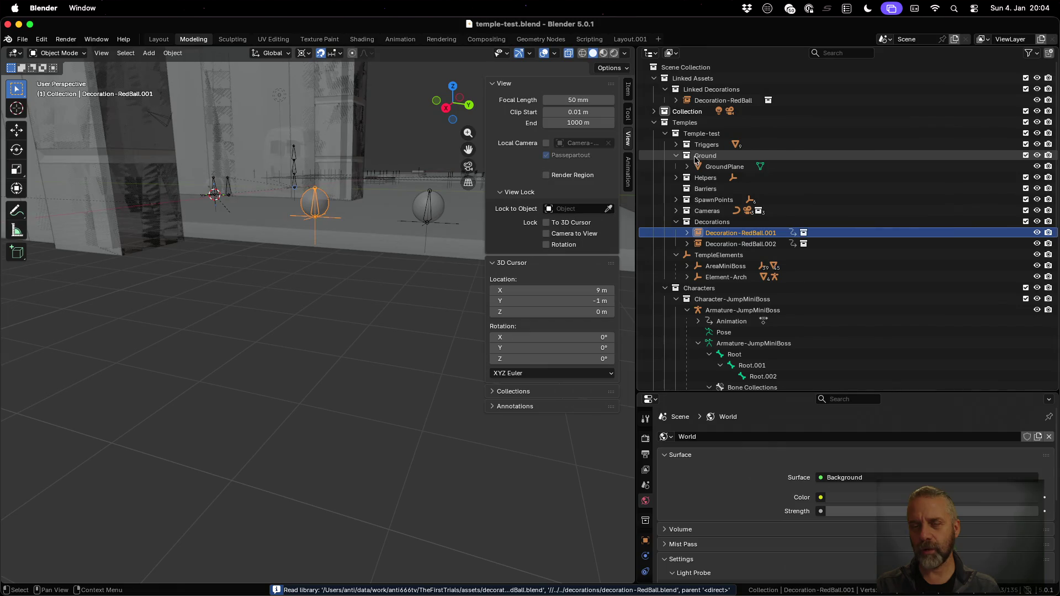
left_click(698, 157)
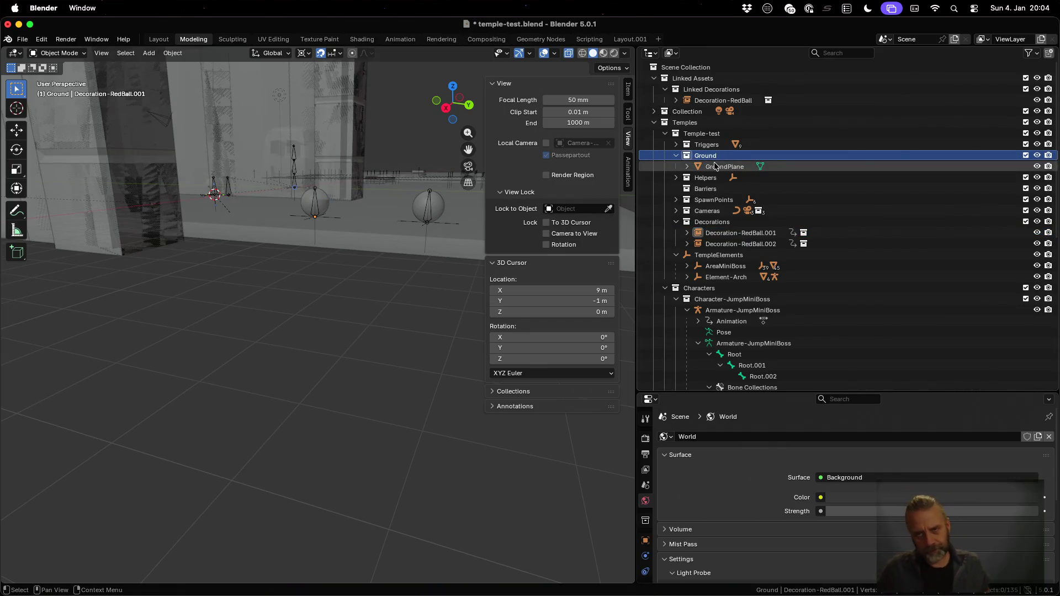
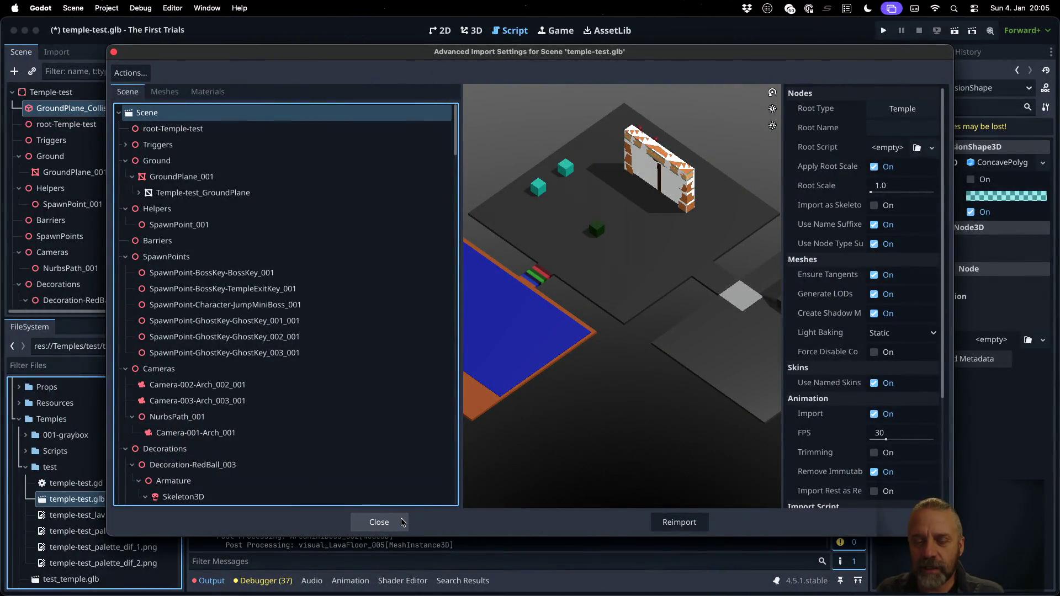
Step: Close the temple-test import settings and bring blender_v3.py forward in Sublime Text
left_click(405, 522)
key("ctrl+Up")
left_click(396, 482)
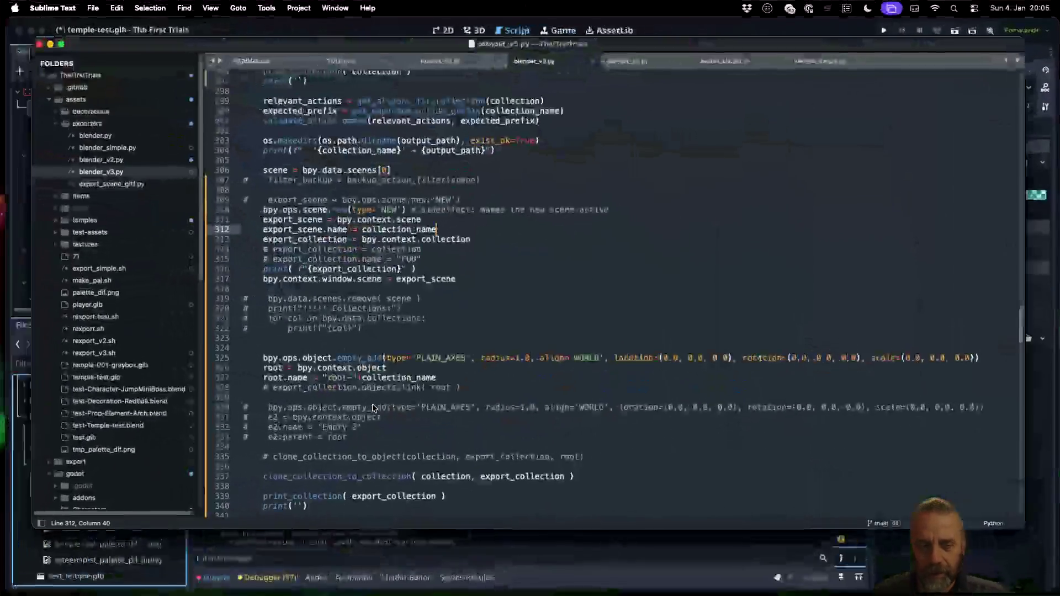
scroll(522, 347, "up", 15)
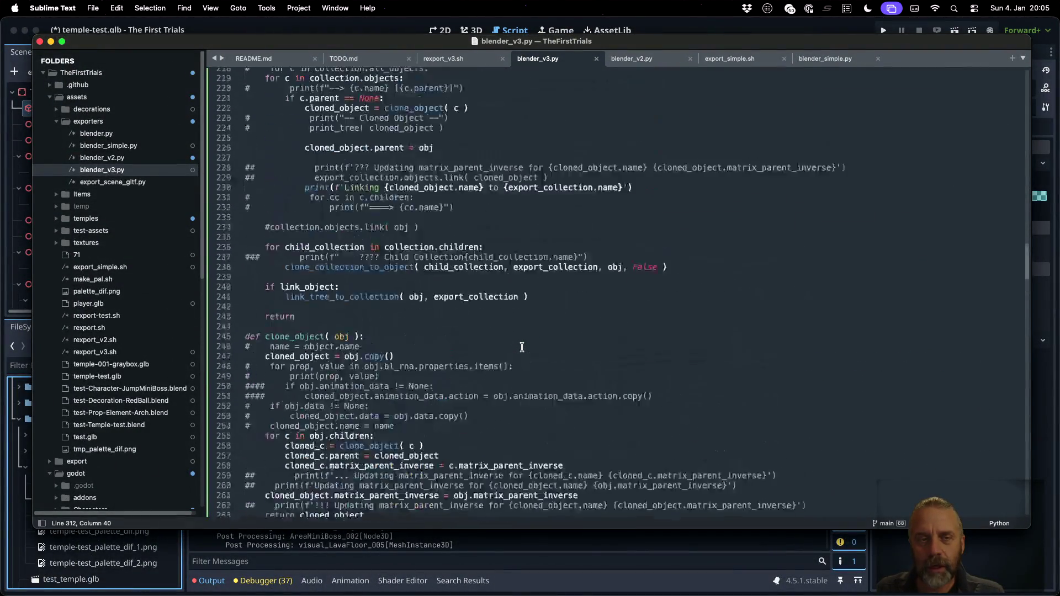
scroll(522, 347, "up", 8)
Step: Duplicate line 206 and comment out the original clone_collection_to_object call
left_click(389, 212)
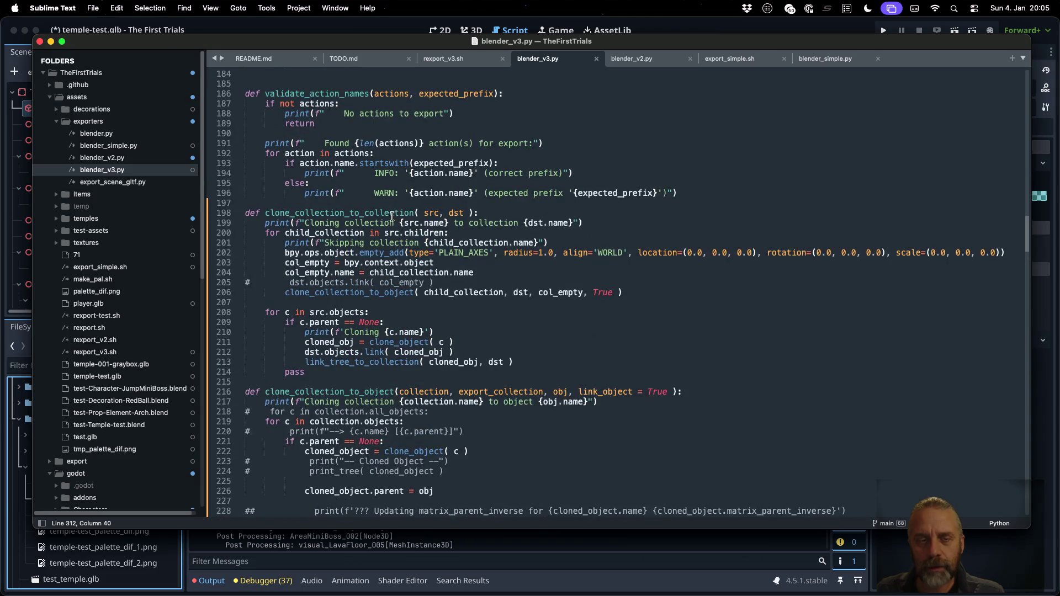
double_click(393, 291)
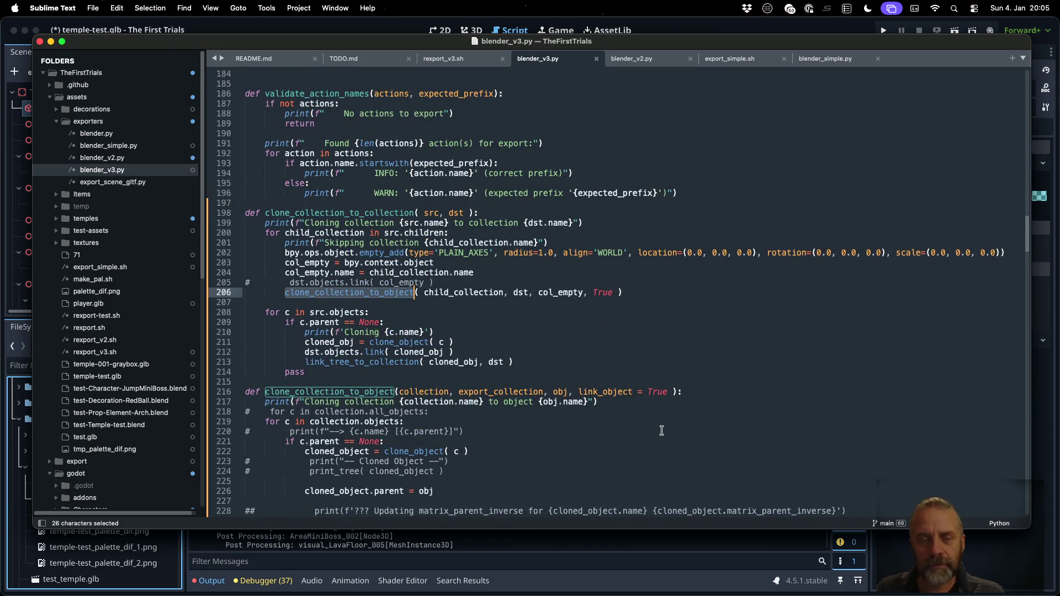
key("super+Left")
key("super+Left")
key("super+l")
key("super+c")
key("Left")
key("super+v")
key("Up")
type("#")
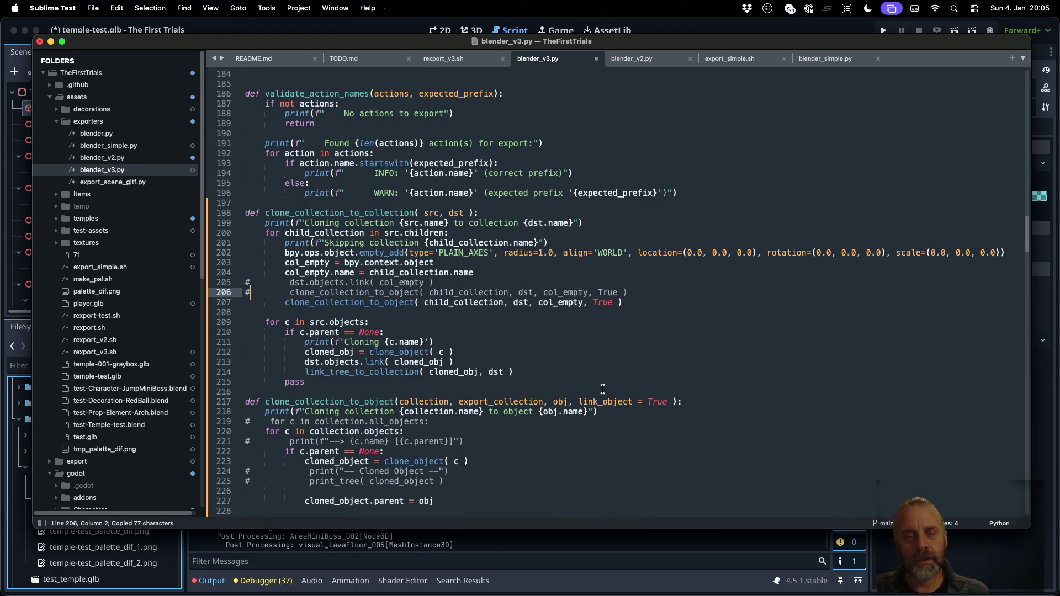
Step: Change the copy to clone_collection_to_collection(child_collection, dst), dropping col_empty and True, and save
double_click(381, 213)
key("super+c")
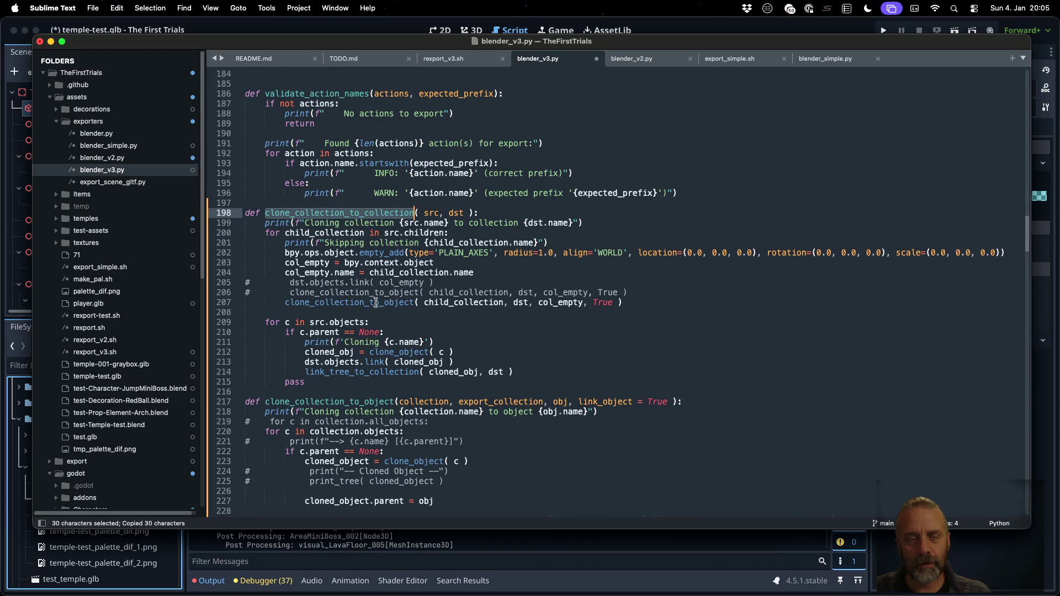
double_click(375, 303)
key("super+v")
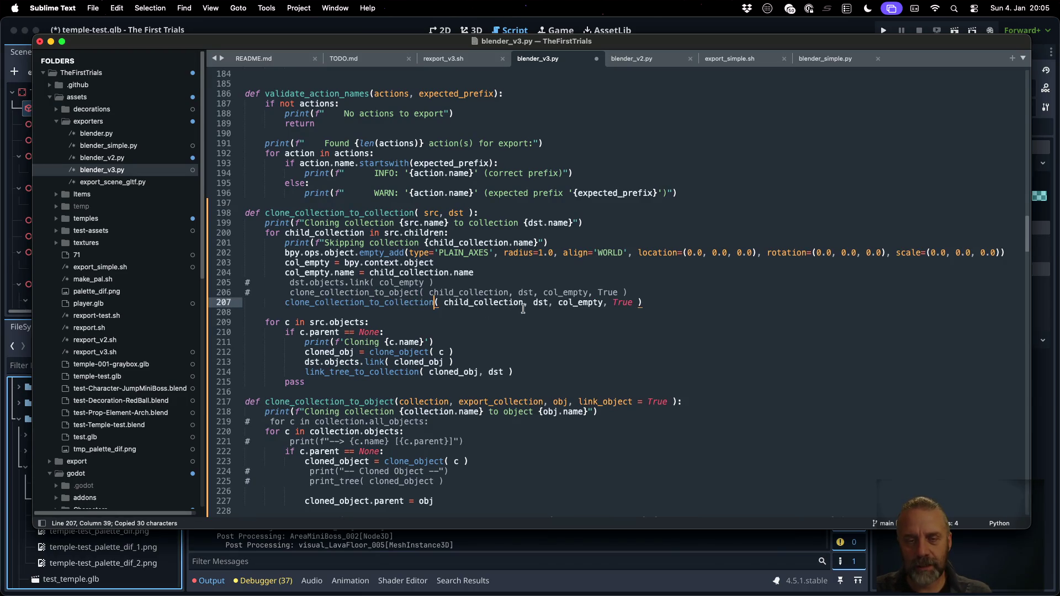
left_click(554, 302)
mouse_move(549, 302)
left_mouse_down()
mouse_move(644, 303)
mouse_move(633, 303)
left_mouse_up()
key("BackSpace")
key("super+s")
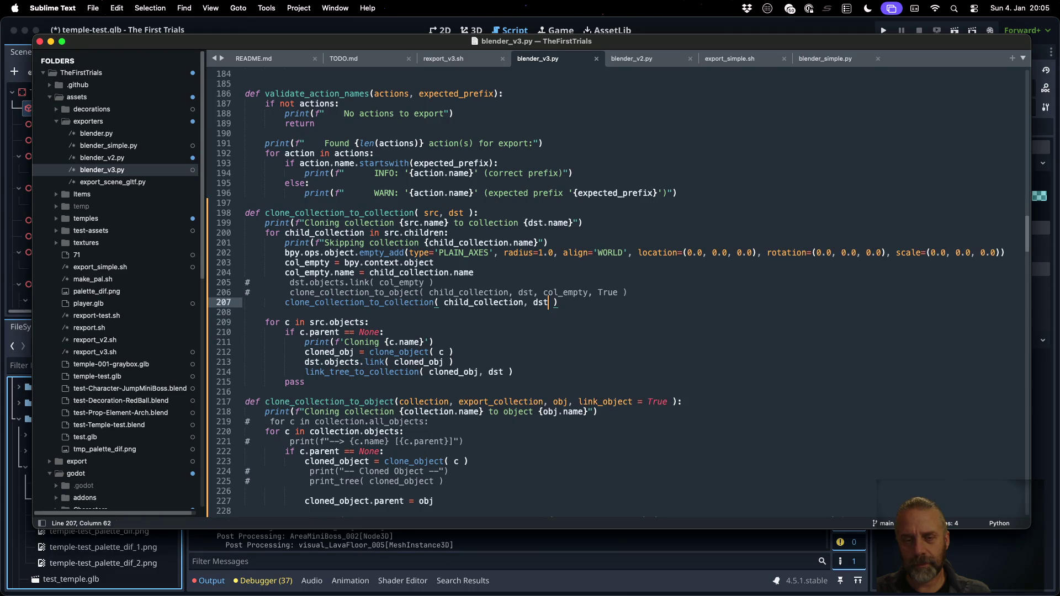
key("super+Tab")
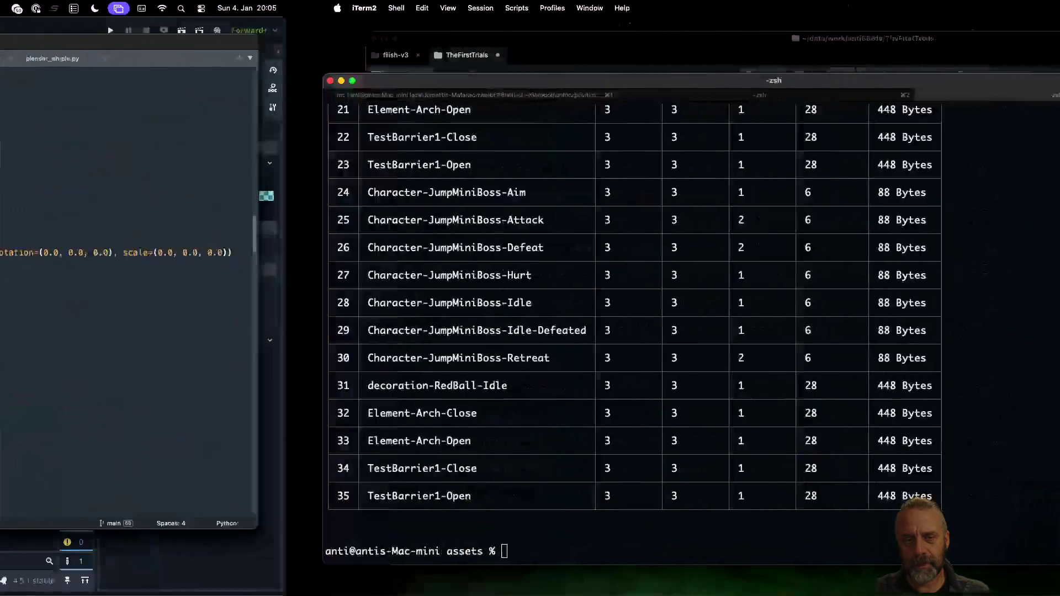
Step: Rerun ./rexport_v3.sh temples/test/temple-test.blend temp from shell history
key("Up")
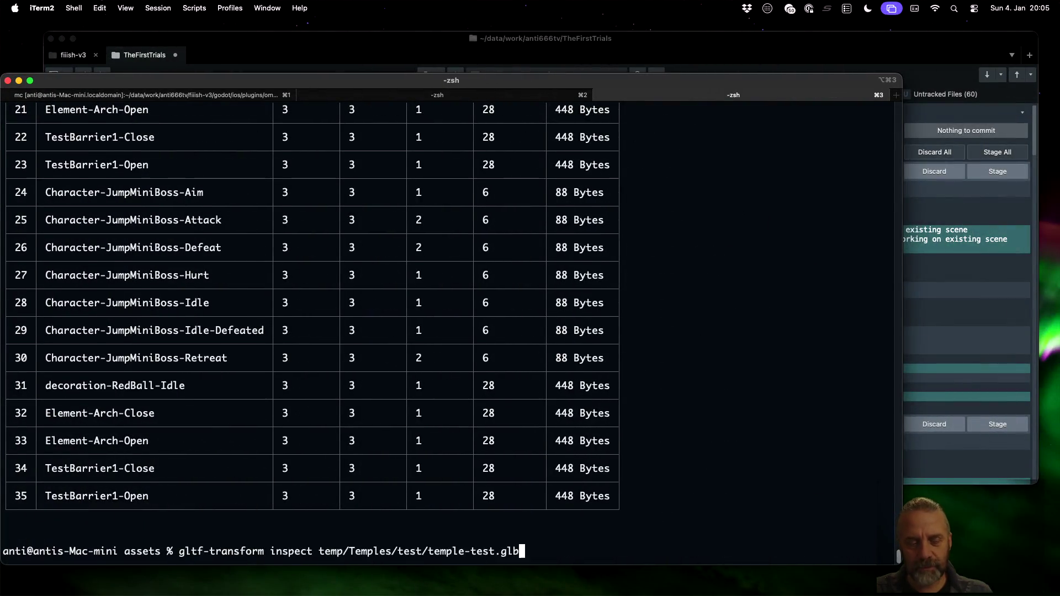
key("Up")
key("Up")
key("Up")
key("Up")
key("Up")
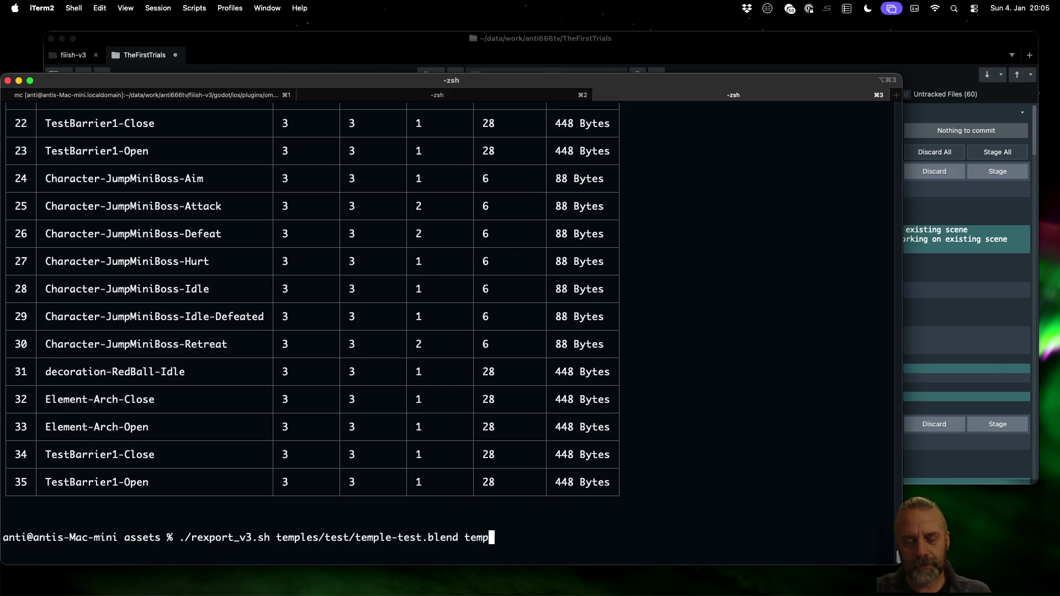
key("Return")
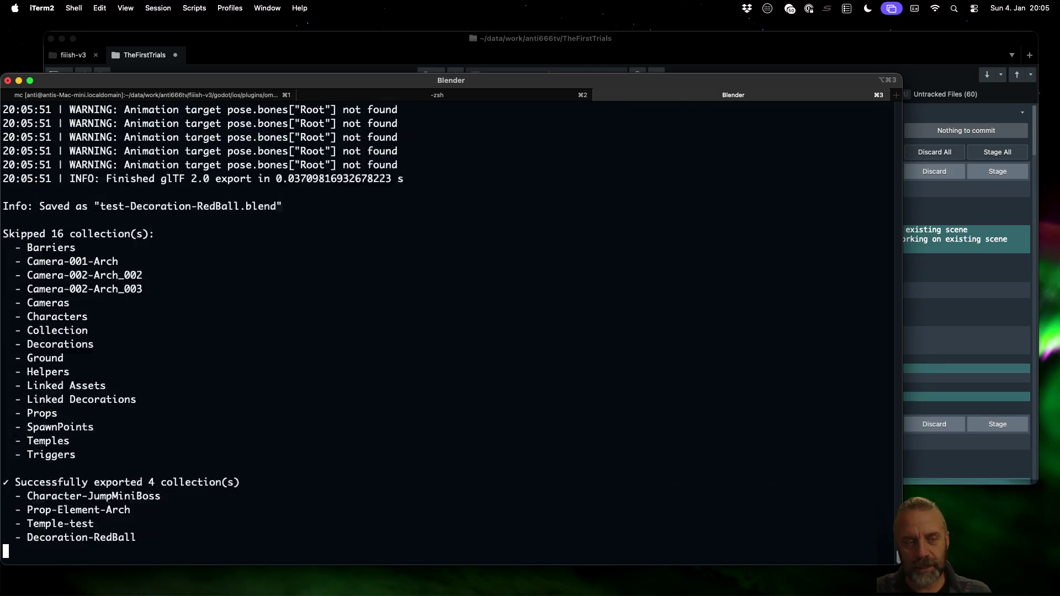
Step: Open test-Temple-test.blend in Blender from the terminal
key("Up")
key("Up")
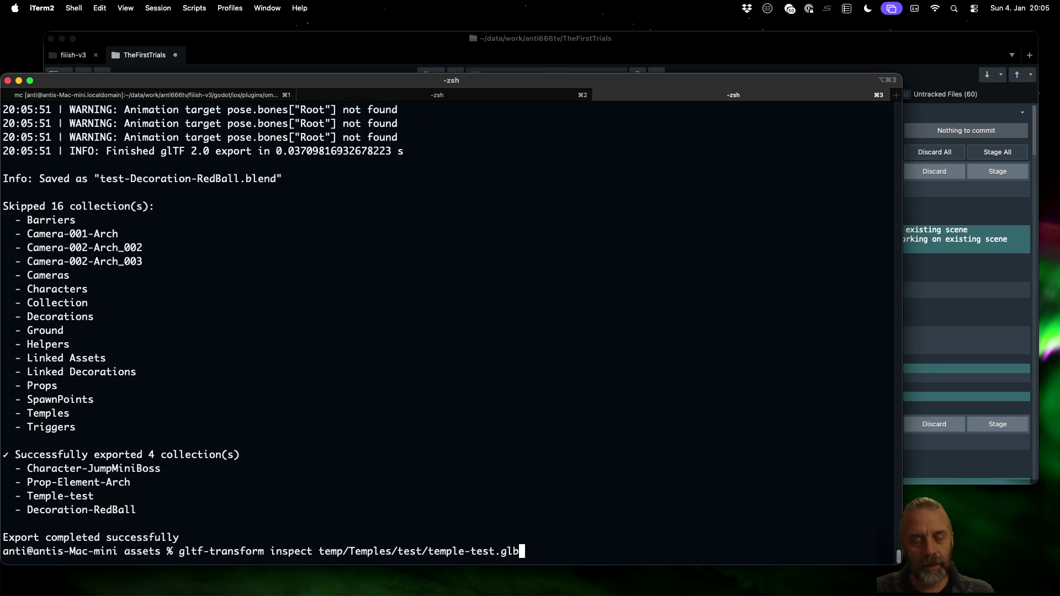
key("Return")
key("BackSpace")
key("BackSpace")
key("Return")
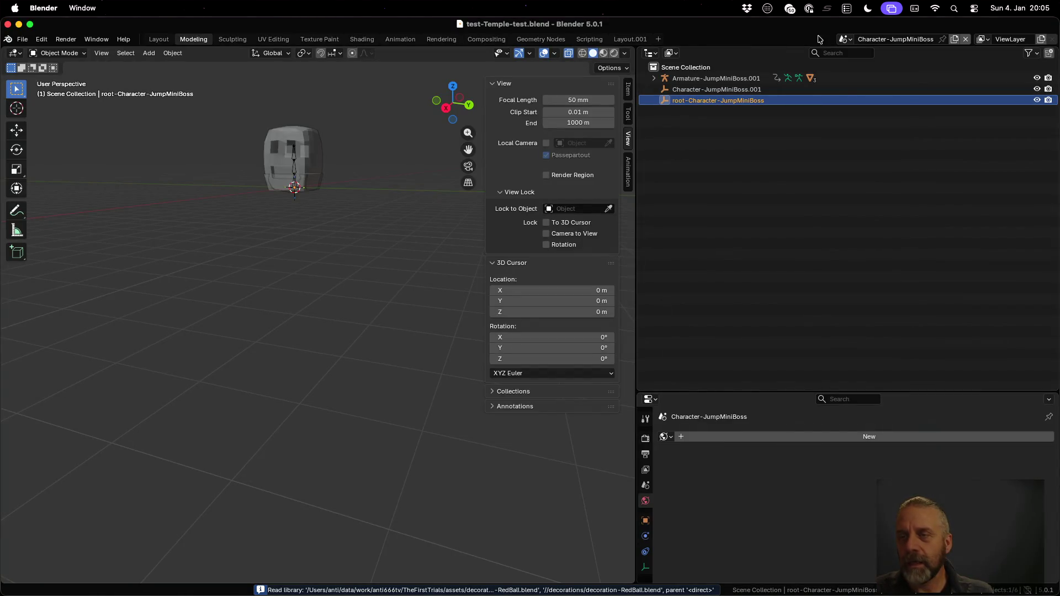
Step: Switch to the Temple-test scene, check its Ground and Helpers collections, then save and quit Blender
left_click(847, 40)
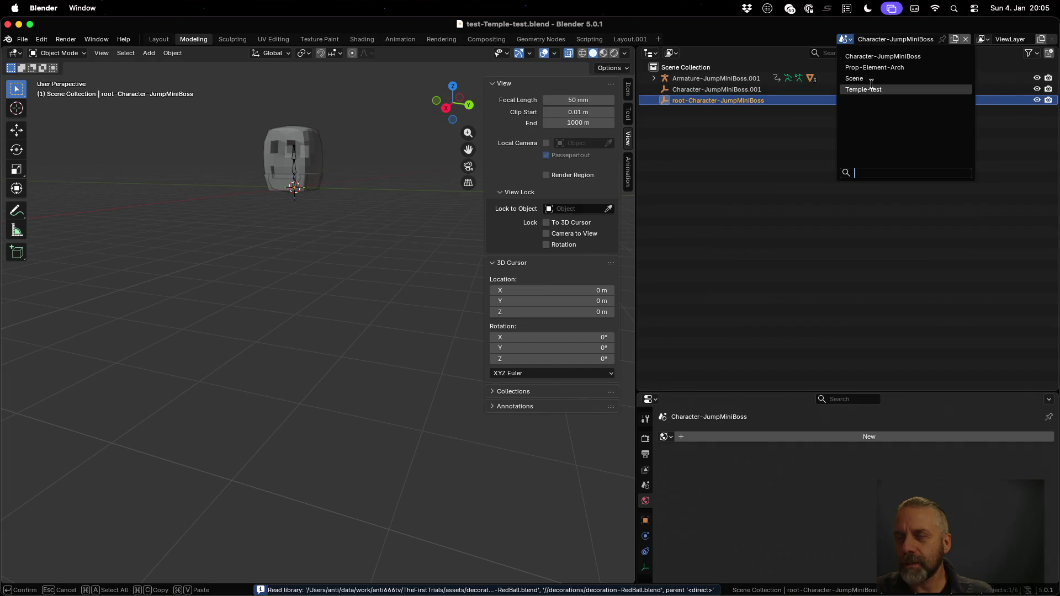
left_click(872, 89)
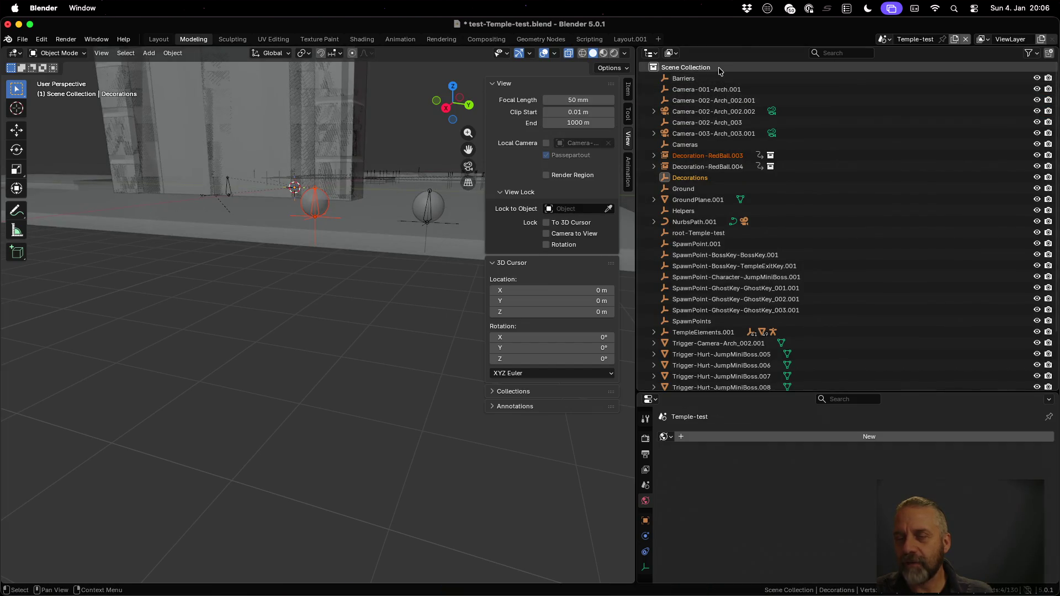
scroll(762, 232, "down", 3)
scroll(767, 290, "up", 4)
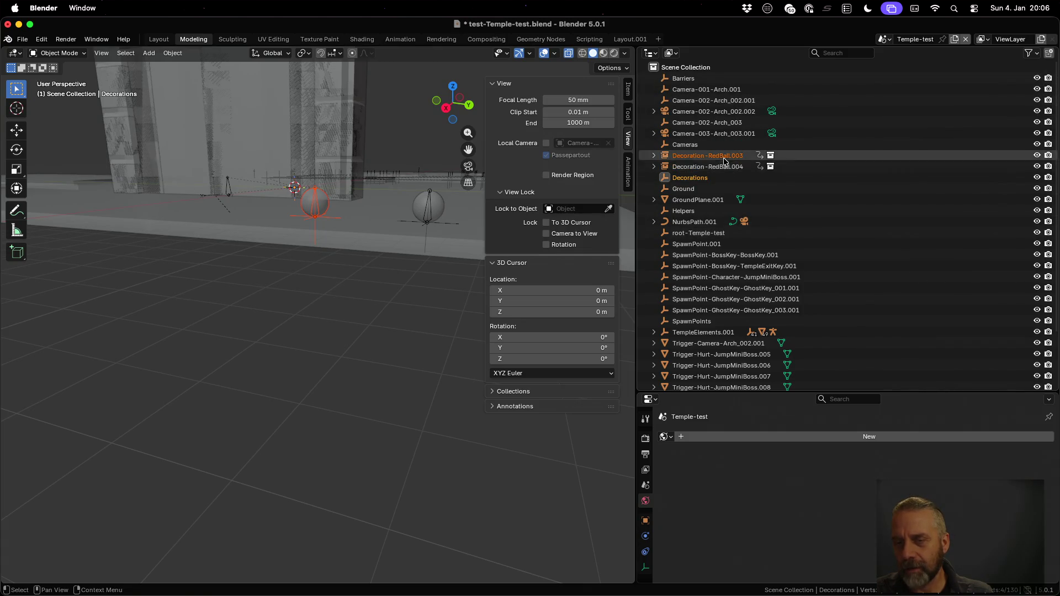
left_click(693, 189)
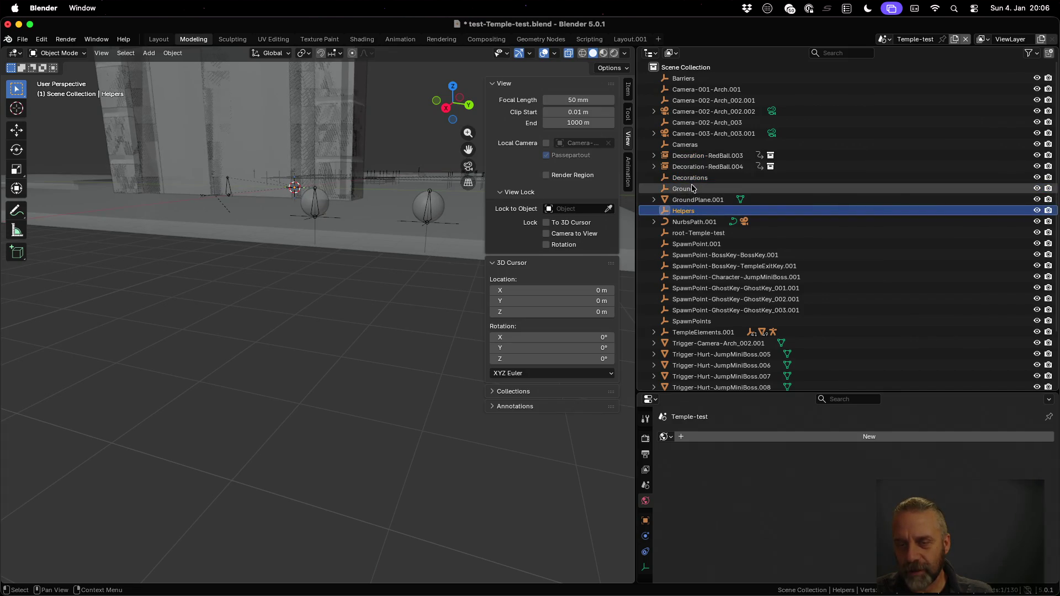
left_click(698, 210)
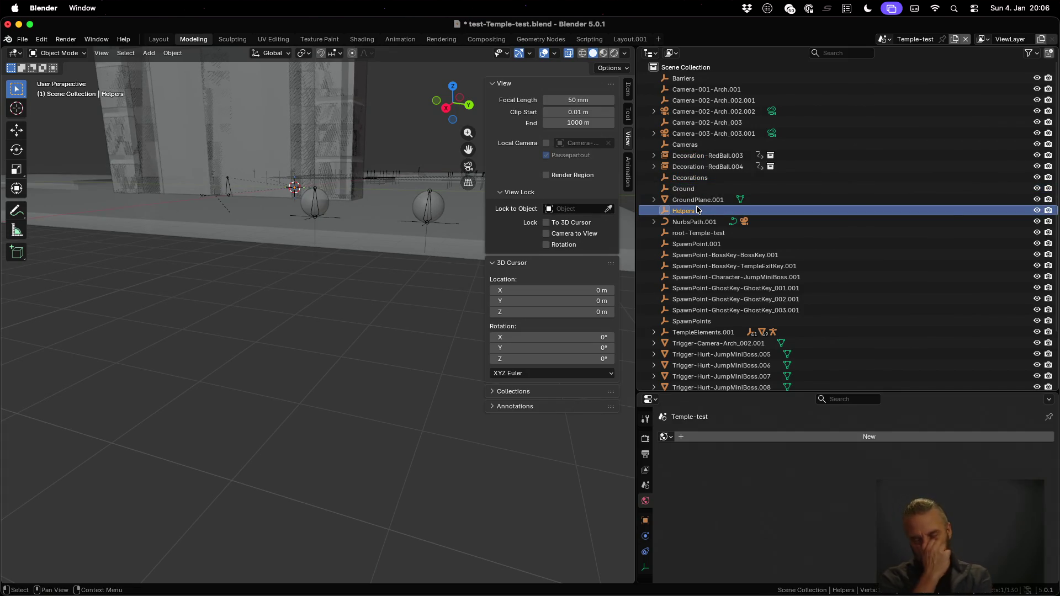
key("super+q")
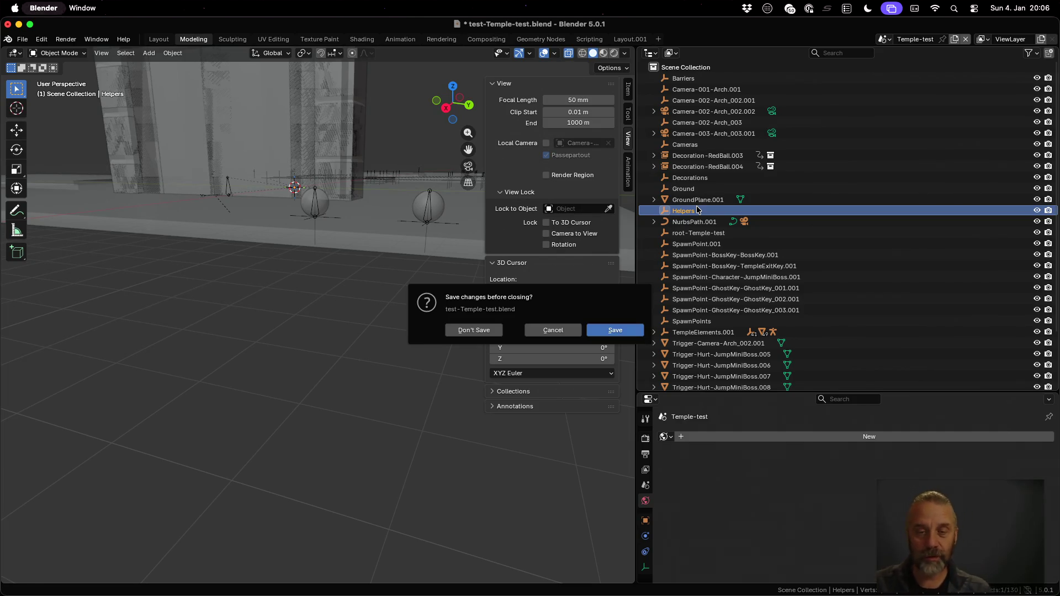
key("Return")
Step: Copy temp/Temples/test/temple-test.glb into ../godot/Temples/test/ from shell history
key("Up")
key("Up")
key("Down")
type("\\")
key("Return")
key("Up")
key("Down")
key("Up")
key("Up")
key("Down")
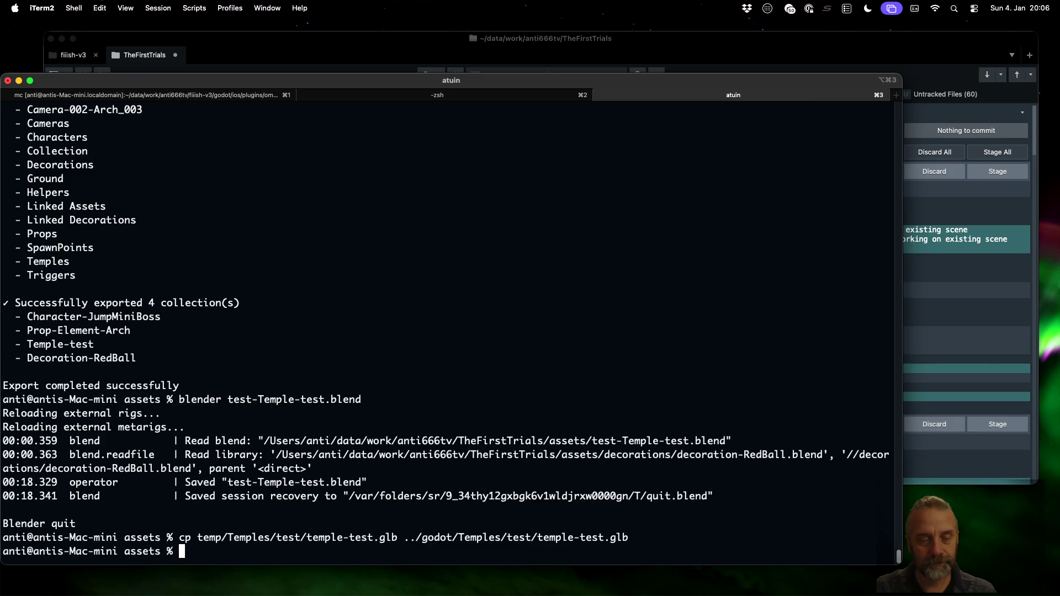
key("super+Tab")
Step: Reload the changed temple-test.glb from disk and inspect the Ground, GroundPlane_001 and Temple-test nodes
left_click(495, 544)
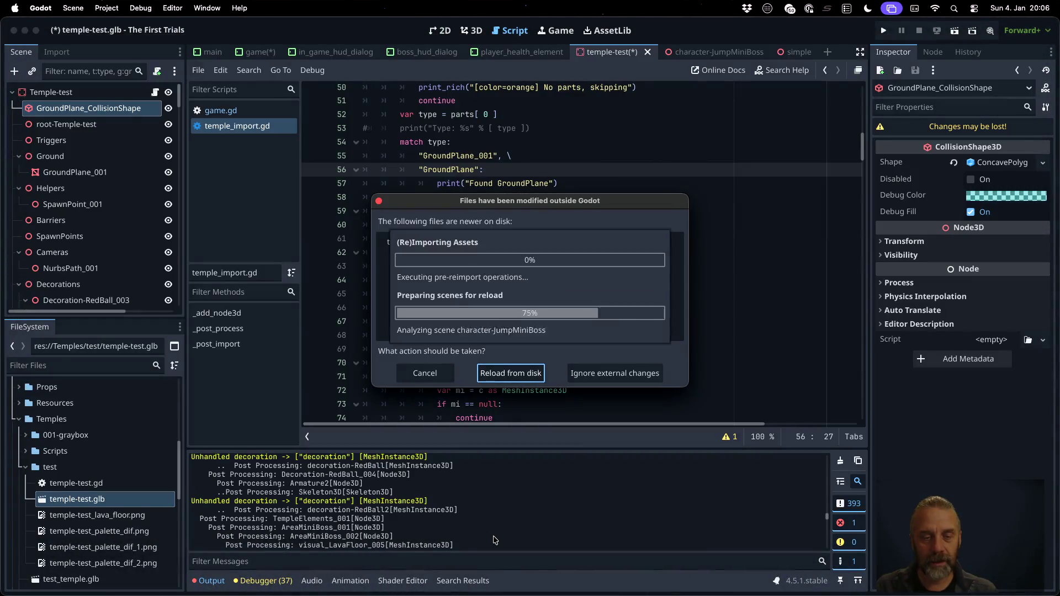
left_click(523, 381)
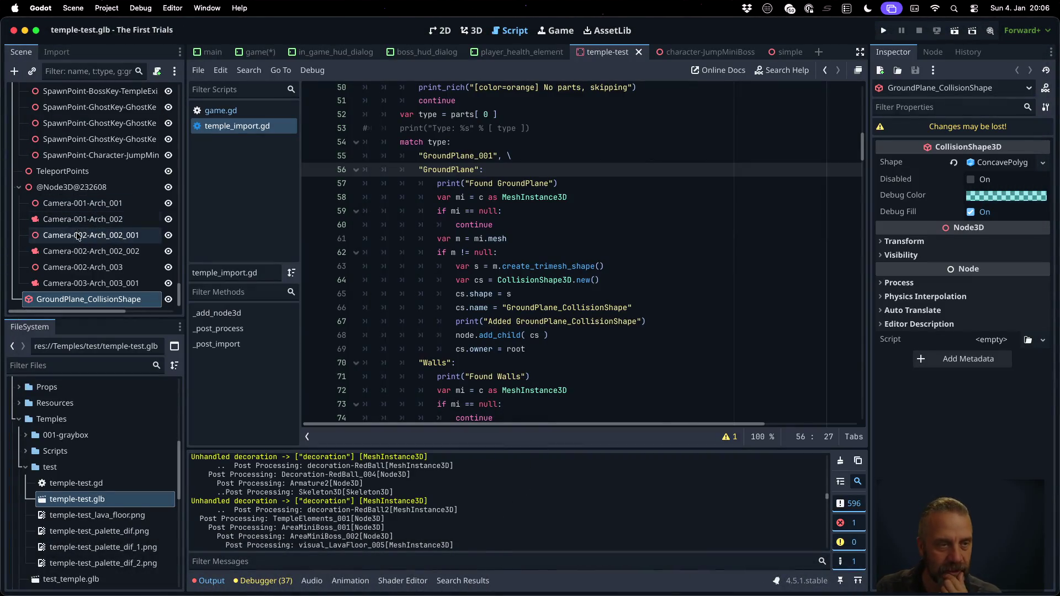
scroll(89, 193, "up", 15)
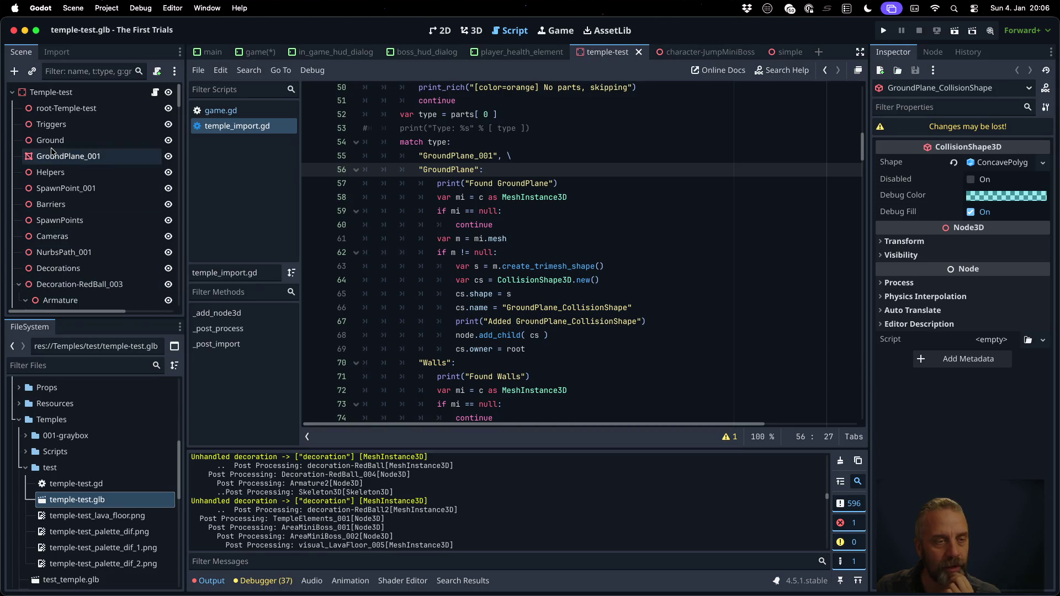
left_click(55, 141)
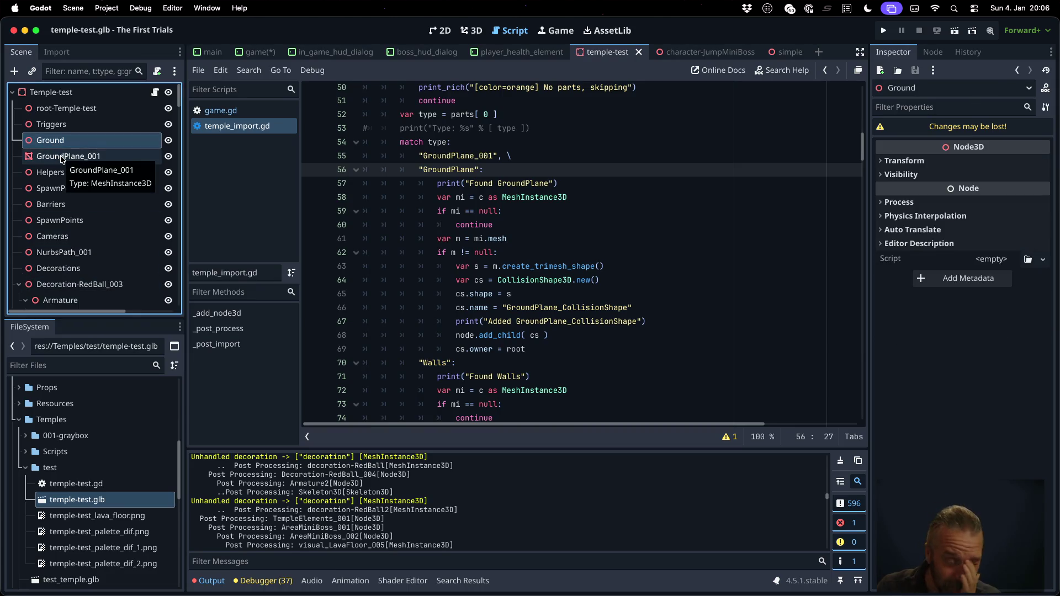
left_click(62, 158)
left_click(65, 92)
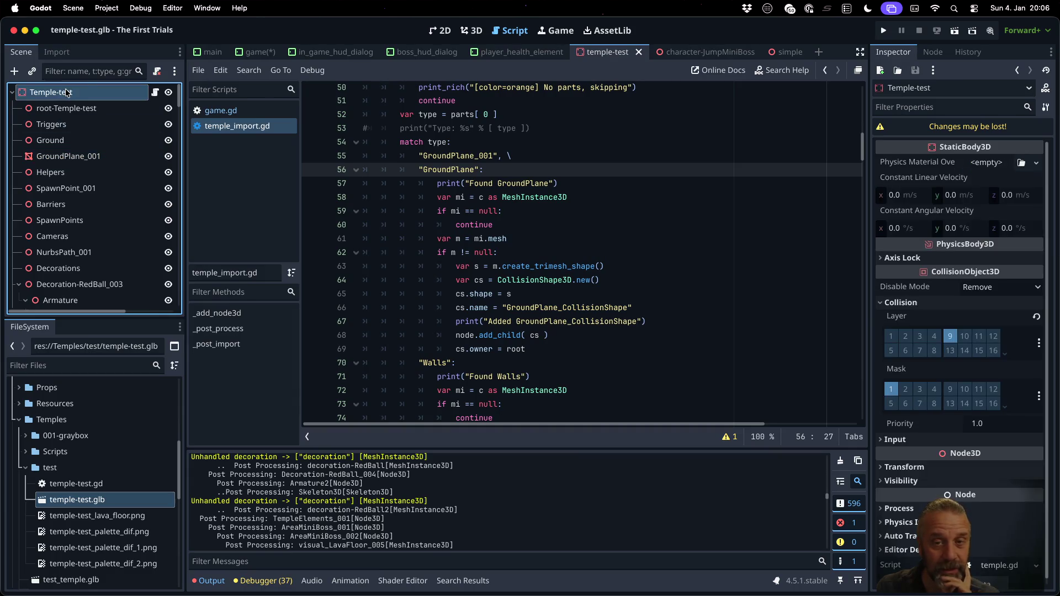
Step: Look over the temple scene in the 3D viewport, then run the game to test the player spawn
left_click(471, 30)
scroll(627, 310, "up", 5)
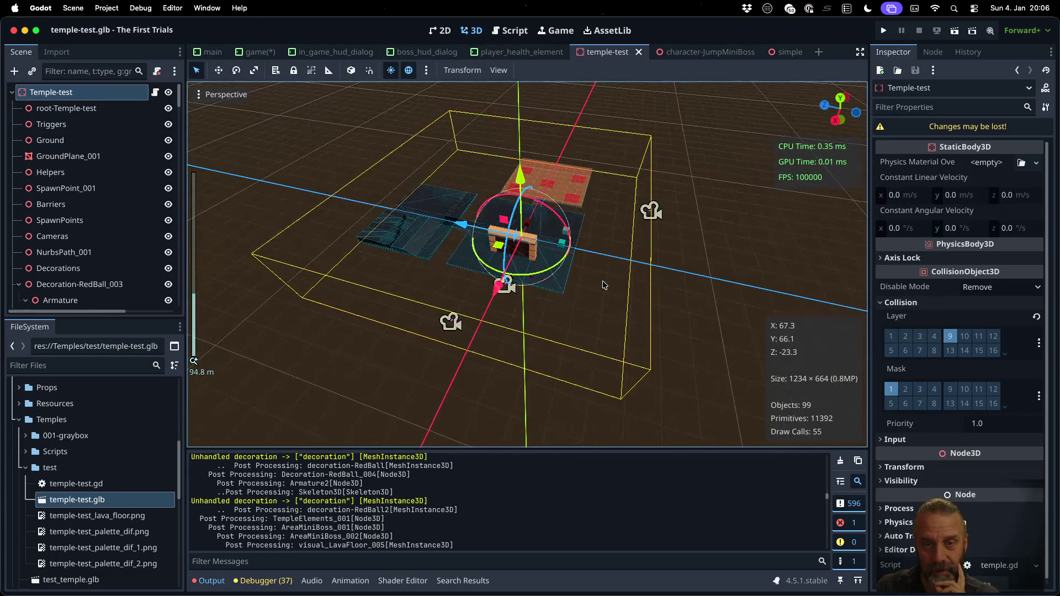
scroll(564, 251, "up", 3)
scroll(564, 251, "right", 10)
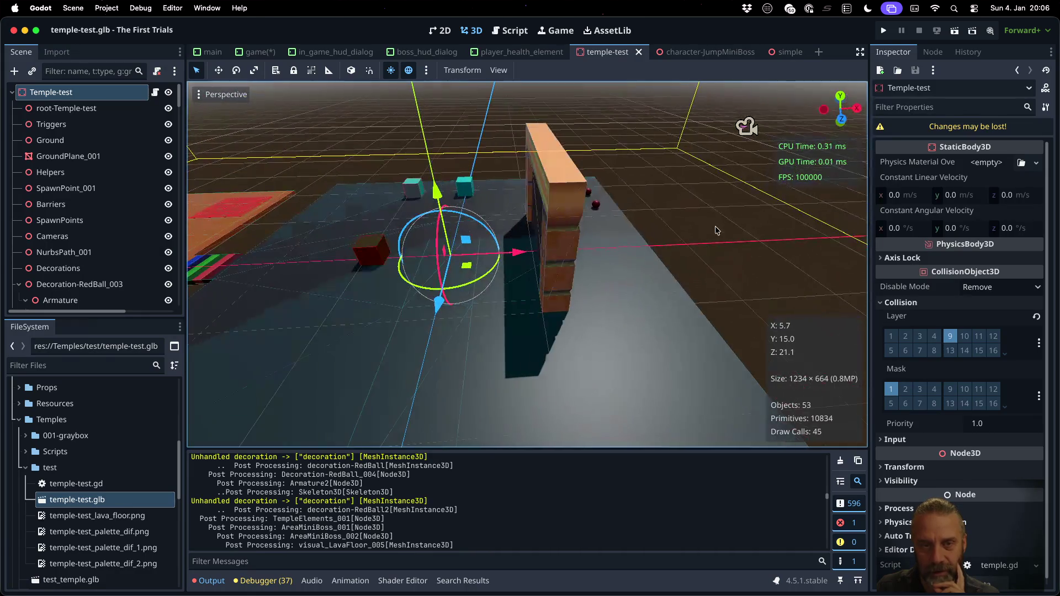
scroll(603, 253, "right", 10)
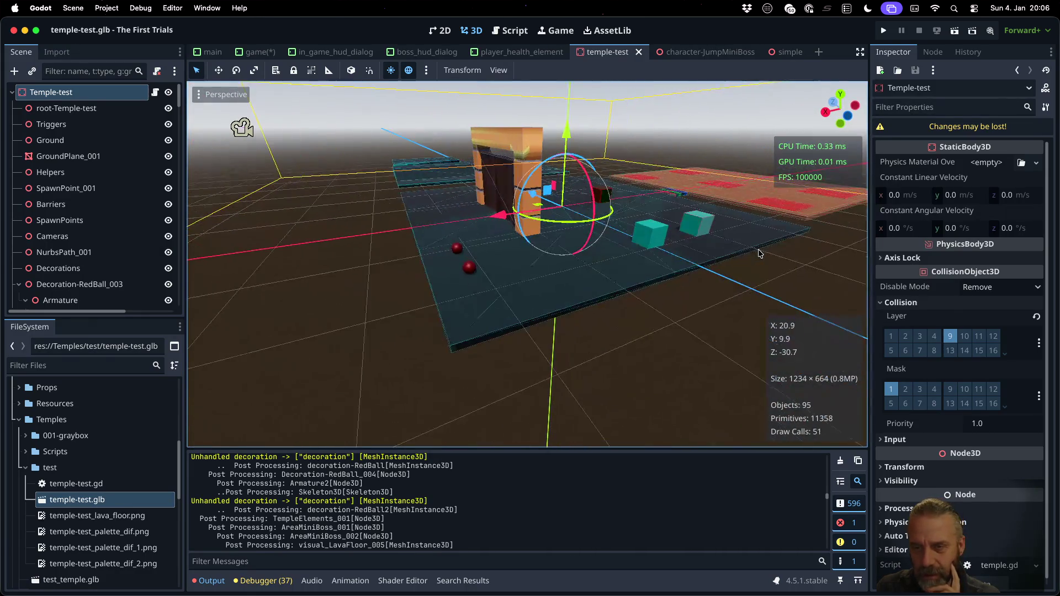
left_click(884, 32)
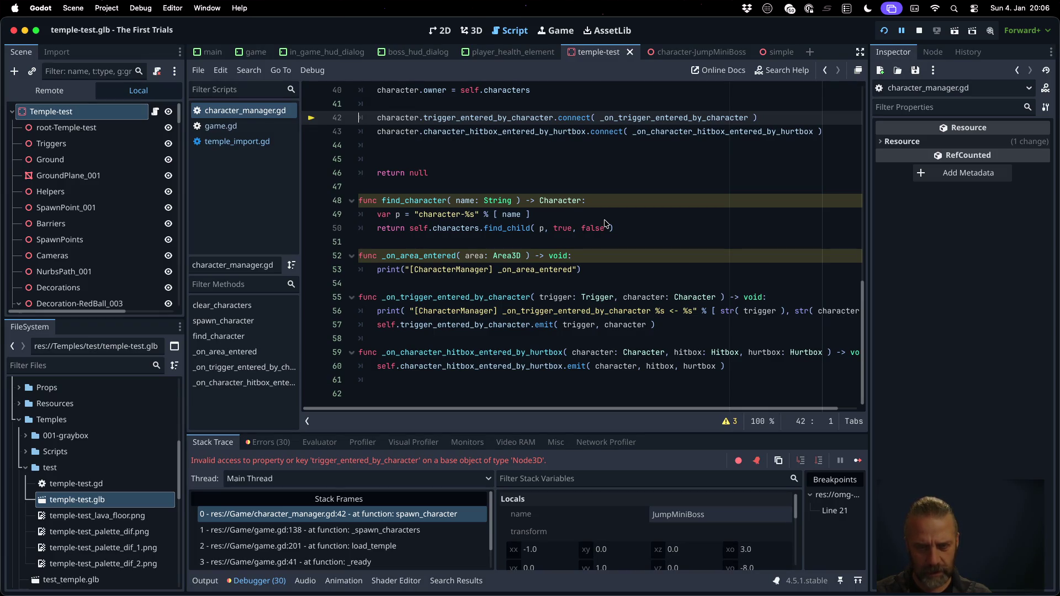
left_click(422, 532)
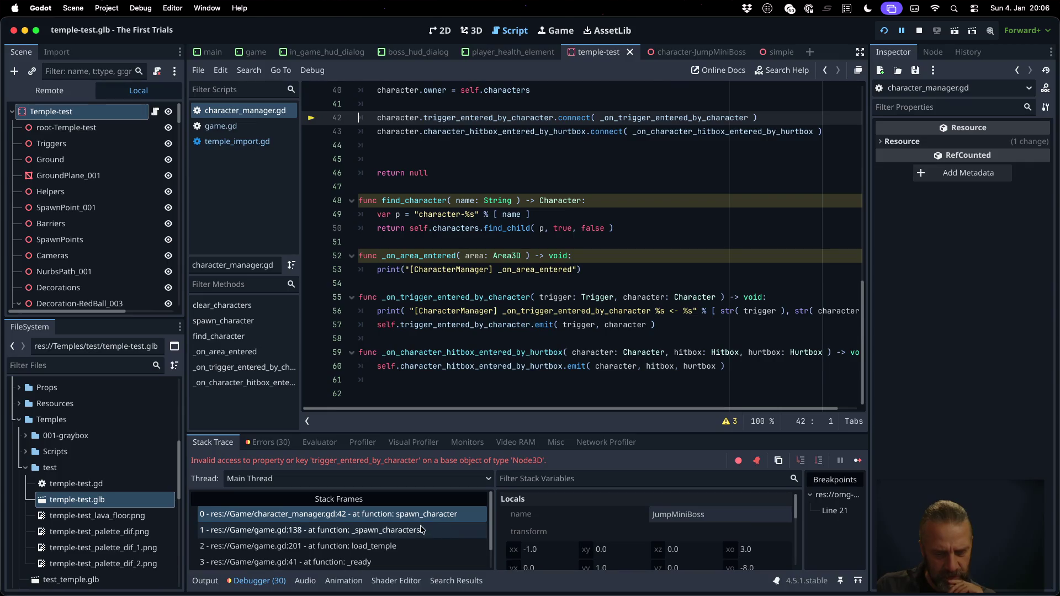
scroll(592, 219, "up", 3)
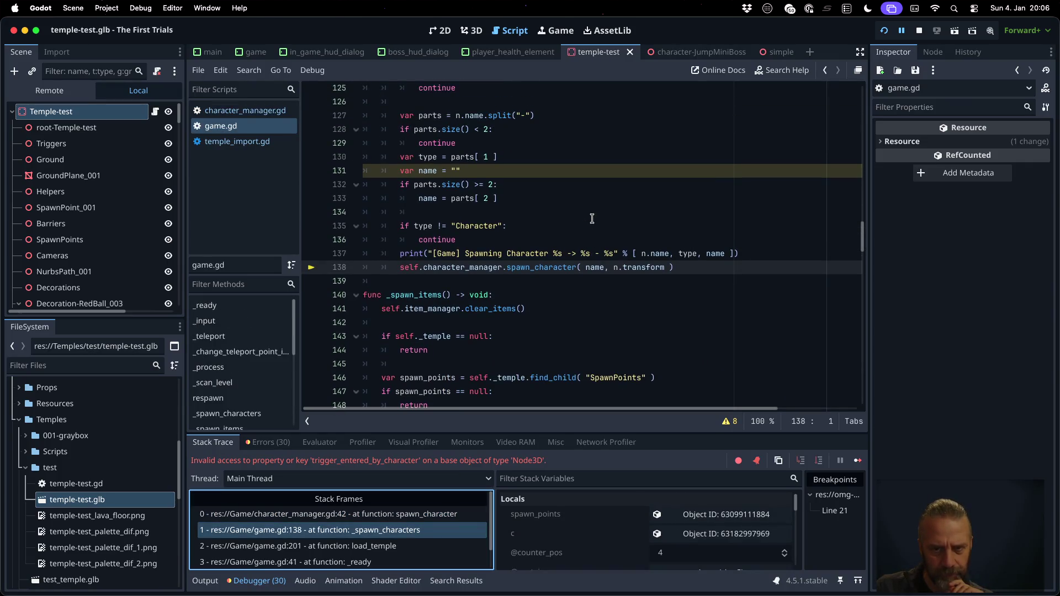
right_click(555, 267)
left_click(592, 281)
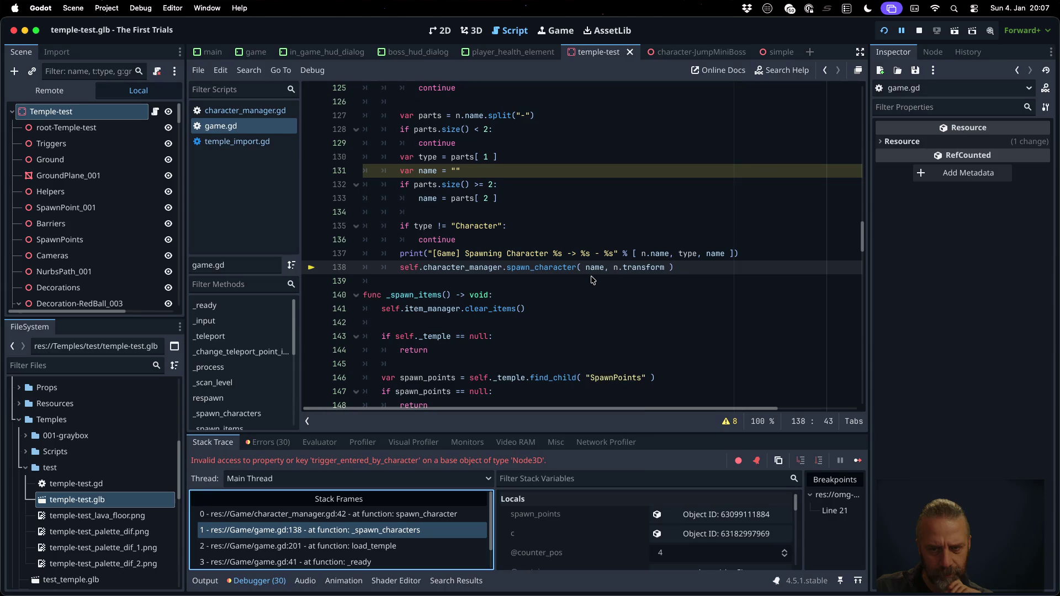
left_click(486, 239)
left_click(531, 268, "super")
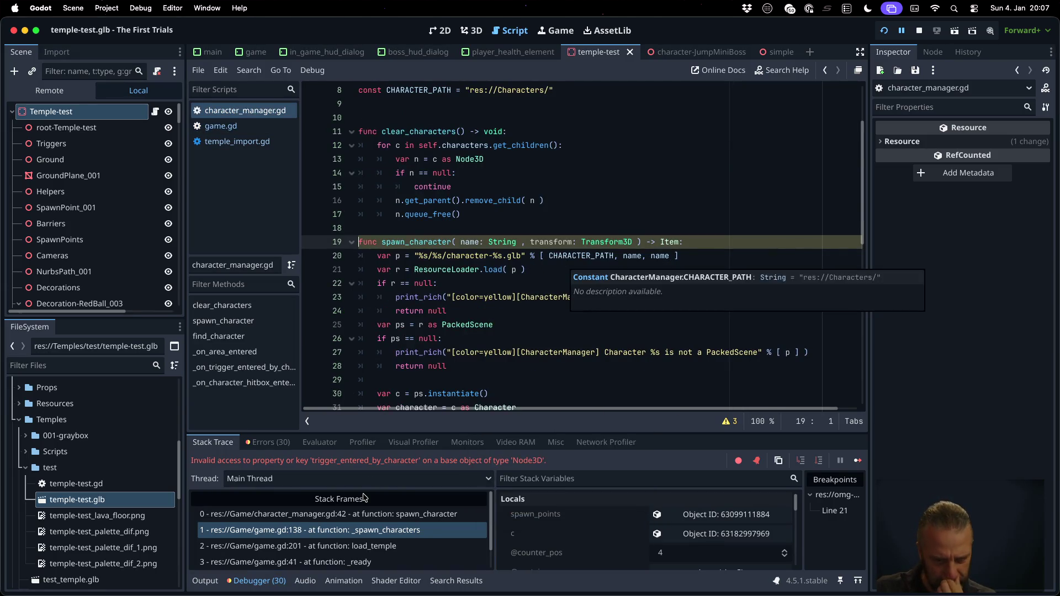
left_click(332, 514)
scroll(504, 271, "up", 3)
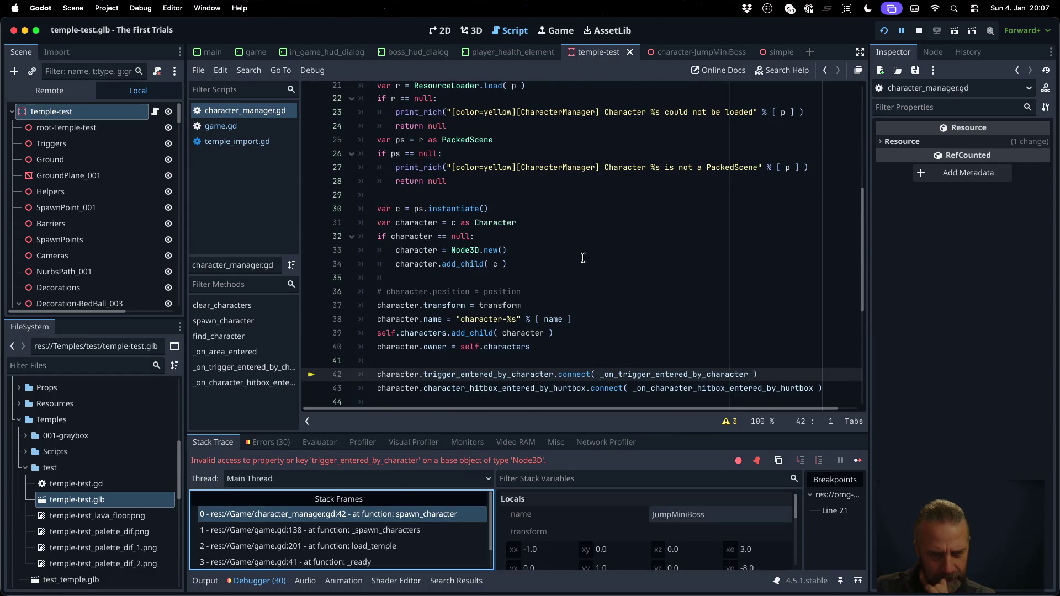
scroll(583, 258, "down", 2)
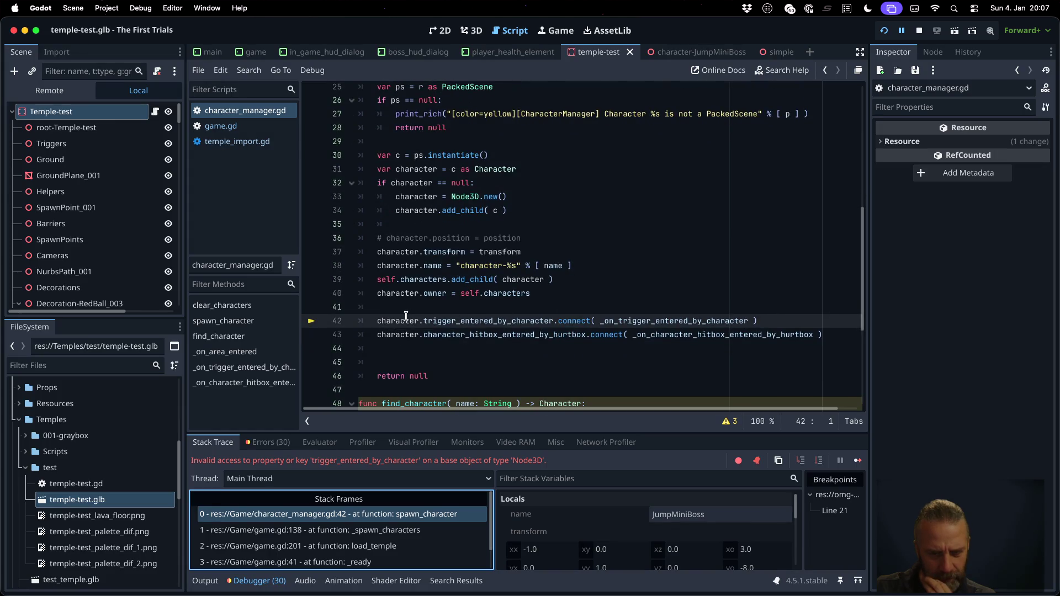
left_click(499, 308)
mouse_move(614, 320)
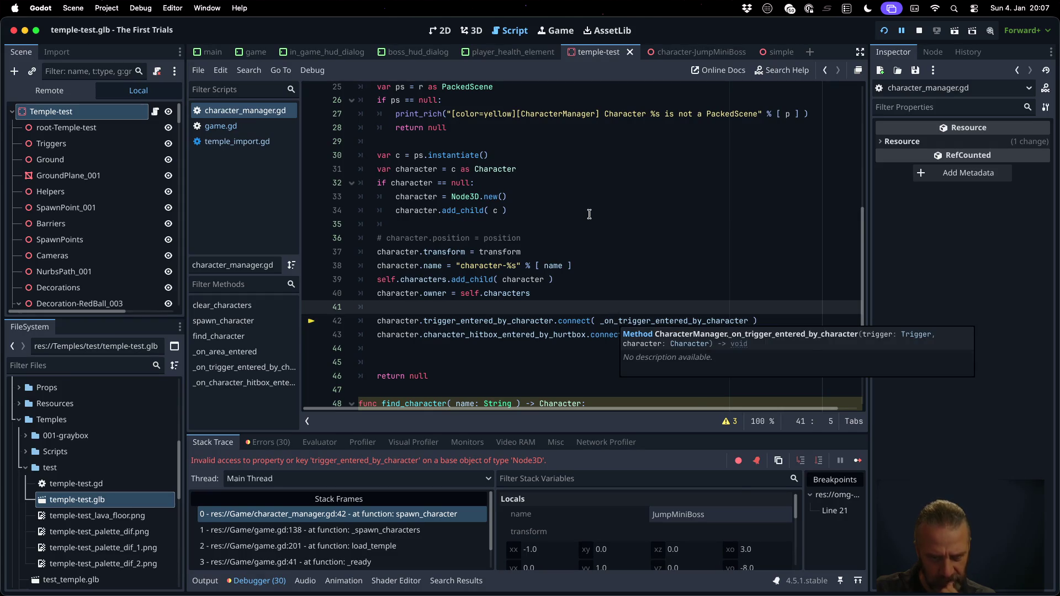
scroll(561, 229, "up", 5)
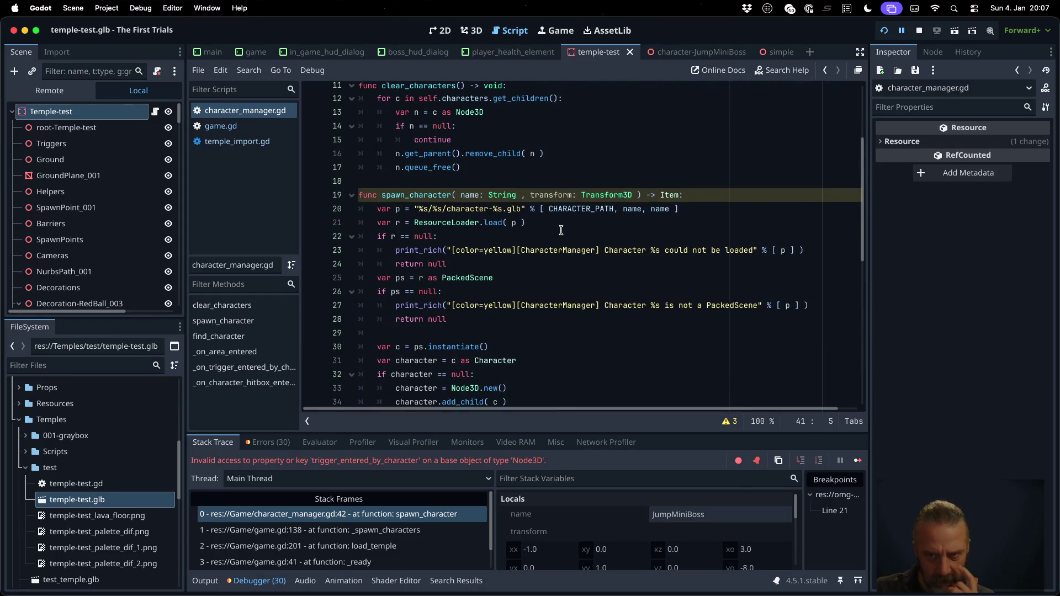
scroll(648, 202, "up", 1)
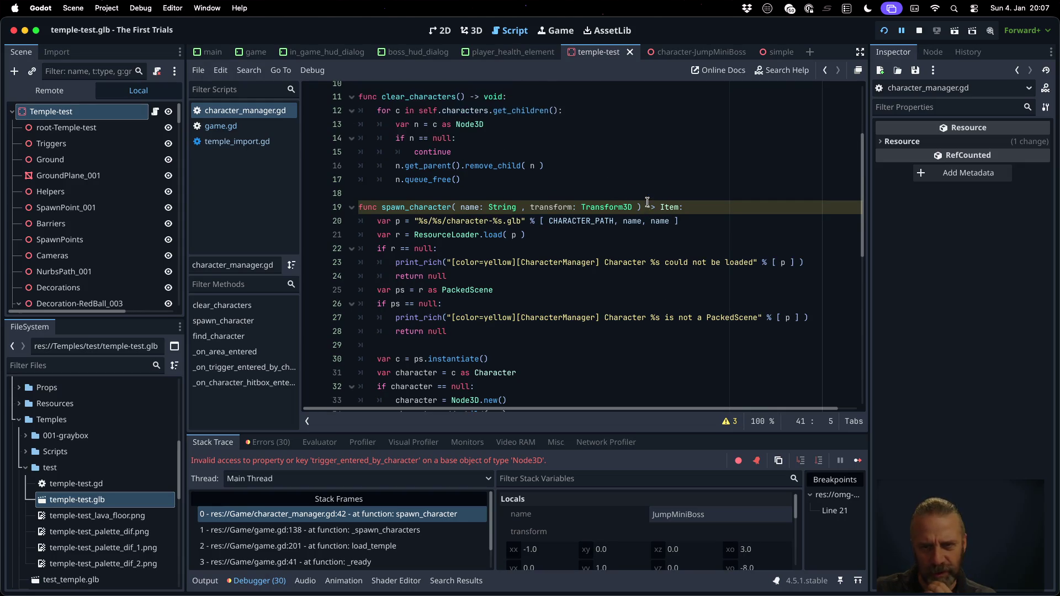
scroll(667, 205, "up", 3)
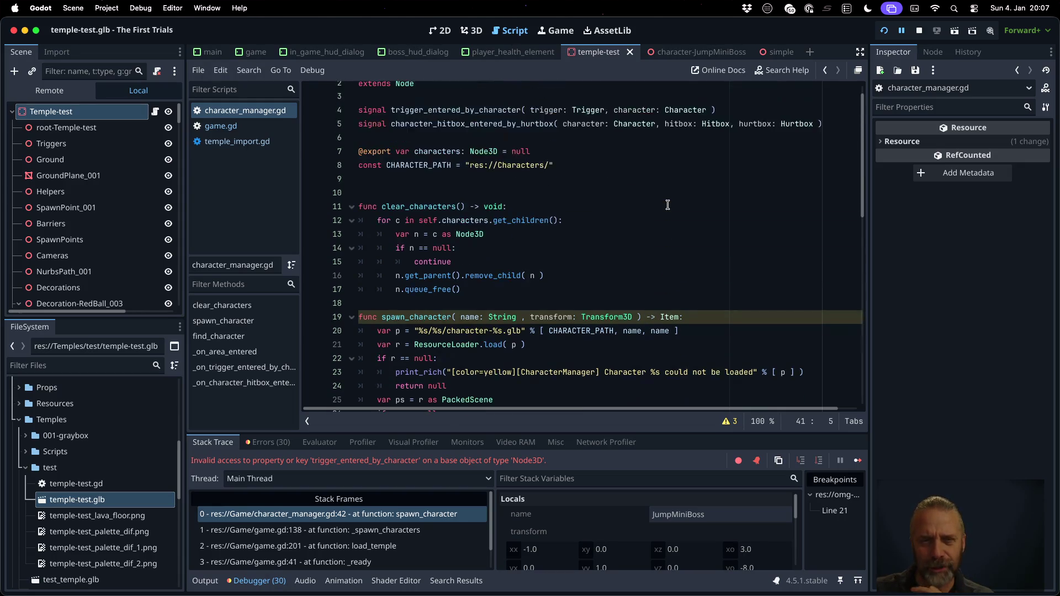
scroll(667, 205, "down", 6)
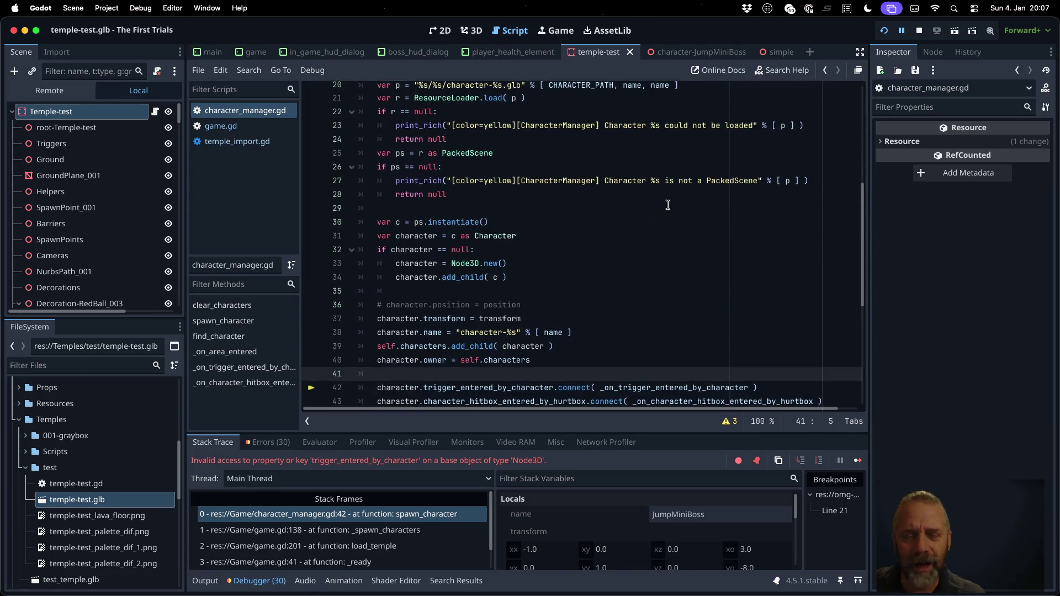
scroll(668, 205, "down", 2)
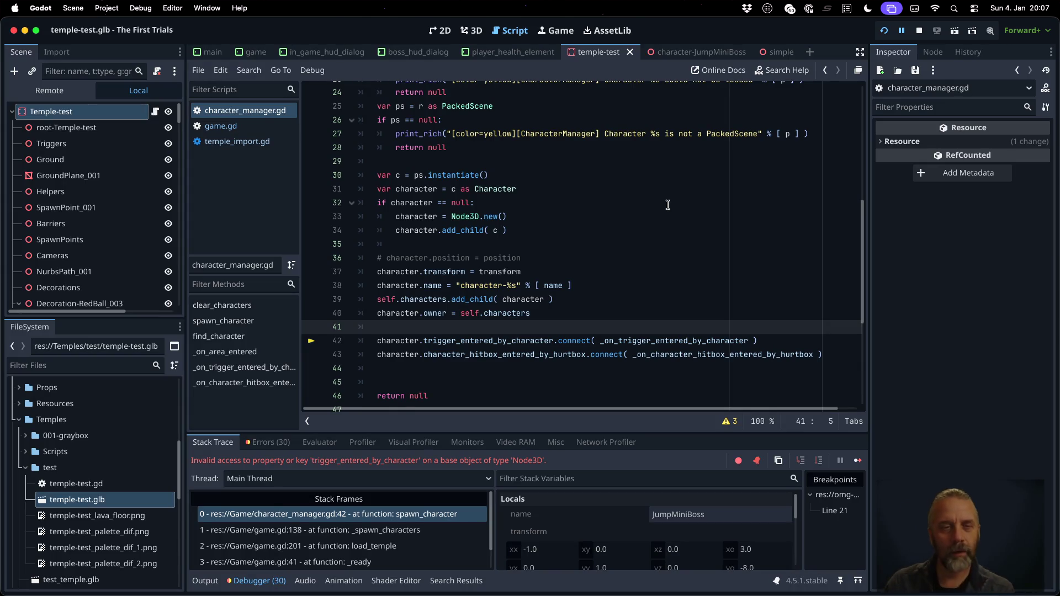
left_click(205, 580)
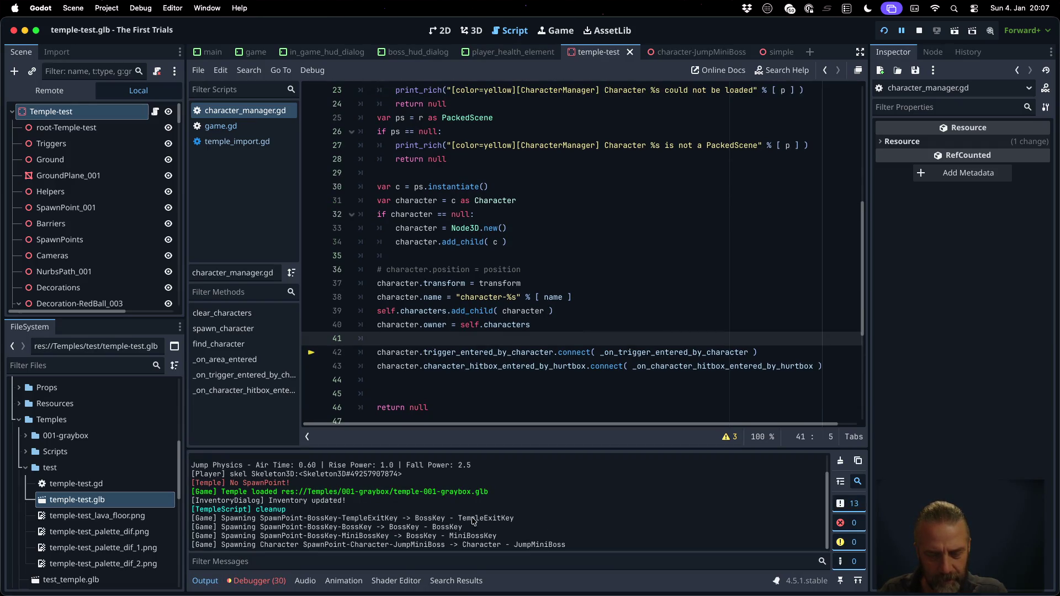
left_click(269, 581)
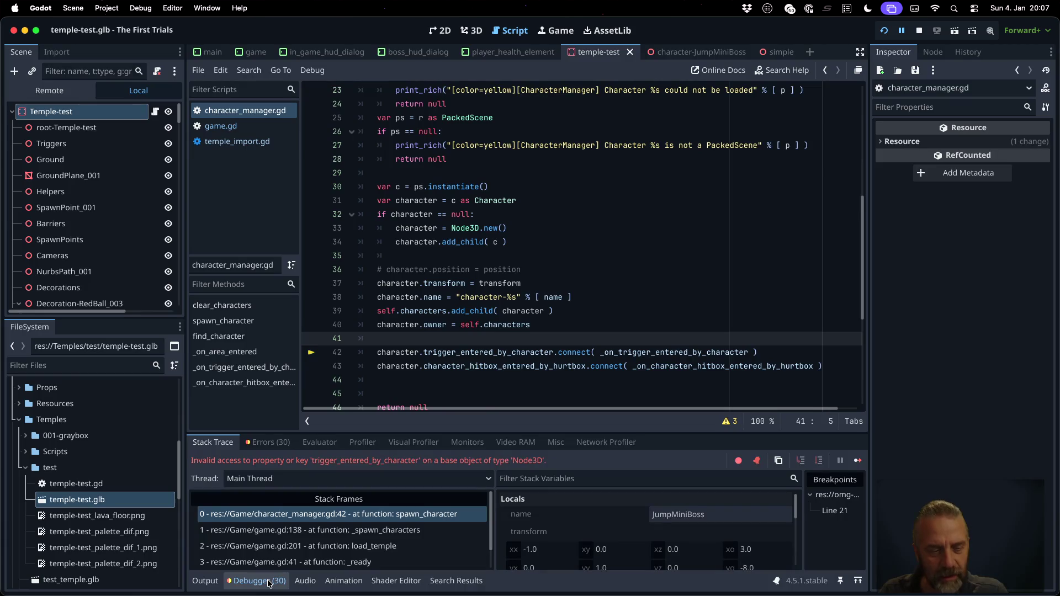
scroll(100, 411, "down", 4)
scroll(99, 411, "down", 8)
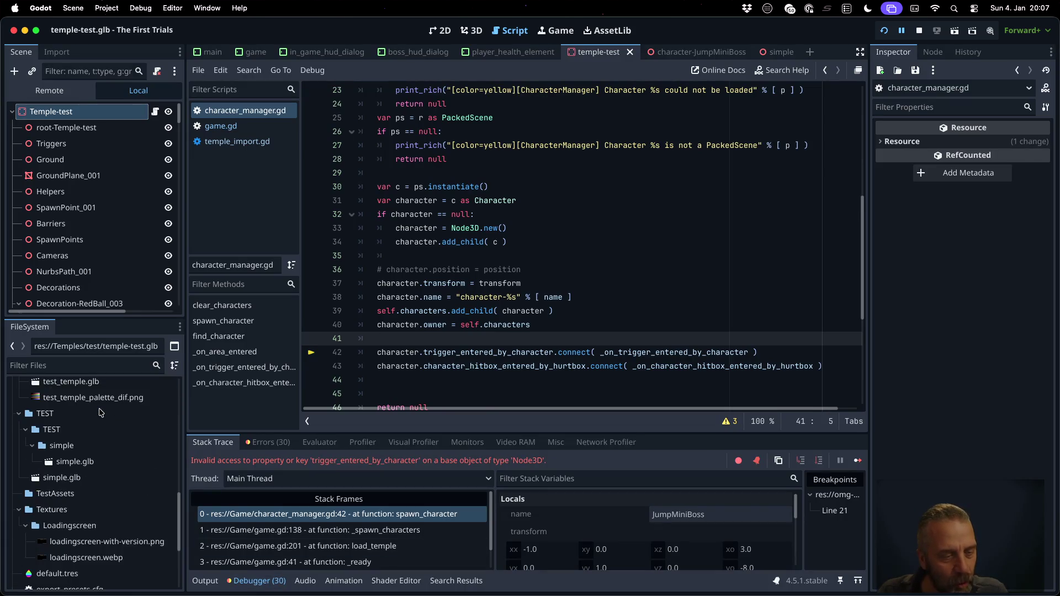
Step: Stop the game and set character-JumpMiniBoss.glb to import as TFT - GLB Character Importer
scroll(100, 412, "up", 10)
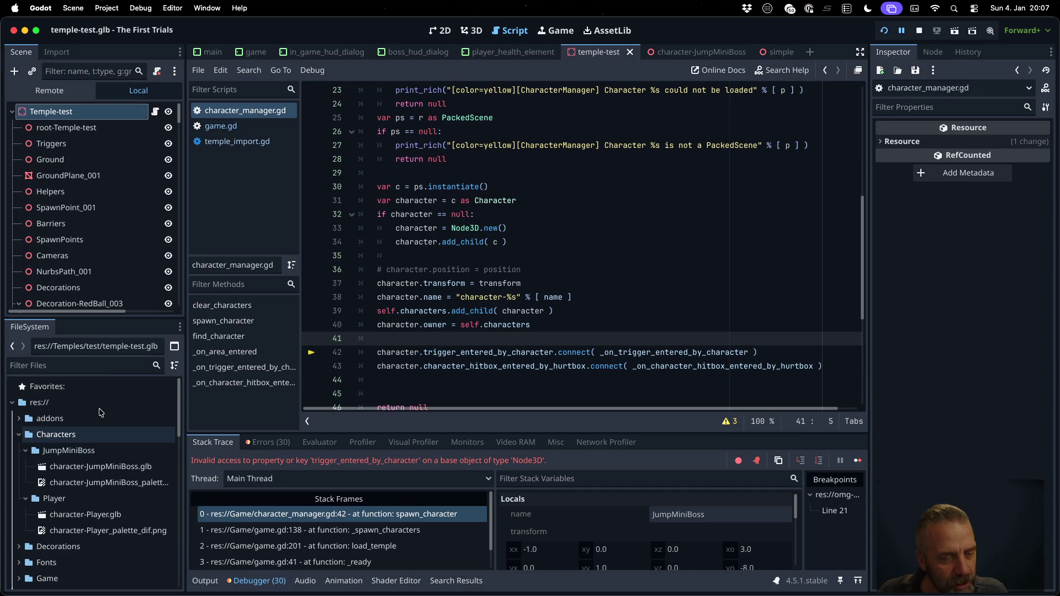
left_click(99, 466)
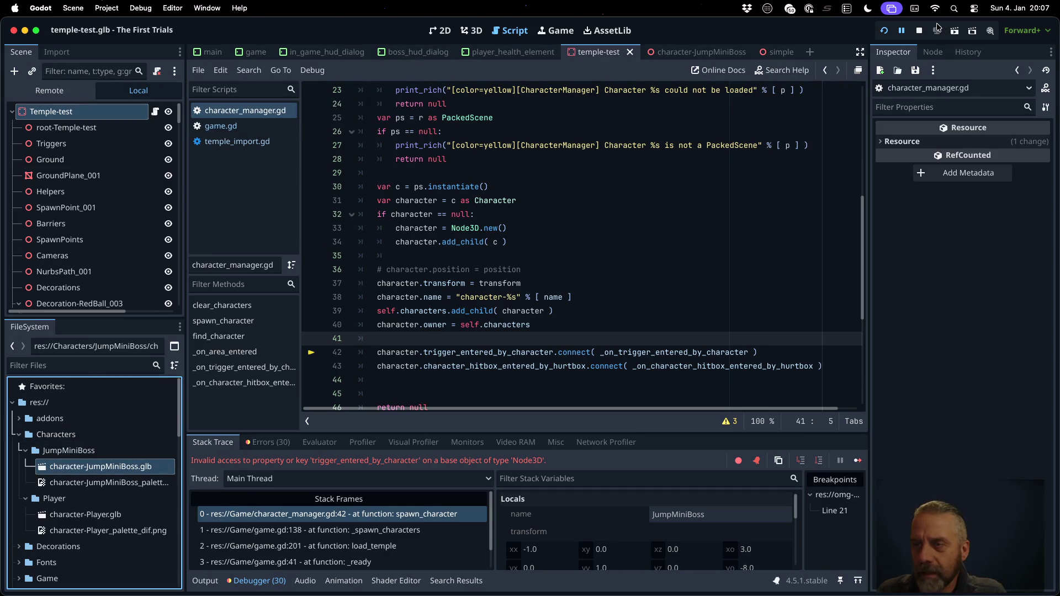
left_click(919, 30)
left_click(57, 51)
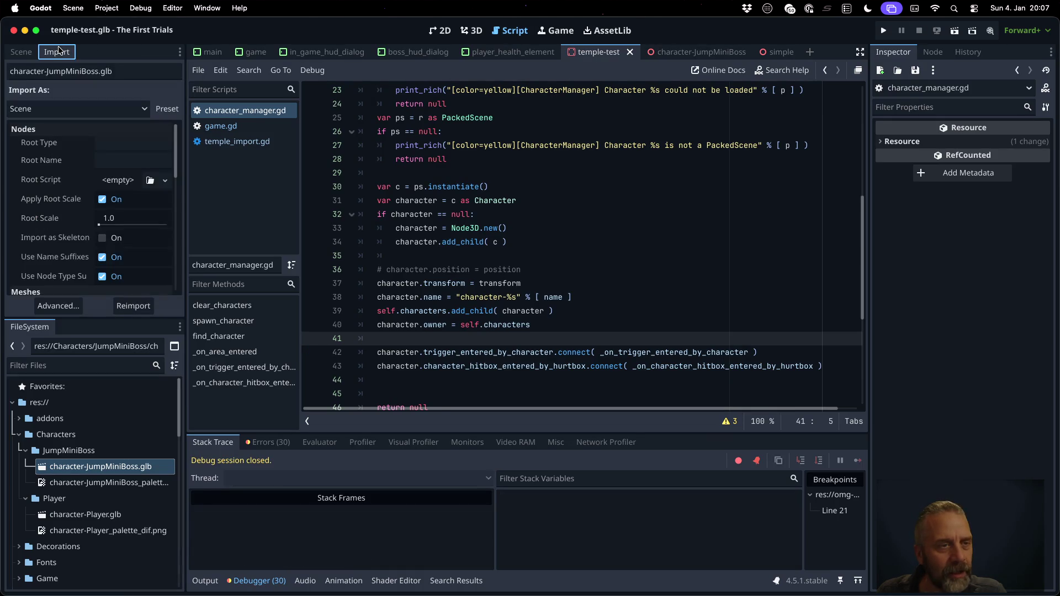
left_click(90, 117)
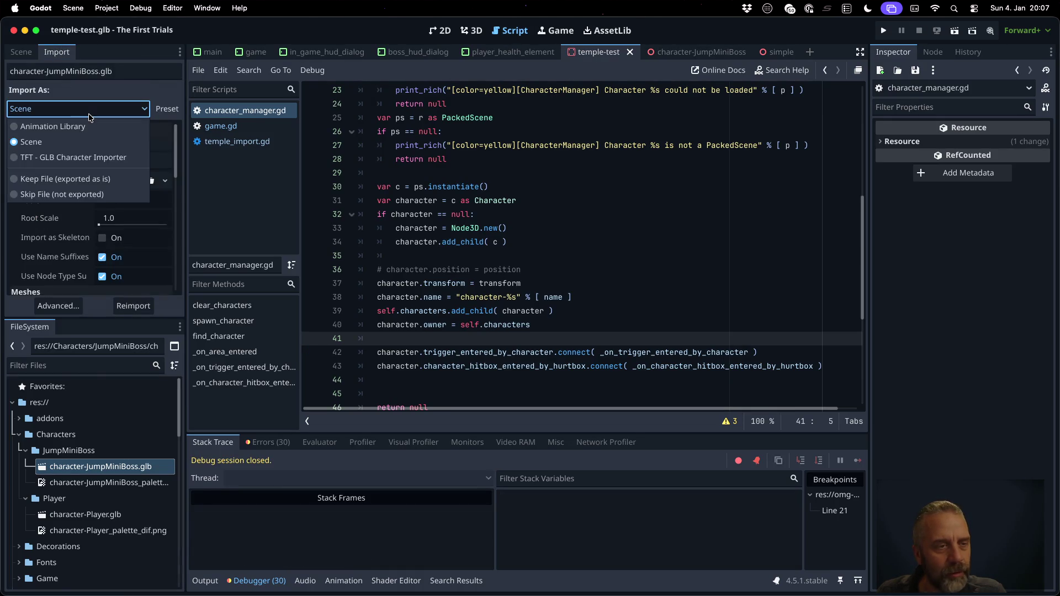
left_click(93, 158)
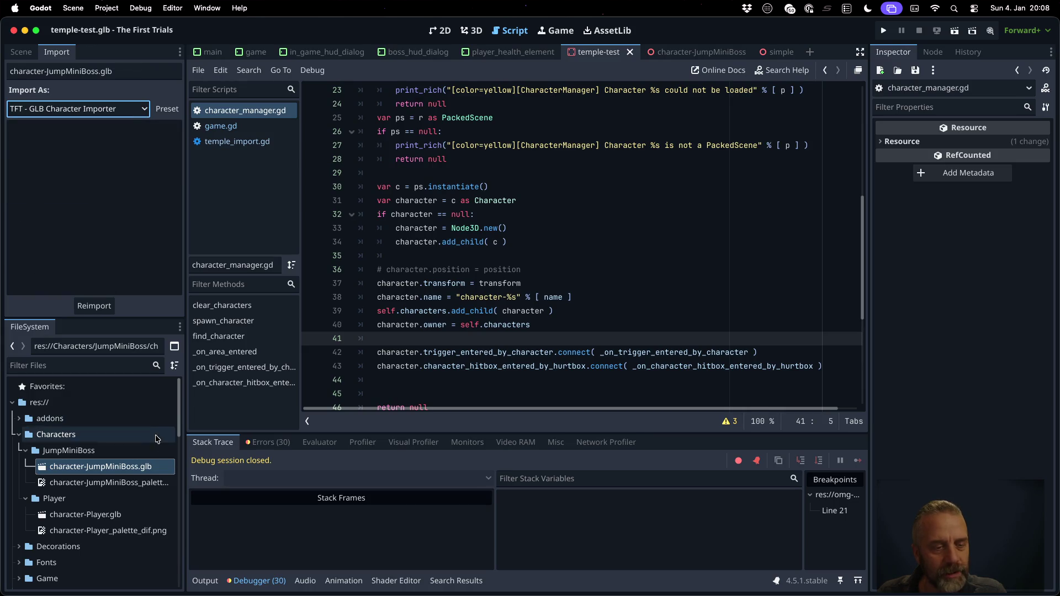
Step: Reimport character-JumpMiniBoss.glb, return to the Temple-test scene and run the project
right_click(141, 469)
left_click(218, 535)
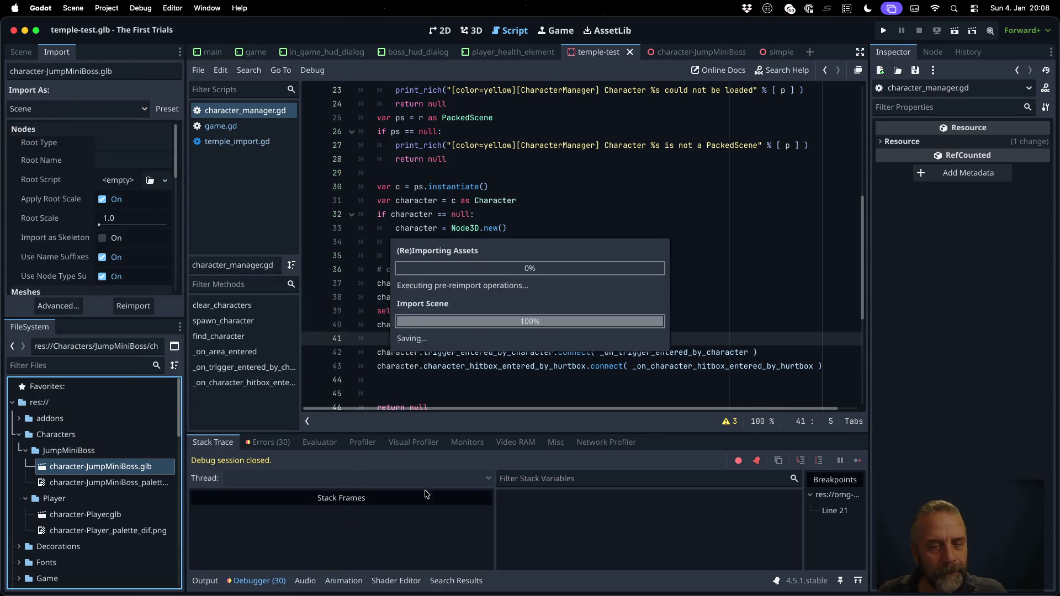
left_click(21, 52)
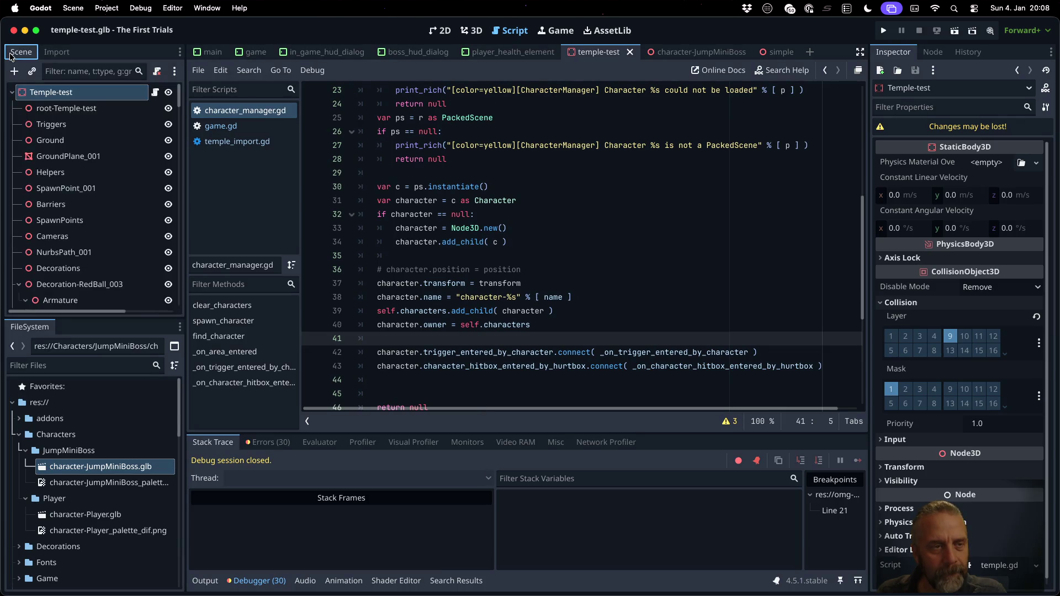
left_click(883, 30)
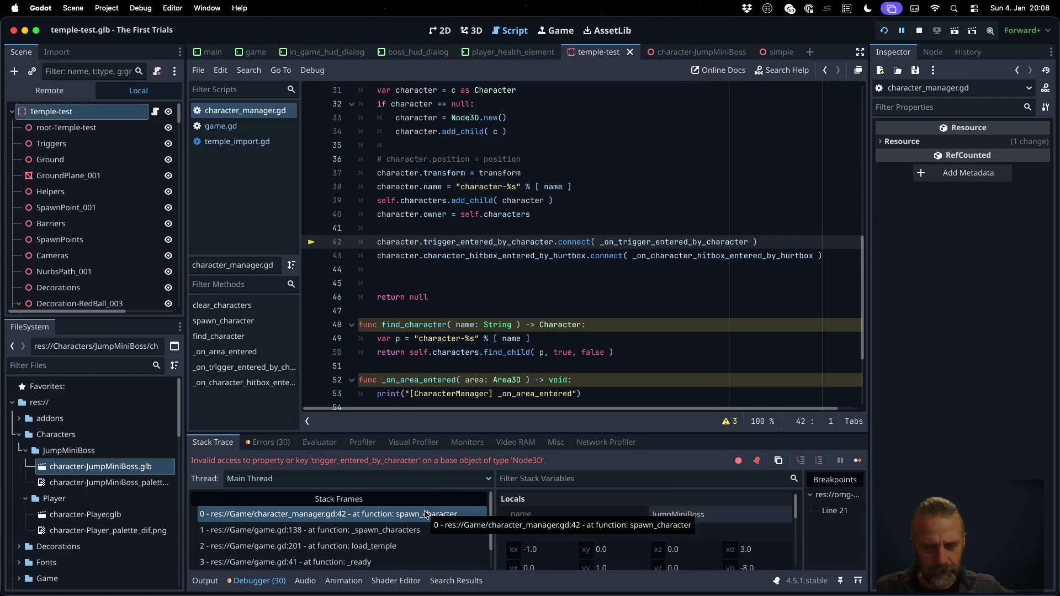
Step: Inspect the character local variable's object in the debugger with a wider Inspector
mouse_move(397, 238)
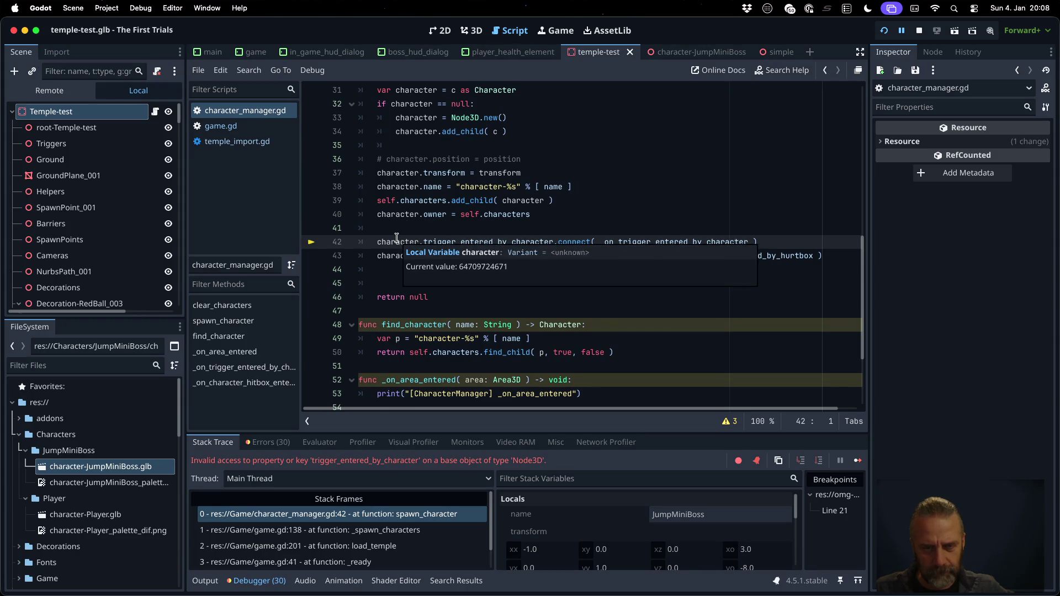
scroll(657, 499, "down", 4)
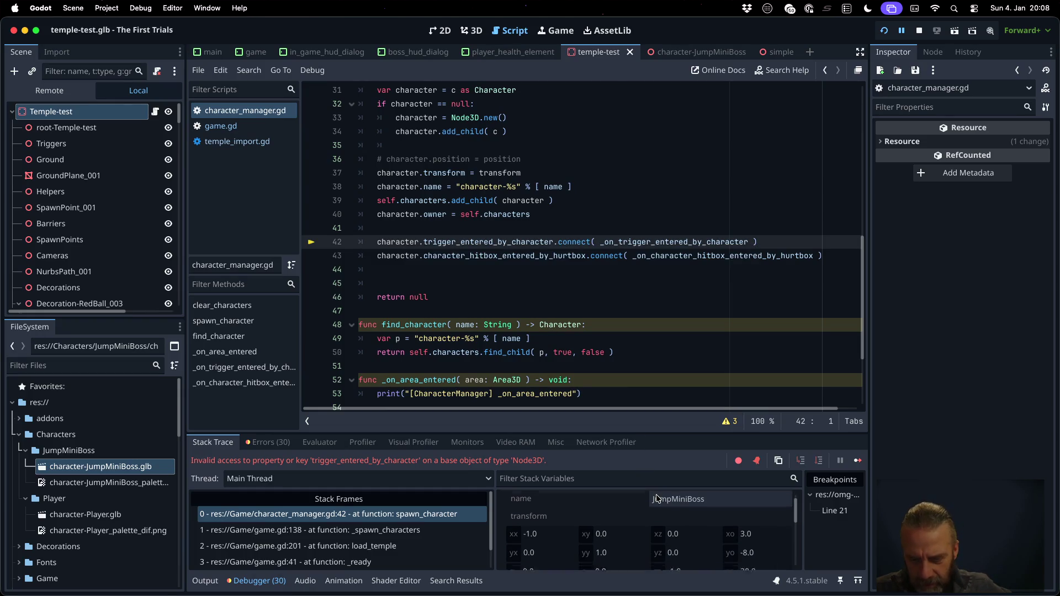
scroll(657, 499, "down", 4)
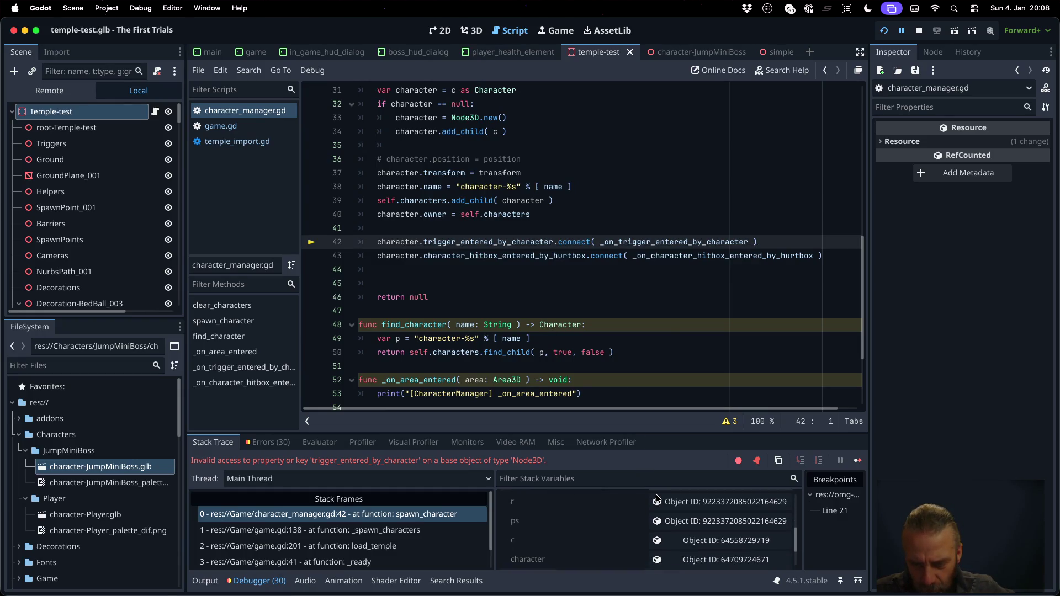
left_click(720, 559)
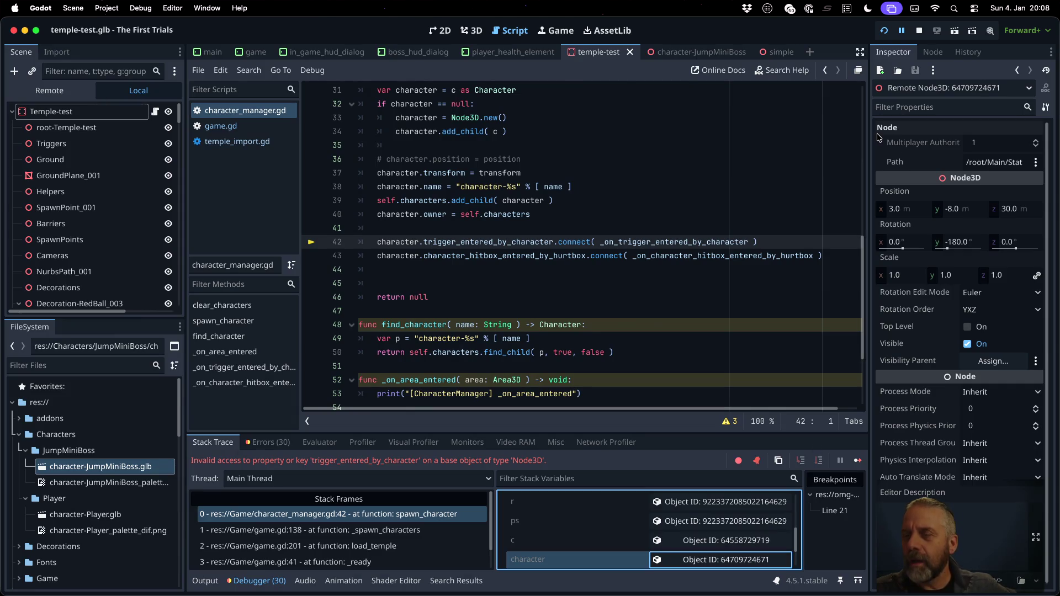
mouse_move(872, 131)
left_mouse_down()
mouse_move(339, 122)
mouse_move(853, 122)
left_mouse_up()
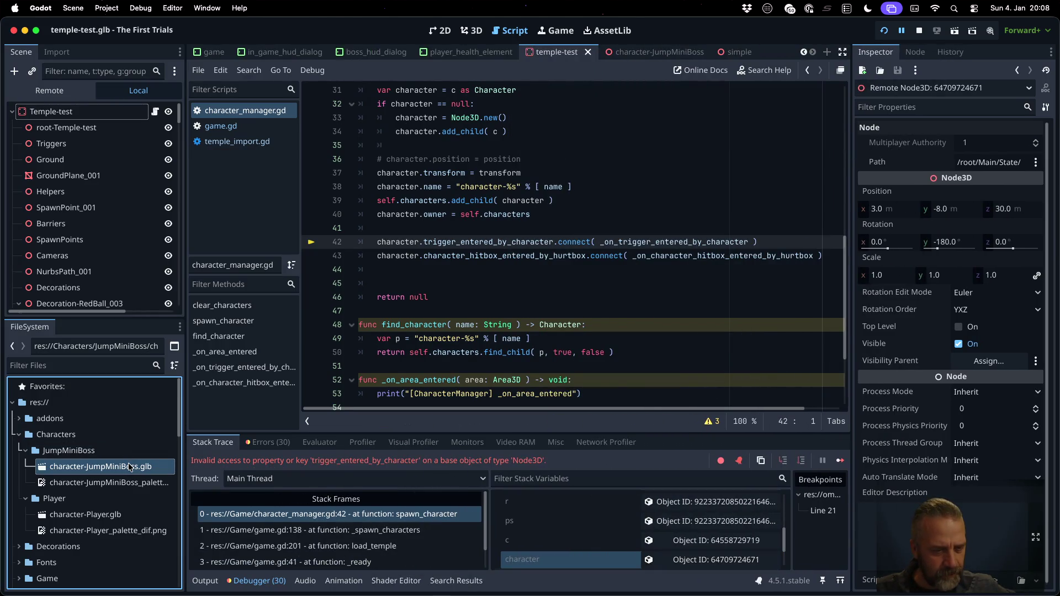
Step: Reimport character-JumpMiniBoss.glb again and stop the running game
right_click(129, 465)
left_click(199, 540)
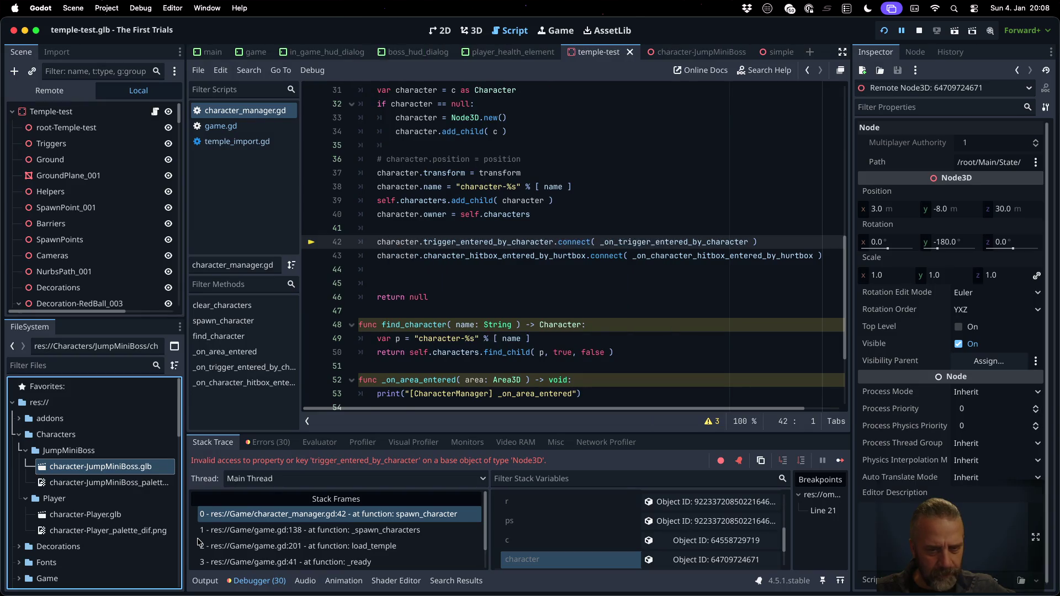
left_click(920, 31)
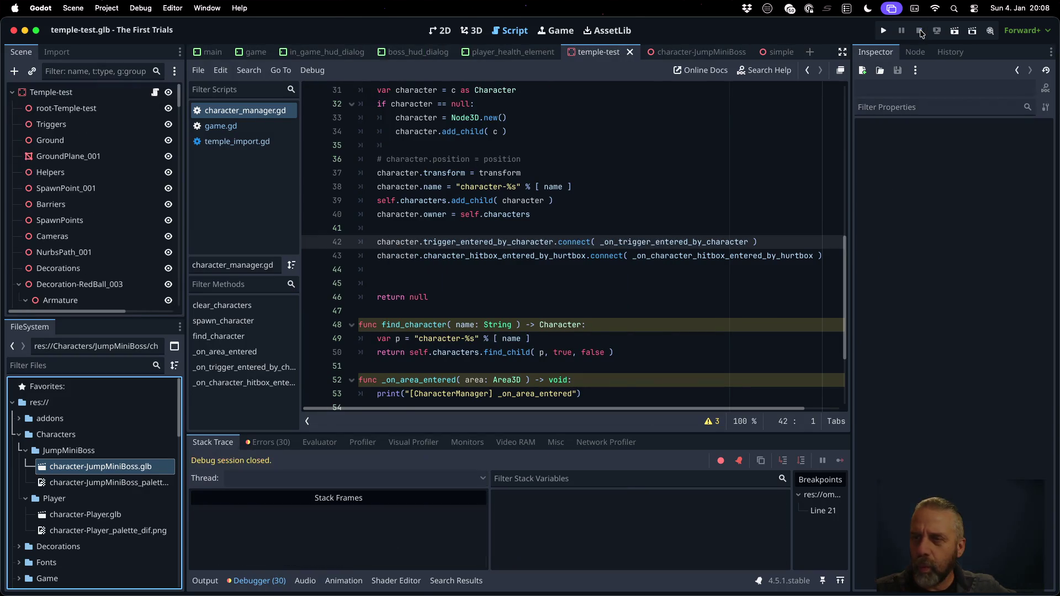
Step: Show the Output log, switch to the character-JumpMiniBoss scene and clear the output
left_click(204, 581)
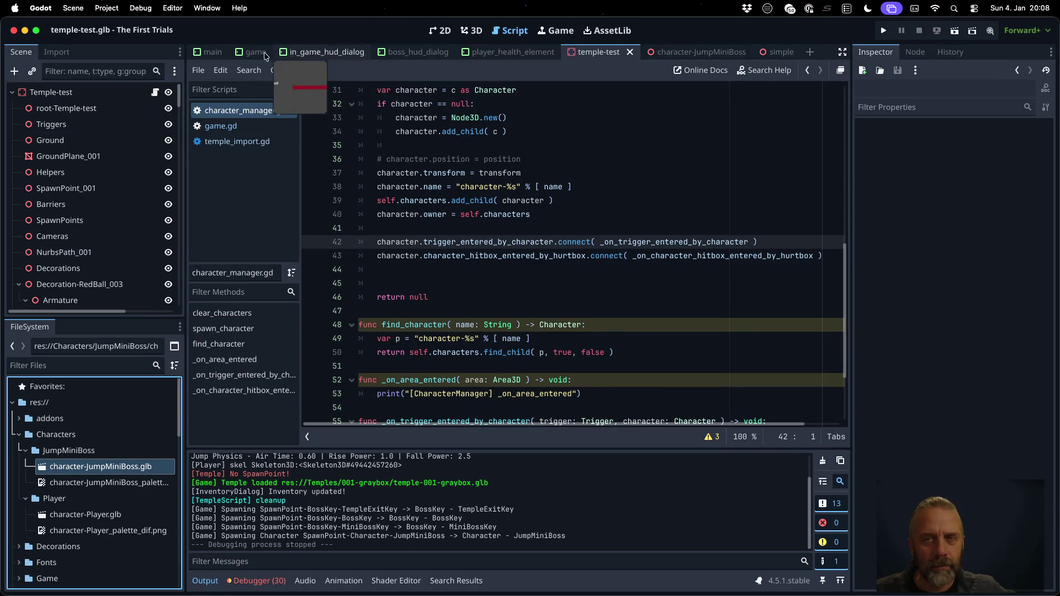
left_click(697, 51)
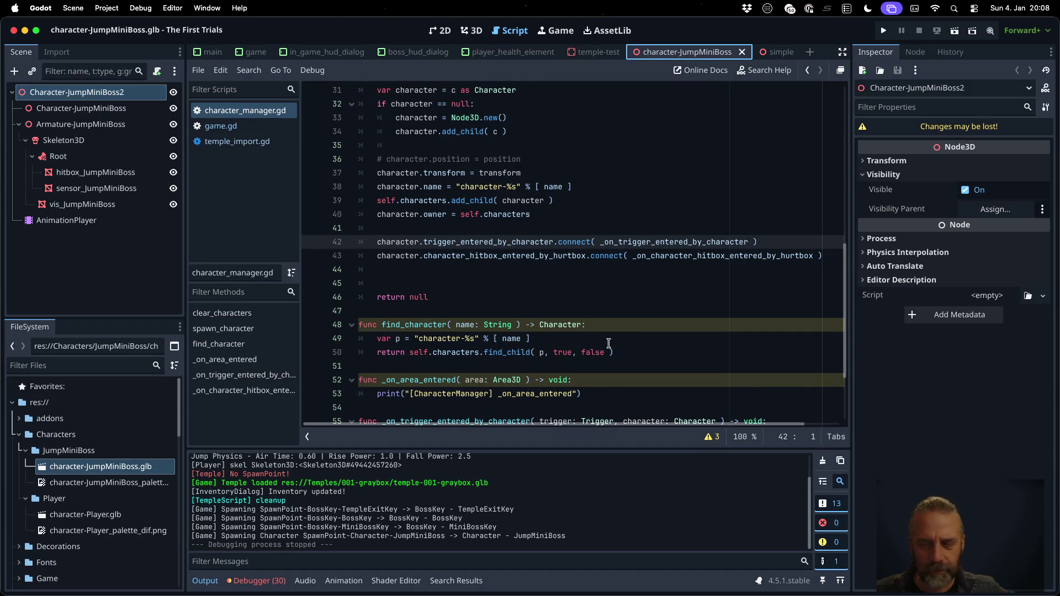
left_click(822, 460)
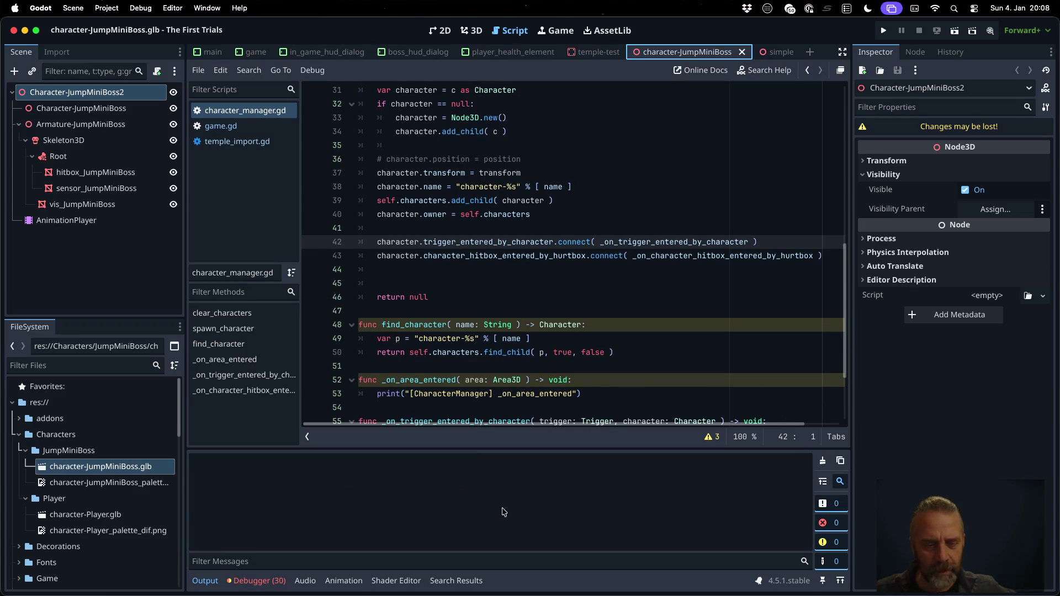
left_click(194, 580)
left_click(209, 581)
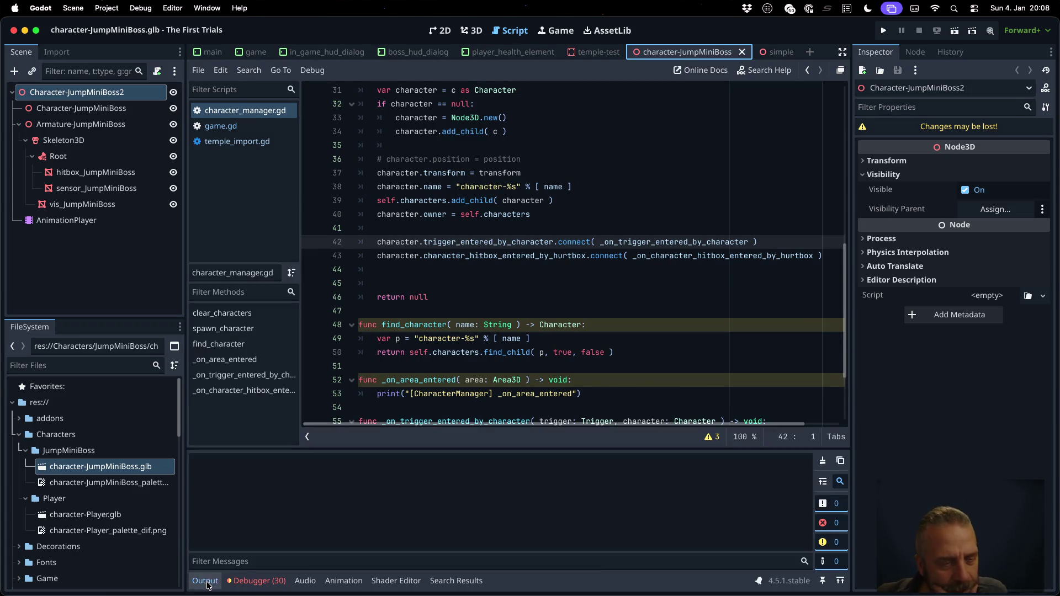
Step: Reimport character-JumpMiniBoss.glb twice, enlarging the output log to follow the import
right_click(140, 469)
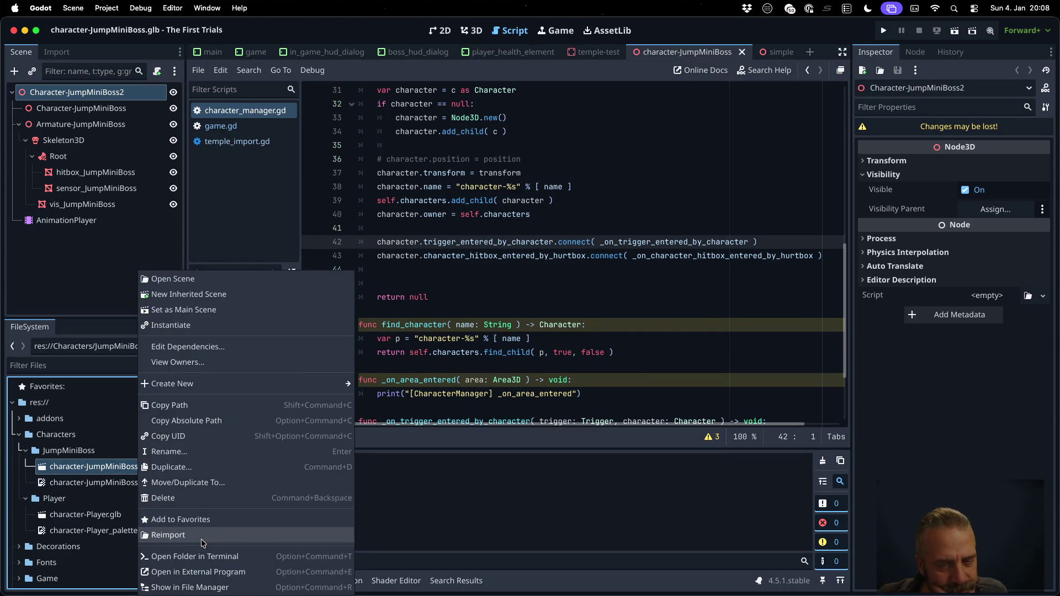
left_click(201, 539)
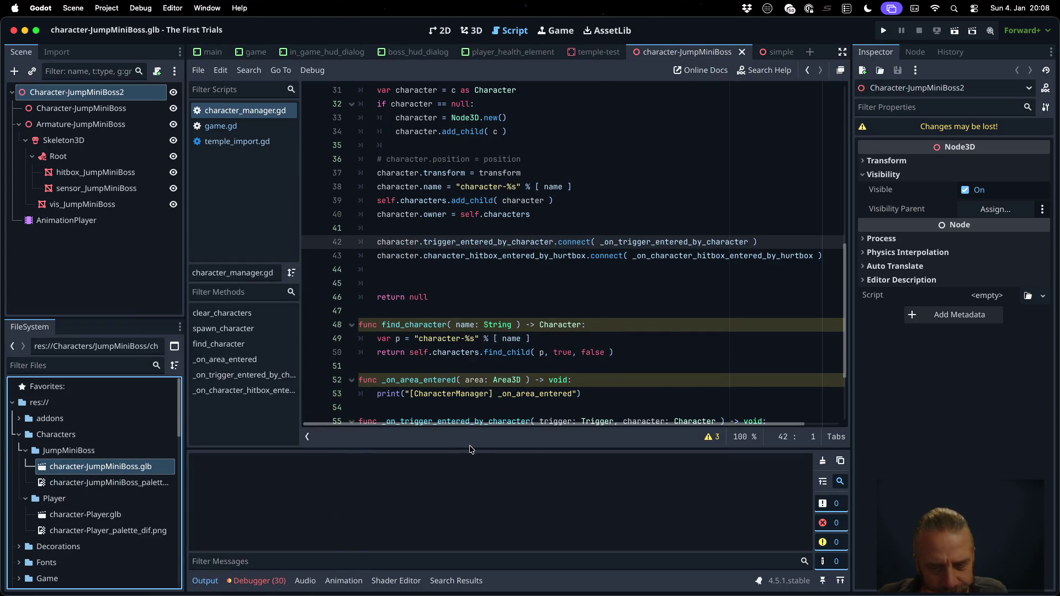
left_click_drag(470, 450, 469, 295)
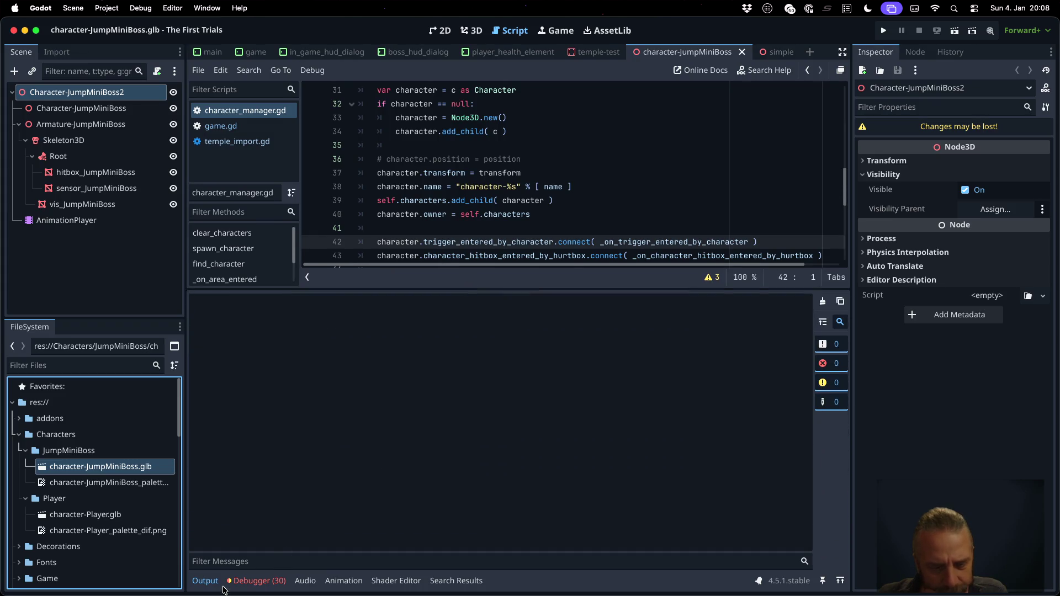
left_click(197, 583)
left_click(198, 583)
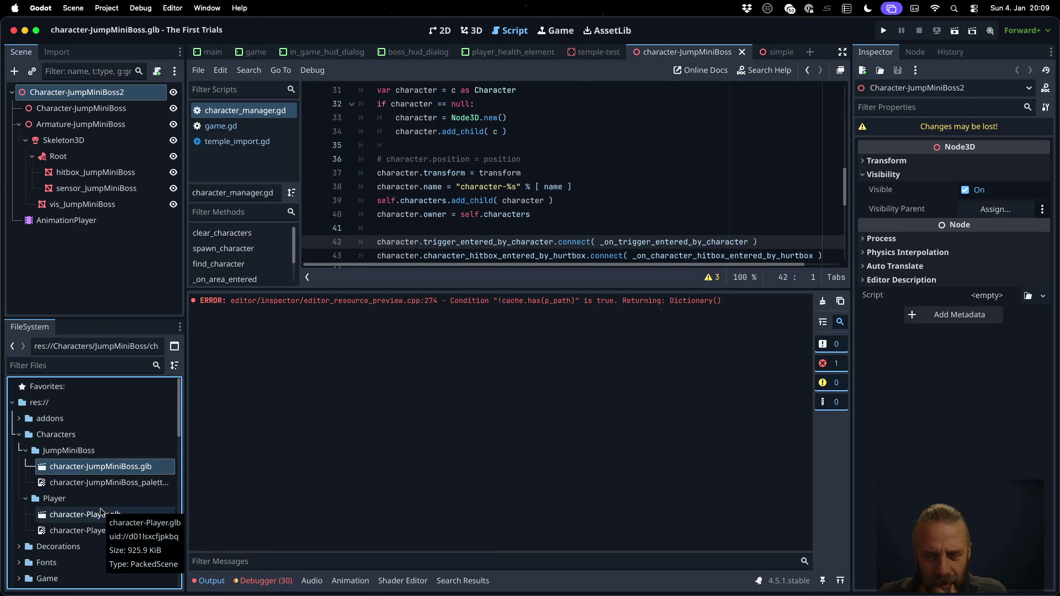
right_click(104, 470)
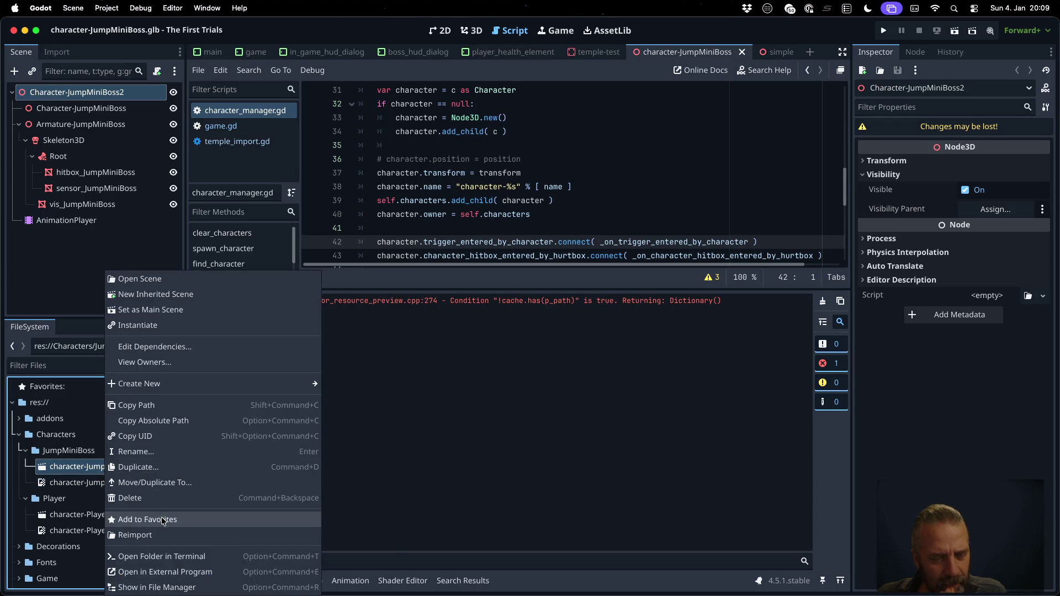
left_click(163, 534)
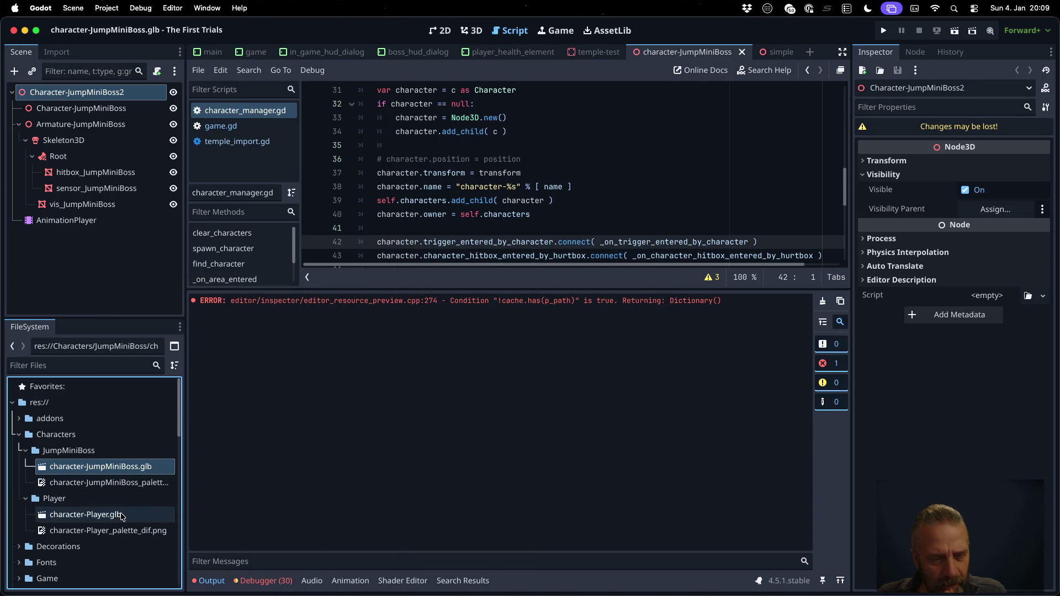
Step: Reimport character-Player.glb and review its import log in the Output panel
right_click(122, 517)
left_click(152, 534)
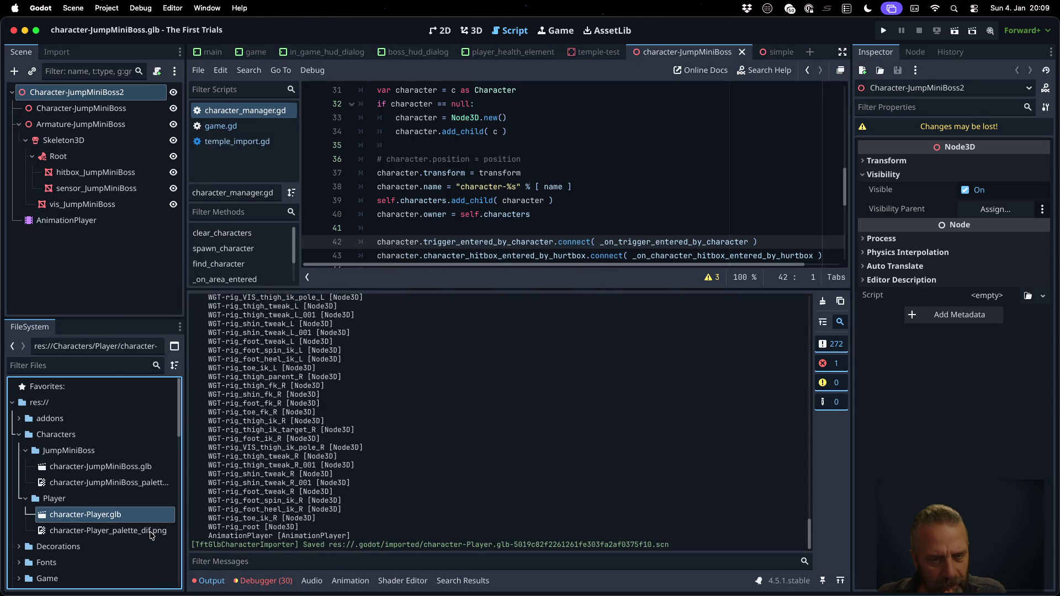
scroll(418, 431, "up", 15)
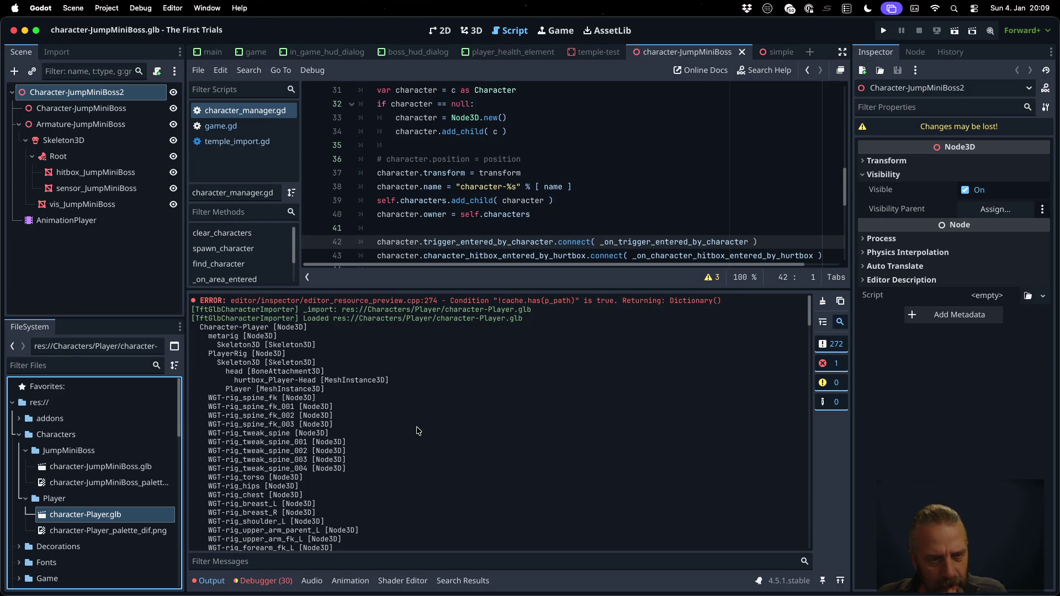
scroll(418, 431, "down", 15)
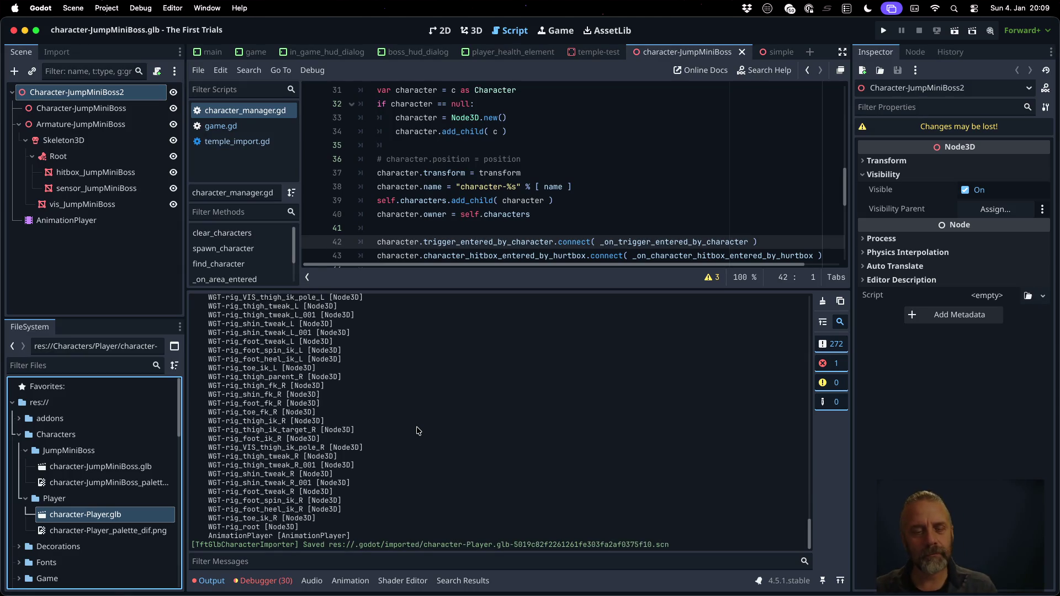
key("super+Tab")
key("Up")
key("Up")
key("Up")
Step: Re-export temple-test.blend with ./rexport_v3.sh directly into ../godot/
key("BackSpace")
key("BackSpace")
key("BackSpace")
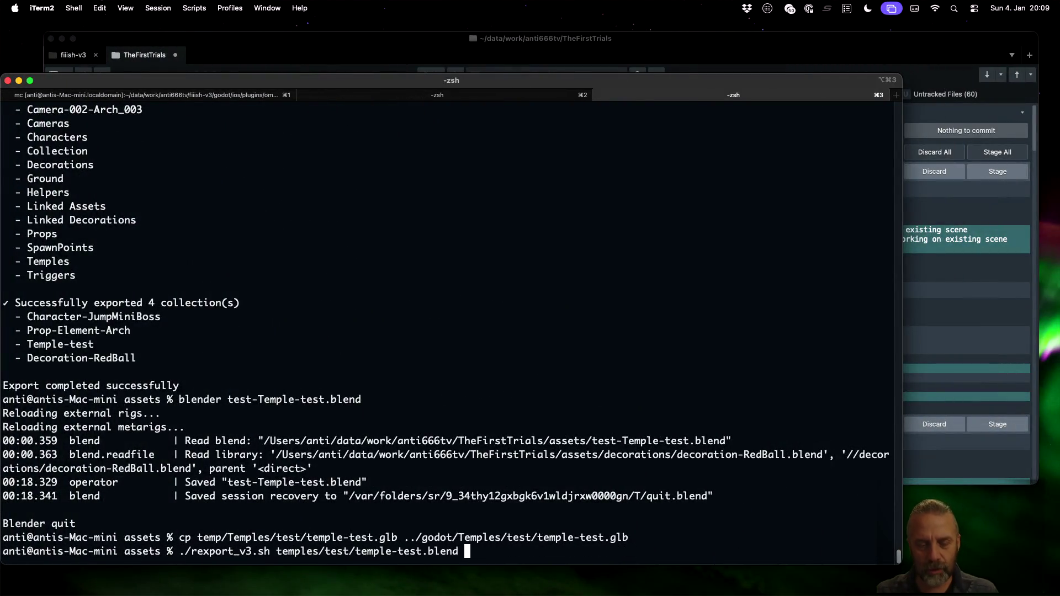
type("../godot/")
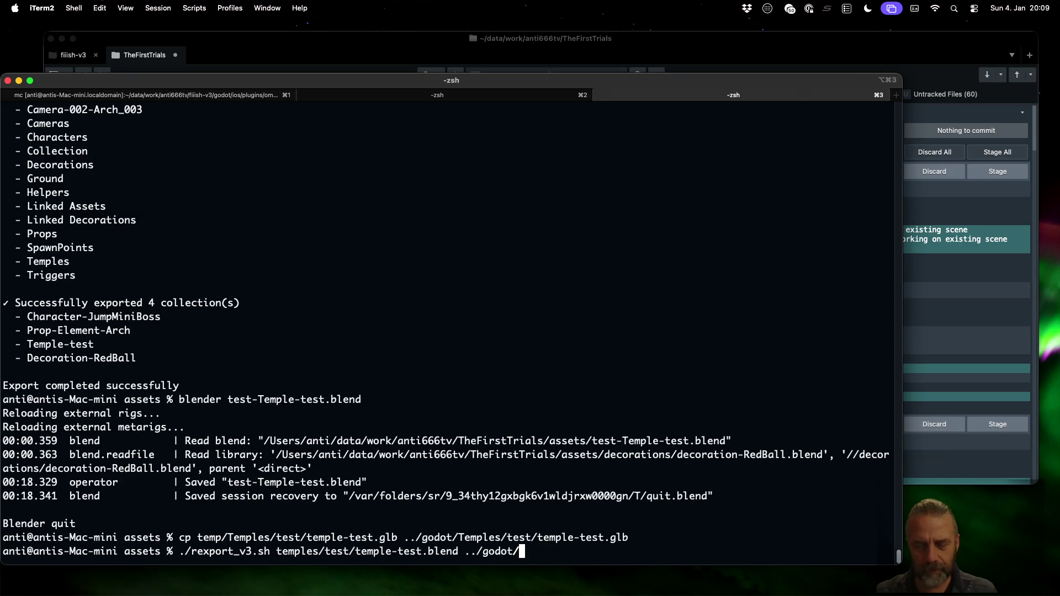
key("Return")
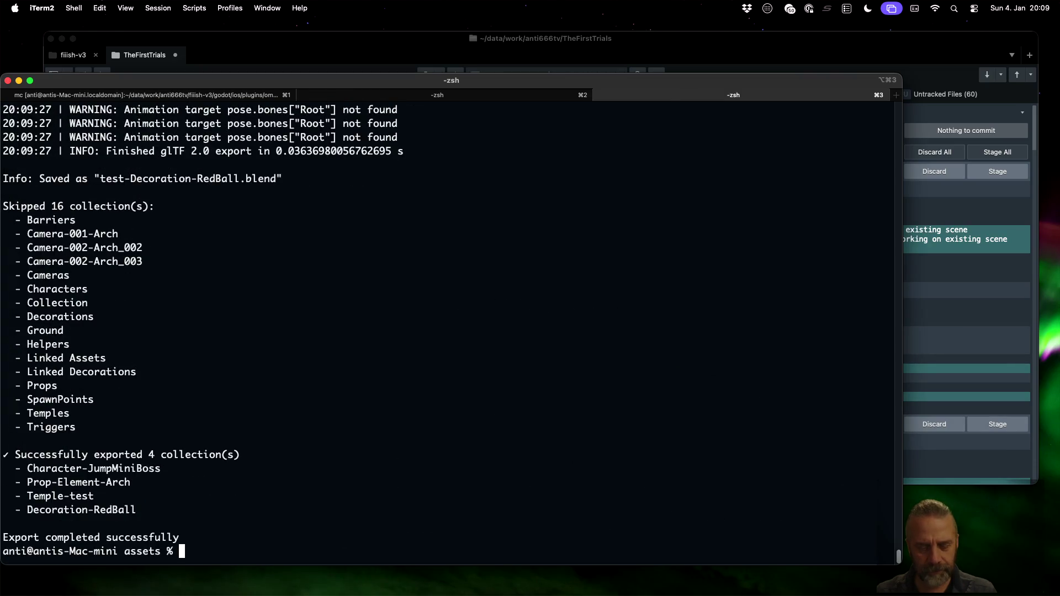
Step: Open test-Character-JumpMiniBoss.blend in Blender using tab completion
type("blender ")
type("te")
key("BackSpace")
key("BackSpace")
key("Tab")
type("test-C")
key("BackSpace")
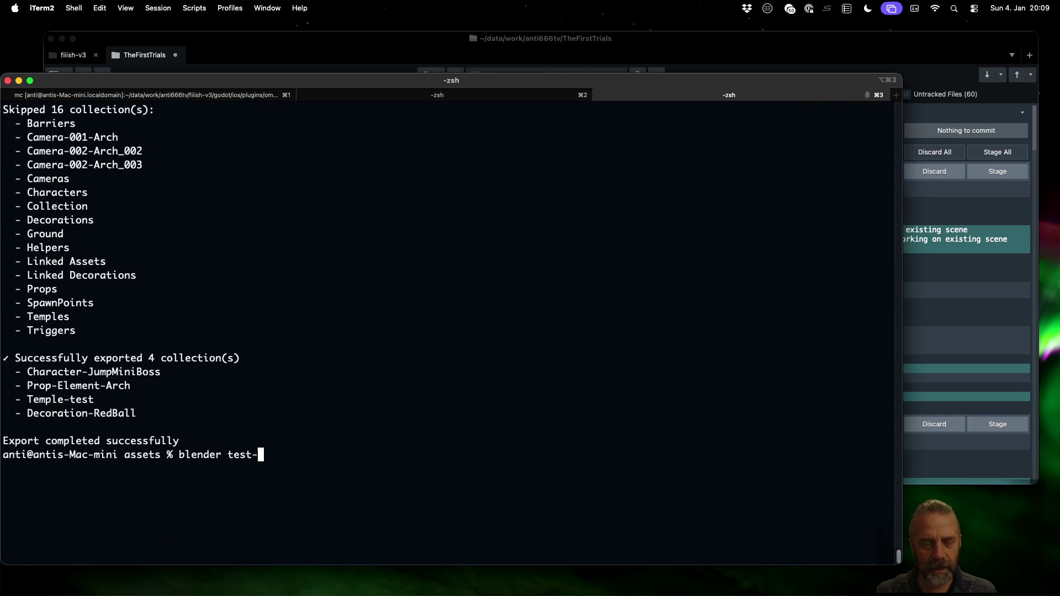
key("Tab")
type("Ch")
key("Tab")
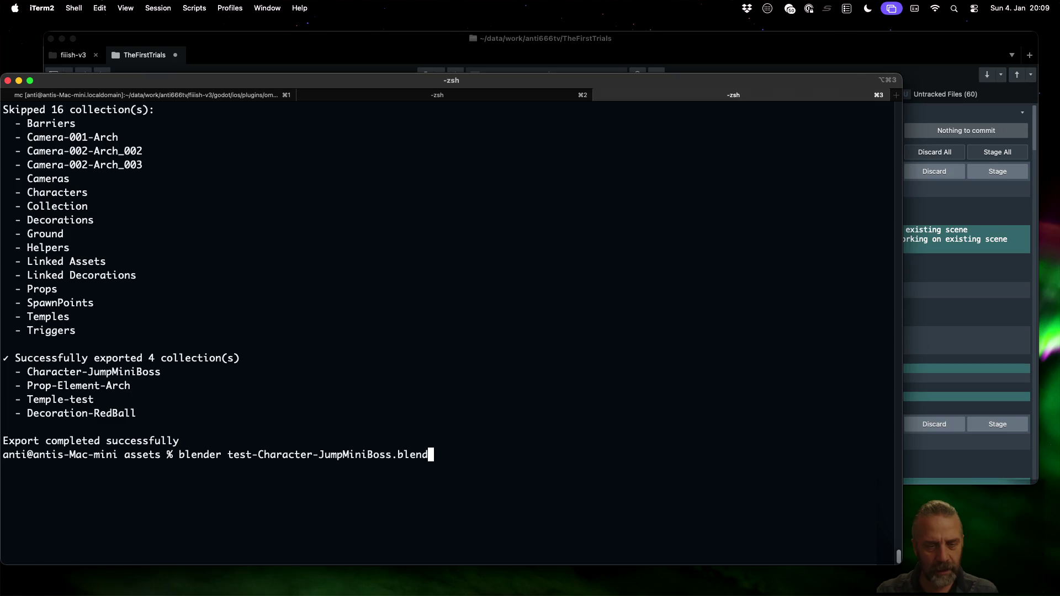
key("Return")
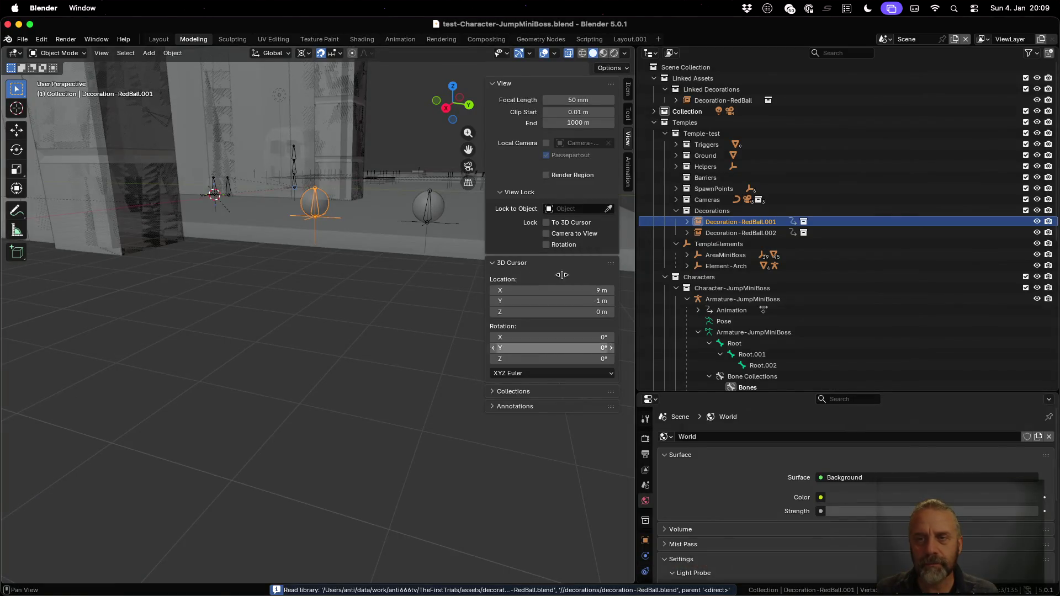
Step: In the Character-JumpMiniBoss scene, inspect Armature-JumpMiniBoss.001, root-Character-JumpMiniBoss and Character-JumpMiniBoss.001, then quit Blender
left_click(888, 41)
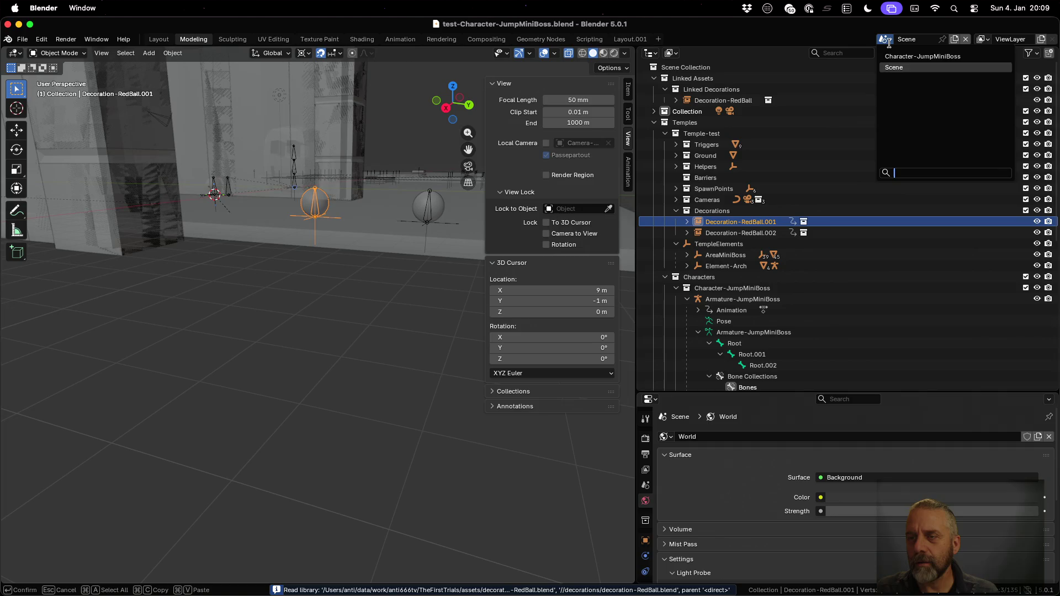
left_click(898, 58)
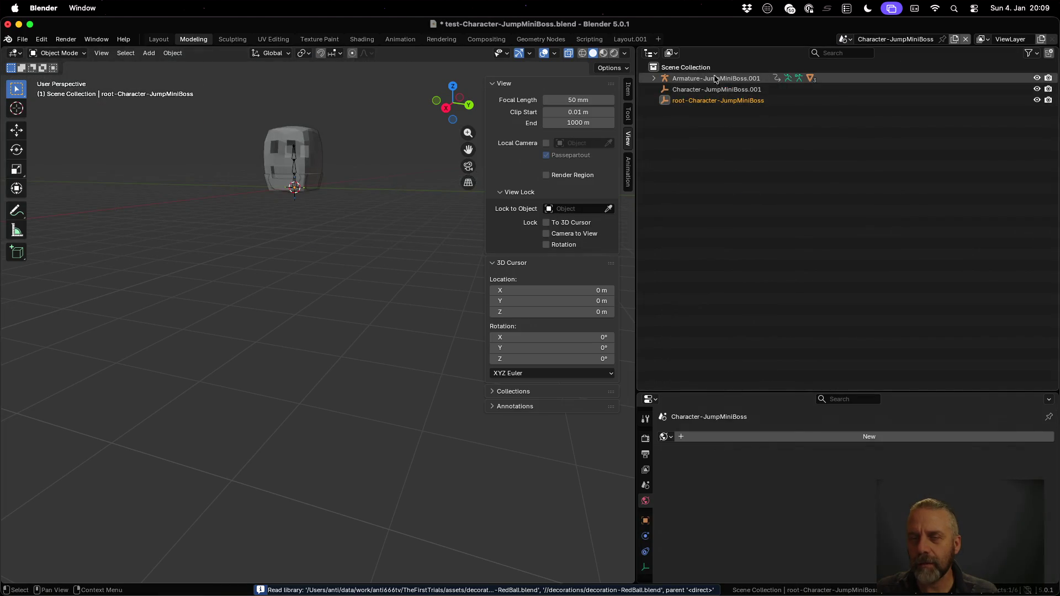
left_click(653, 79)
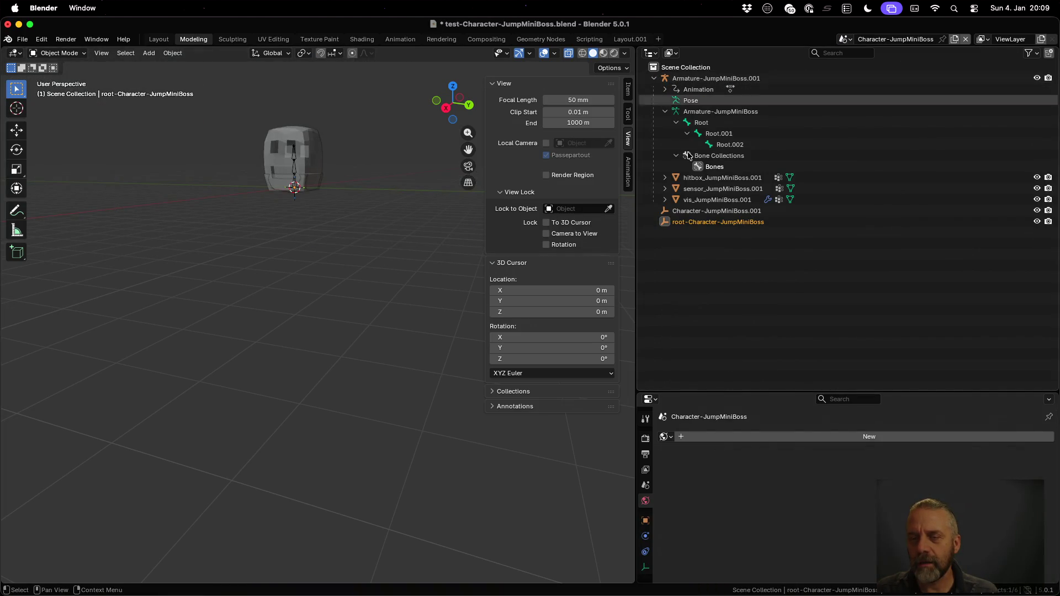
left_click(717, 223)
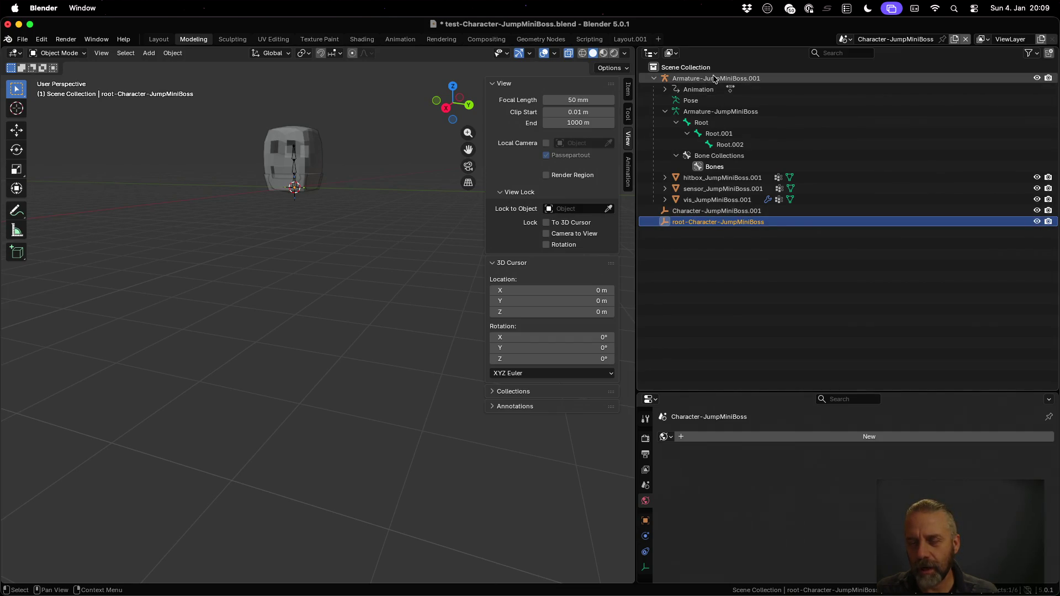
left_click(739, 214)
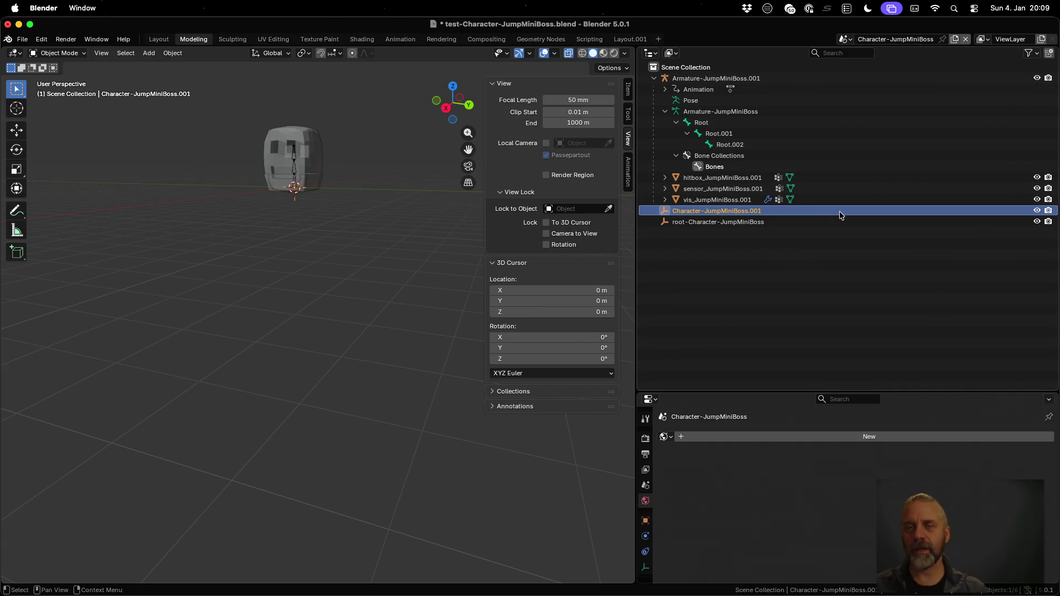
left_click(795, 78)
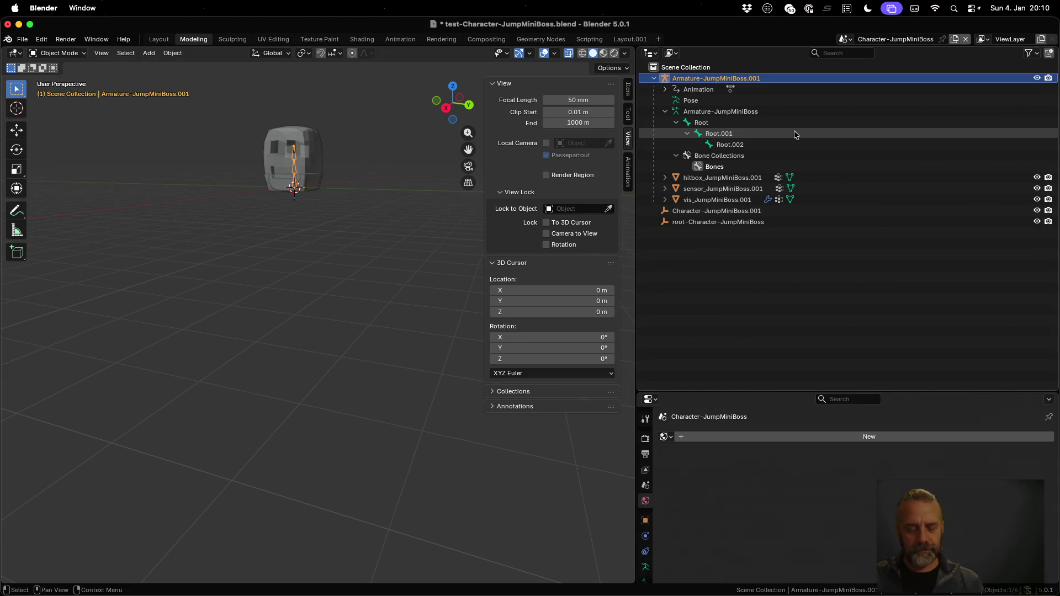
key("super+q")
Step: Close Blender without saving, reload the modified glb files in Godot, and open character-JumpMiniBoss.glb's Advanced Import Settings
key("d")
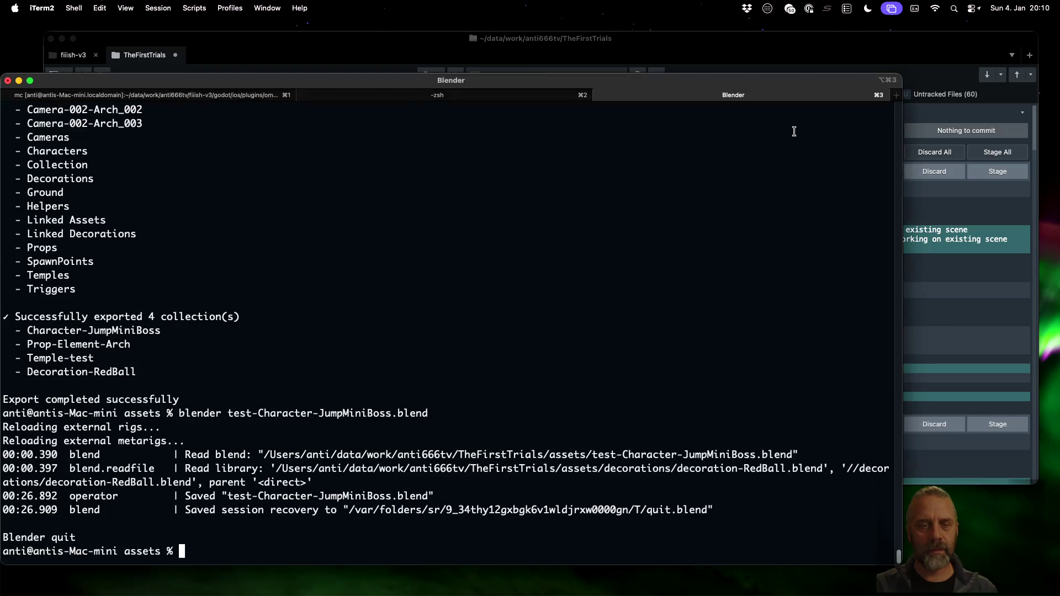
key("ctrl+Left")
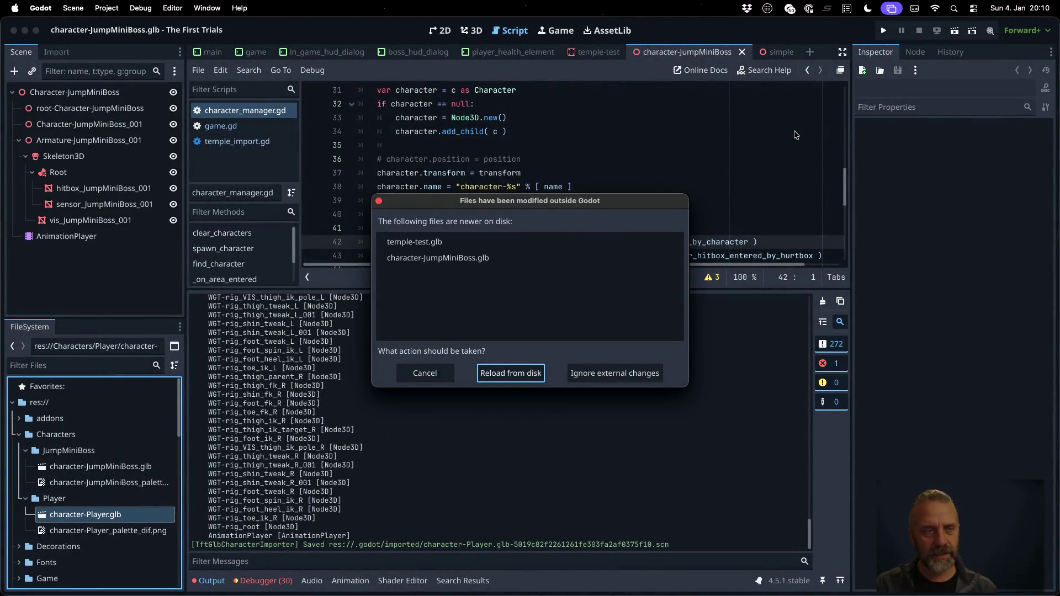
left_click(513, 370)
left_click(528, 314)
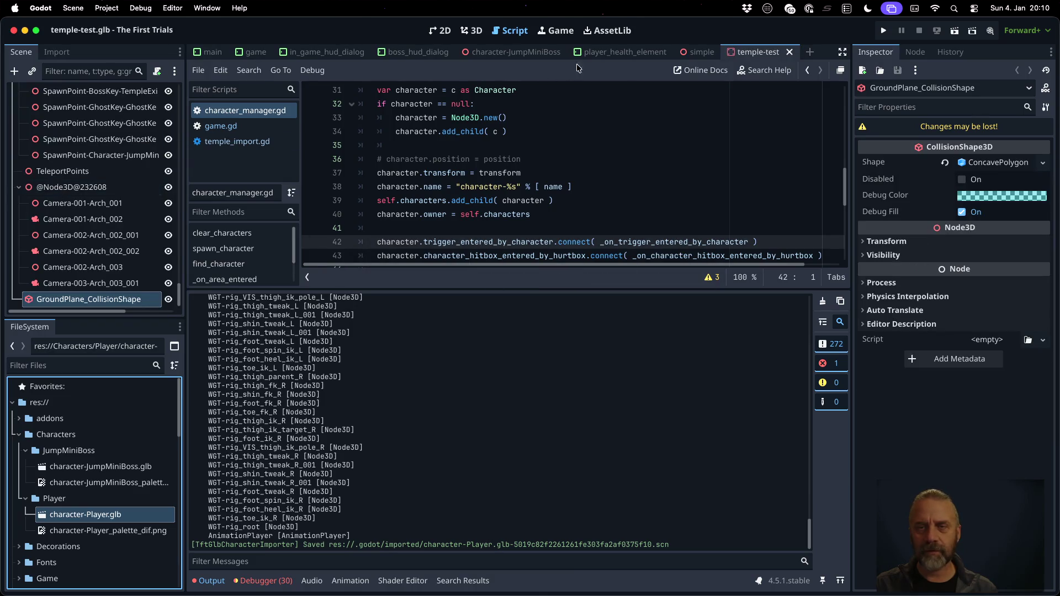
left_click(516, 52)
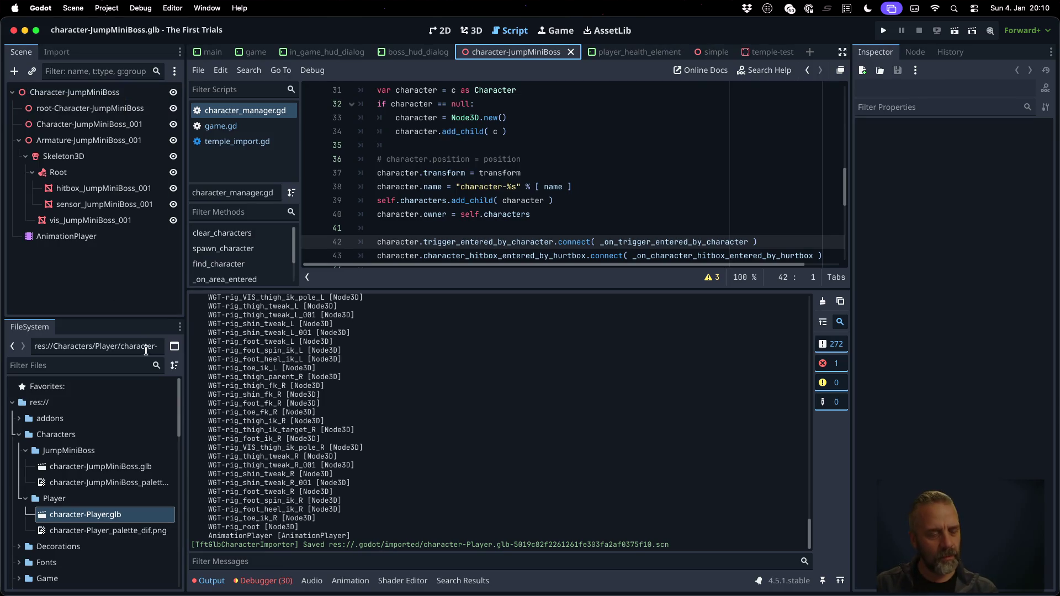
double_click(135, 464)
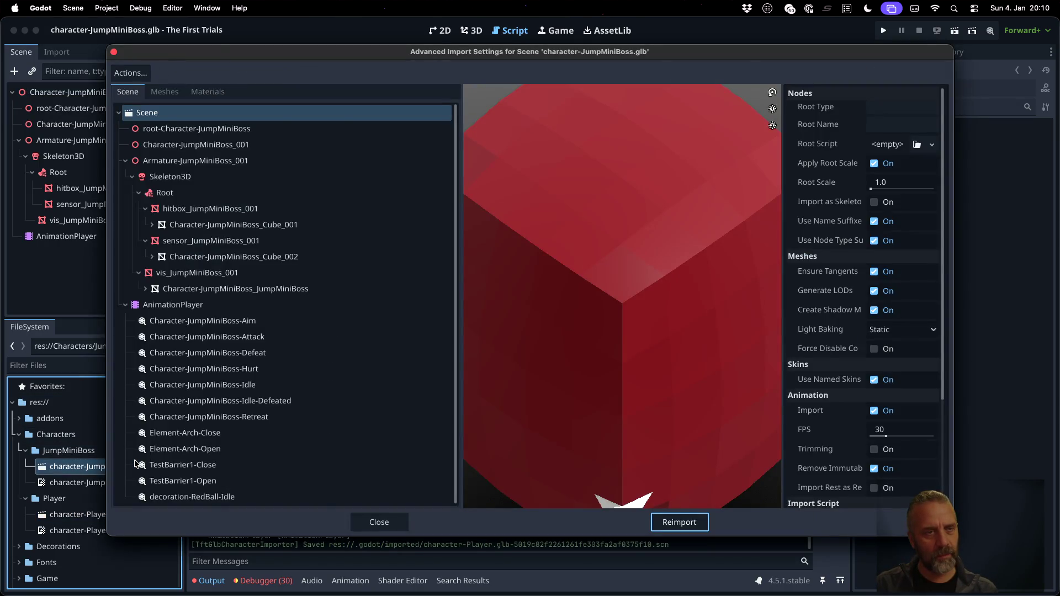
Step: Reimport the JumpMiniBoss character file with Import As set to 'TFT - GLB Character Importer'
left_click(378, 522)
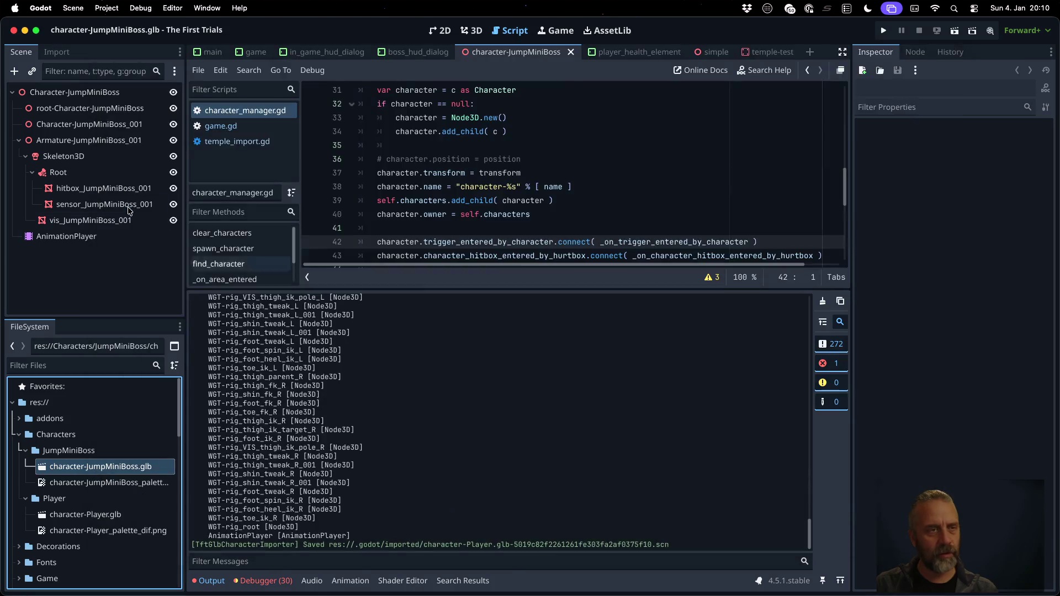
left_click(57, 51)
left_click(72, 109)
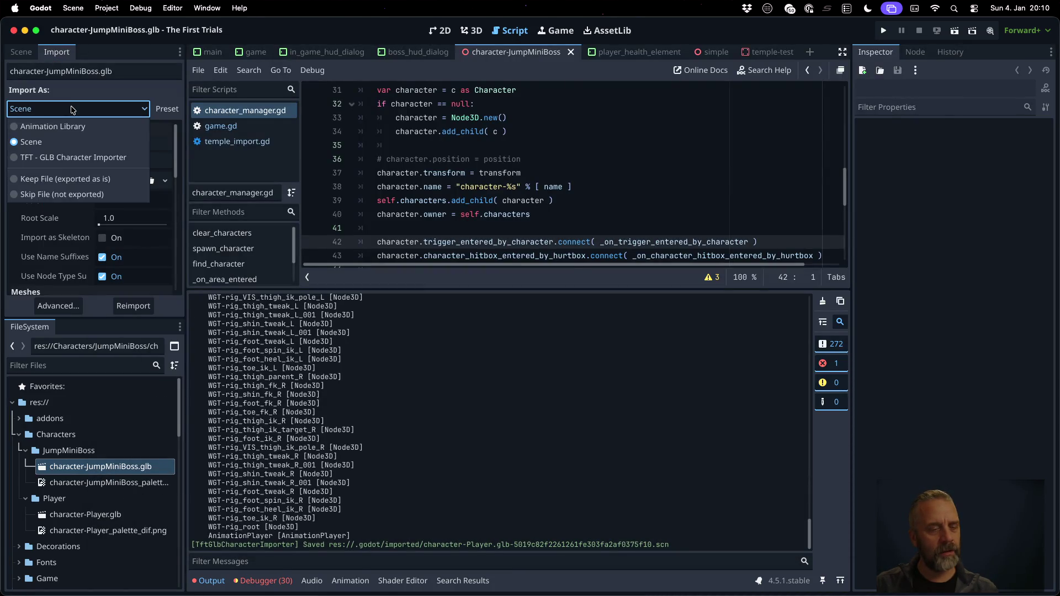
left_click(84, 158)
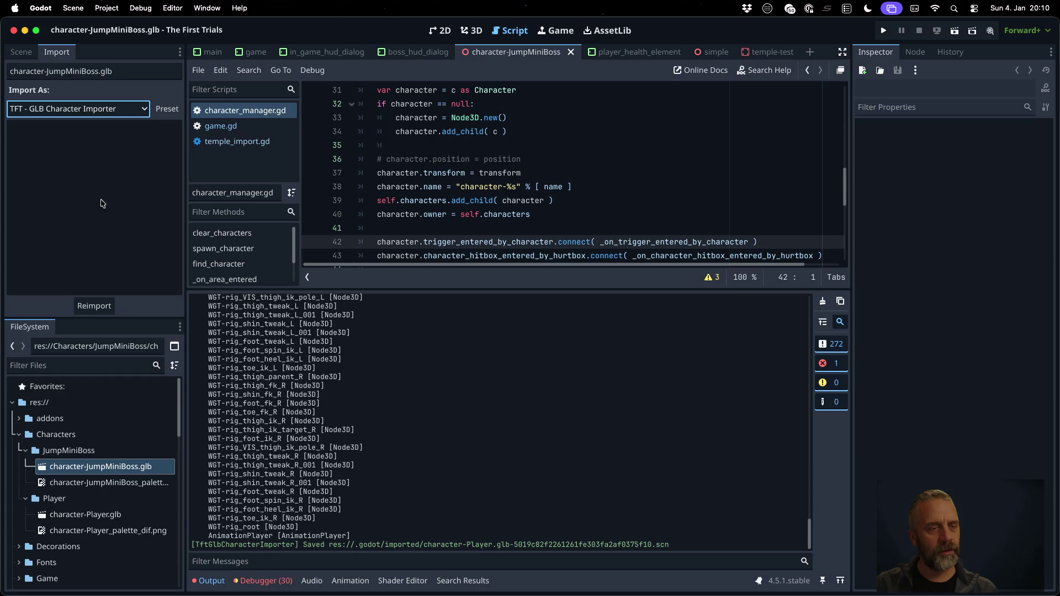
left_click(102, 311)
left_click(608, 320)
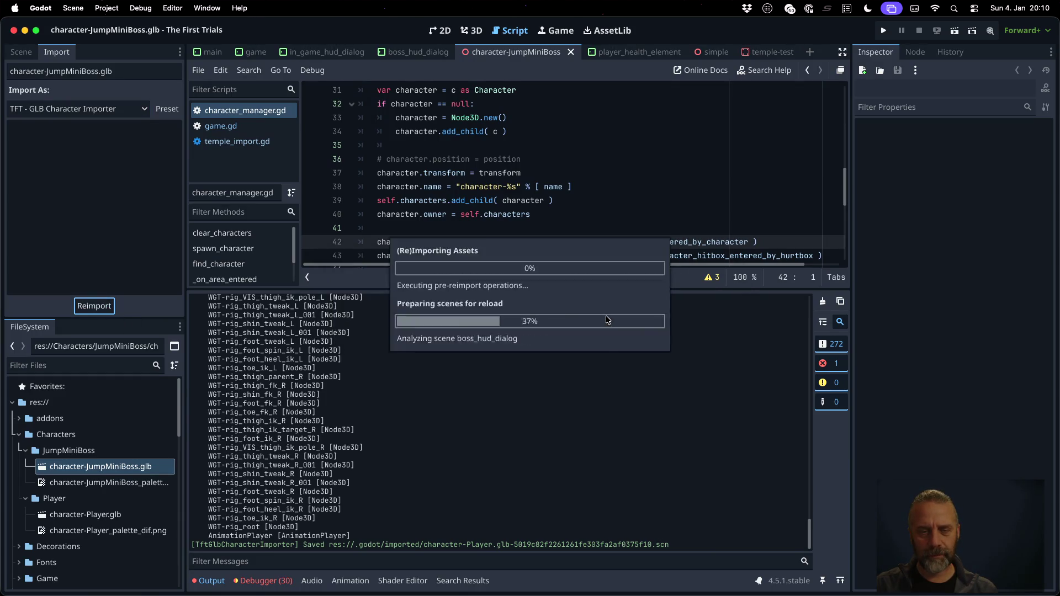
Step: Run the game, enlarge its view to watch the JumpMiniBoss spawn, then stop it
left_click(9, 50)
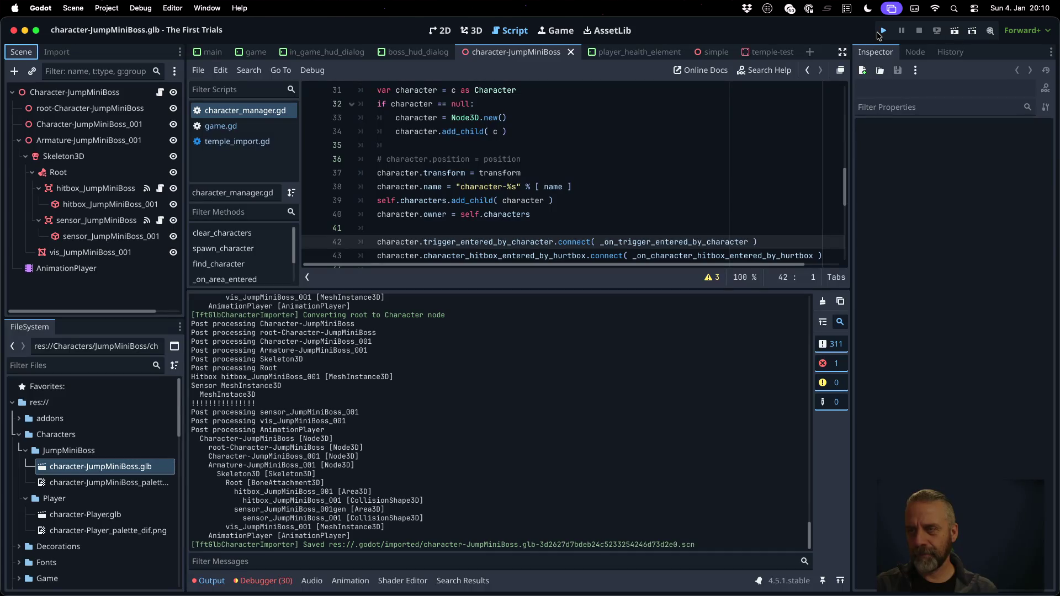
left_click(879, 34)
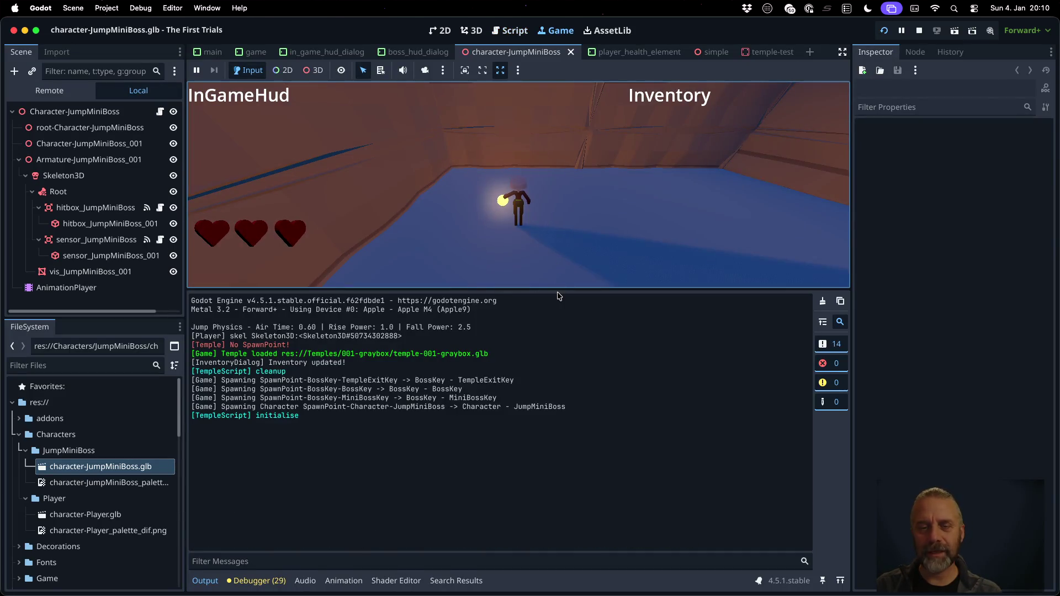
left_click_drag(558, 292, 555, 448)
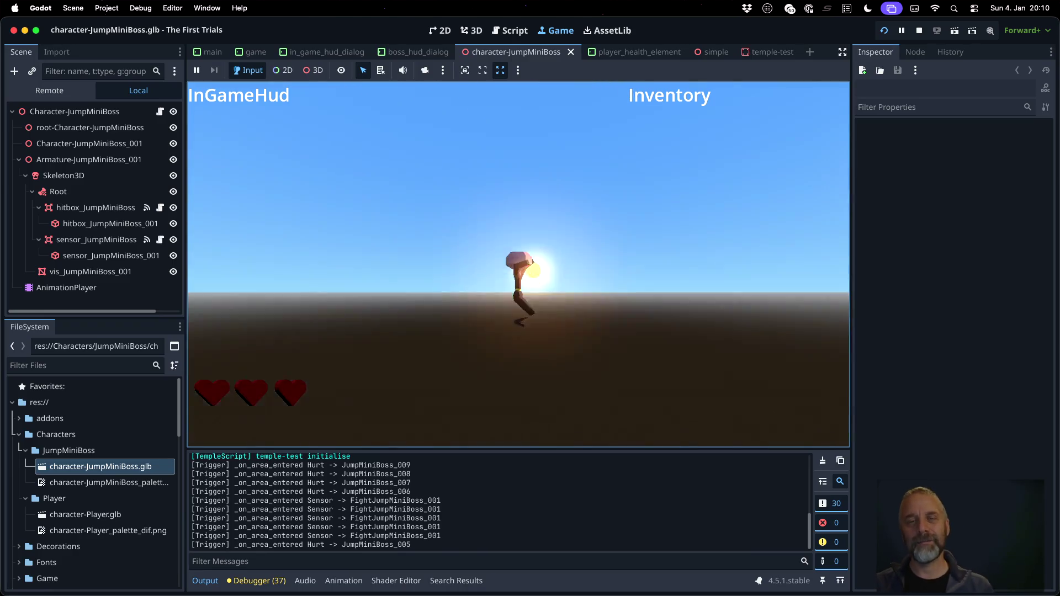
left_click(920, 31)
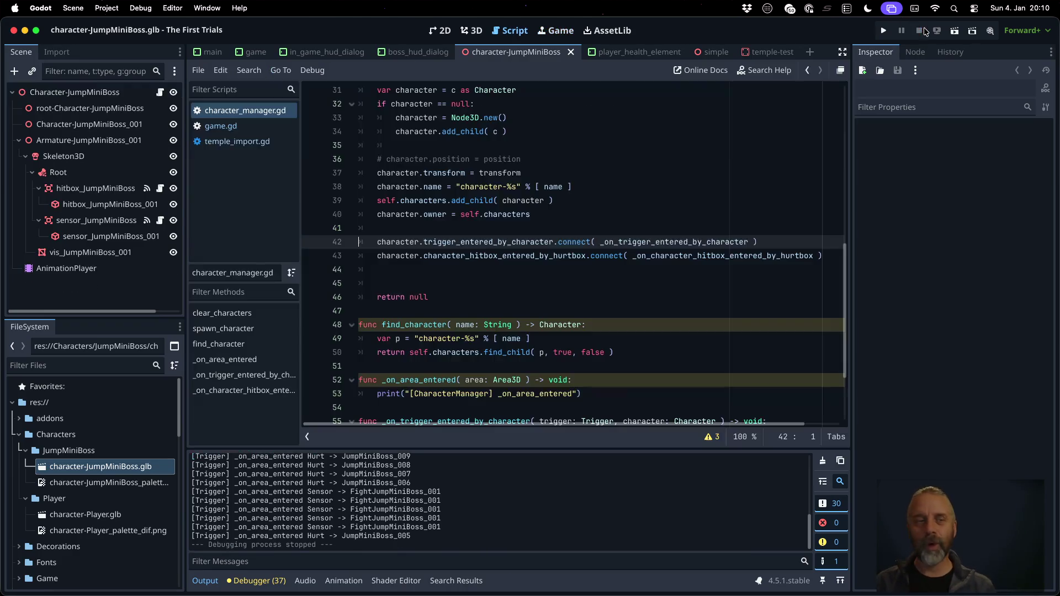
Step: Open and close temple-test.glb's advanced import settings, then review its import settings
scroll(131, 533, "down", 10)
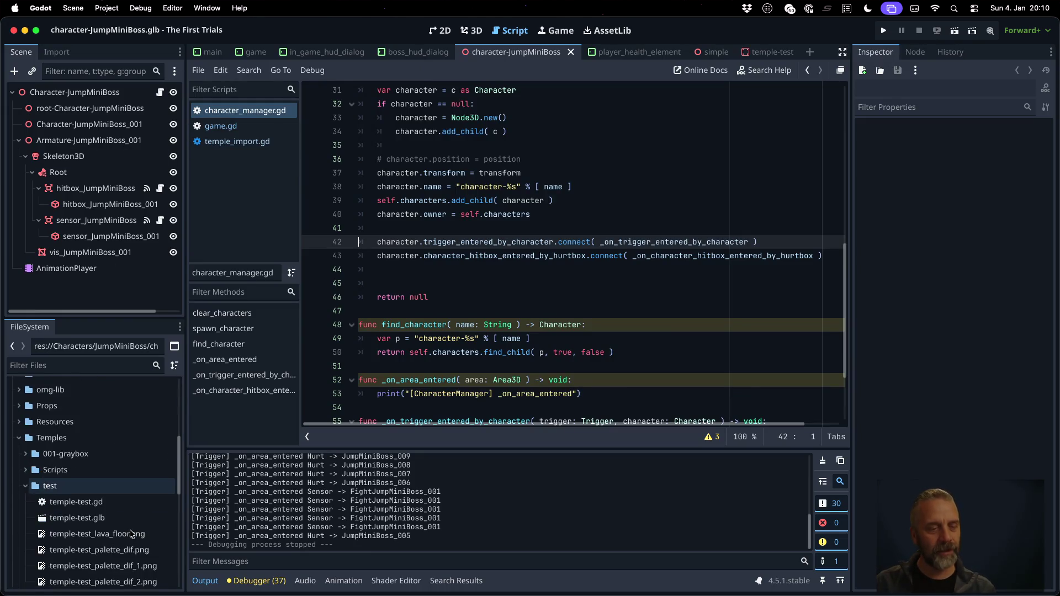
double_click(116, 449)
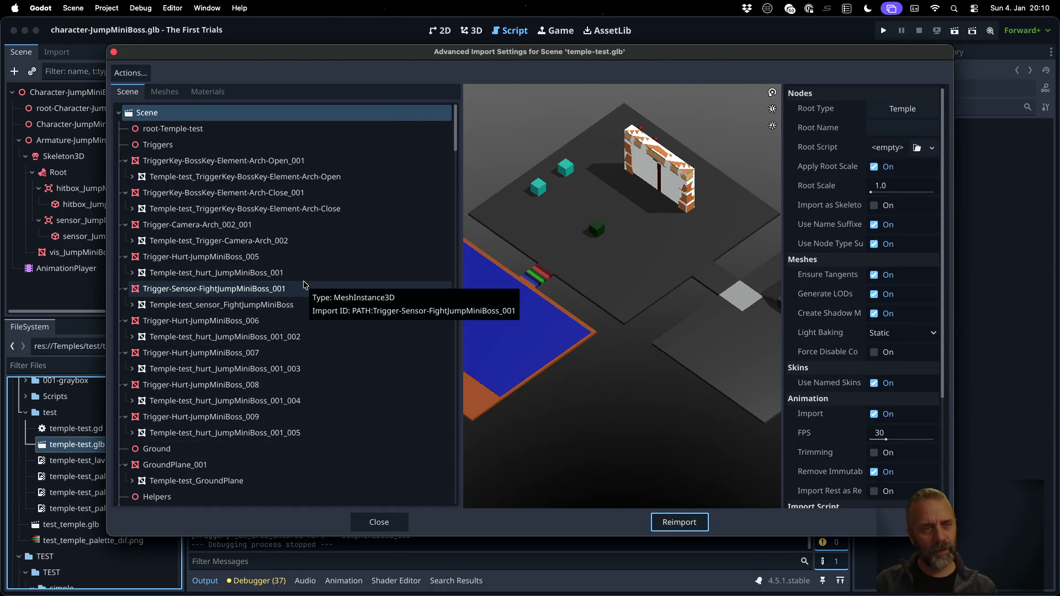
key("Escape")
left_click(56, 51)
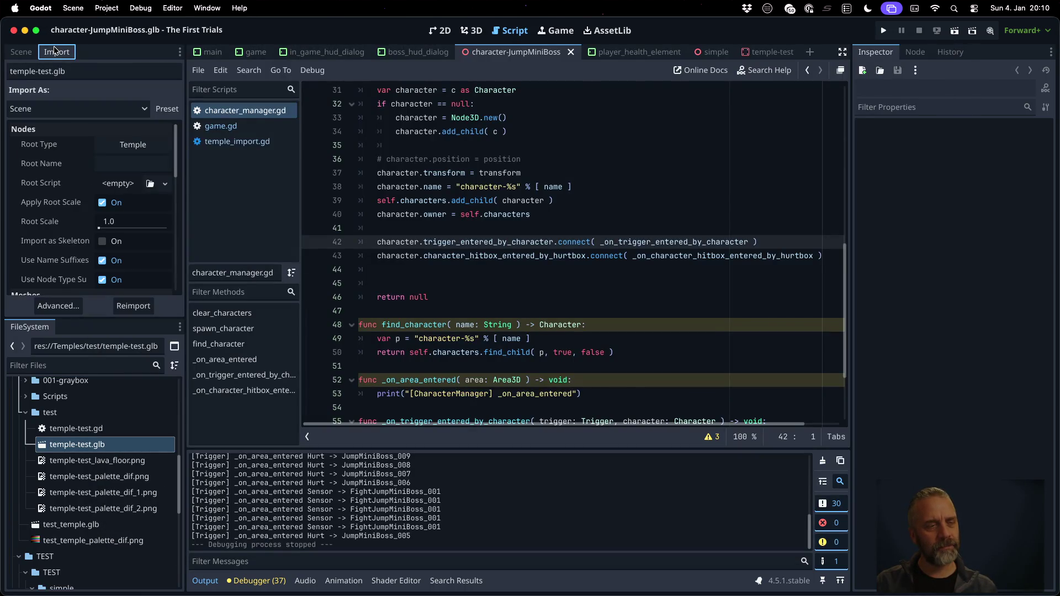
scroll(60, 215, "down", 5)
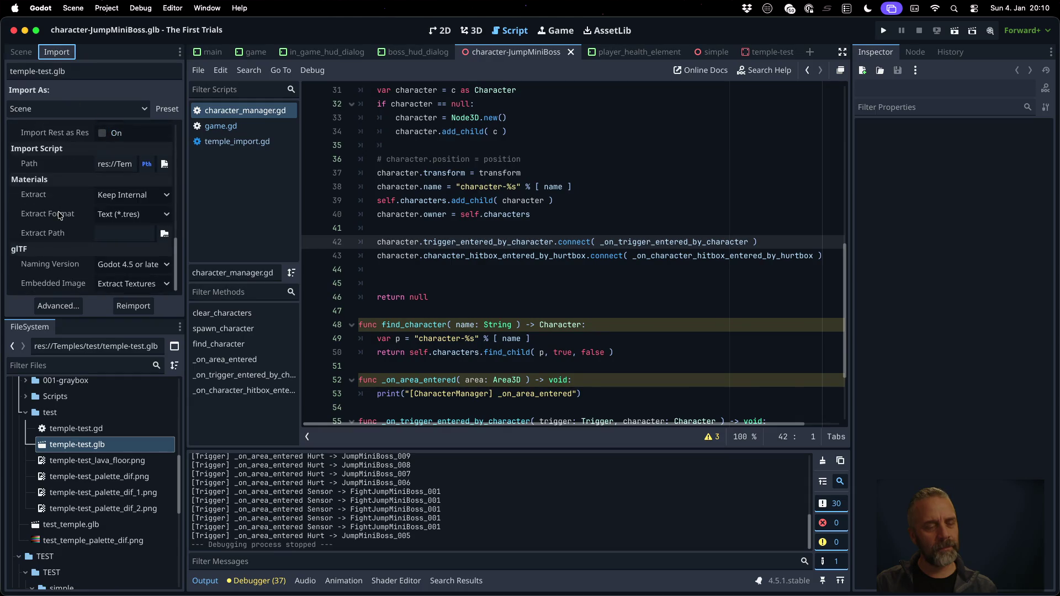
scroll(60, 215, "up", 5)
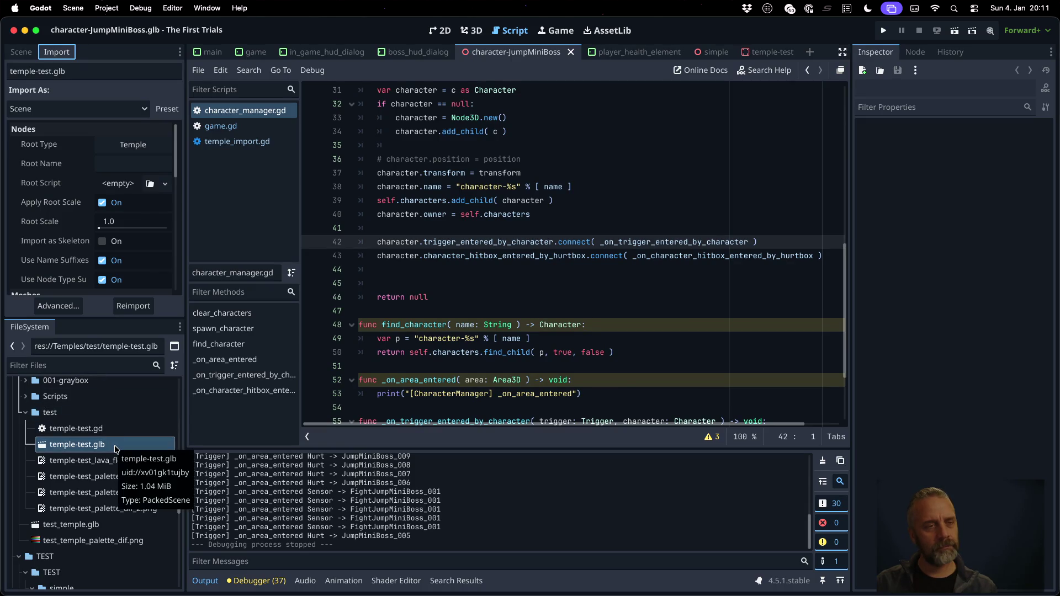
scroll(129, 168, "down", 3)
scroll(129, 168, "down", 5)
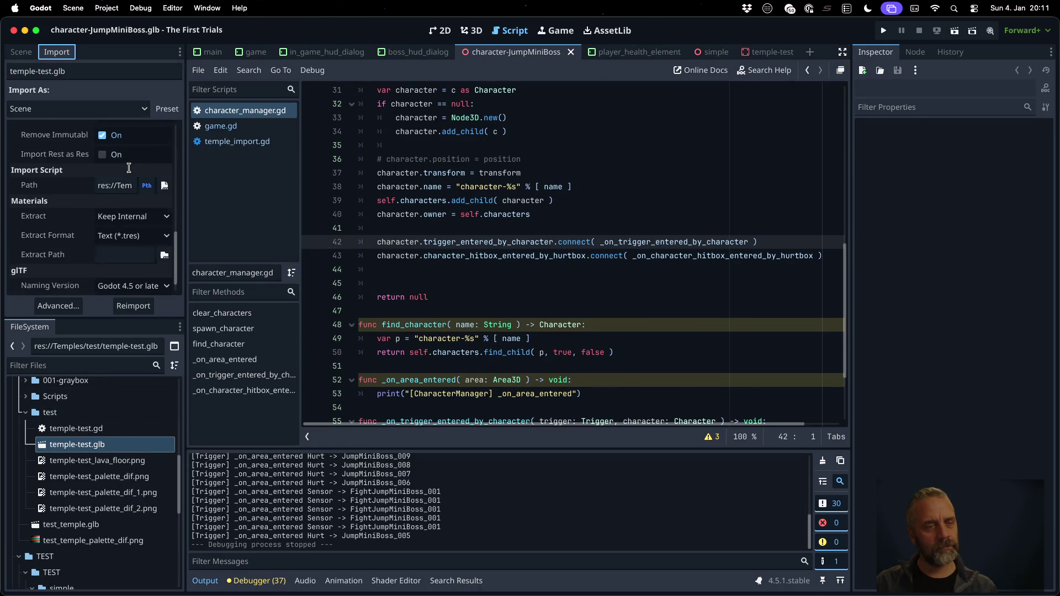
Step: Inspect temple-test.glb's import tree down to its SpawnPoints, then enlarge and clear the output log
double_click(78, 445)
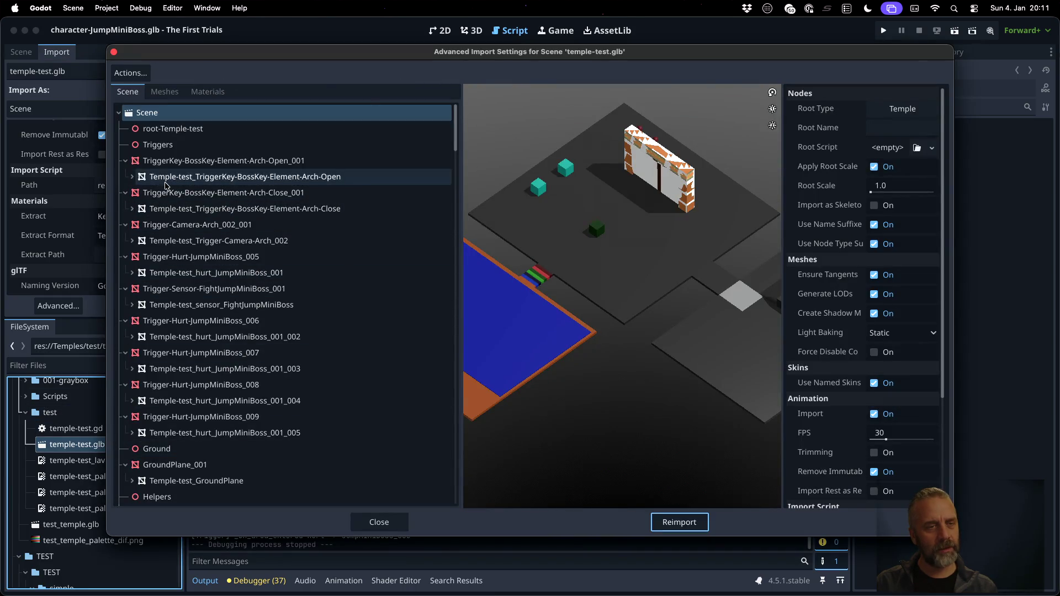
left_click(126, 160)
left_click(126, 176)
left_click(126, 192)
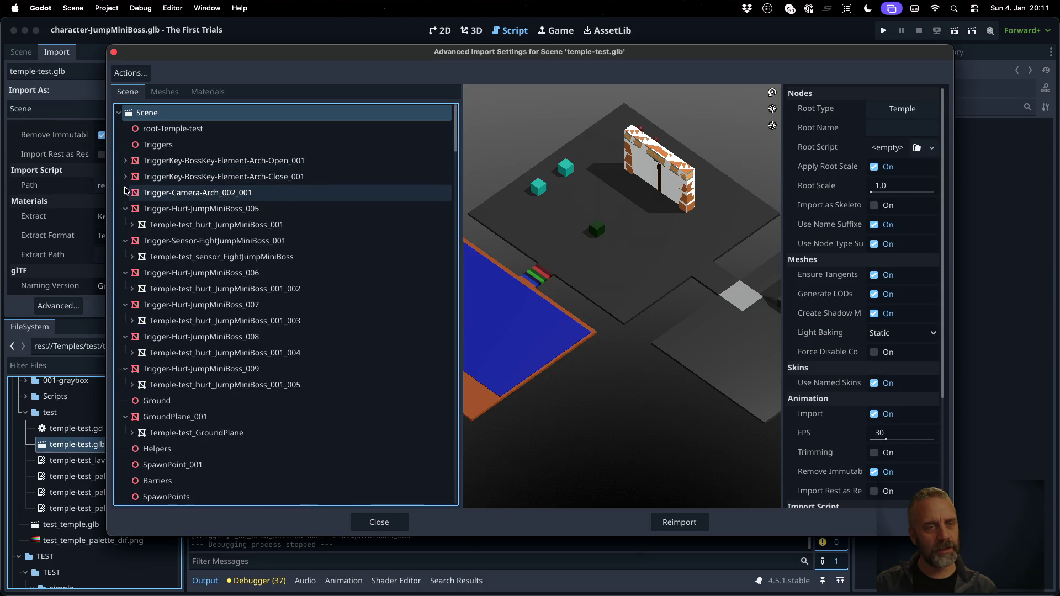
left_click(125, 208)
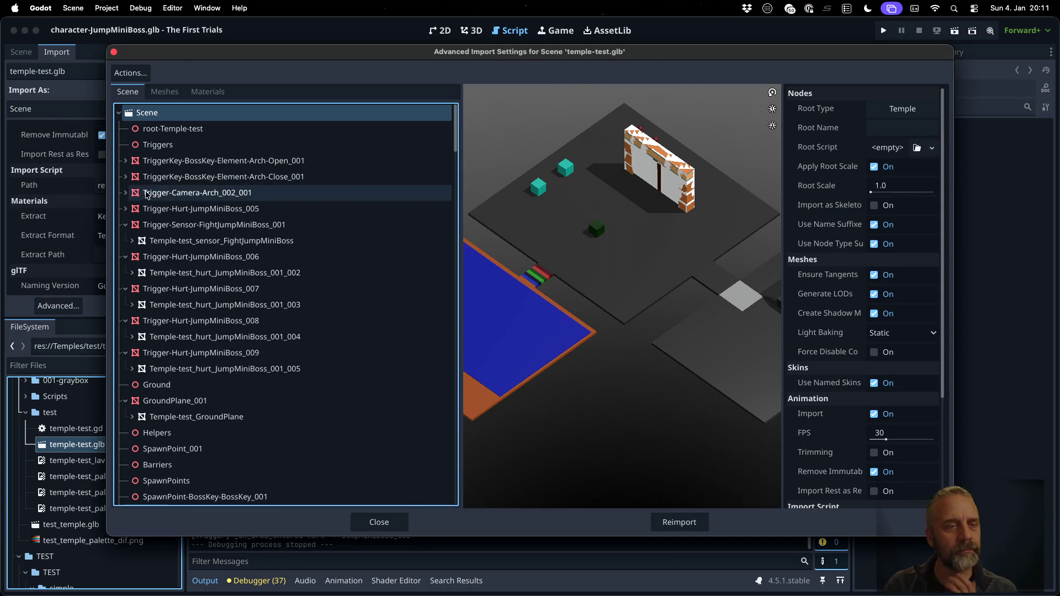
scroll(139, 260, "down", 10)
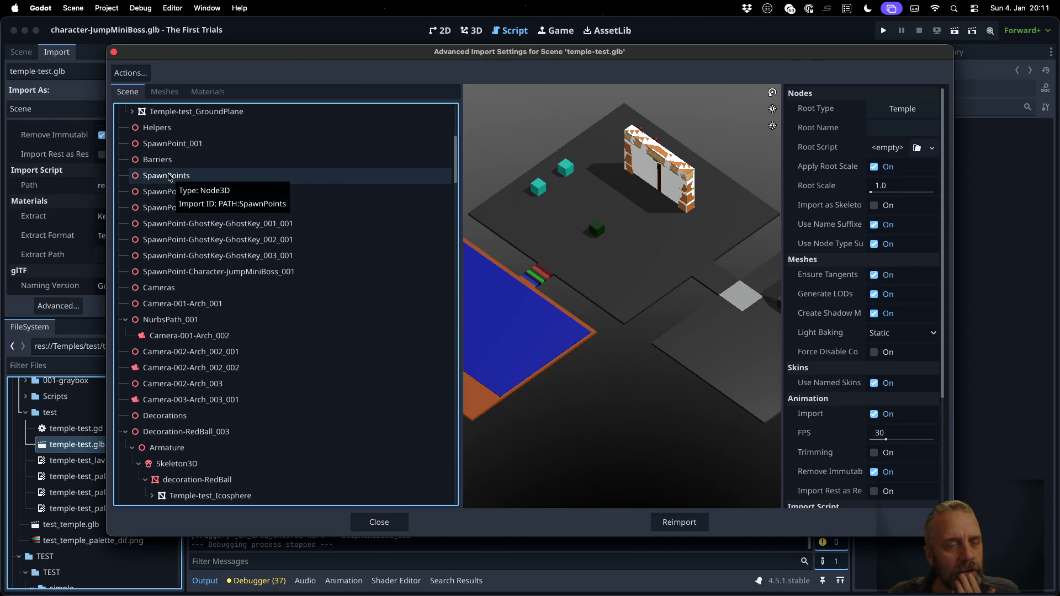
scroll(187, 196, "down", 15)
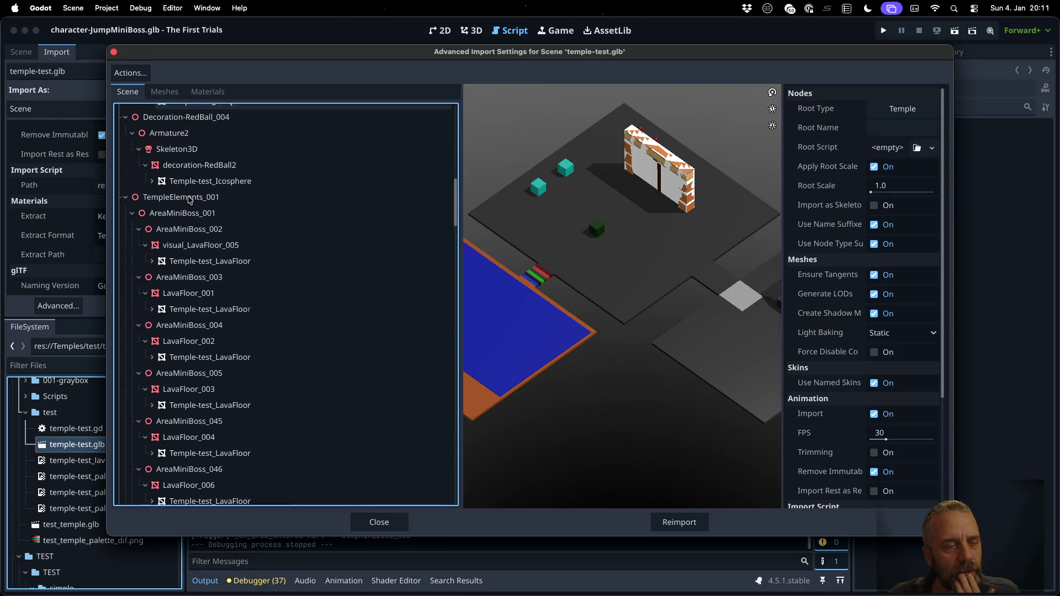
scroll(188, 199, "down", 20)
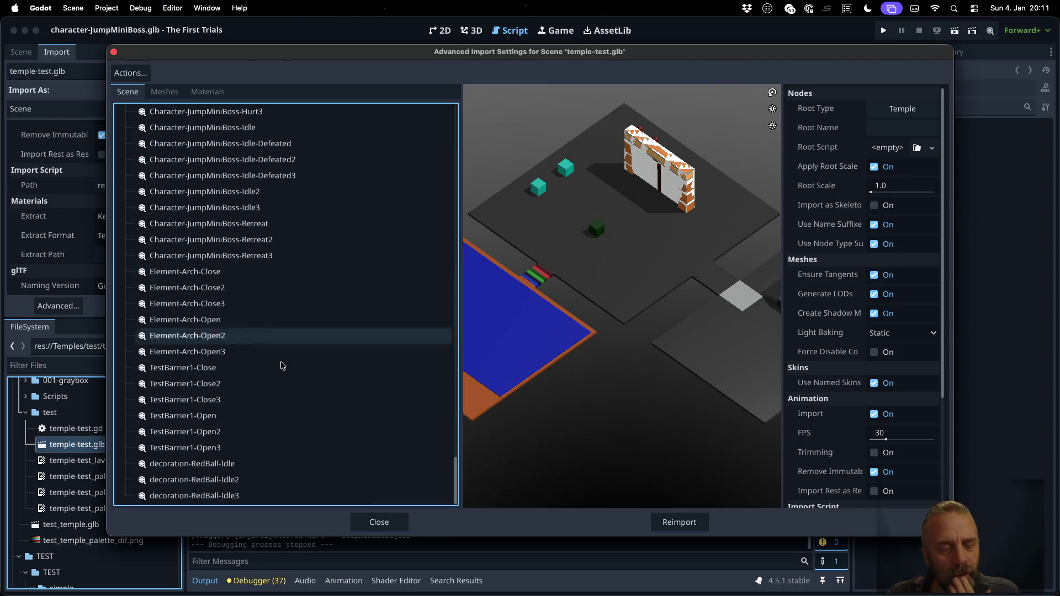
left_click(371, 521)
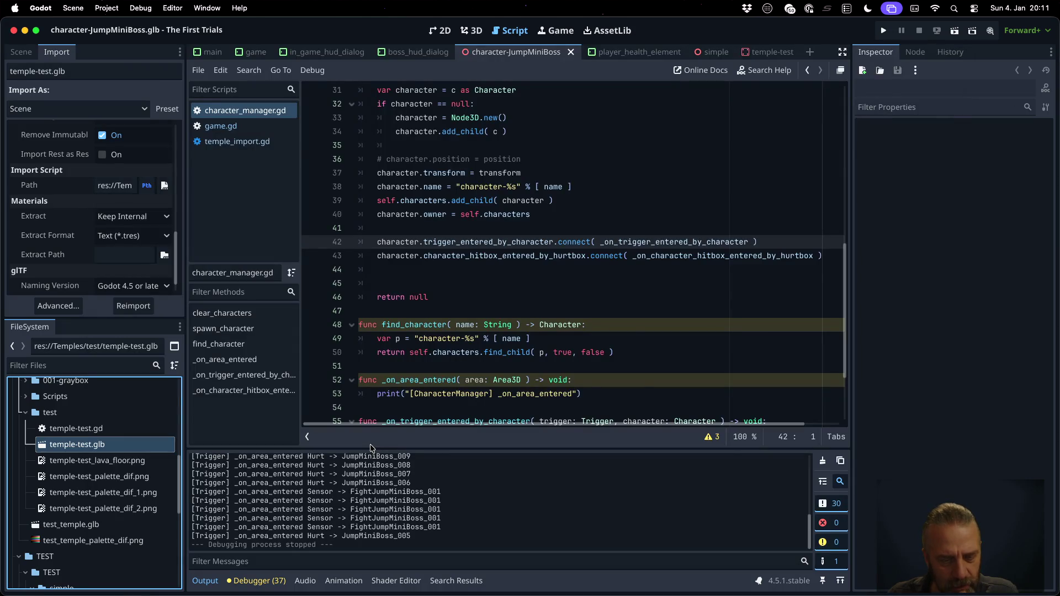
left_click_drag(370, 450, 365, 270)
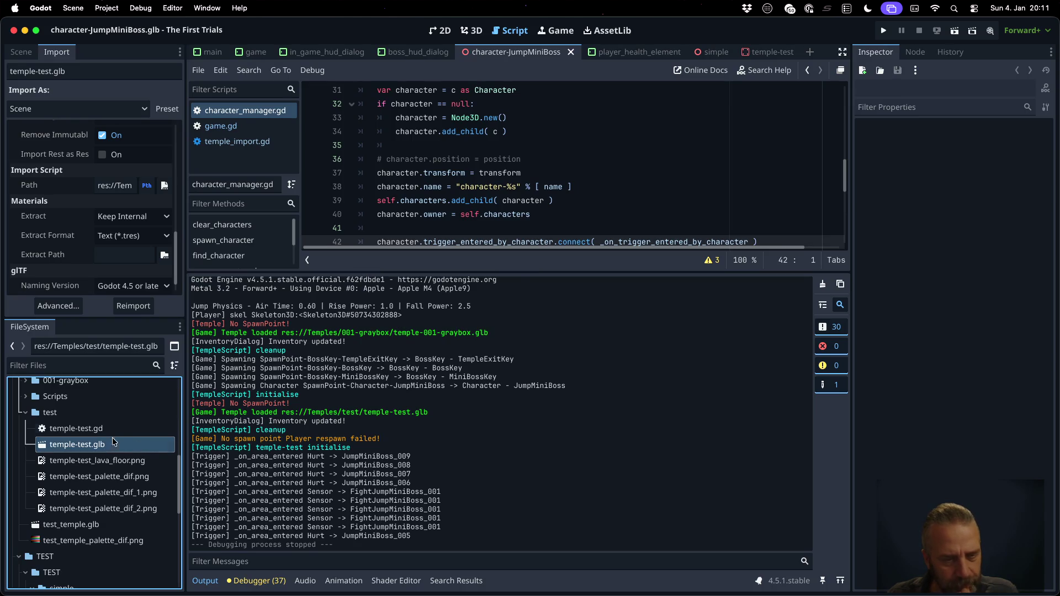
left_click(823, 284)
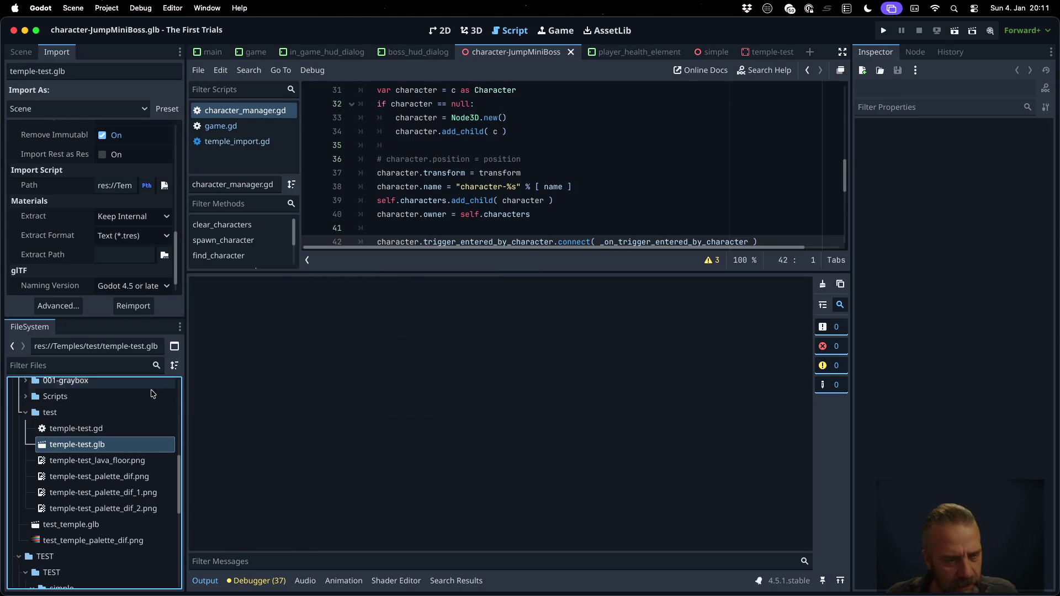
Step: Reimport temple-test.glb and read the log's found SpawnPoints, cameras and unhandled LavaFloor meshes
right_click(130, 451)
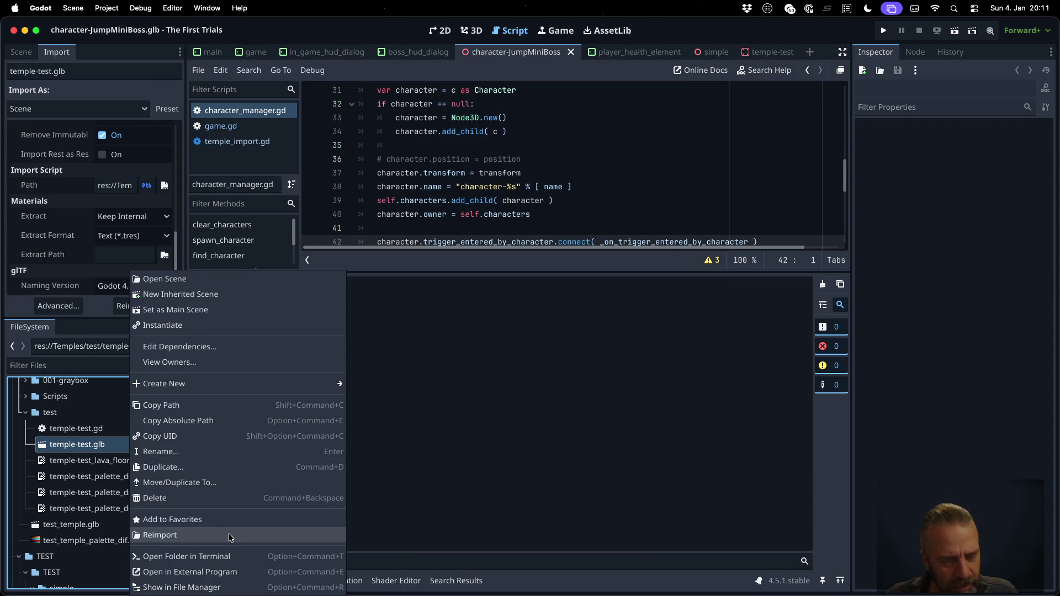
left_click(229, 535)
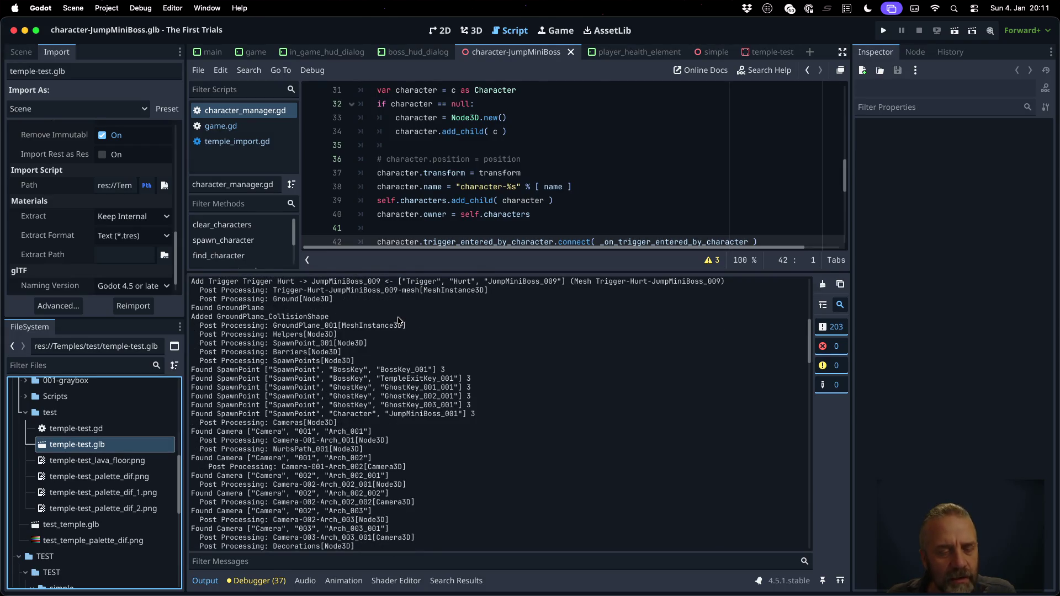
scroll(398, 321, "down", 10)
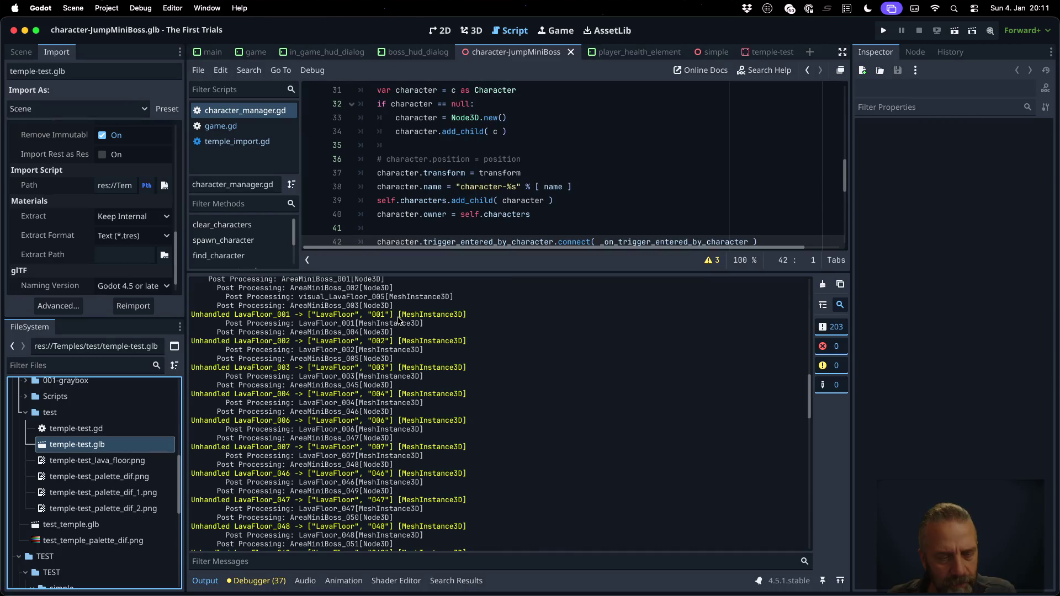
scroll(398, 320, "down", 5)
scroll(398, 320, "down", 5)
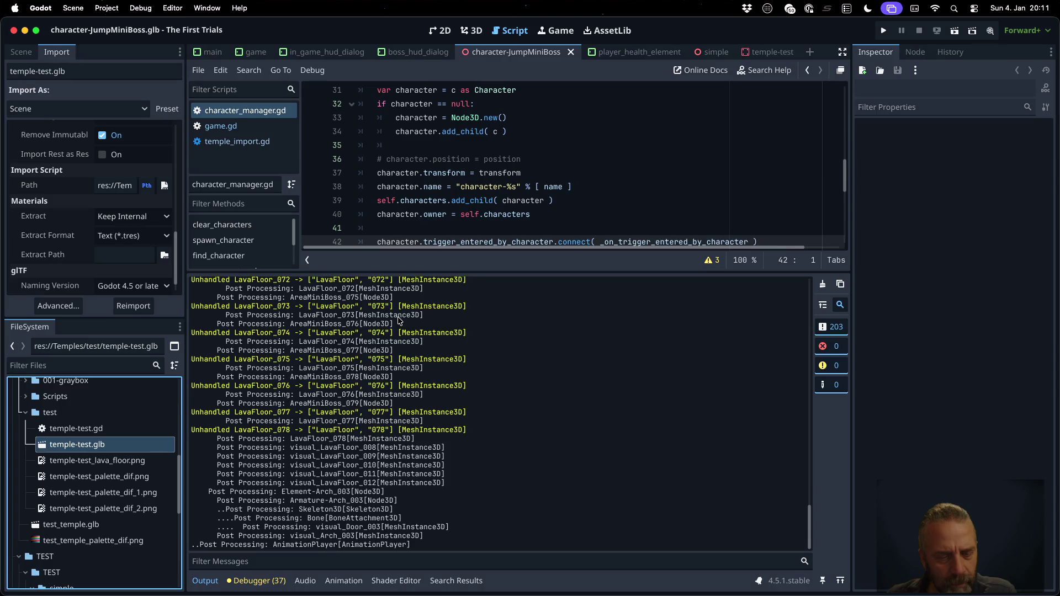
Step: Delete the SCENE-Test-simple node from the game scene's tree
left_click(268, 55)
left_click(21, 52)
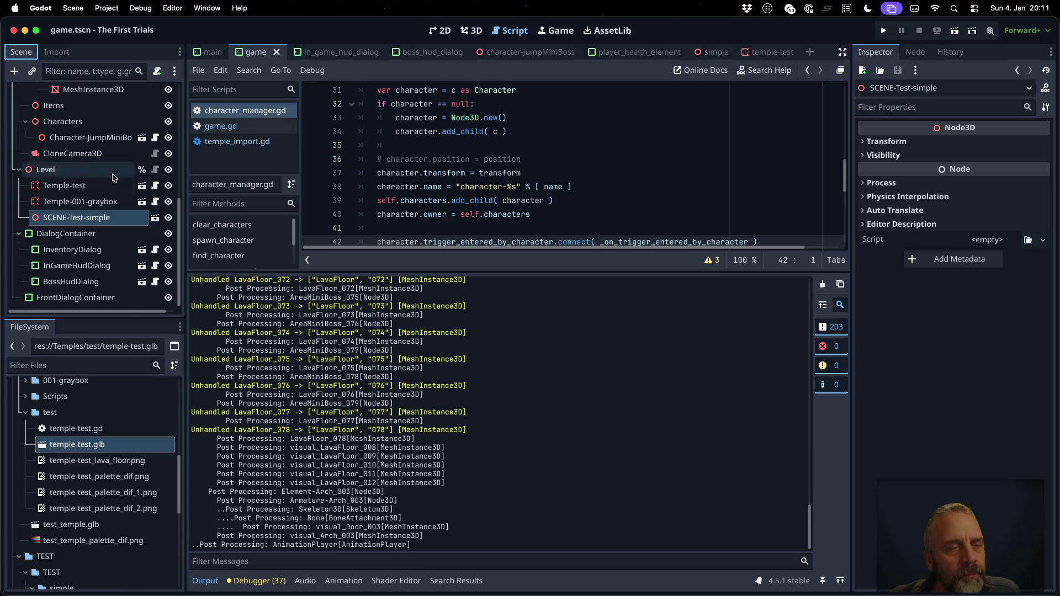
key("Up")
key("Down")
key("Delete")
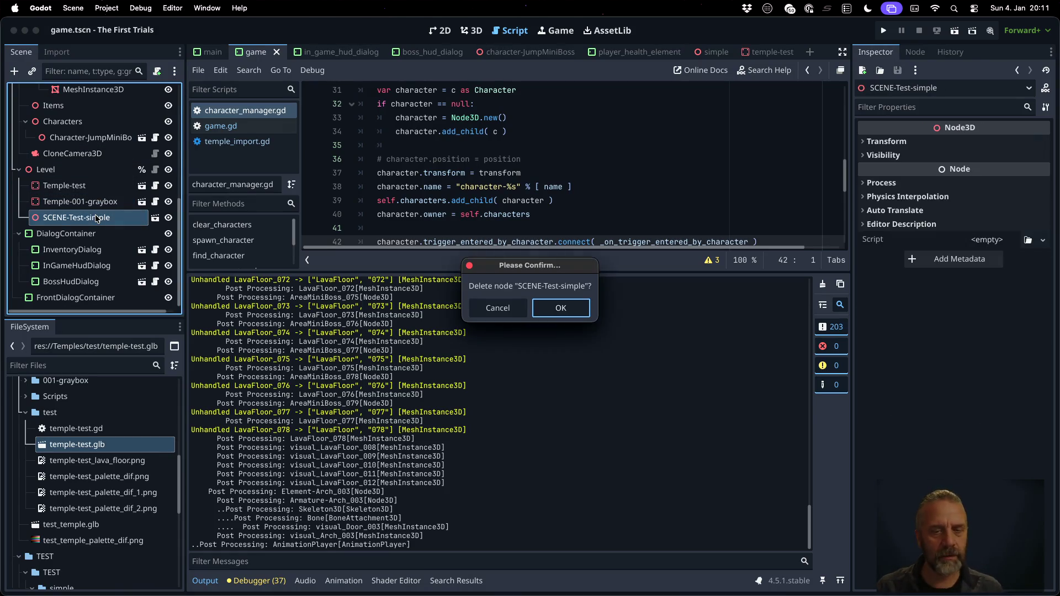
key("Return")
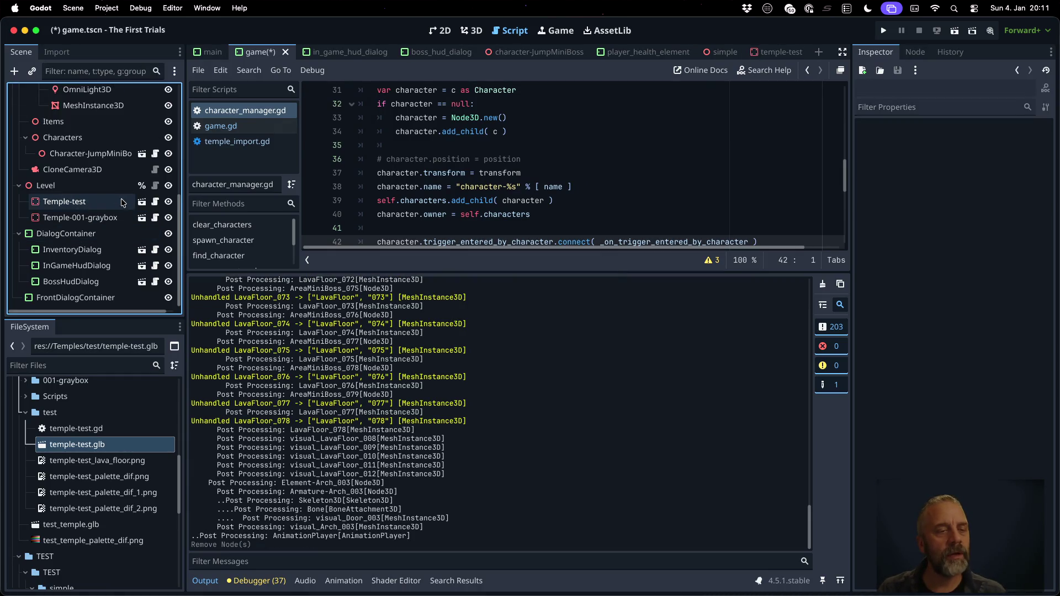
Step: Open the Temple-test scene and inspect its unnamed Node3D and SpawnPoints nodes
left_click(142, 202)
scroll(135, 179, "down", 2)
left_click(82, 172)
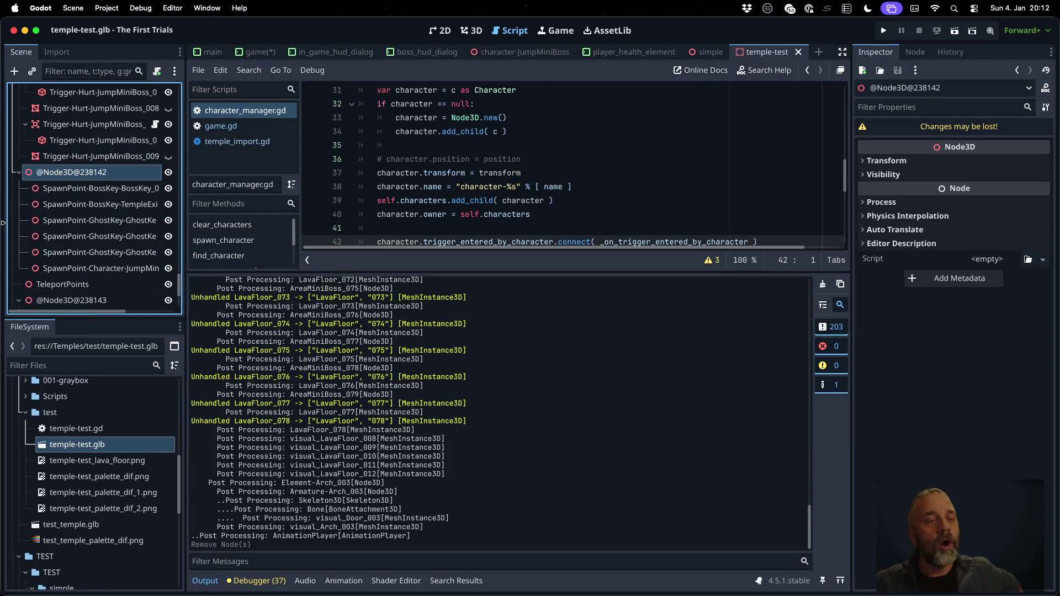
scroll(85, 220, "up", 3)
scroll(81, 216, "up", 10)
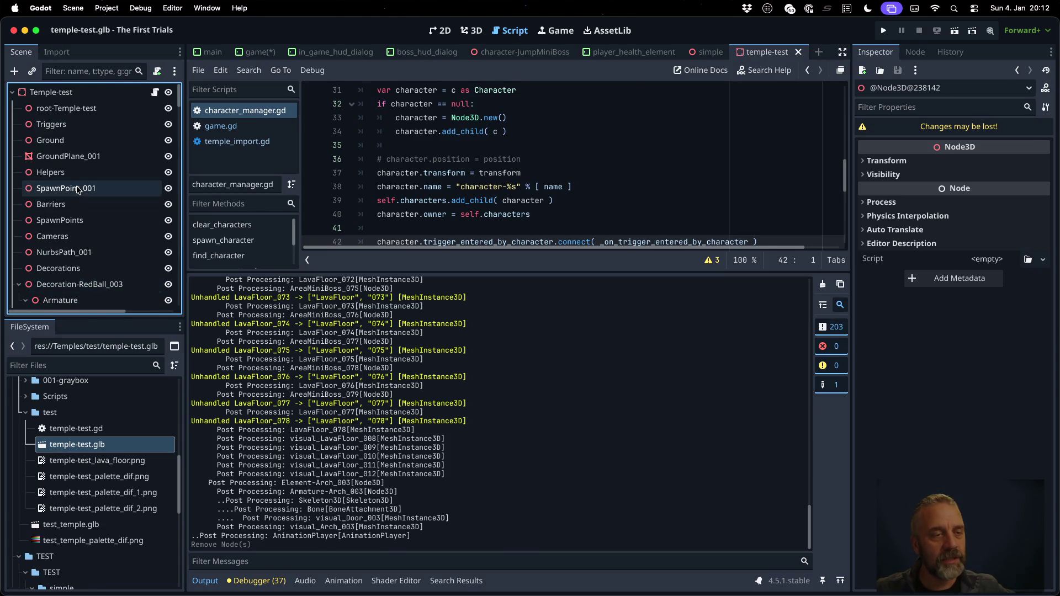
left_click(84, 221)
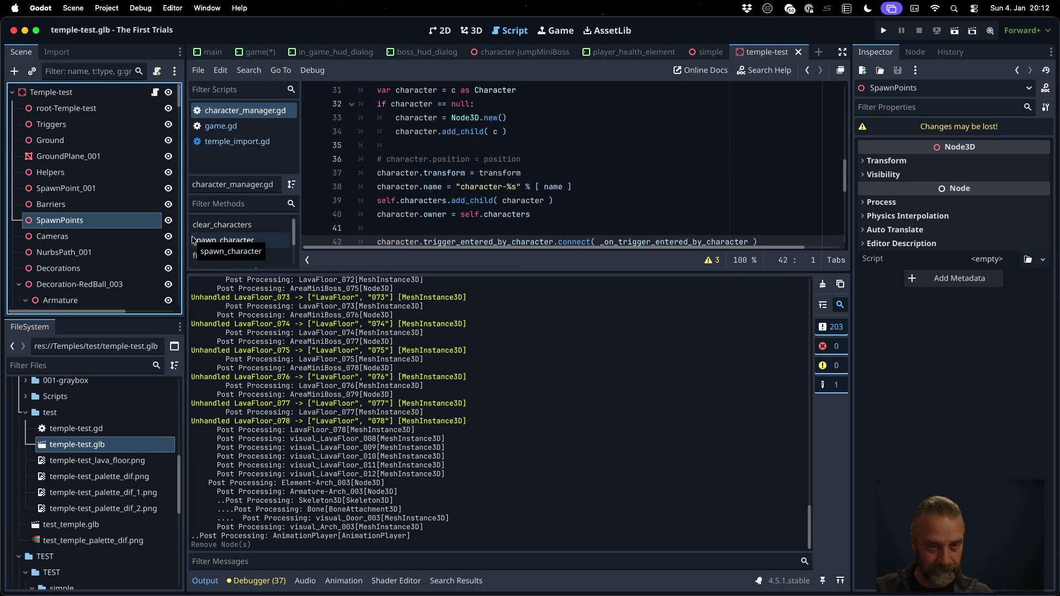
key("super+Tab")
key("ctrl+Left")
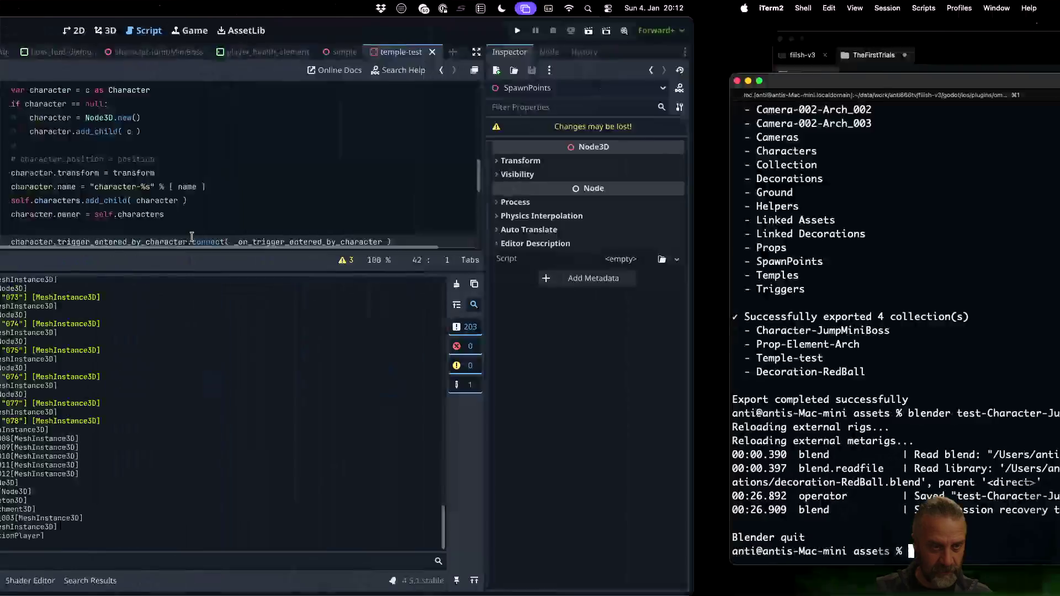
Step: Comment out the placeholder-empty lines 202–204 in blender_v3.py and save
key("ctrl+Up")
left_click(235, 310)
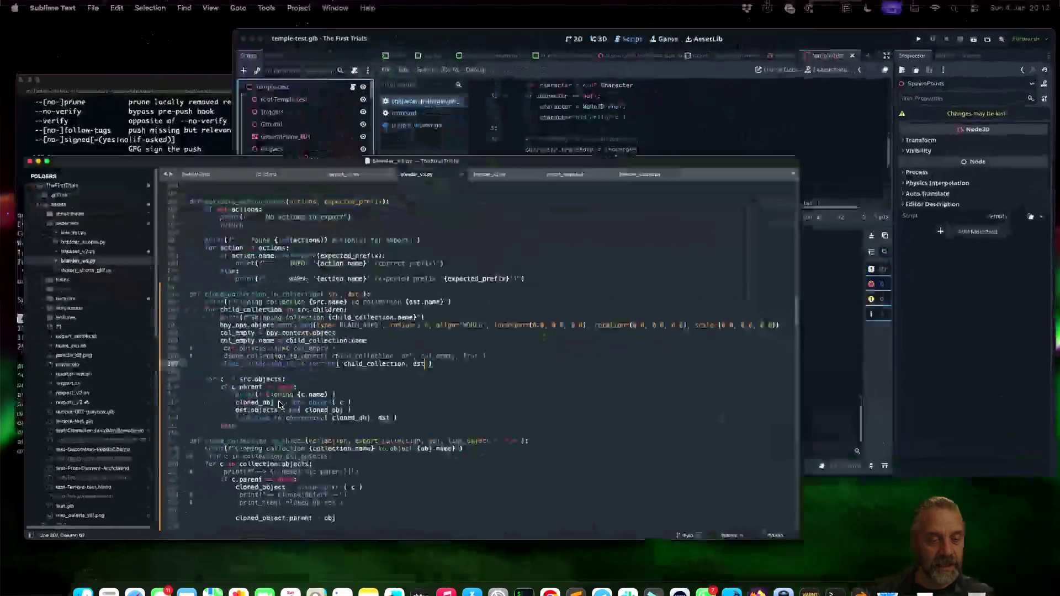
left_click(459, 242)
key("Down")
key("Down")
key("super+Left")
key("Up")
type("#")
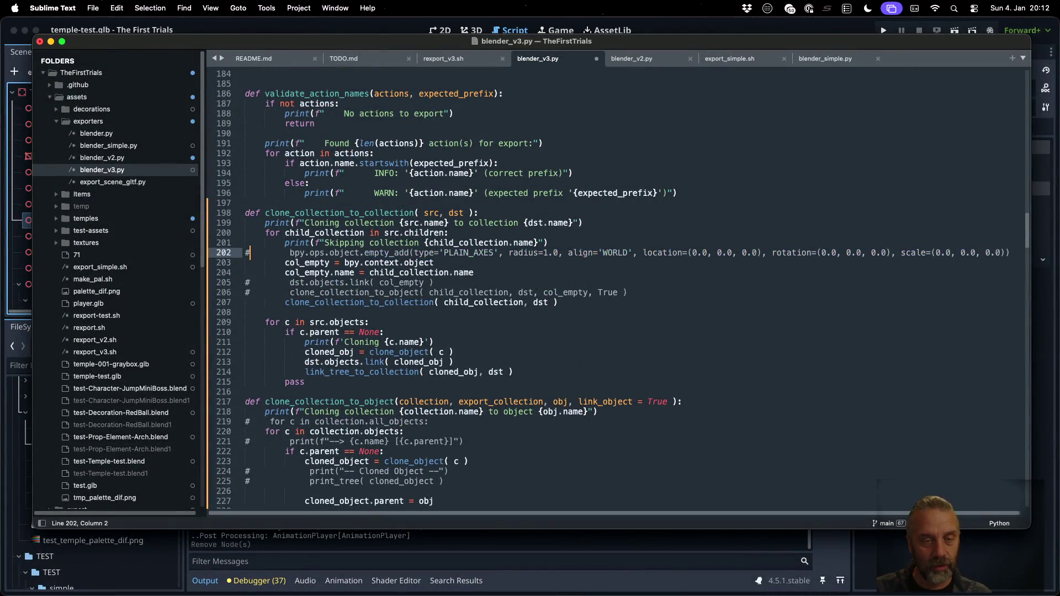
key("Down")
type("#")
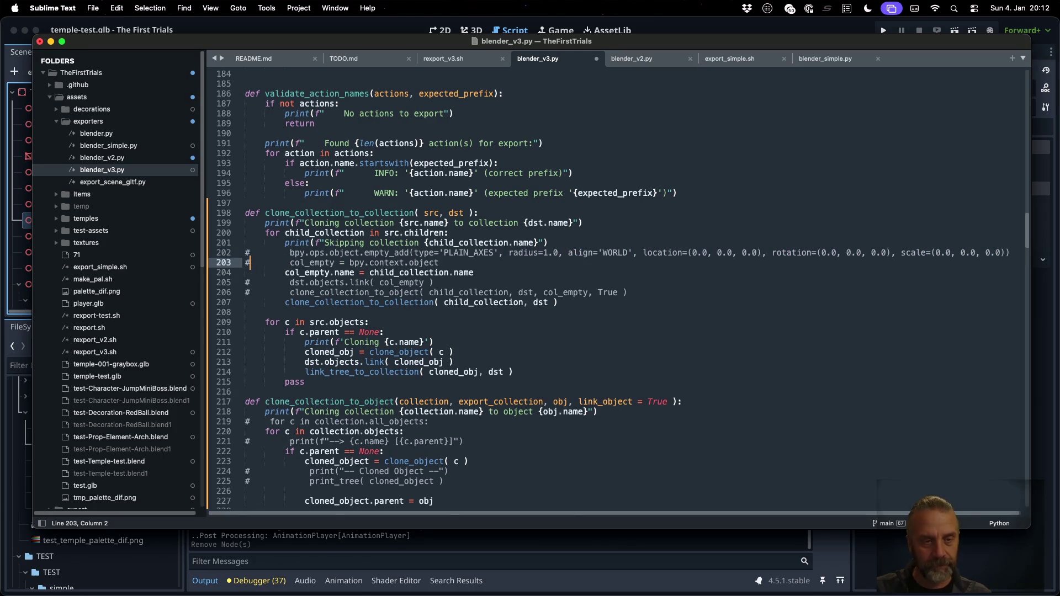
key("Down")
type("#")
key("super+s")
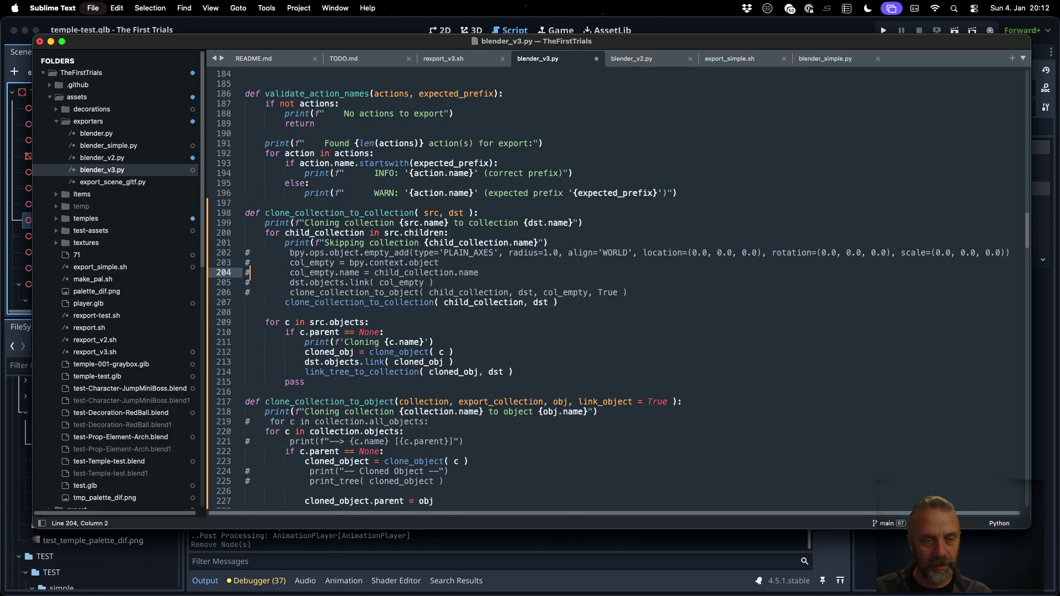
Step: Comment out the root-naming lines 327–328 in blender_v3.py and save
scroll(577, 305, "down", 10)
scroll(577, 305, "down", 20)
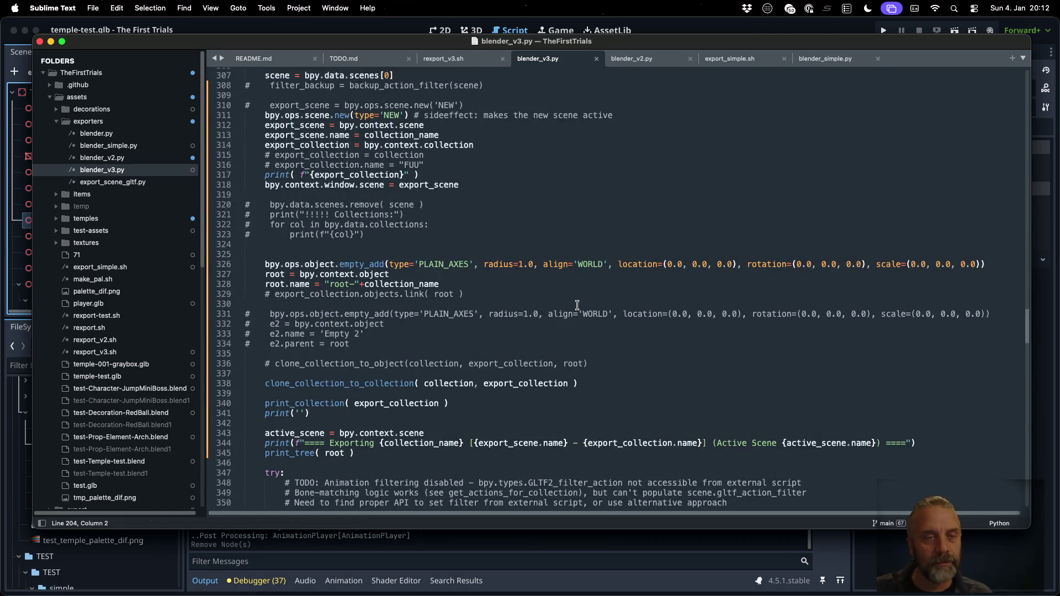
left_click(459, 265)
key("Down")
key("super+Left")
type("#")
key("Down")
type("#")
key("super+s")
Step: Rerun the previous temple-test export command in iTerm2
key("super+Tab")
key("Up")
key("Up")
key("Return")
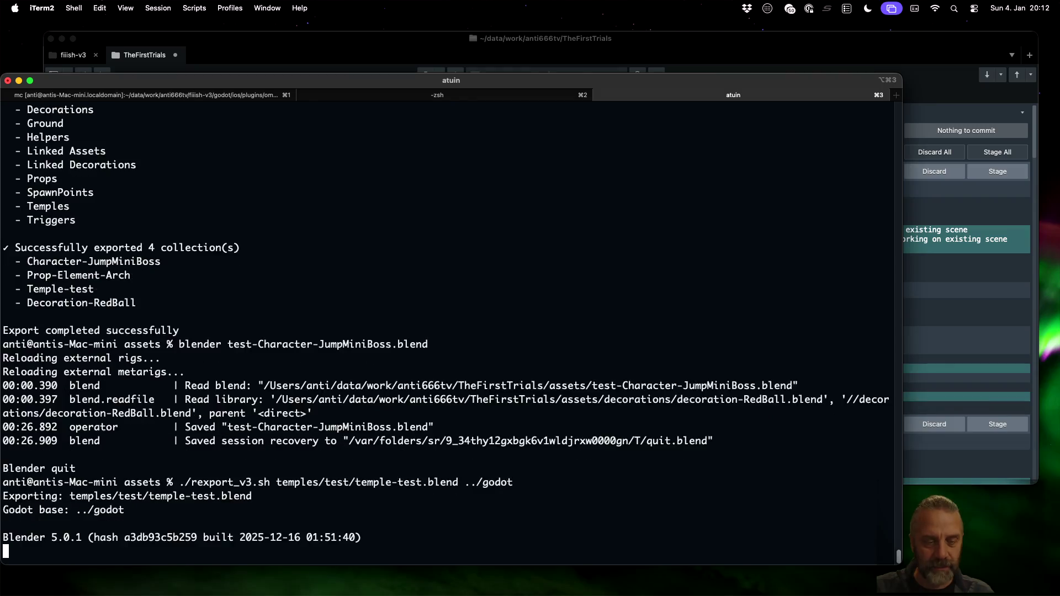
Step: Move the caret to the start of the print_tree( root ) line in blender_v3.py
key("super+Tab")
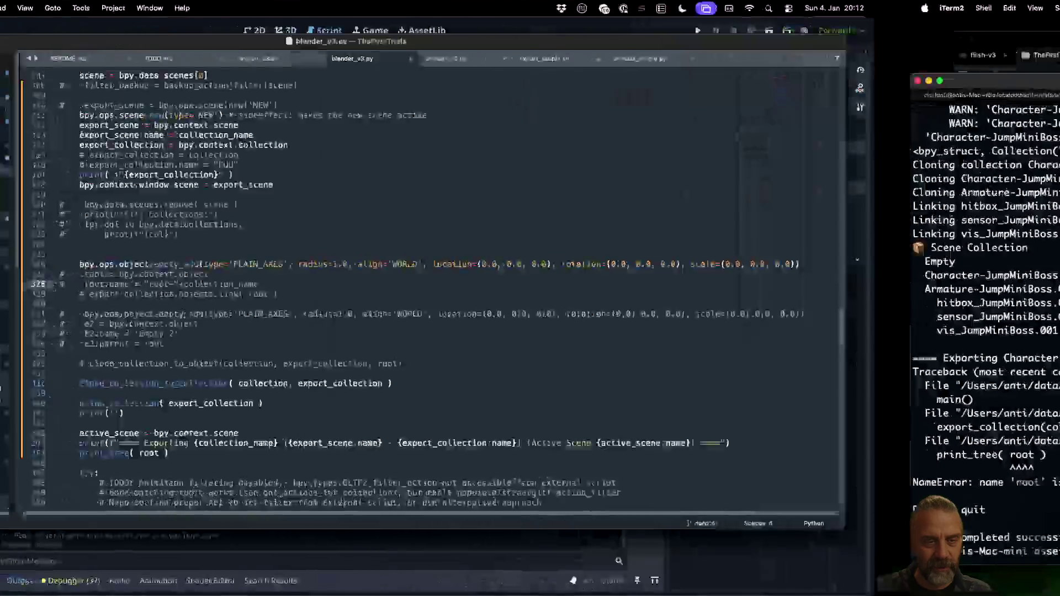
left_click(504, 241)
left_click(448, 433)
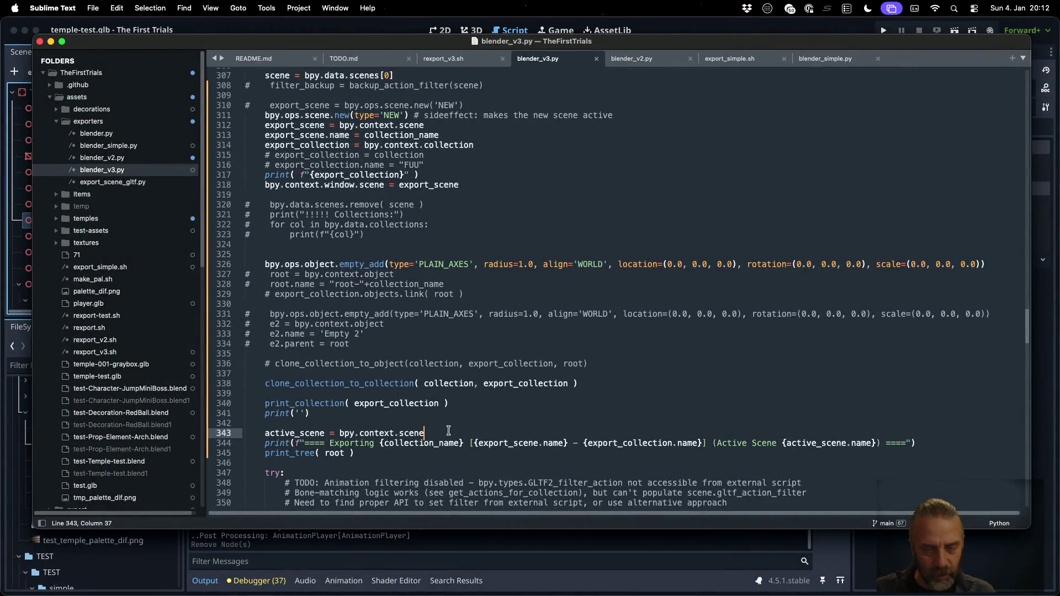
key("Down")
key("Down")
key("super+Left")
key("super+Left")
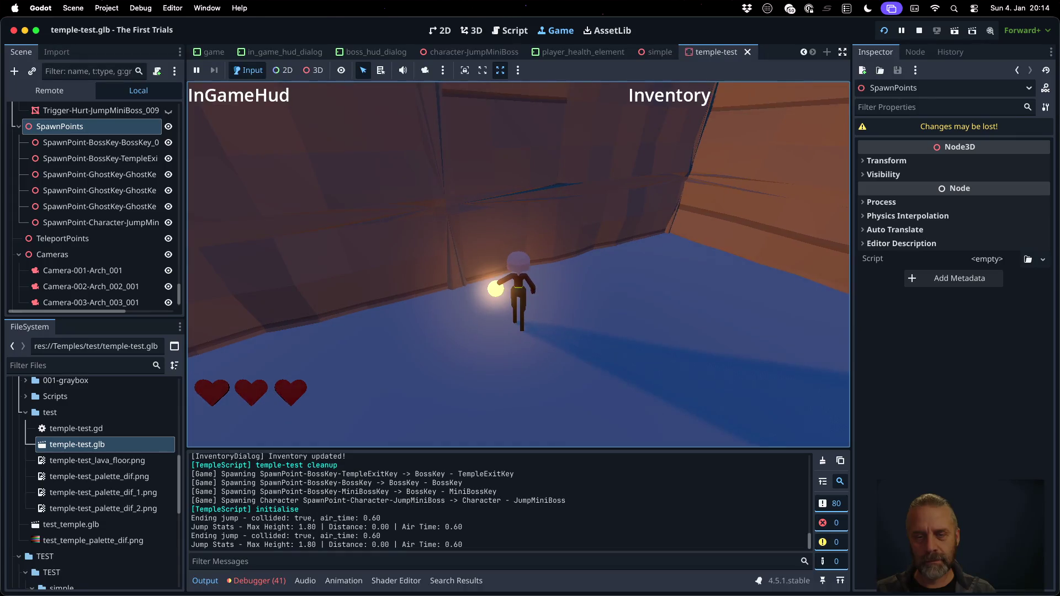
Step: Jump in the running game, clear and enlarge the log, highlight the No SpawnPoint warning, then stop
key("space")
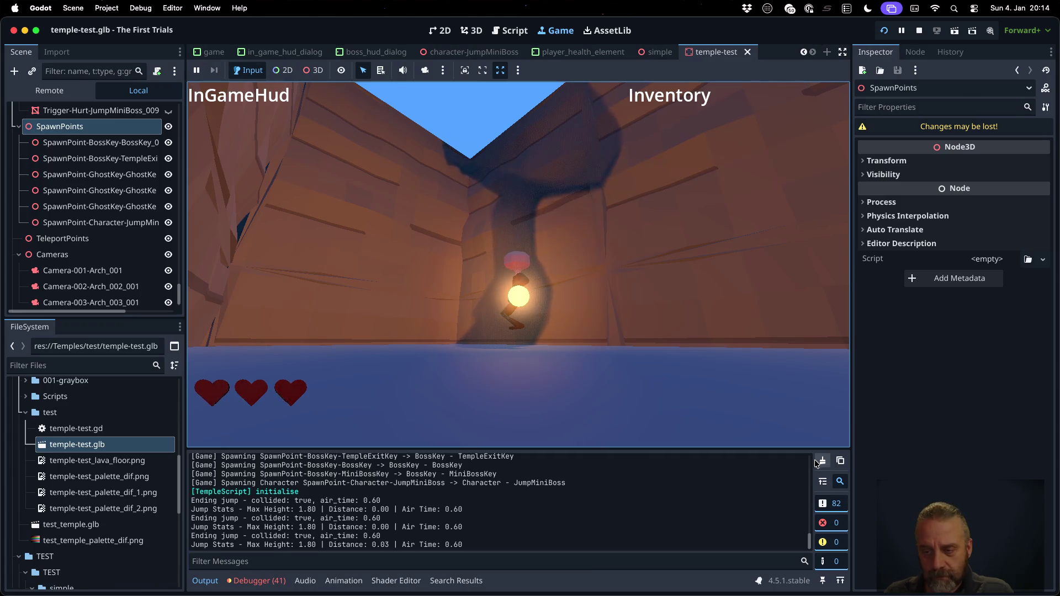
key("super+shift+k")
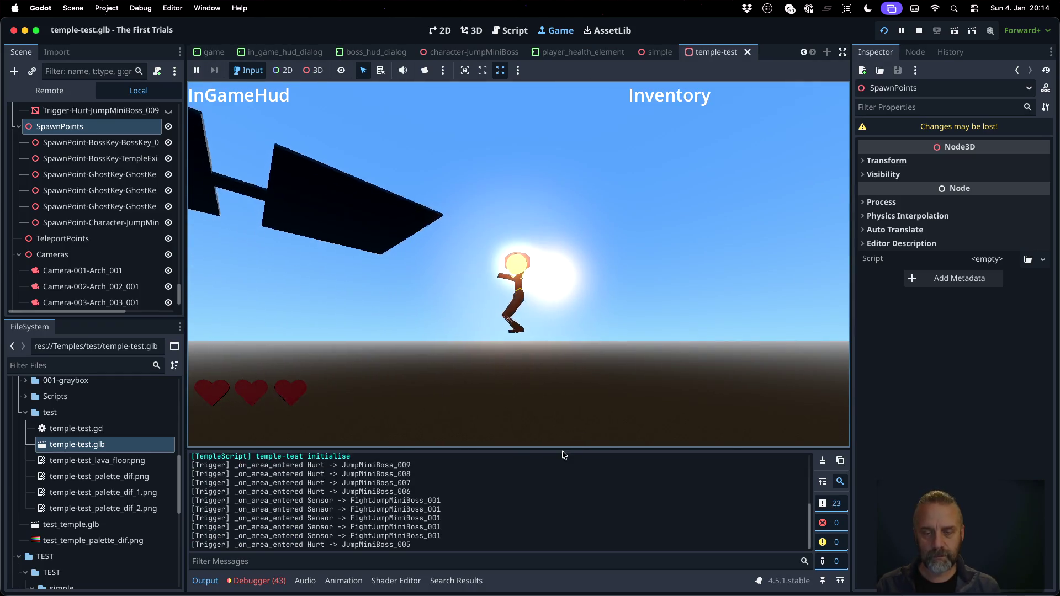
left_click_drag(539, 450, 539, 239)
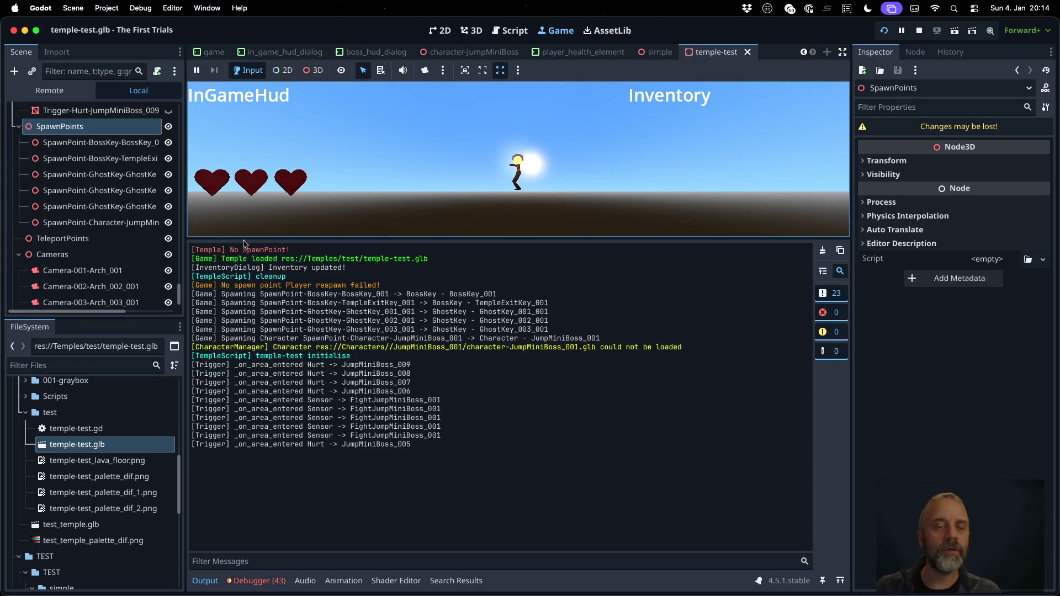
left_click_drag(291, 250, 191, 250)
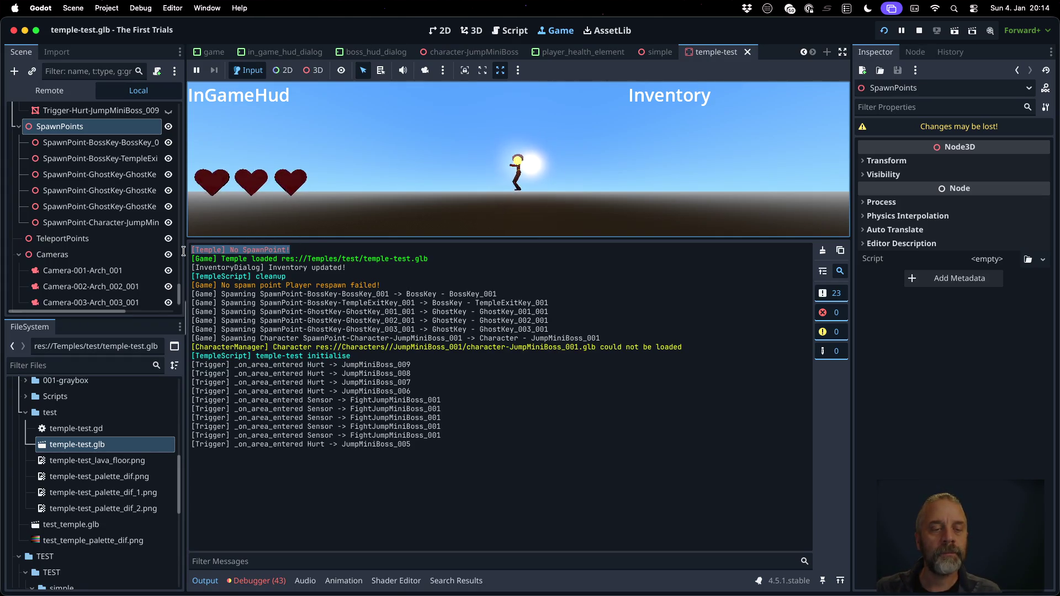
left_click(918, 31)
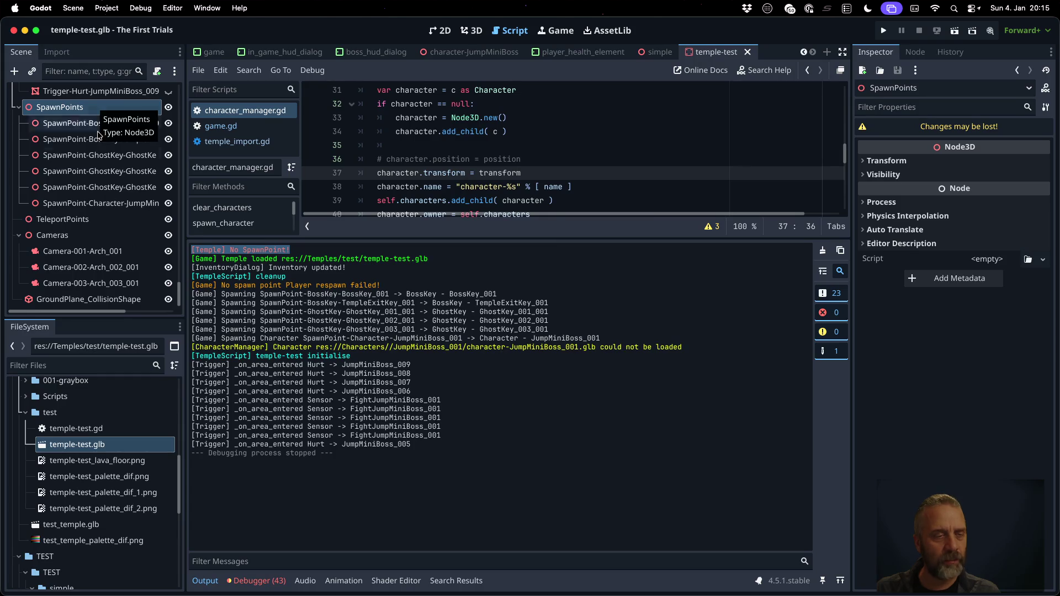
Step: Select SpawnPoint_001 at the top of the temple-test tree, then open temple_import.gd
scroll(101, 215, "up", 5)
scroll(101, 215, "up", 1)
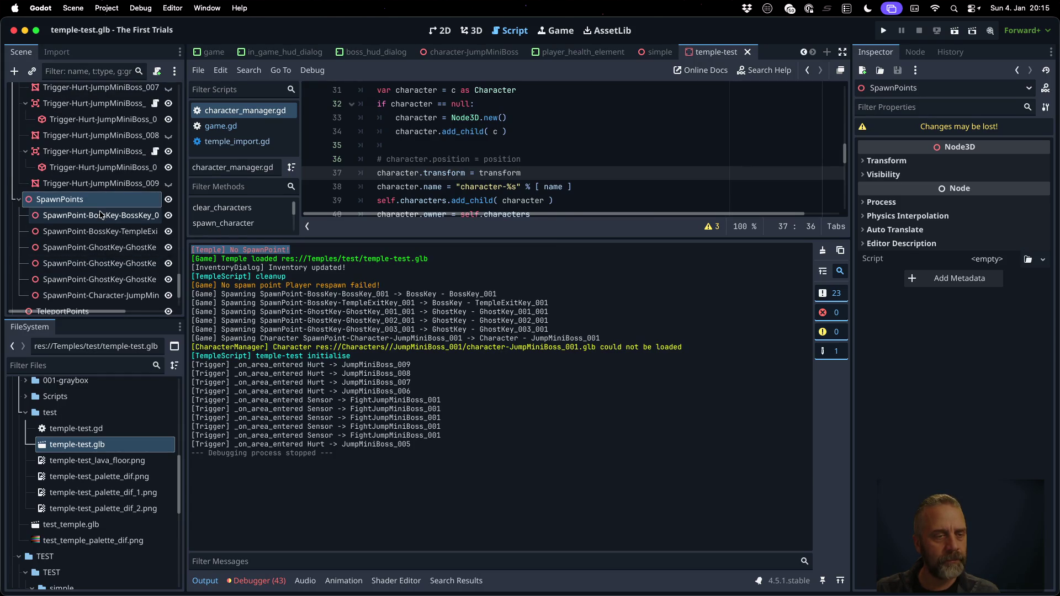
scroll(101, 215, "down", 5)
scroll(101, 215, "down", 1)
scroll(101, 215, "up", 15)
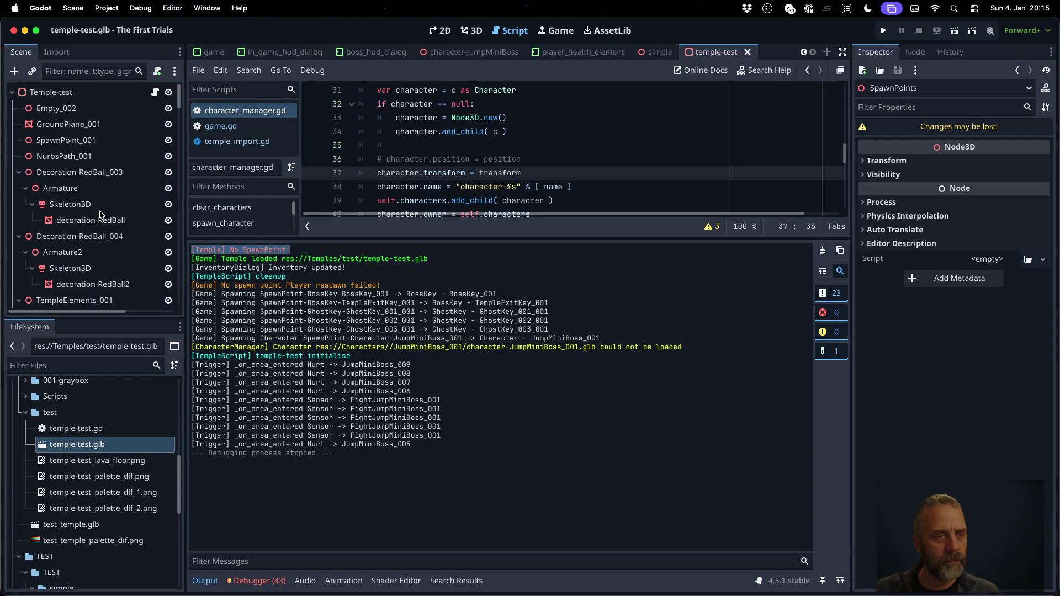
left_click(65, 140)
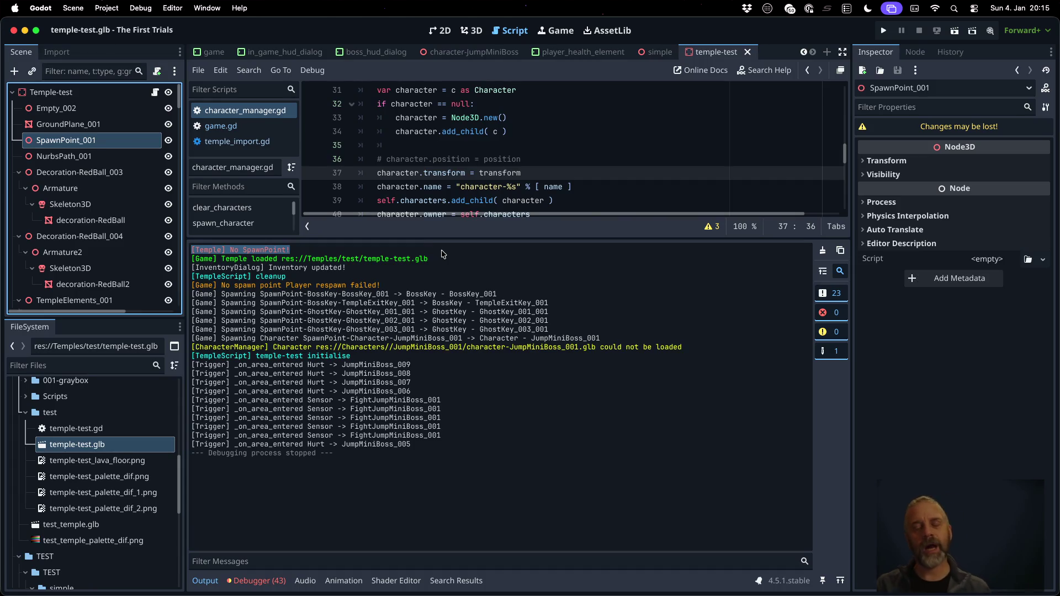
left_click_drag(458, 239, 483, 413)
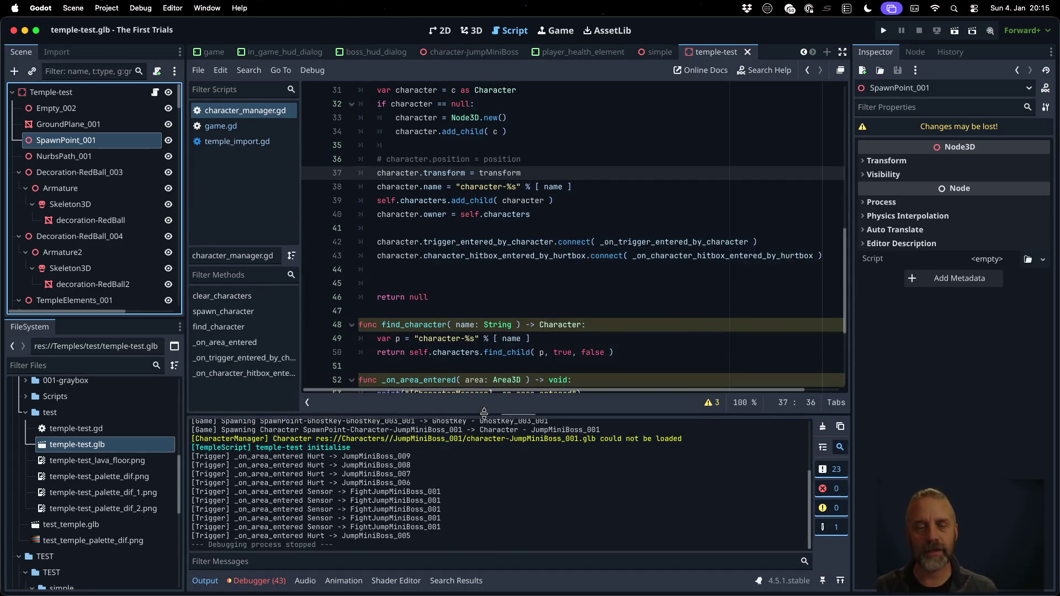
left_click(486, 298)
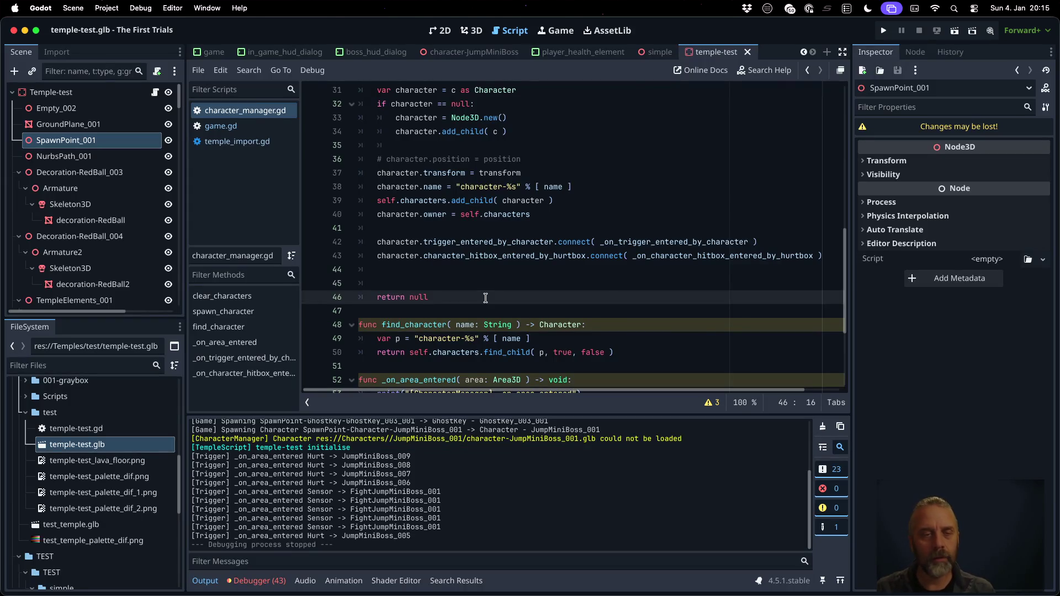
left_click(260, 142)
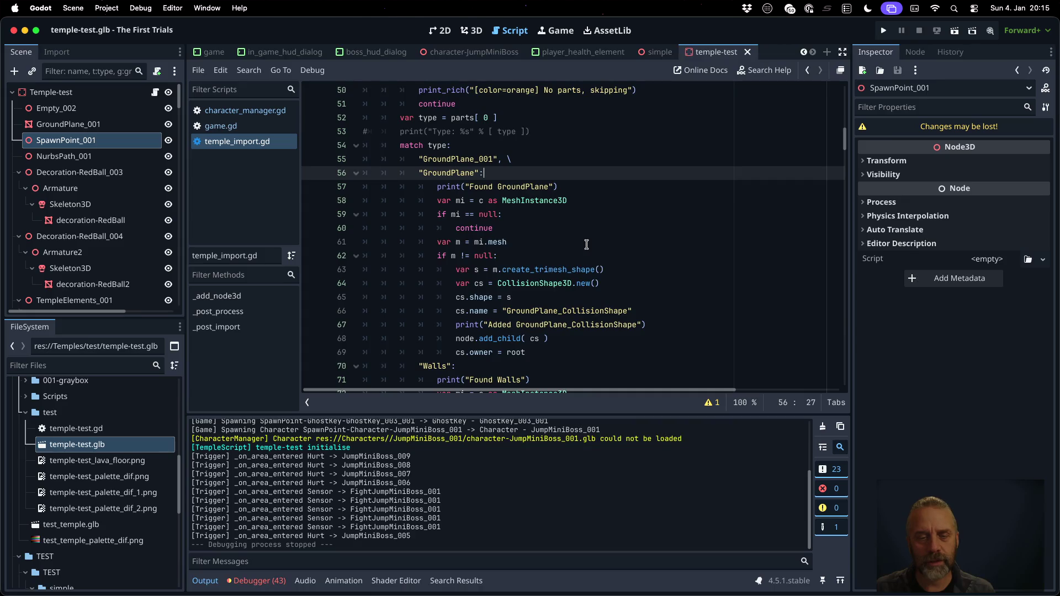
Step: Add a "SpawnPoint_001" pattern above the "SpawnPoint" case, dismiss the alert, and open temple-test.glb's menu
scroll(586, 245, "down", 10)
left_click(505, 160)
scroll(556, 178, "up", 10)
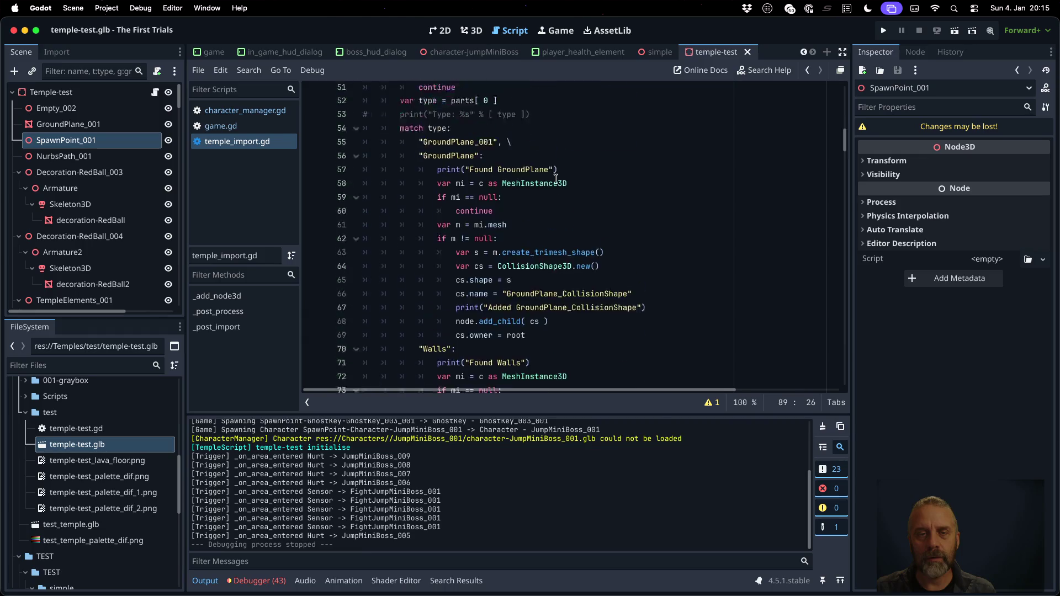
scroll(528, 254, "down", 10)
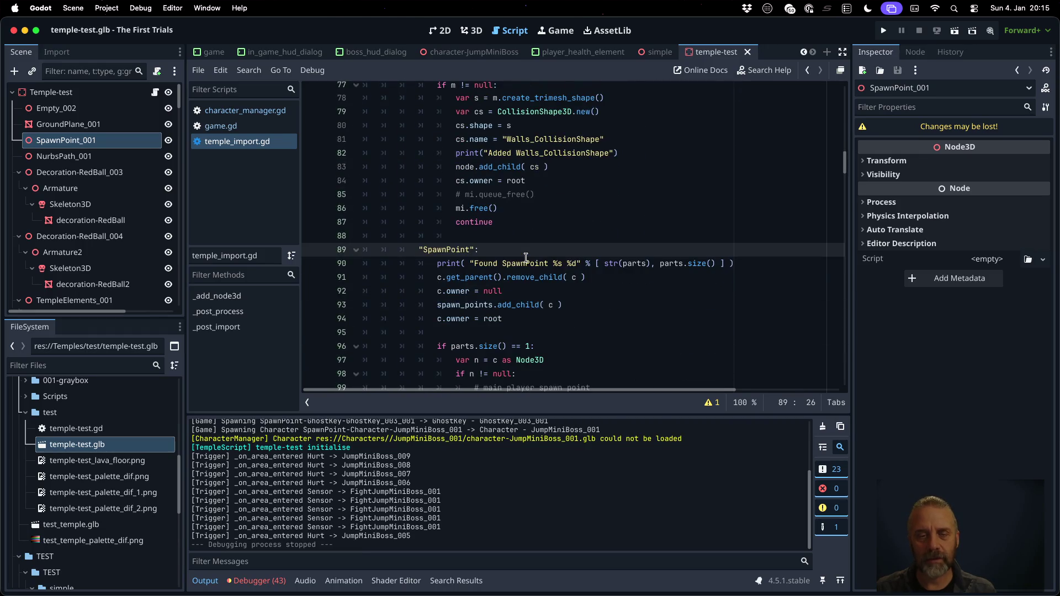
key("ctrl+shift+Return")
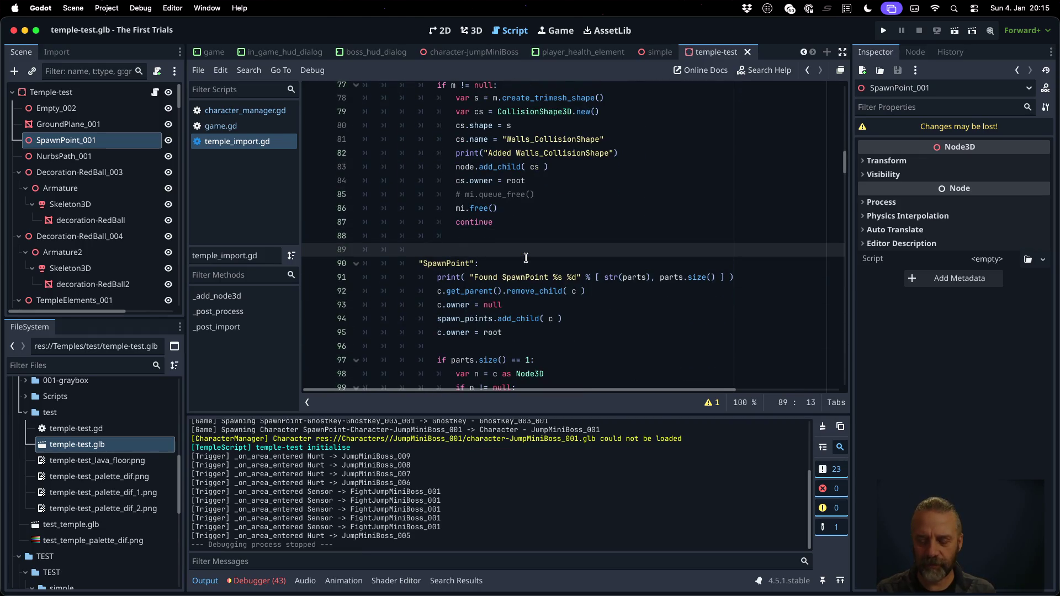
type("\"SpawnPo")
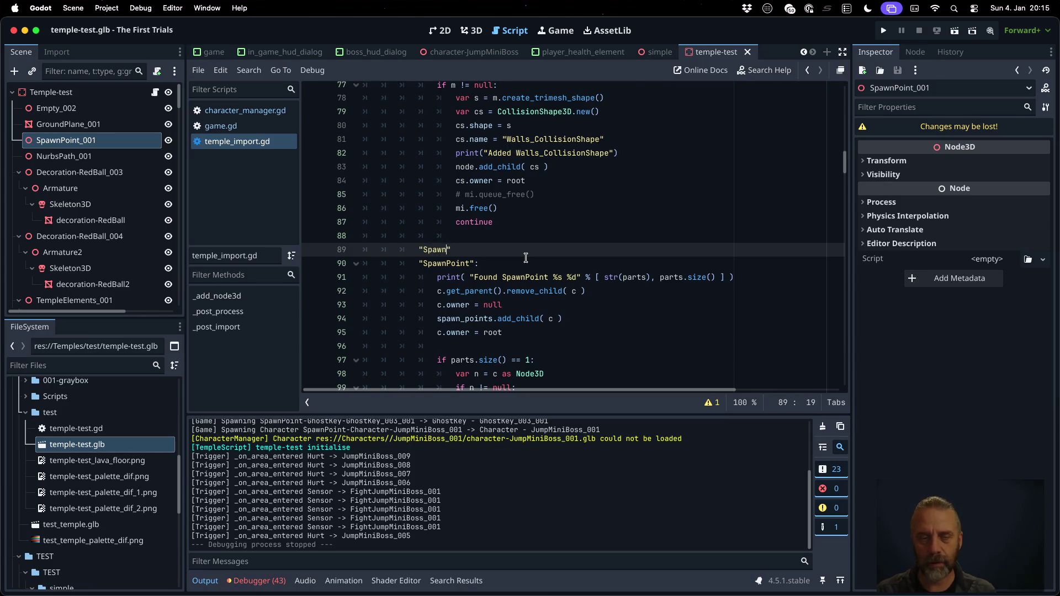
type("int_")
type("001\",")
type(" c")
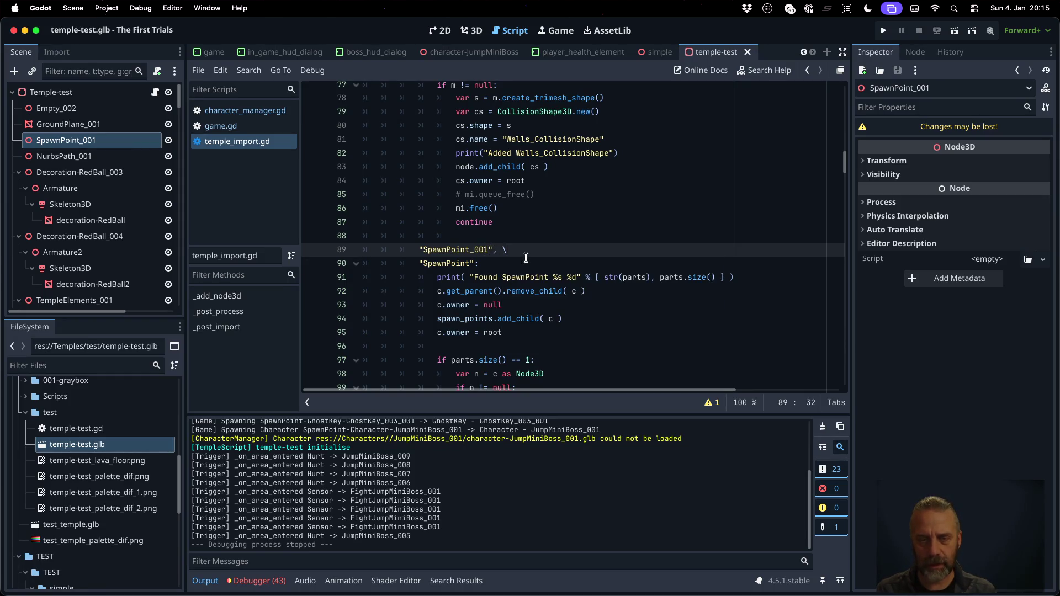
key("Return")
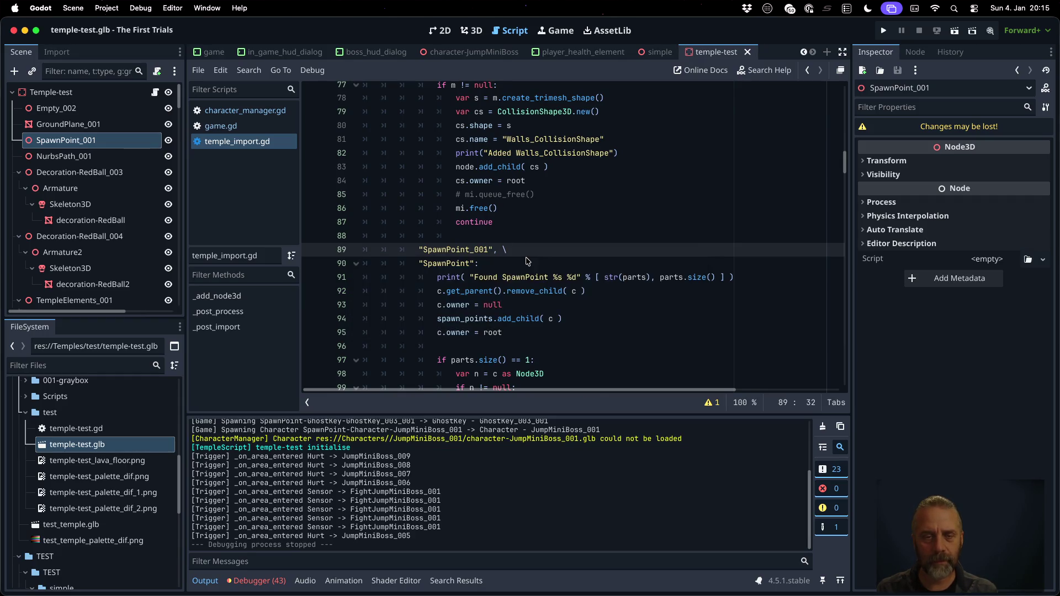
right_click(123, 445)
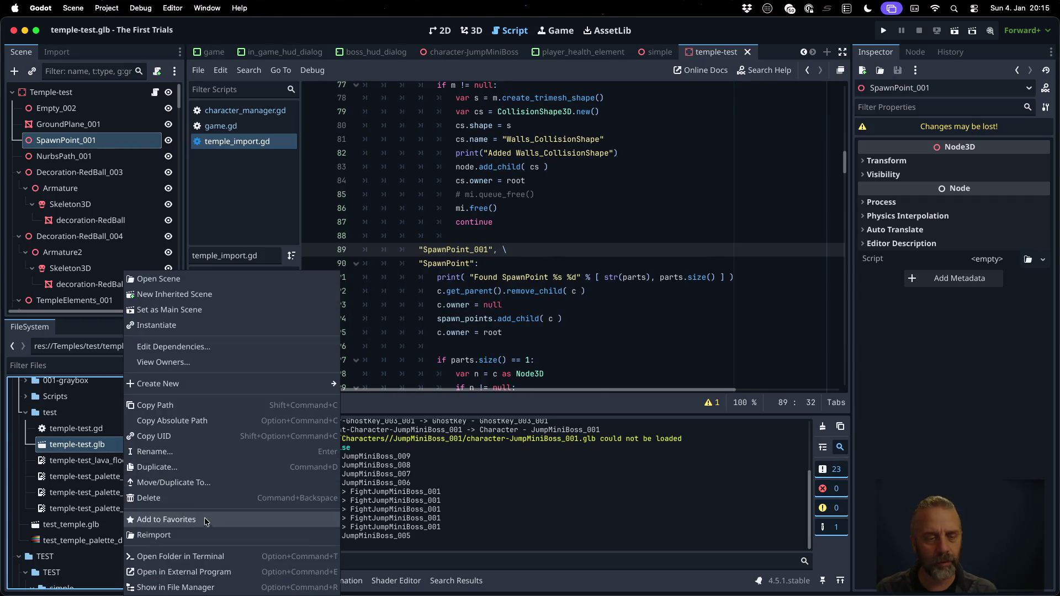
Step: Reimport temple-test.glb from its context menu and run the project to check the player spawn
left_click(199, 535)
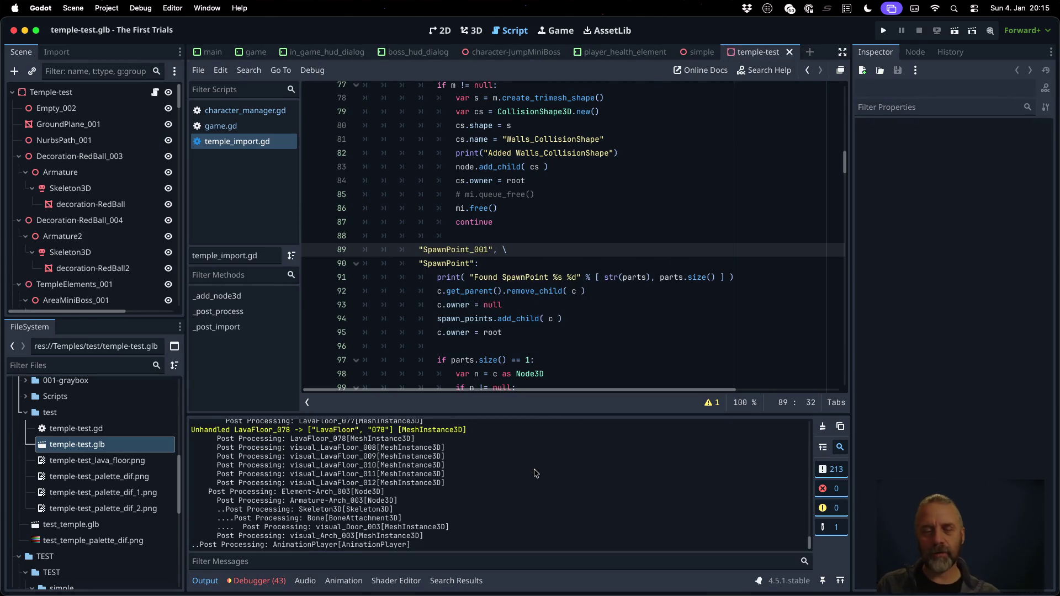
scroll(558, 310, "down", 5)
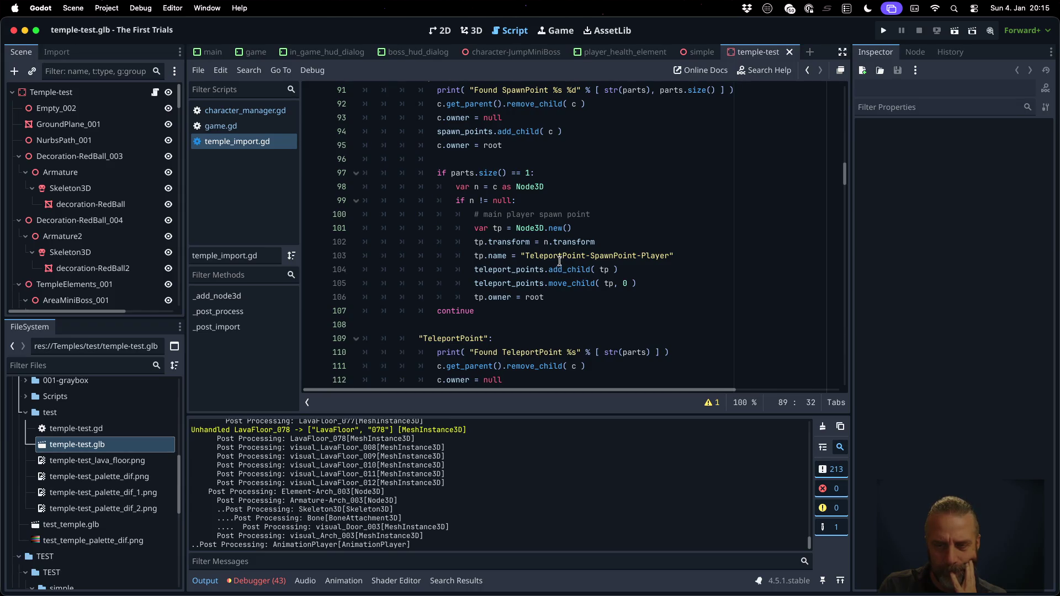
left_click(884, 31)
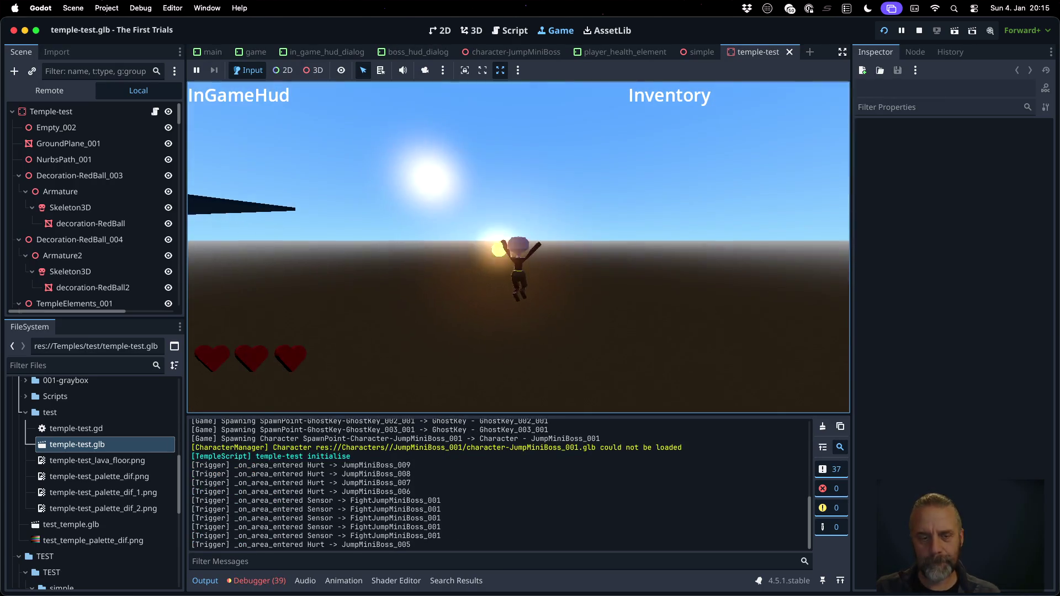
Step: Scroll the log up to the no-spawn-point errors and stop the game
scroll(506, 523, "up", 3)
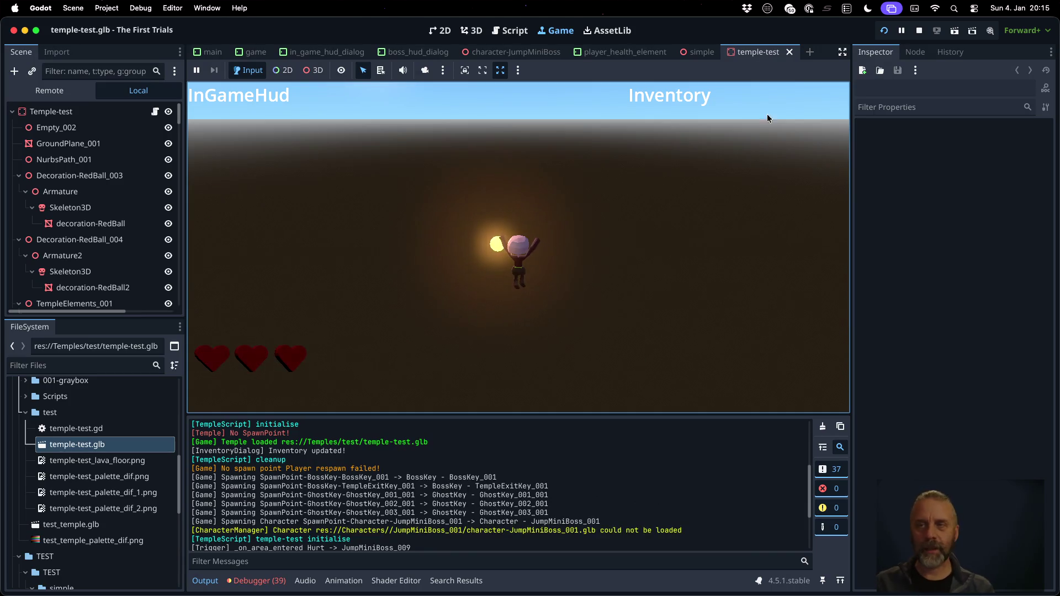
left_click(919, 30)
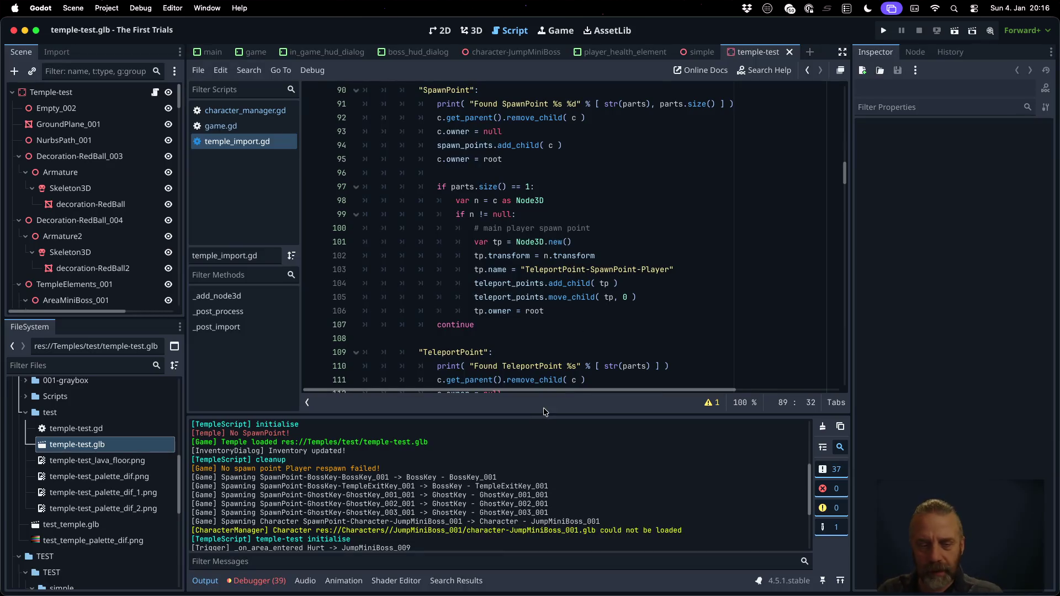
Step: Clear the Output log, reimport temple-test.glb, and pick out SpawnPoint_001 in the Found SpawnPoint log lines
left_click(823, 427)
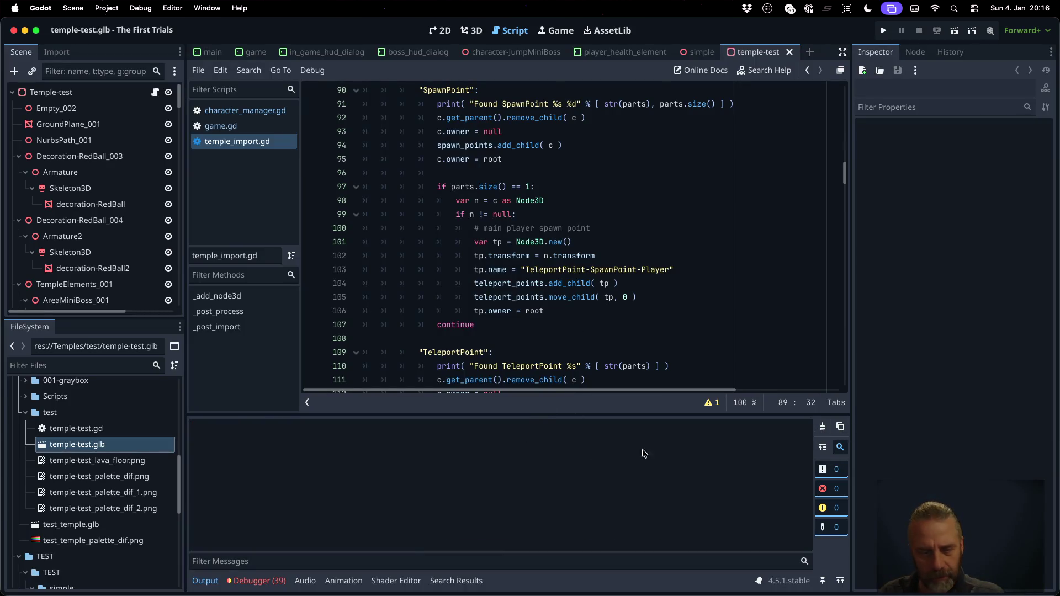
right_click(139, 446)
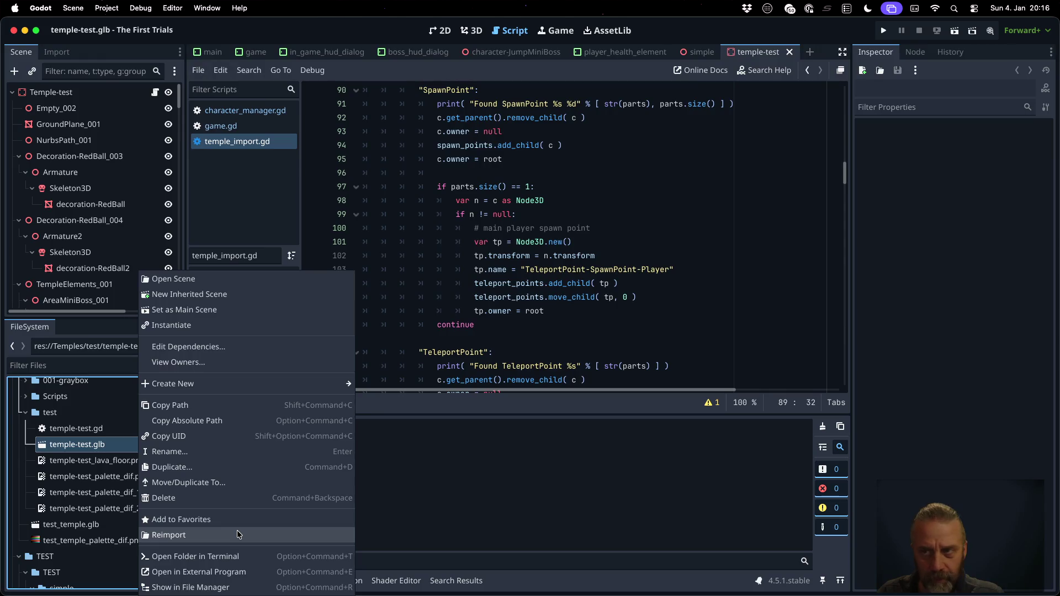
left_click(221, 535)
scroll(478, 515, "up", 20)
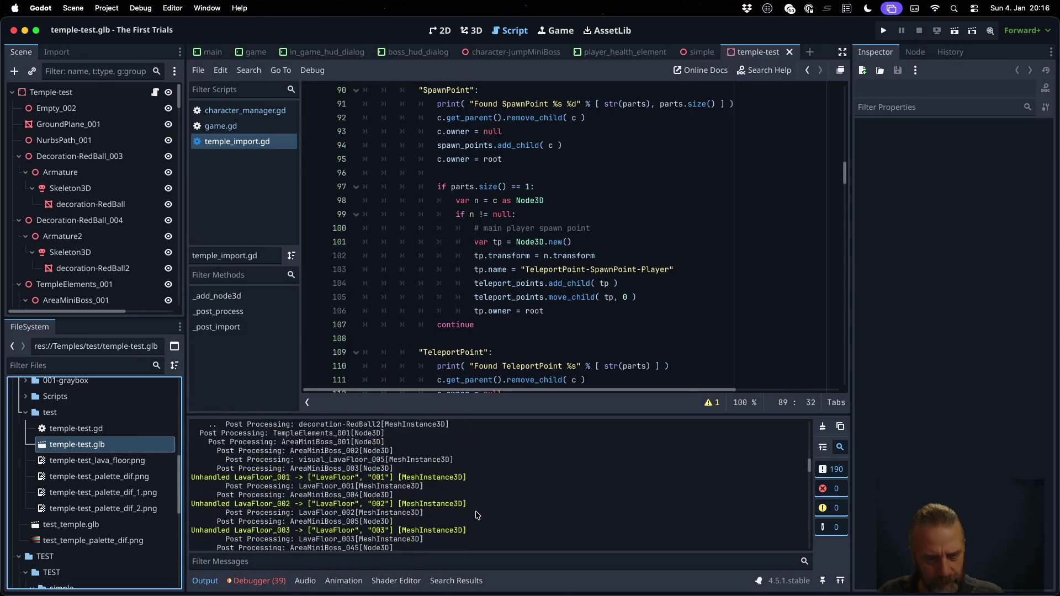
scroll(476, 514, "down", 6)
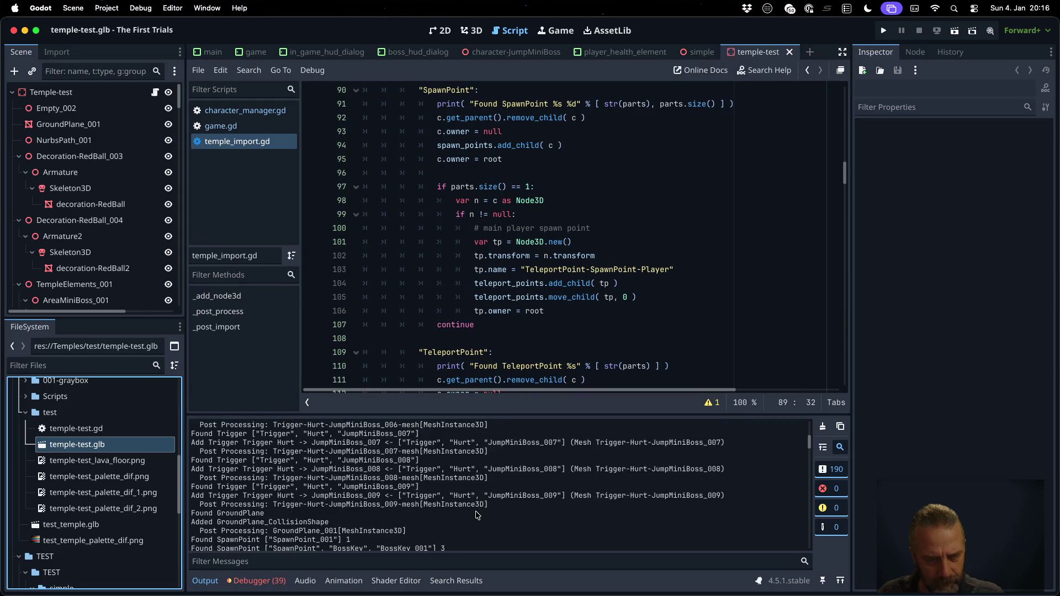
scroll(477, 515, "down", 1)
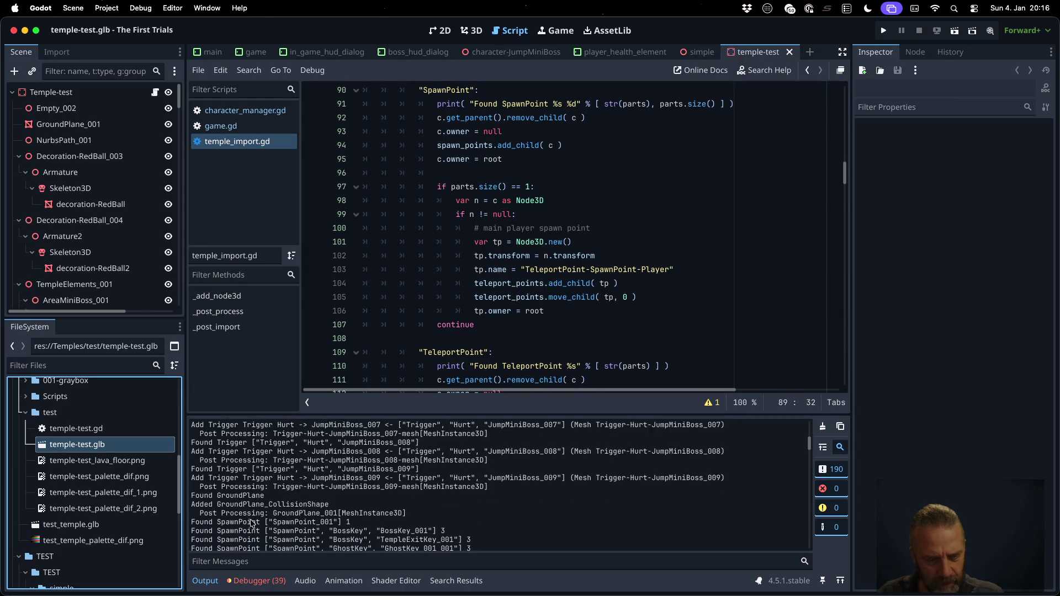
left_click_drag(219, 523, 261, 520)
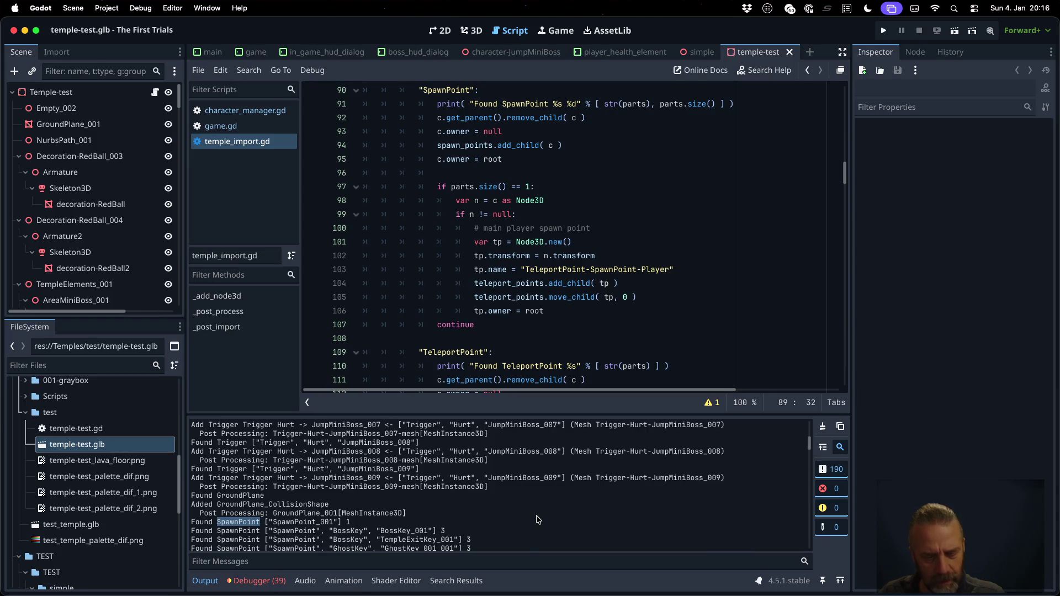
left_click(278, 519)
double_click(284, 522)
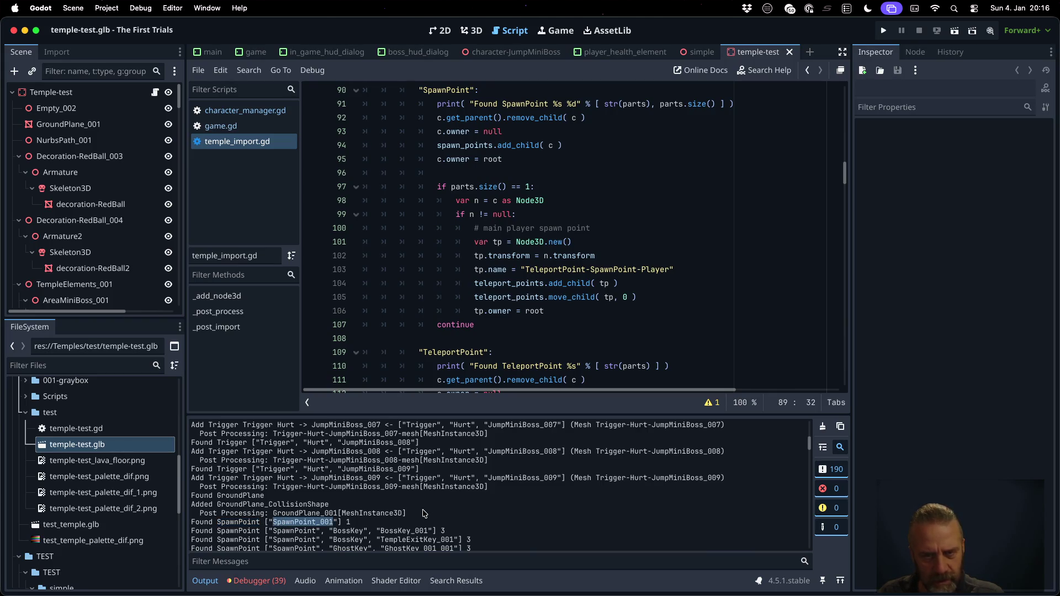
Step: Review the spawn_points variable on line 94 of the import script
left_click(553, 240)
scroll(552, 238, "down", 1)
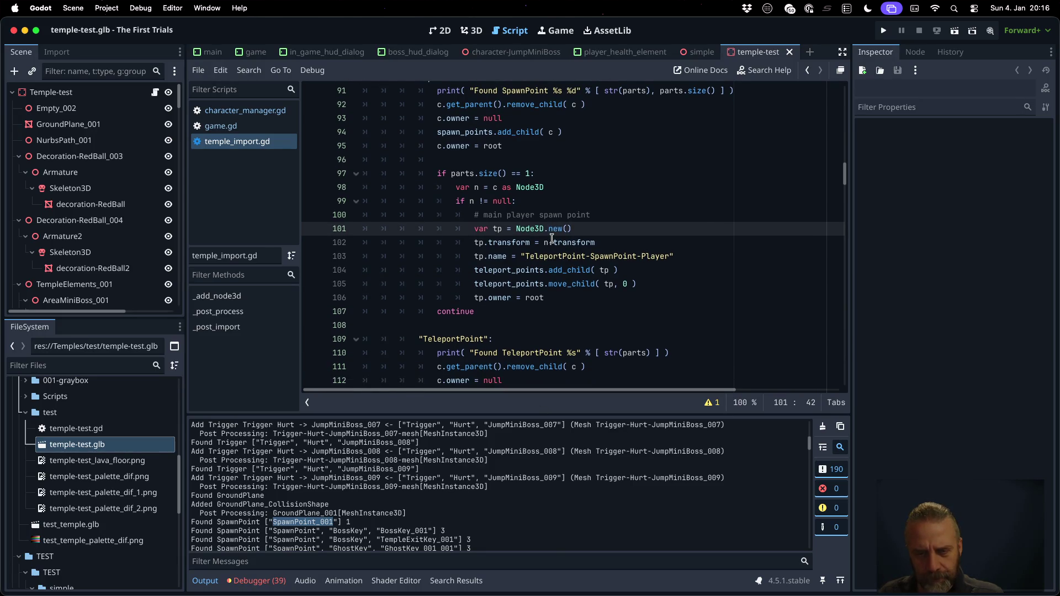
scroll(552, 238, "up", 5)
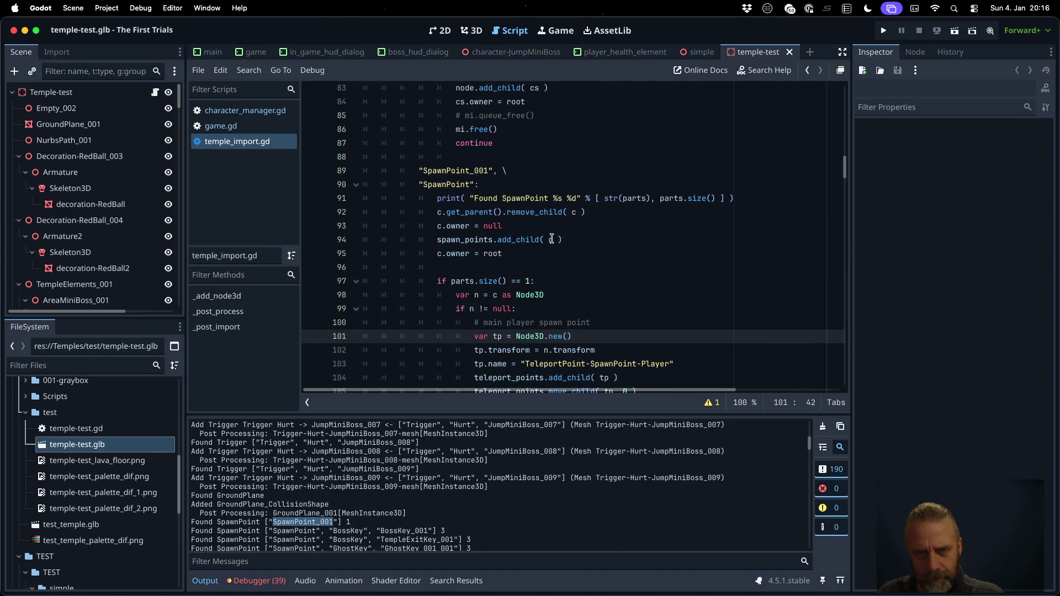
scroll(551, 238, "down", 2)
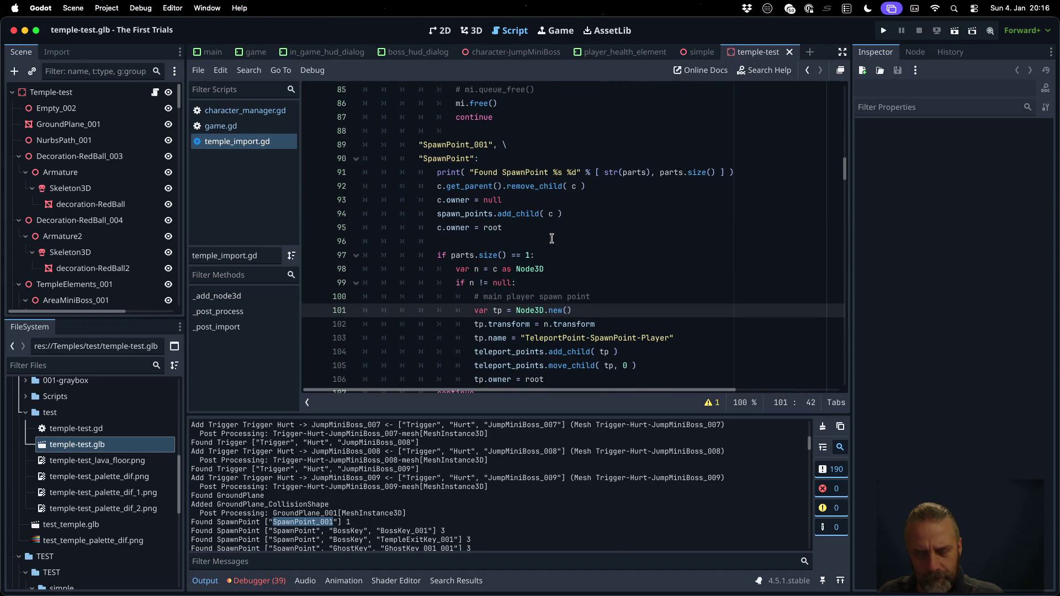
double_click(479, 214)
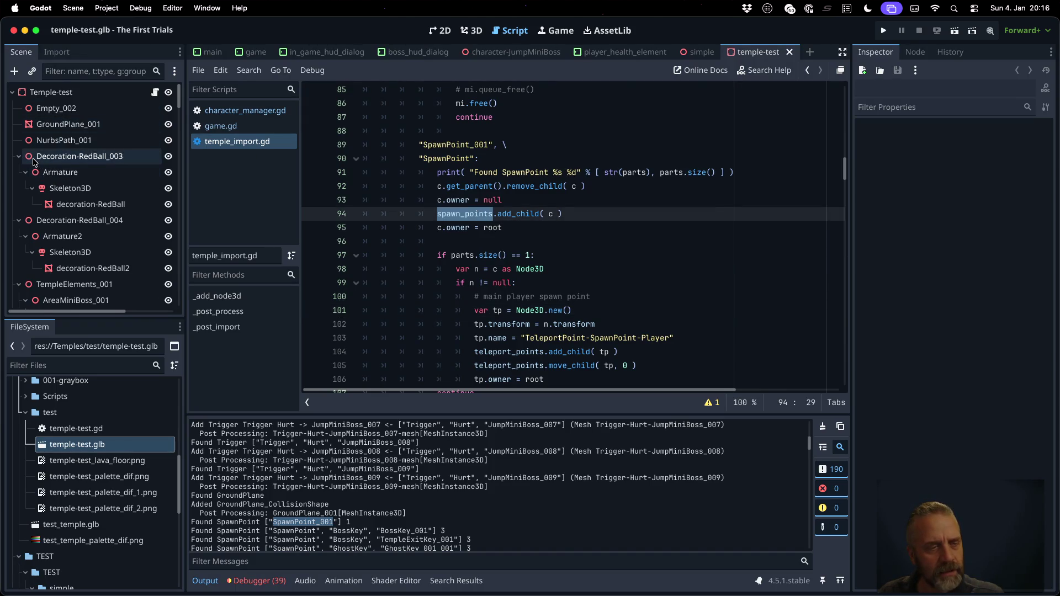
scroll(35, 161, "down", 3)
scroll(35, 162, "up", 3)
Step: Collapse the RedBall, TempleElements_001 and Triggers nodes and select SpawnPoint_001 under SpawnPoints
left_click(19, 156)
left_click(19, 173)
left_click(19, 189)
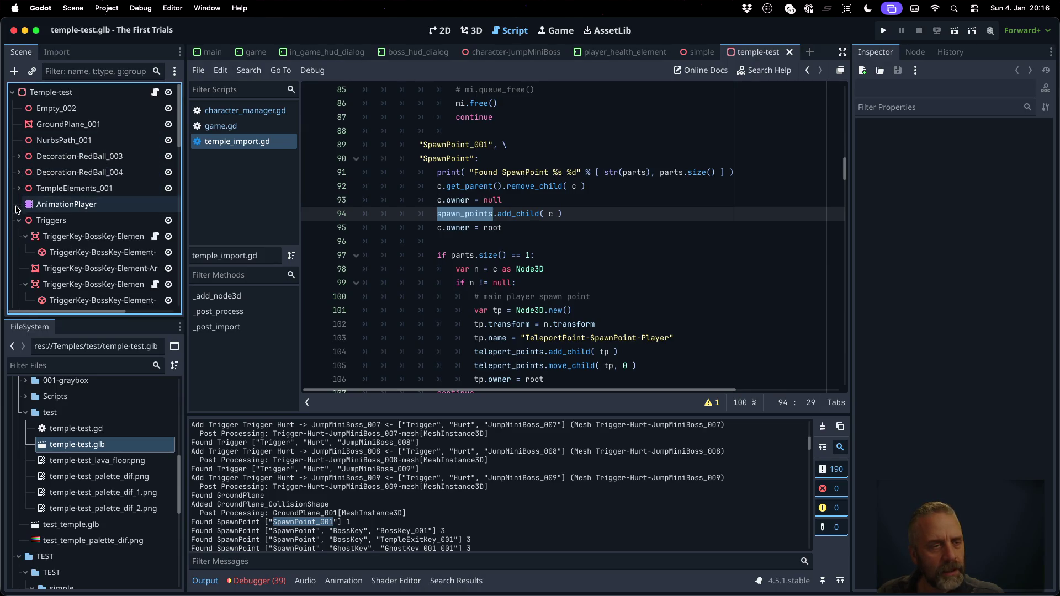
left_click(19, 221)
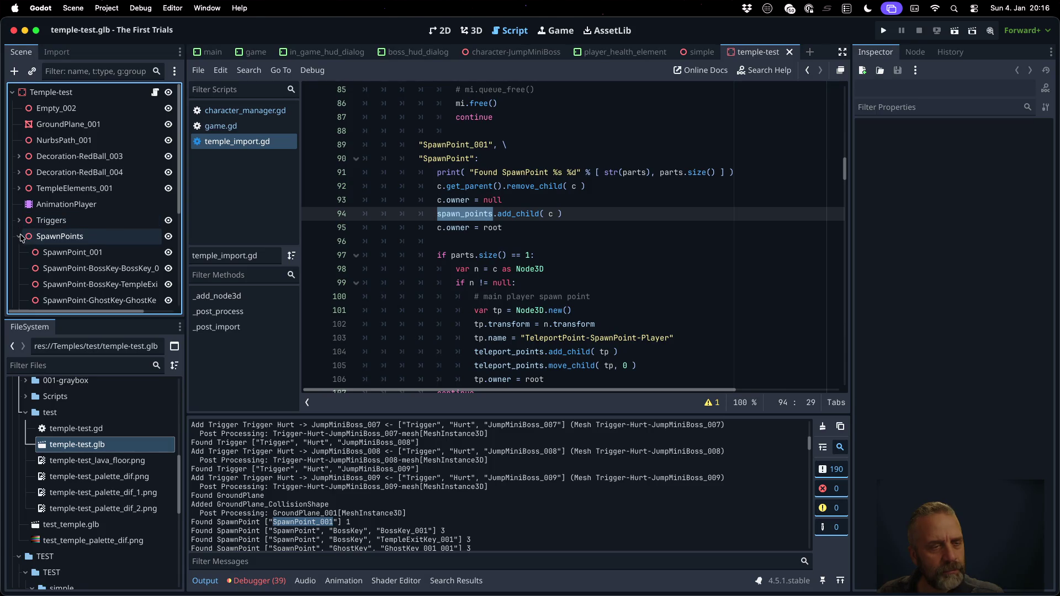
scroll(33, 237, "down", 2)
left_click(71, 201)
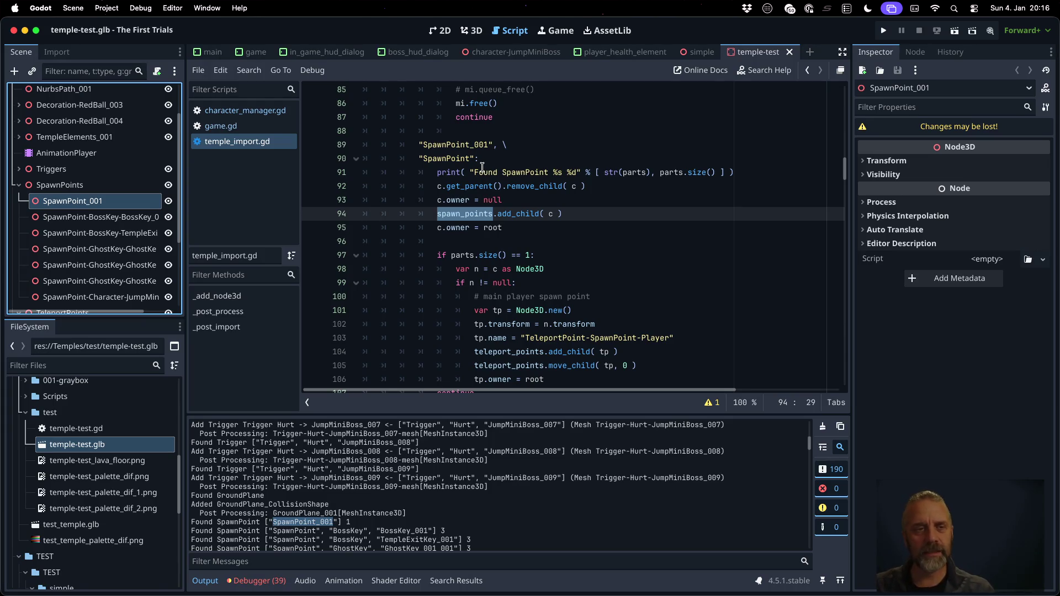
left_click(583, 243)
Step: Open temple.gd with Quick Open and search it for the '[Temple] No SpawnPoint!' message
key("shift+alt+o")
type("templ")
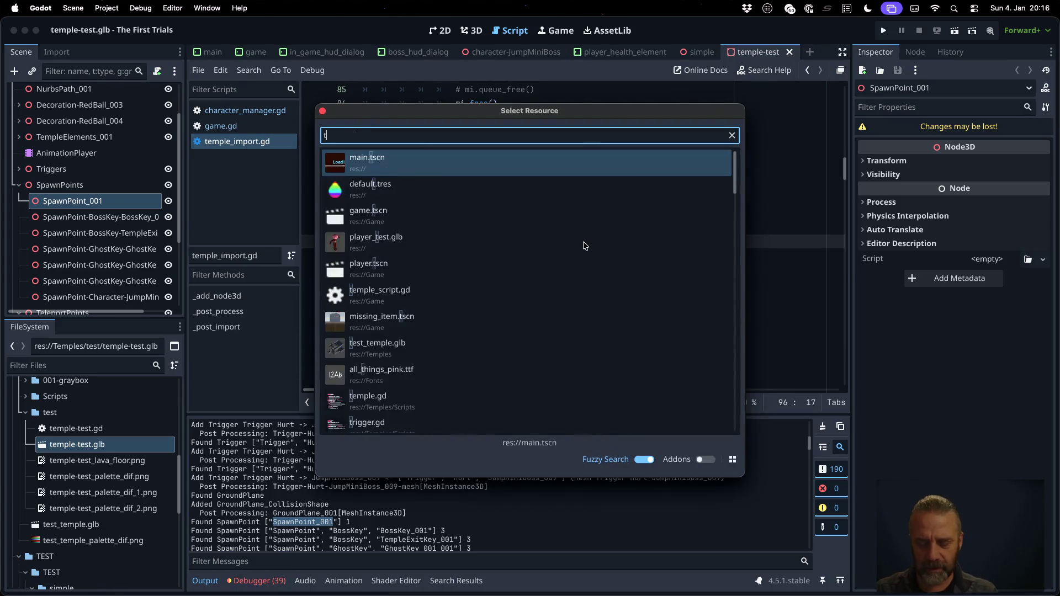
key("Down")
key("Down")
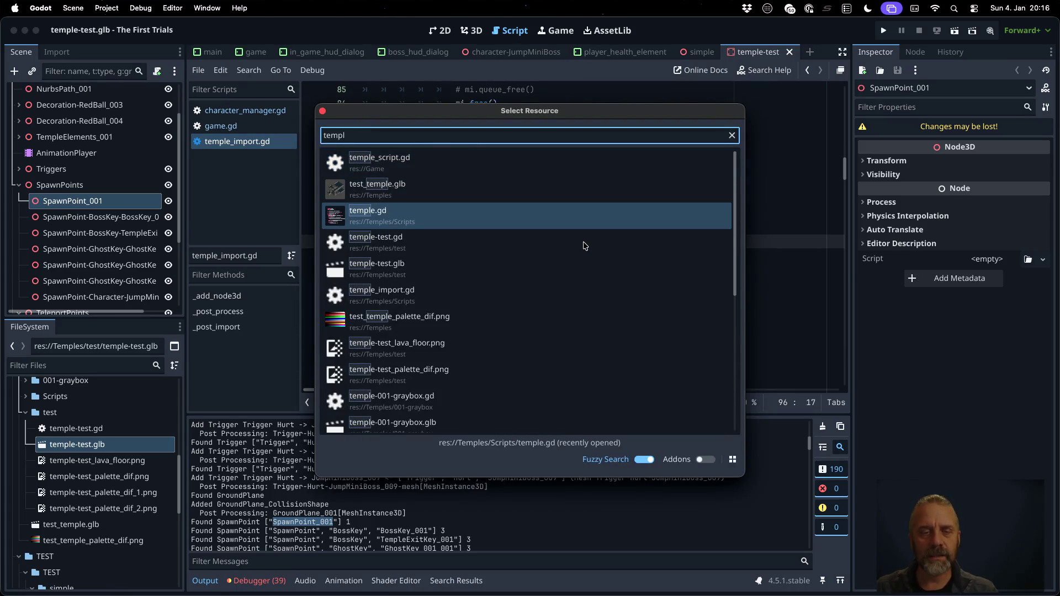
key("Return")
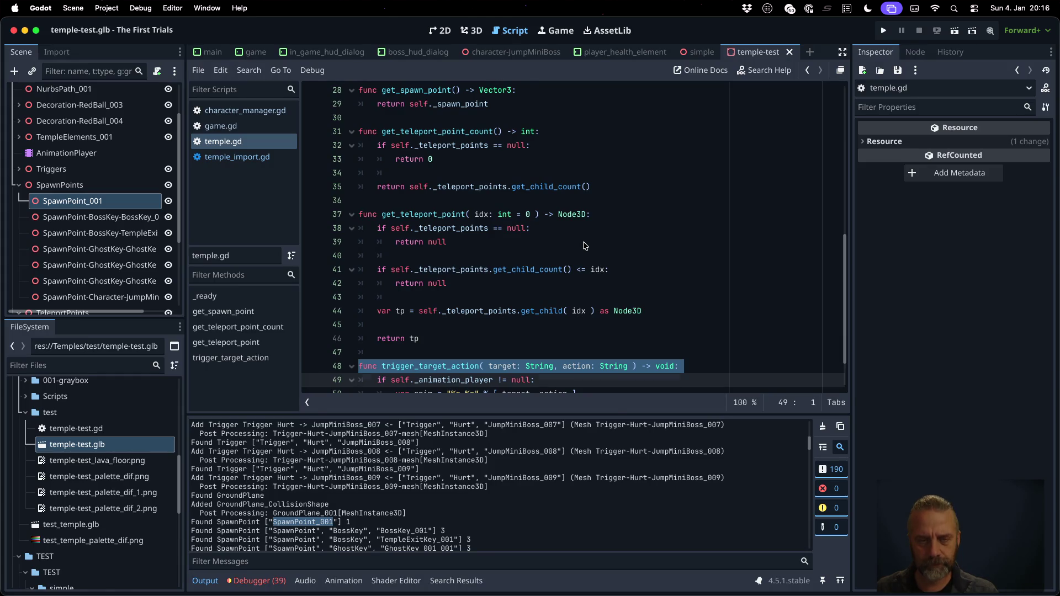
key("ctrl+f")
type("[Temple] No SpawnPoint!")
left_click(484, 213)
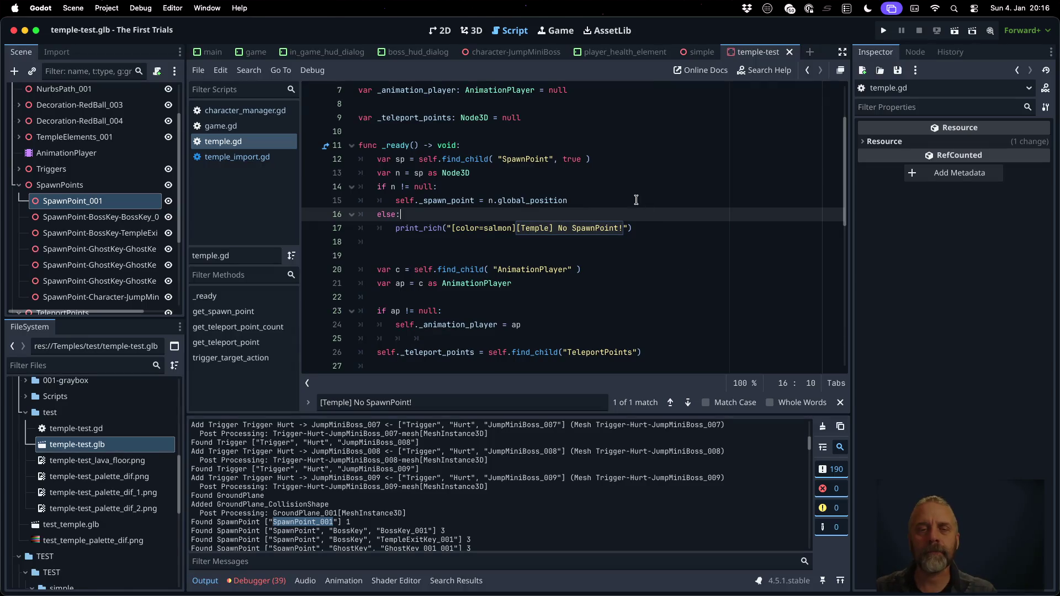
Step: Add an 'if sp == null:' check after the SpawnPoint lookup on line 12
left_click(620, 160)
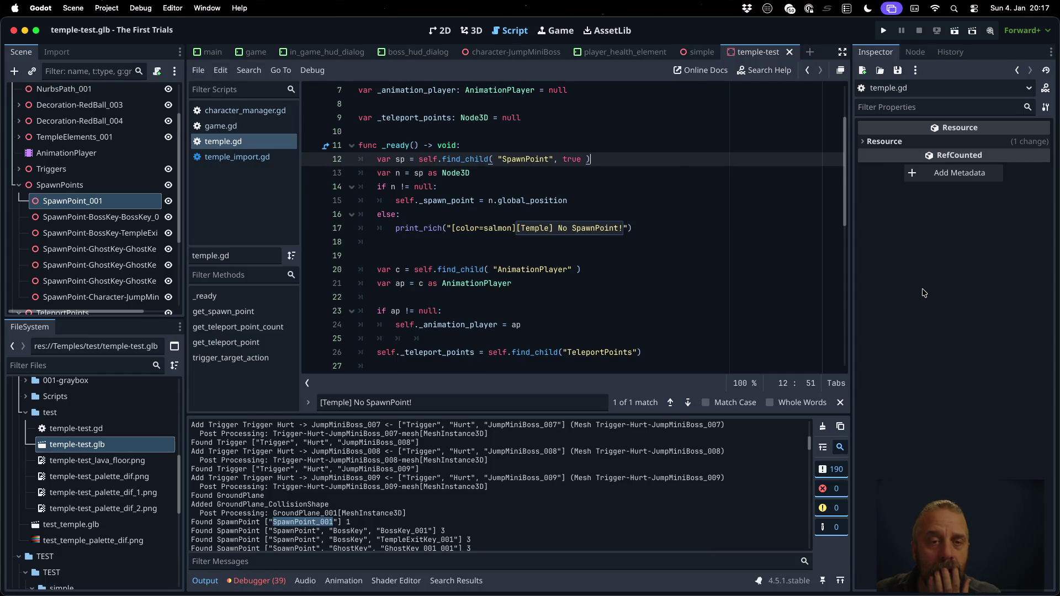
key("Return")
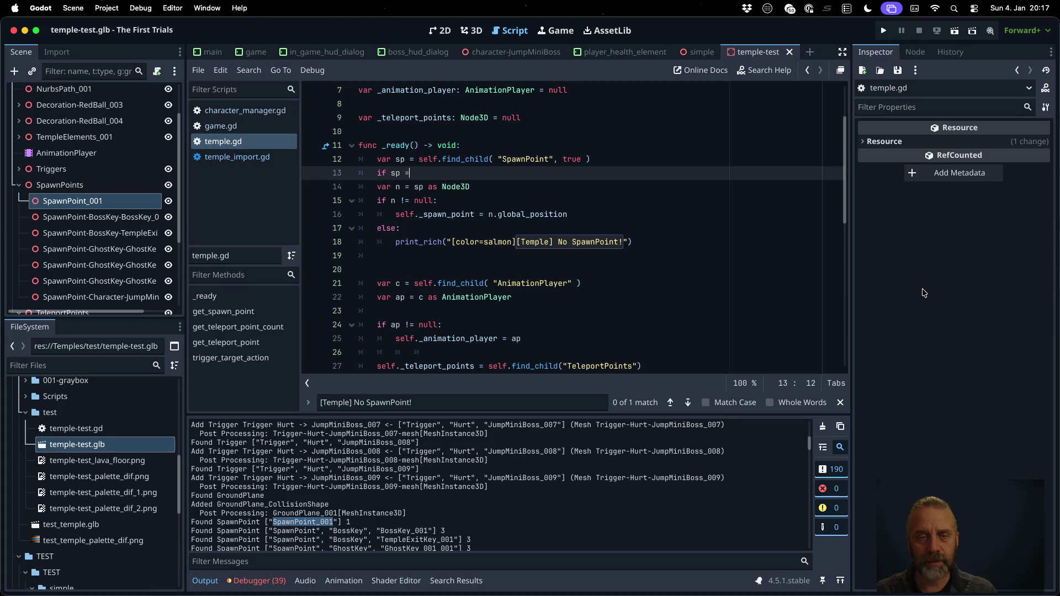
type("= null:")
key("Return")
key("Up")
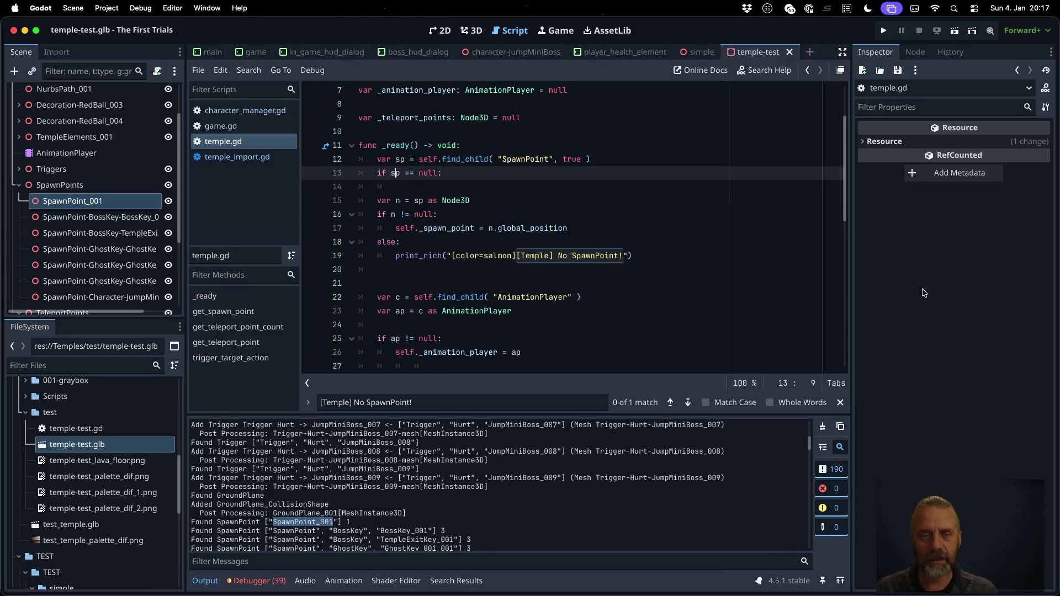
Step: Copy the lookup under the check as find_child("SpawnPoint_001", true) and save temple.gd
key("Up")
key("shift+End")
key("ctrl+c")
key("Down")
key("Down")
key("ctrl+v")
key("Left")
key("Left")
key("Left")
type("_001")
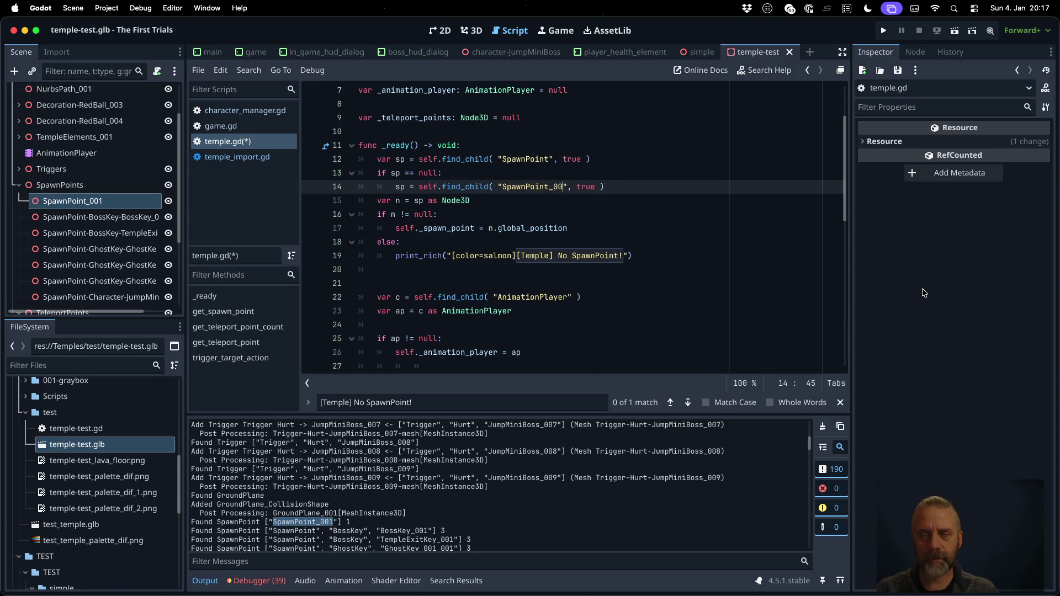
key("ctrl+s")
key("Return")
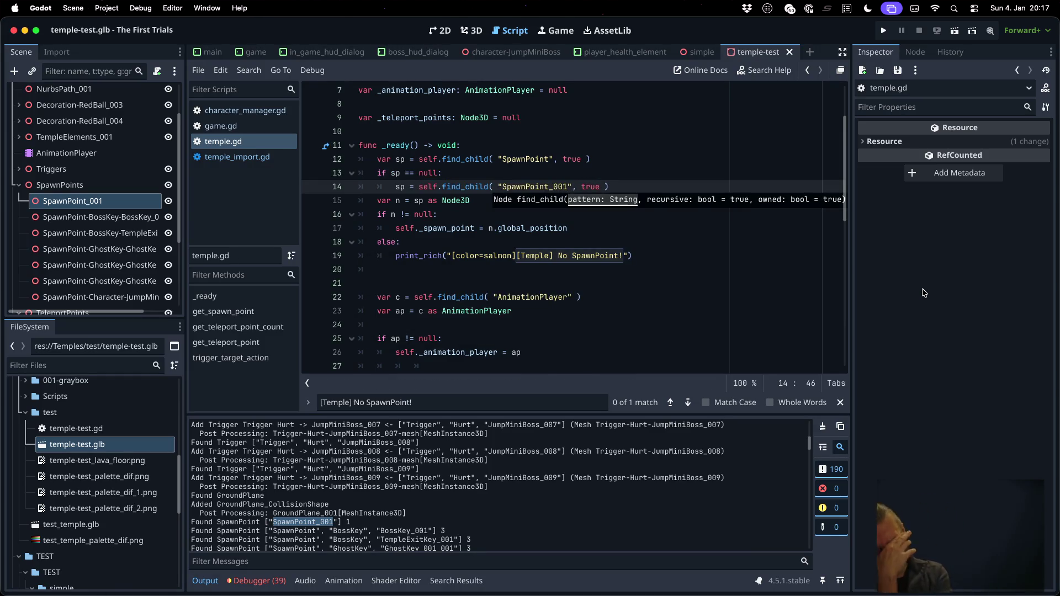